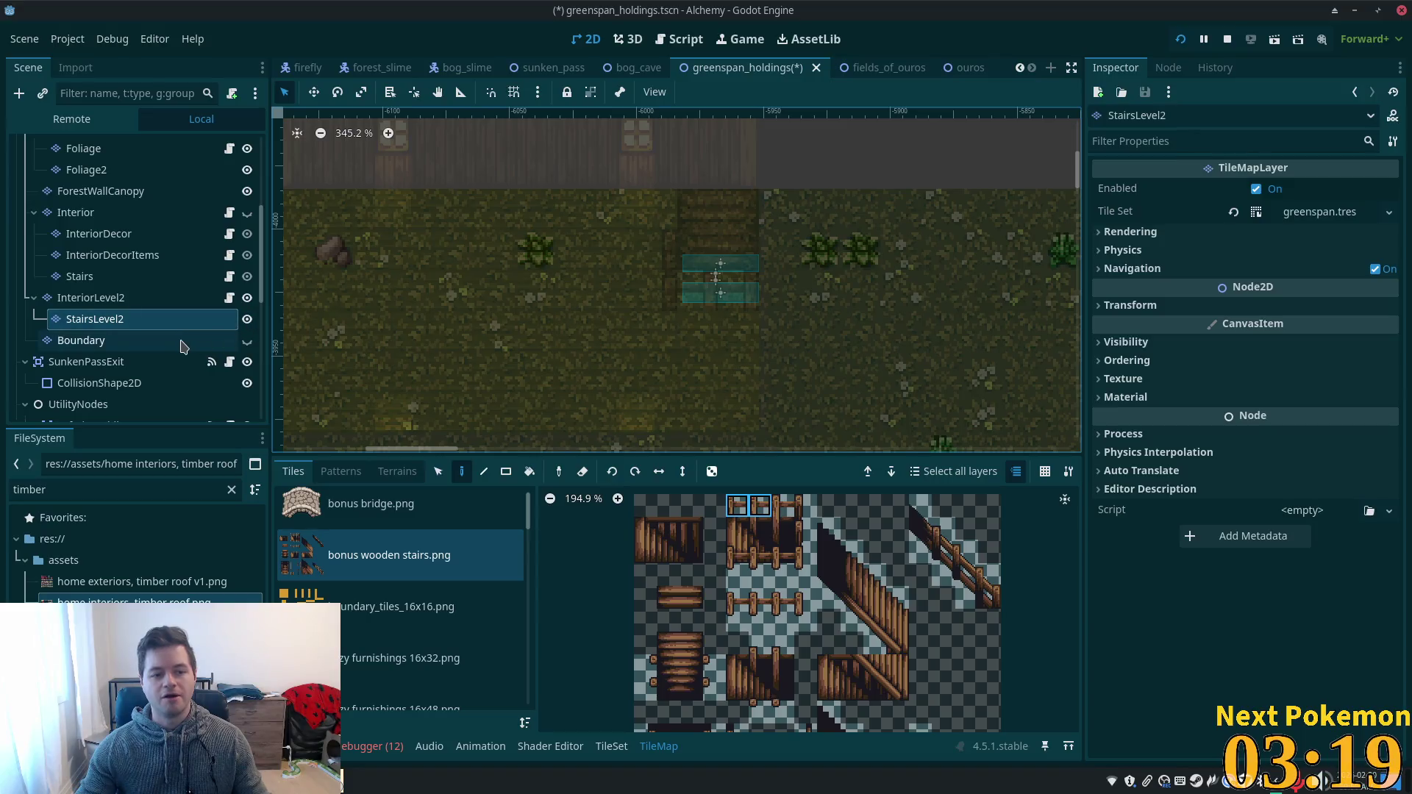
- Look over the stairs area on the canvas, then select the Boundary layer in the Scene dock
scroll(662, 289, "up", 3)
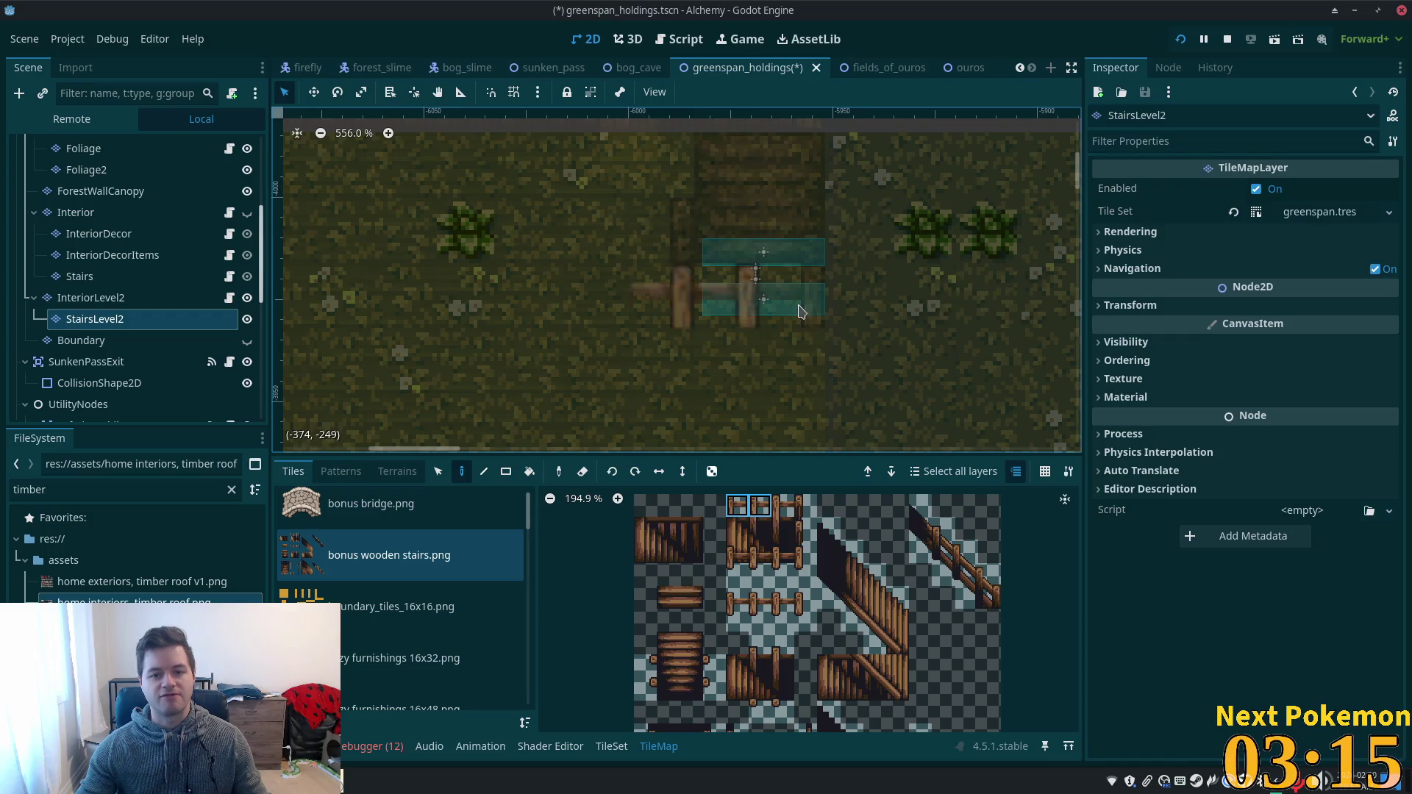
scroll(809, 309, "down", 3)
scroll(975, 338, "down", 8)
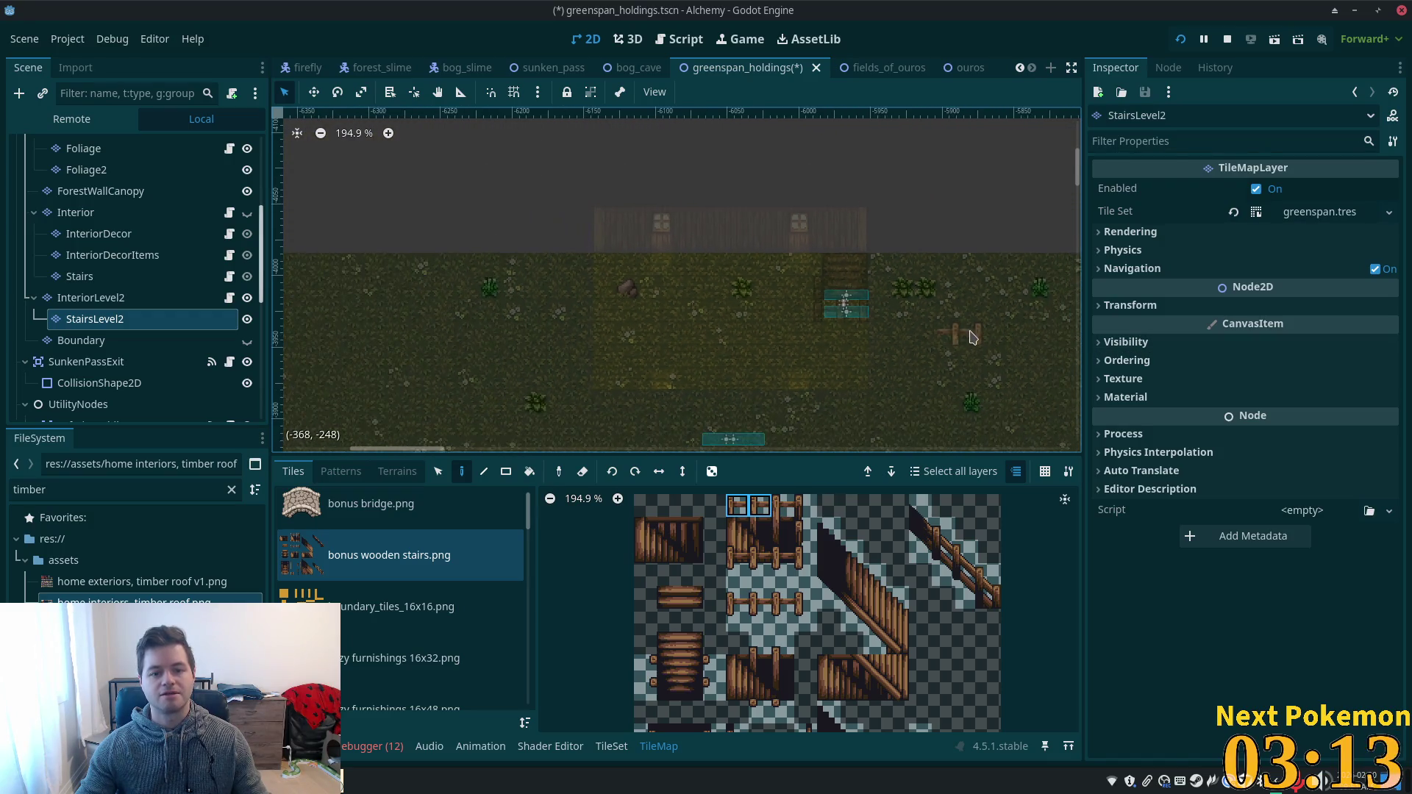
scroll(970, 338, "up", 2)
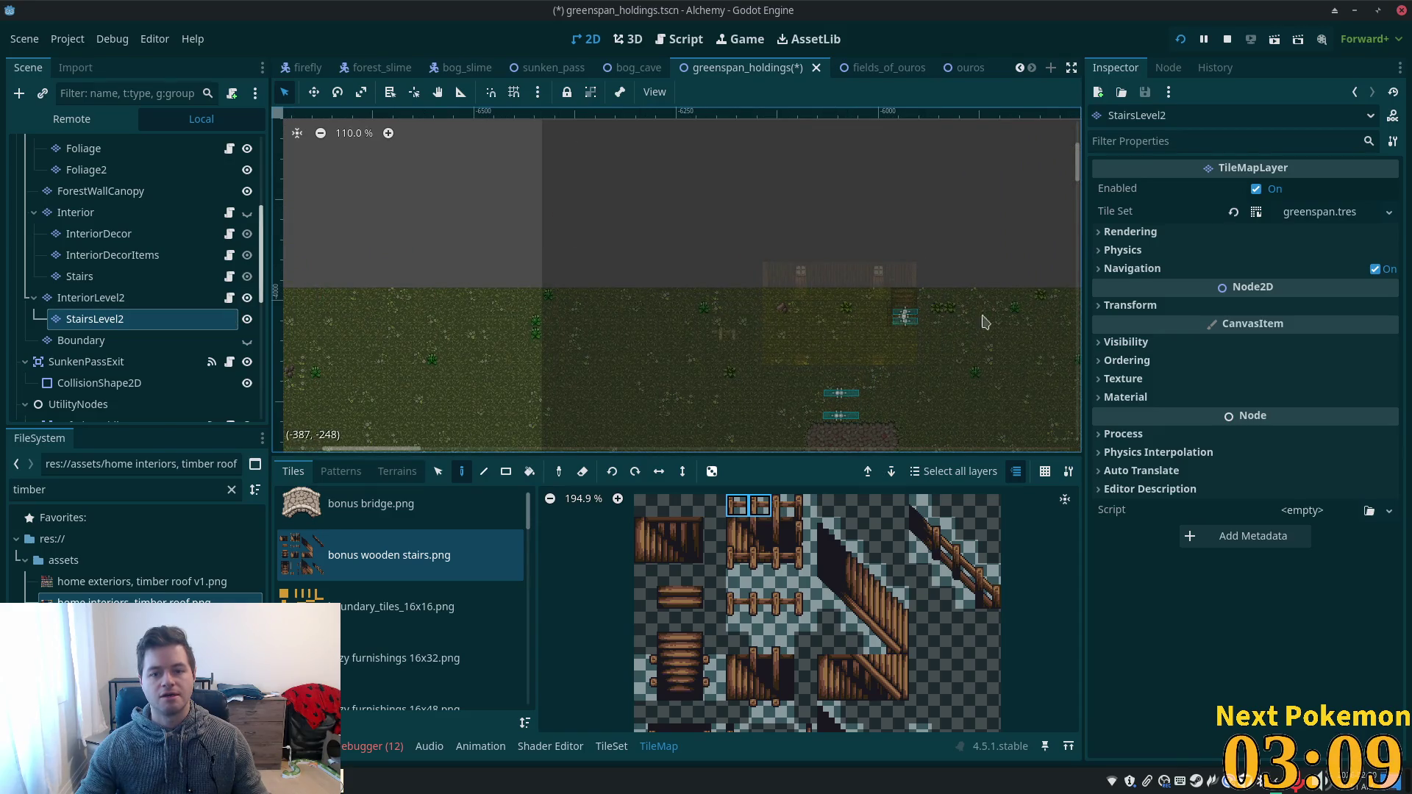
scroll(831, 350, "up", 6)
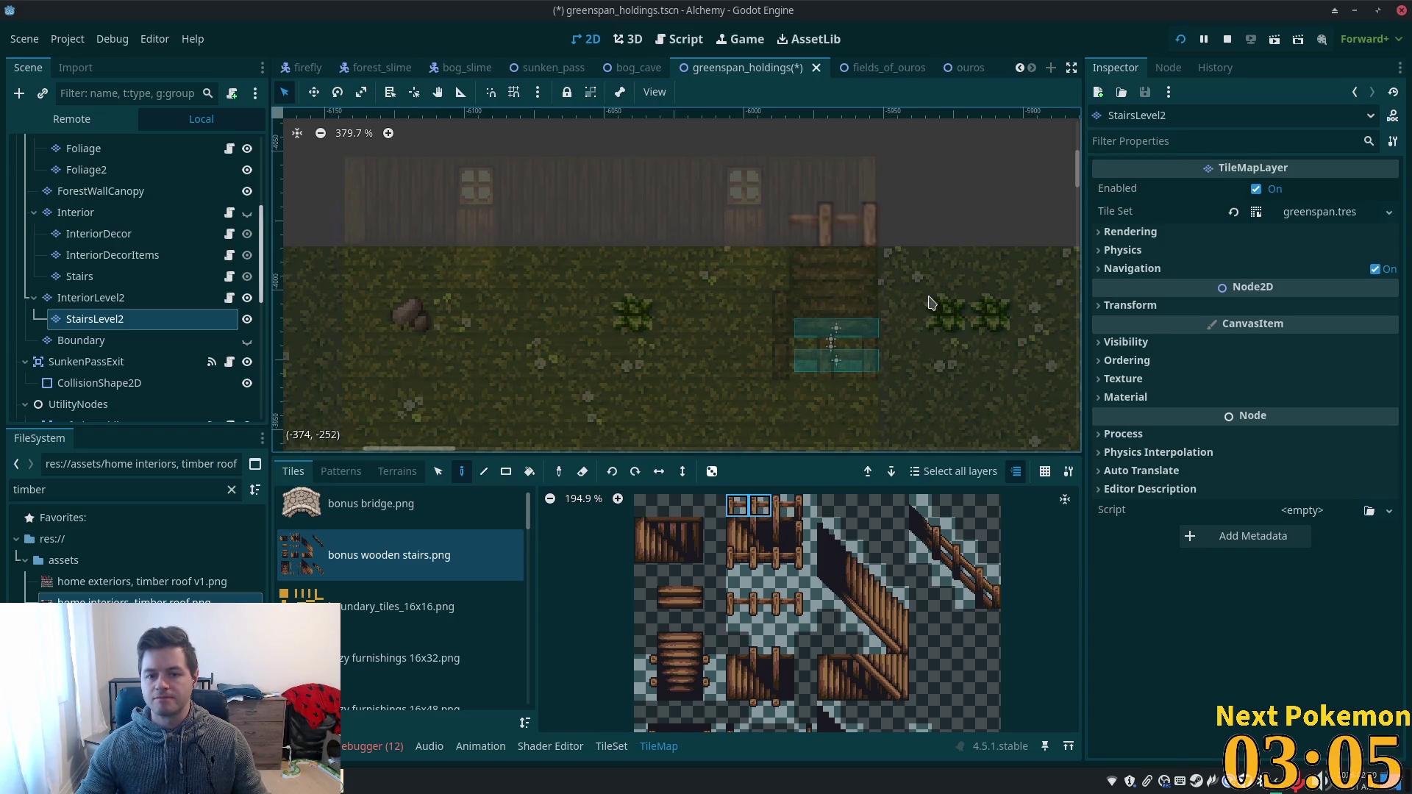
scroll(826, 530, "up", 3)
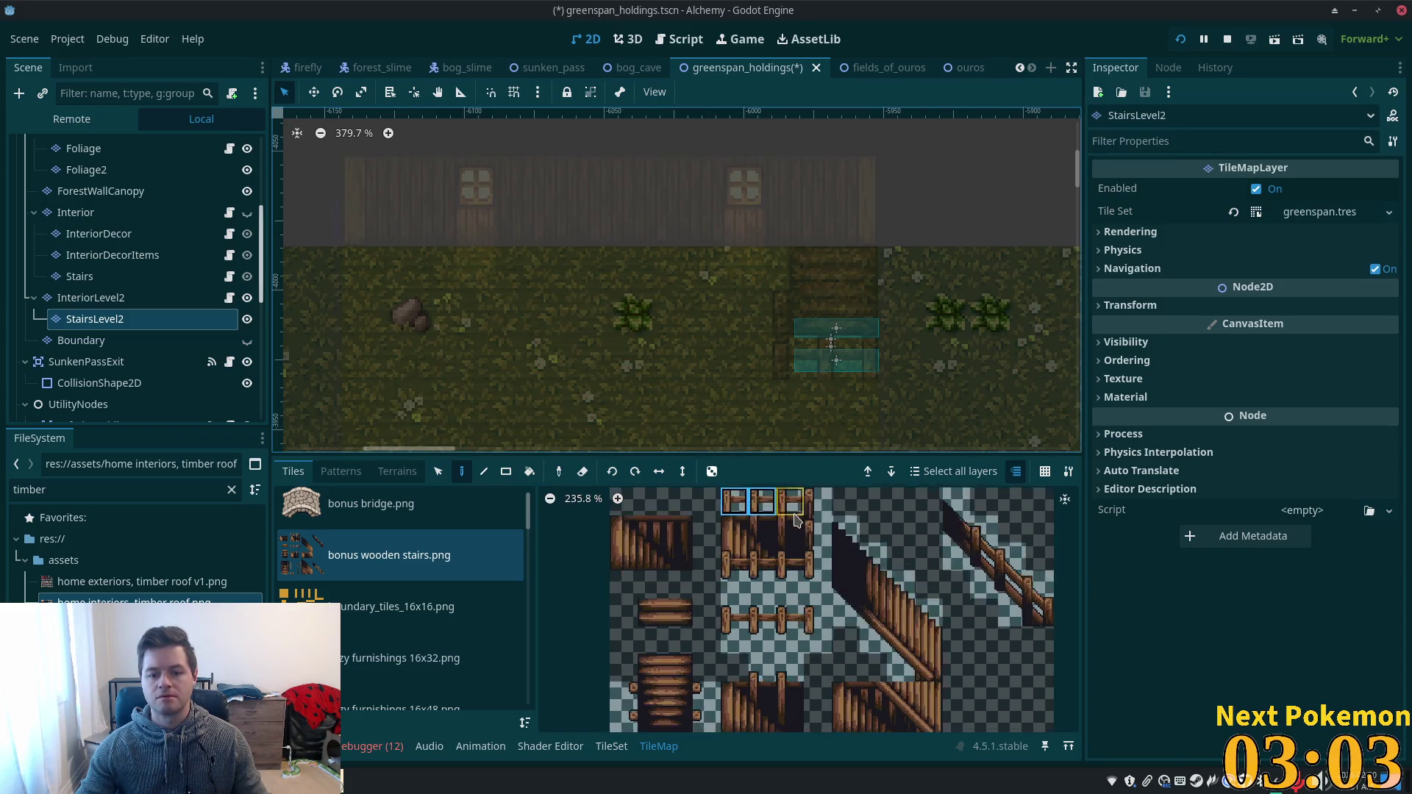
scroll(828, 544, "up", 2)
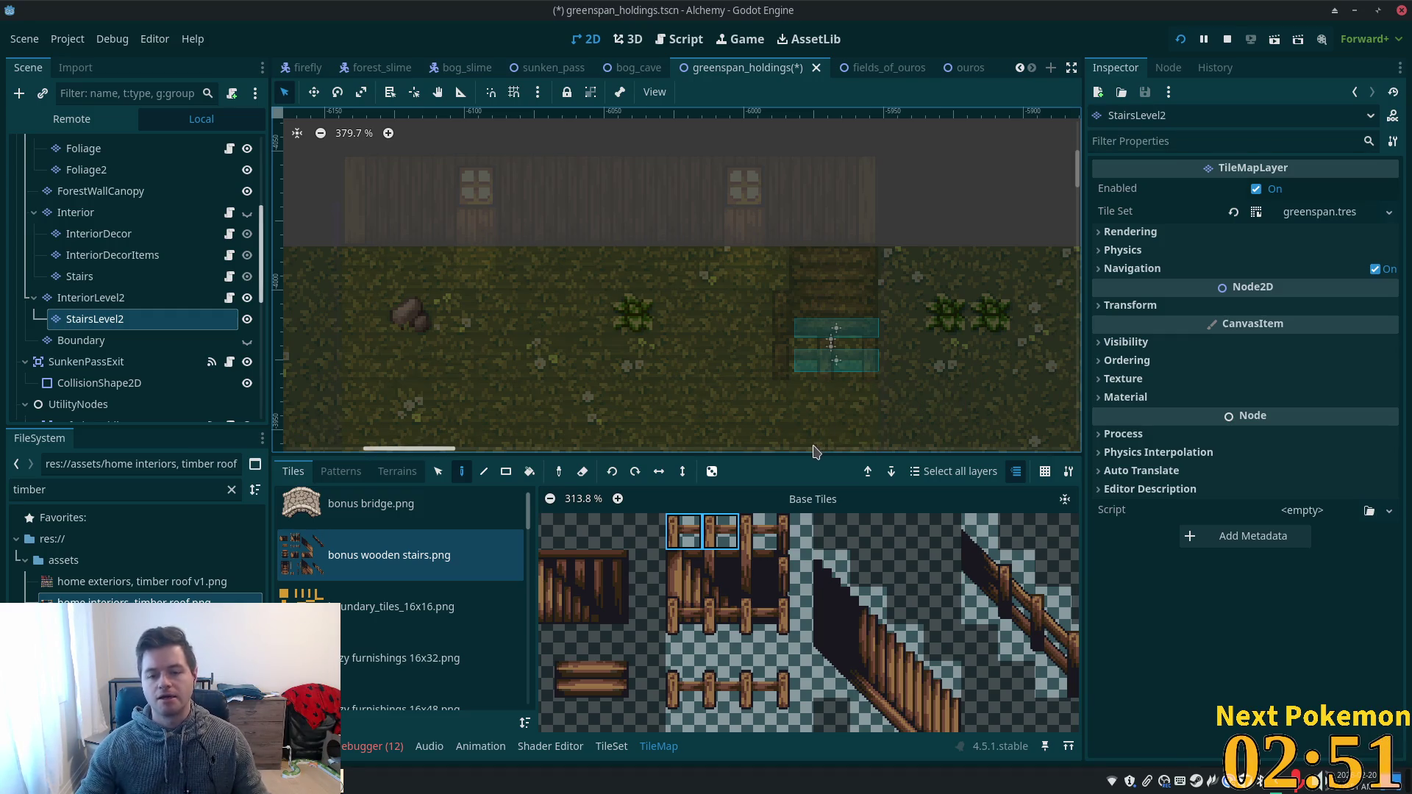
left_click(111, 340)
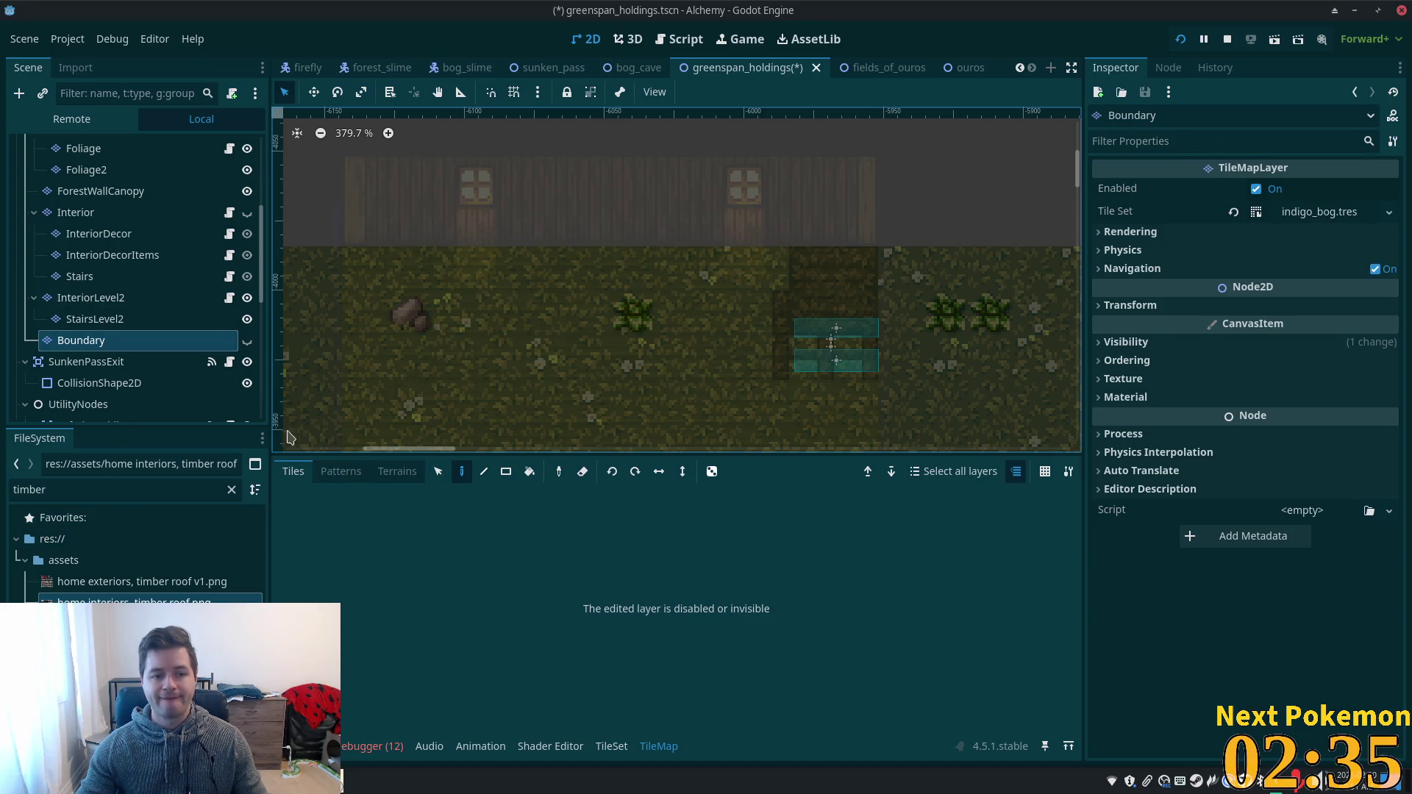
- Quick Load greenspan.tres as the Boundary layer's tile set
left_click(1386, 213)
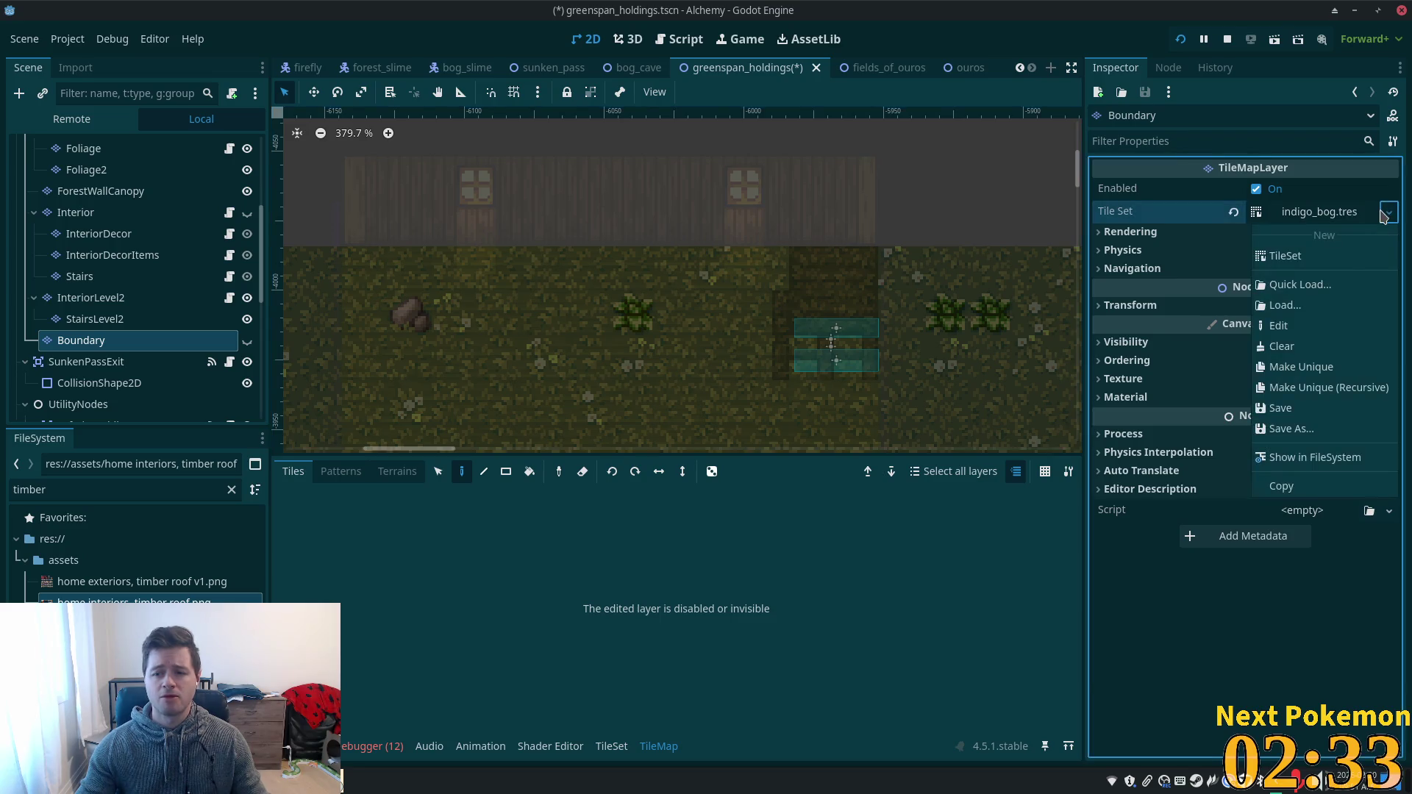
left_click(1320, 284)
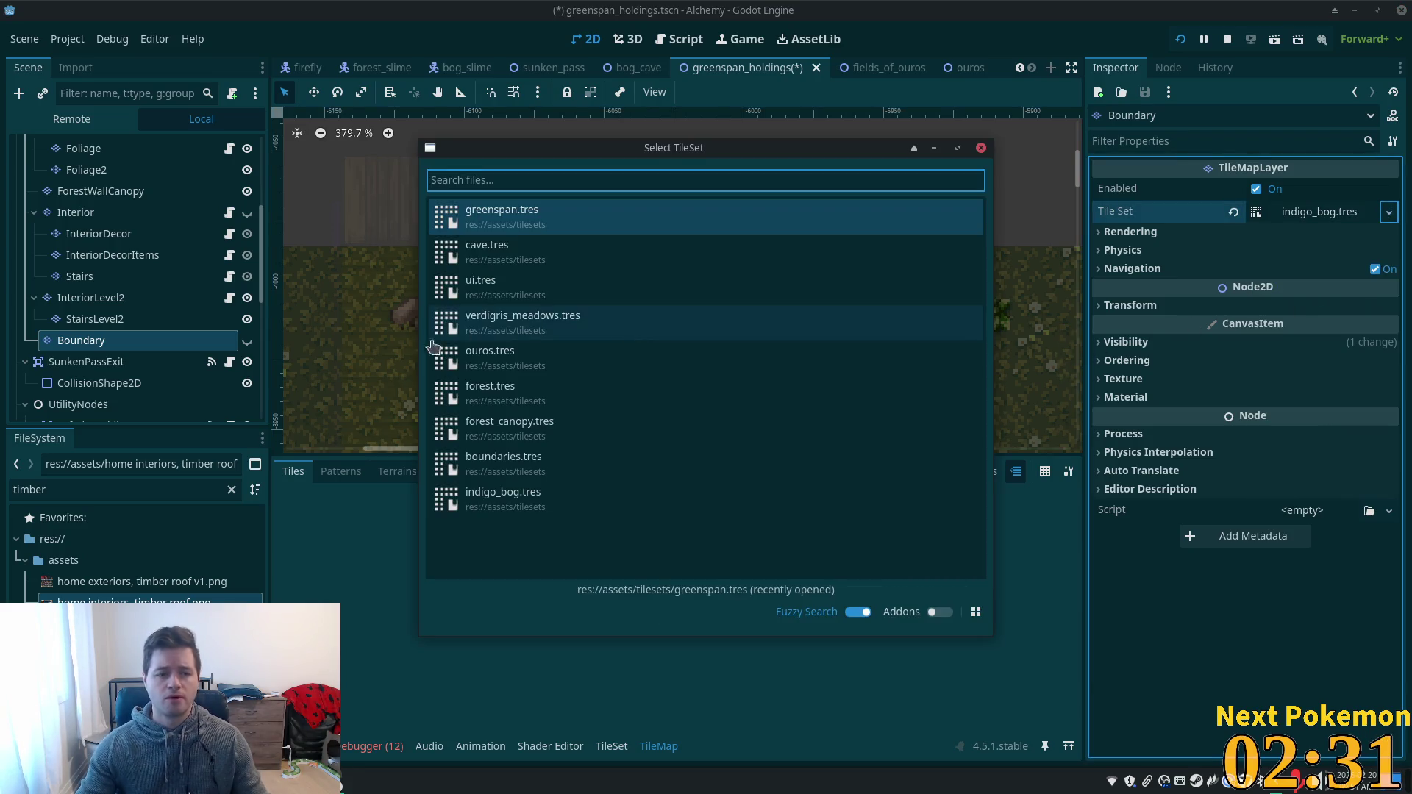
left_click(566, 219)
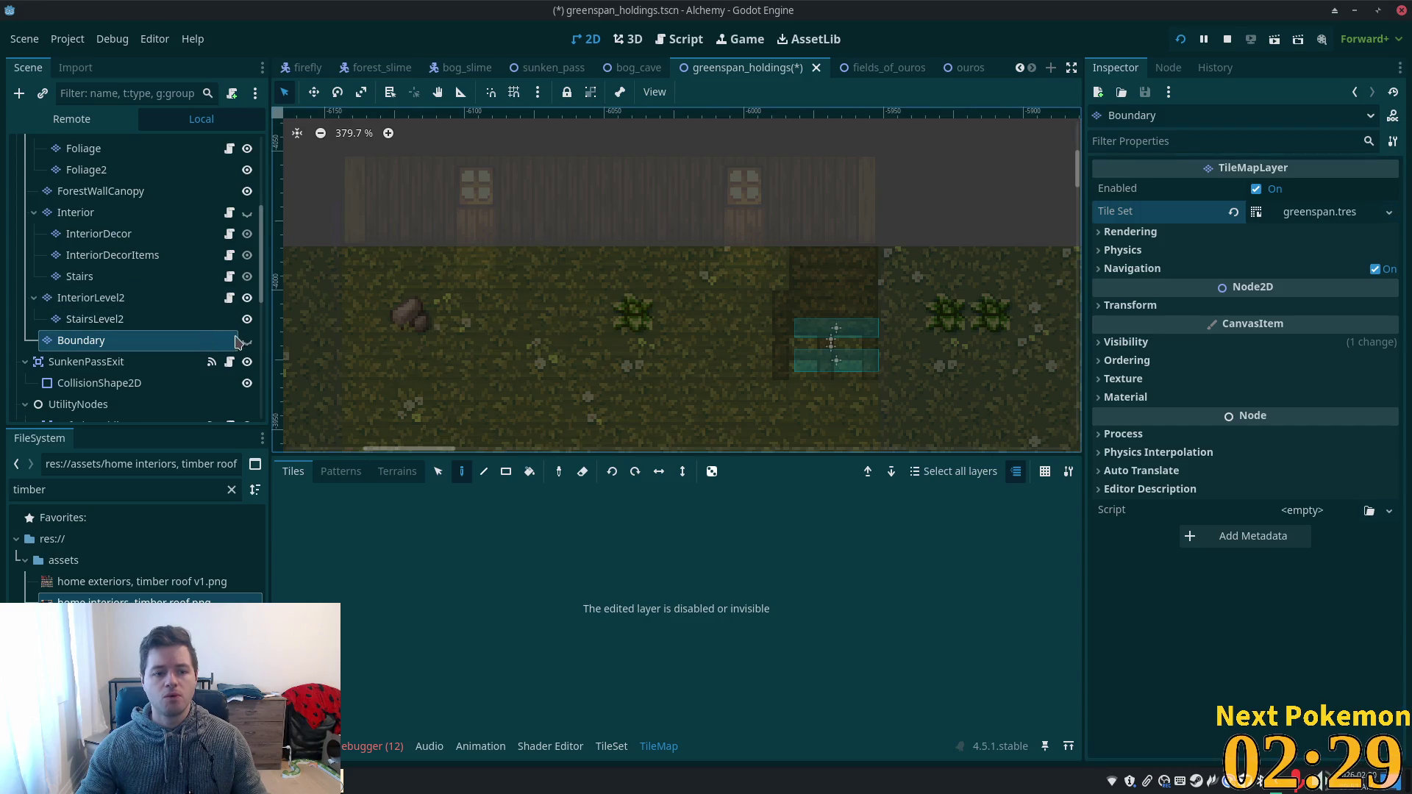
- Unhide the layer and pick the lower-right tile from boundary_tiles_16x16.png
left_click(389, 556)
left_click(373, 598)
left_click(773, 571)
left_click(825, 595)
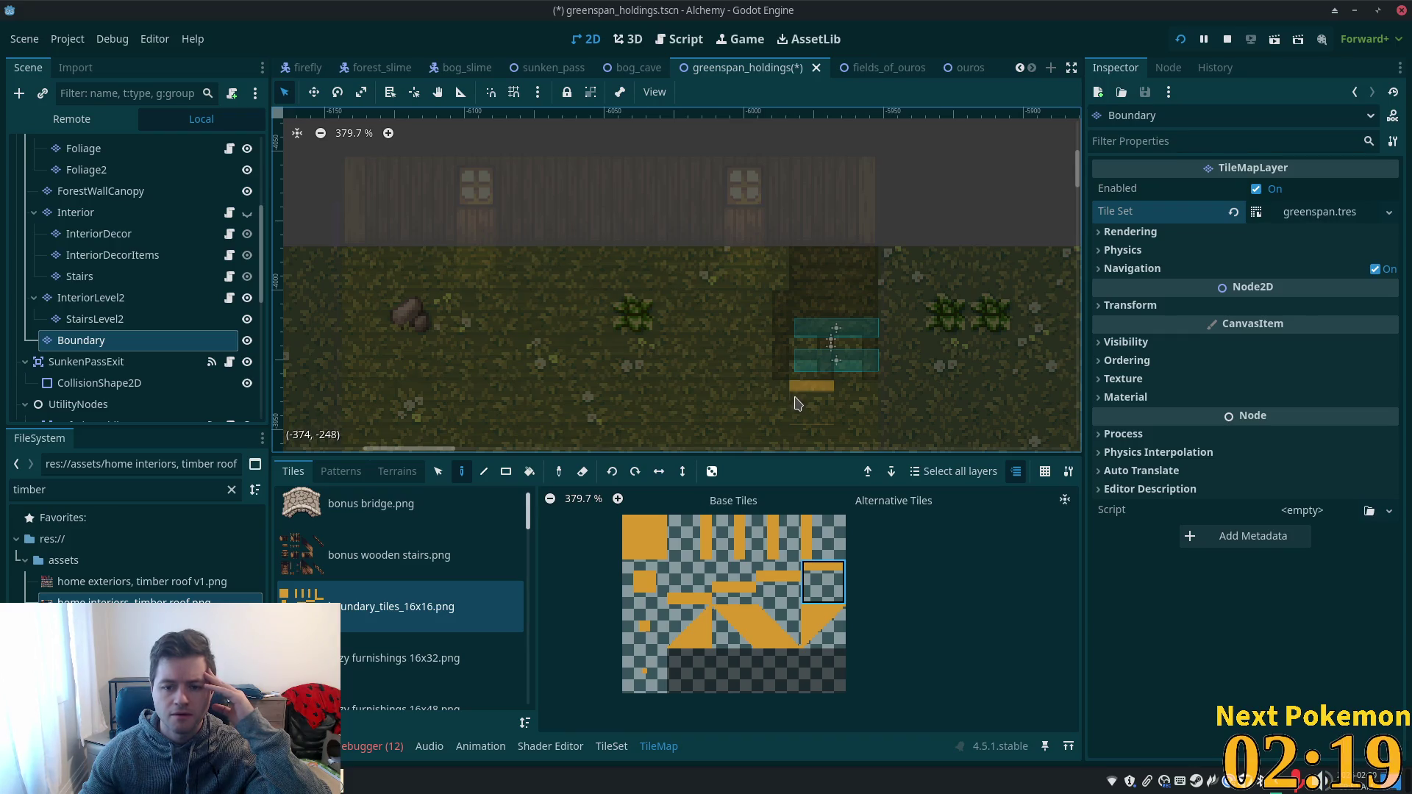
- Paint a boundary strip below the stairs and a vertical boundary column along their left side
left_click_drag(799, 403, 780, 409)
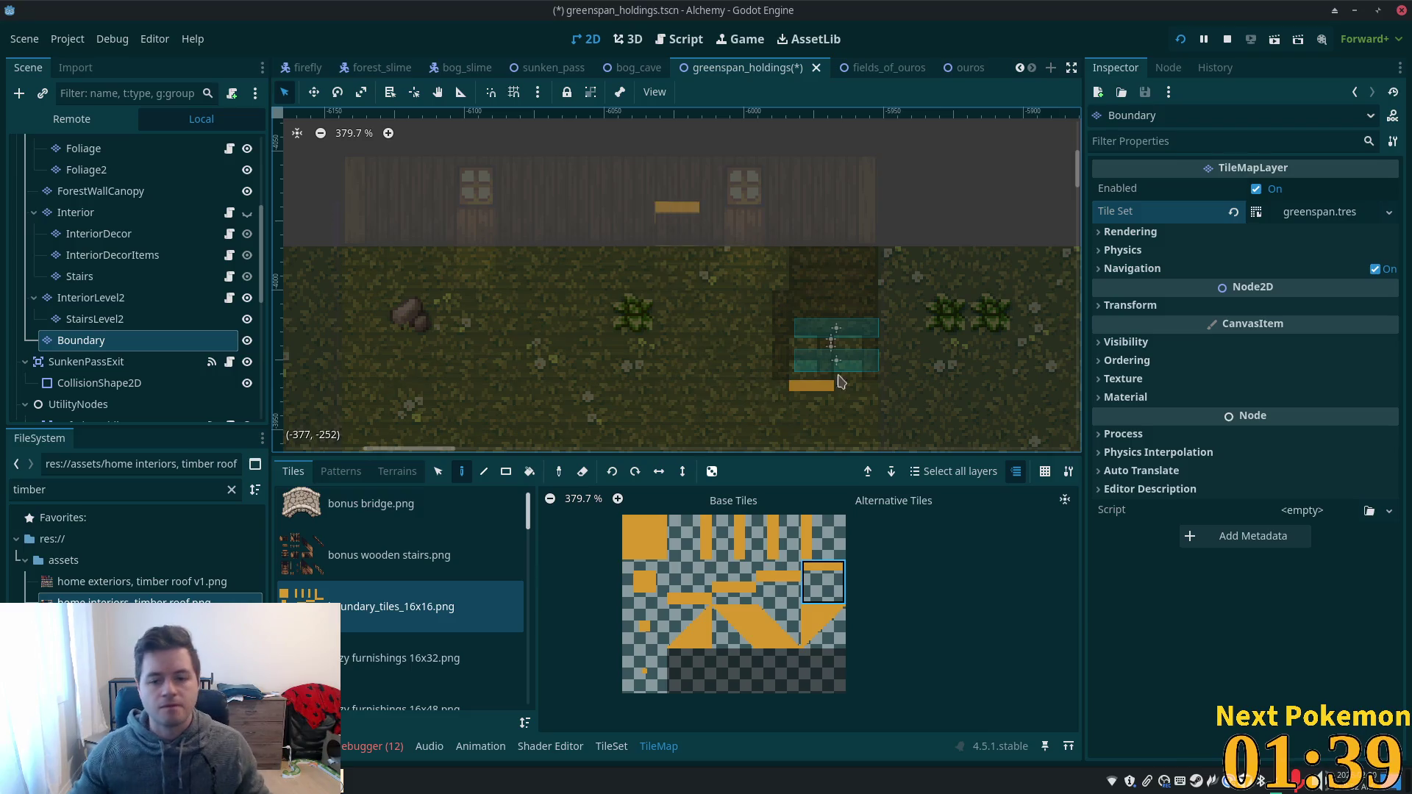
left_click(856, 388)
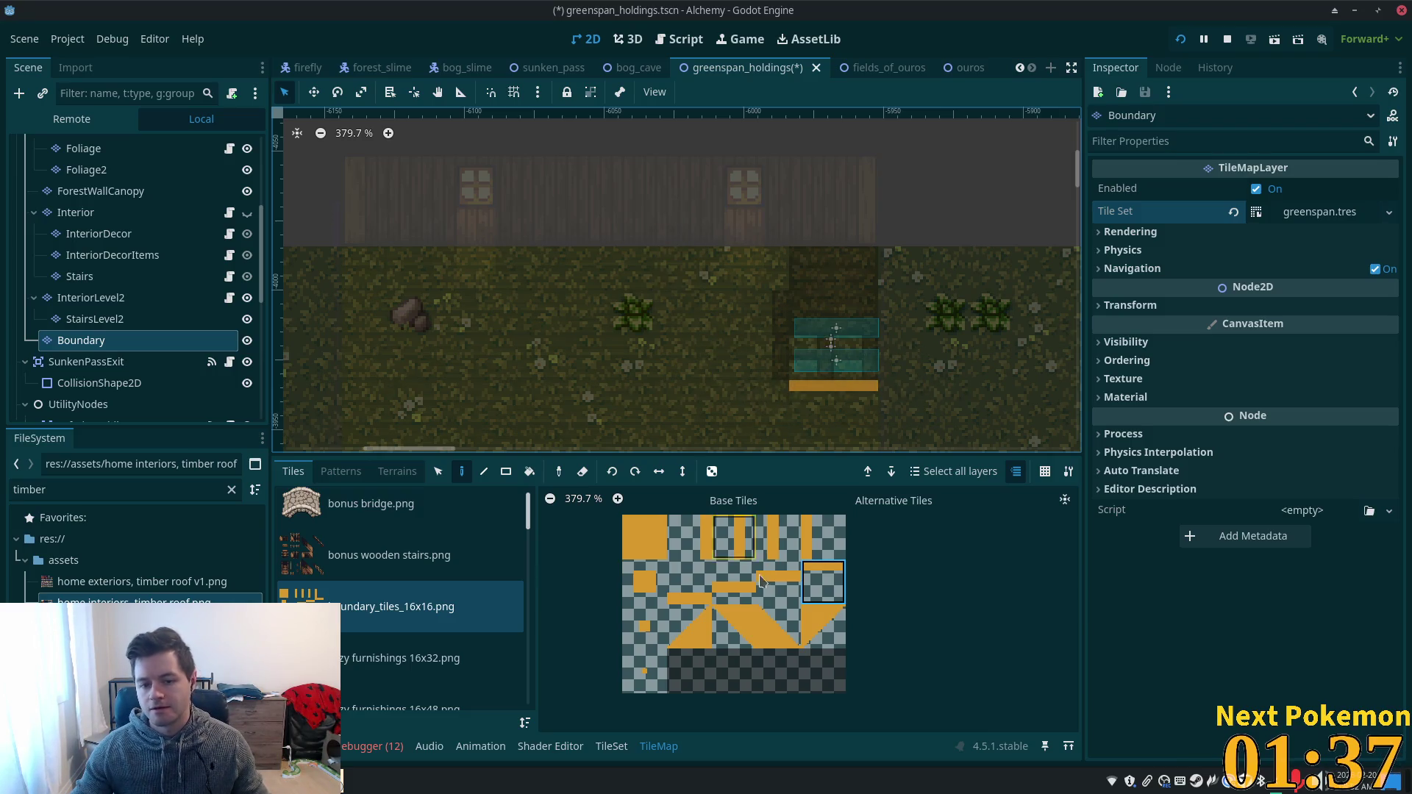
left_click(689, 537)
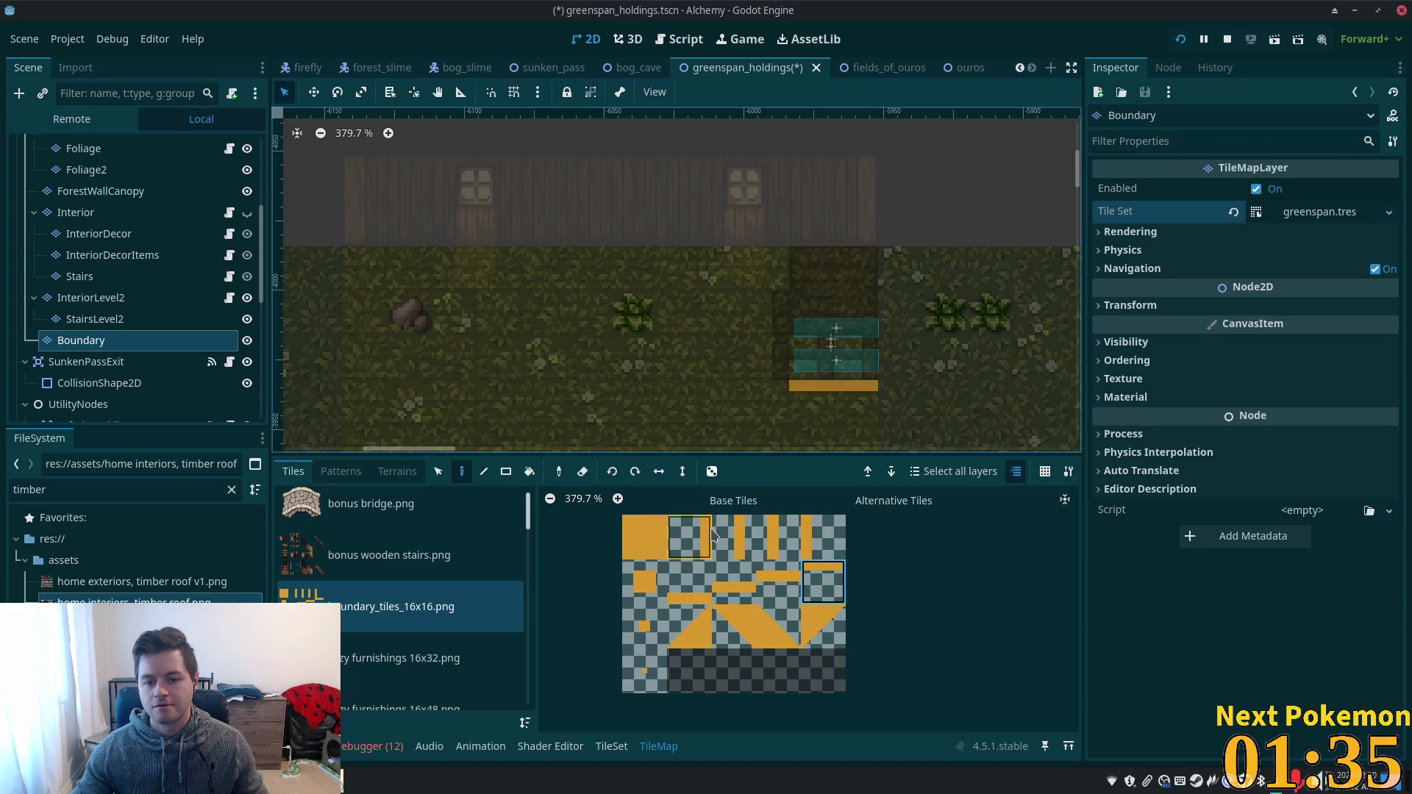
left_click(763, 357)
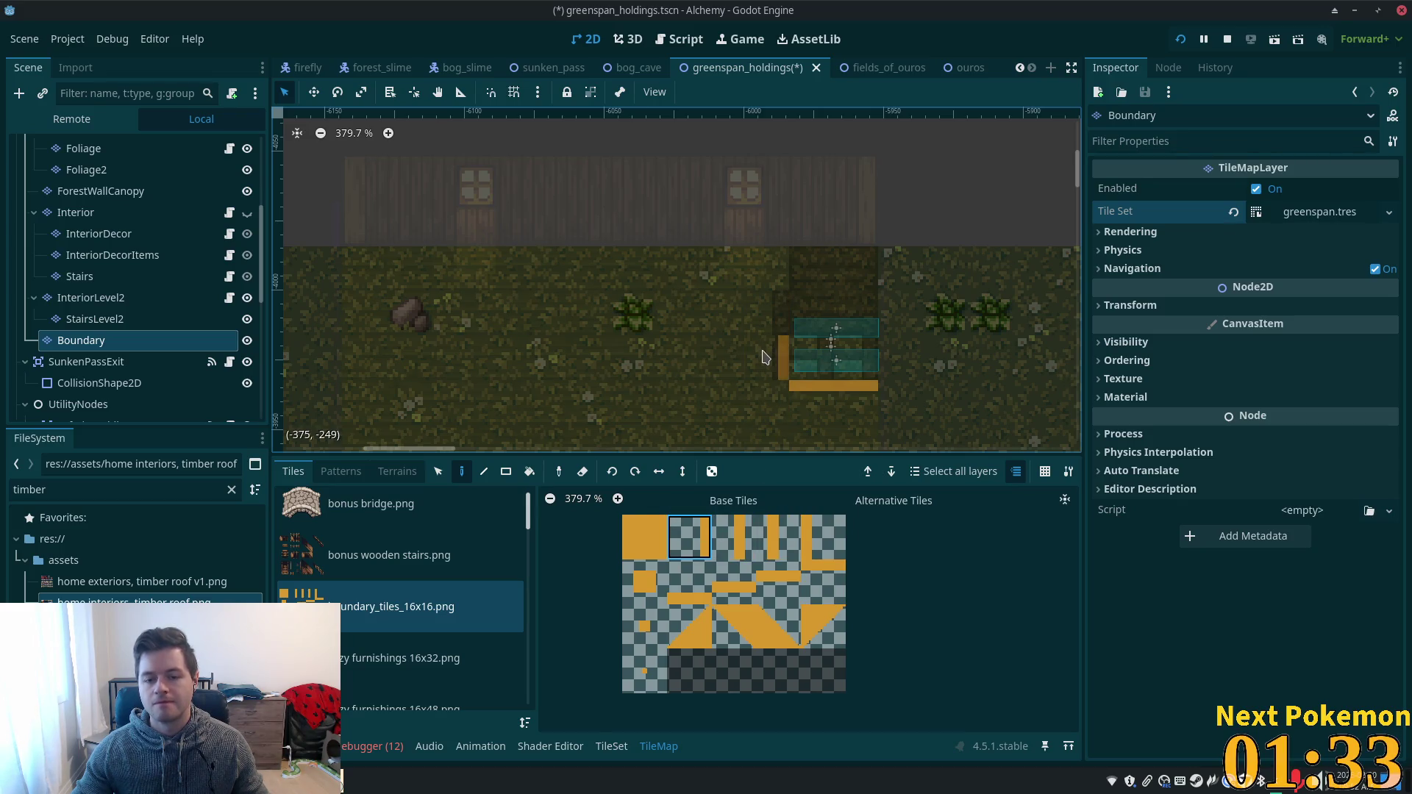
left_click(762, 312)
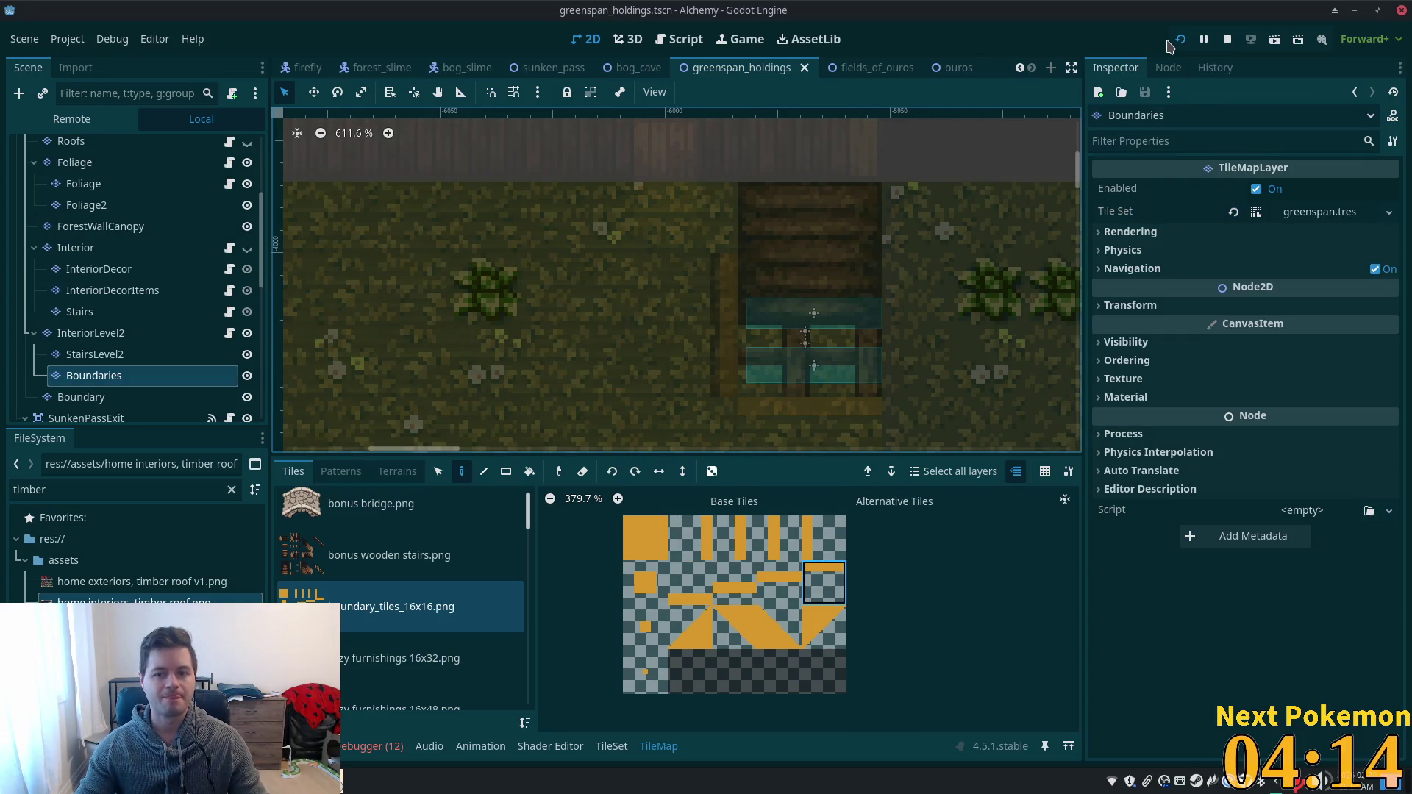
- Run the project, walk the character down off the stairs, then select StairsLevel2 in the editor
left_click(1181, 41)
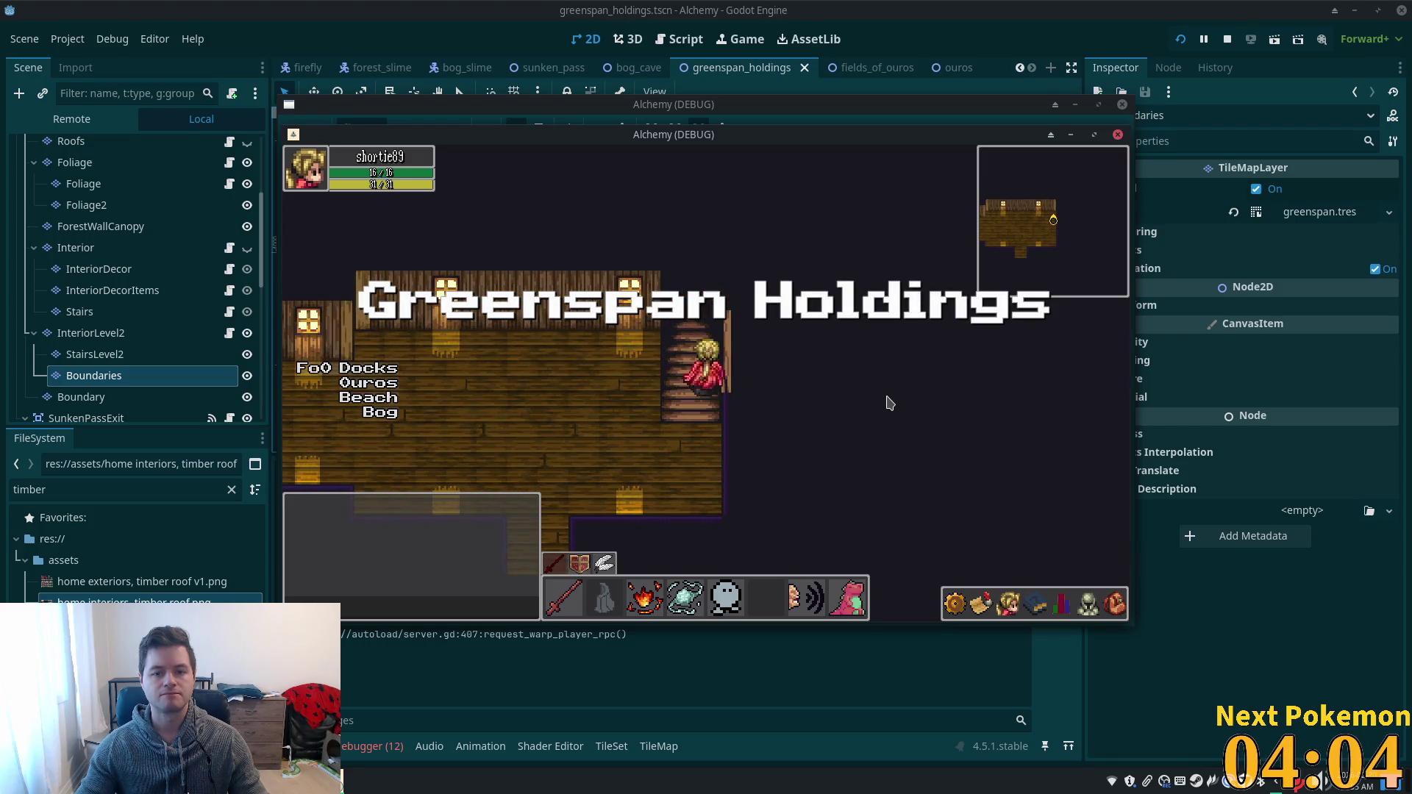
key("Down")
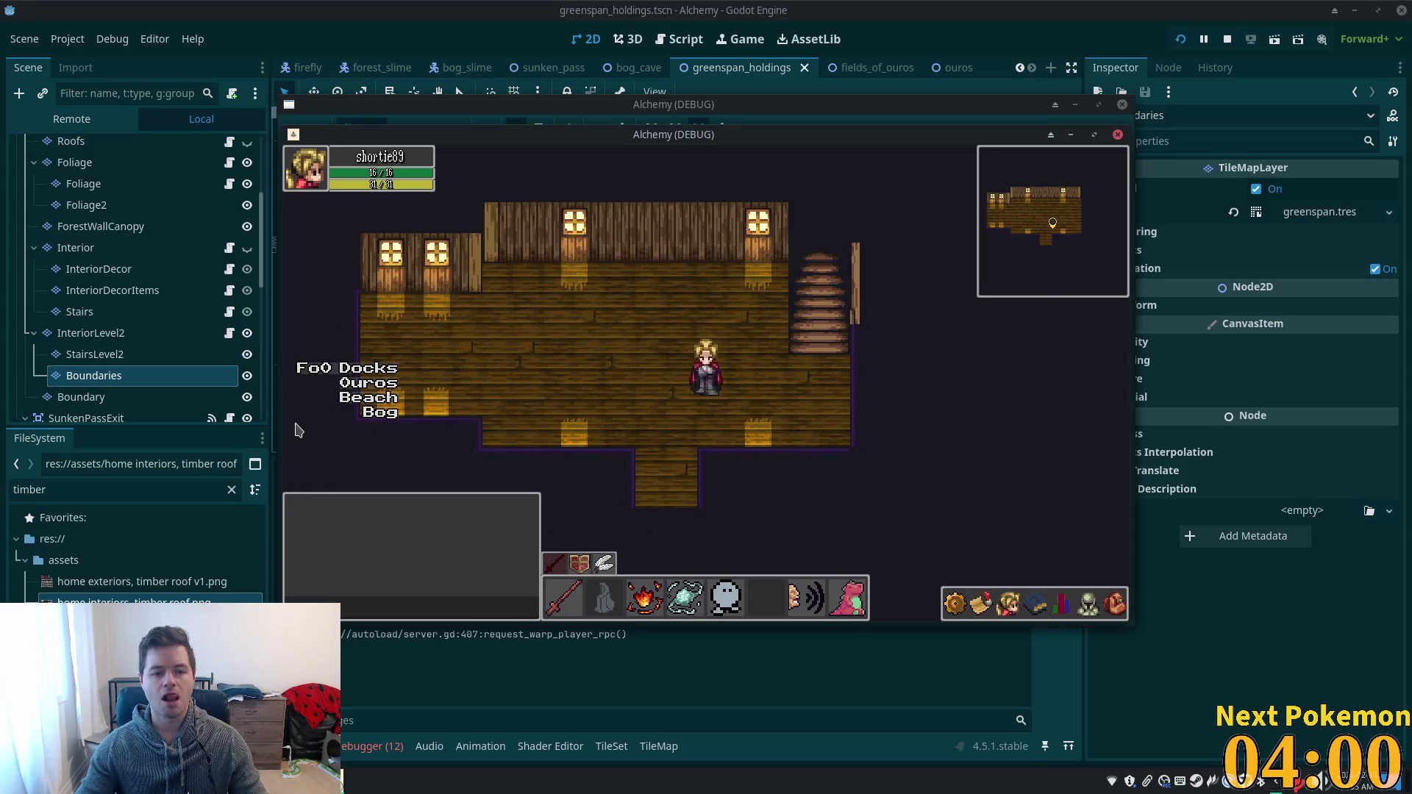
left_click(132, 354)
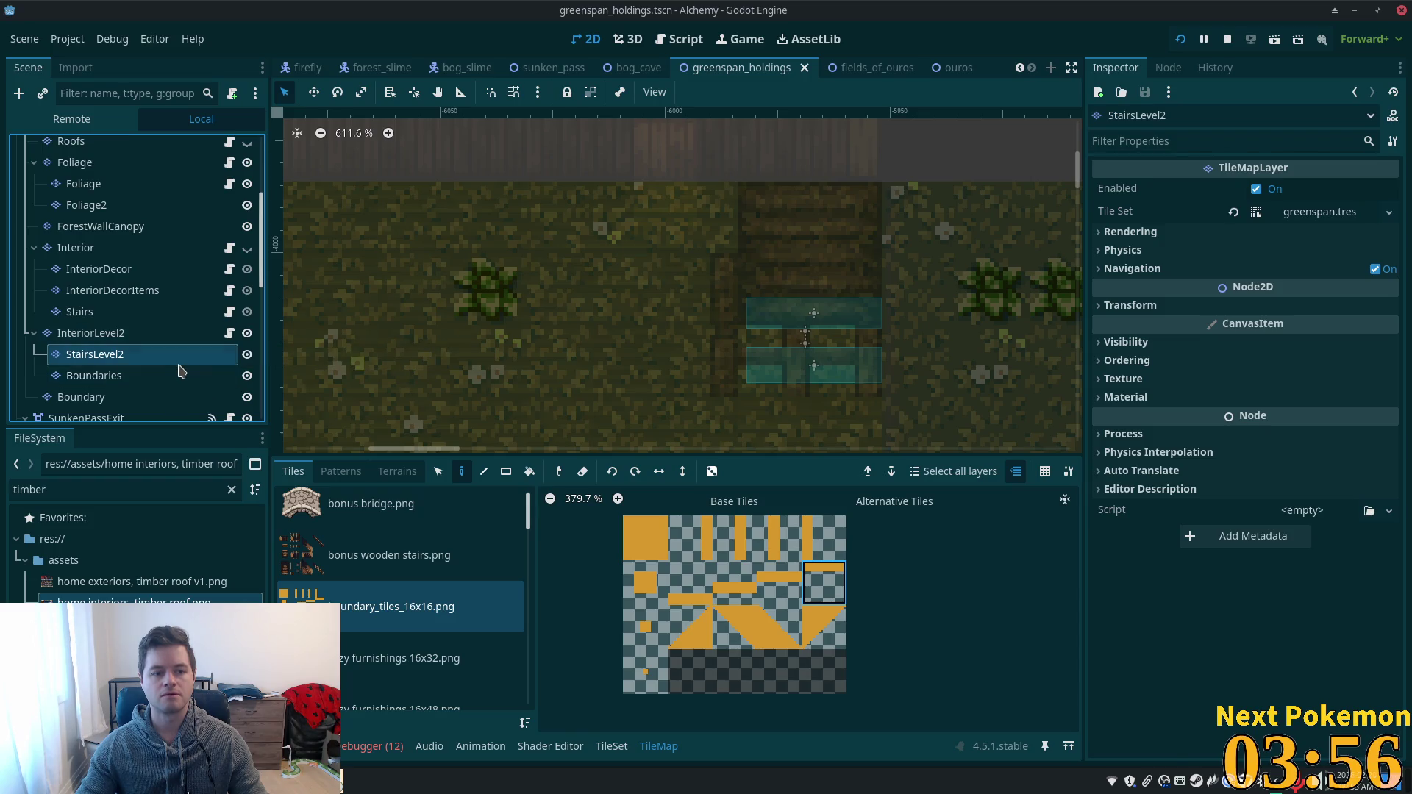
- Select Boundaries and begin attaching a script, browsing utility_scenes before cancelling
left_click(218, 377)
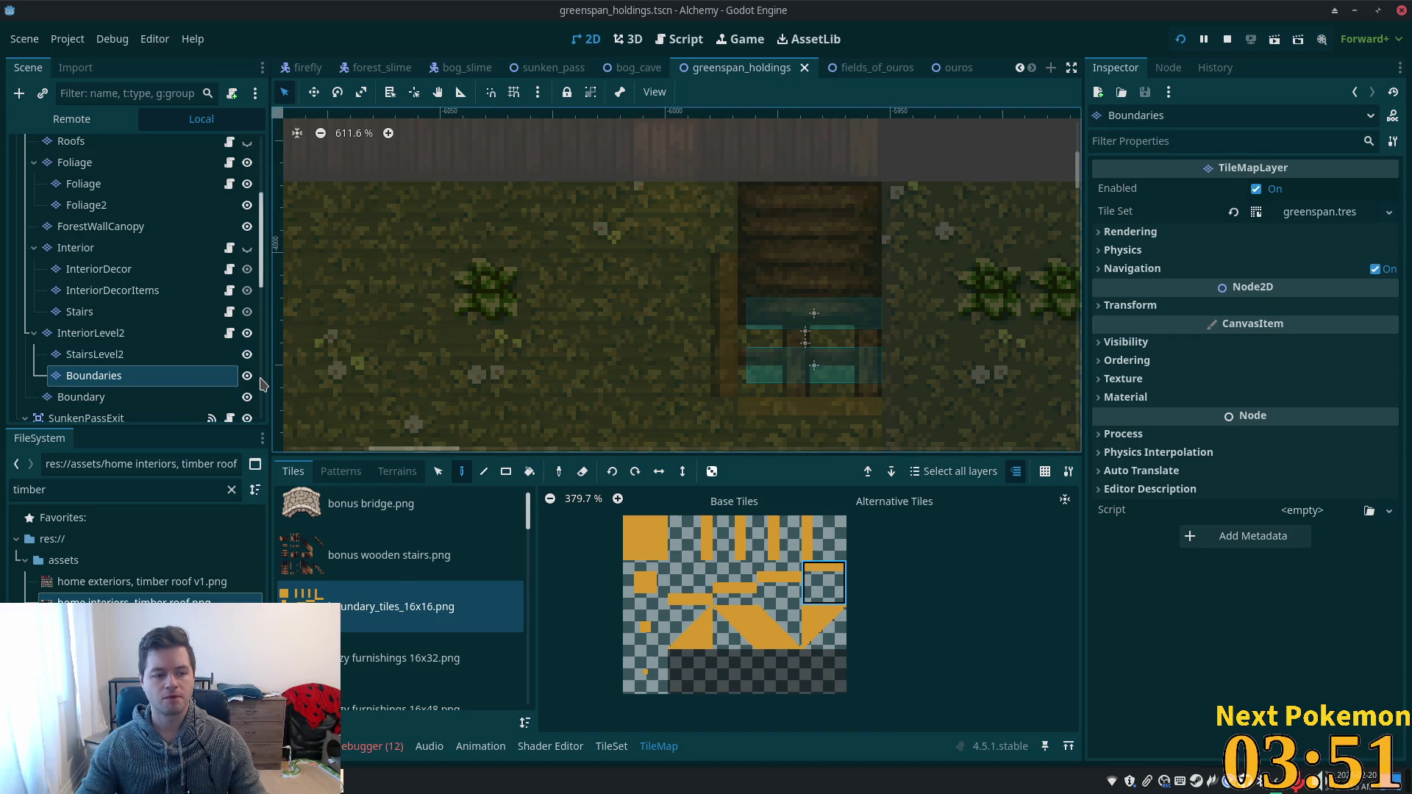
key("ctrl+a")
key("Escape")
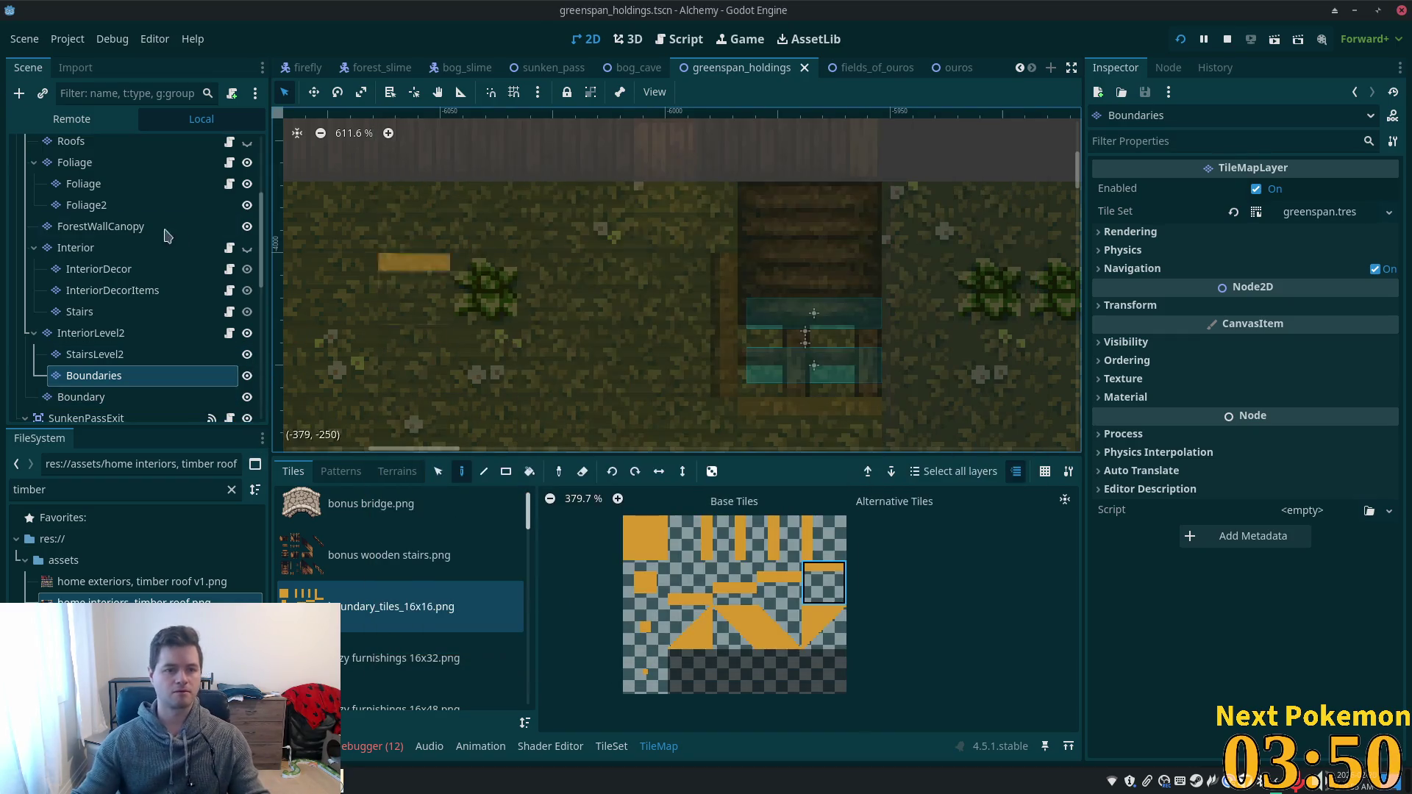
left_click(232, 96)
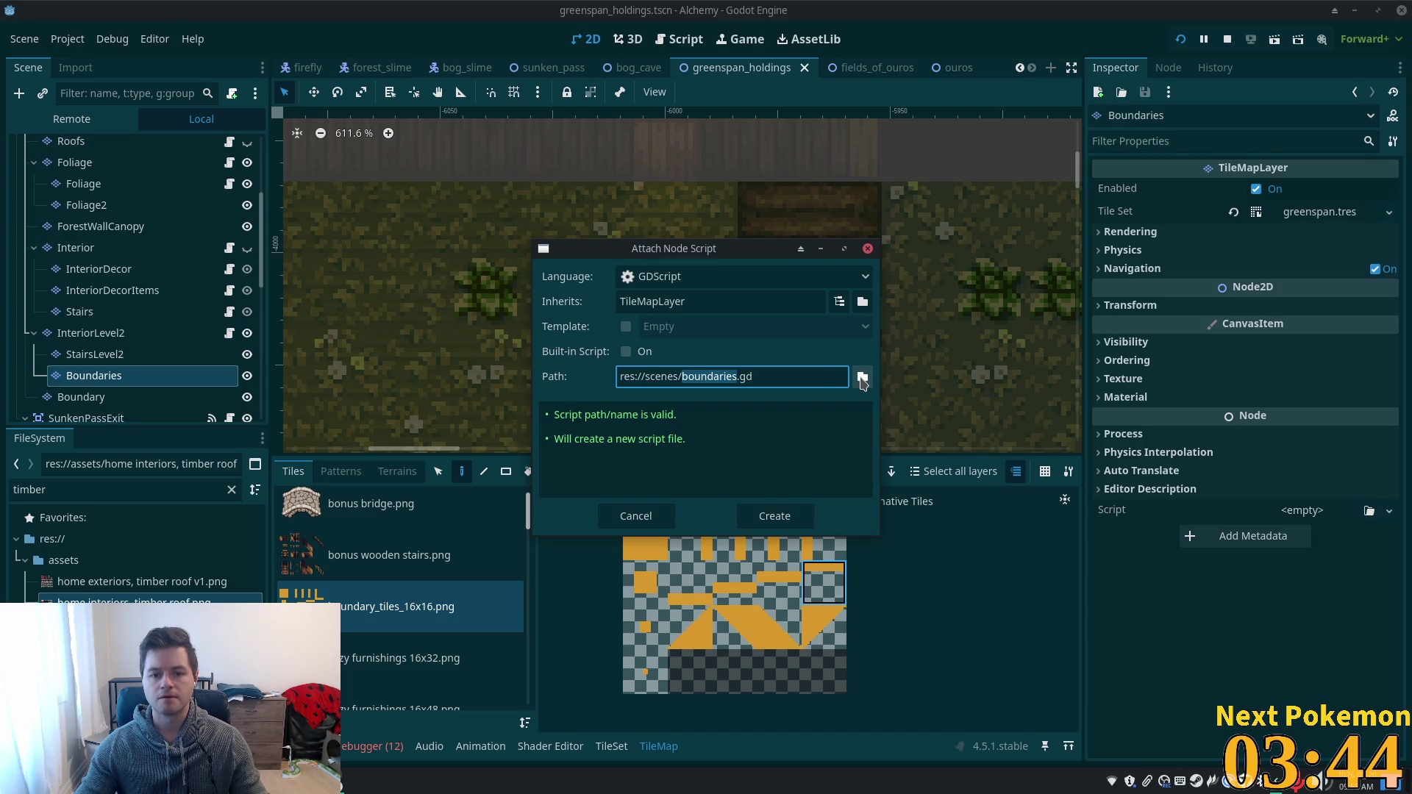
left_click(862, 377)
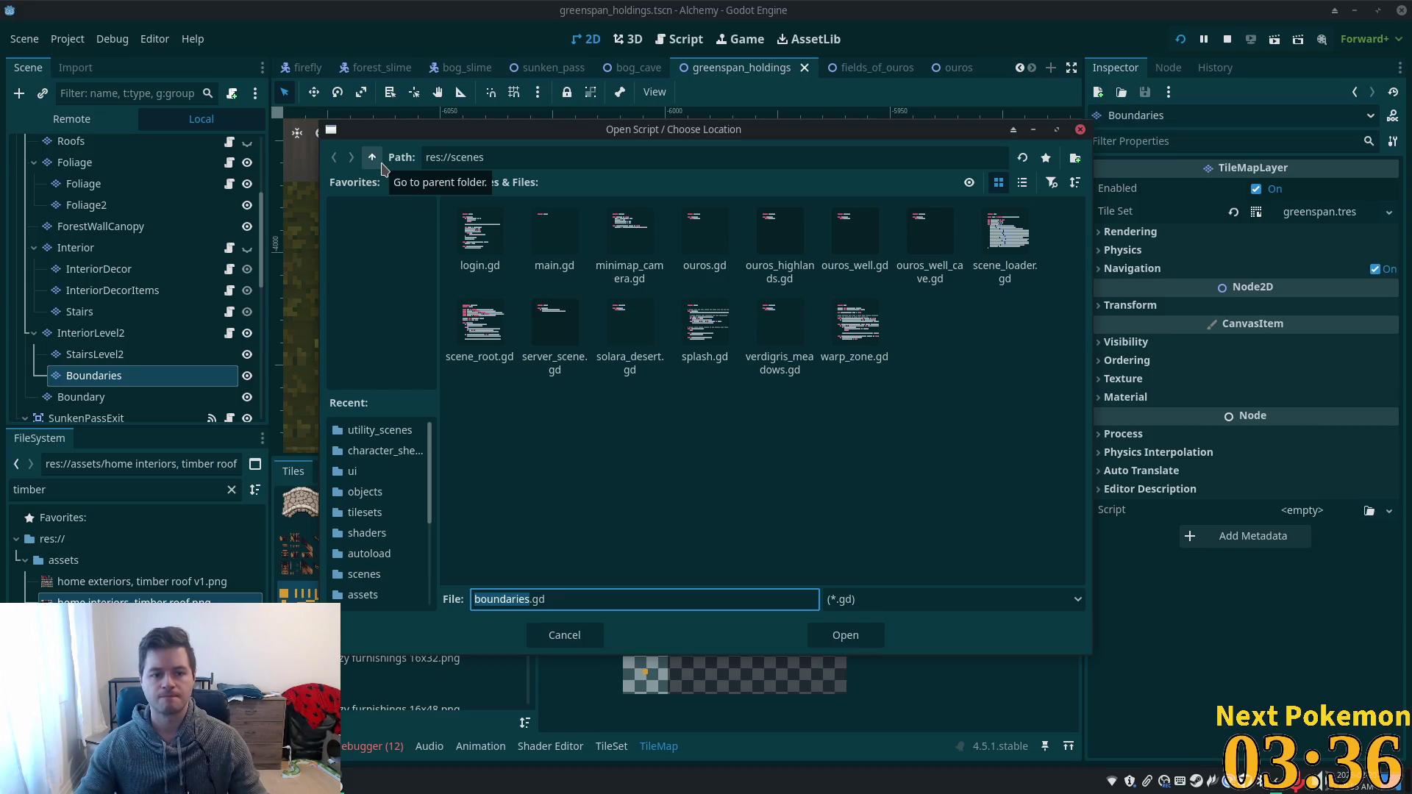
left_click(382, 166)
double_click(710, 328)
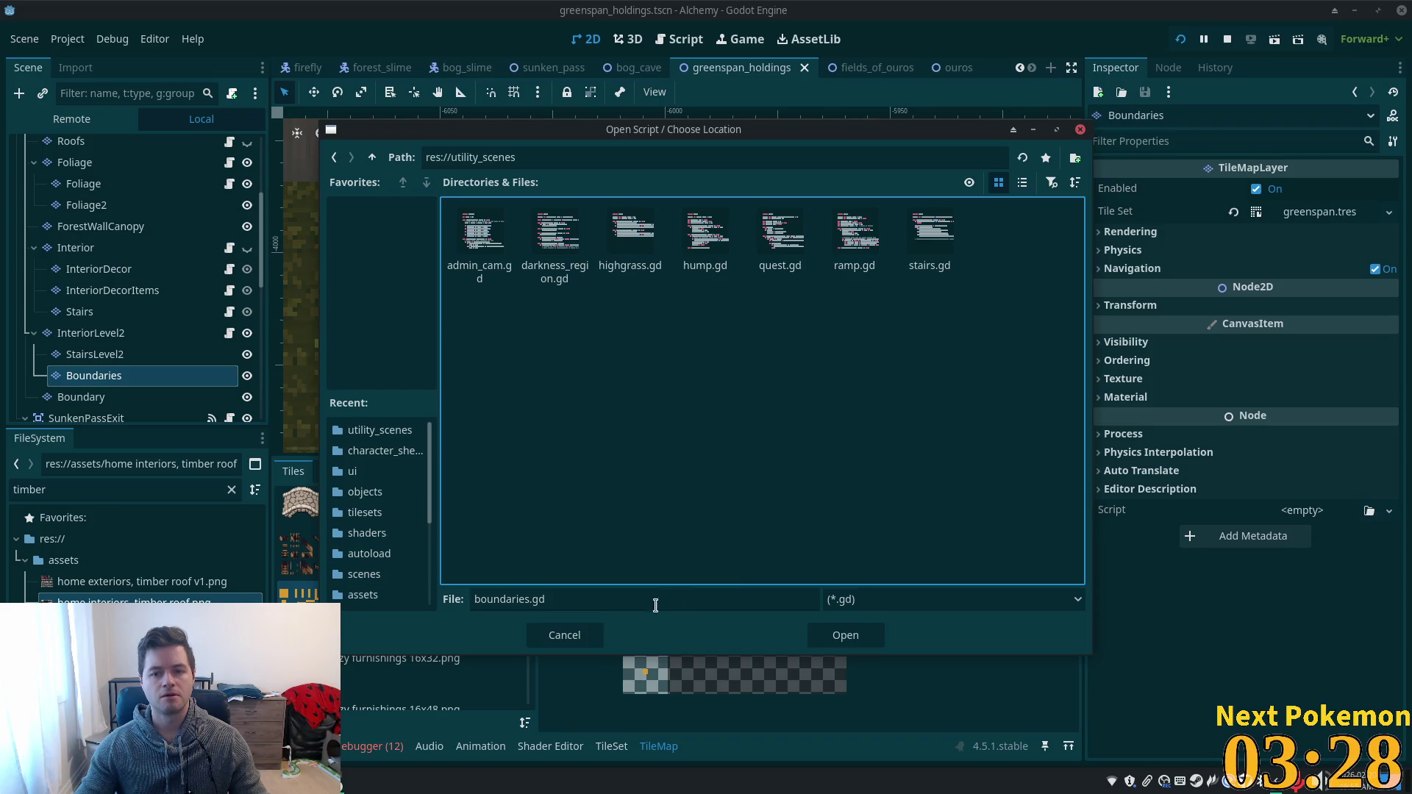
left_click(555, 637)
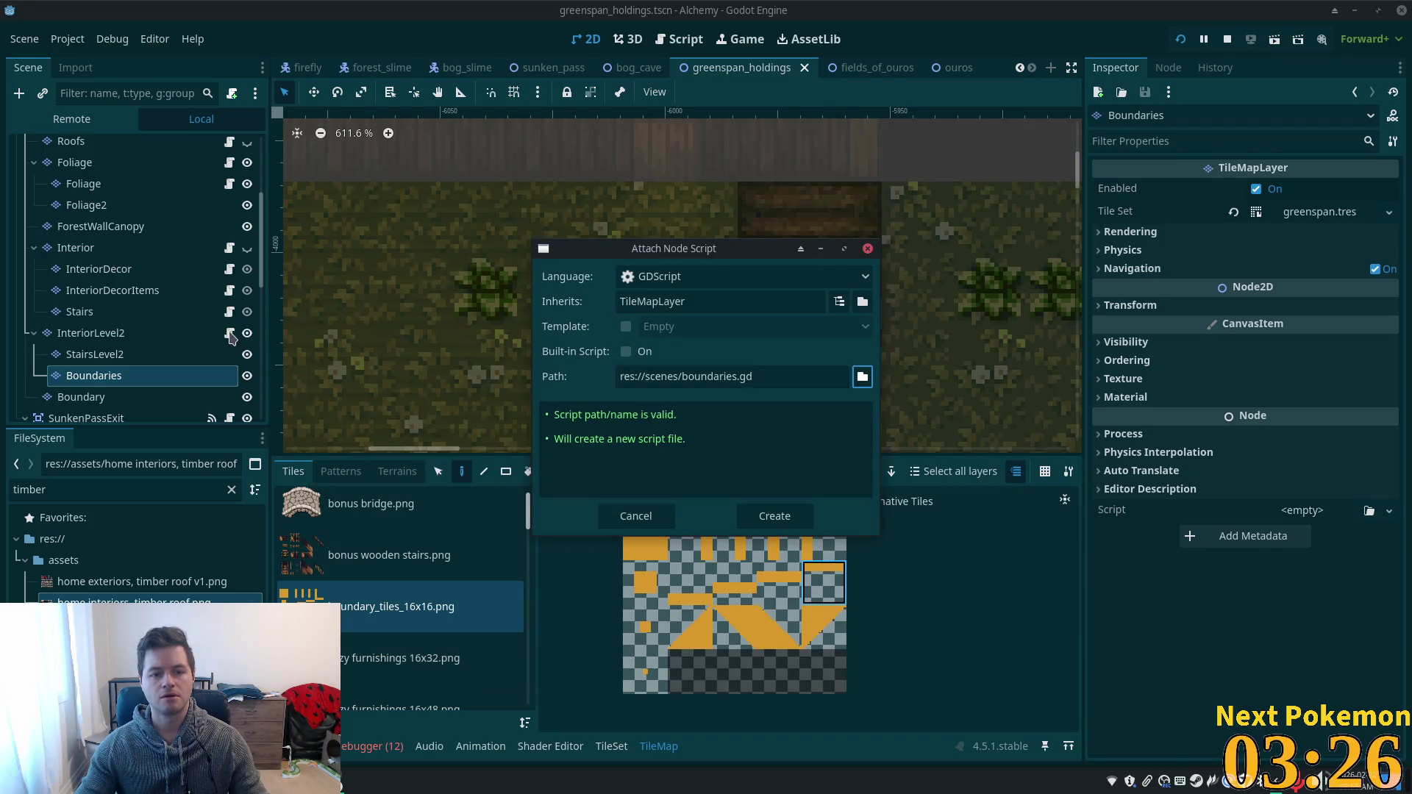
key("Escape")
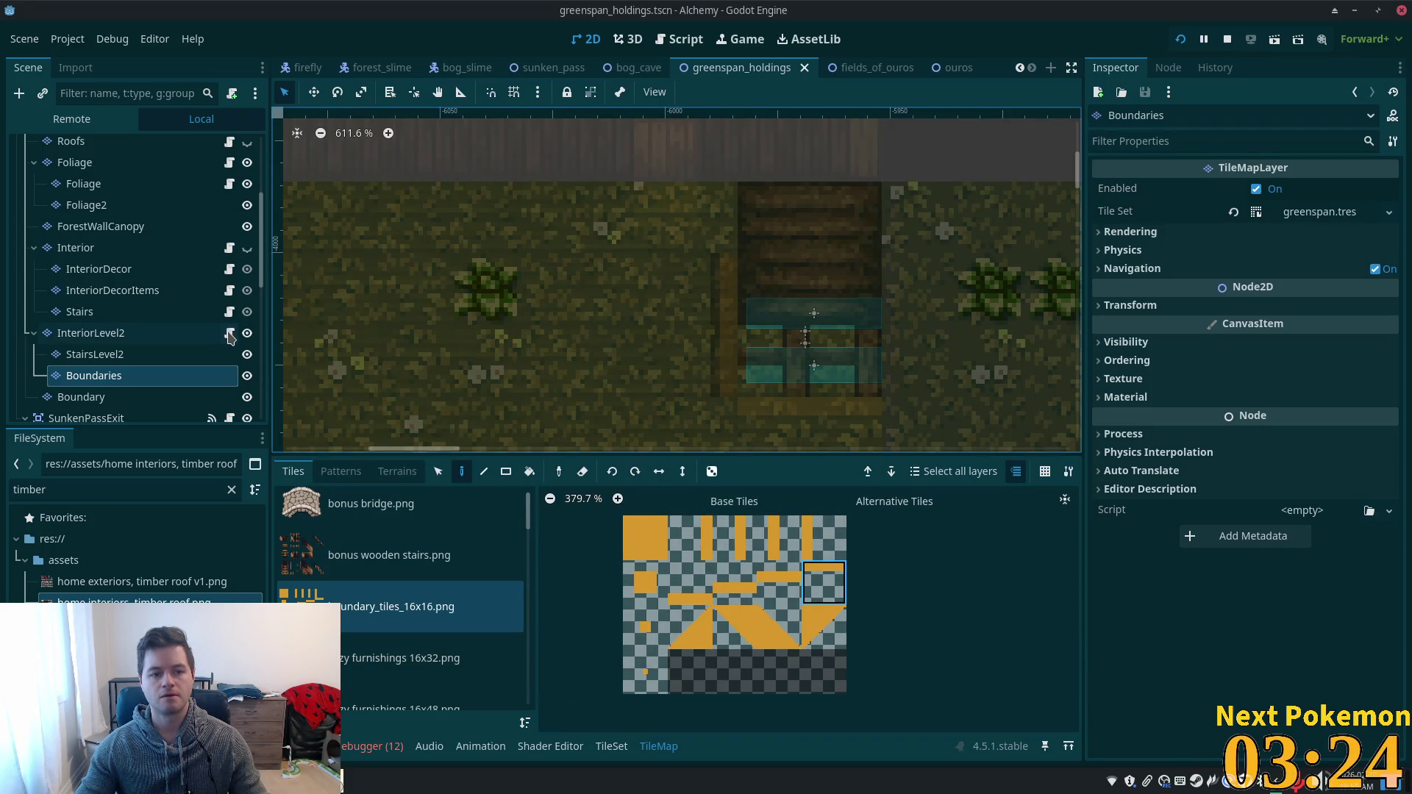
- Load the existing res://objects/tilemap_layer.gd script onto the Boundaries layer
left_click(231, 93)
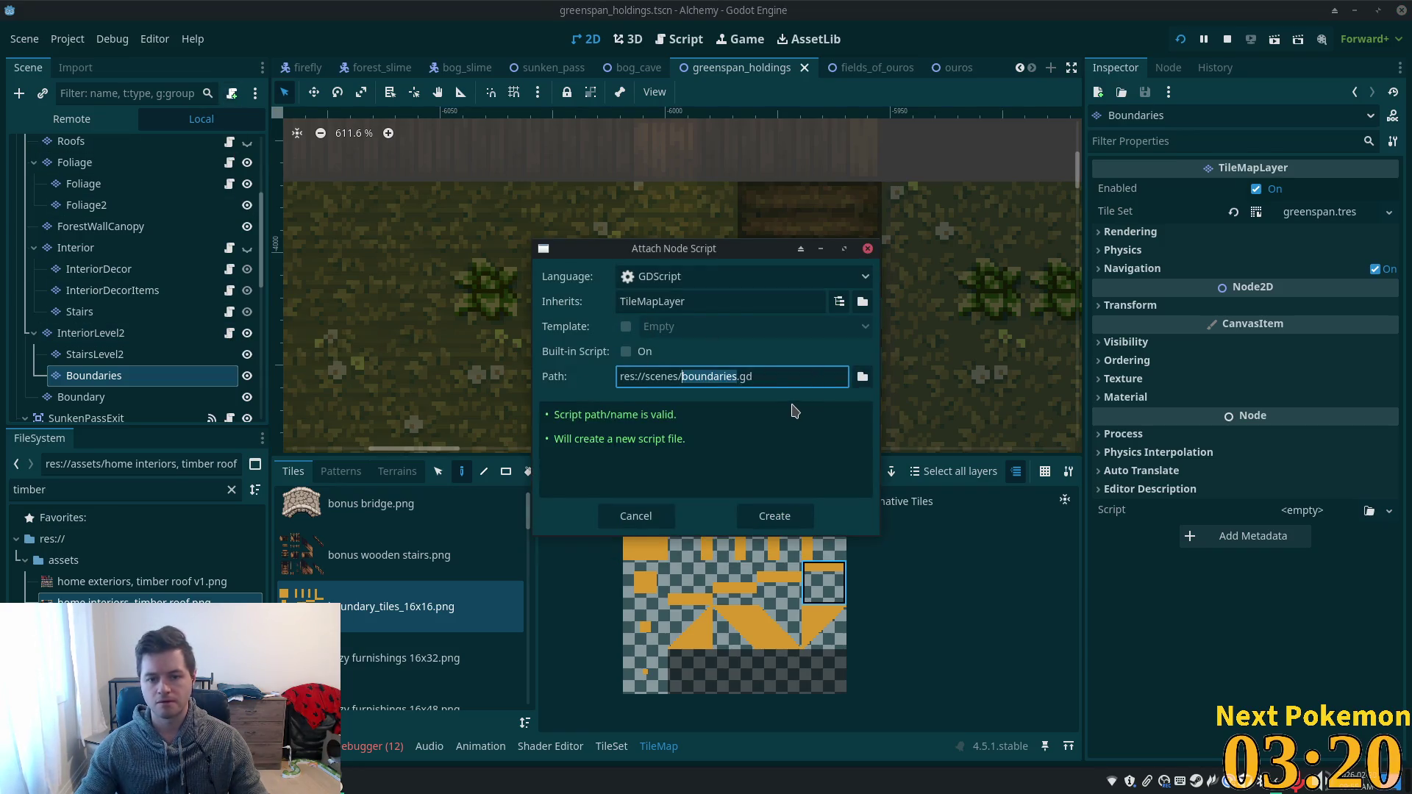
left_click(859, 378)
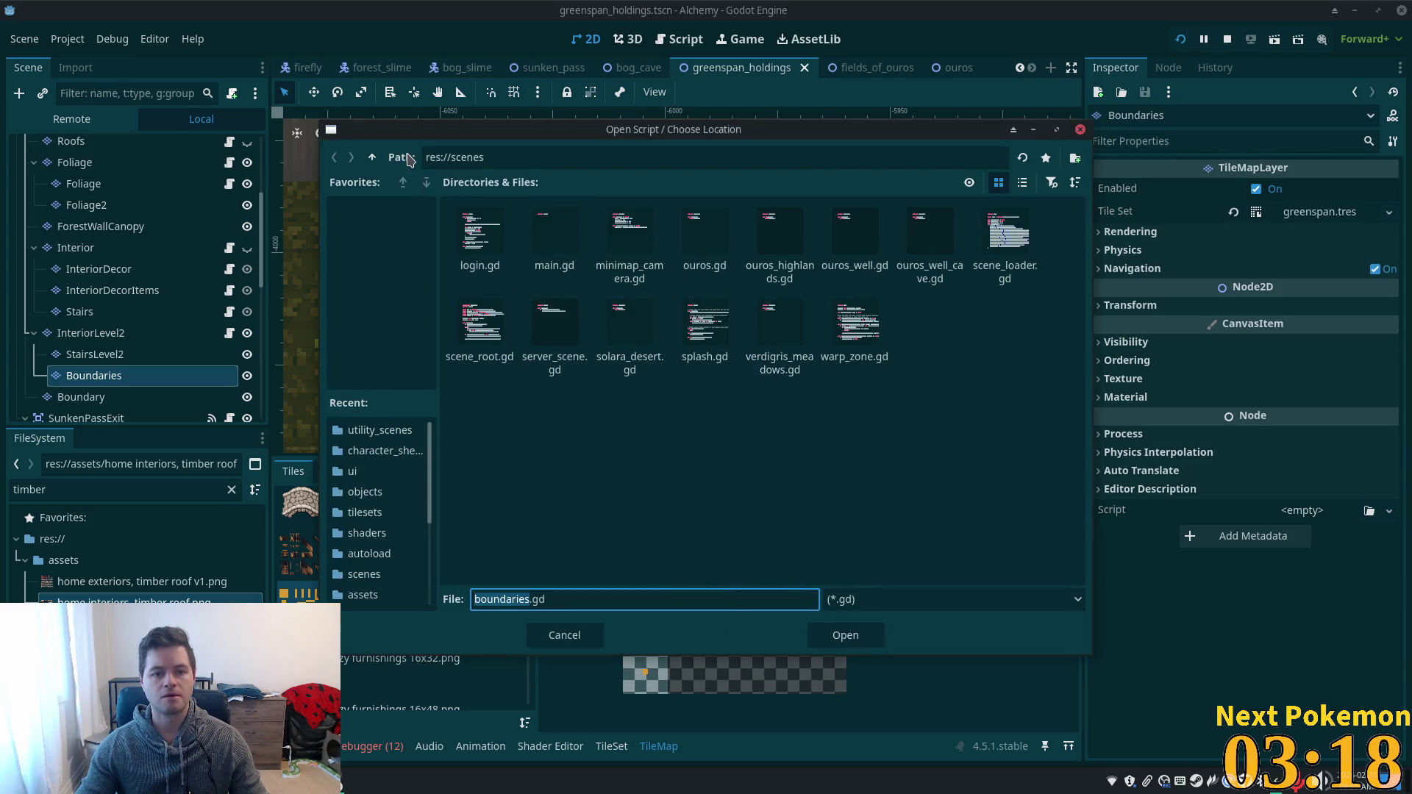
left_click(374, 158)
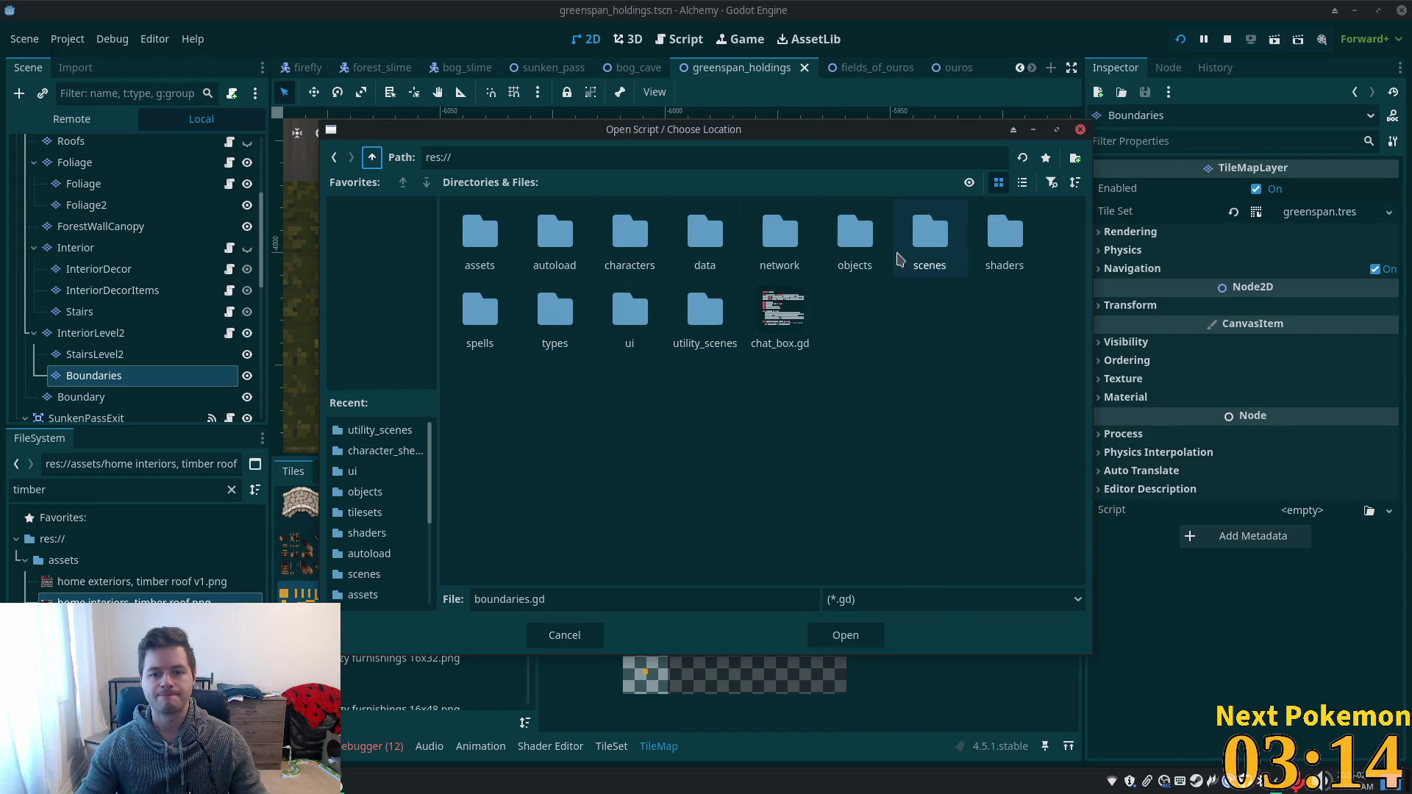
double_click(855, 243)
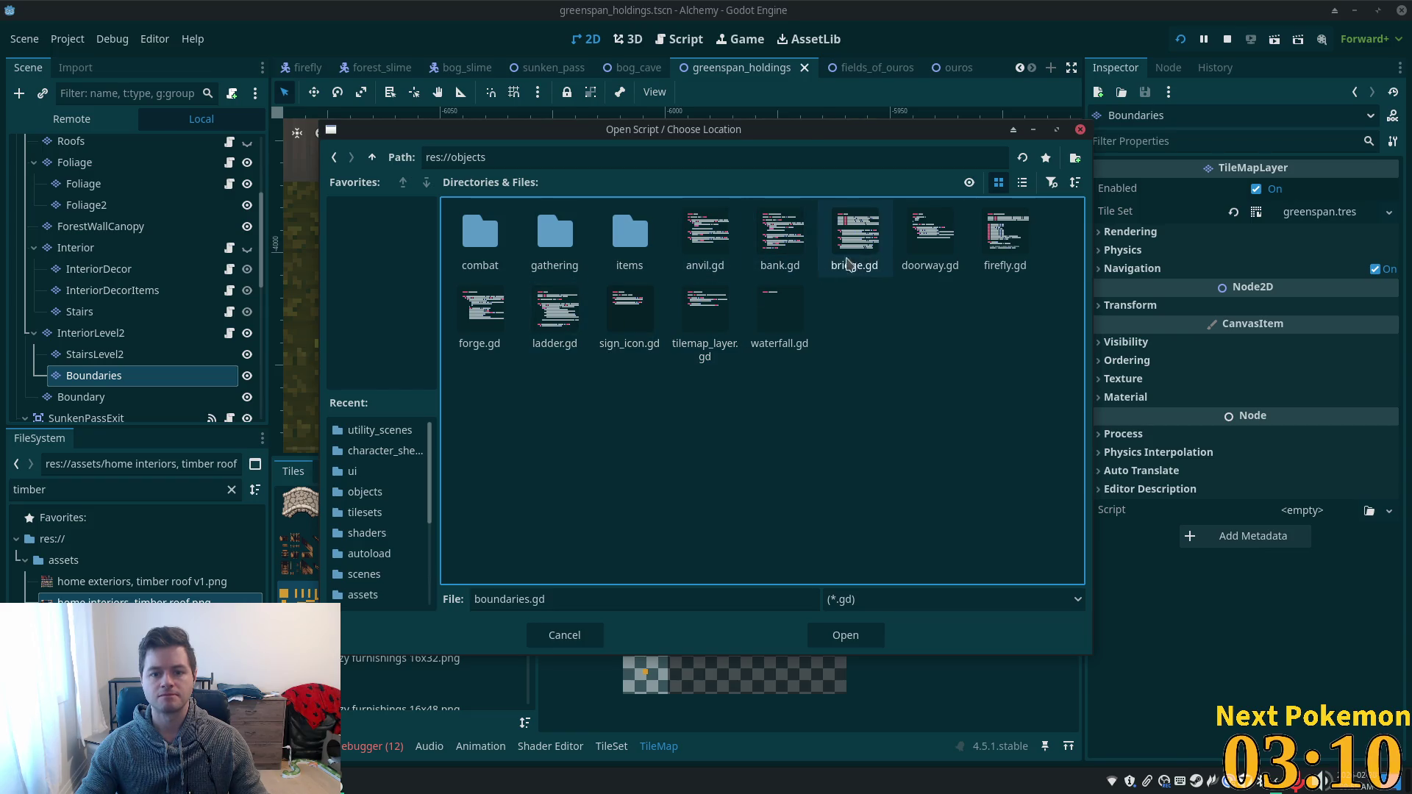
double_click(725, 313)
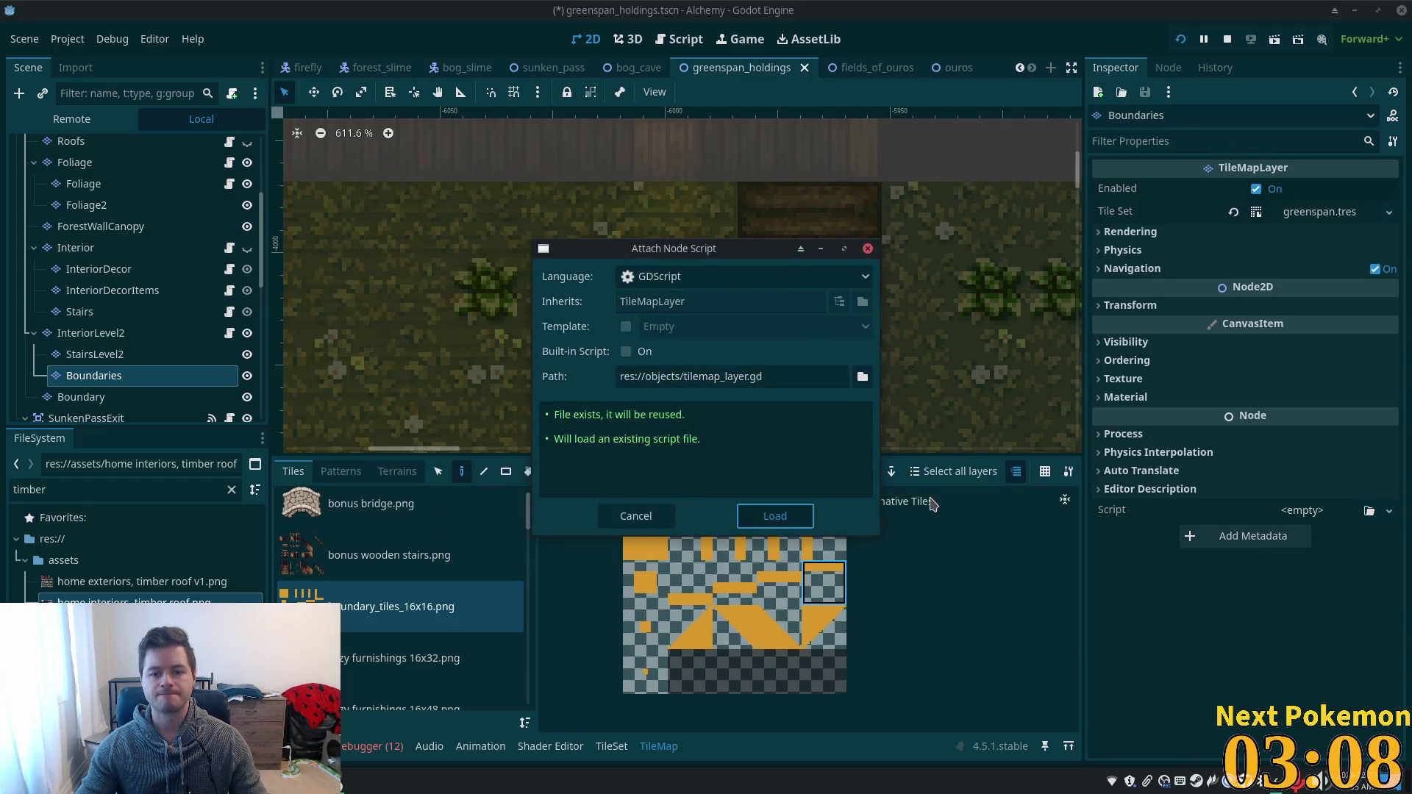
key("Return")
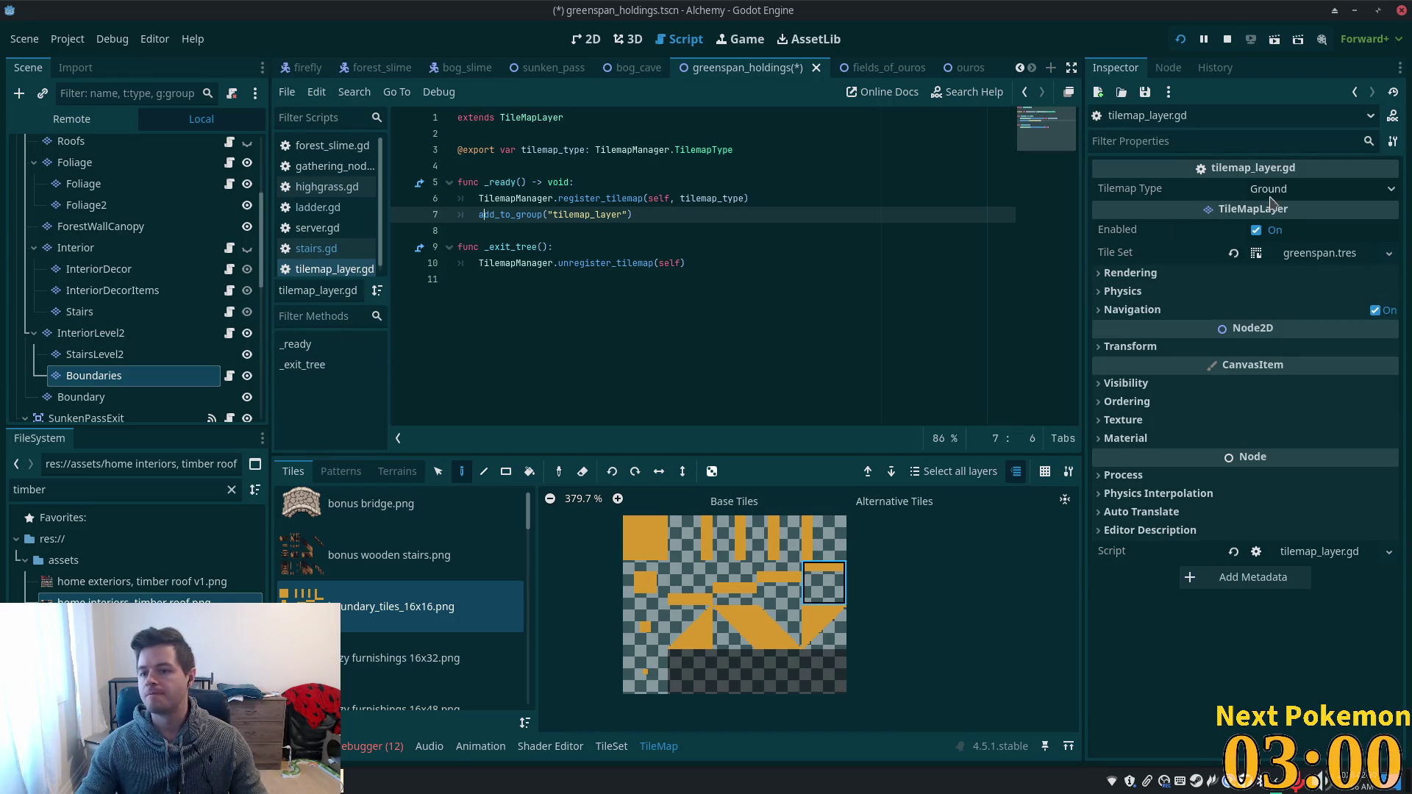
- Set Boundaries' Tilemap Type to Interior Level Two, save with Ctrl+S, and run the project
left_click(1316, 189)
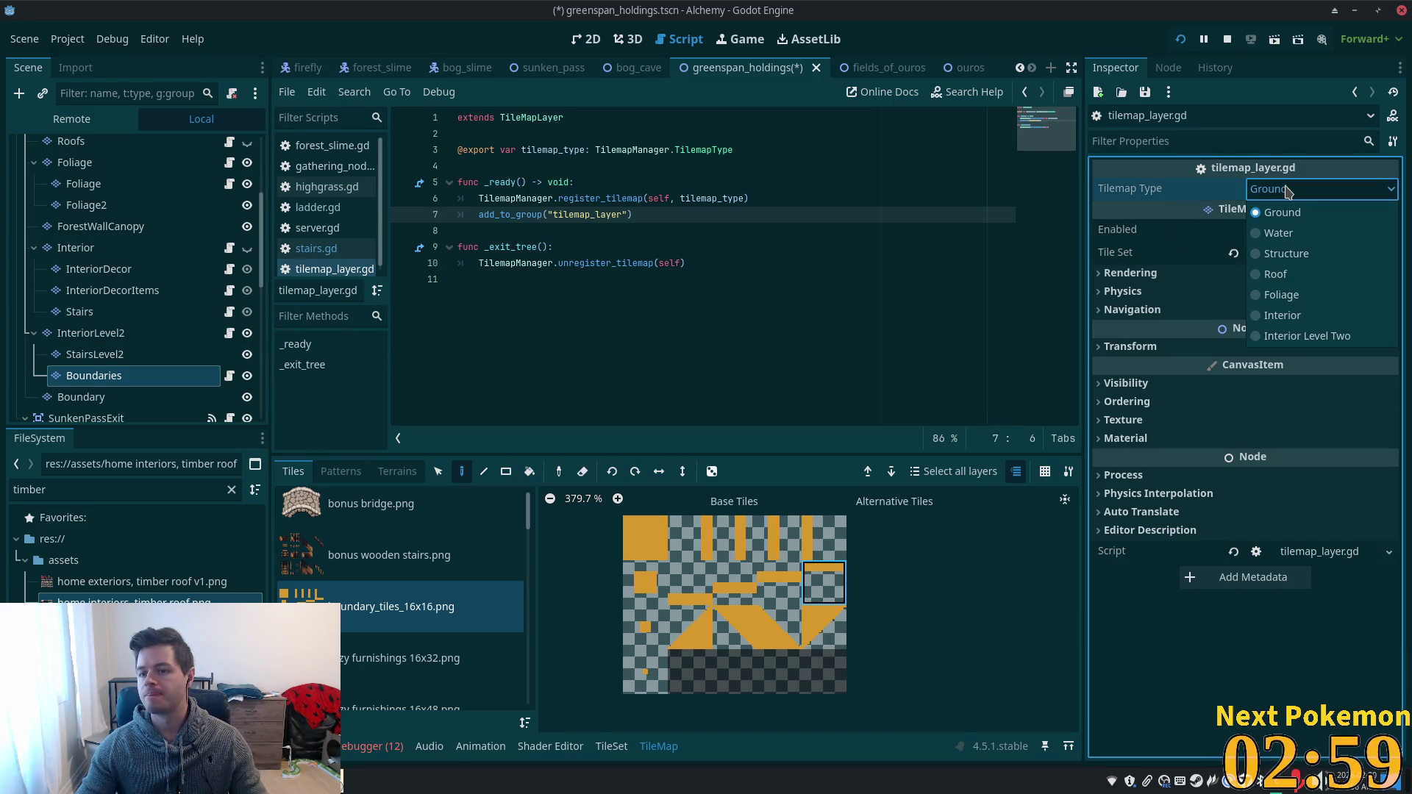
left_click(1337, 337)
key("ctrl+s")
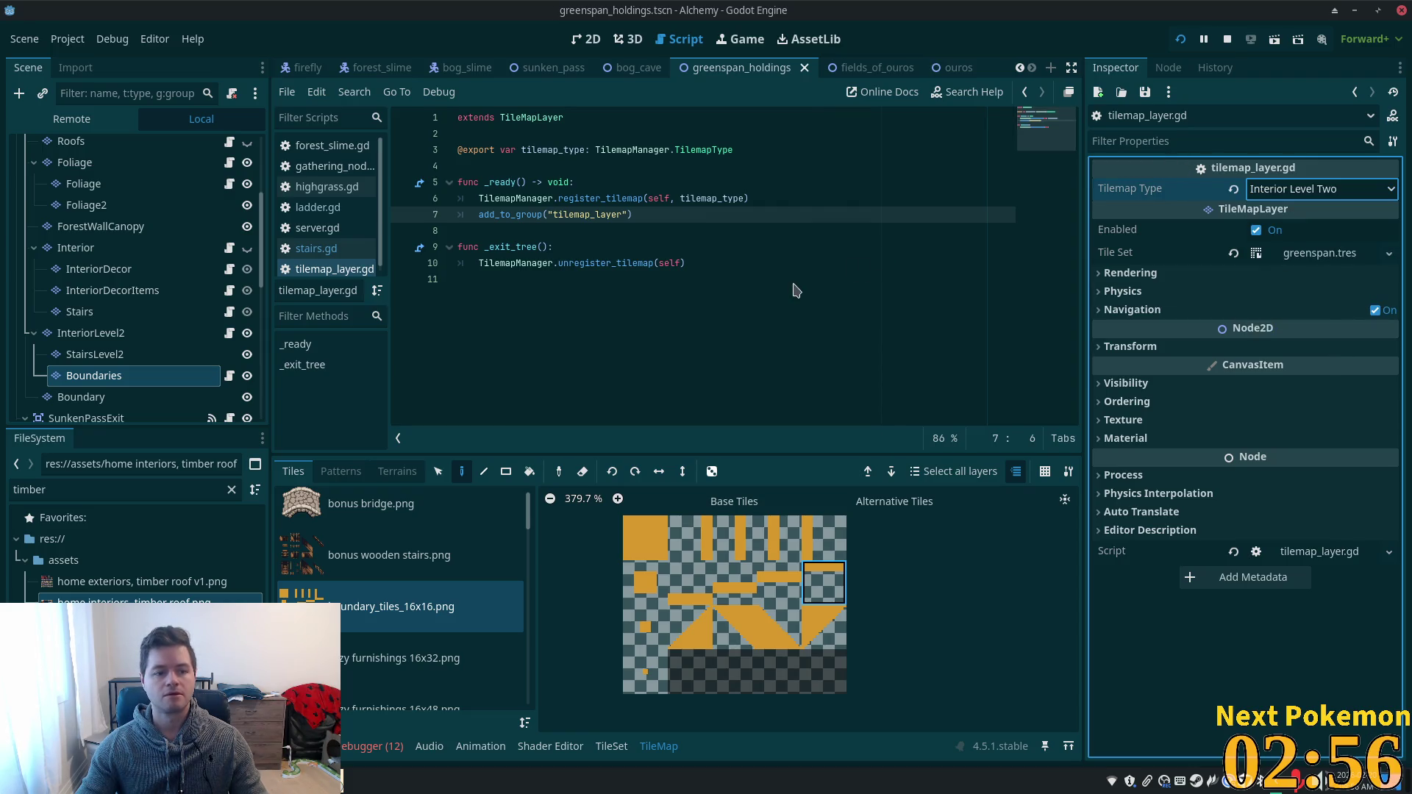
left_click(1182, 43)
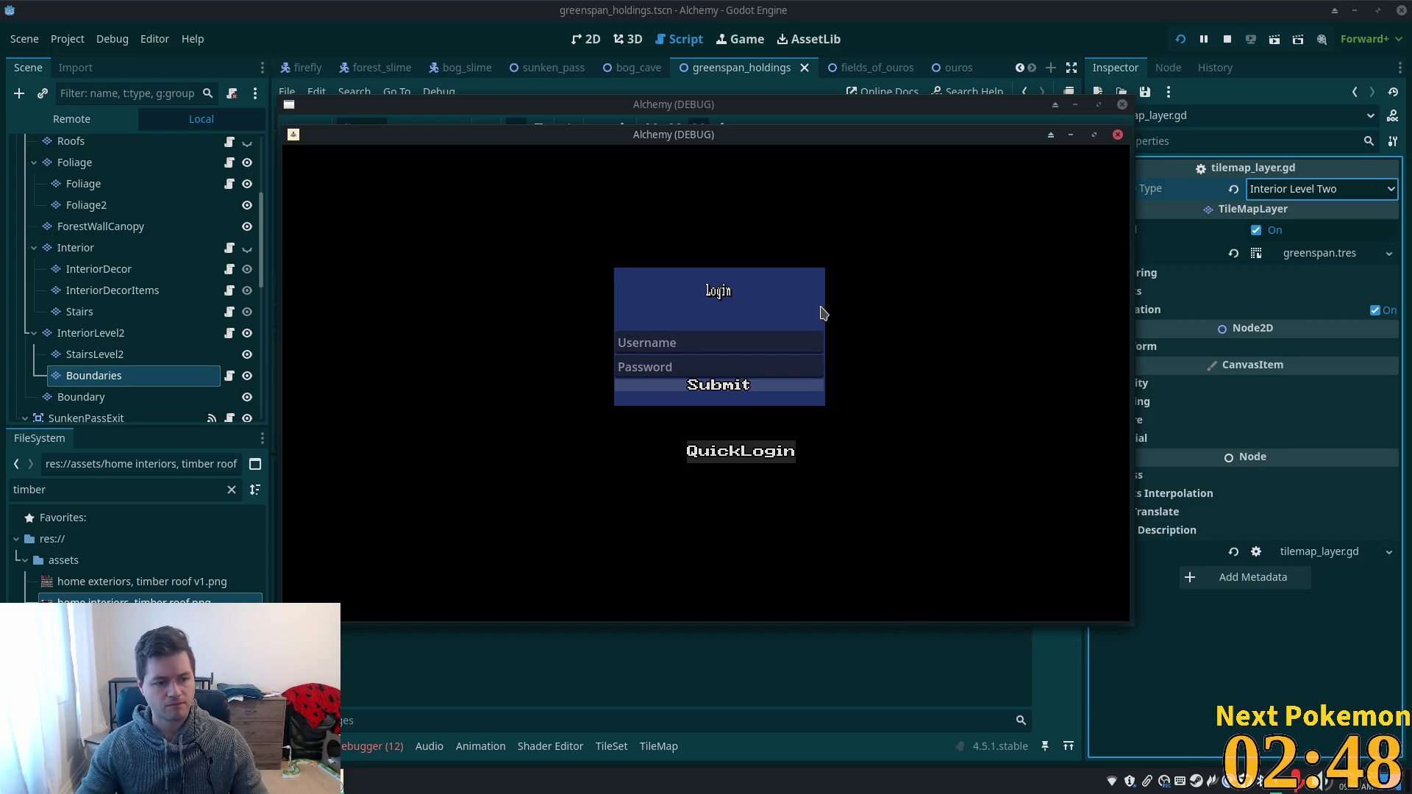
- Walk the character up, over onto the stairs and back left, then return to the editor
key("Up")
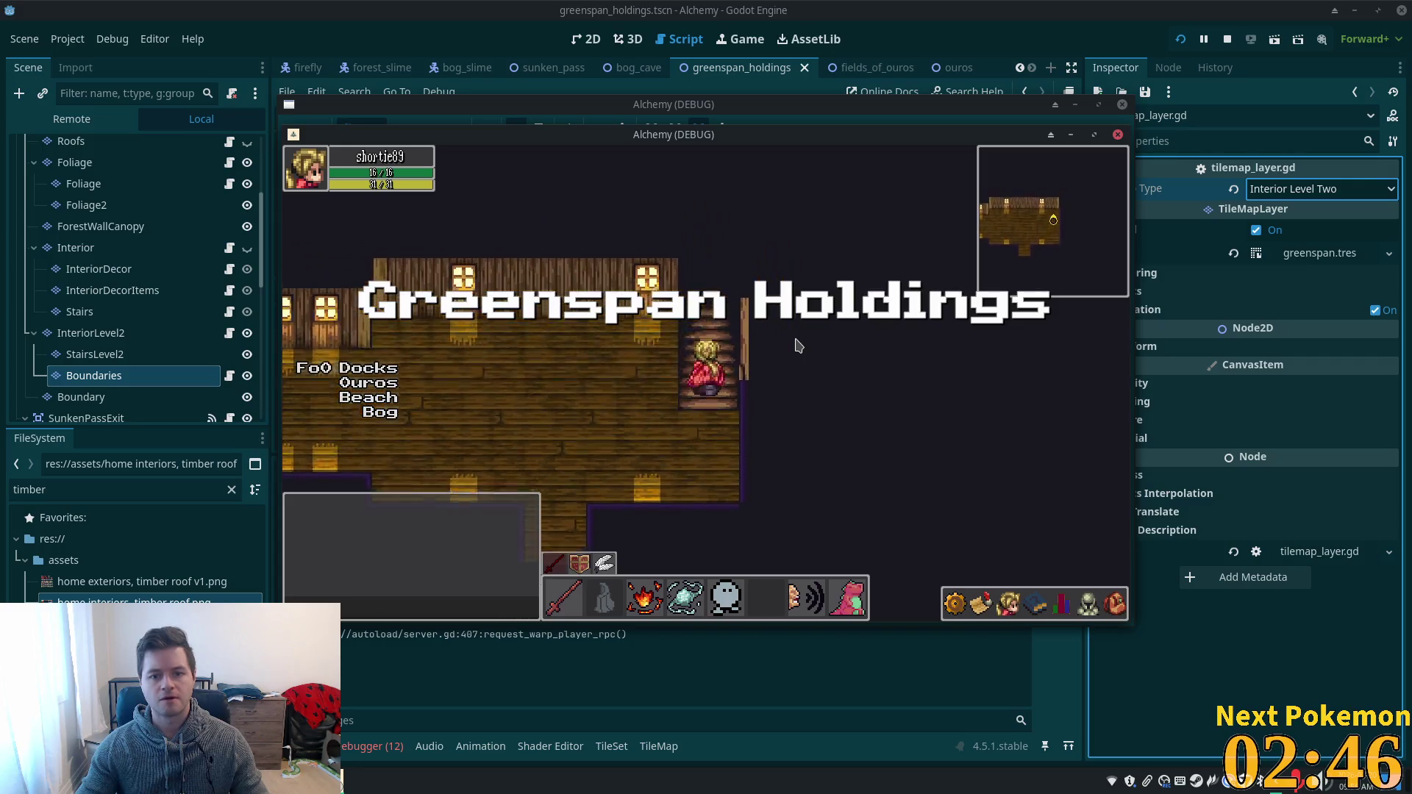
key("Down")
key("Right")
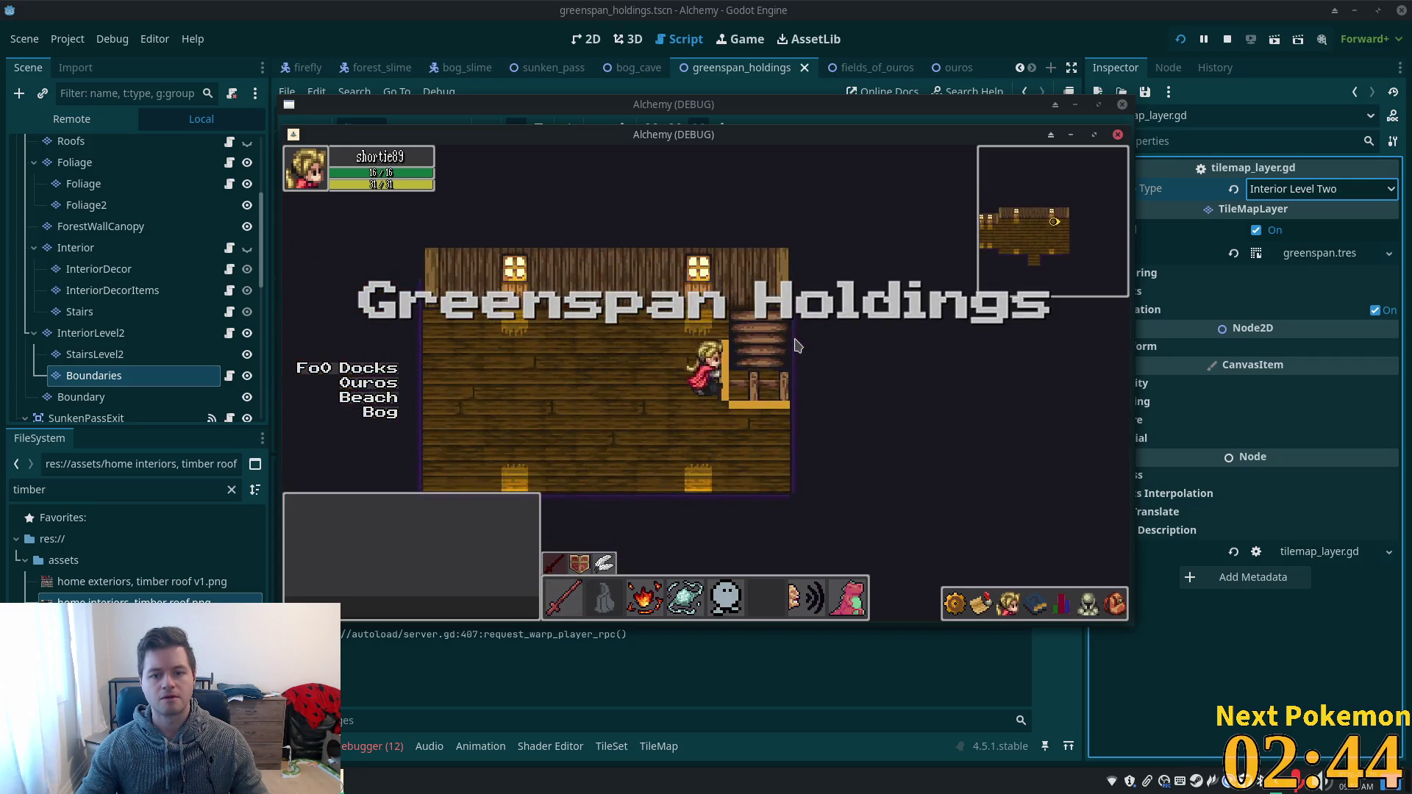
key("Up")
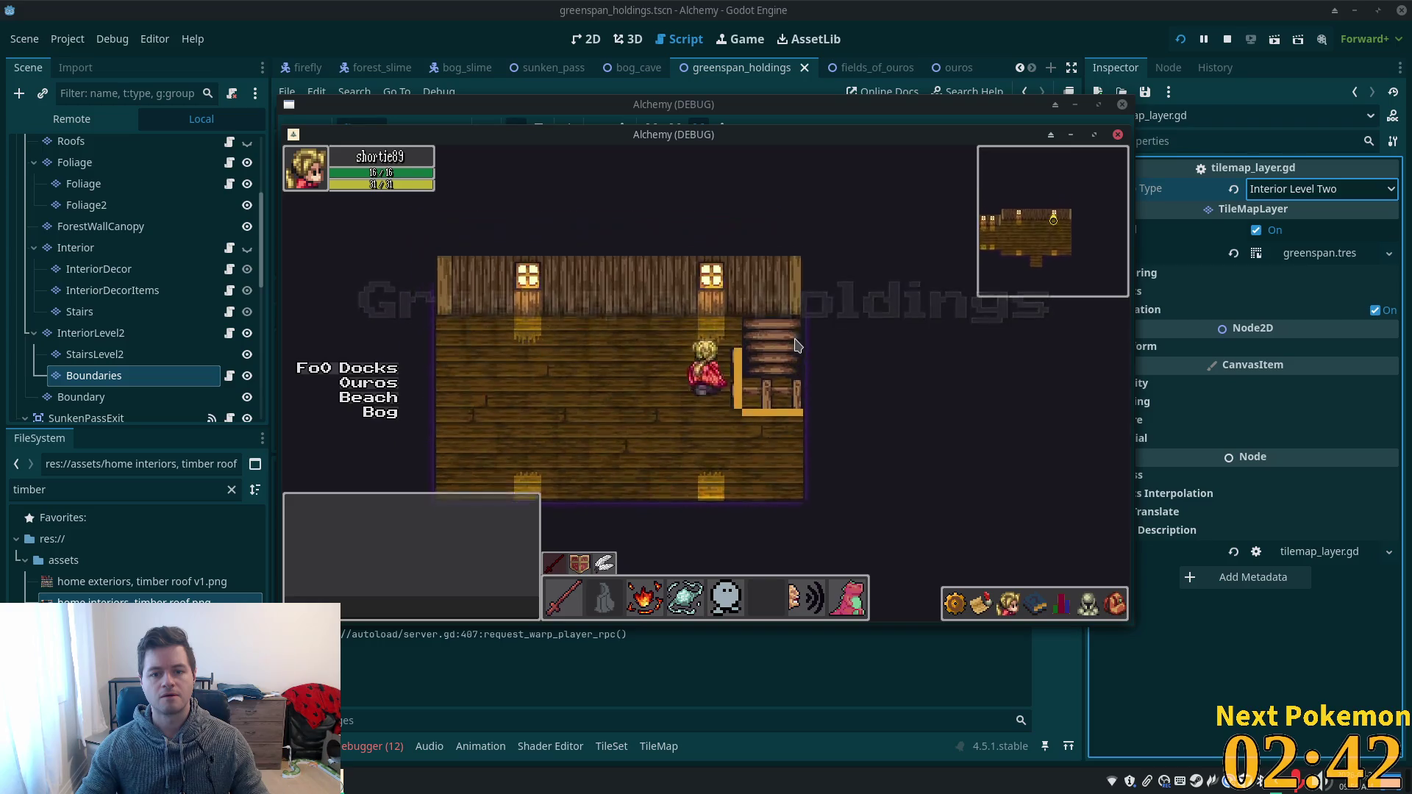
key("Down")
key("Left")
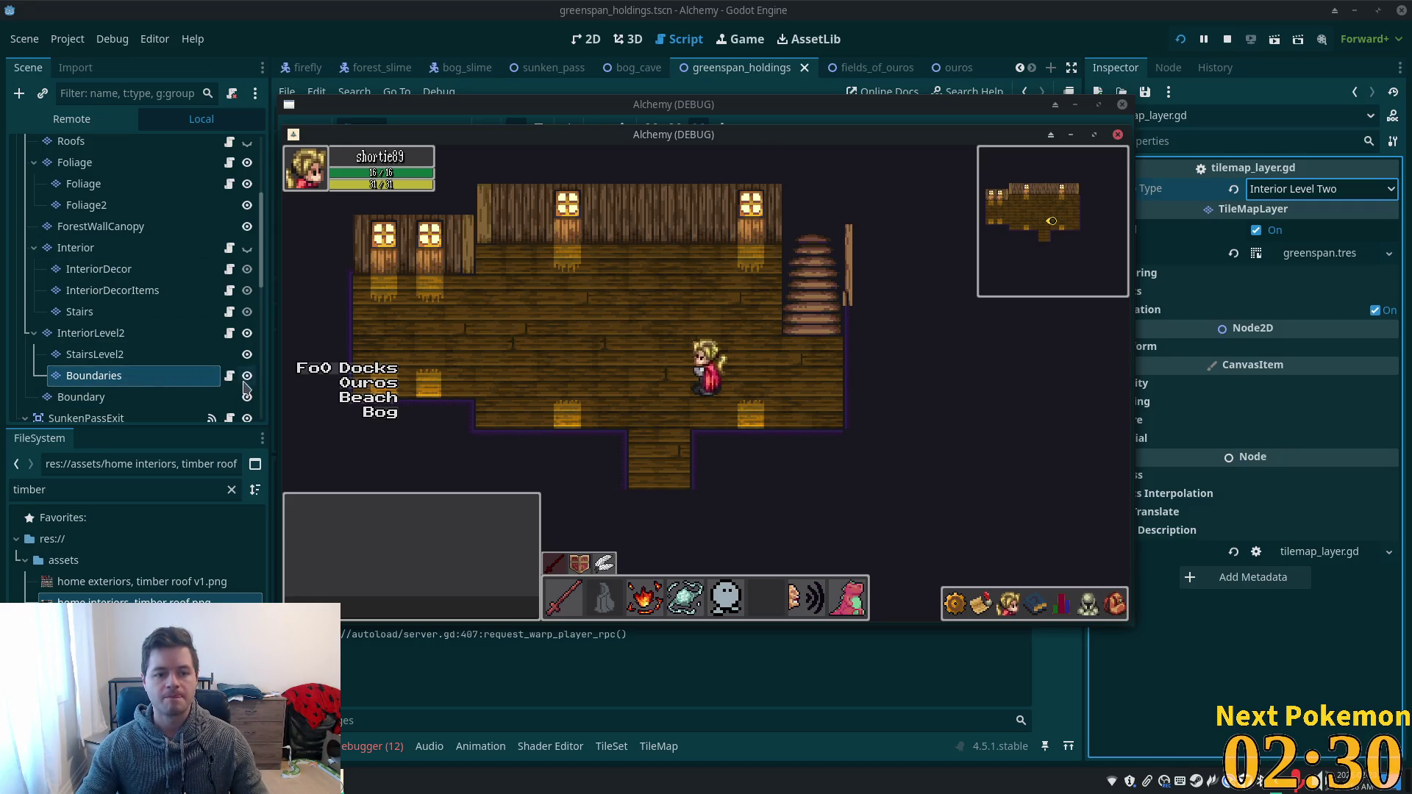
left_click(193, 375)
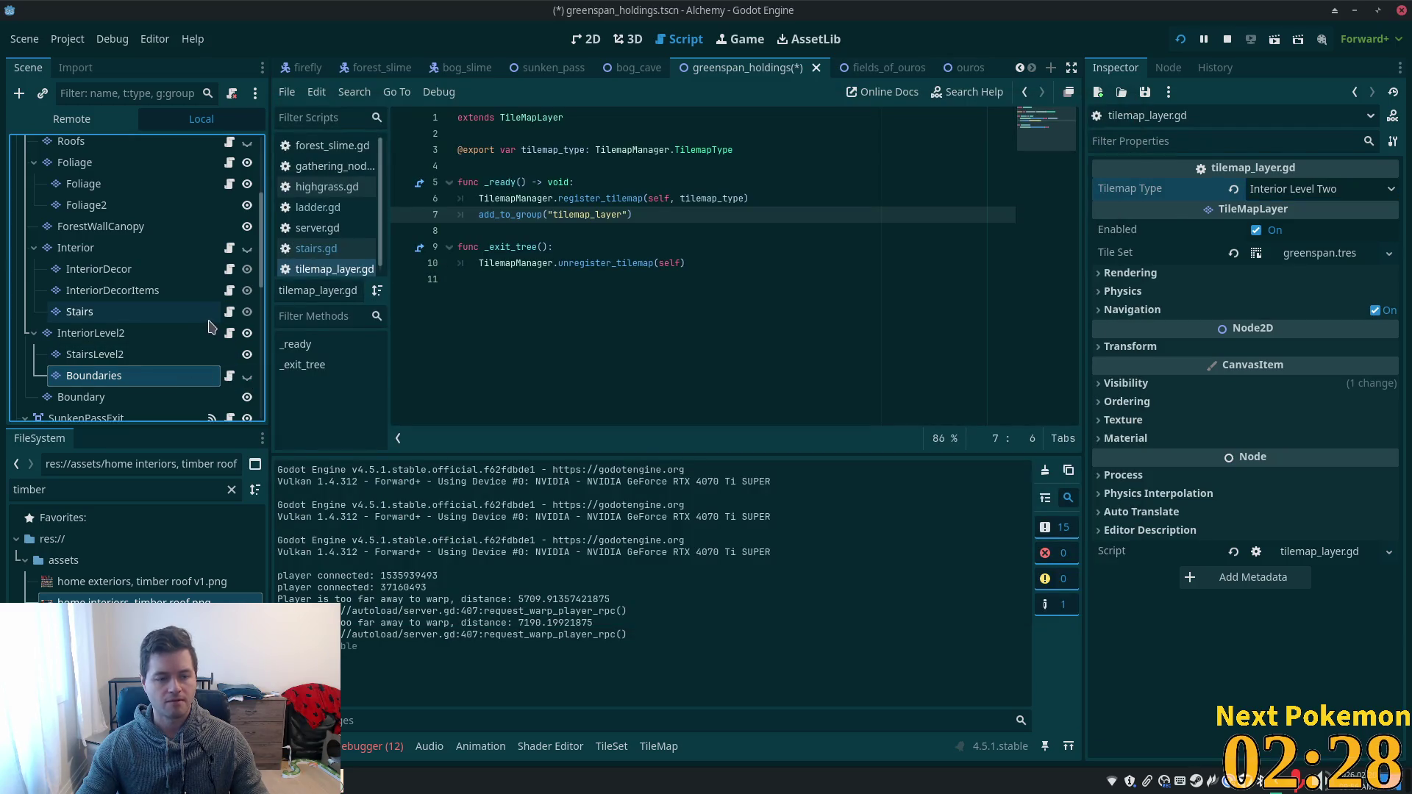
- Save, switch to the 2D view, hide InteriorLevel2 and show the ground-floor Interior layer
left_click(118, 338)
left_click(98, 254)
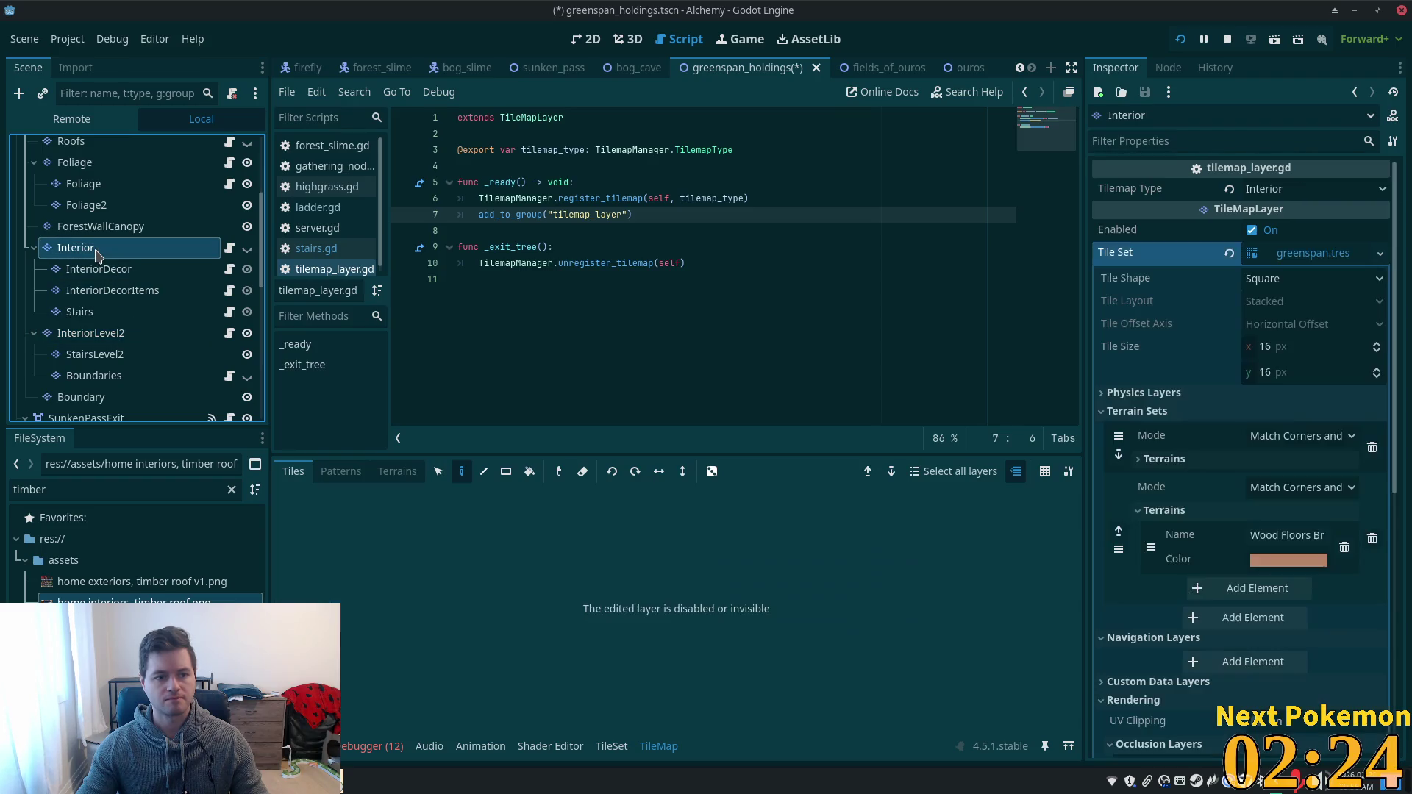
left_click(111, 316)
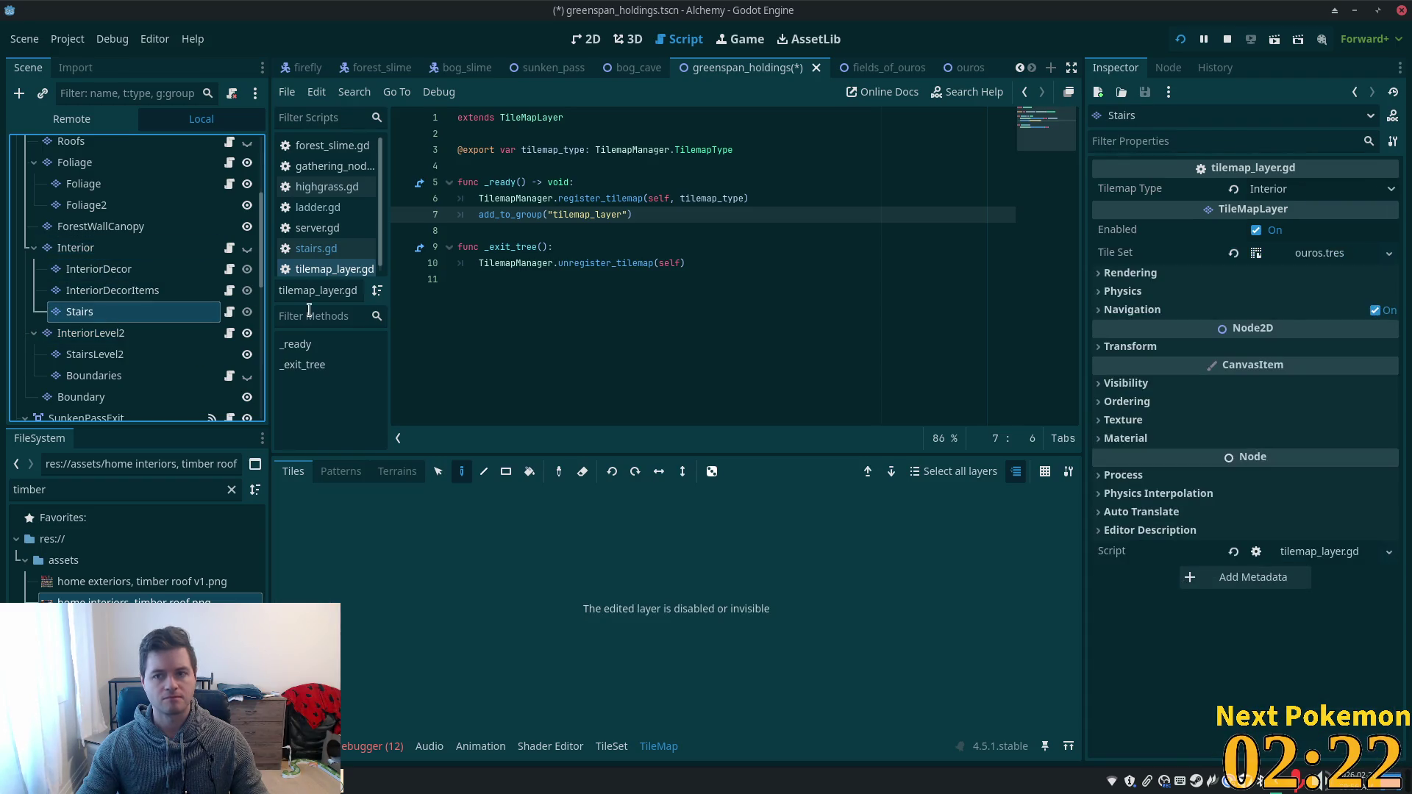
key("ctrl+s")
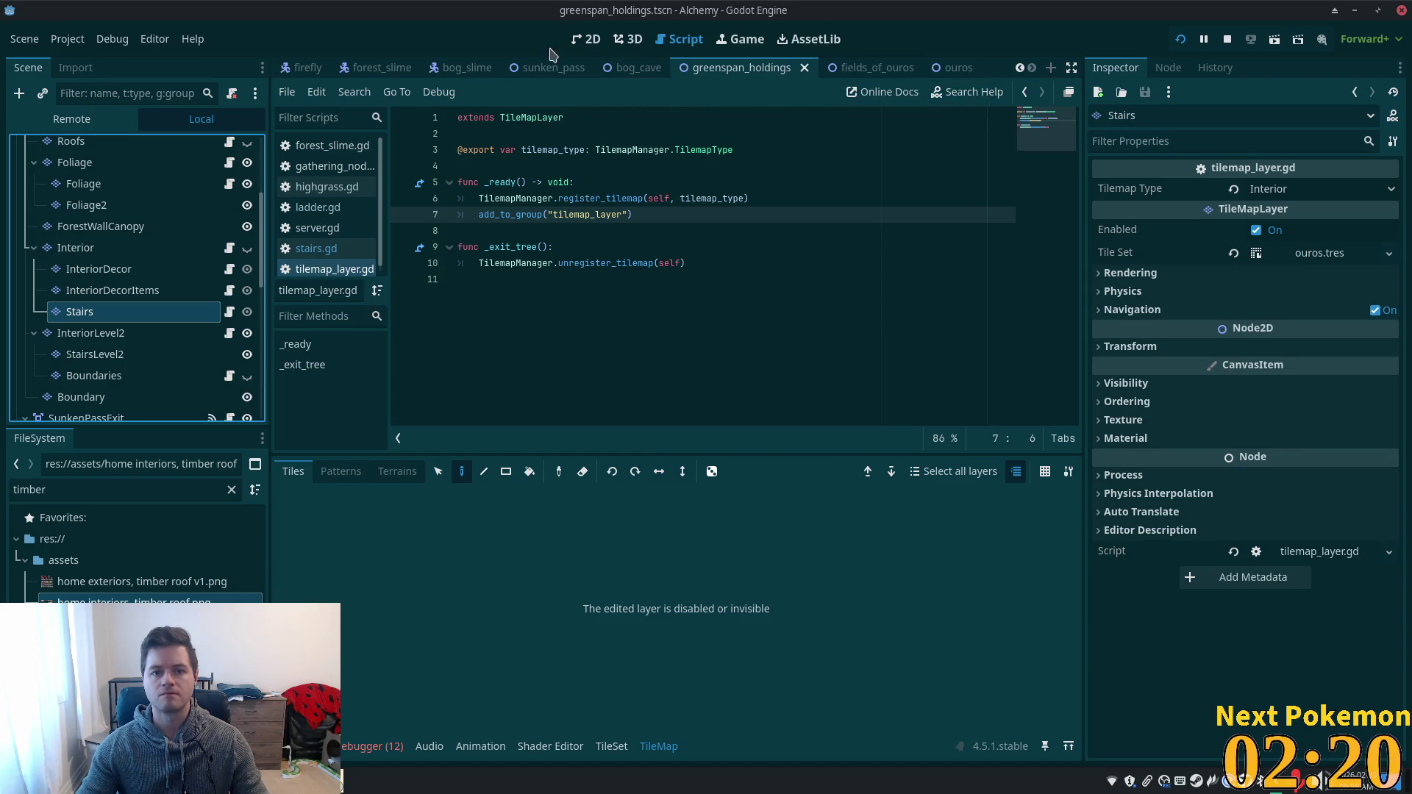
key("ctrl+F1")
left_click(248, 333)
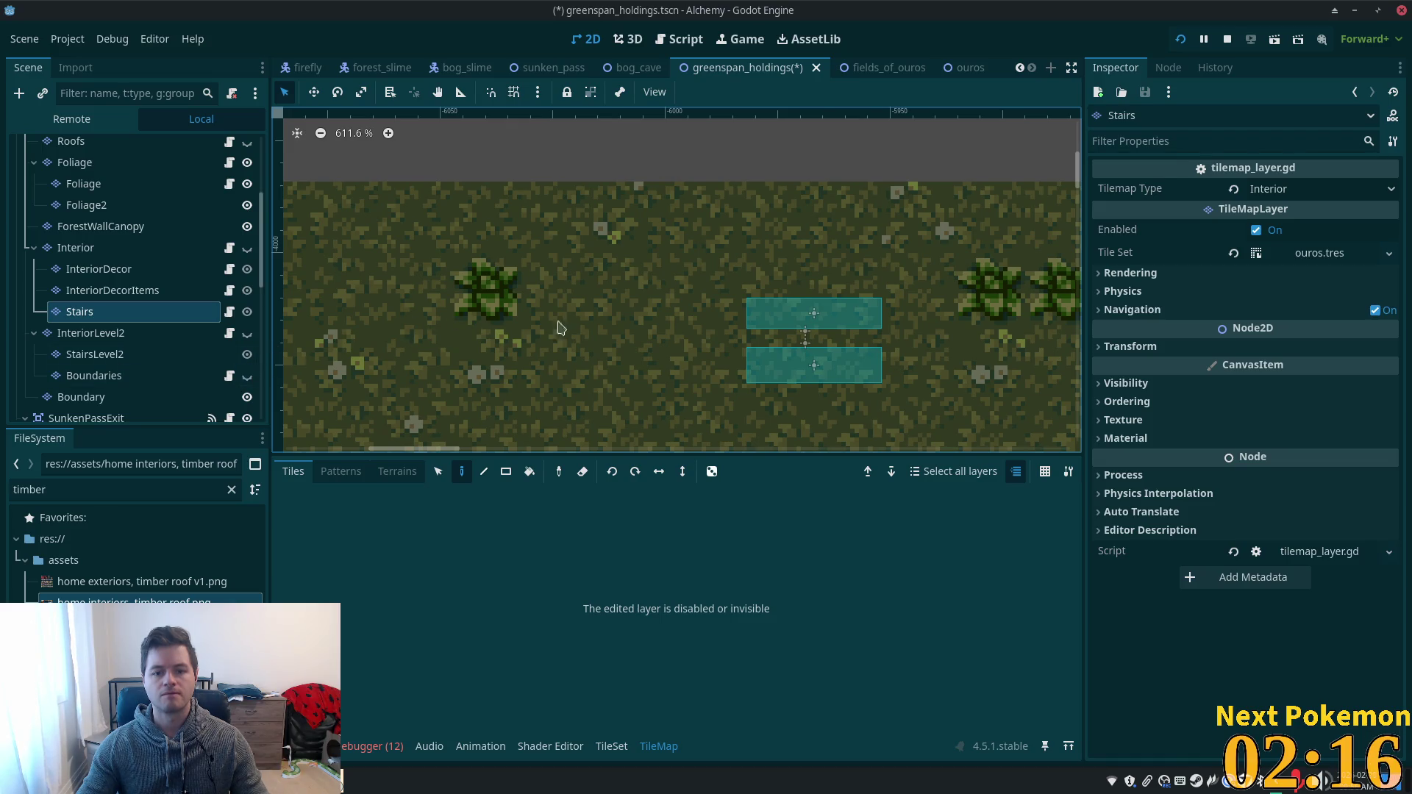
scroll(611, 321, "down", 1)
left_click(247, 247)
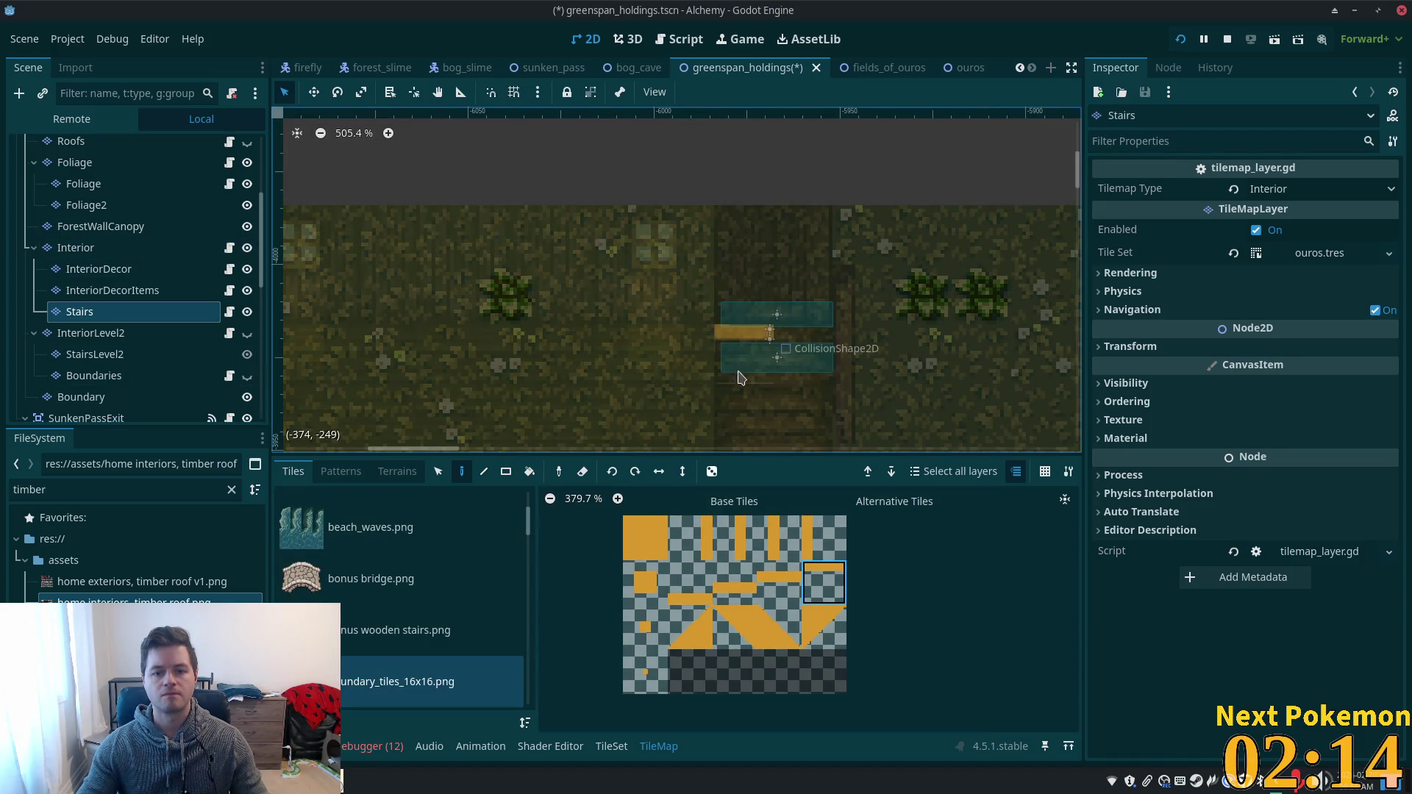
left_click_drag(739, 378, 696, 278)
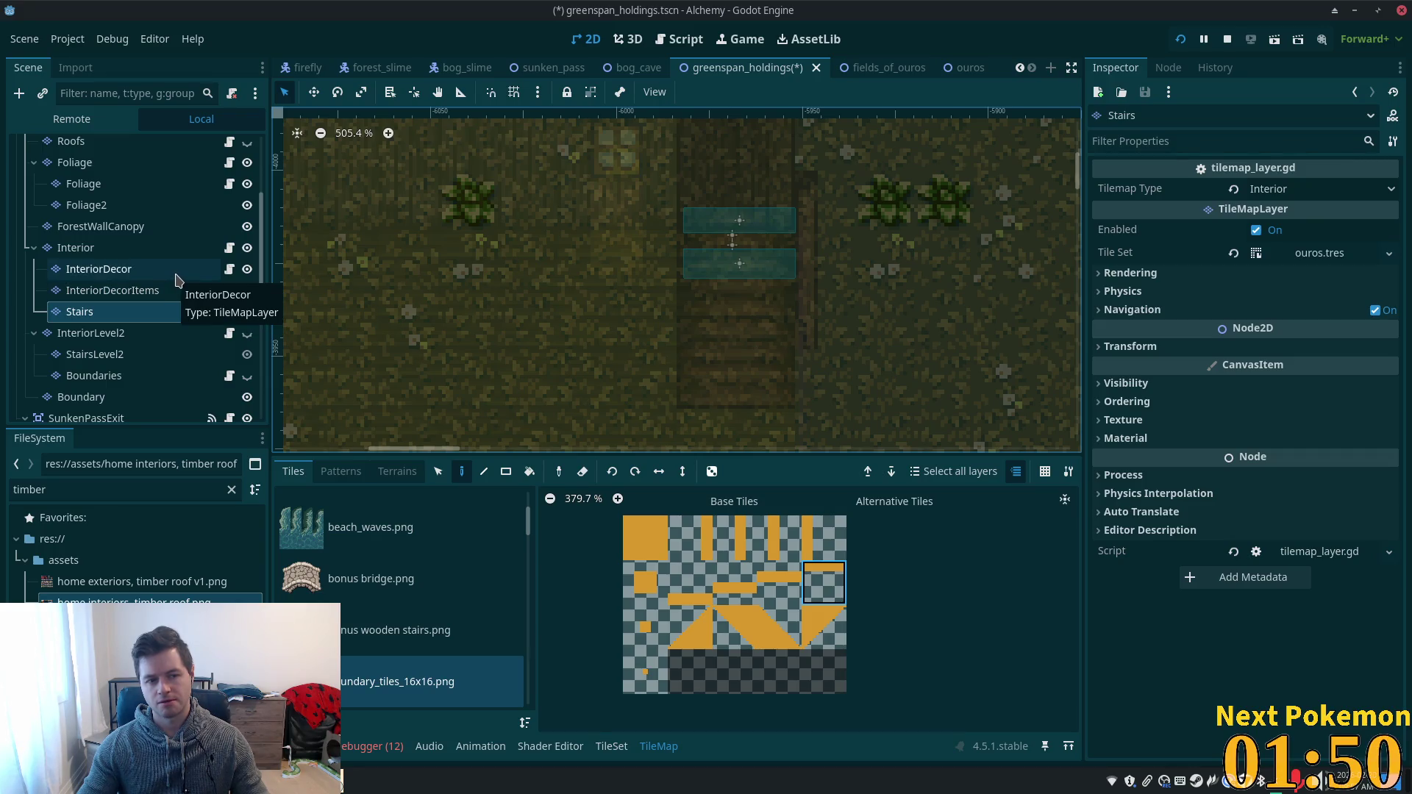
- Compare the Interior and Stairs layers, then open Create New Node with Interior selected
left_click(163, 257)
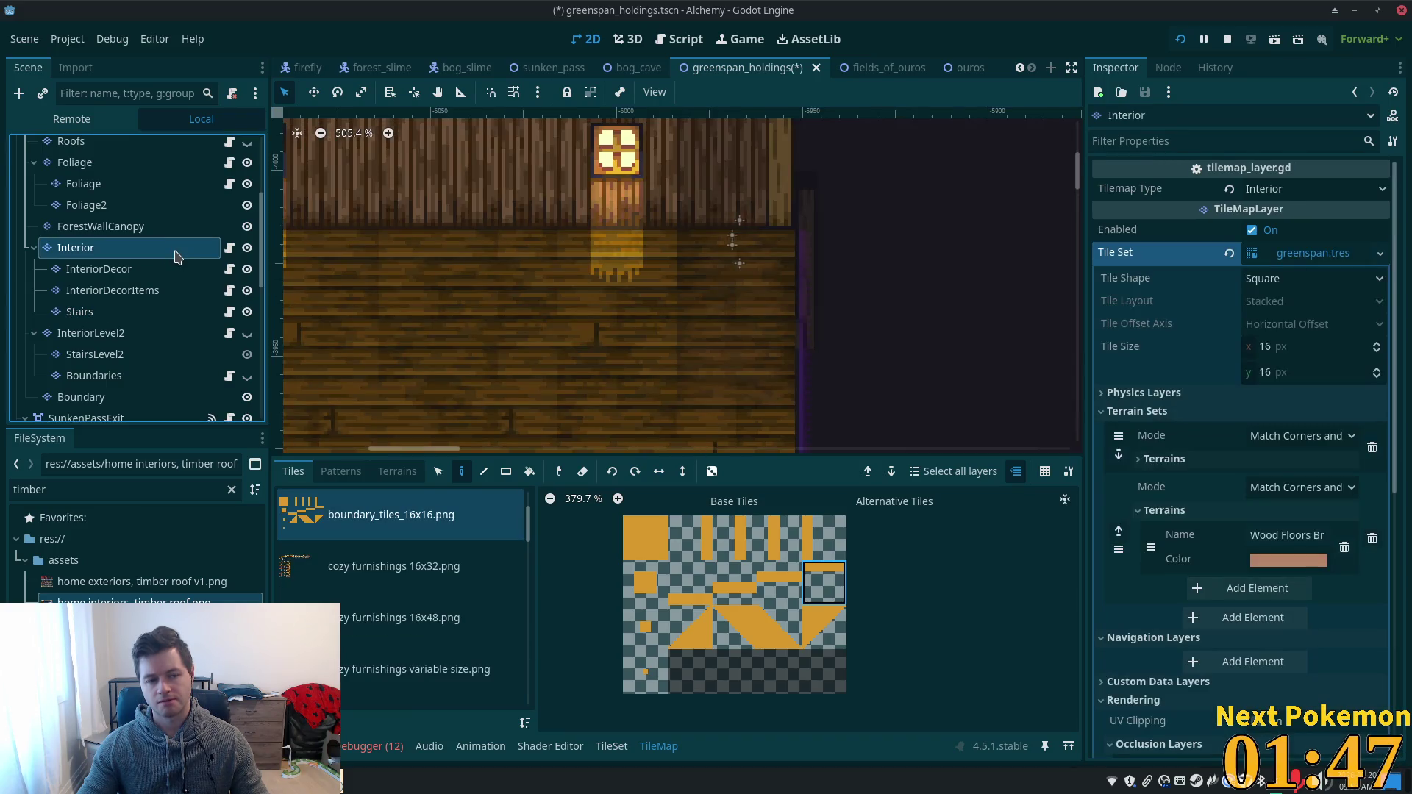
left_click(154, 315)
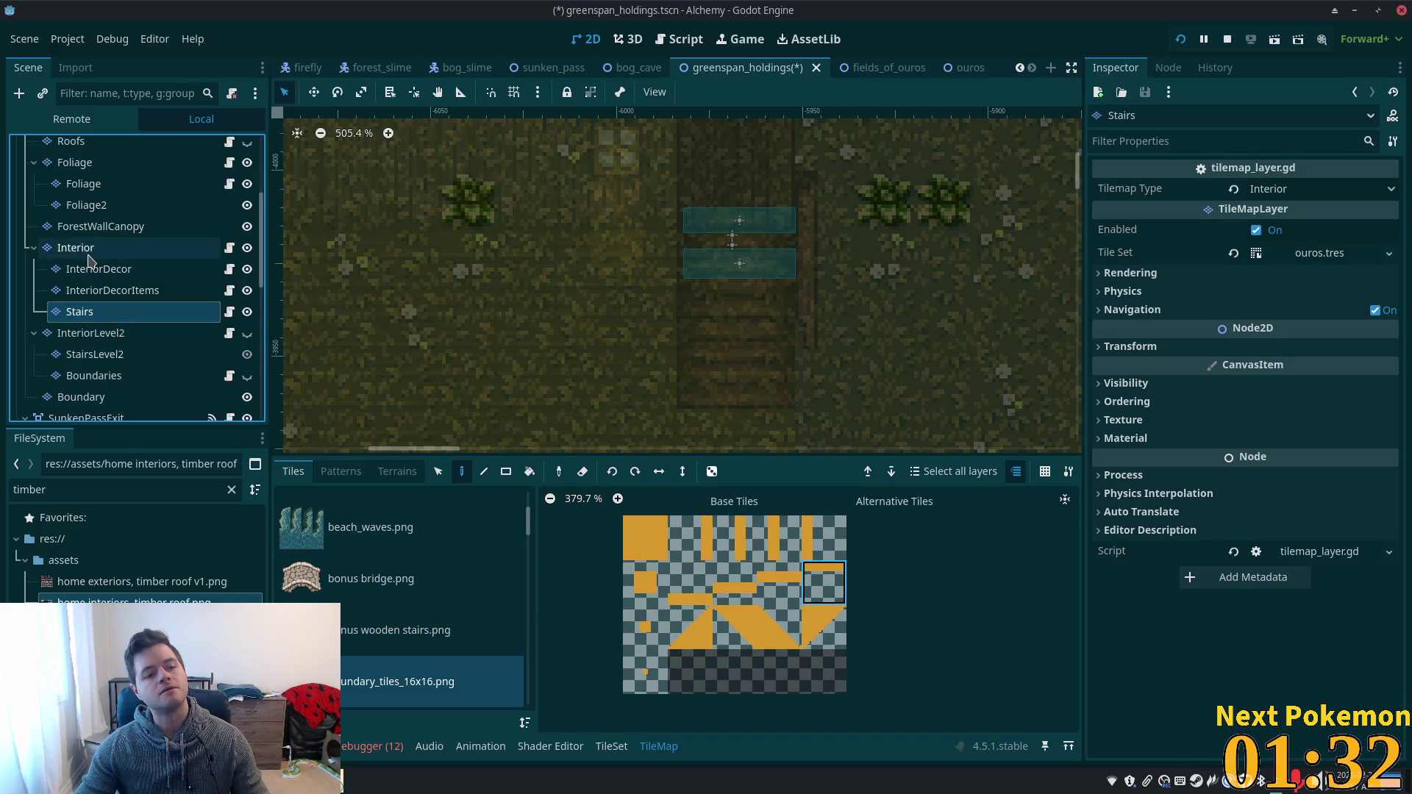
left_click(106, 251)
left_click(109, 312)
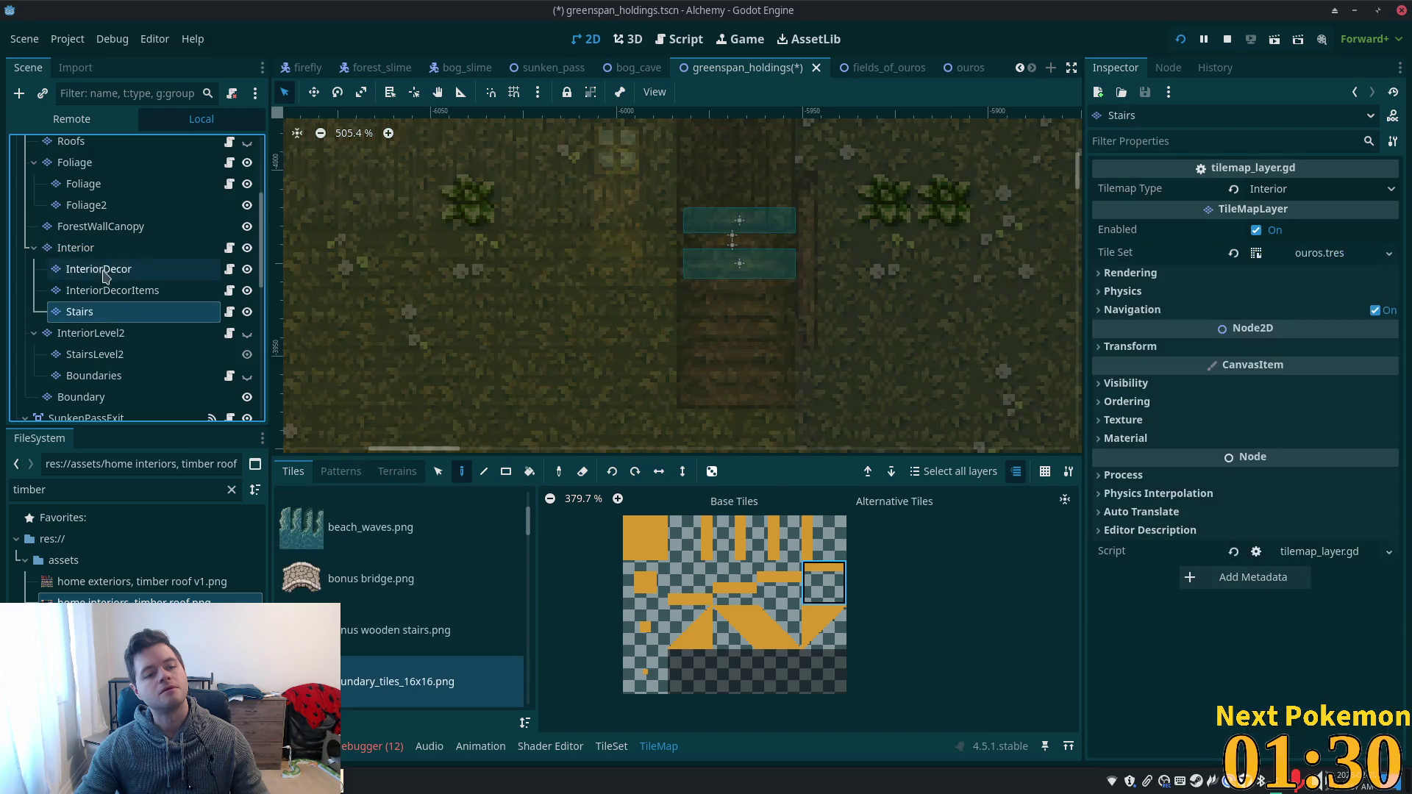
left_click(103, 248)
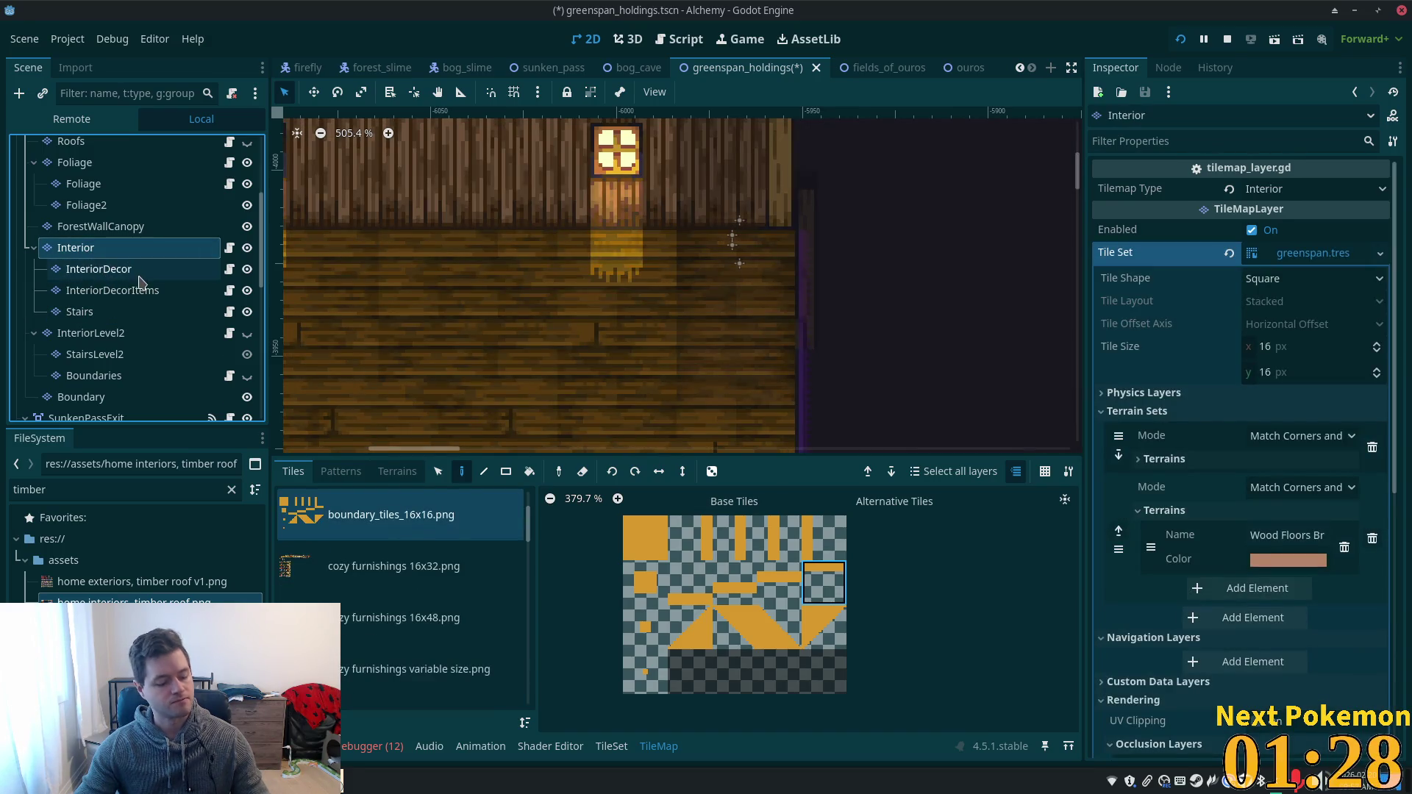
key("ctrl+a")
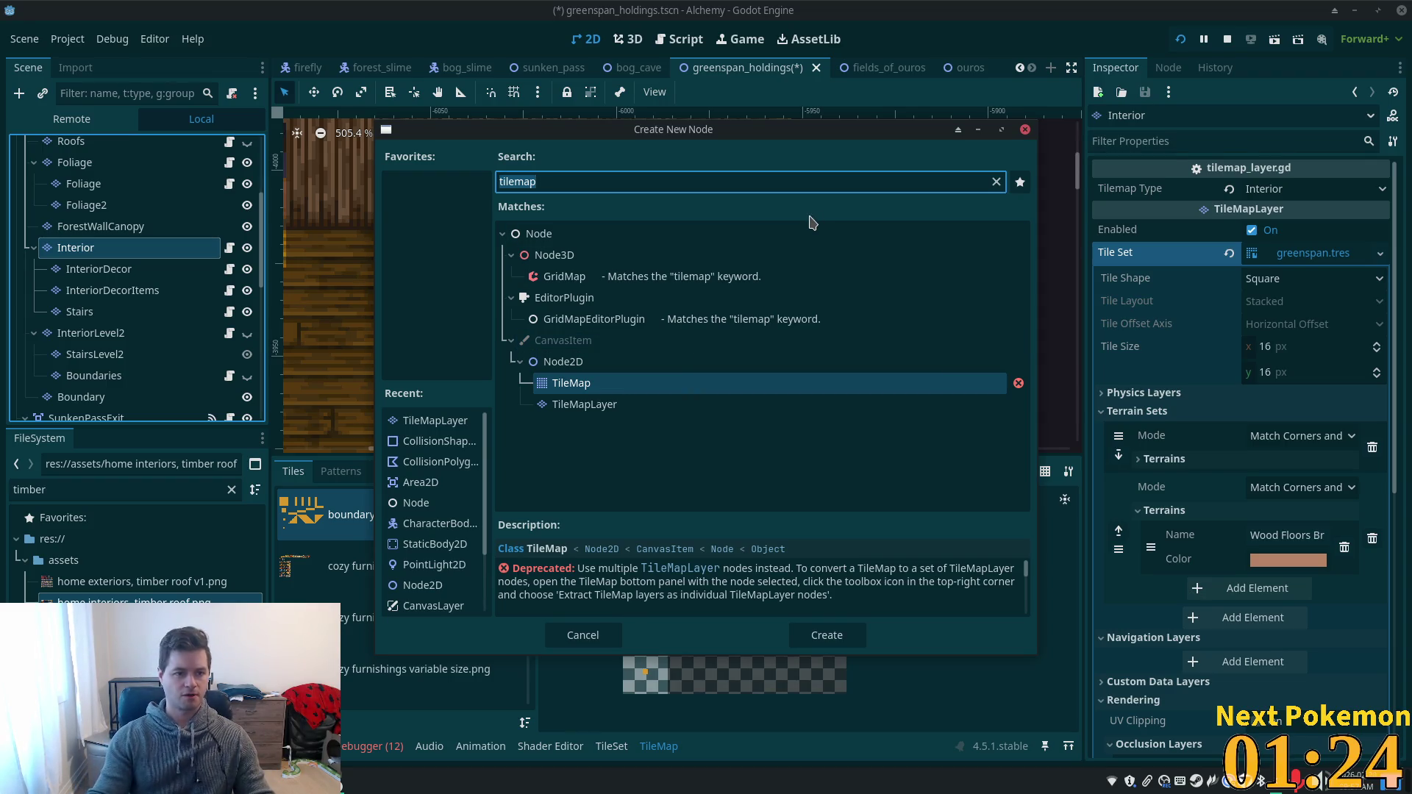
- Cancel the new-node dialog and copy the Boundaries layer
key("Escape")
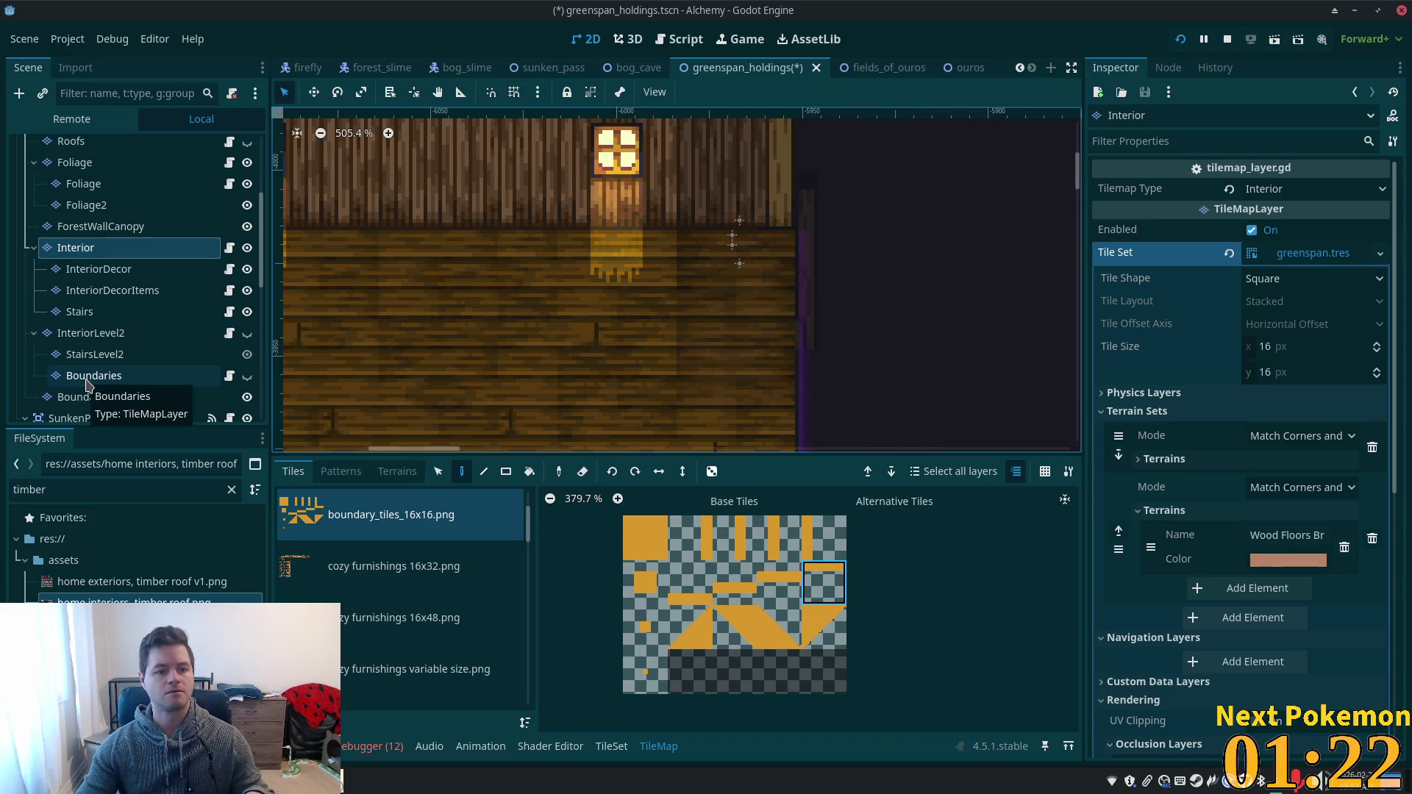
left_click(86, 382)
left_click(70, 250)
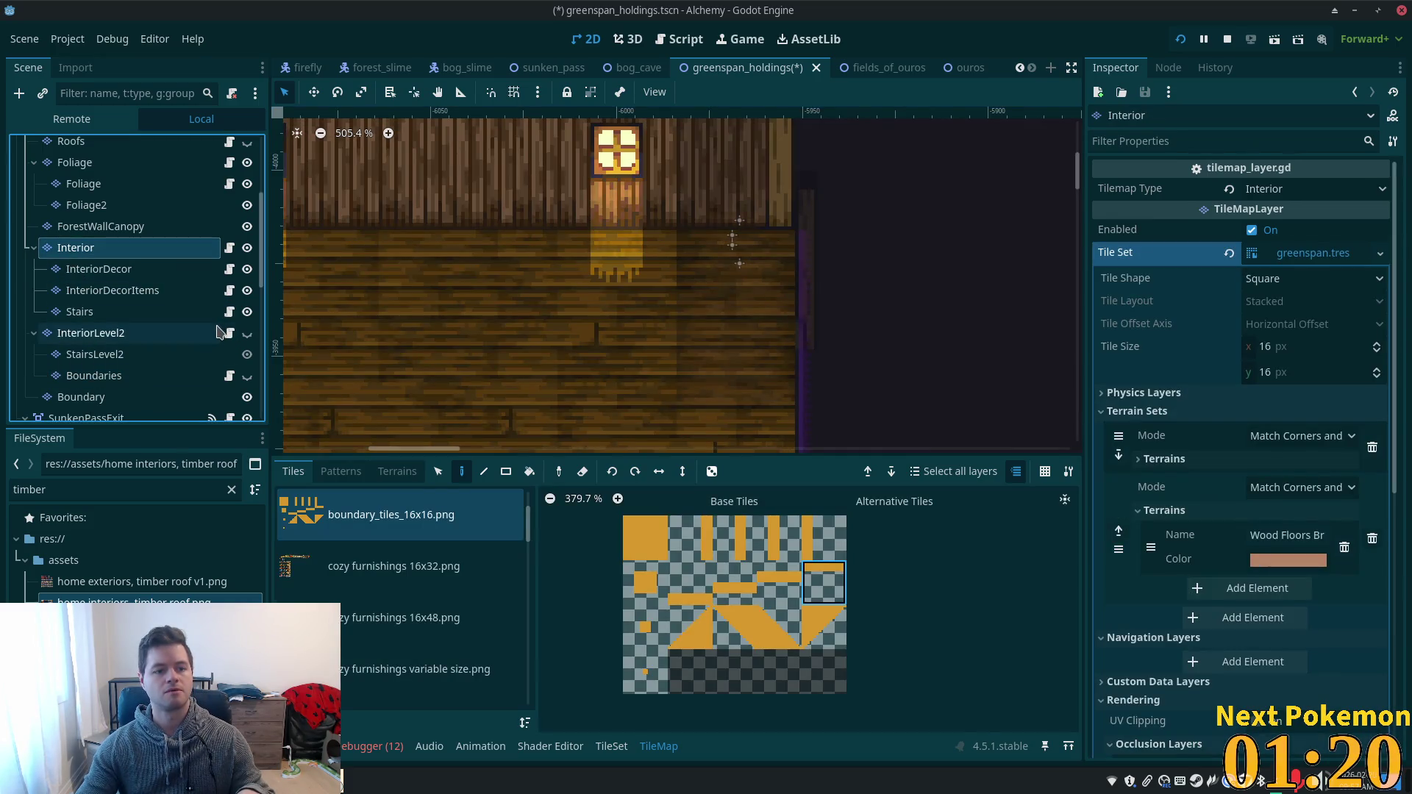
left_click(92, 376)
right_click(106, 375)
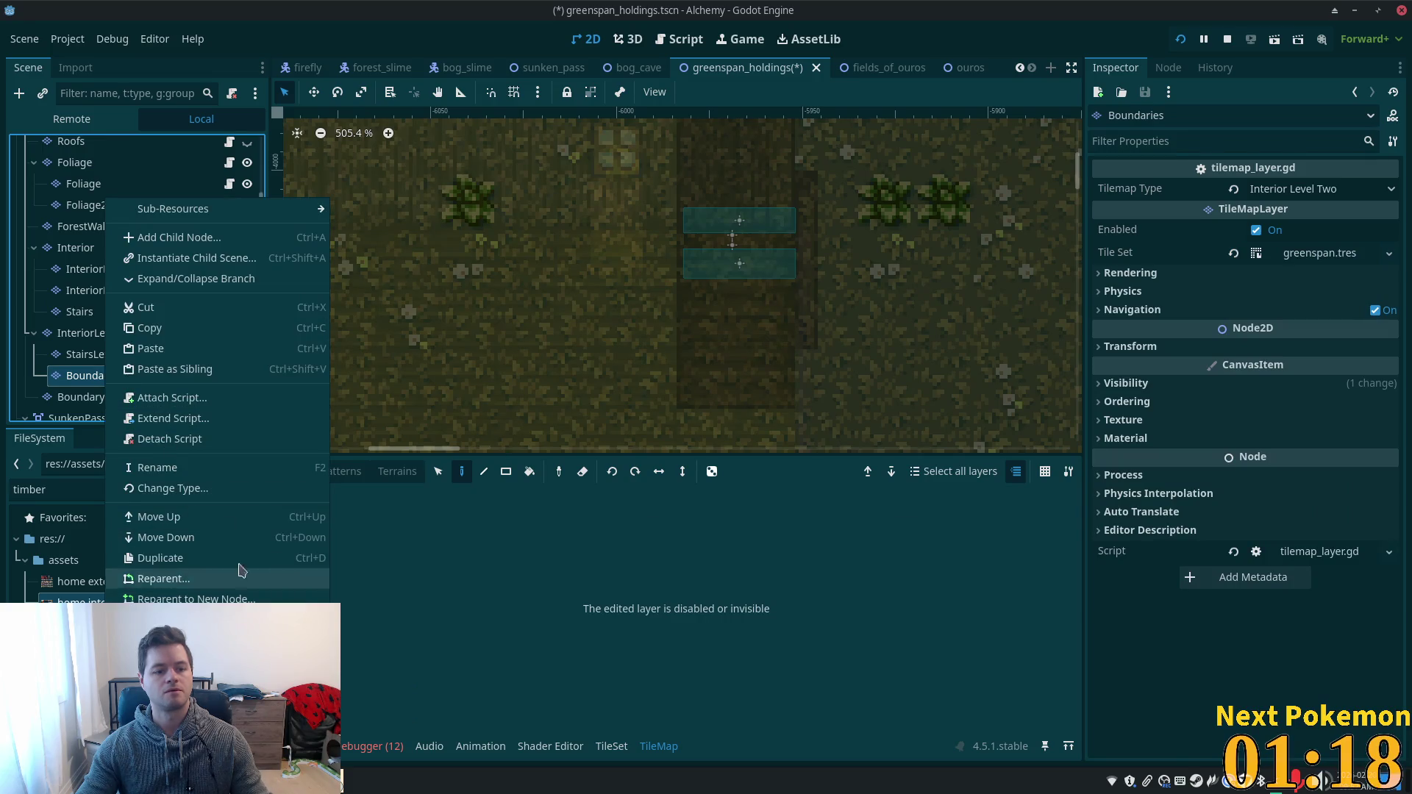
left_click(150, 328)
- Paste Boundaries as a child of Interior and make the new copy visible
left_click(103, 252)
right_click(104, 254)
left_click(195, 349)
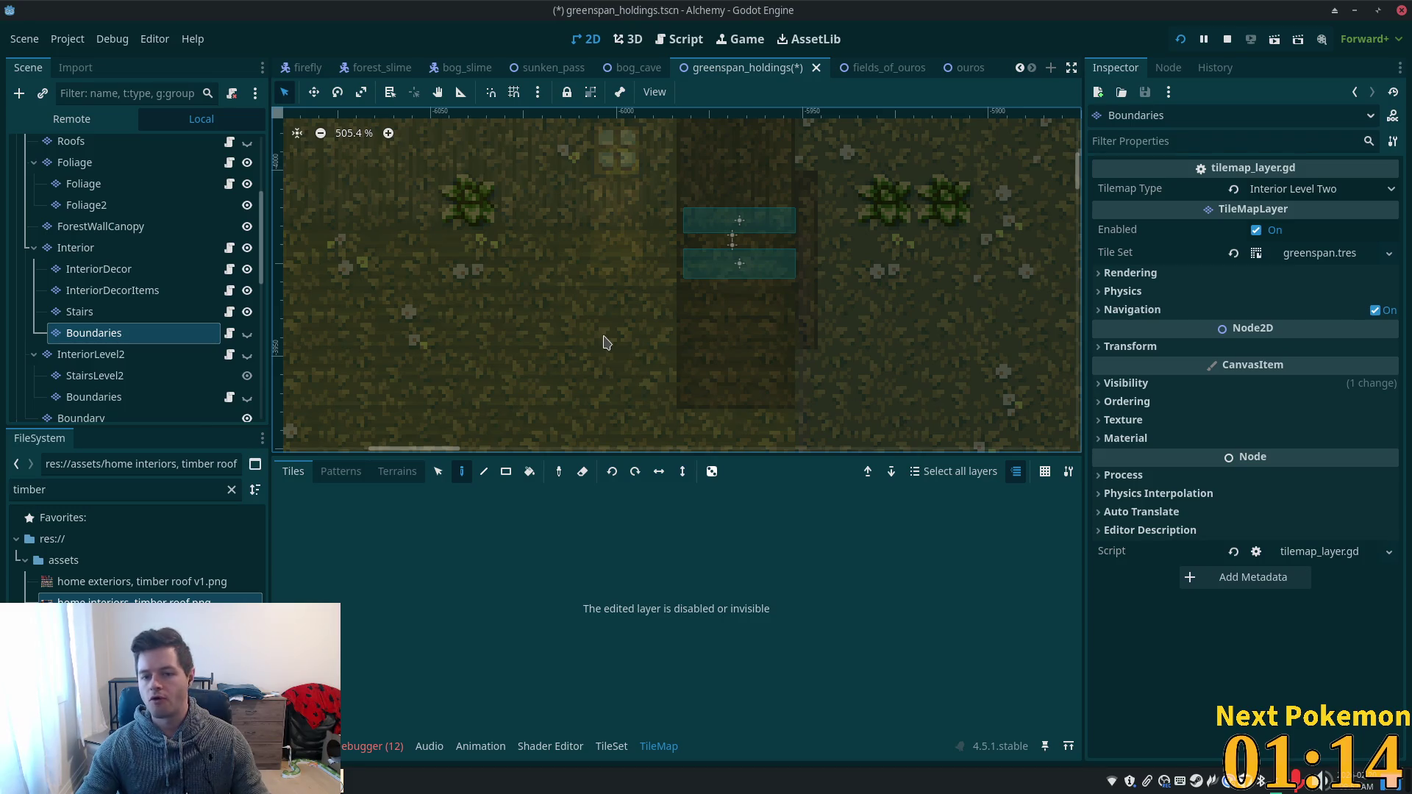
left_click(247, 334)
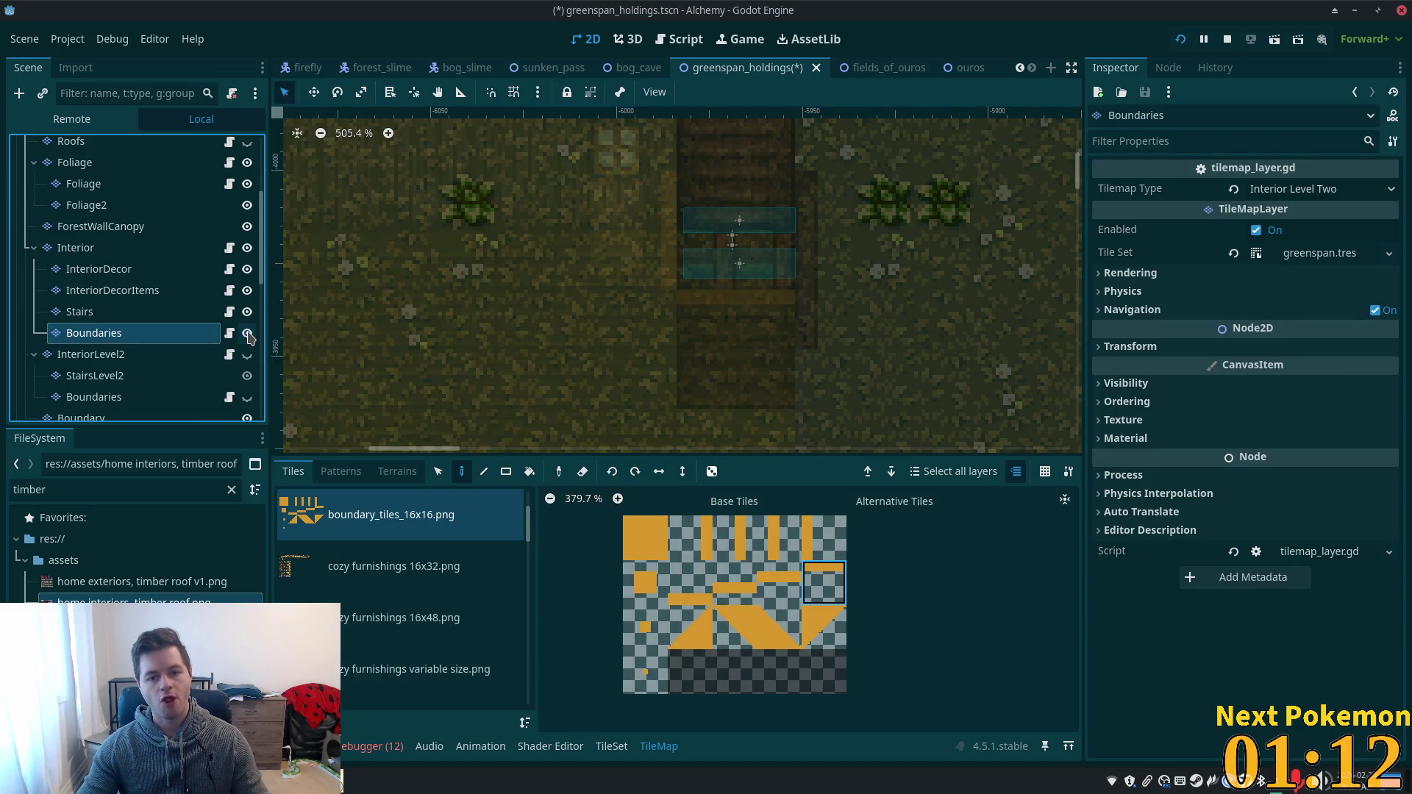
- Set the pasted Boundaries layer's Tilemap Type to Interior
left_click(506, 471)
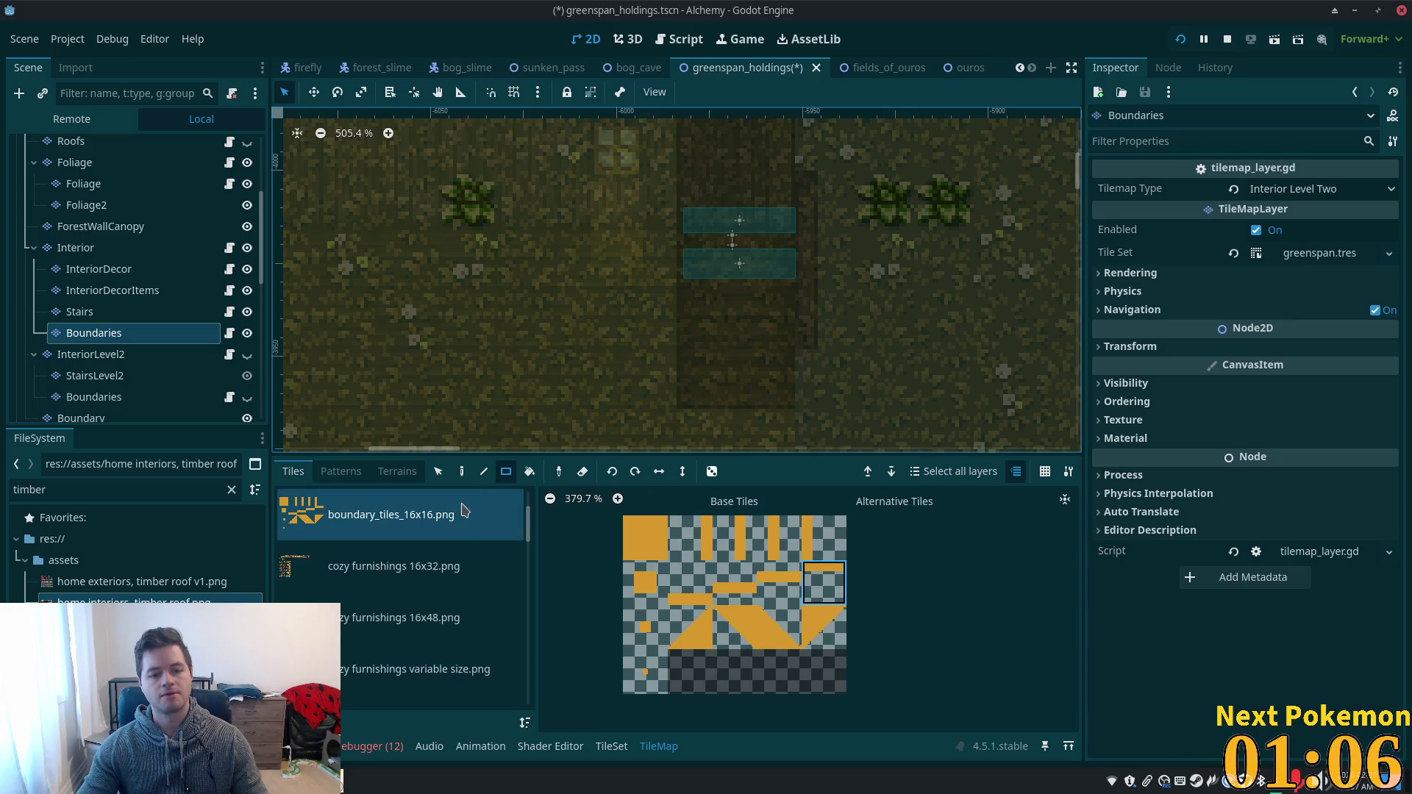
left_click(463, 473)
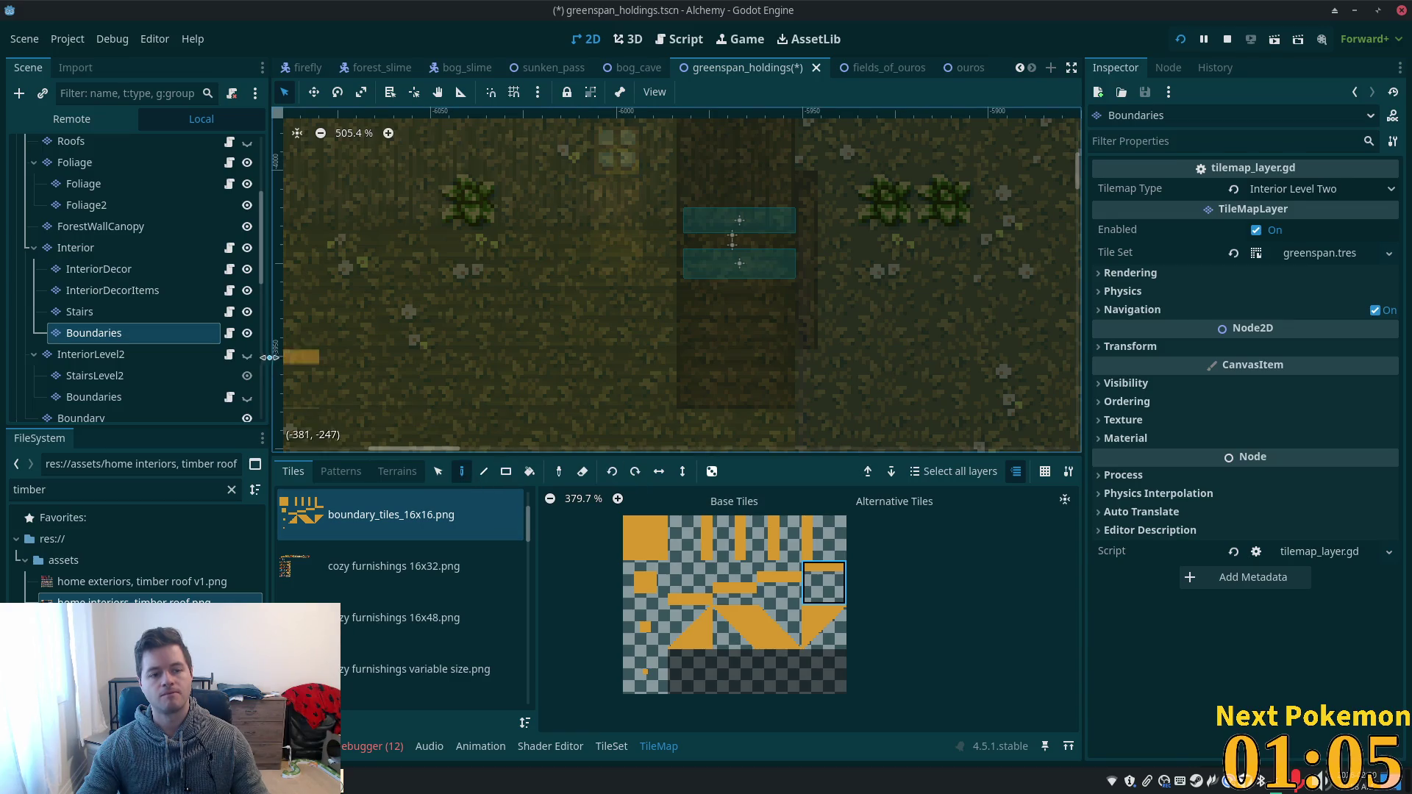
left_click(1352, 193)
left_click(1324, 317)
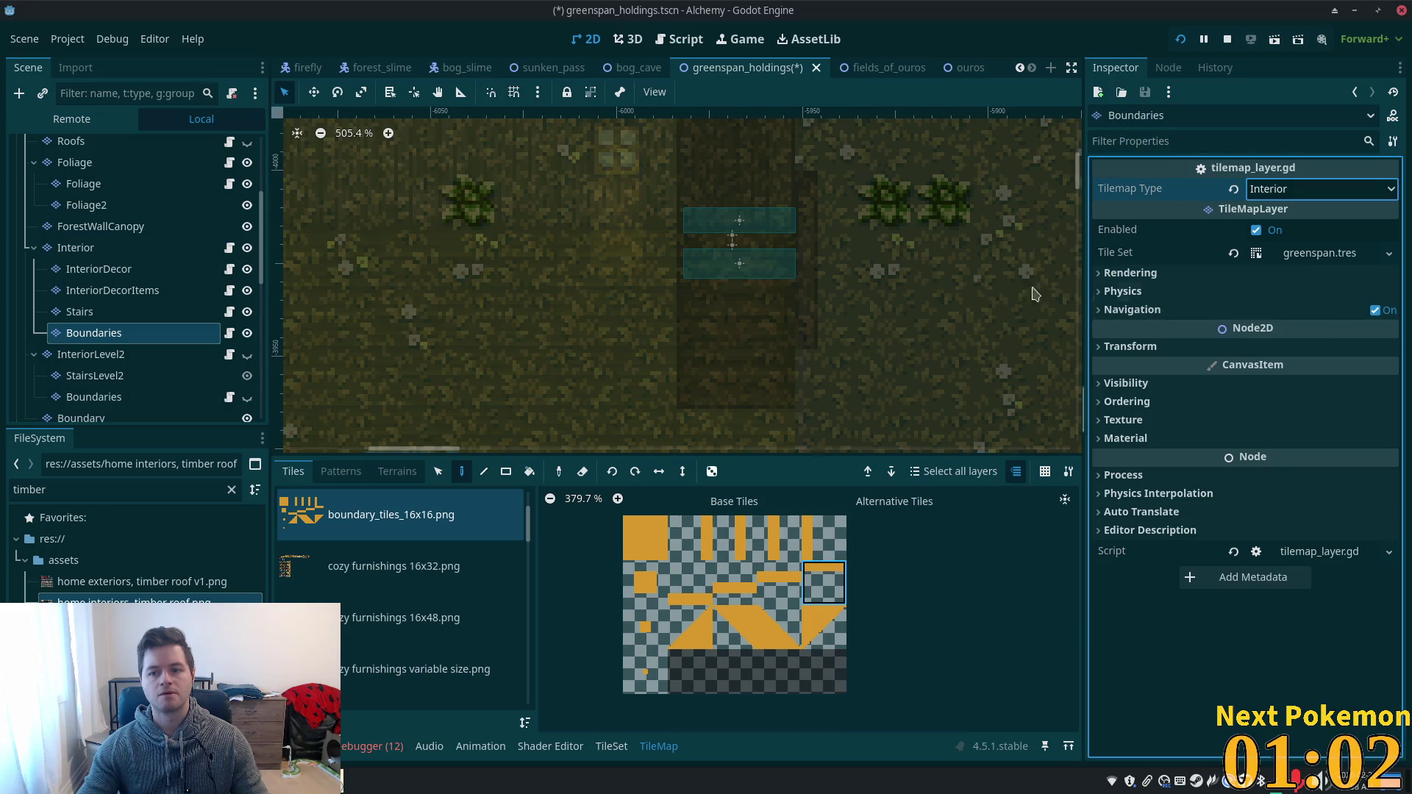
- Paint a vertical line of boundary tiles, undo it, pick the top-right boundary tile, and save
left_click(719, 543)
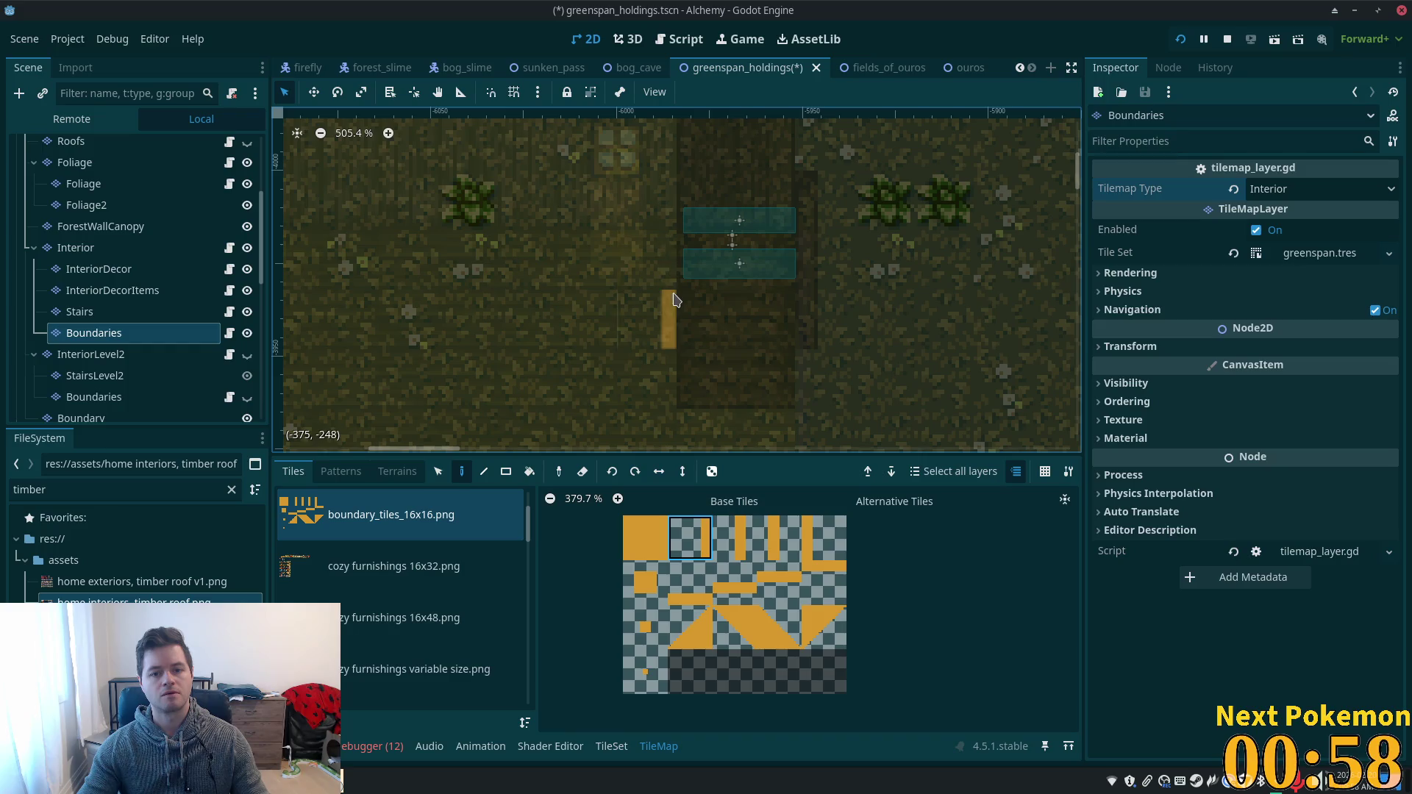
left_click_drag(671, 274, 668, 323)
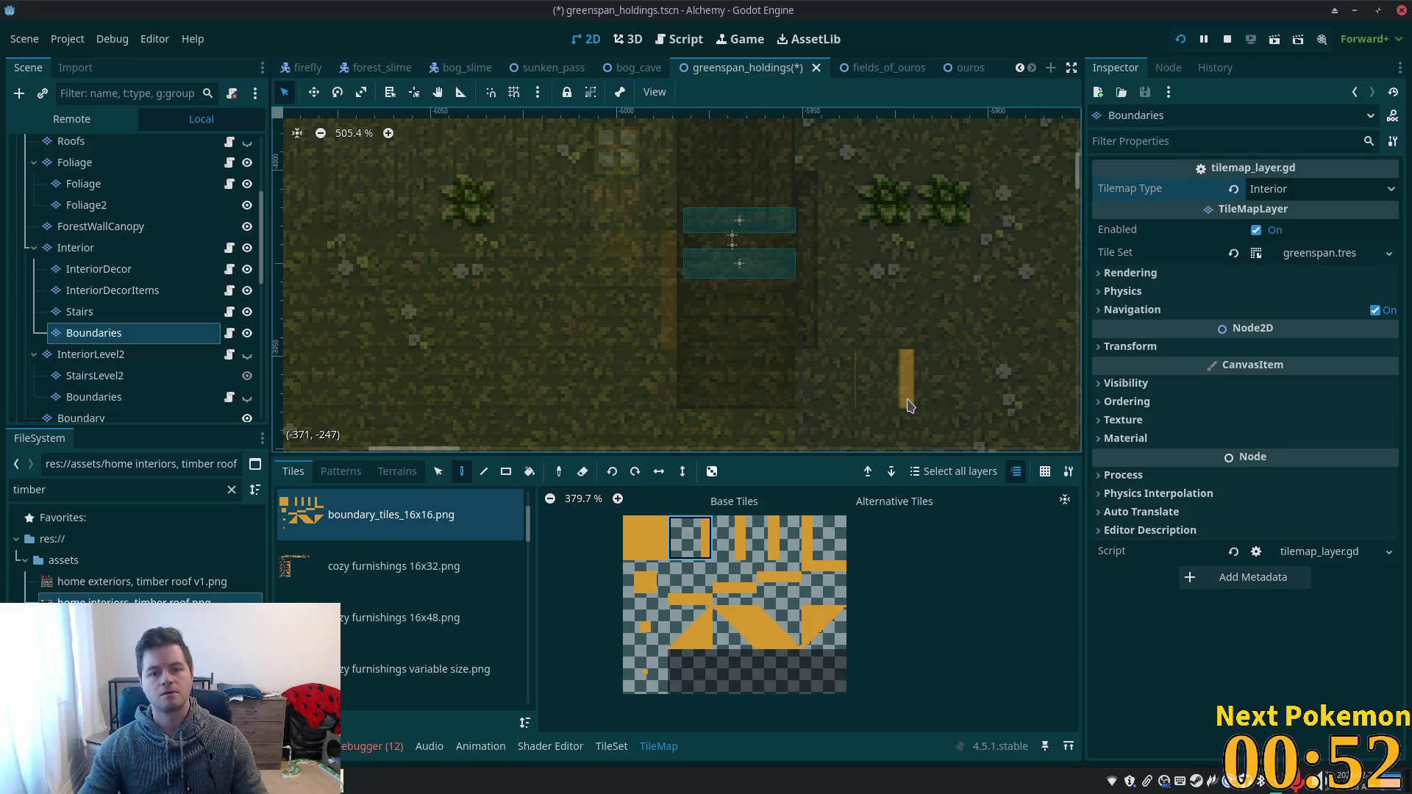
key("ctrl+z")
key("ctrl+z")
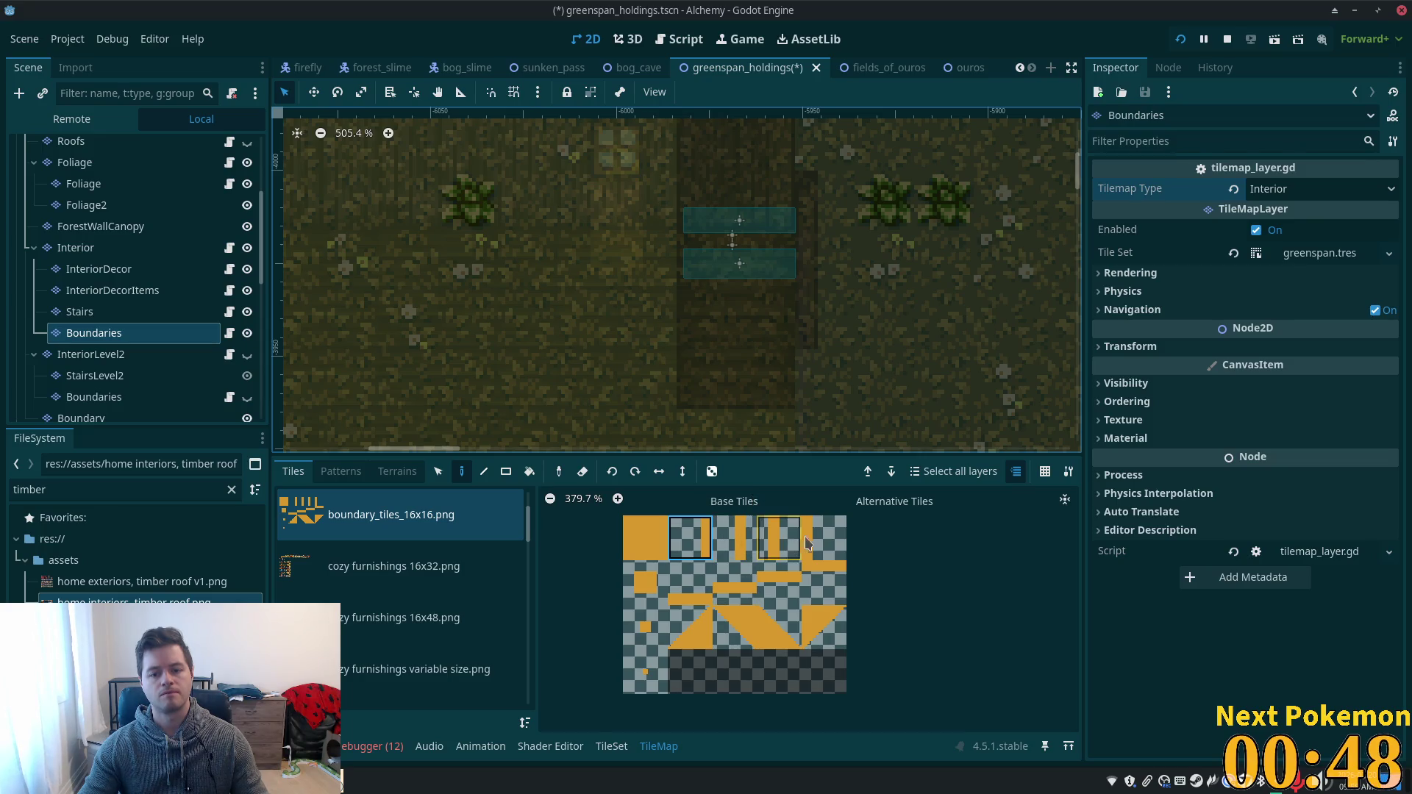
left_click(809, 543)
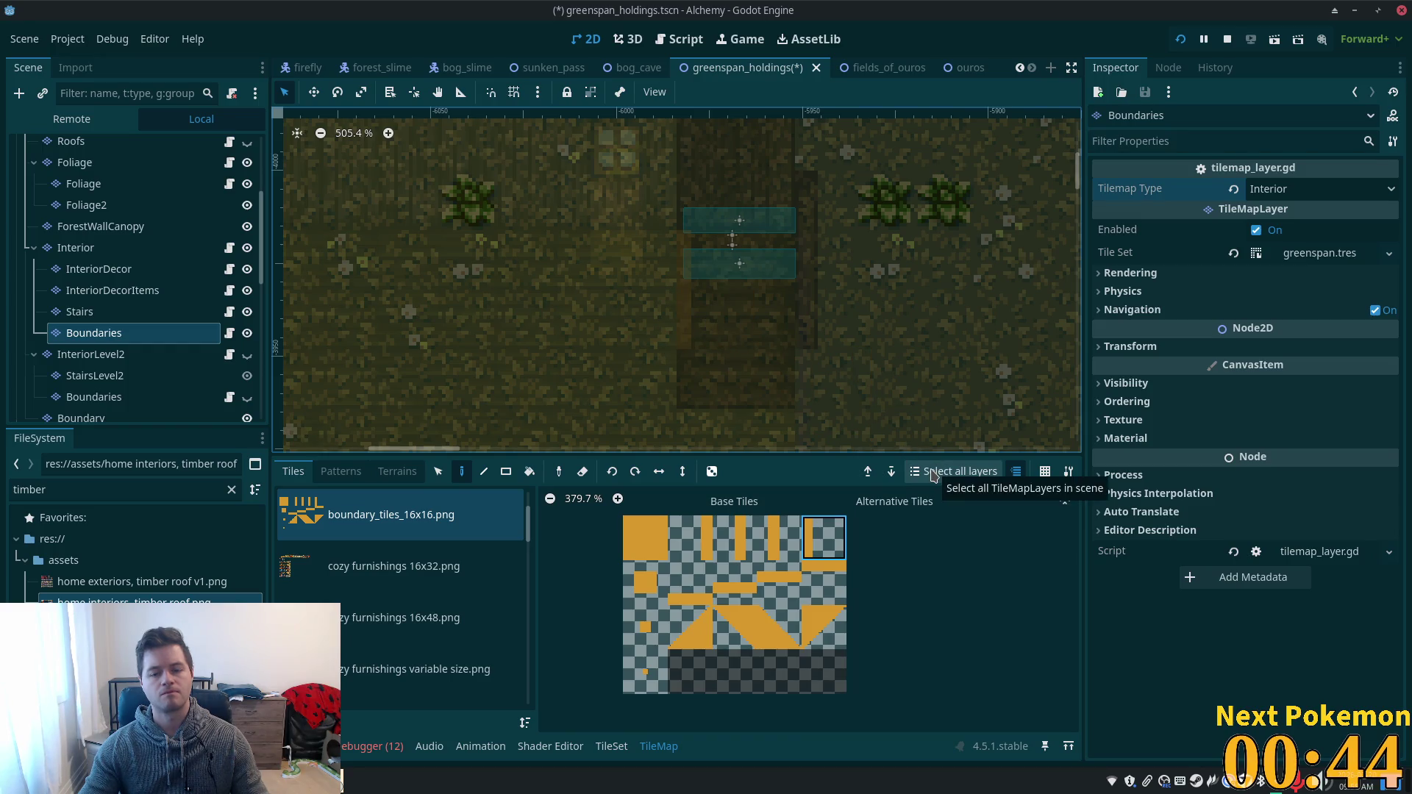
key("ctrl+s")
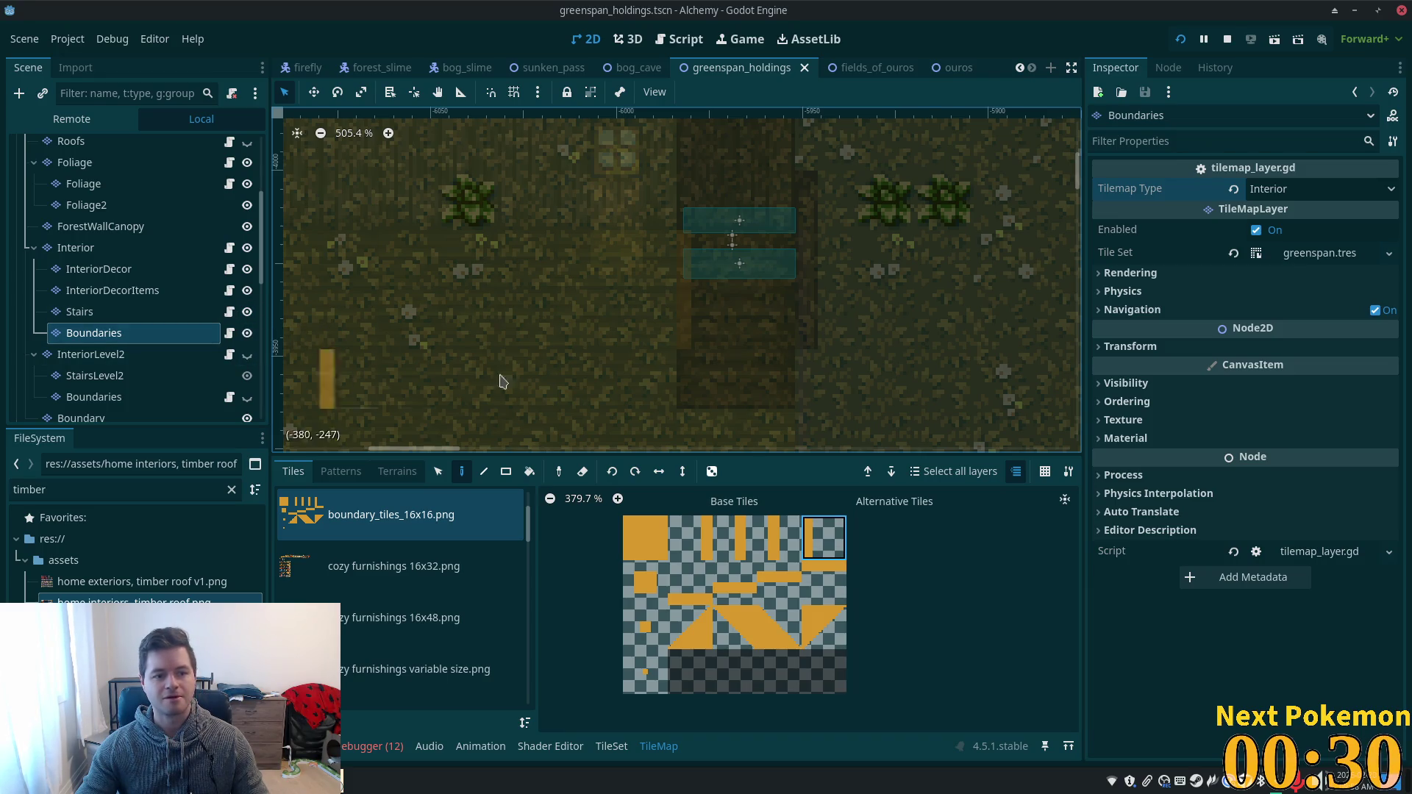
left_click(247, 333)
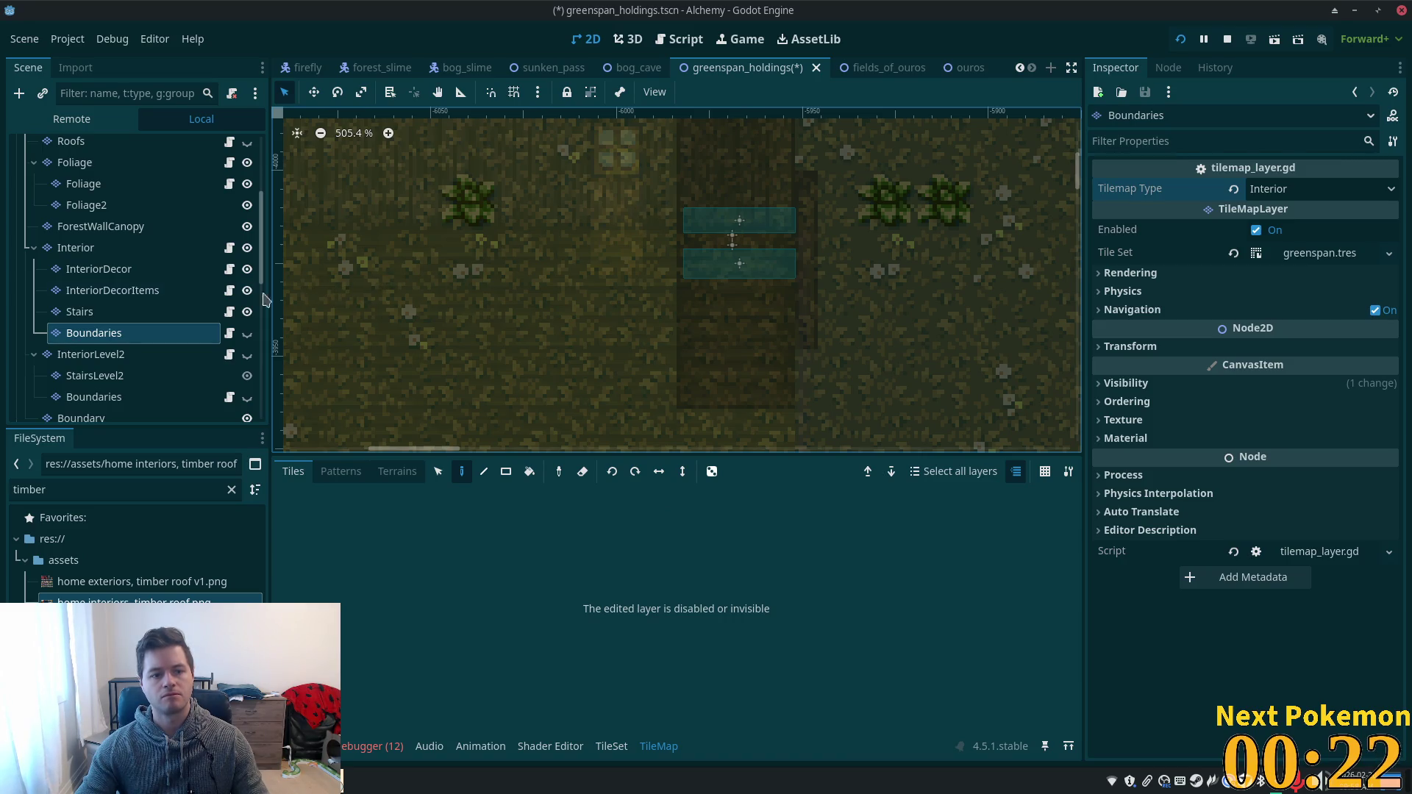
left_click(248, 335)
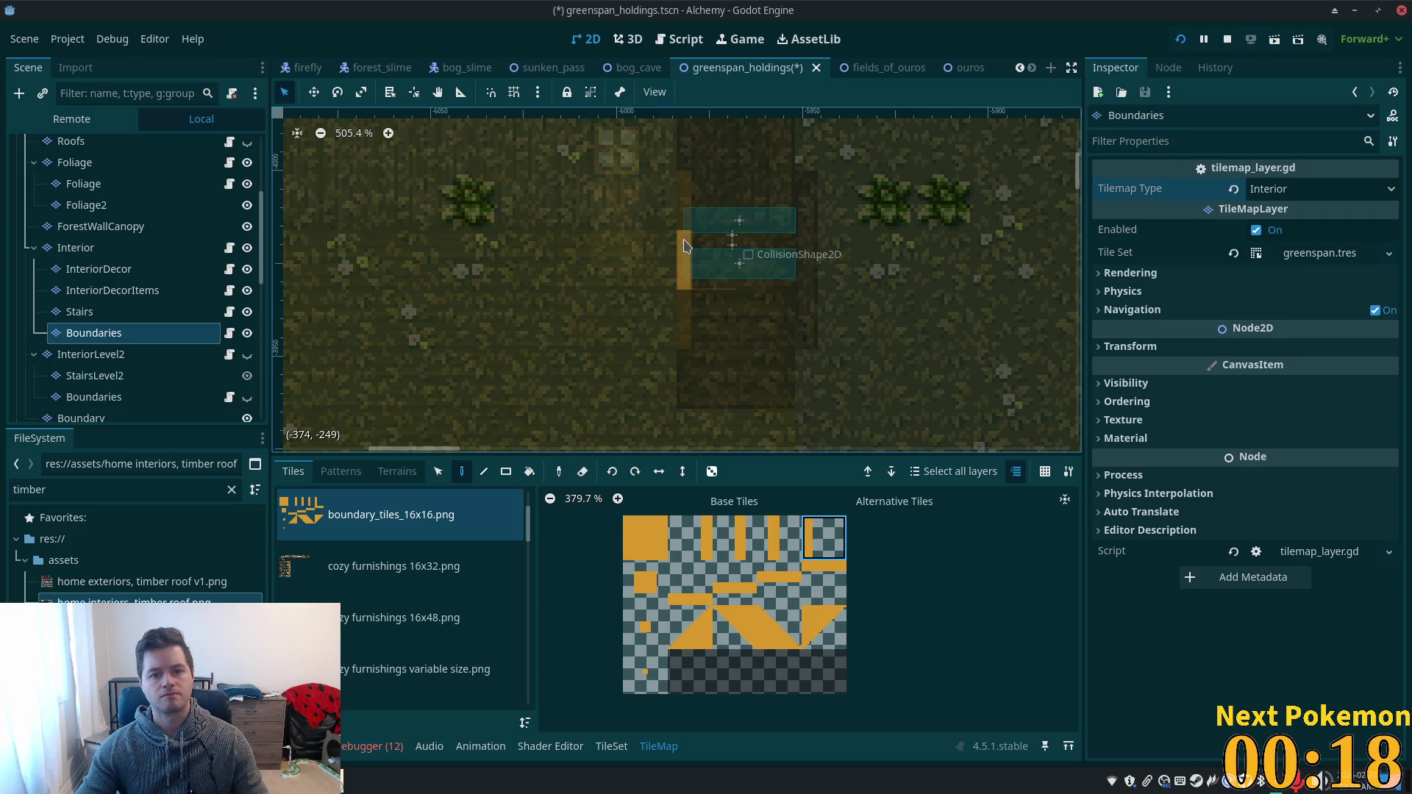
scroll(921, 334, "up", 3)
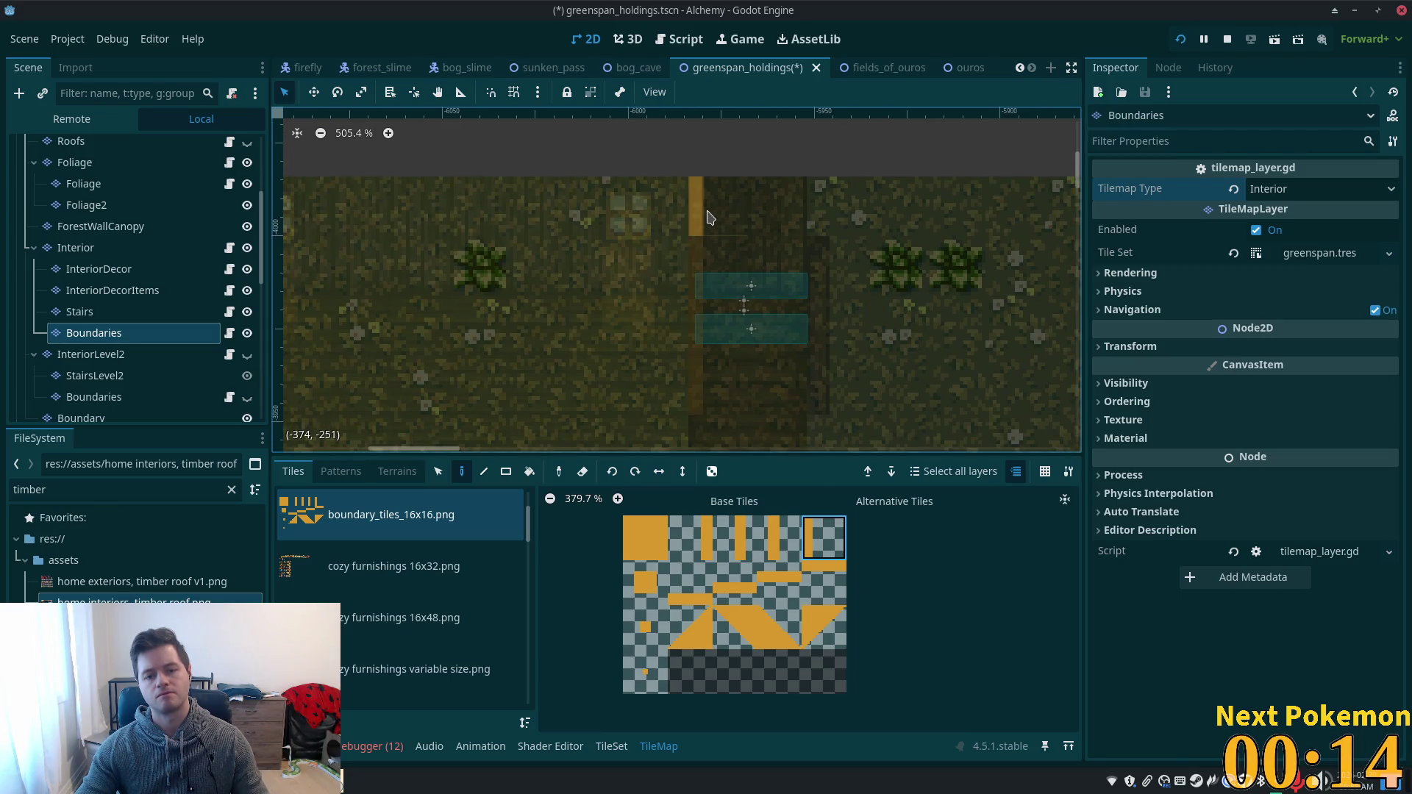
key("ctrl+s")
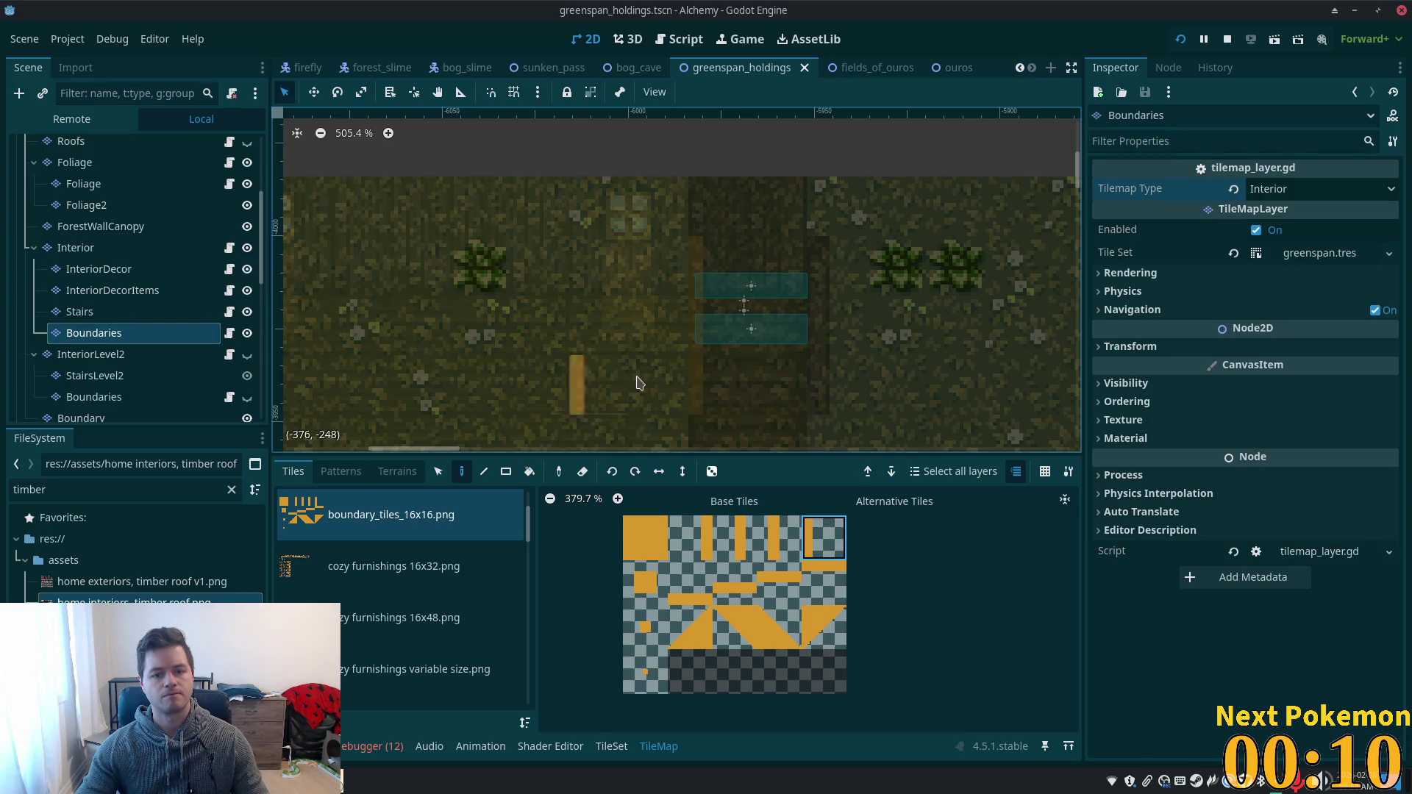
scroll(640, 368, "down", 3)
left_click(128, 311)
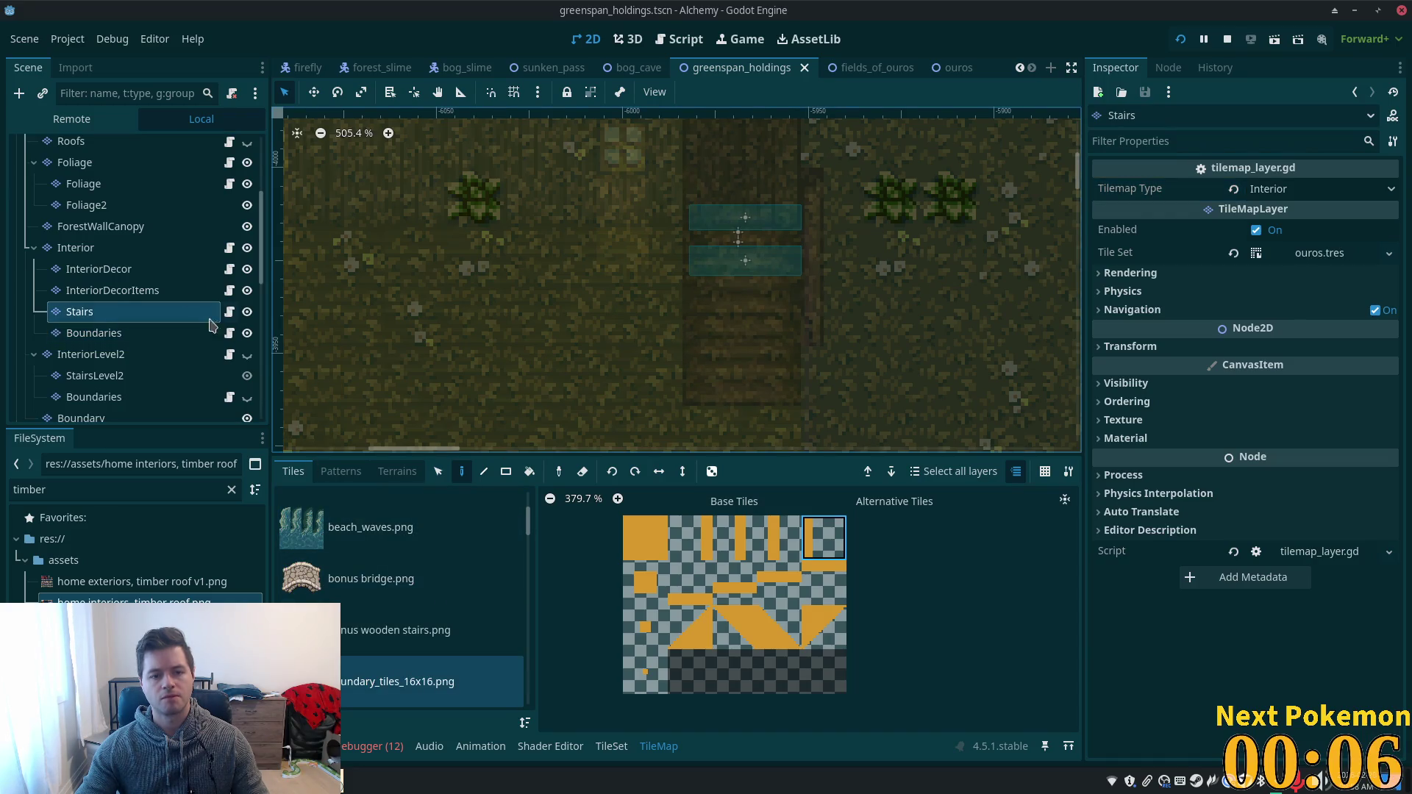
left_click(169, 249)
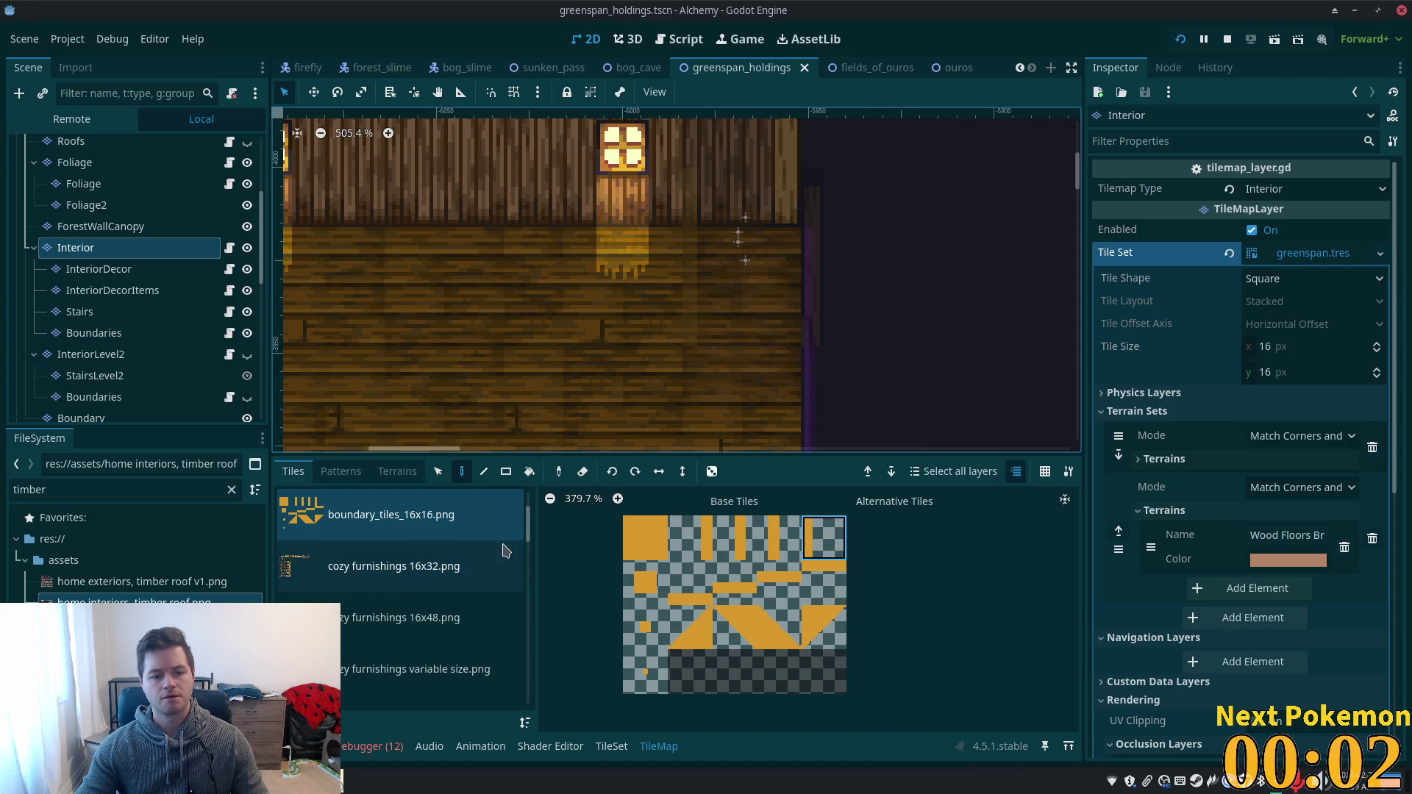
- Pick two stacked fence tiles from the bonus wooden stairs.png source as the brush
scroll(515, 559, "up", 2)
left_click(526, 578)
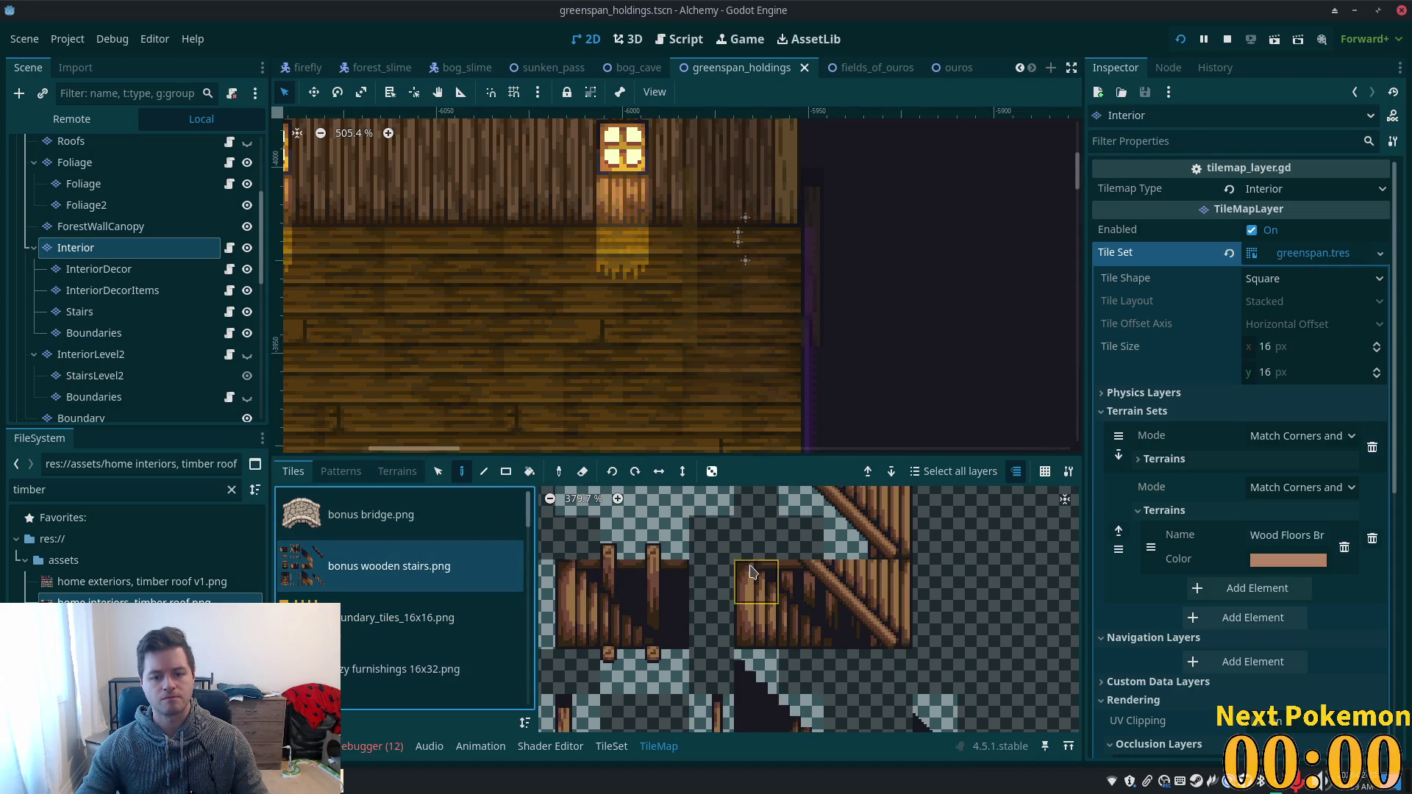
scroll(750, 573, "down", 3)
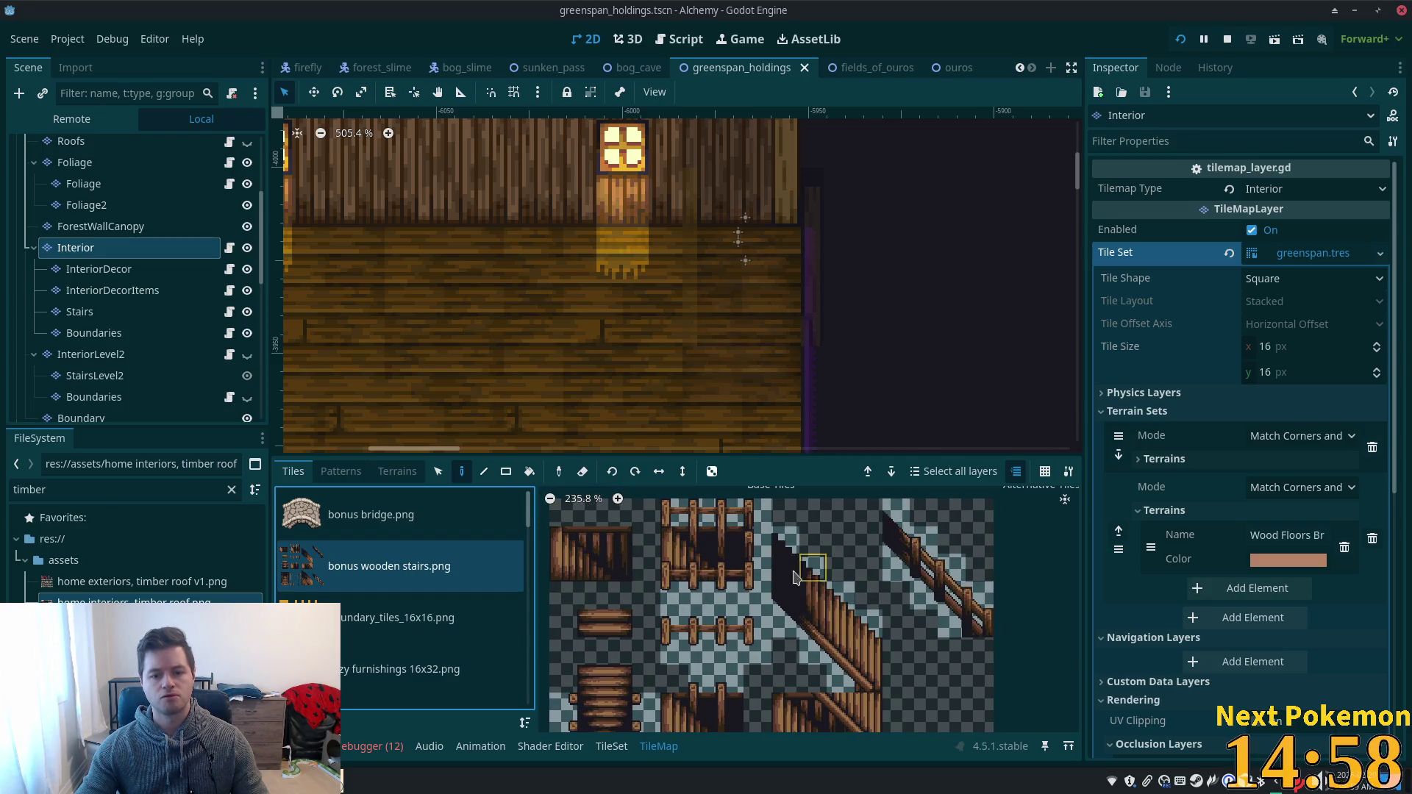
left_click_drag(755, 517, 761, 581)
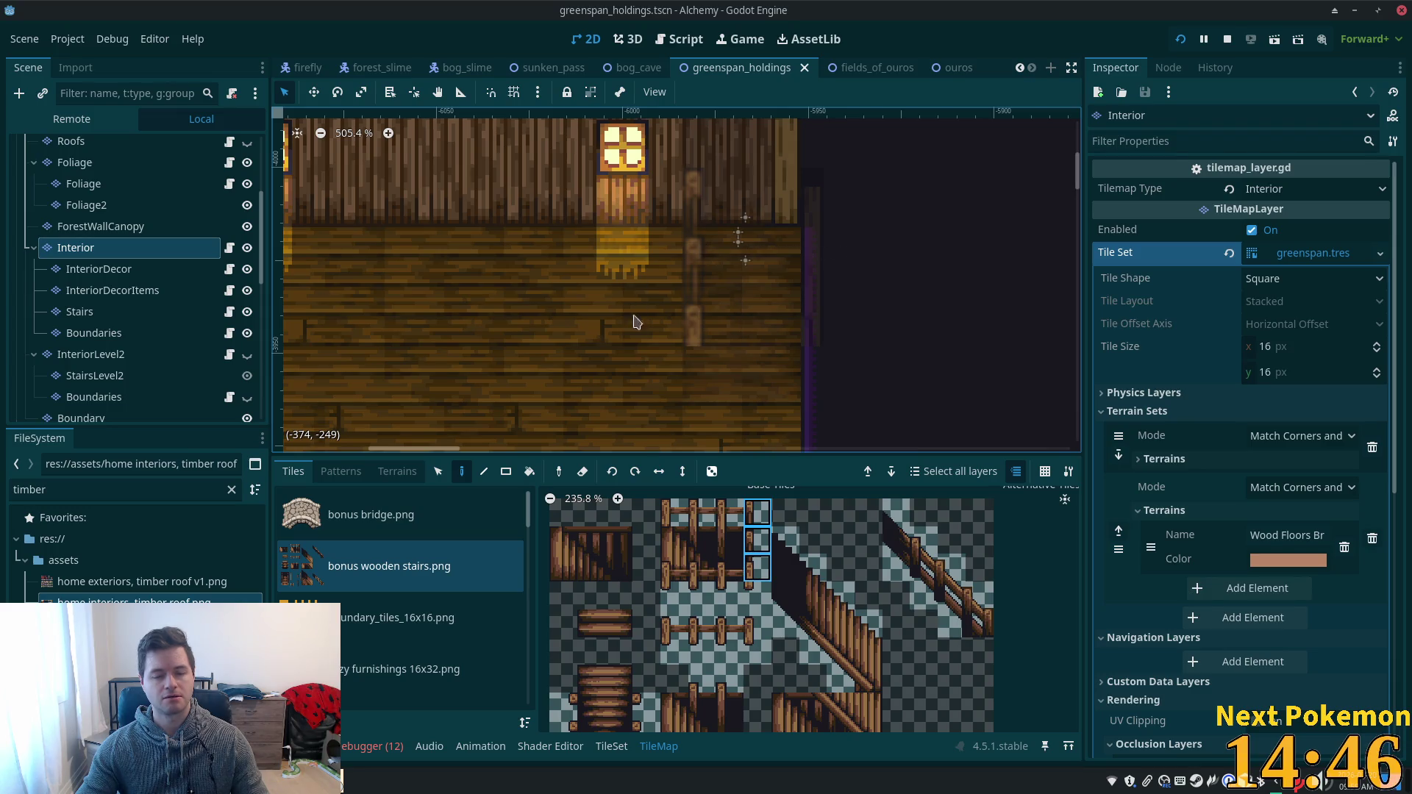
- Paint a column of wooden posts on InteriorDecor, return to Interior, and save the scene
left_click(95, 293)
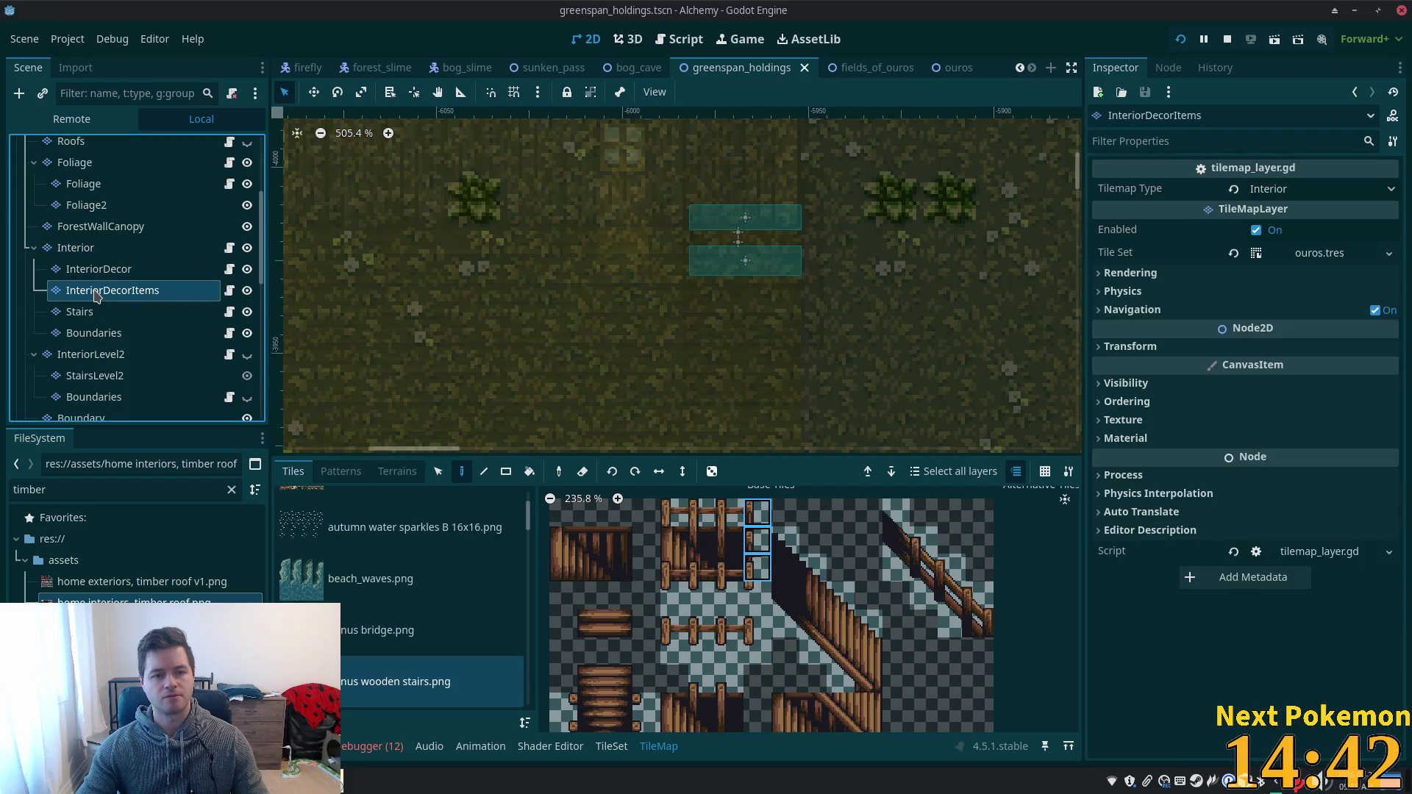
left_click(95, 269)
left_click(693, 259)
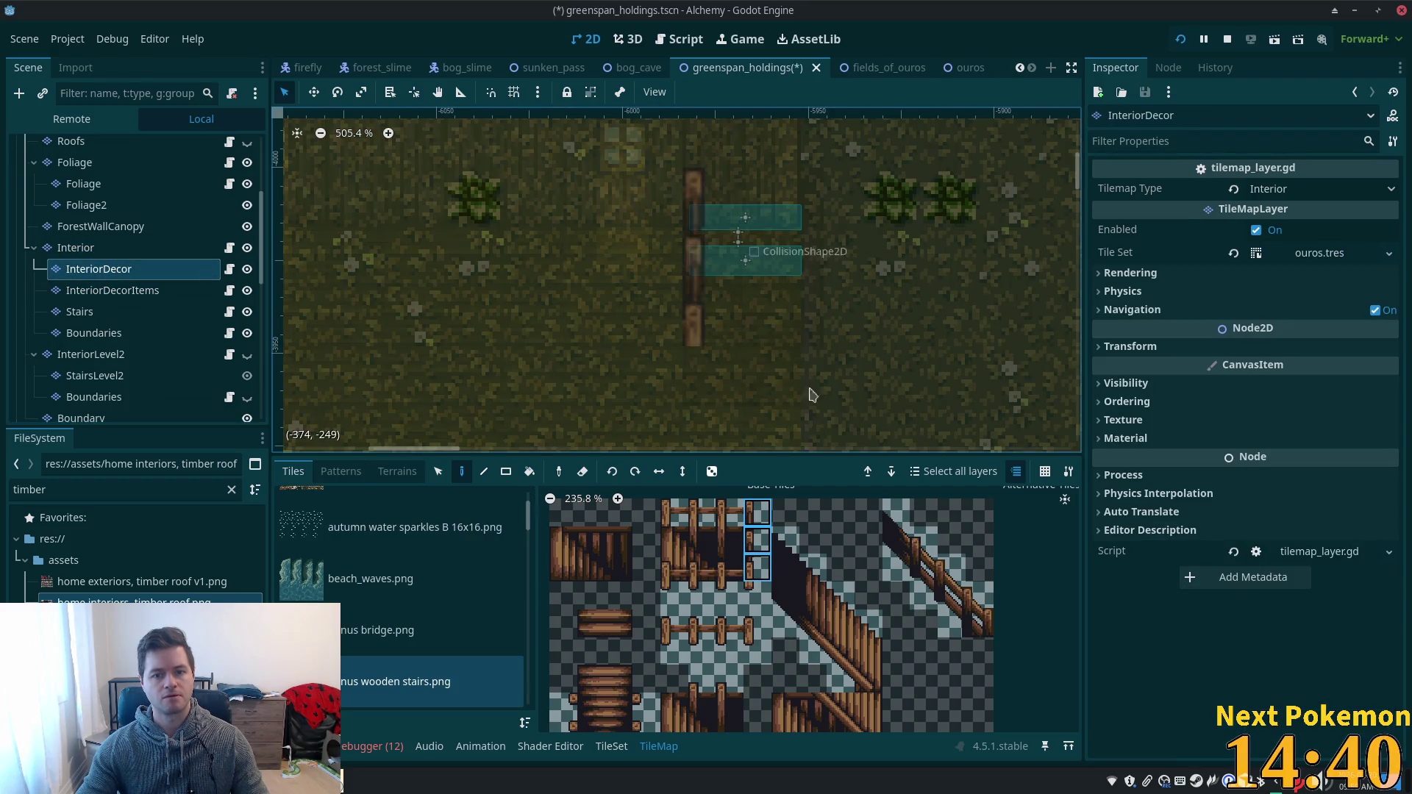
left_click(76, 248)
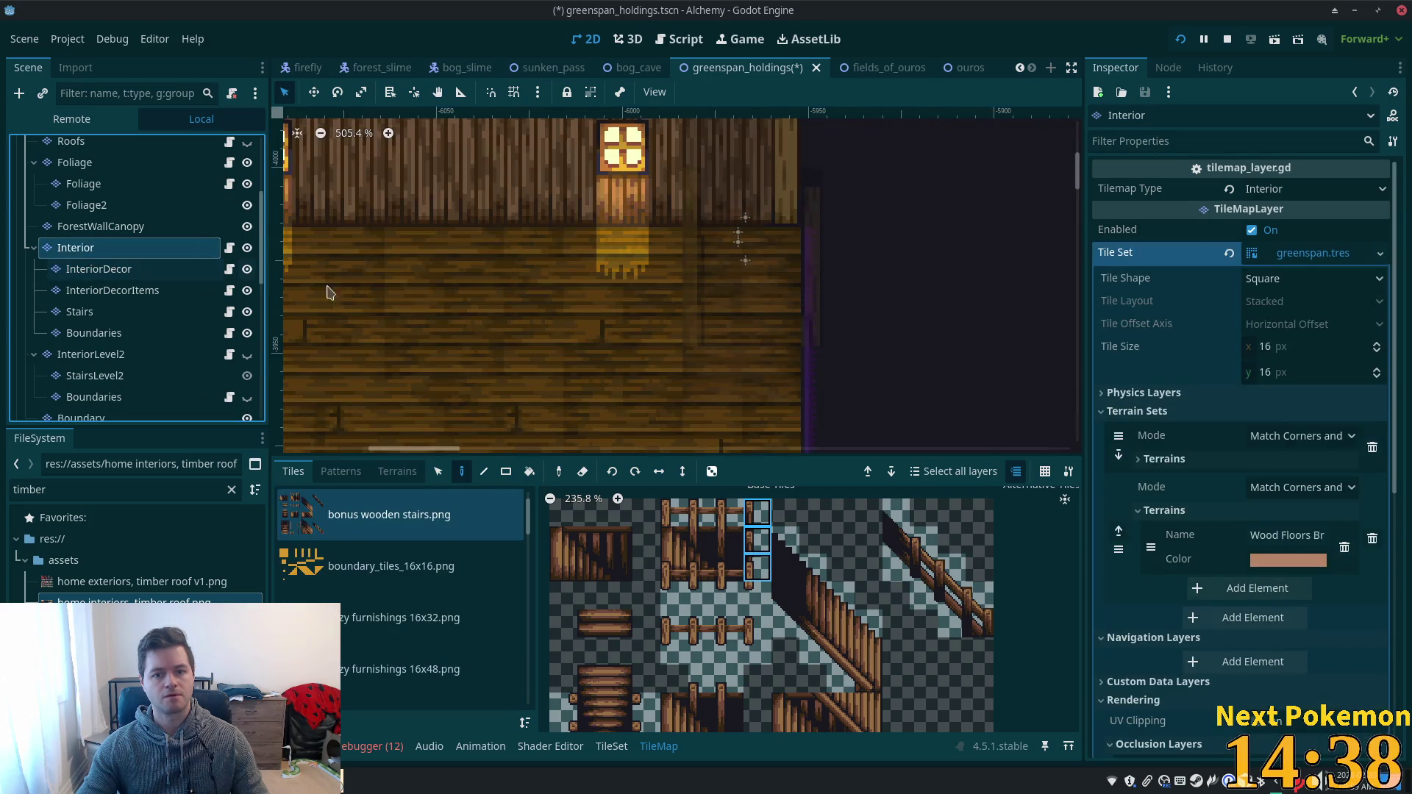
key("ctrl+s")
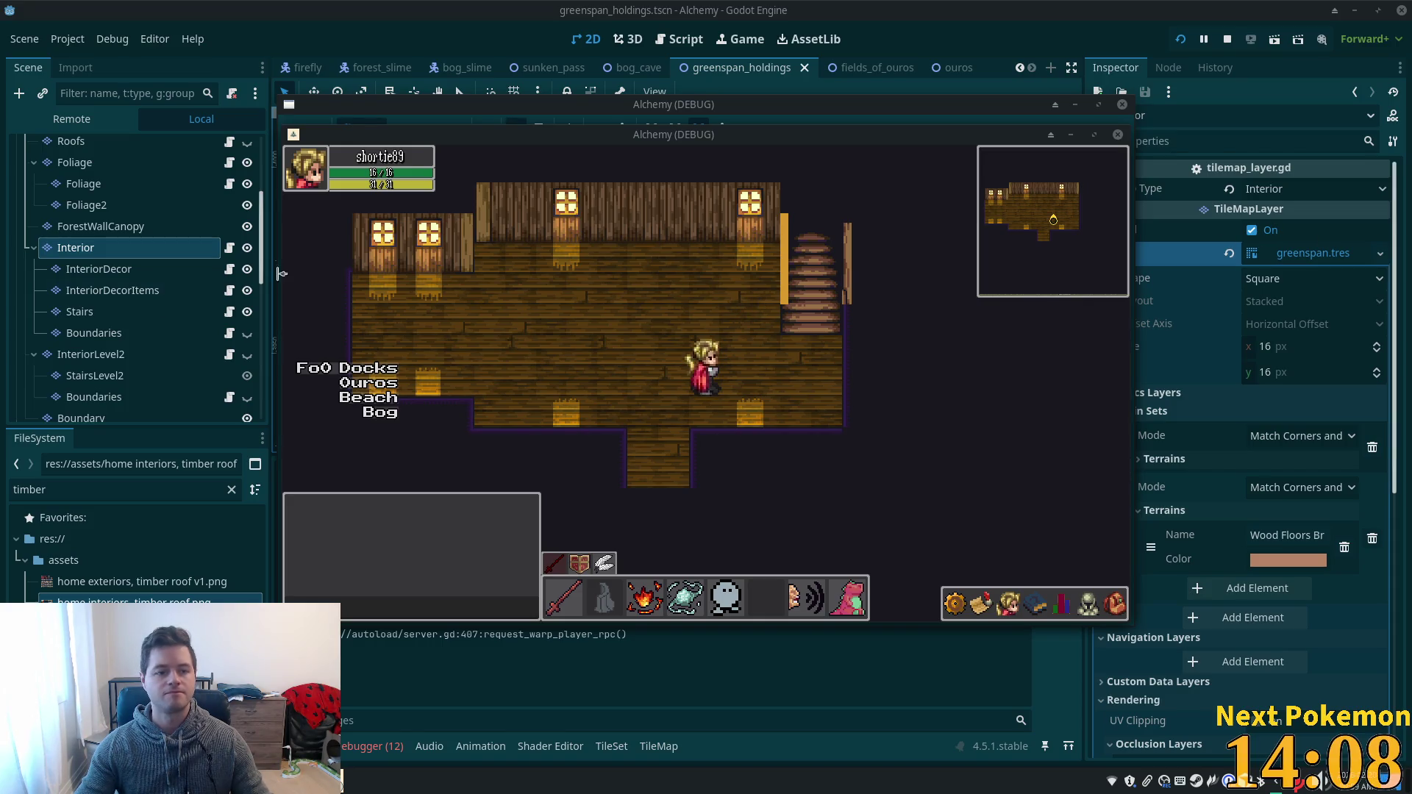
- Reselect the Interior layer and bring the running Alchemy game window to the front
scroll(248, 349, "down", 2)
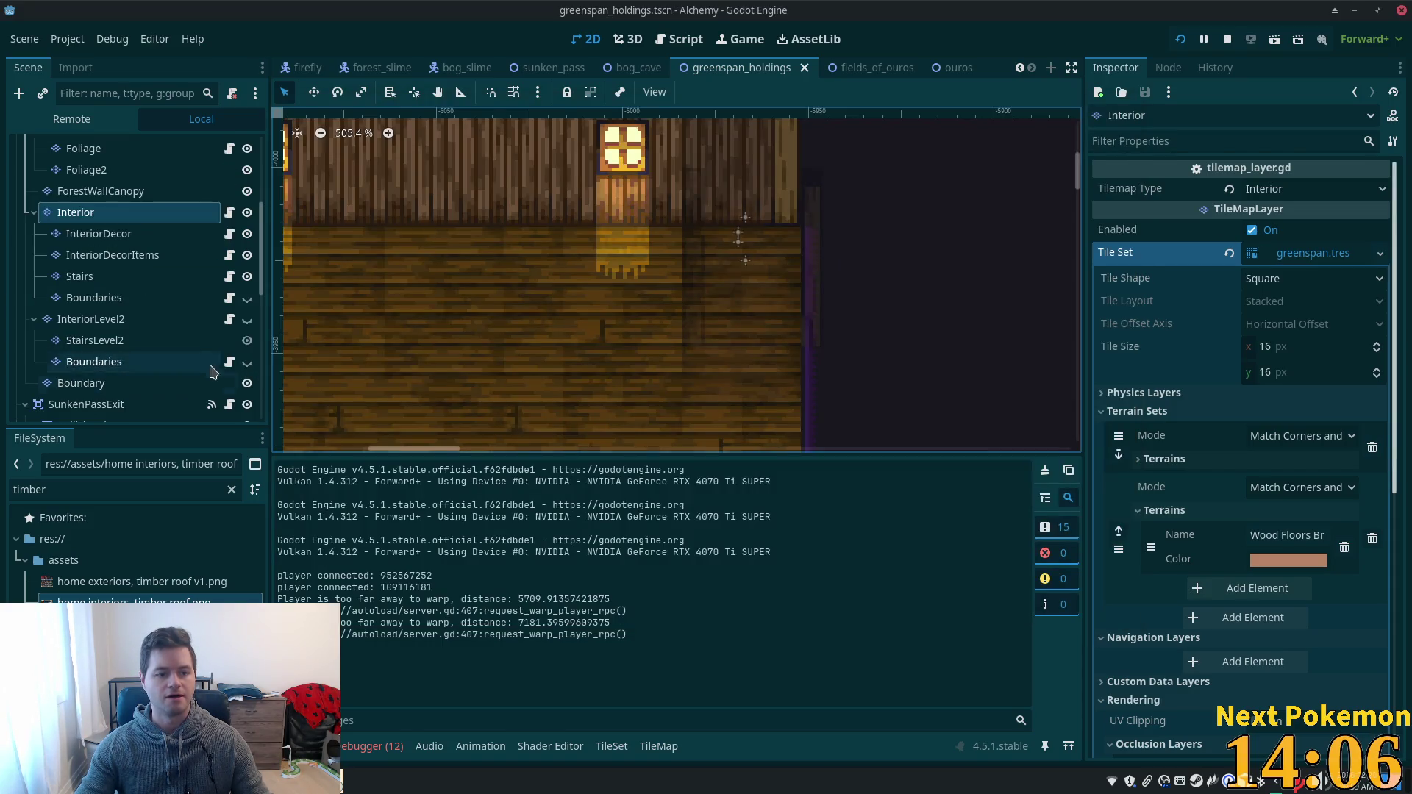
left_click(133, 297)
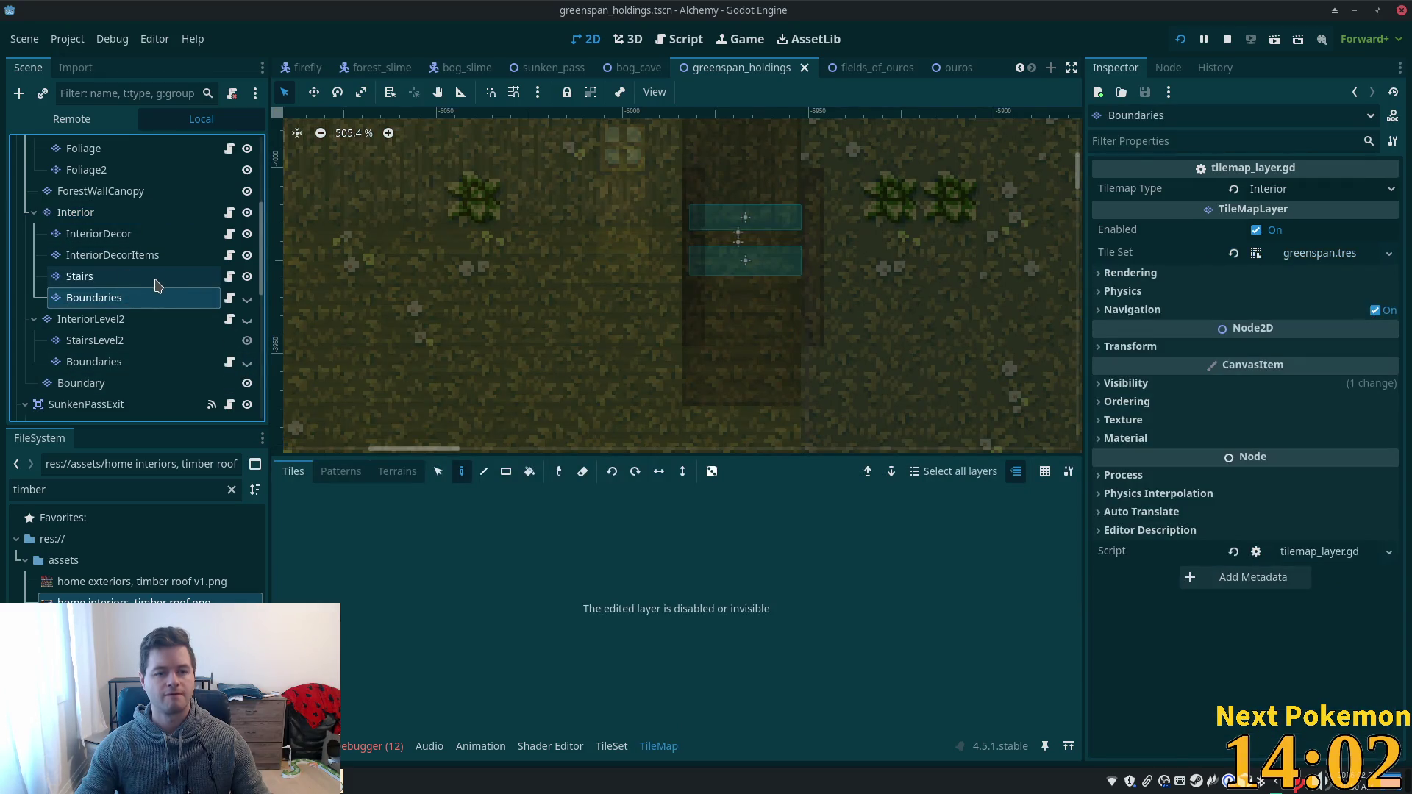
left_click(129, 213)
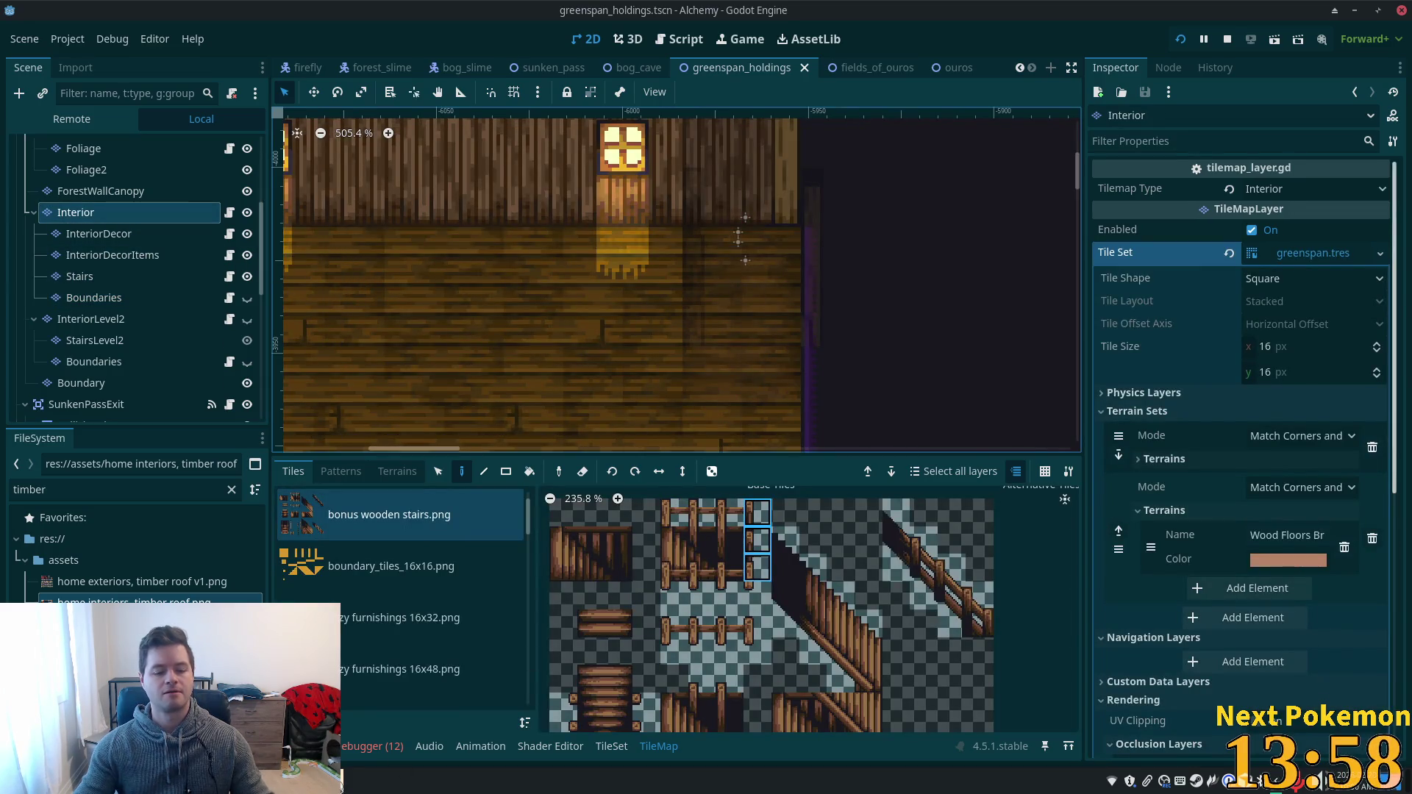
mouse_move(344, 768)
left_click(379, 717)
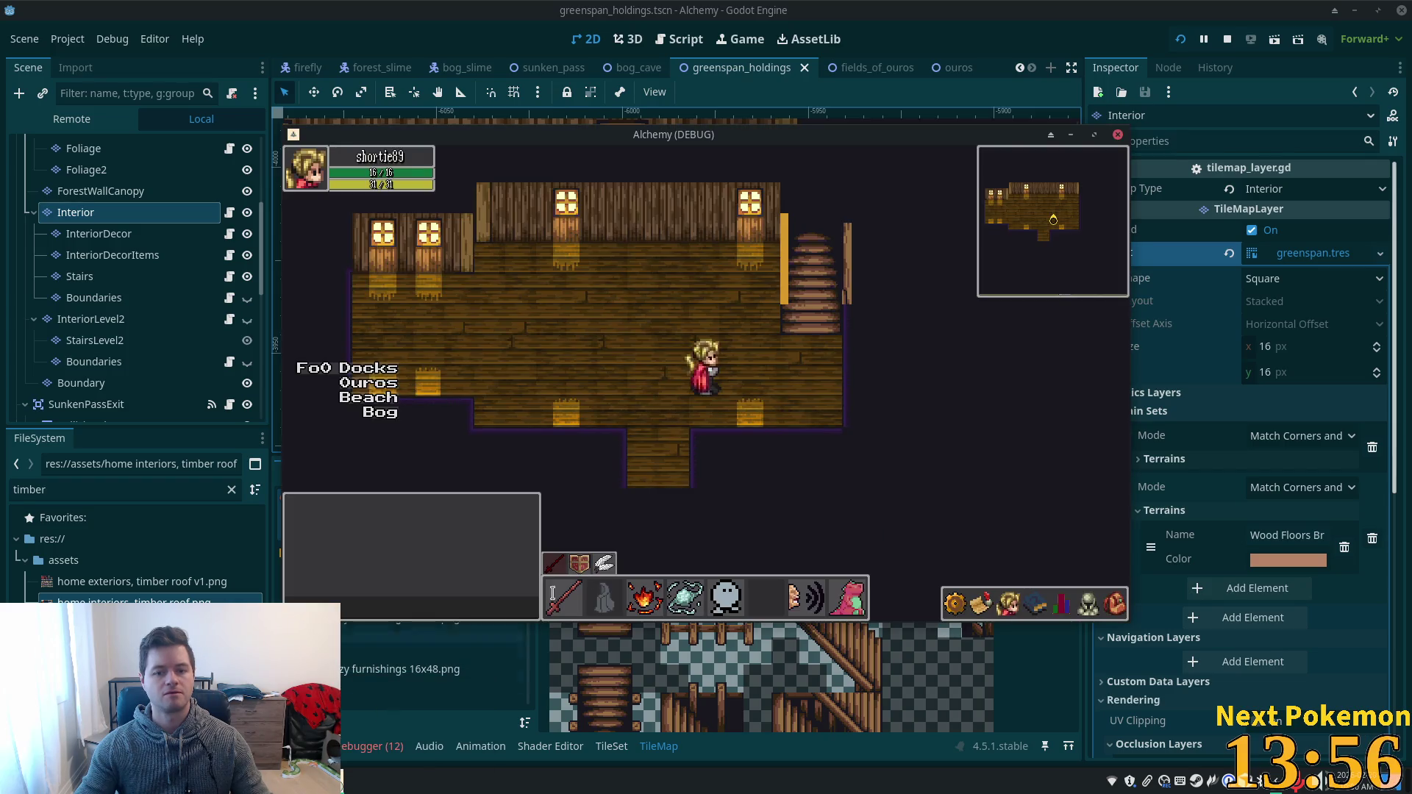
- Walk the character up and down the stairs between floors, then return to the editor's Boundaries layer
key("Right")
key("Up")
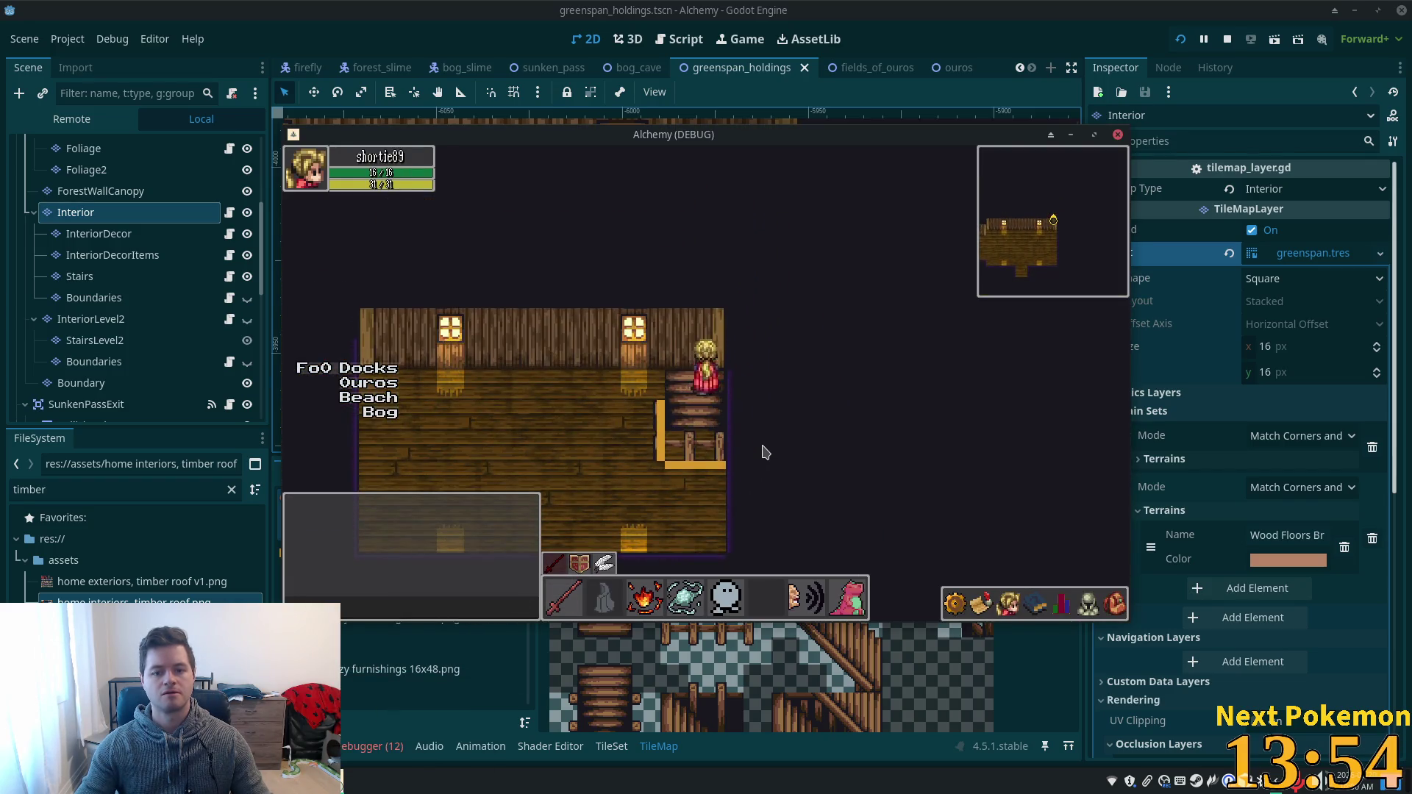
key("Down")
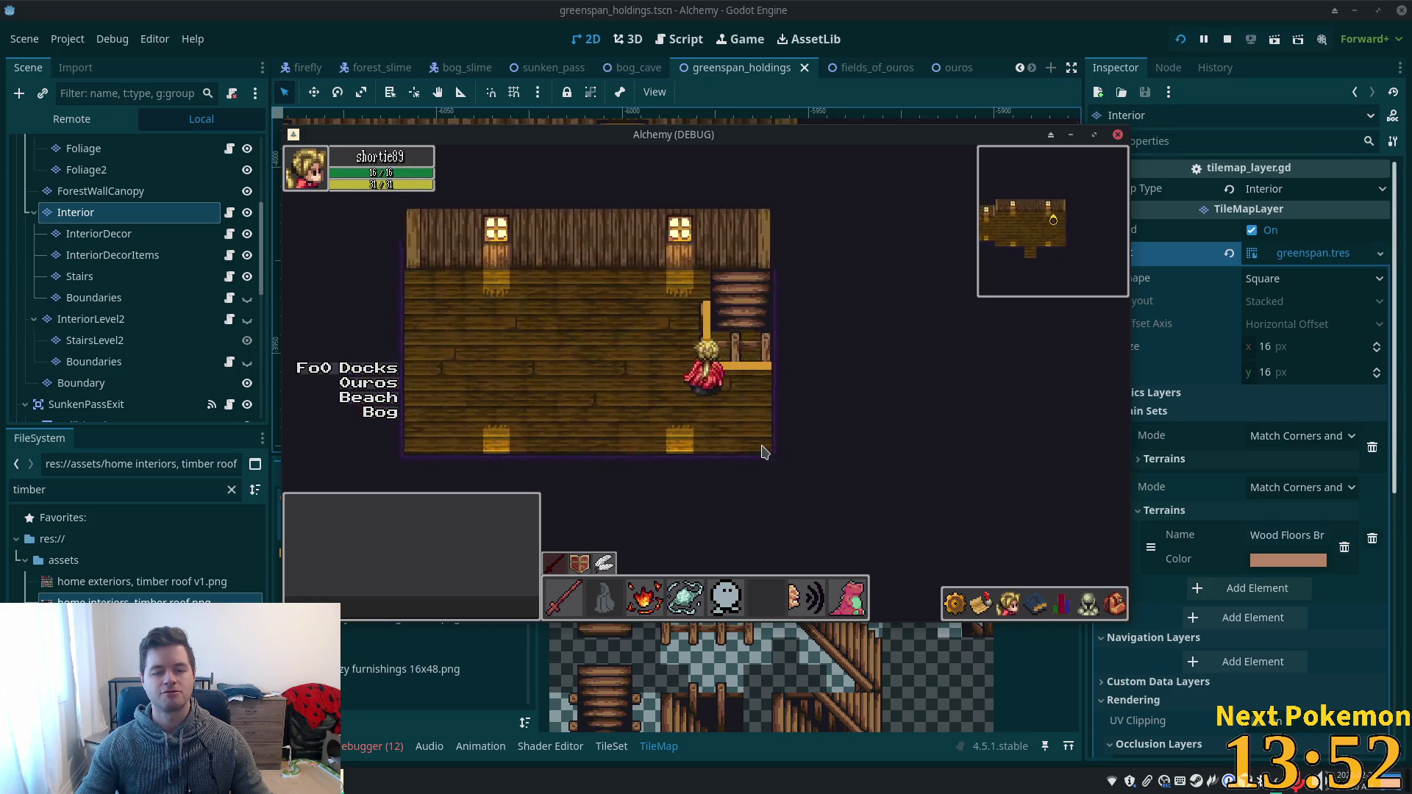
key("Up")
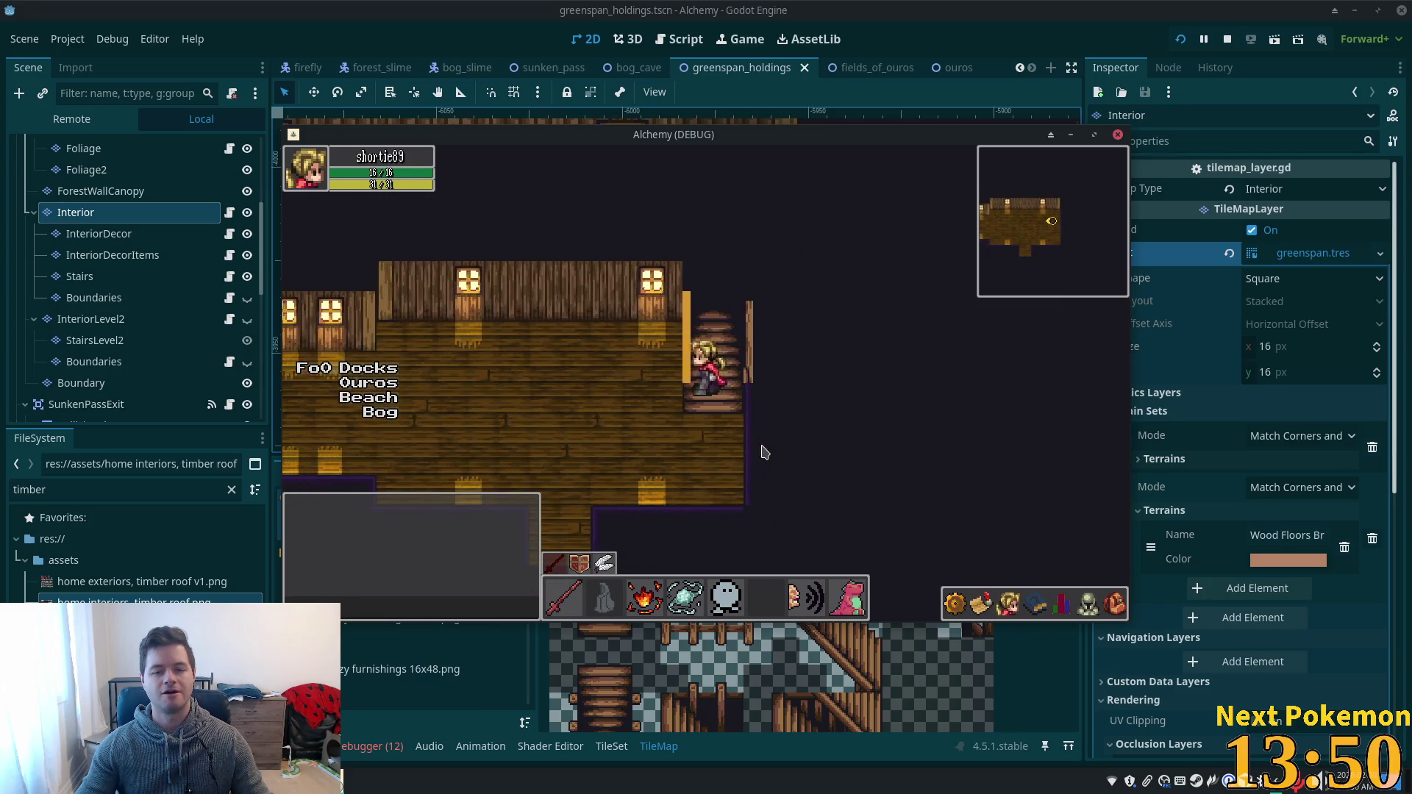
key("Left")
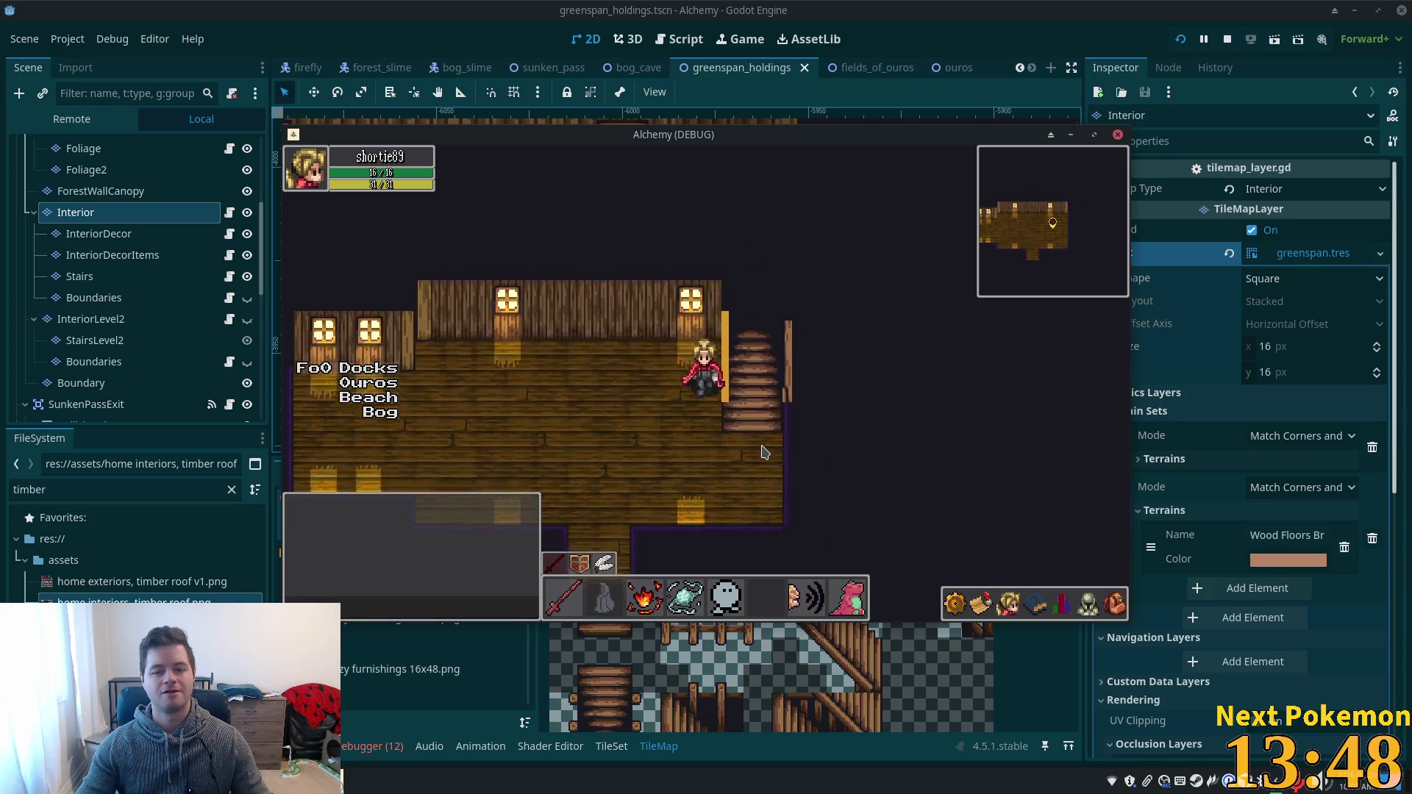
key("Right")
key("Left")
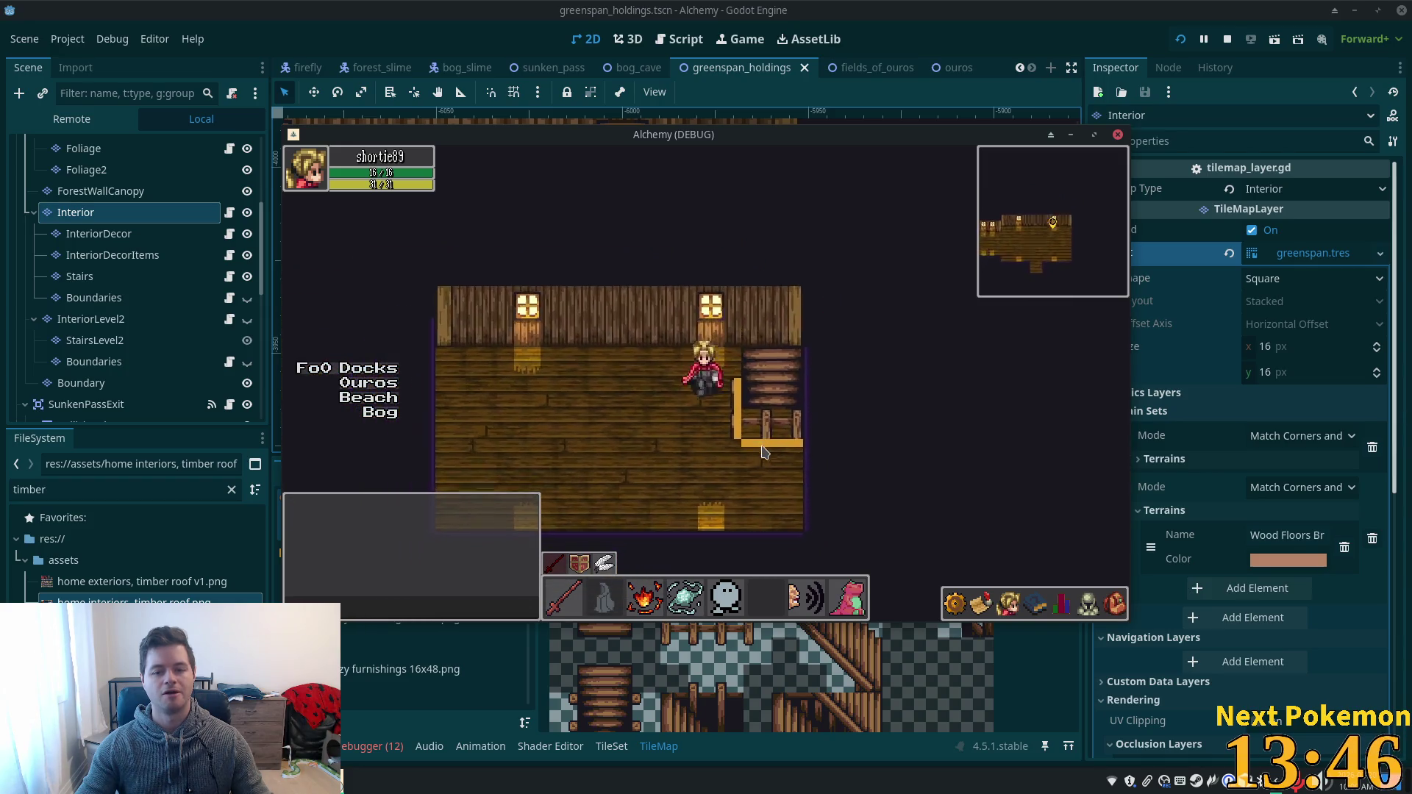
key("Down")
key("Right")
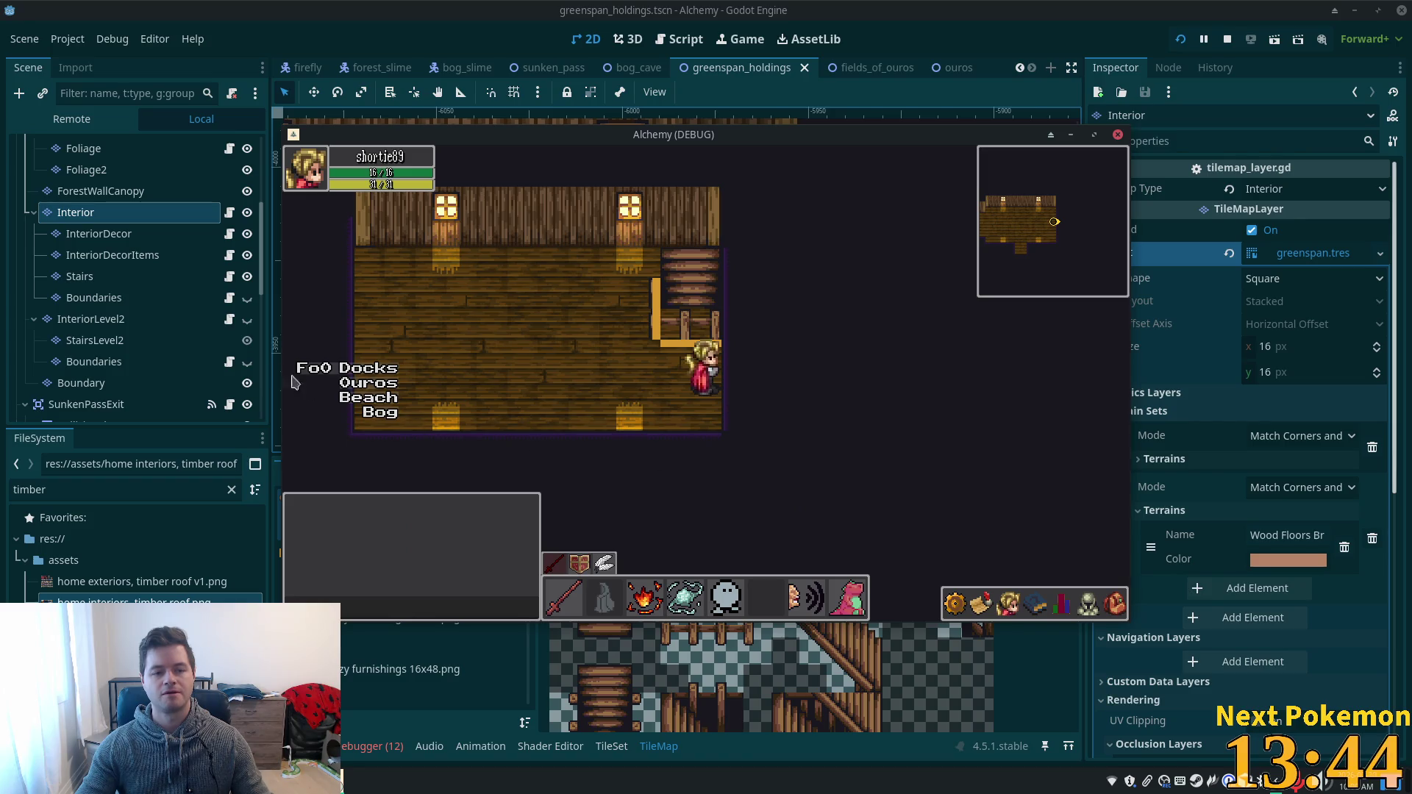
left_click(128, 295)
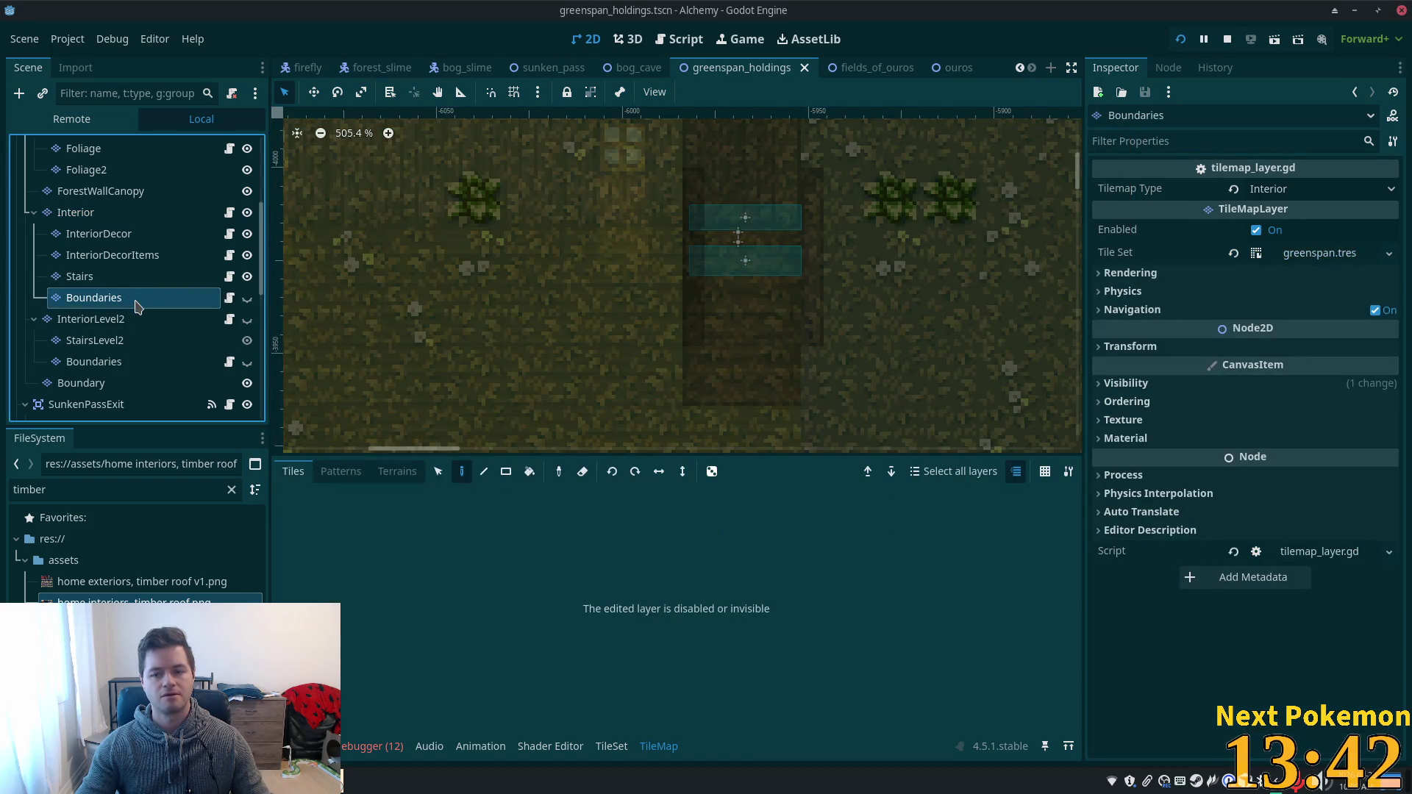
- Select both Boundaries layers and set their Self Modulate to ffffff00, with alpha zero
left_click(133, 361, "ctrl")
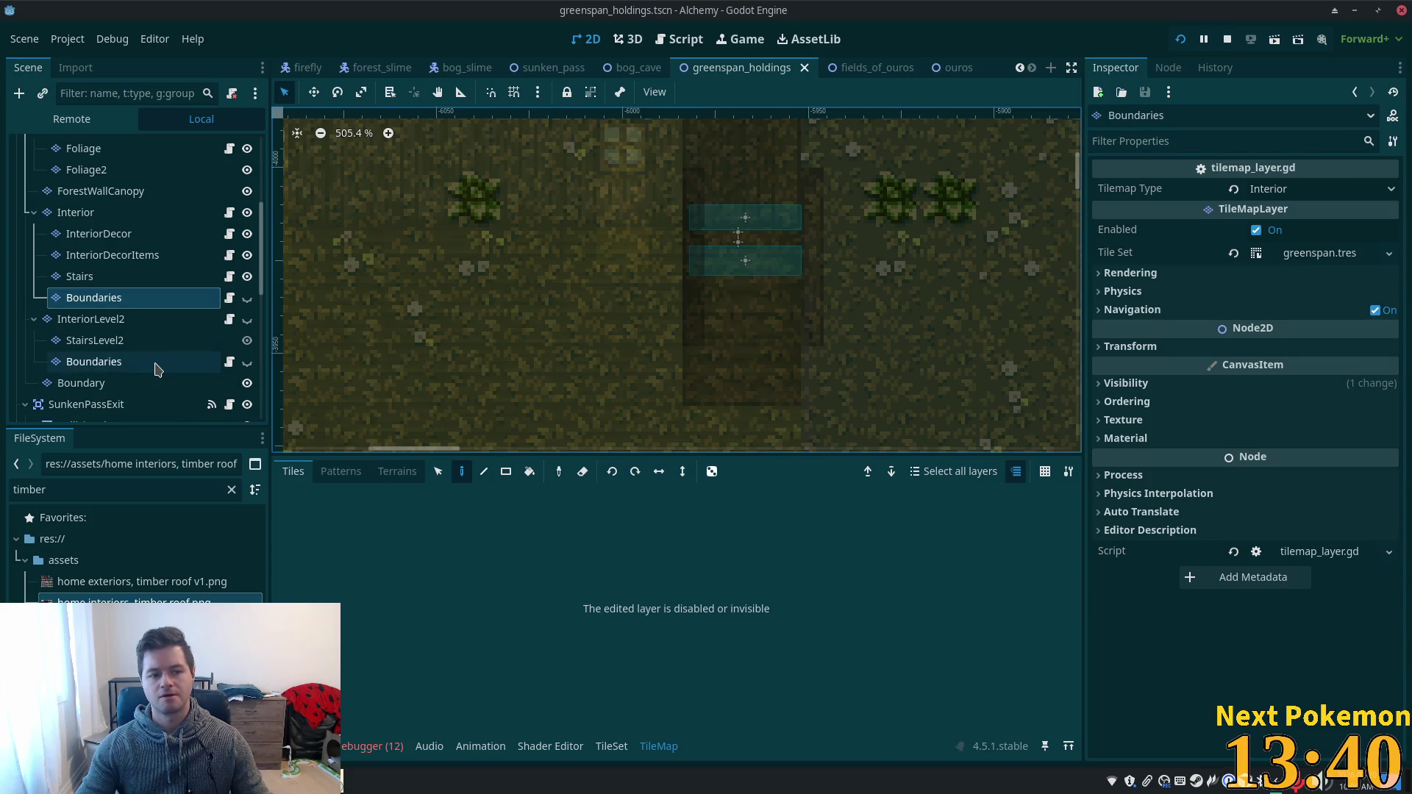
left_click(1110, 383)
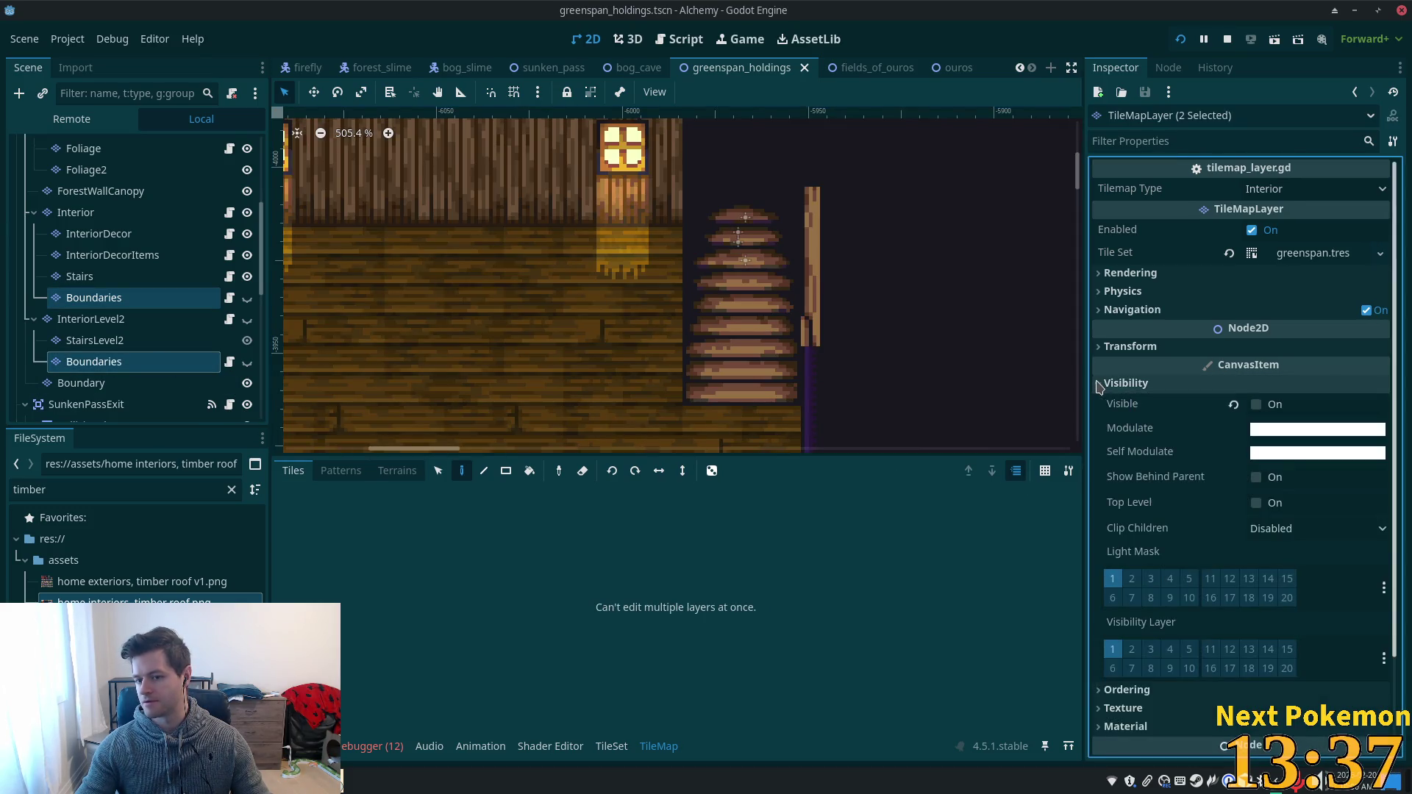
left_click(1287, 454)
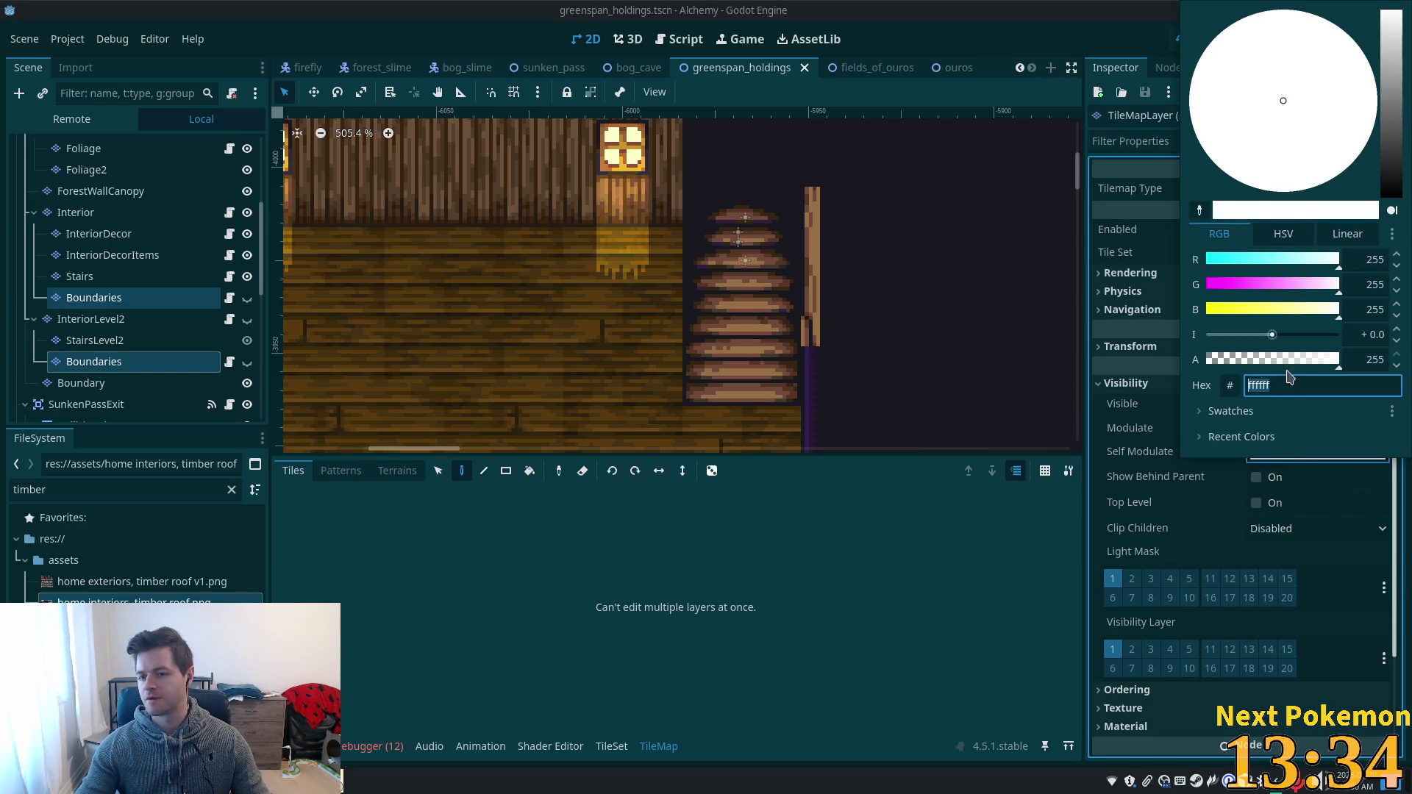
type("ffffff00")
key("Return")
left_click(1010, 515)
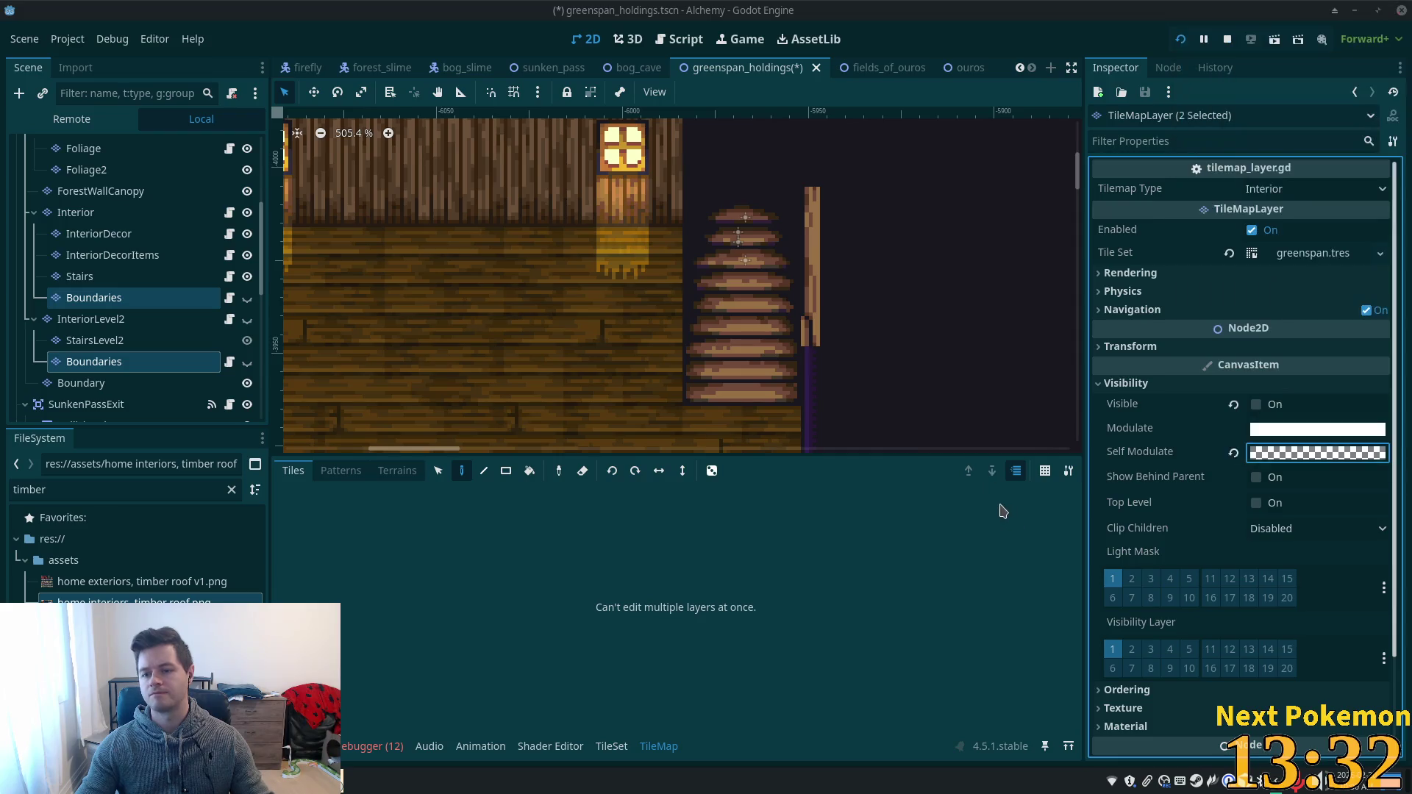
left_click(1280, 454)
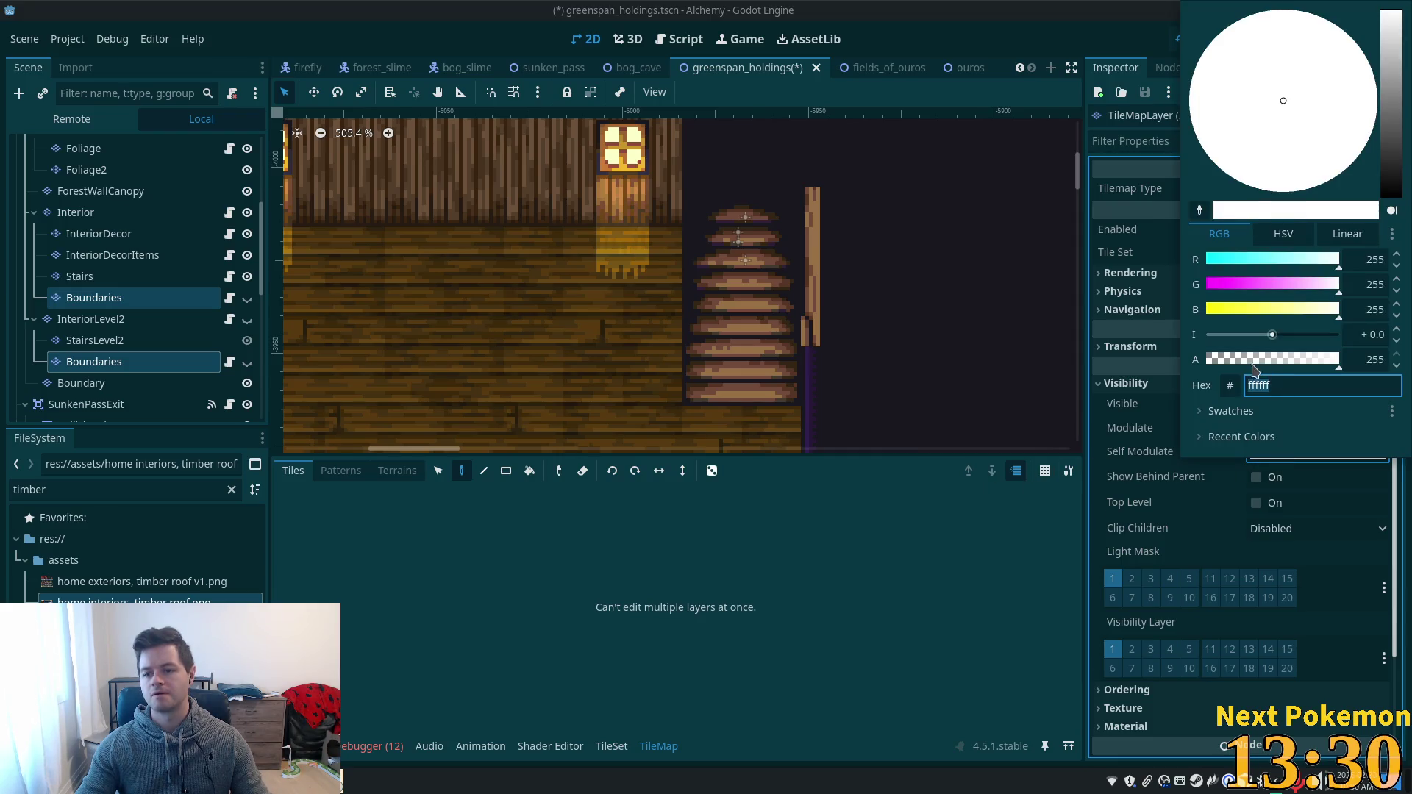
left_click_drag(1255, 366, 1088, 362)
left_click(1103, 427)
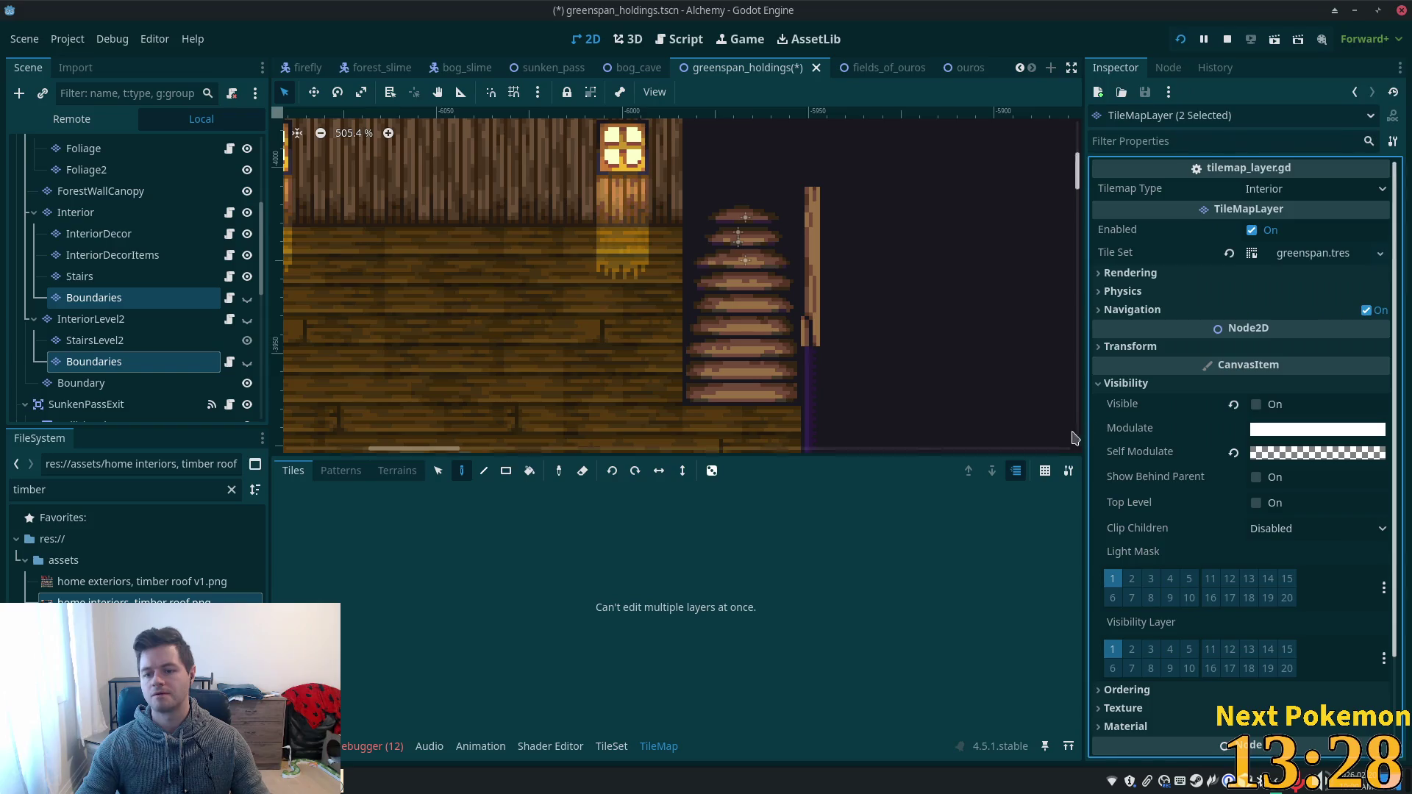
- Save, run the game and climb the stairs inside Greenspan Holdings, then select InteriorDecor
key("ctrl+s")
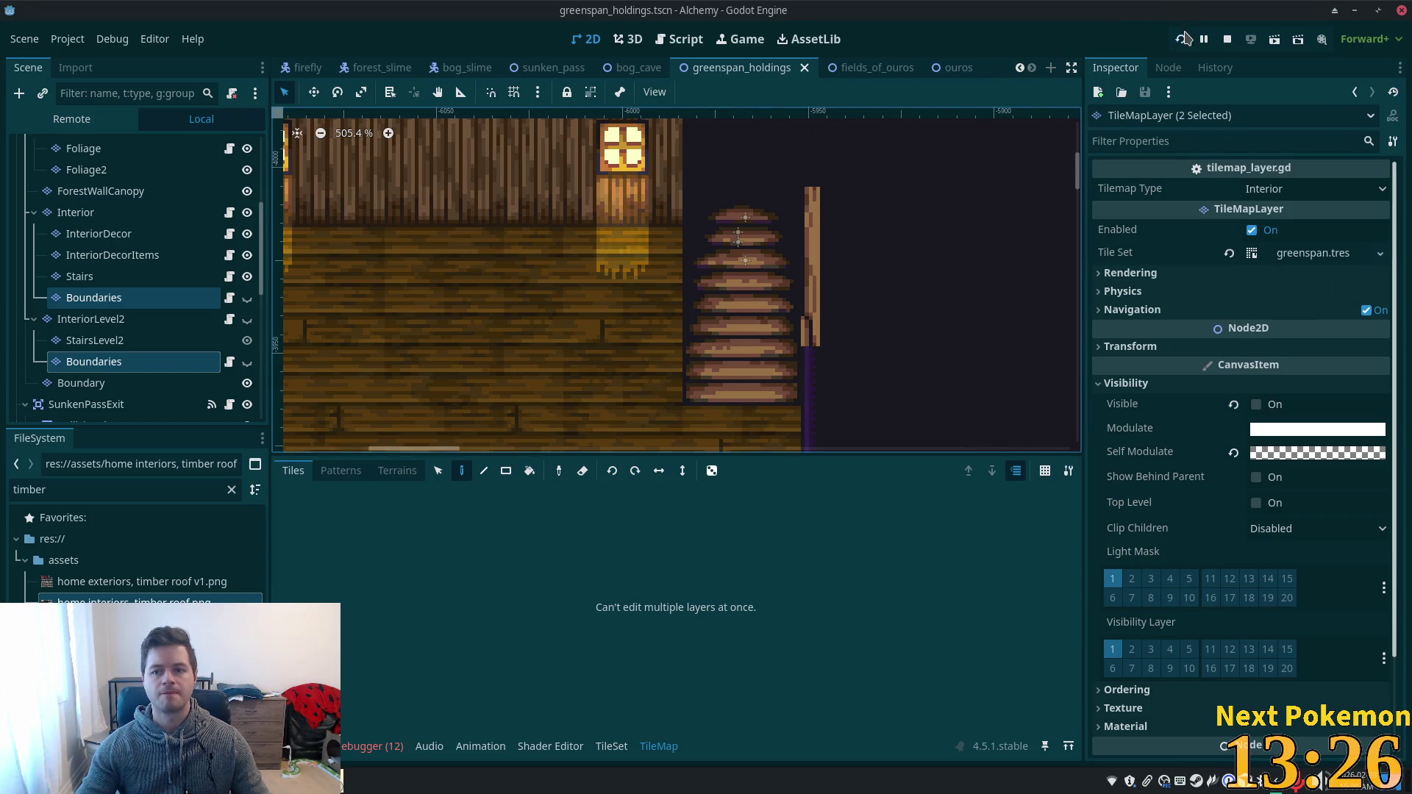
left_click(1184, 38)
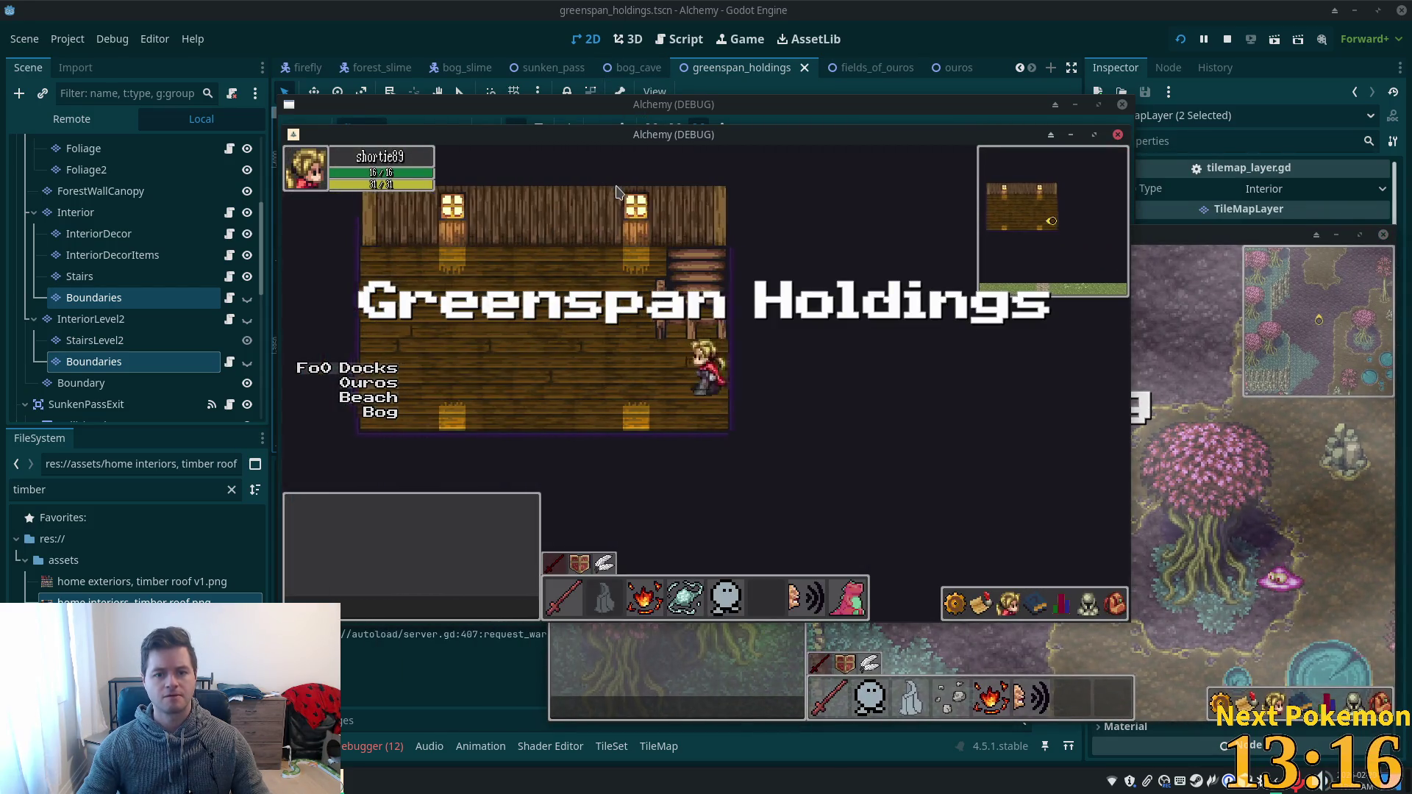
key("Up")
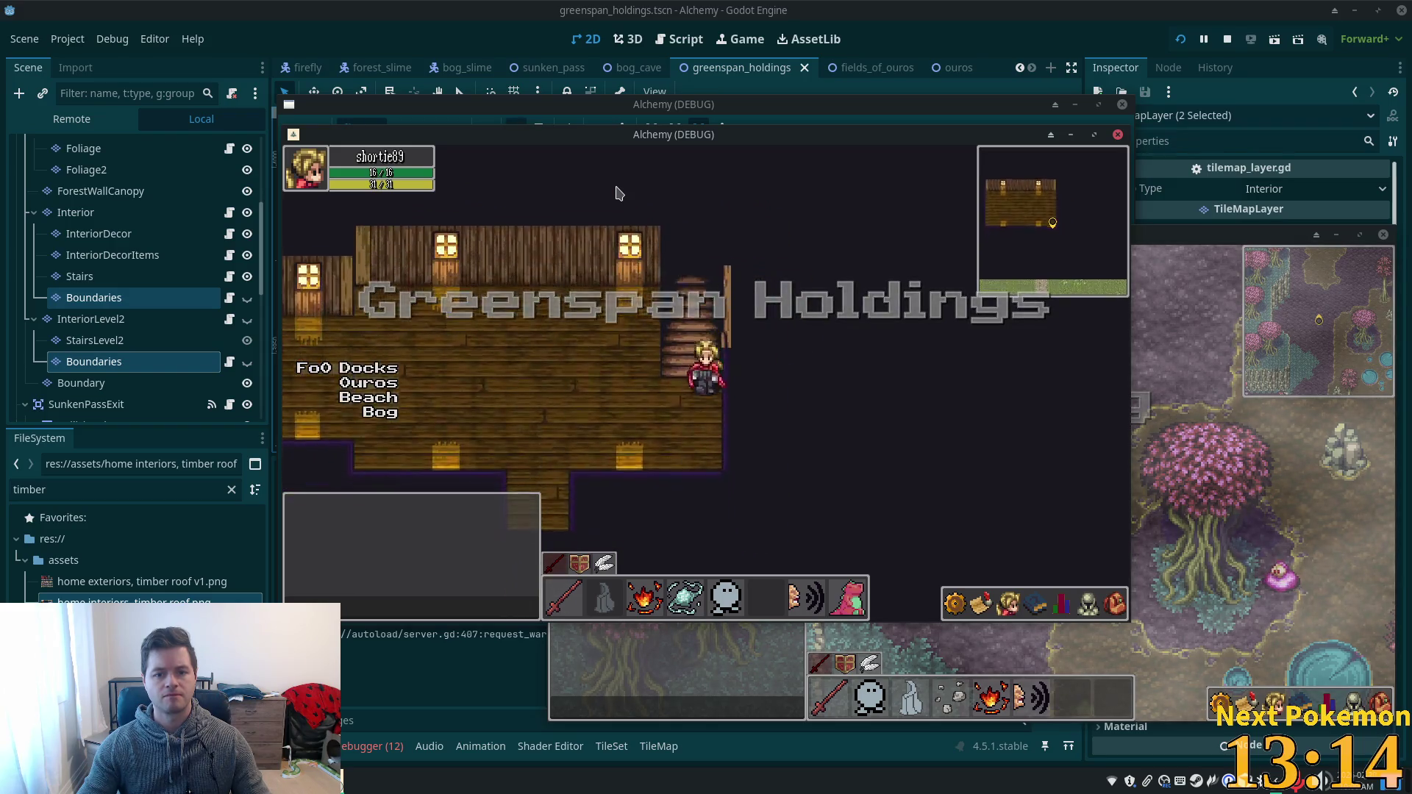
key("Left")
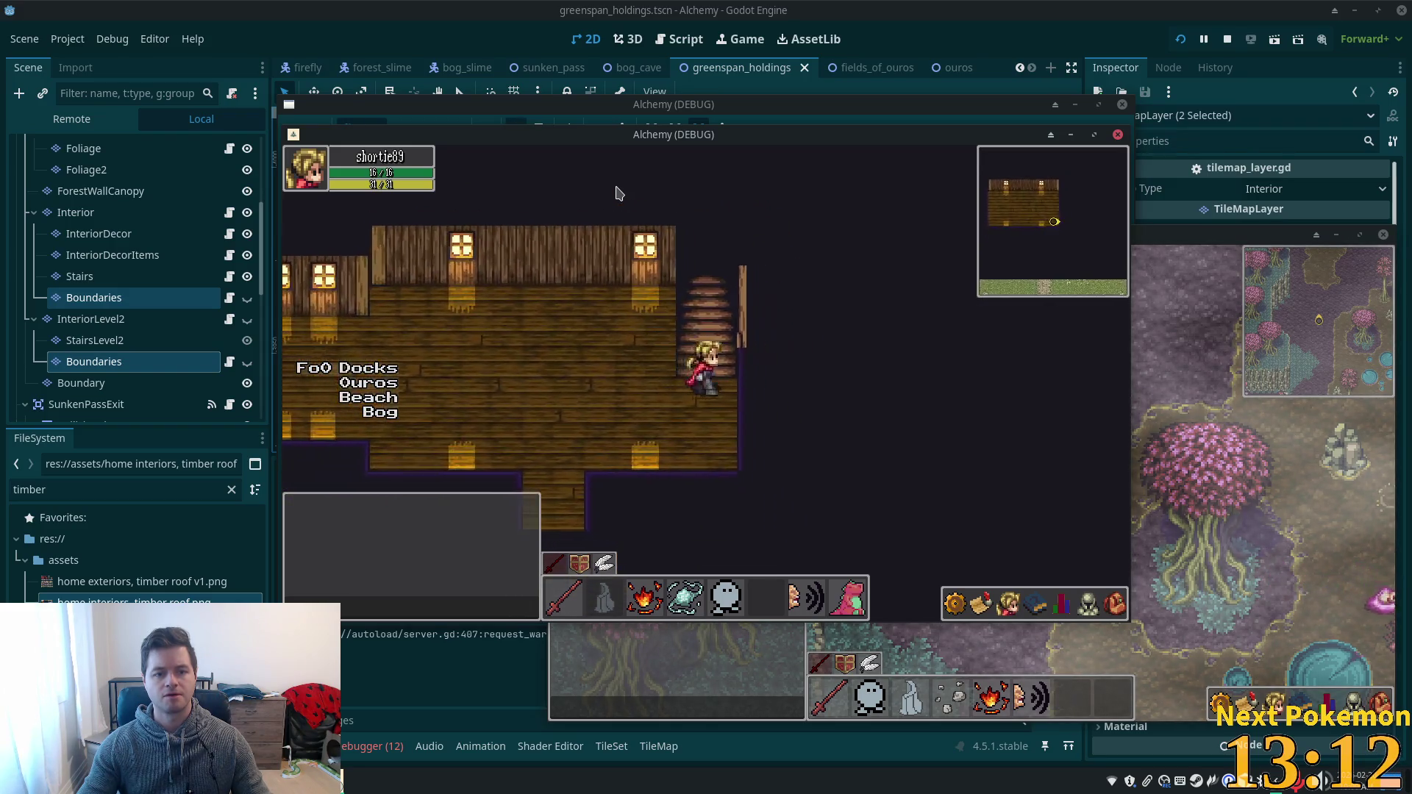
key("Up")
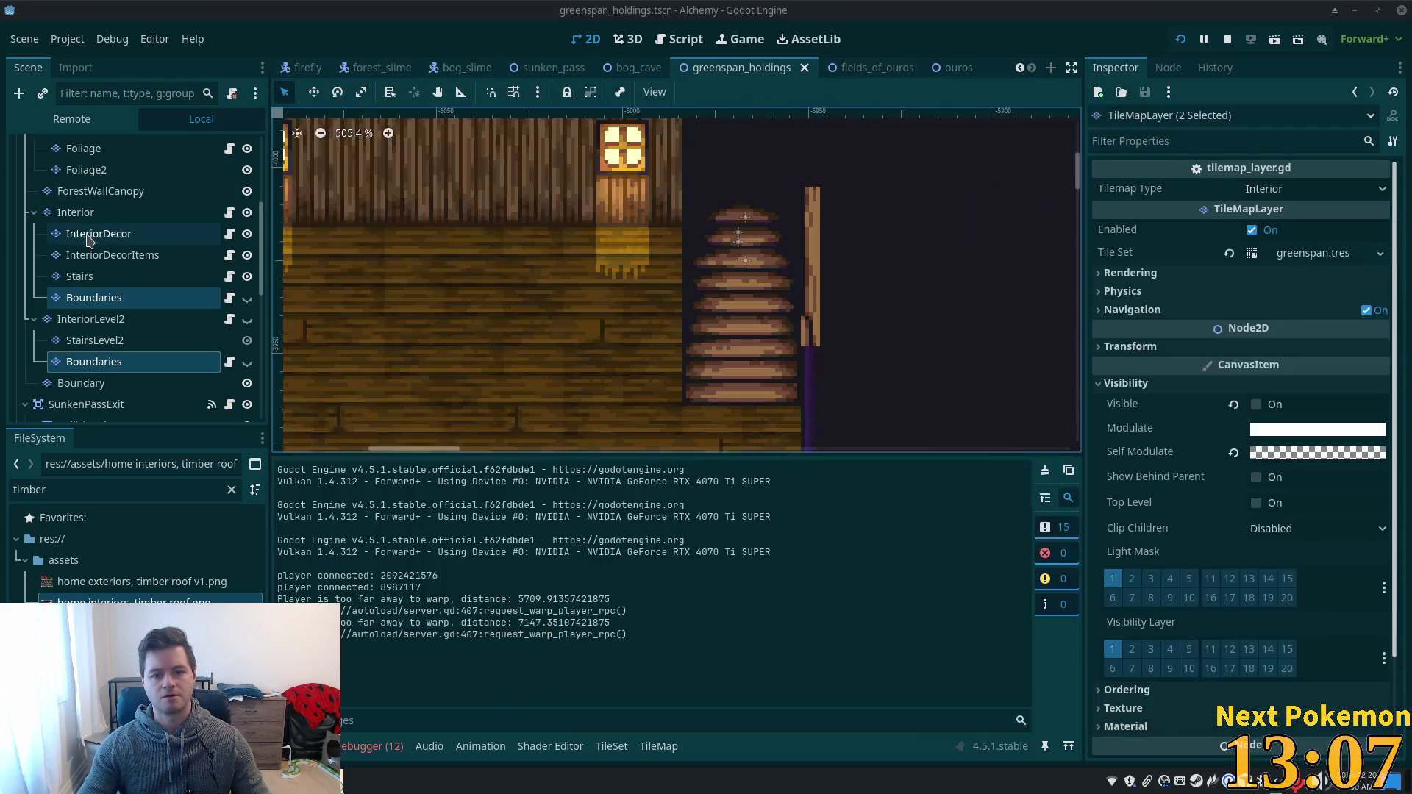
left_click(89, 235)
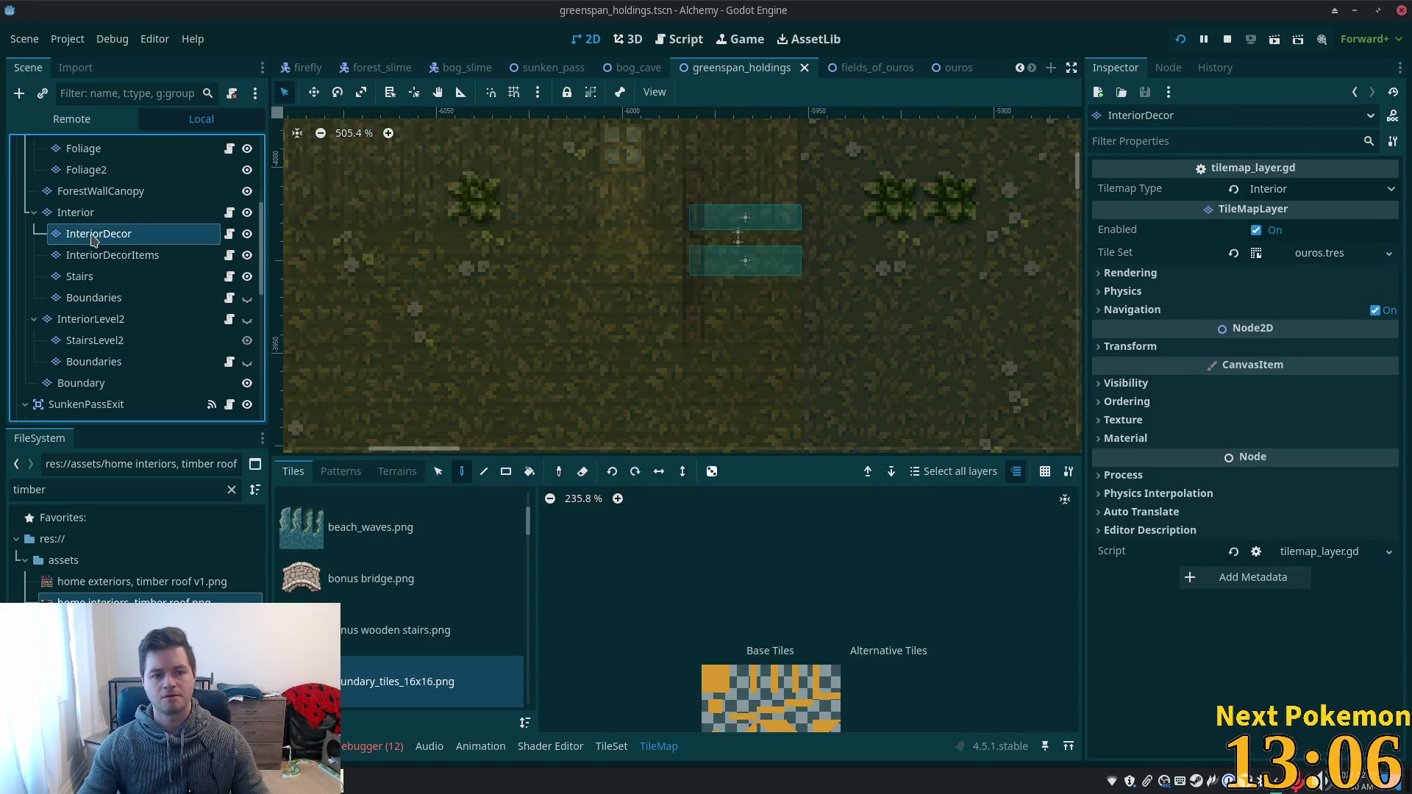
- Drag Stairs above InteriorDecor, save, and relaunch the game joining as Client
left_click_drag(73, 278, 74, 228)
key("ctrl+s")
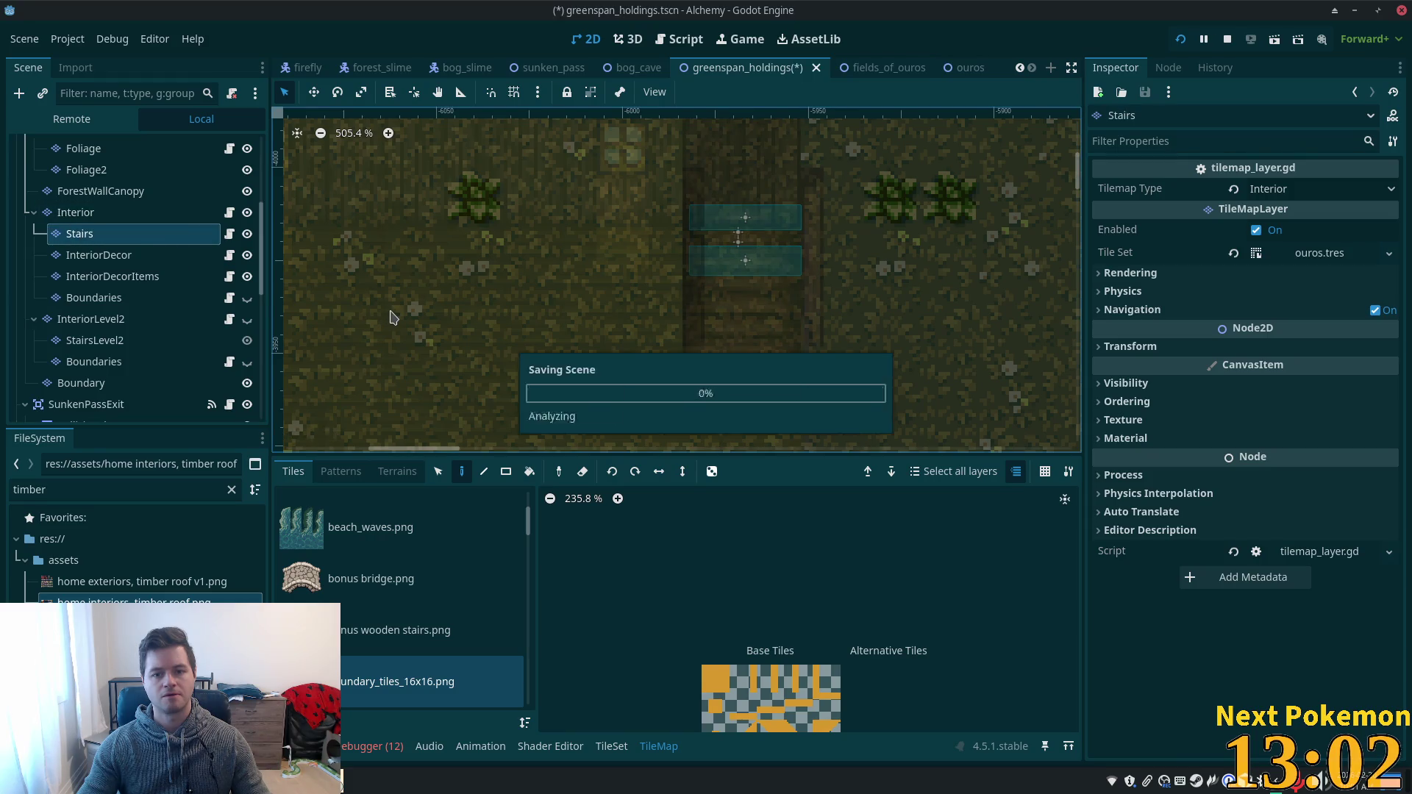
left_click(1180, 38)
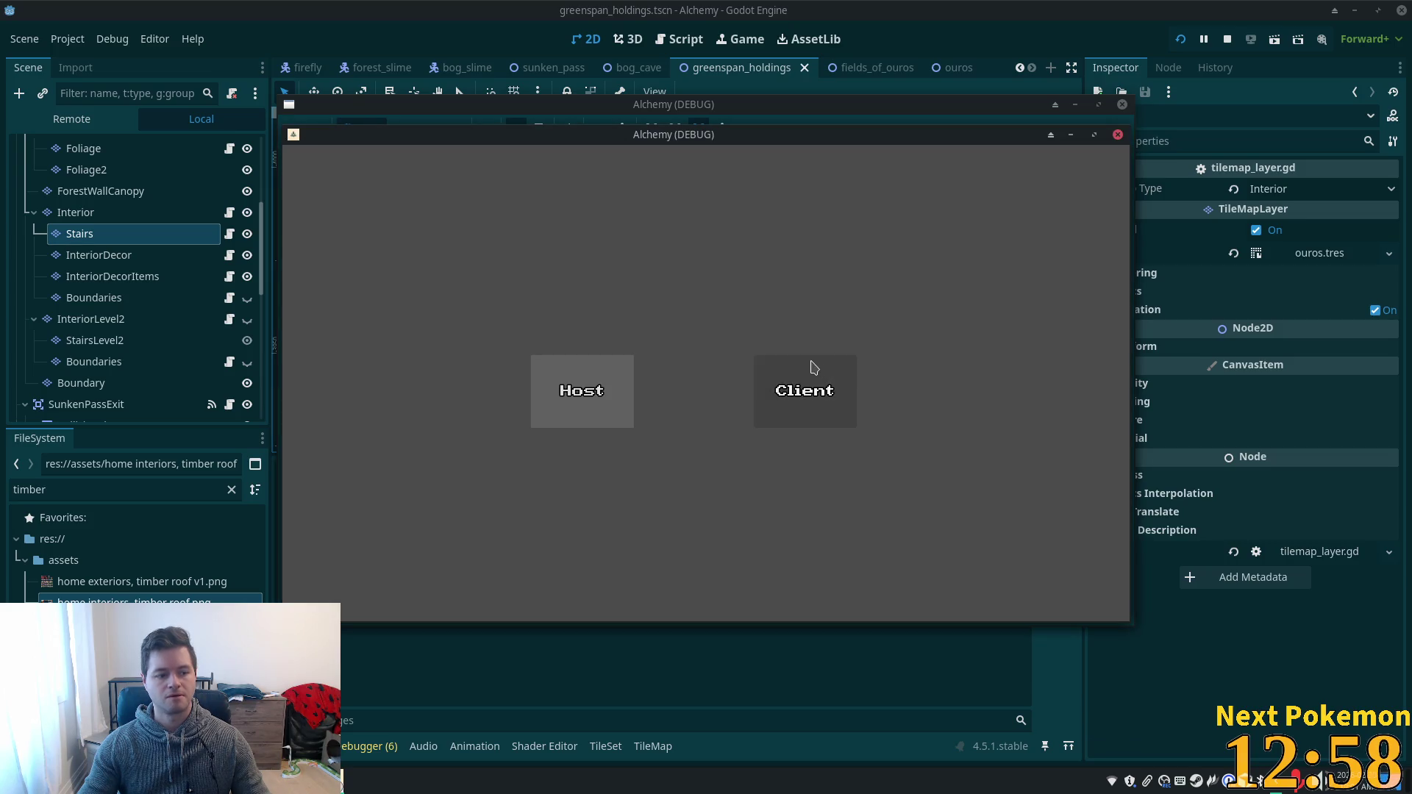
left_click(772, 374)
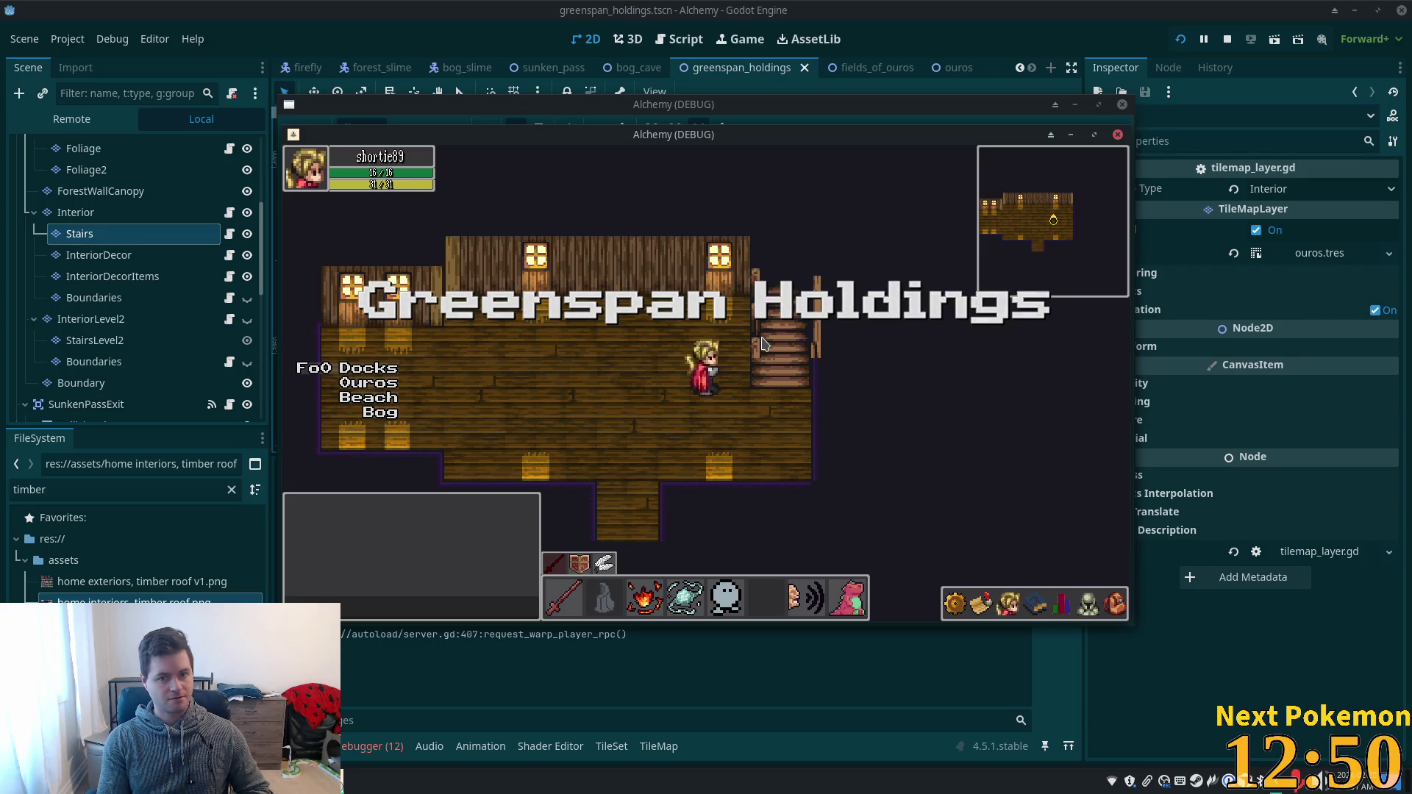
left_click(794, 398)
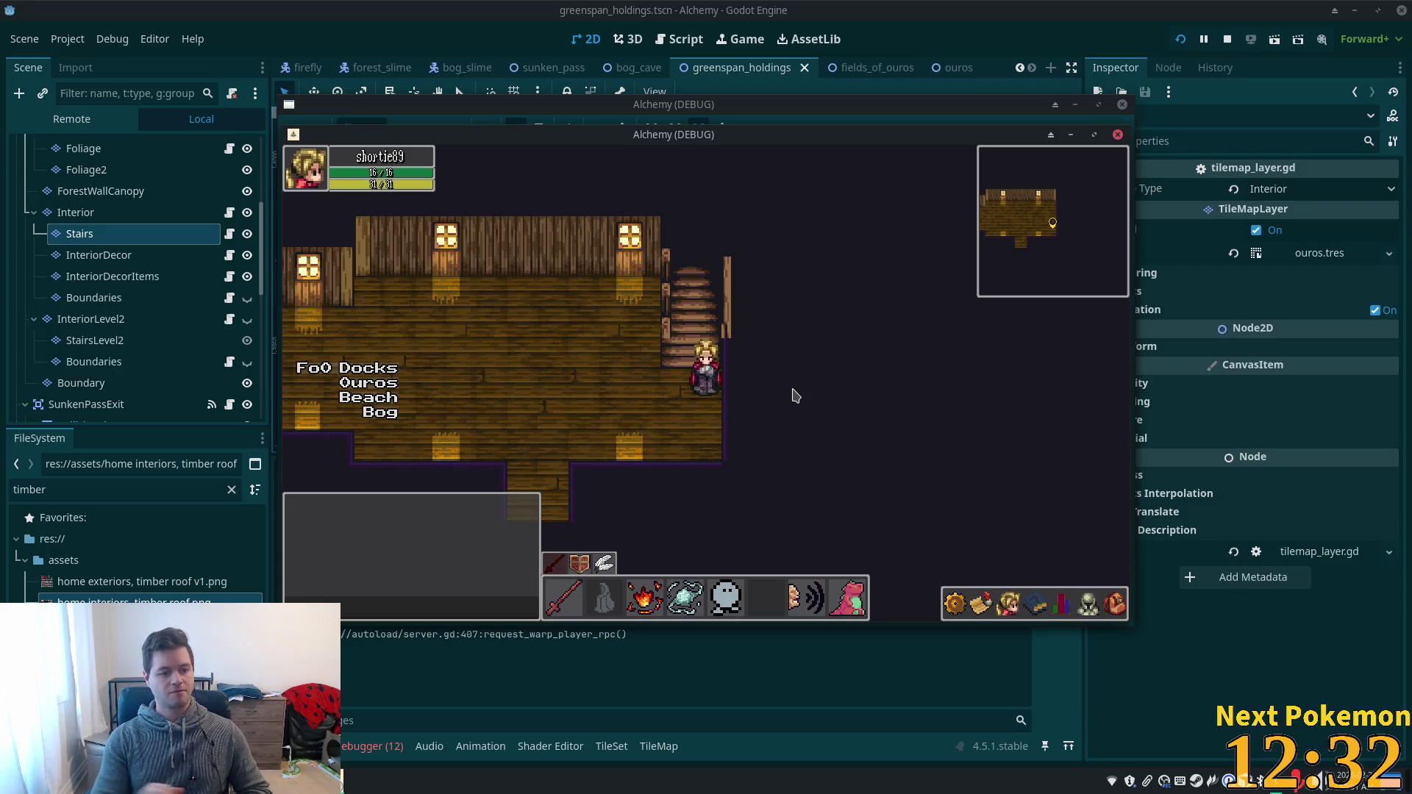
key("Left")
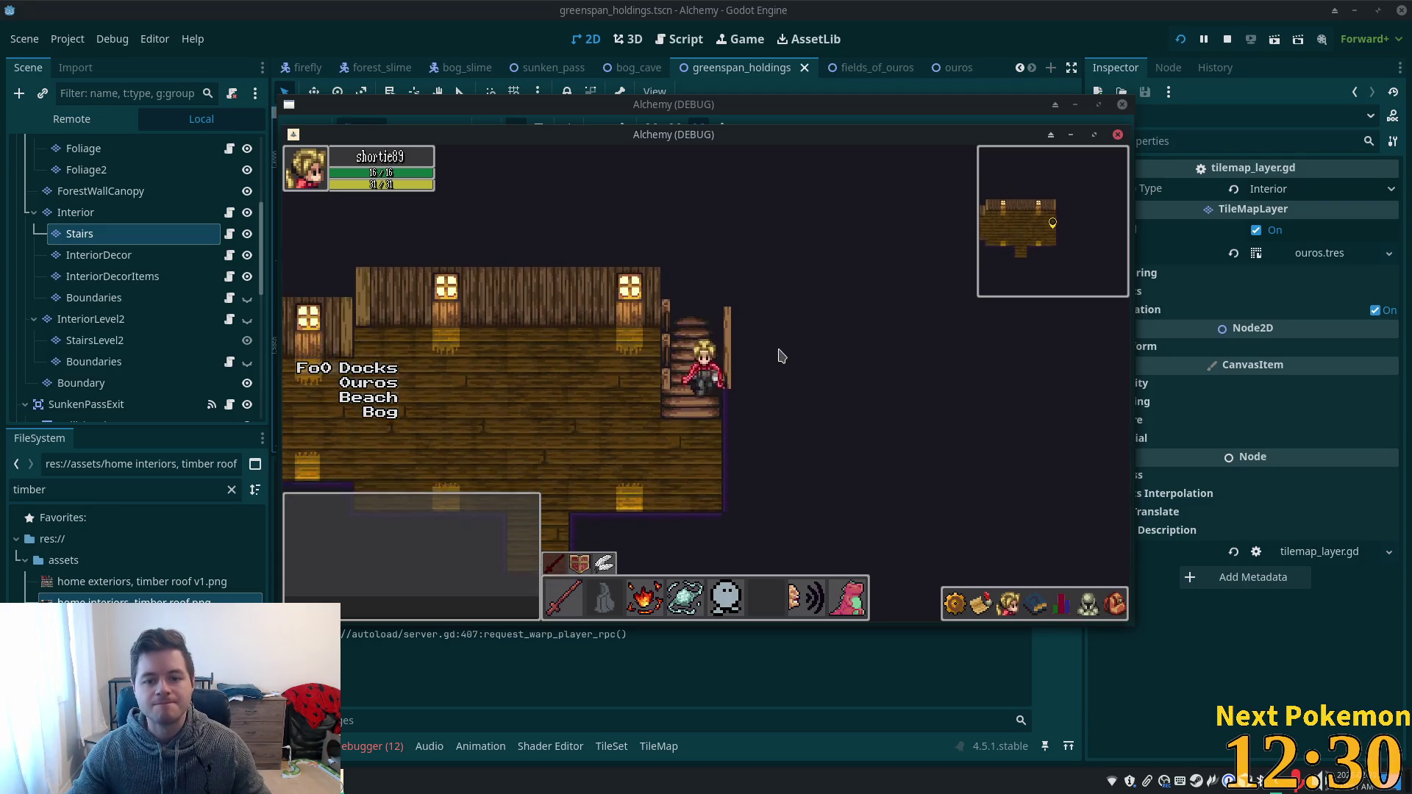
key("Up")
key("Up")
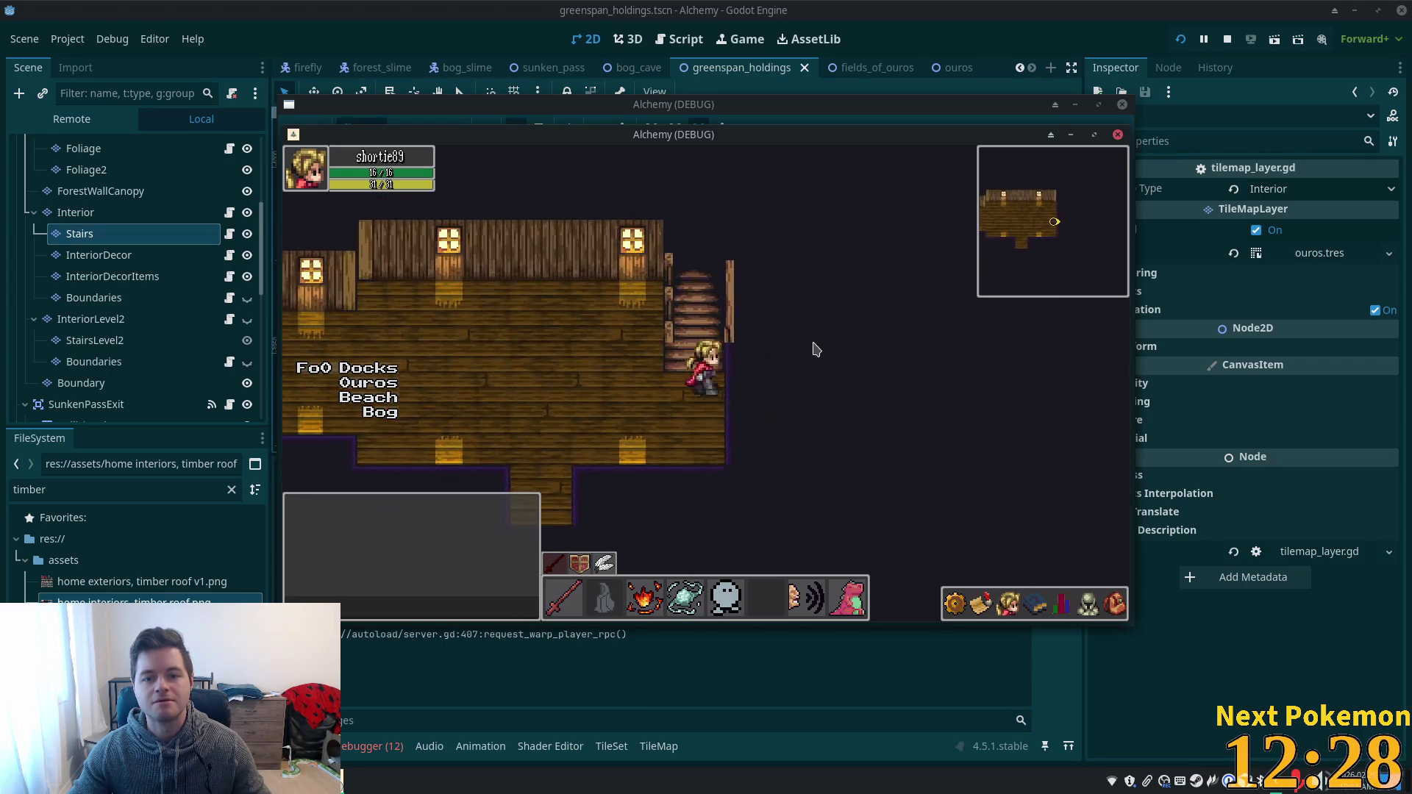
key("Down")
key("Left")
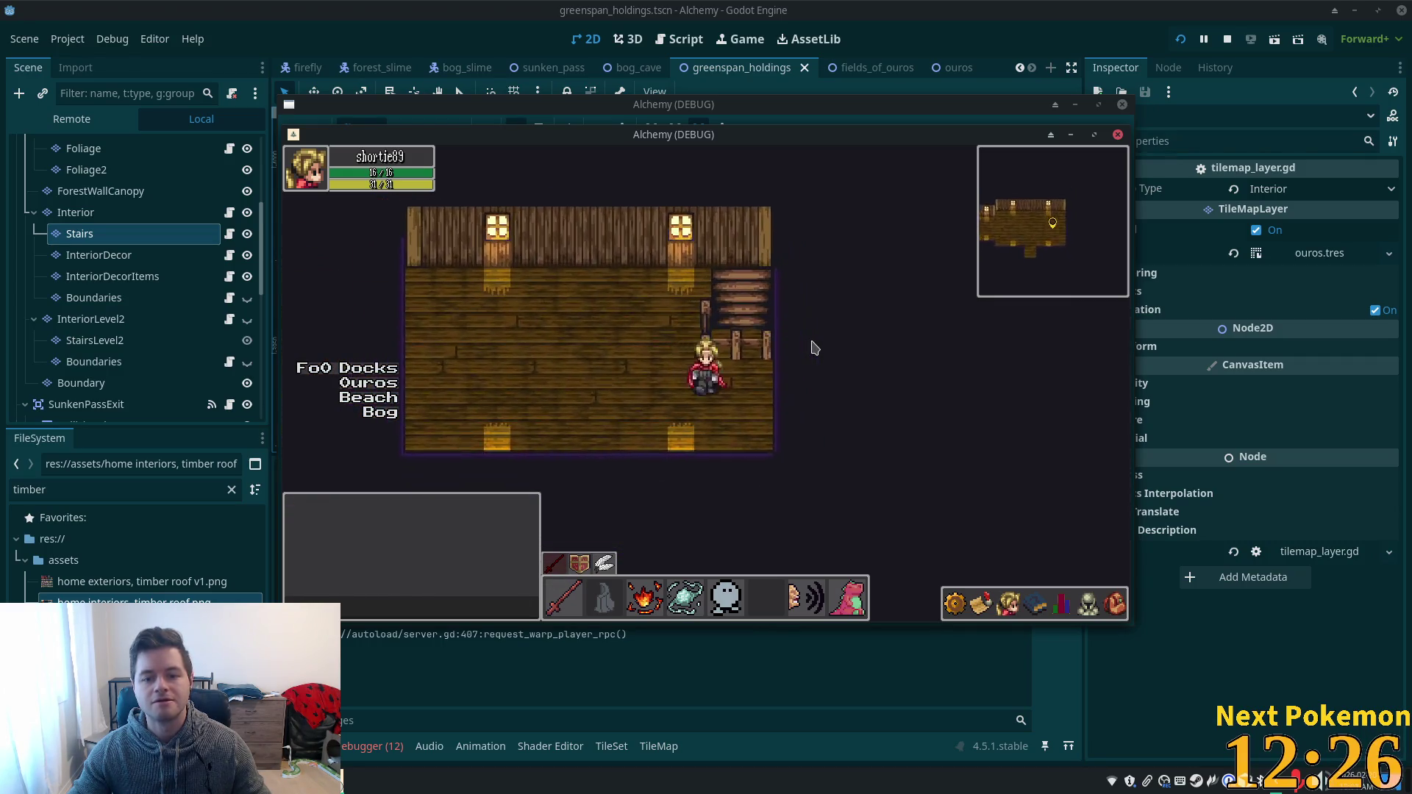
key("Right")
key("Up")
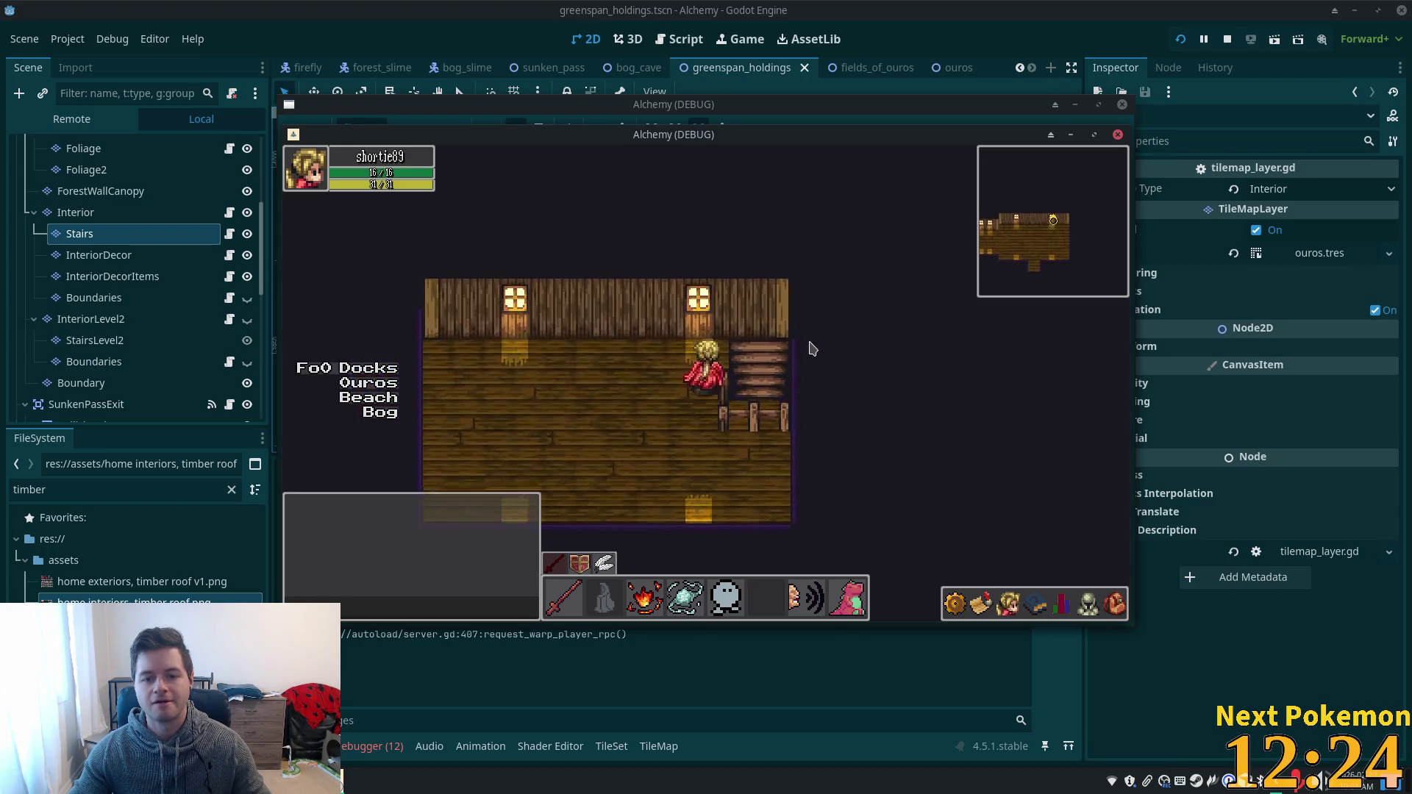
key("Down")
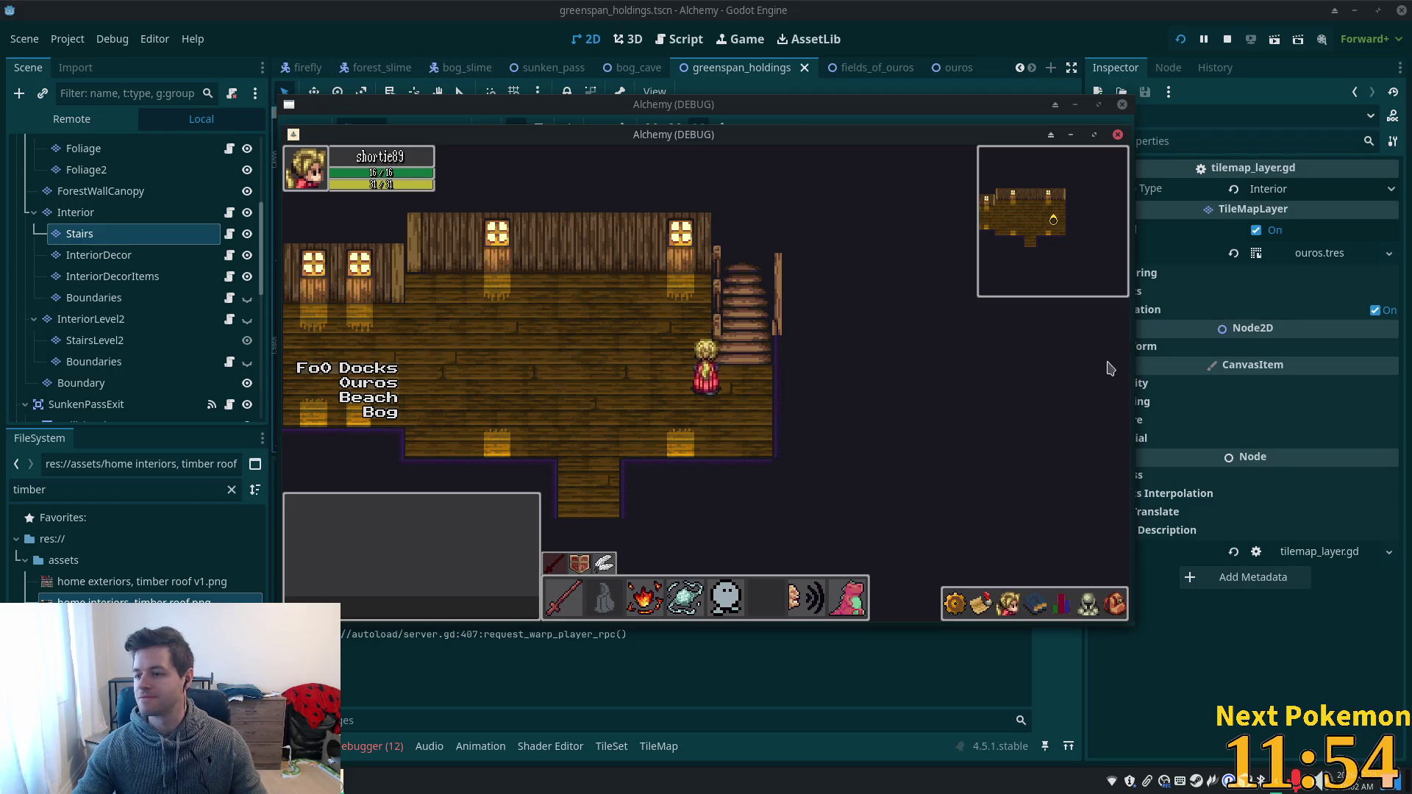
key("Up")
key("Right")
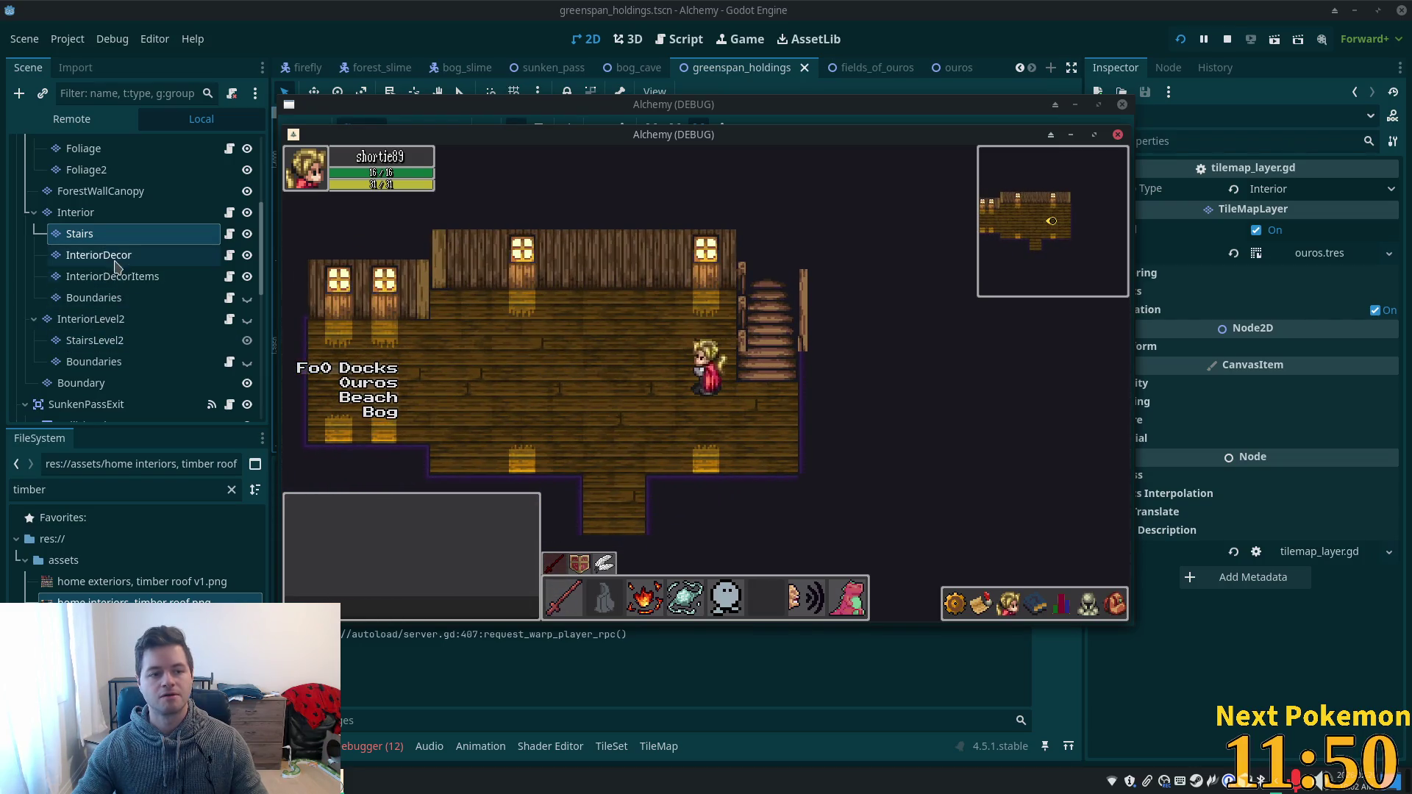
- Reselect the Stairs layer in the editor and rerun the game with F5
left_click(103, 237)
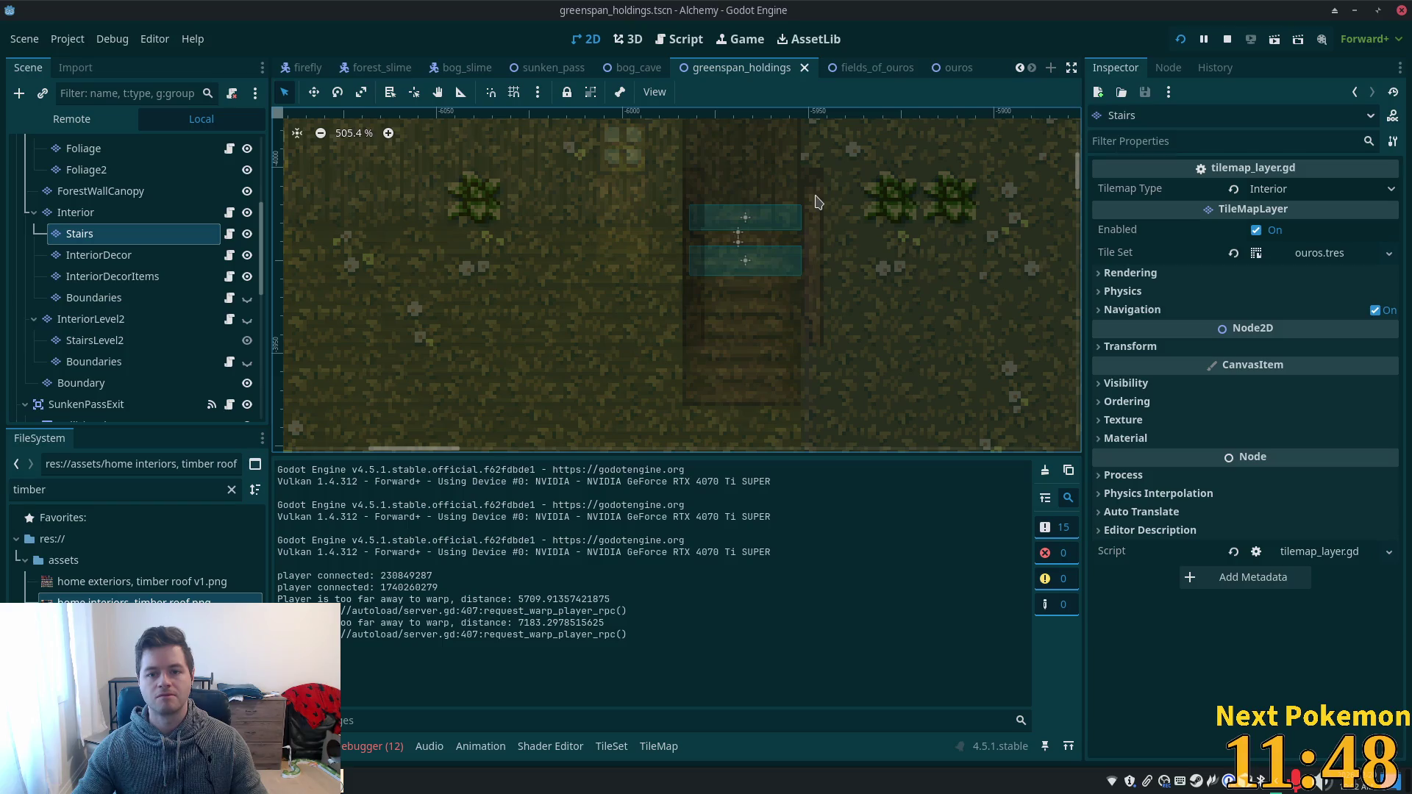
left_click(100, 191)
left_click(79, 233)
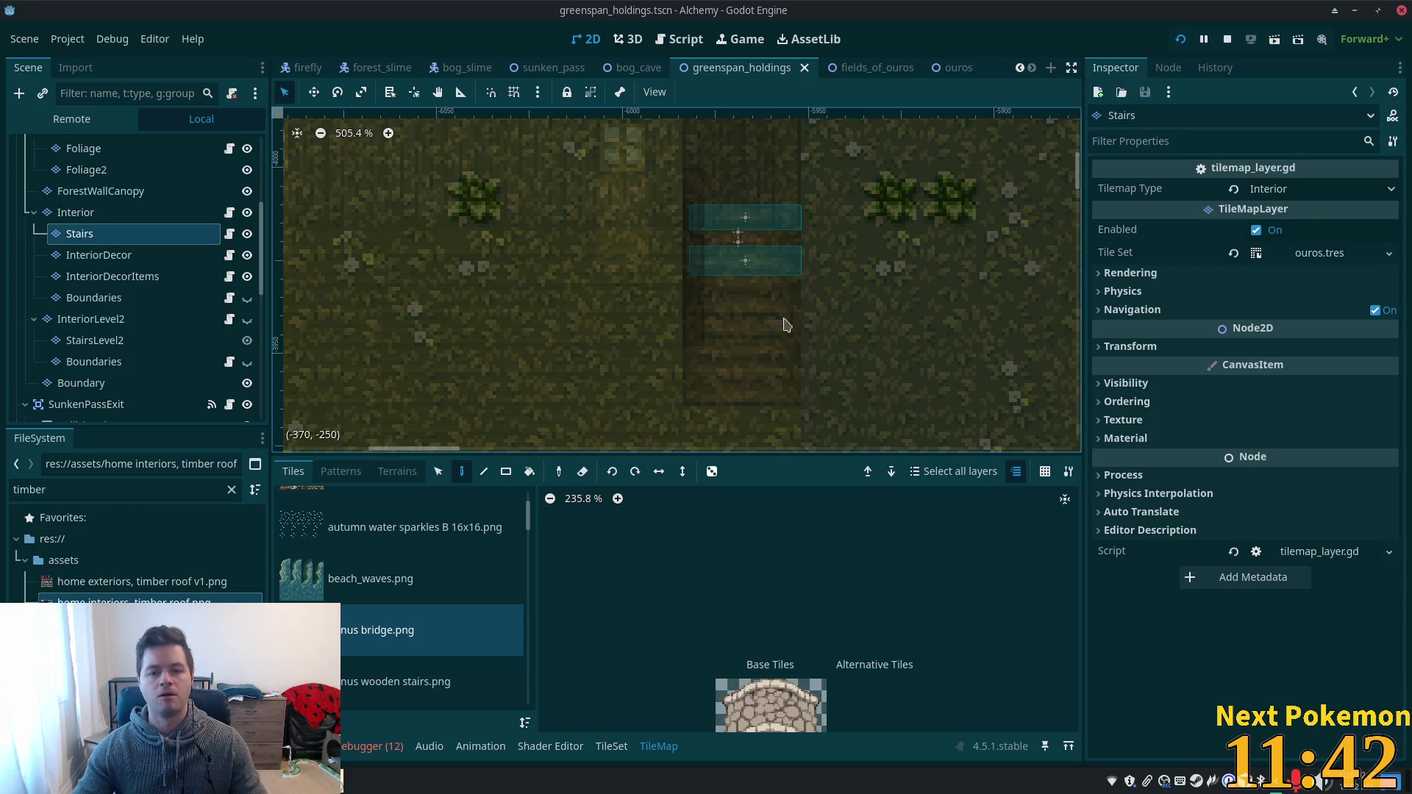
key("F5")
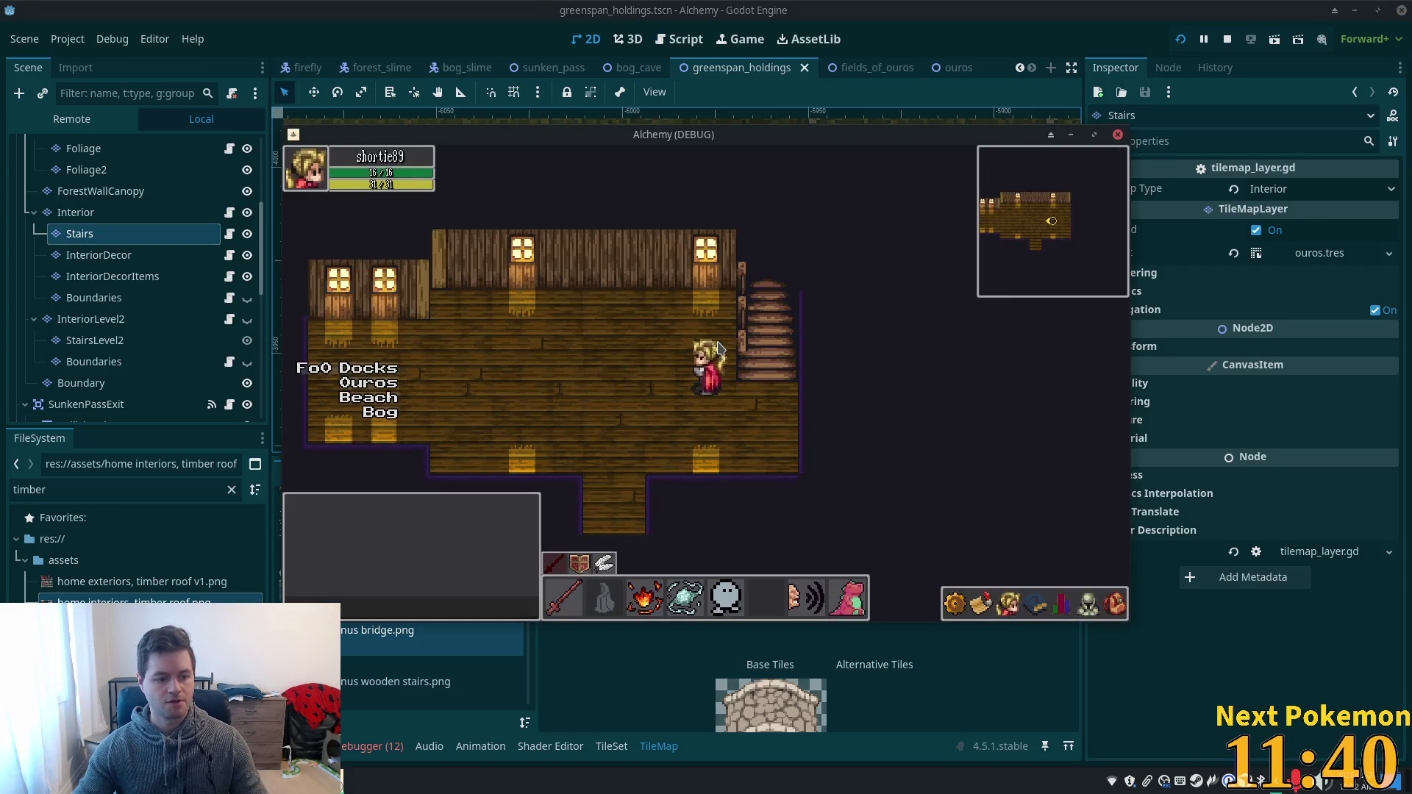
- Walk the player onto the staircase and climb back and forth between floors
key("Up")
key("Right")
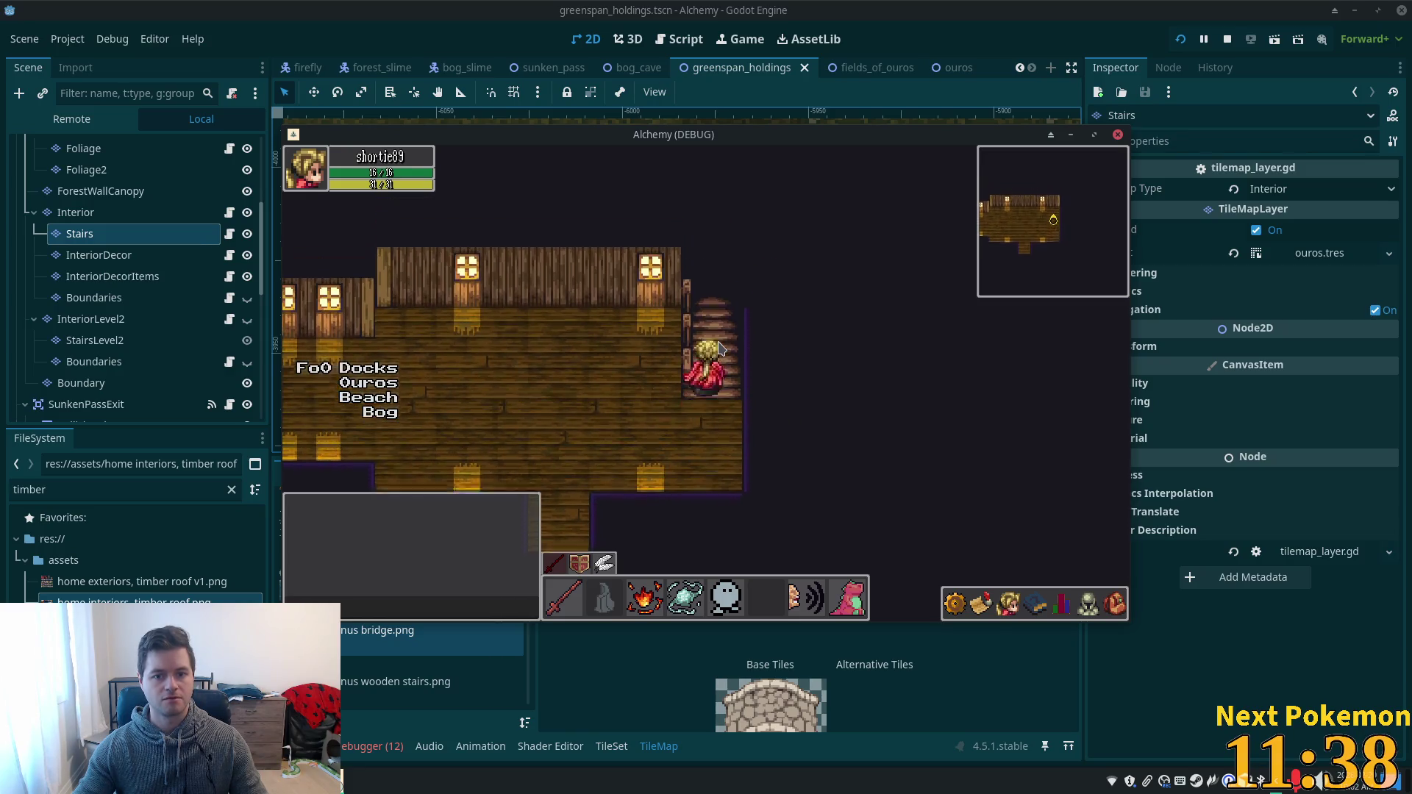
key("Left")
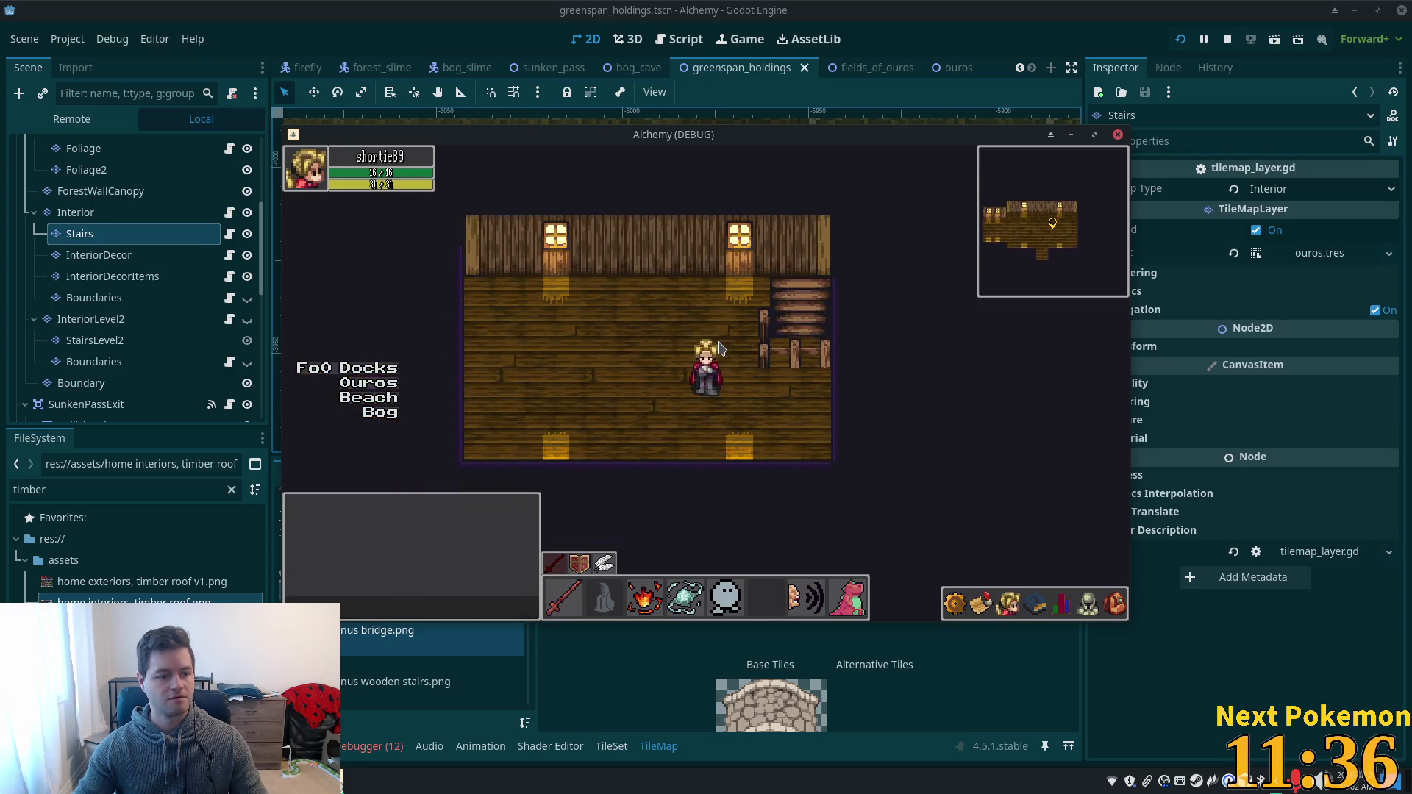
key("Right")
key("Up")
key("Up")
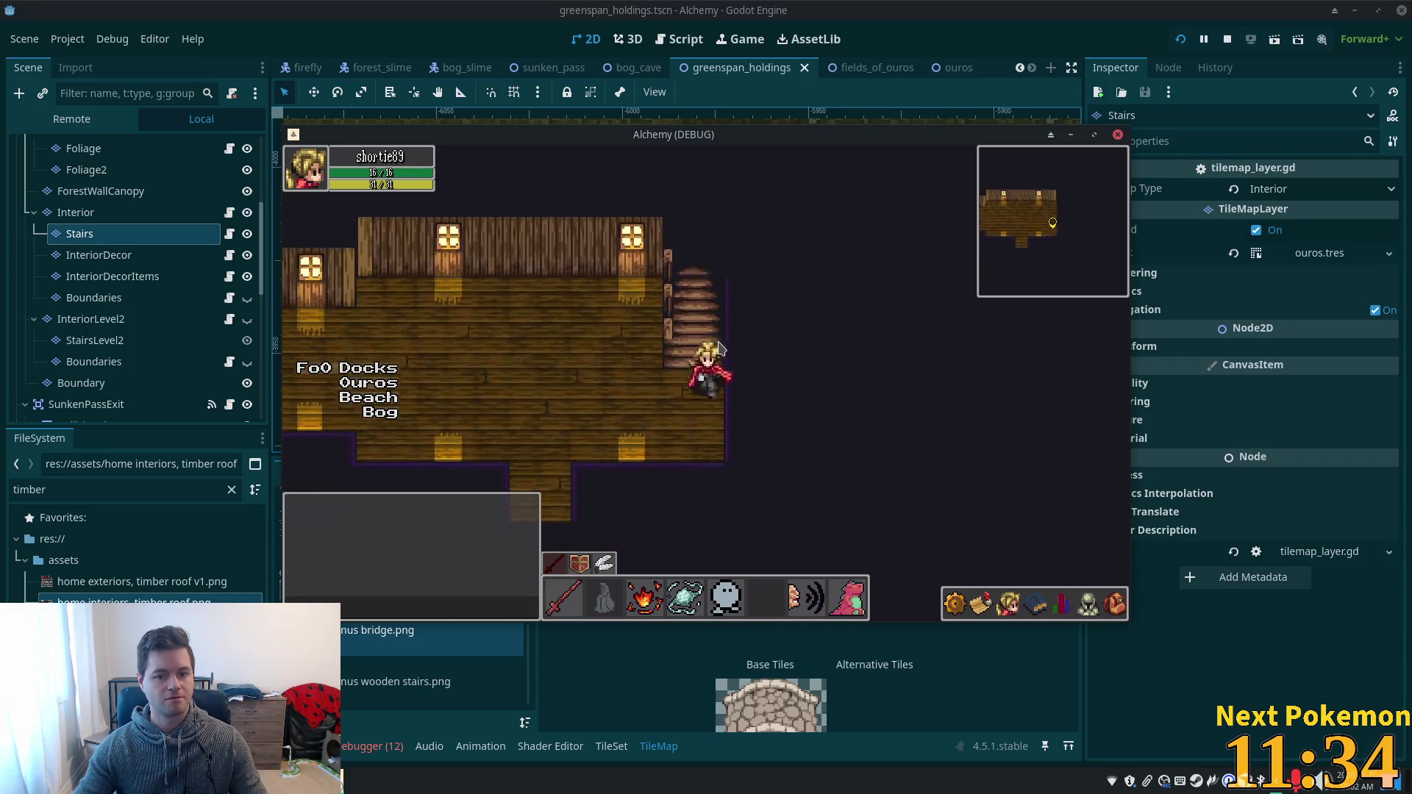
key("Left")
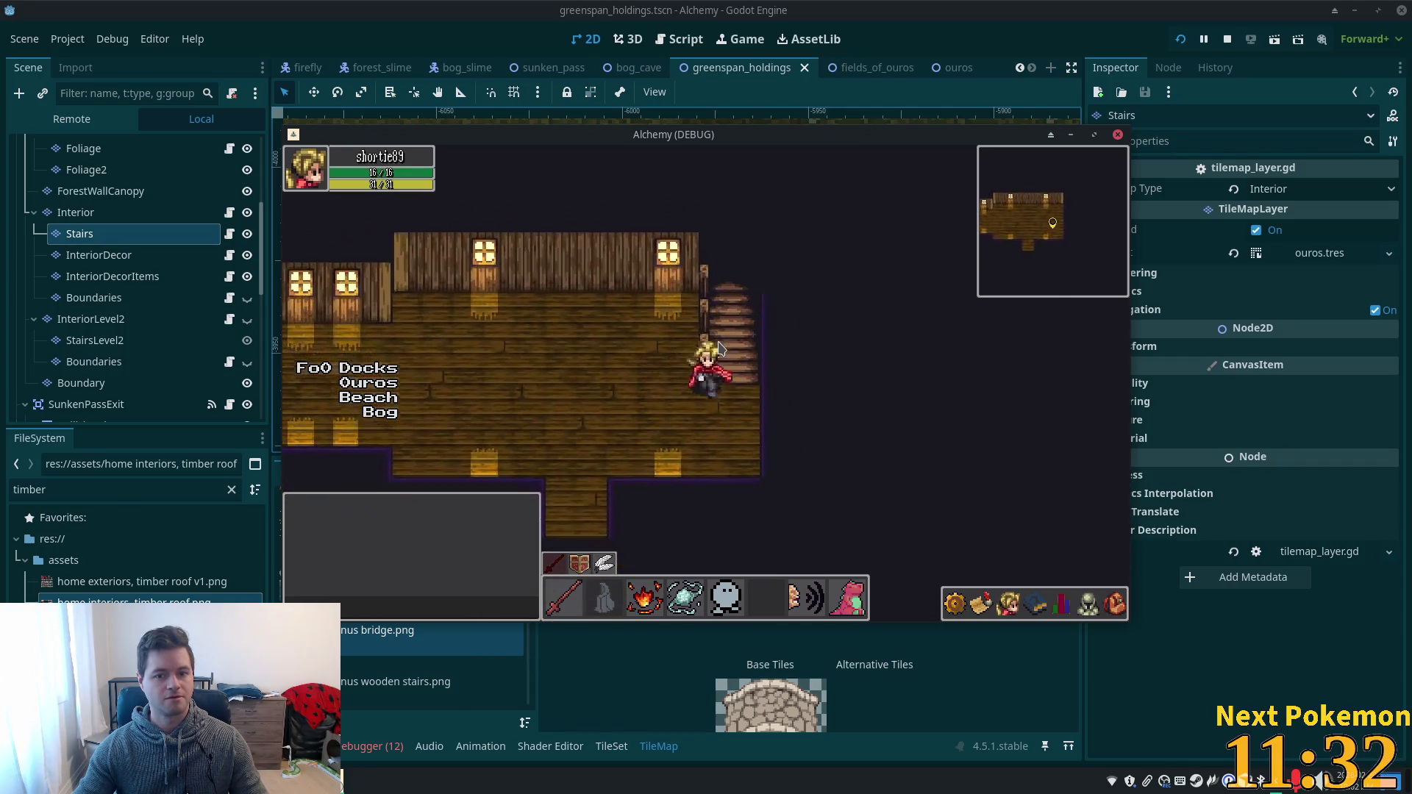
key("Right")
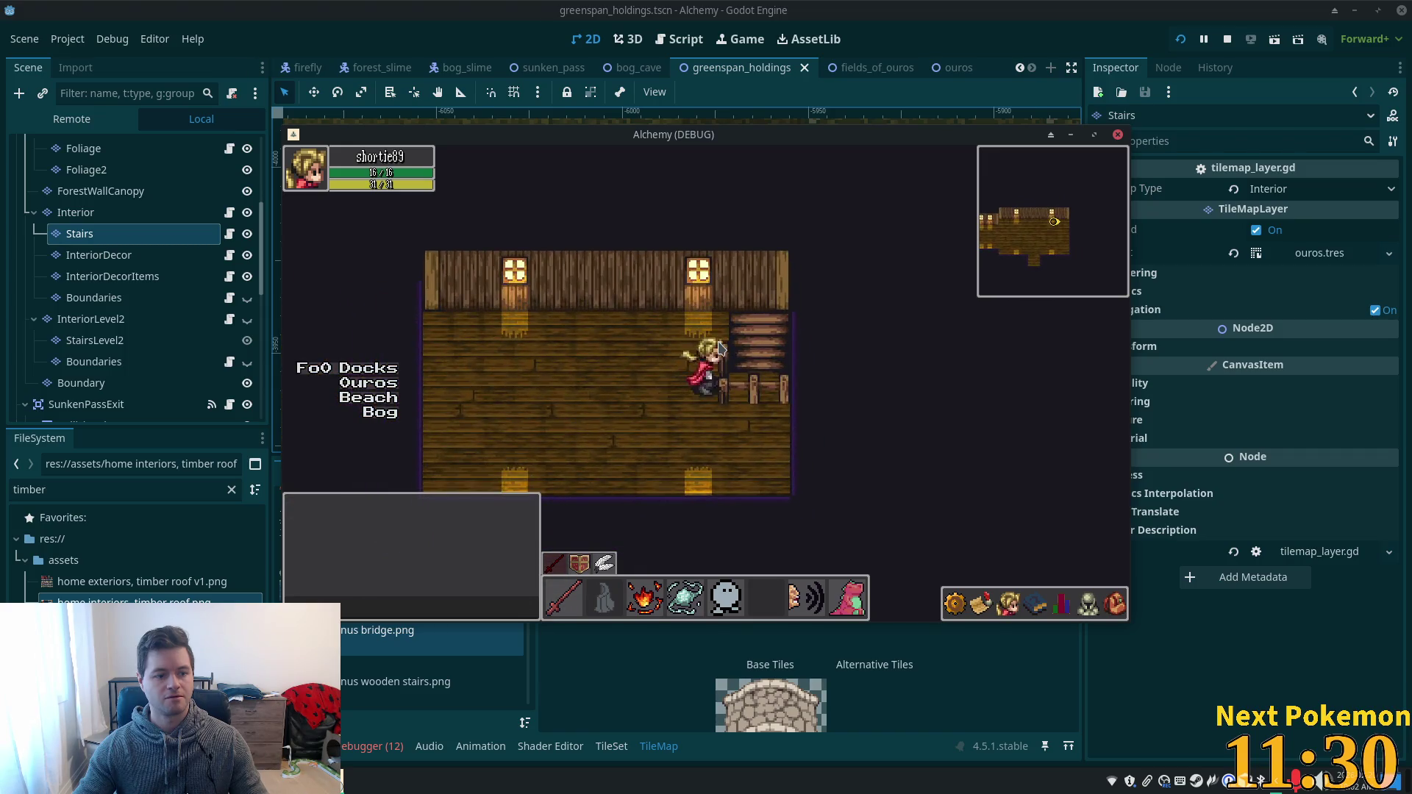
key("Right")
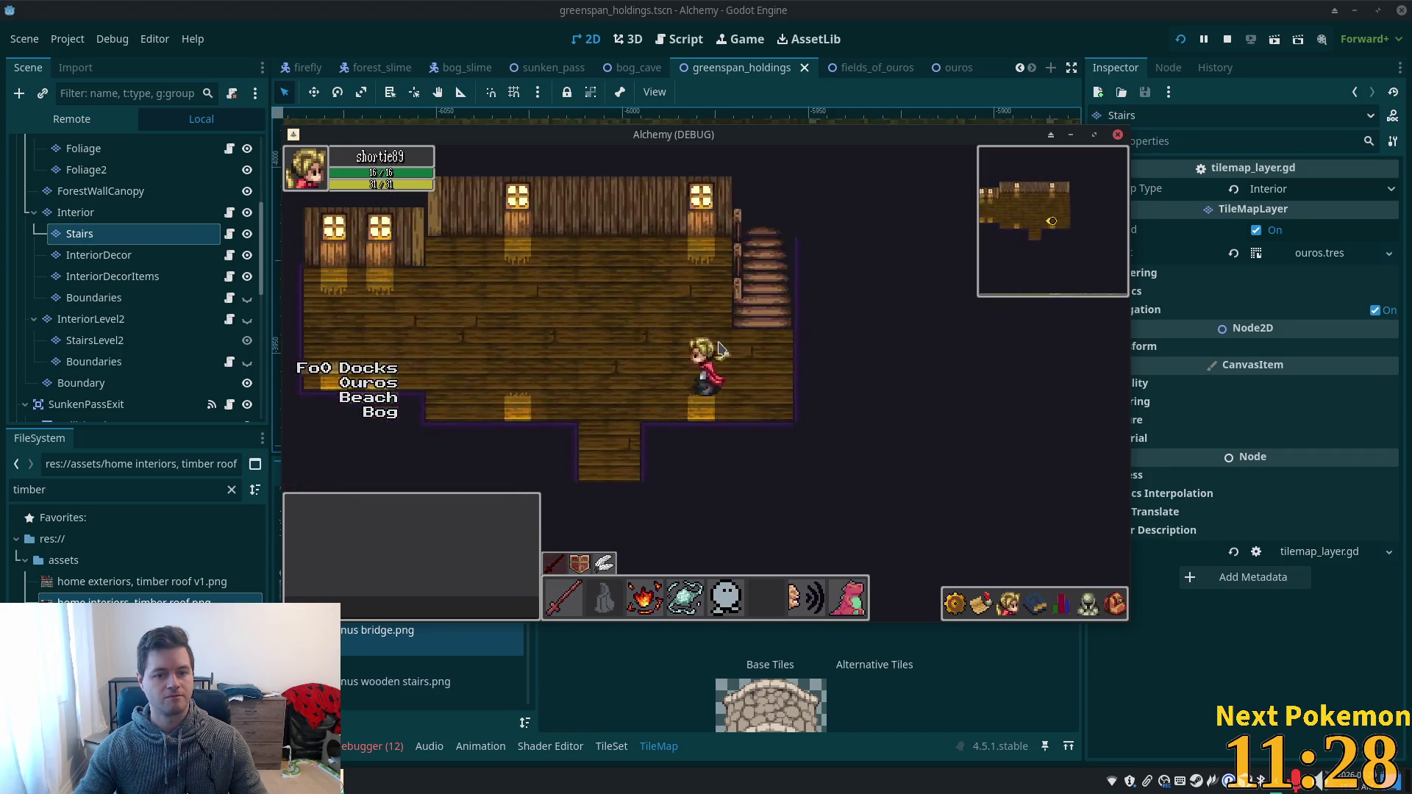
key("Up")
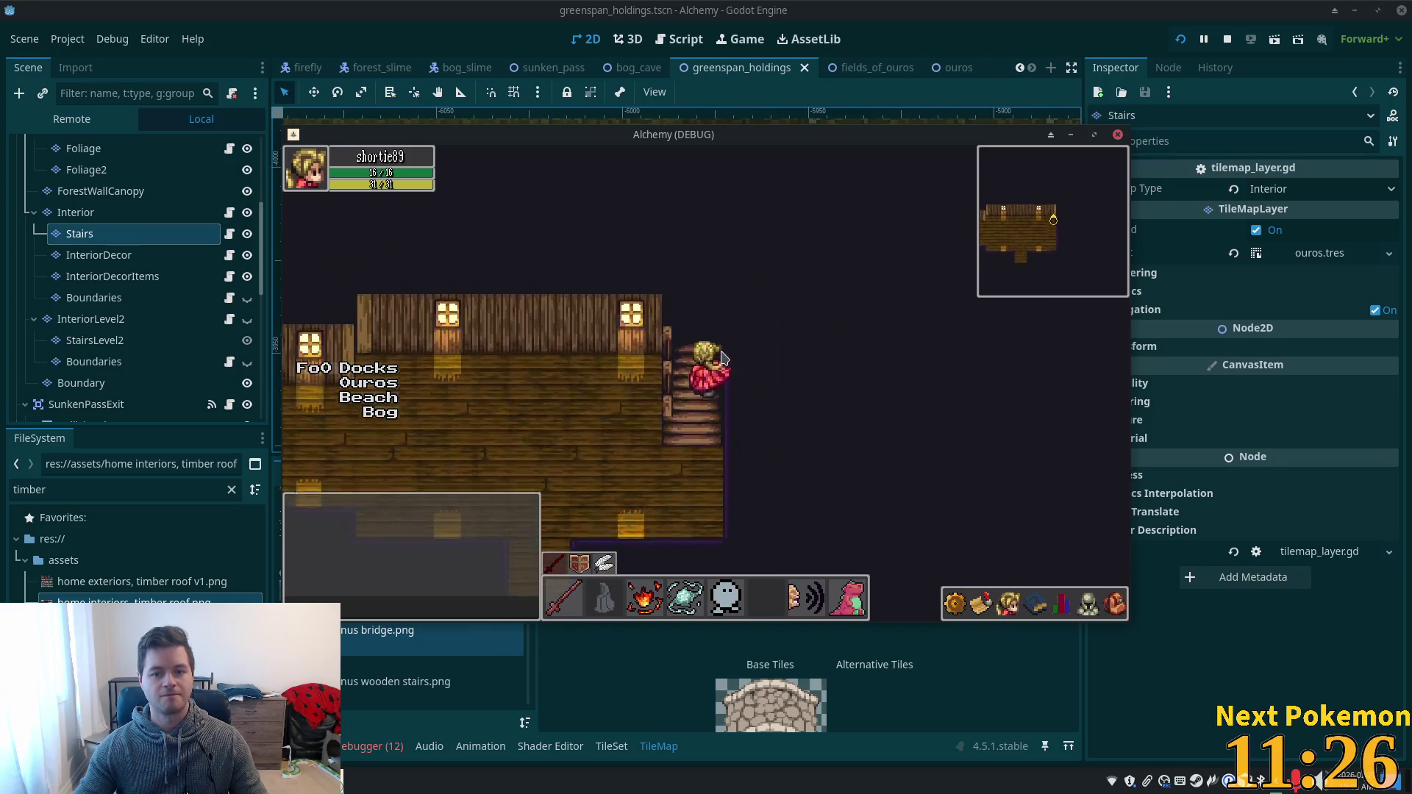
- Climb to the upper floor again, then walk through the larger room and out the lower exit
key("Down")
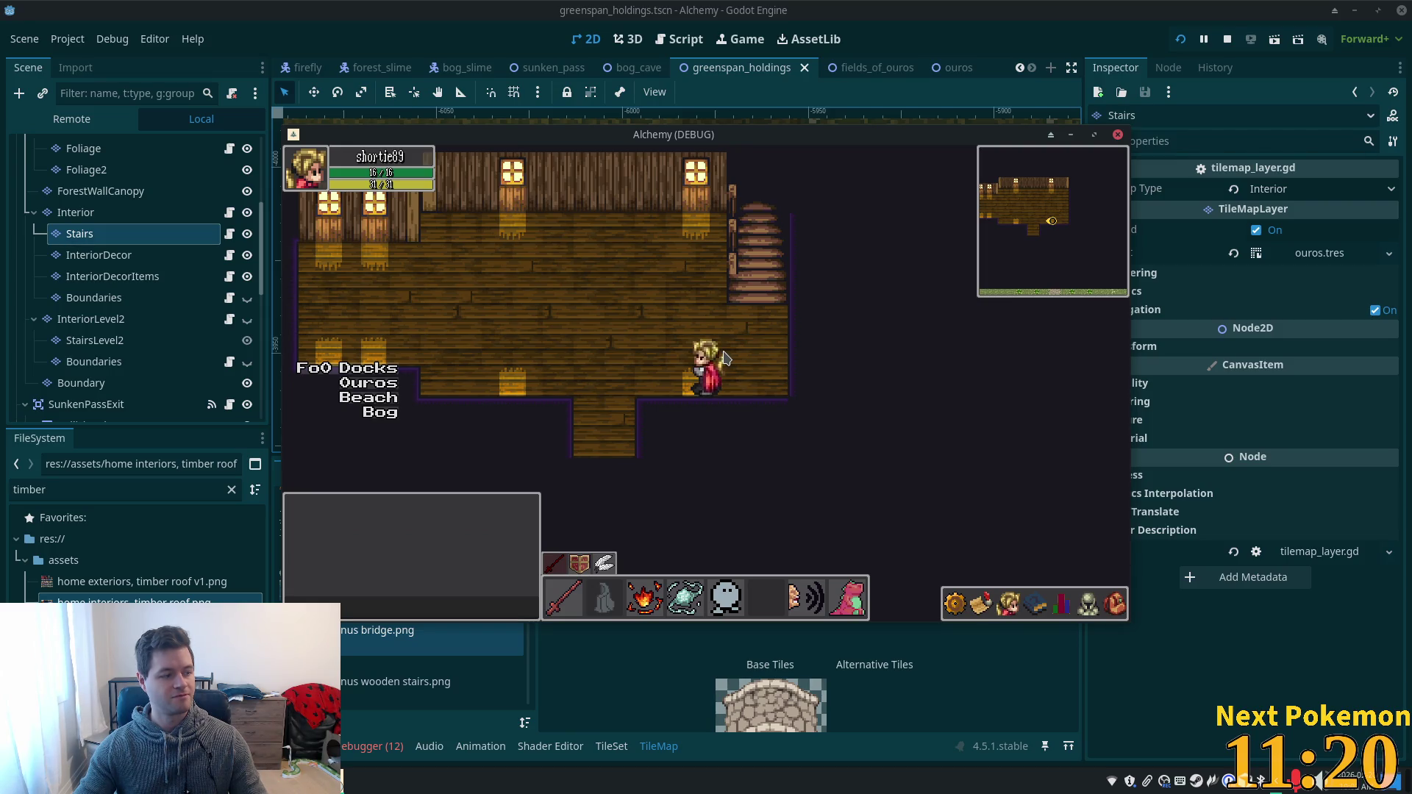
key("Up")
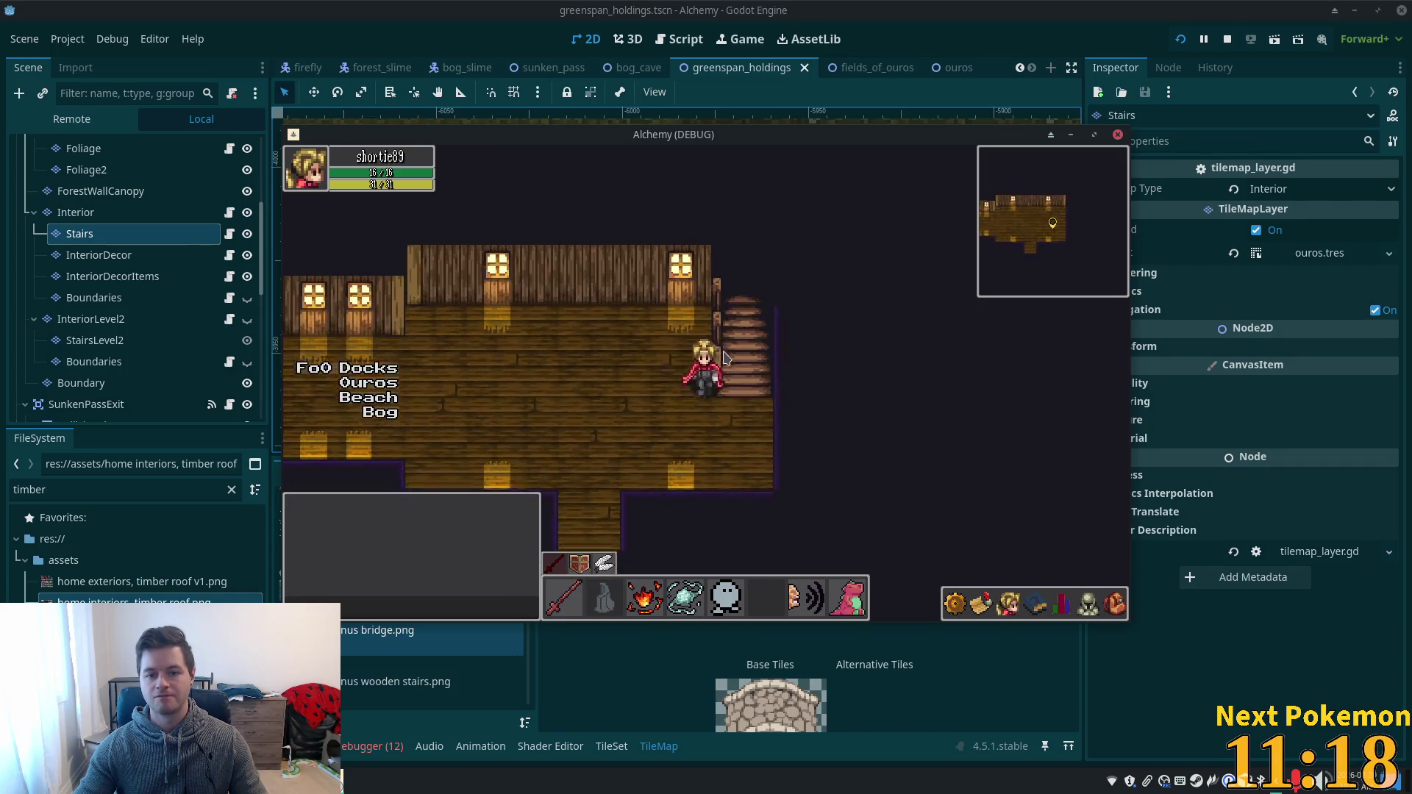
key("Right")
key("Right")
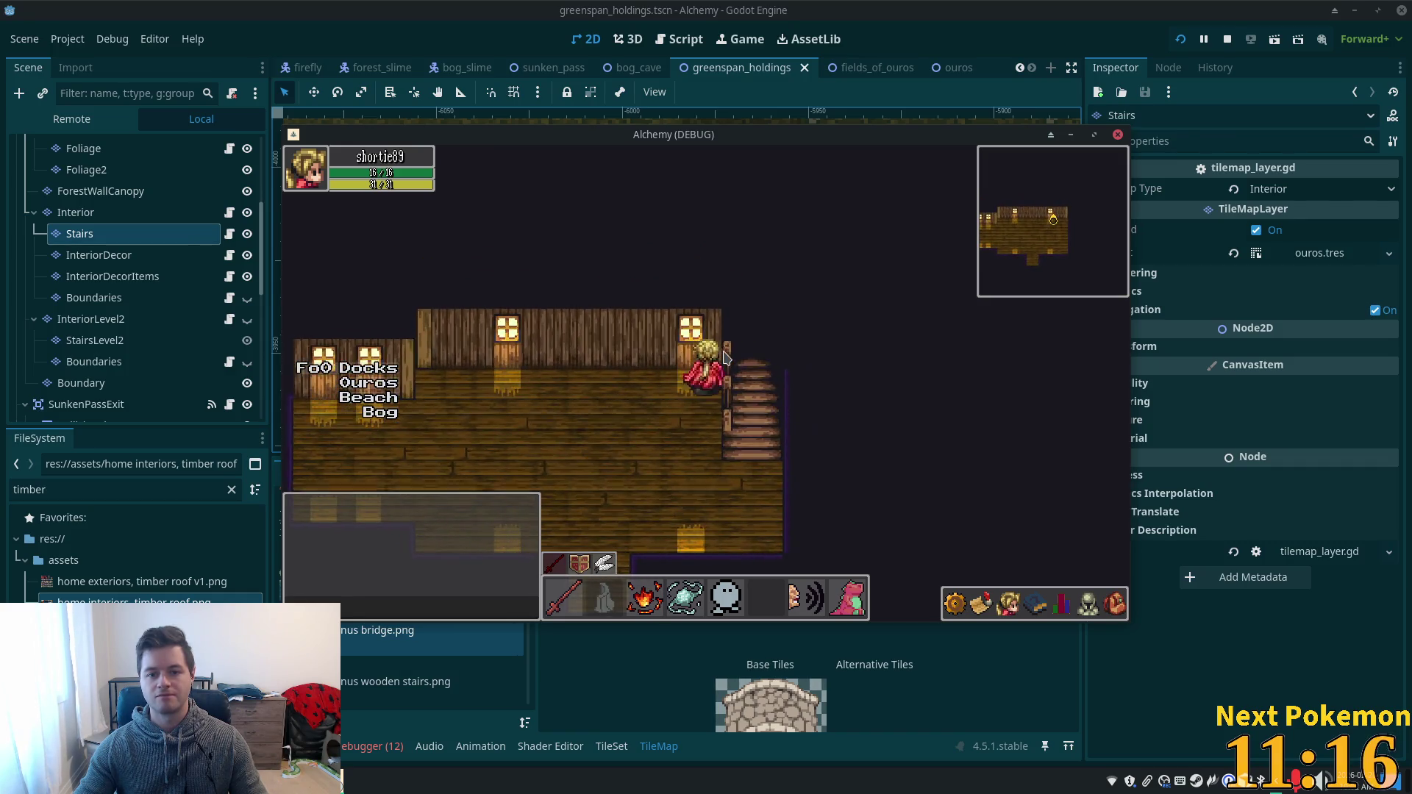
key("Up")
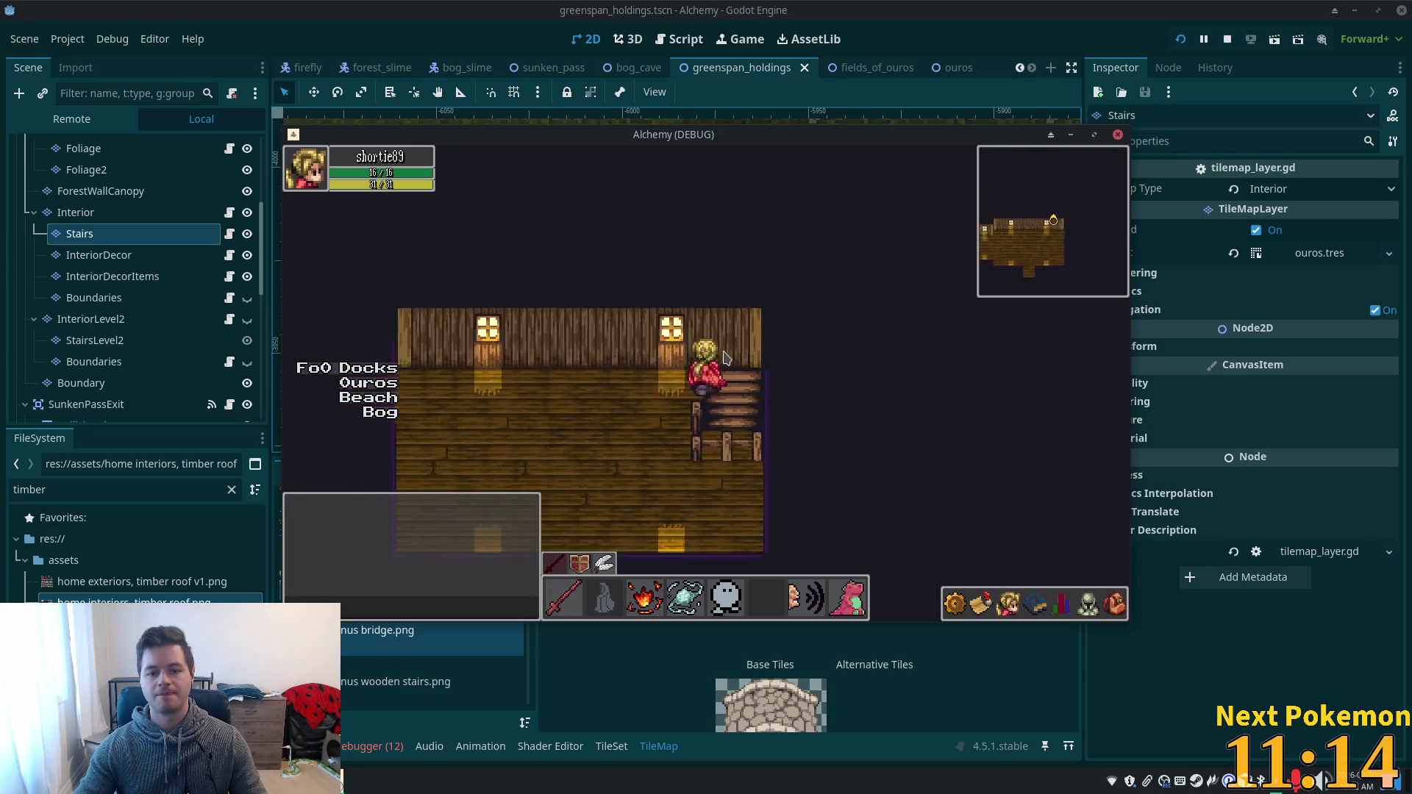
key("Down")
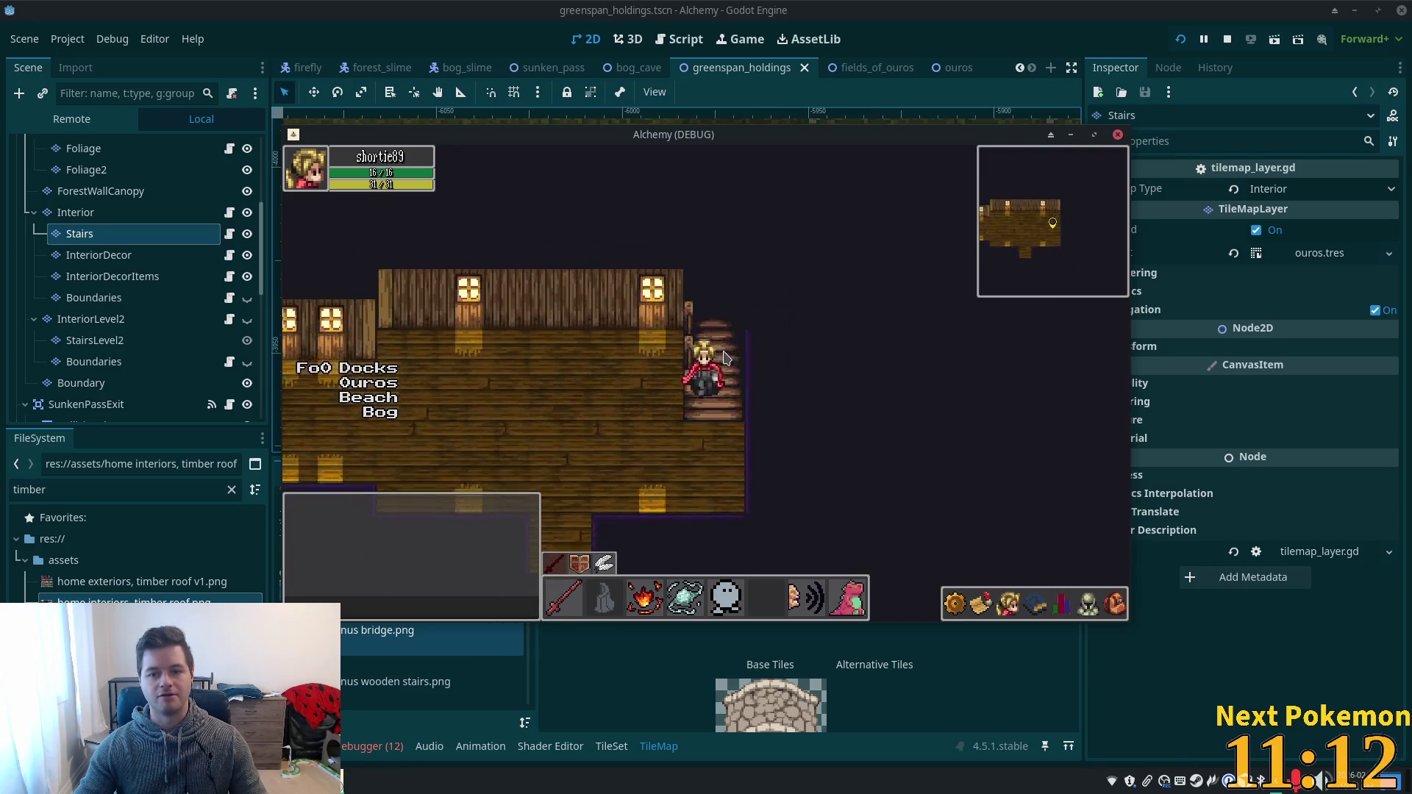
key("Down")
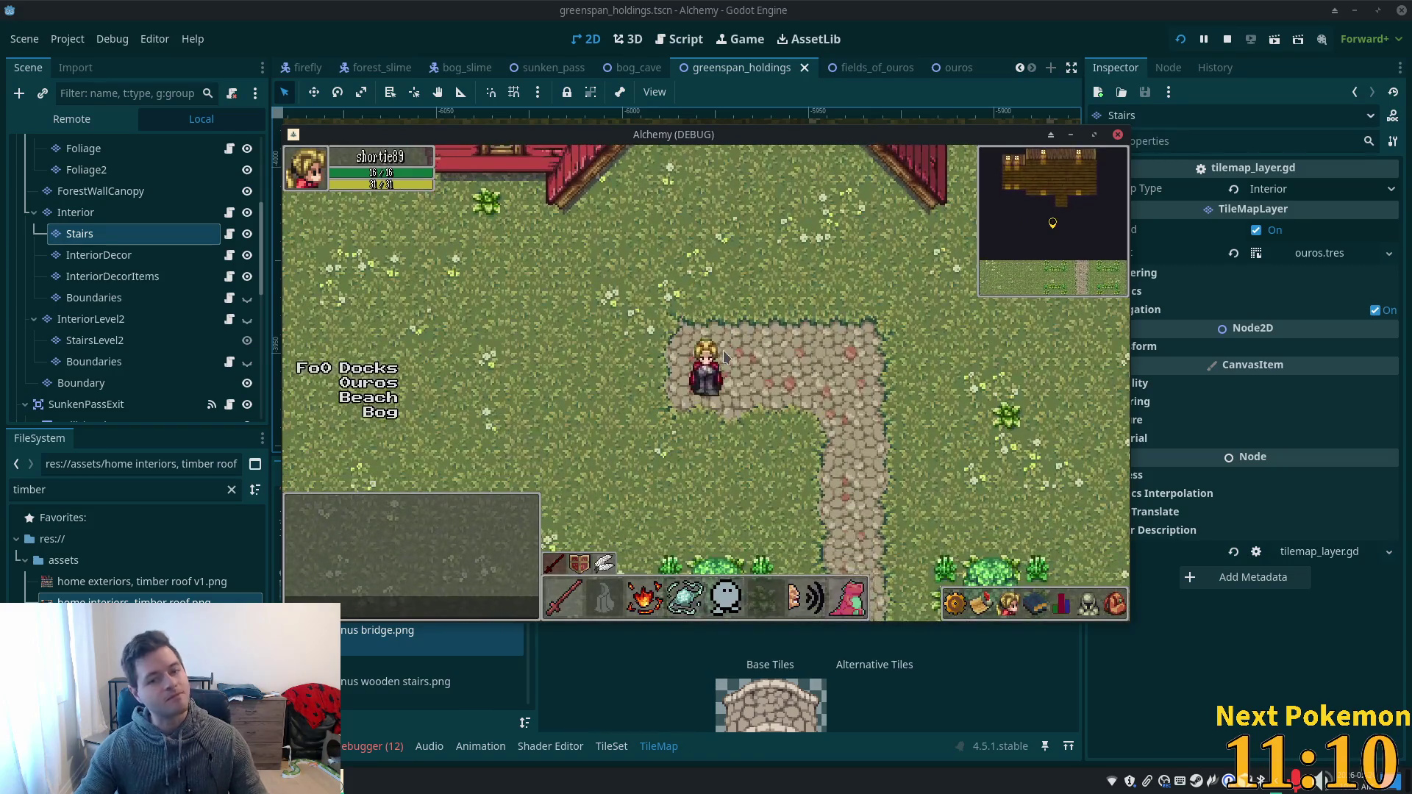
- Make the Structures and Roofs layers visible again and relaunch the game
left_click(169, 244)
scroll(183, 243, "up", 5)
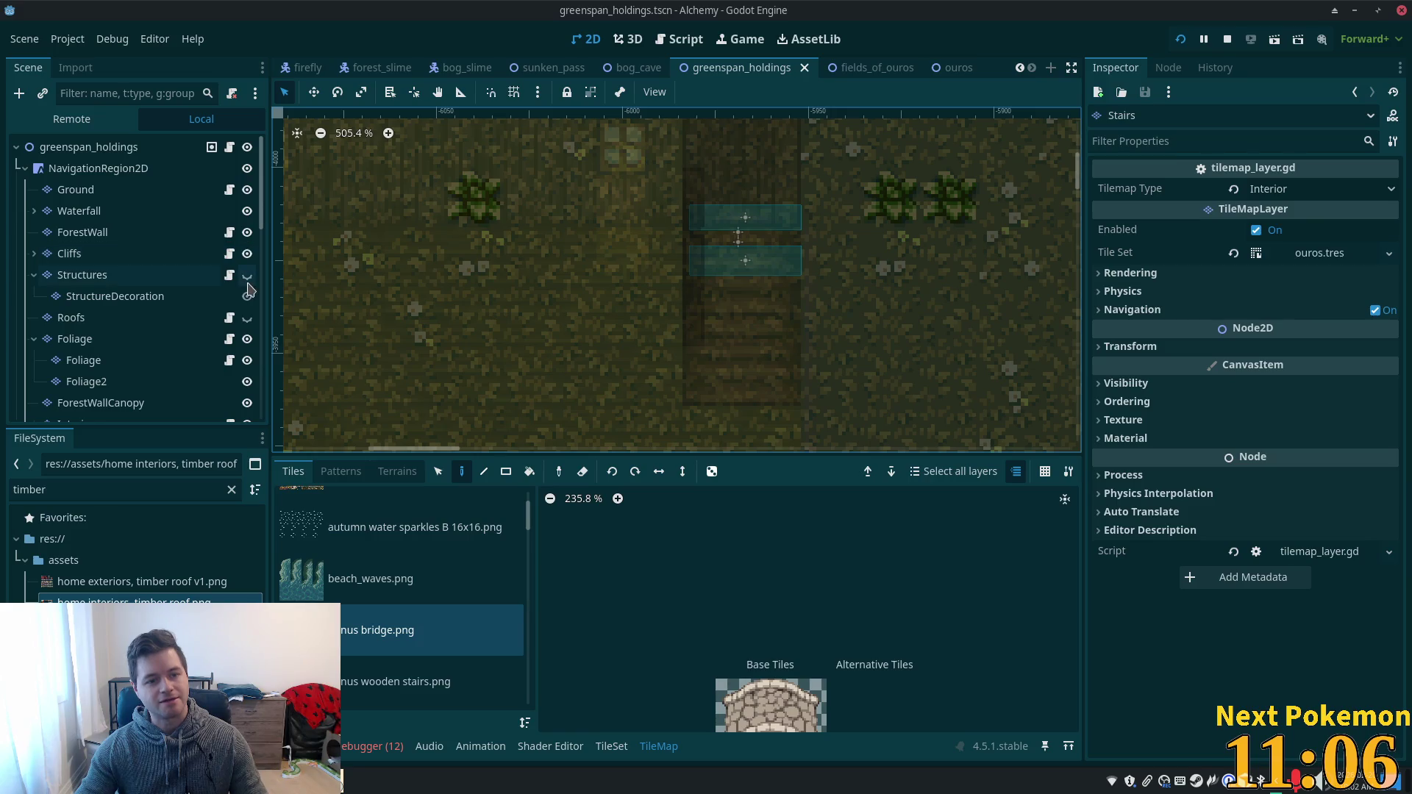
left_click(247, 276)
left_click(247, 317)
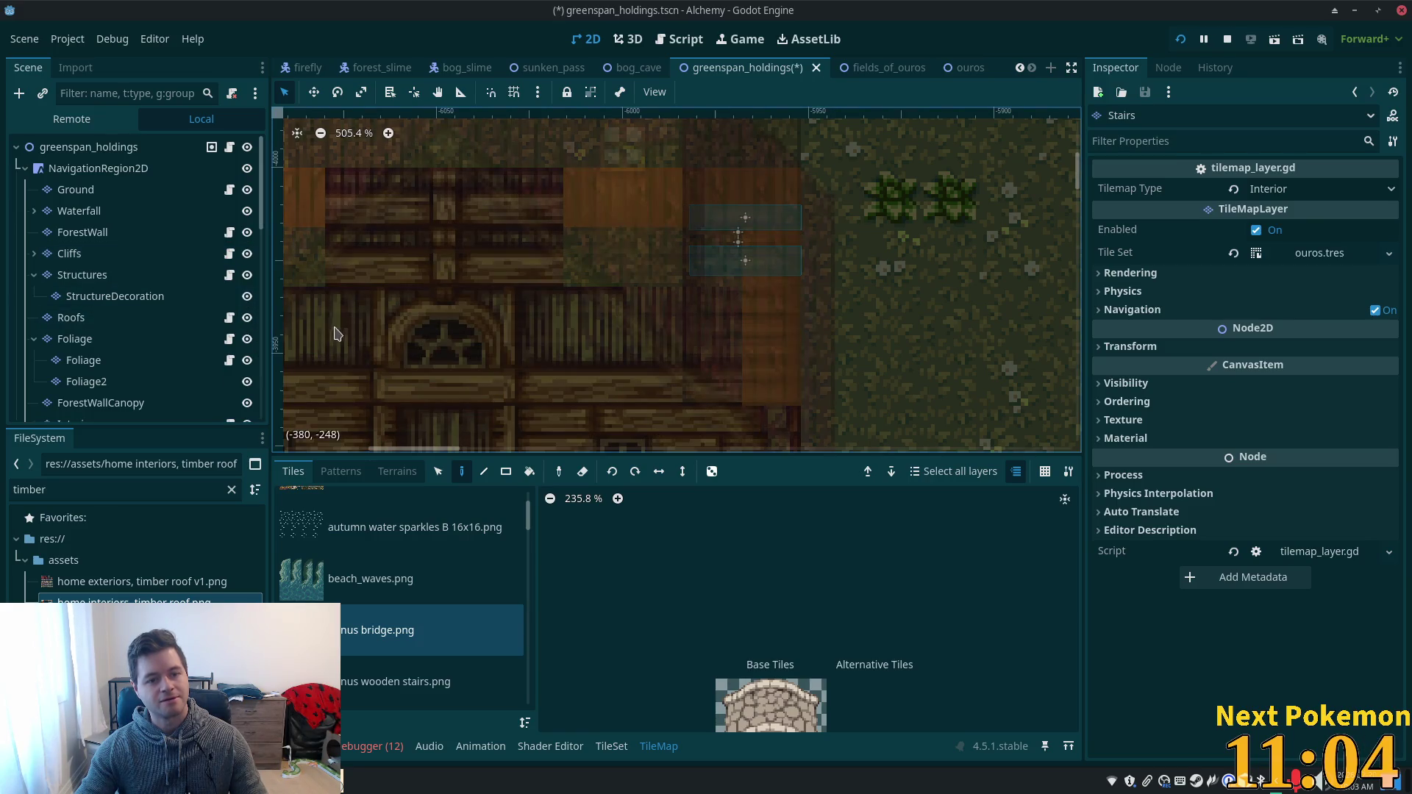
left_click(1181, 40)
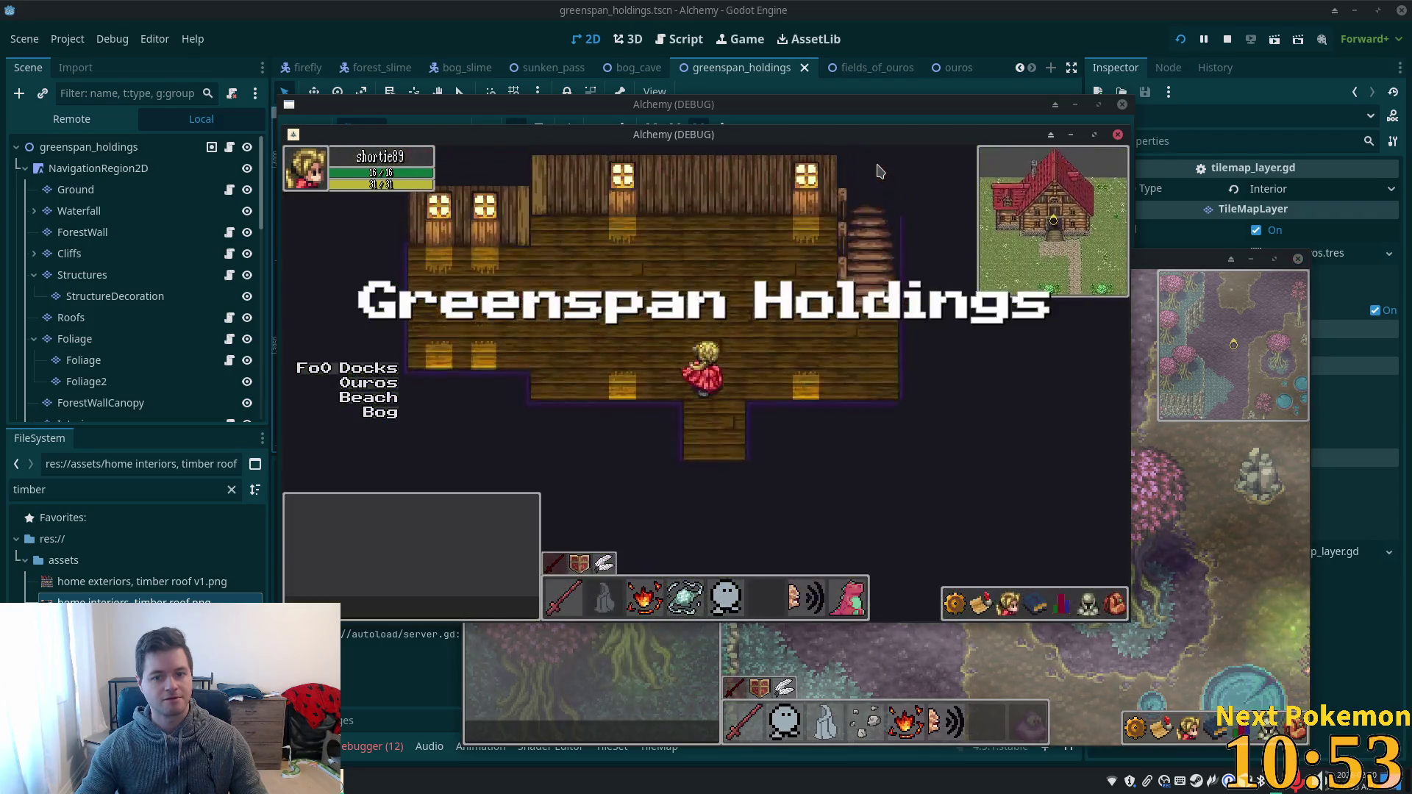
left_click(879, 172)
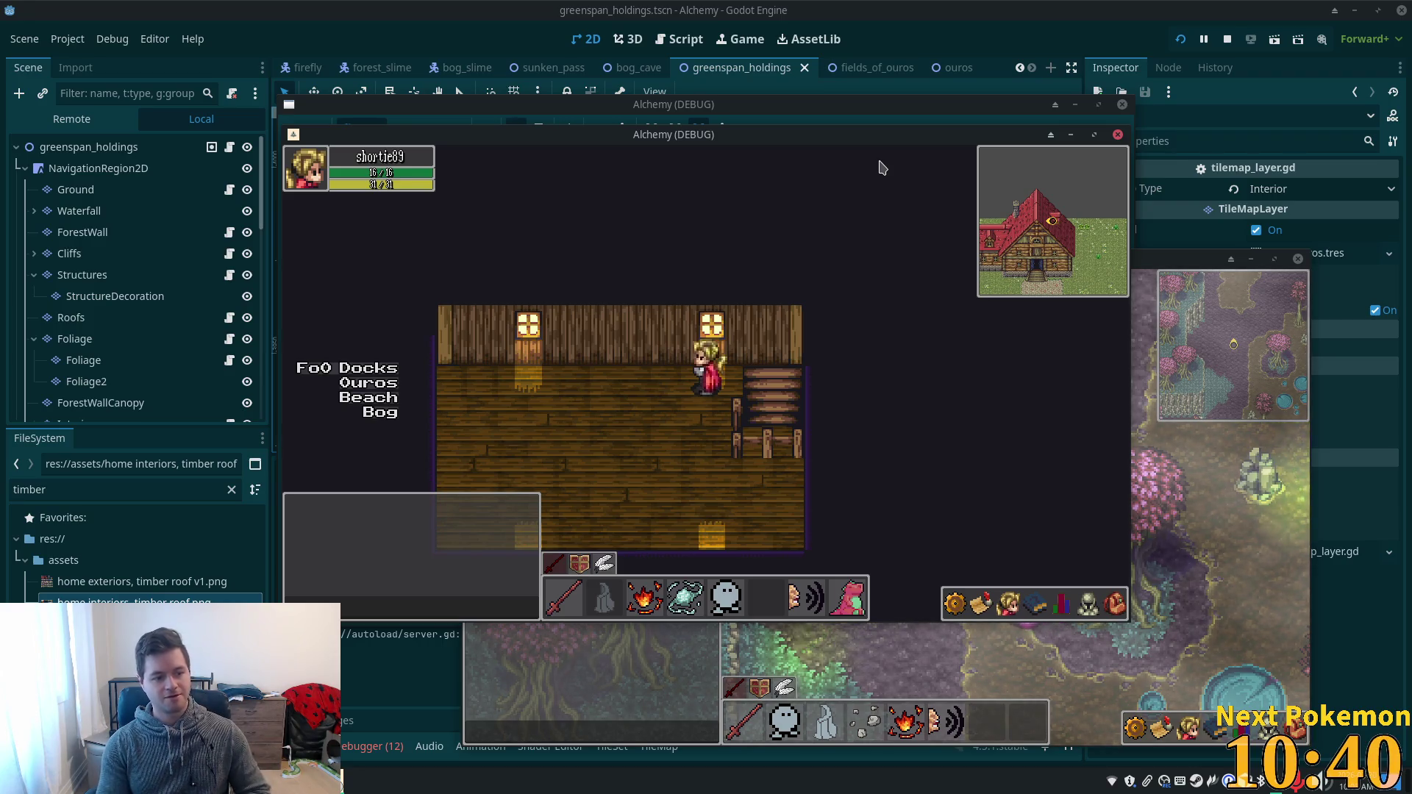
key("Down")
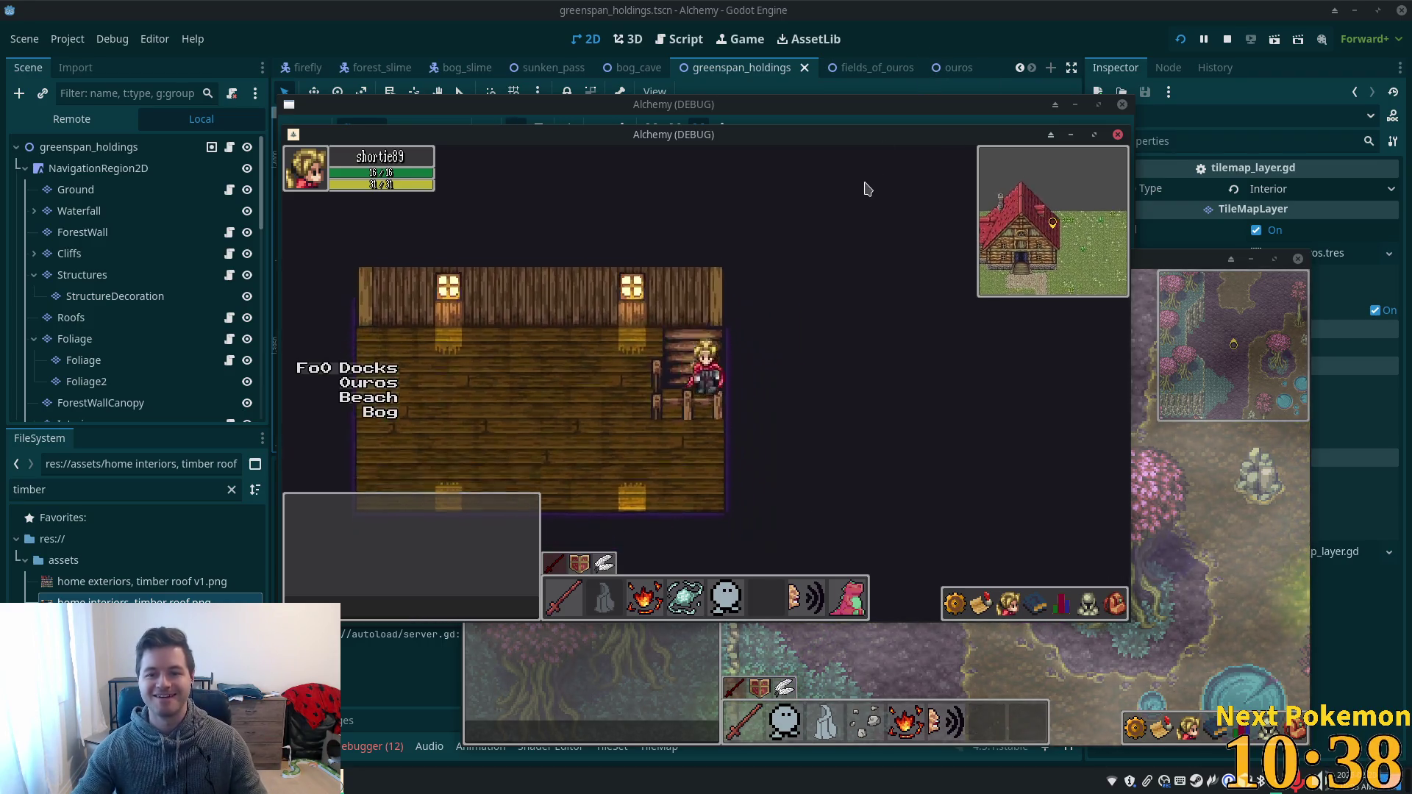
key("Down")
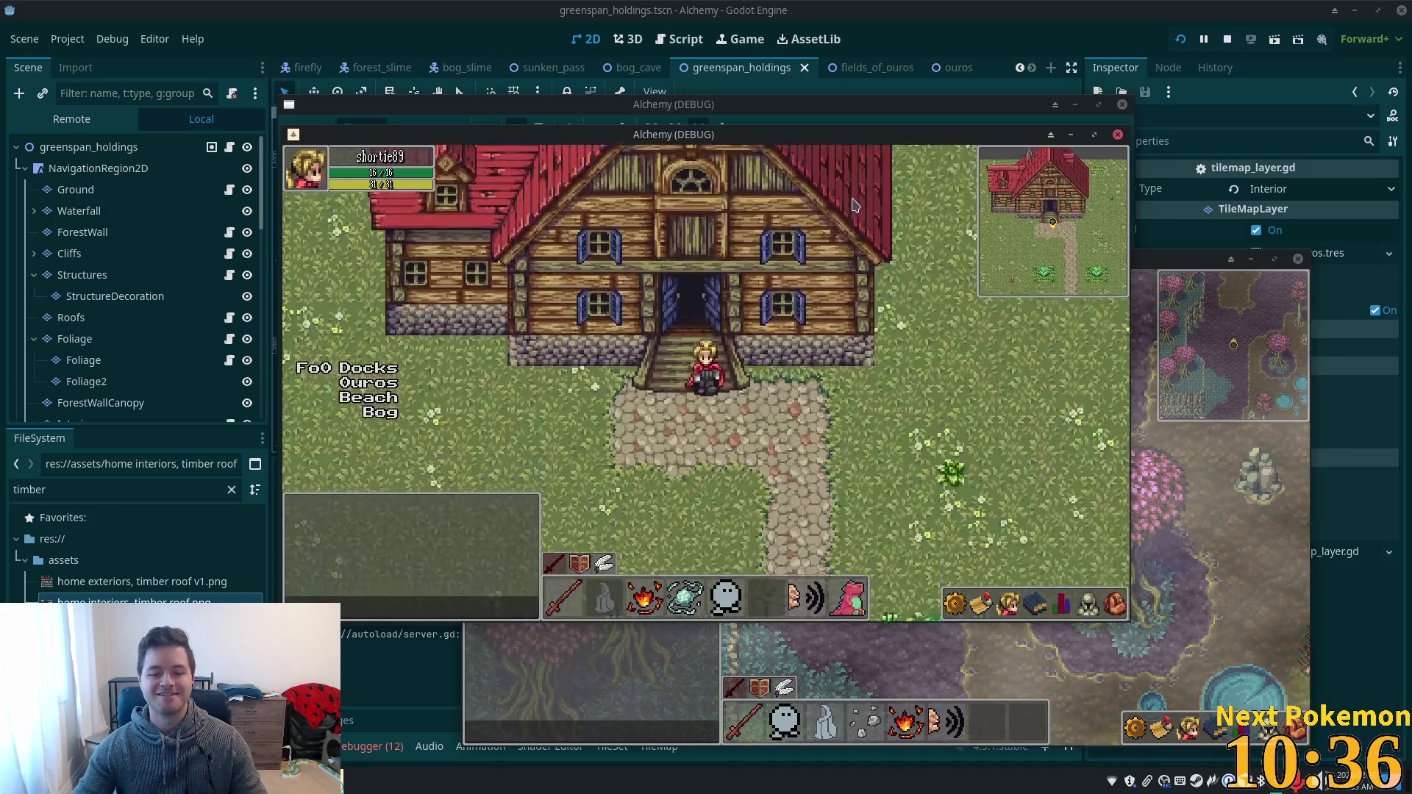
key("Up")
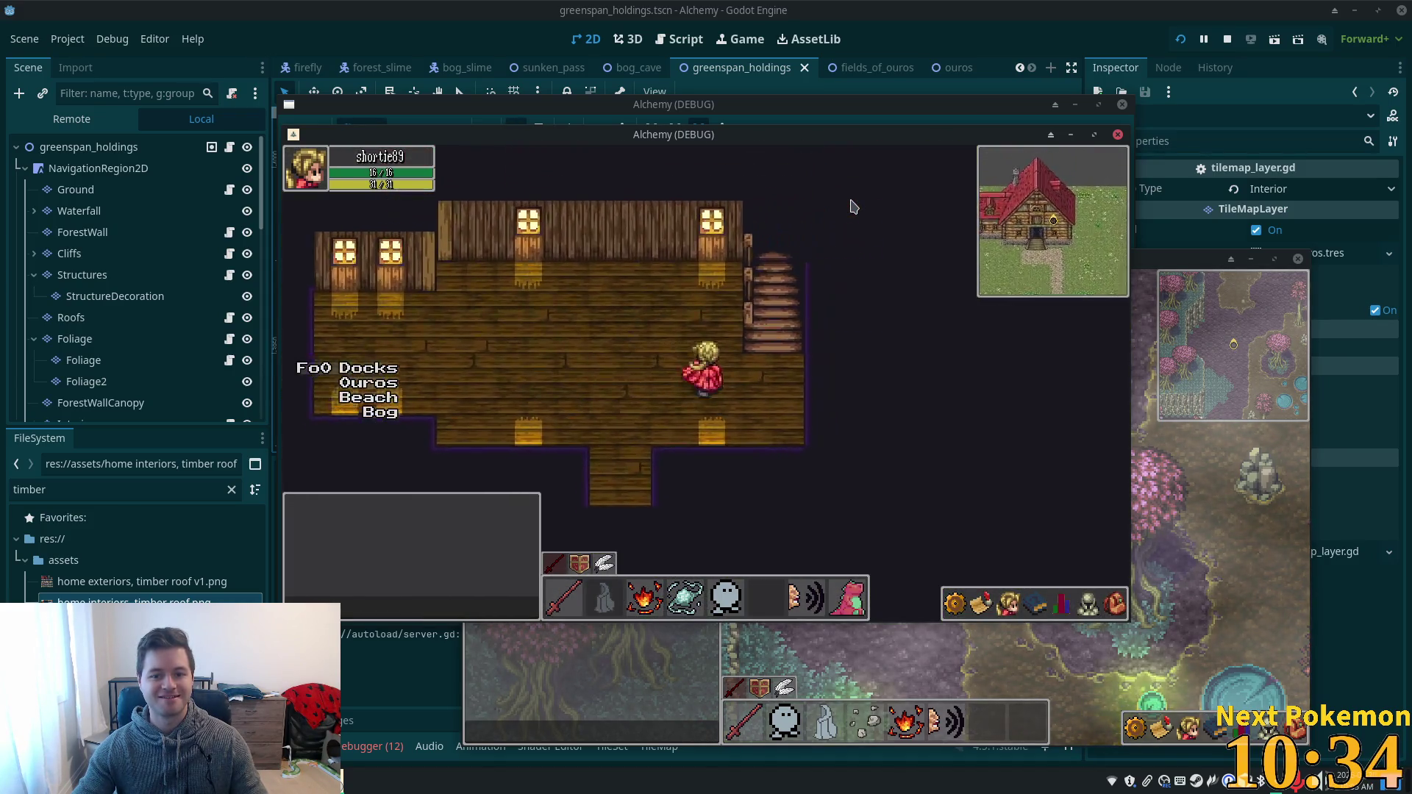
key("Right")
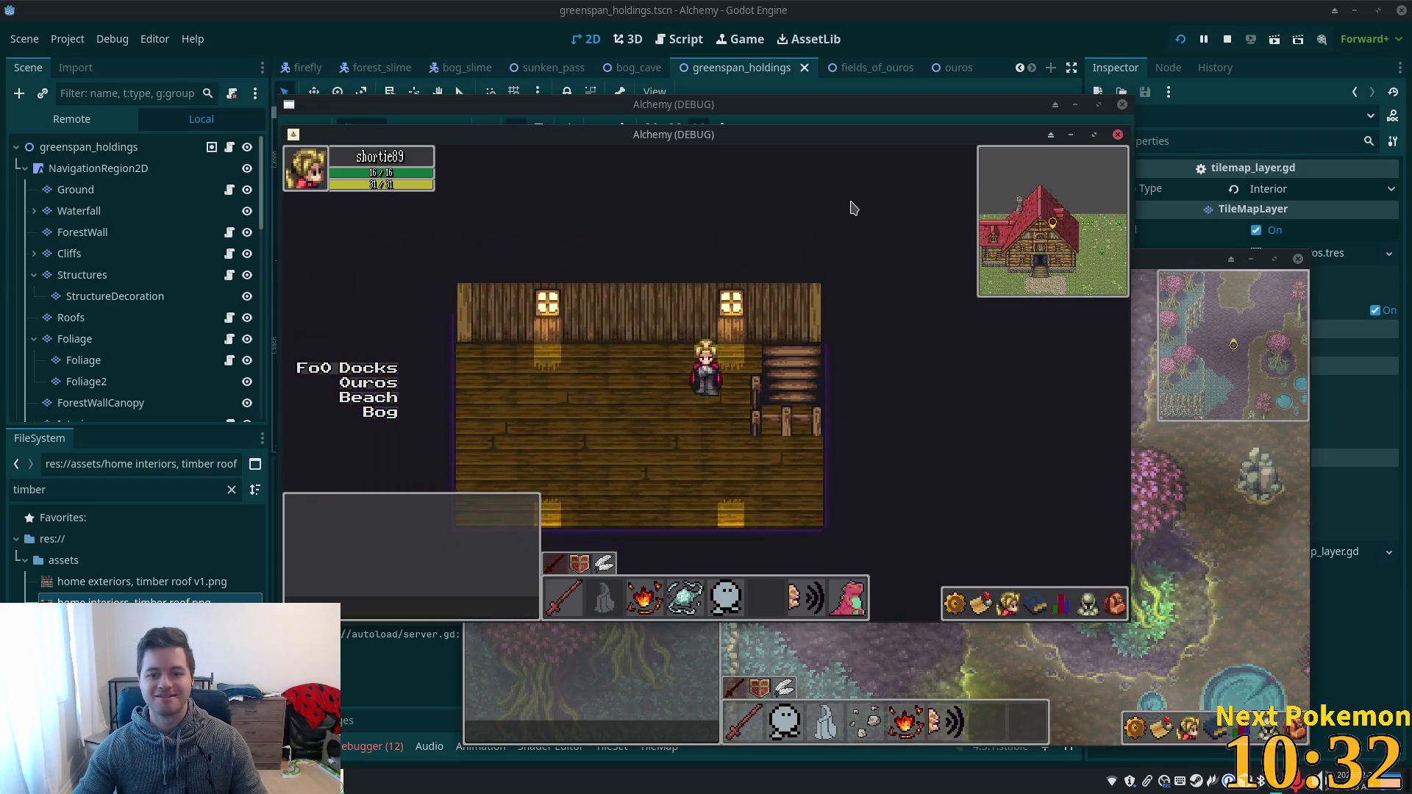
key("Down")
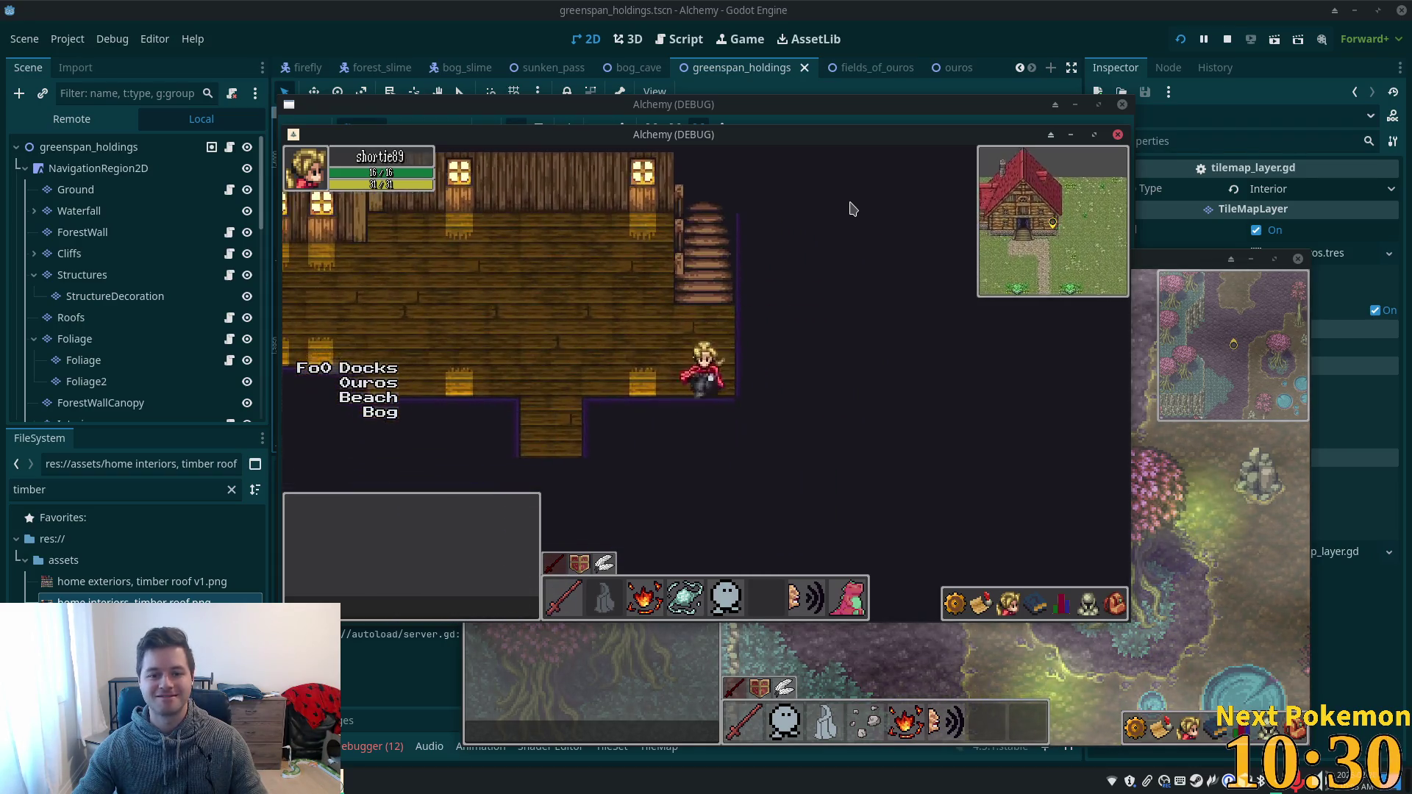
key("Left")
key("Down")
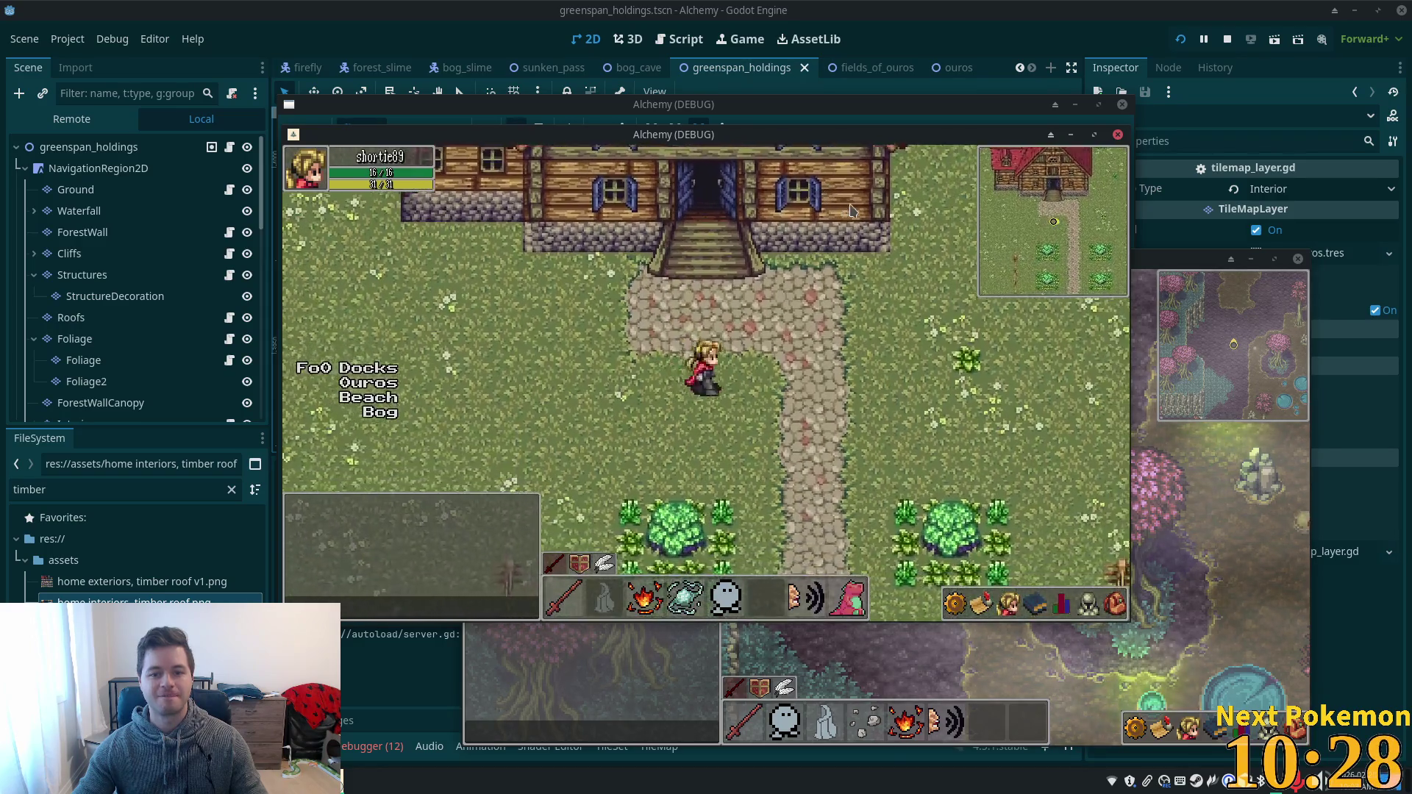
key("Up")
key("Left")
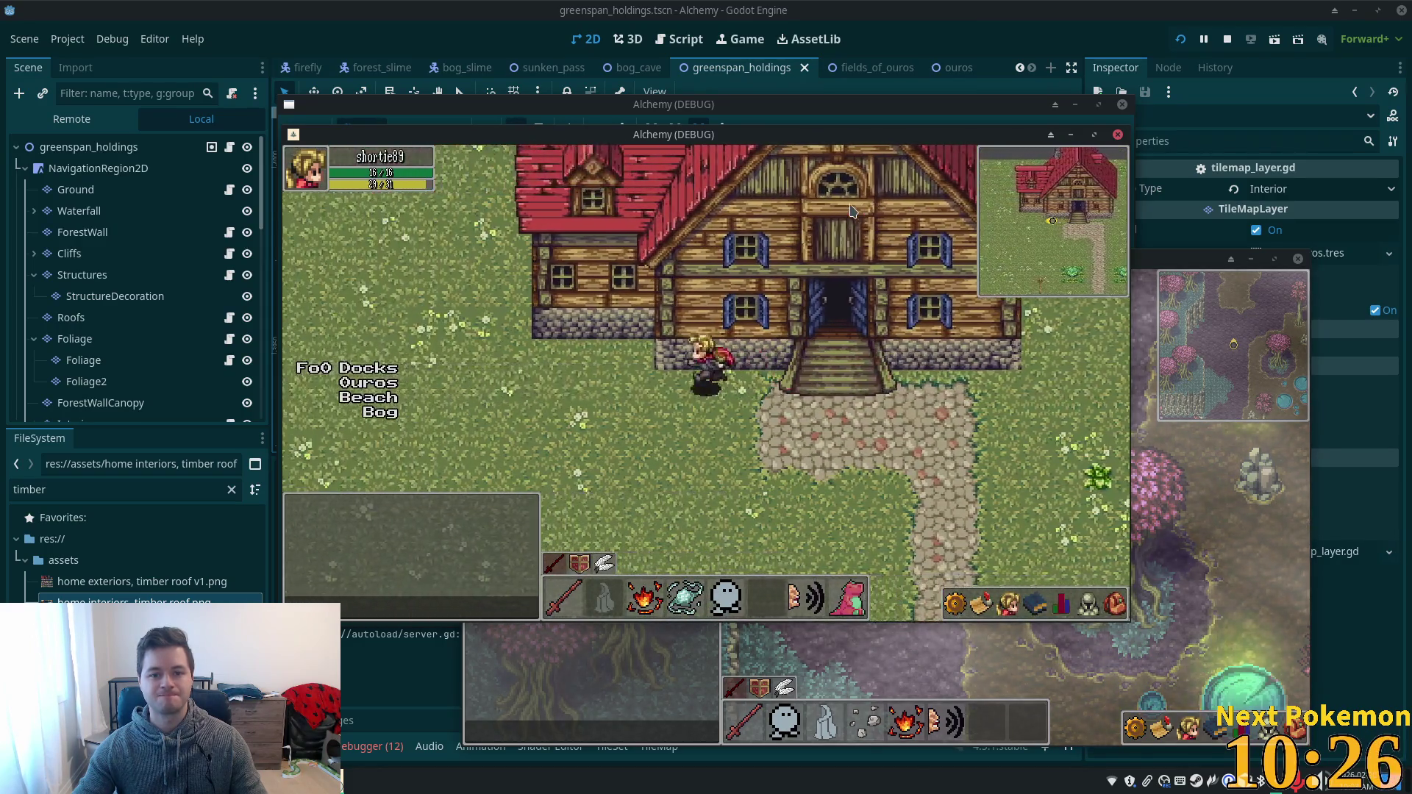
key("Right")
key("Down")
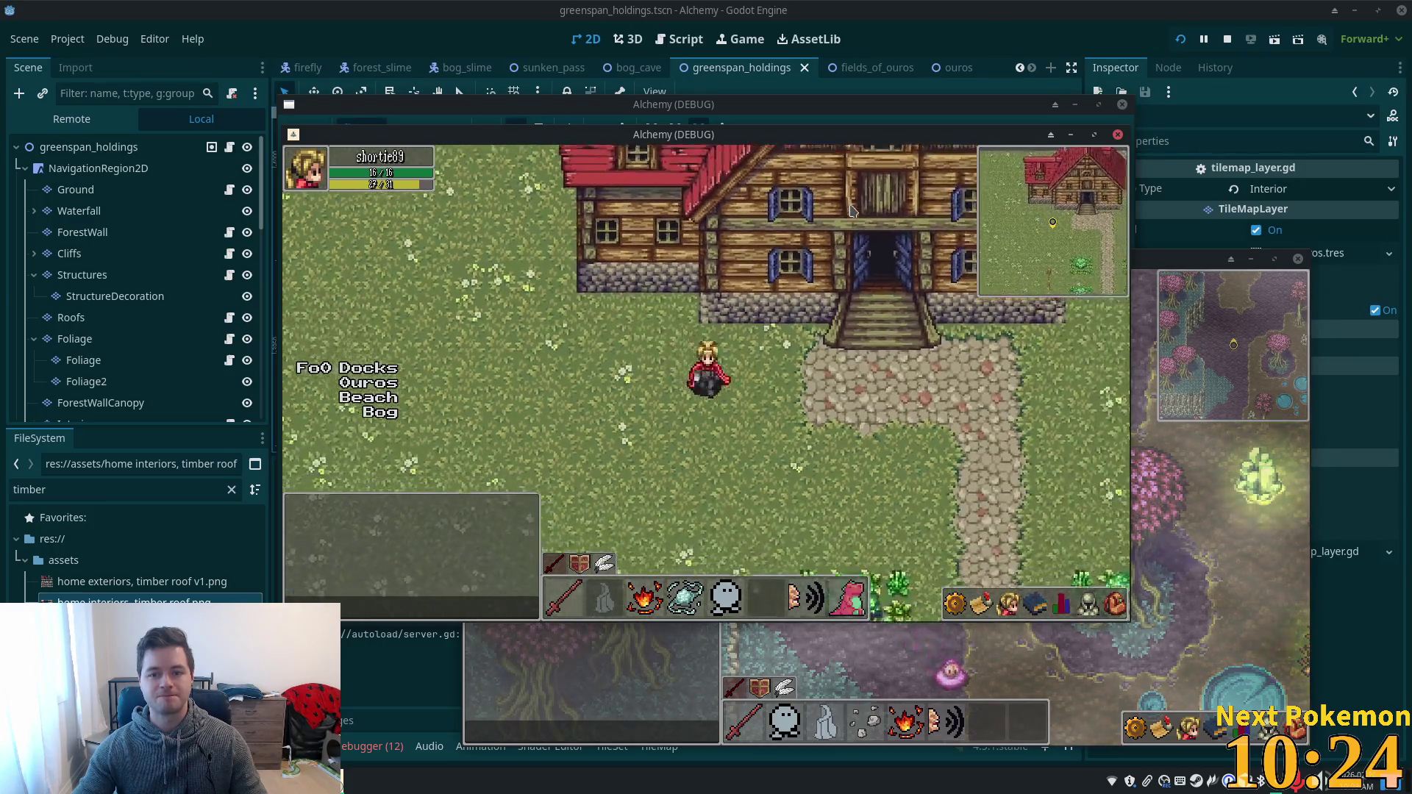
key("Right")
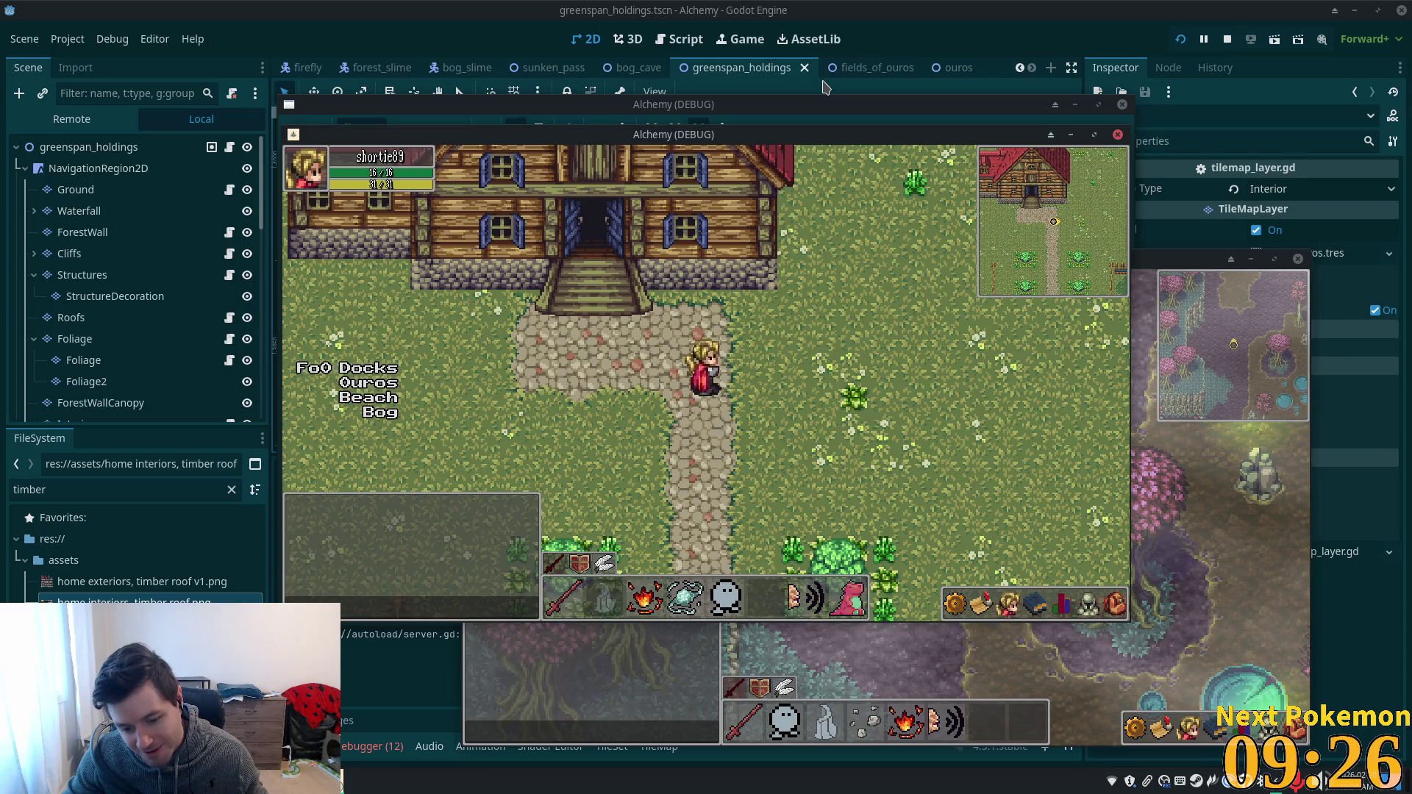
- Walk the character around the grass near the fence with the arrow keys
key("Right")
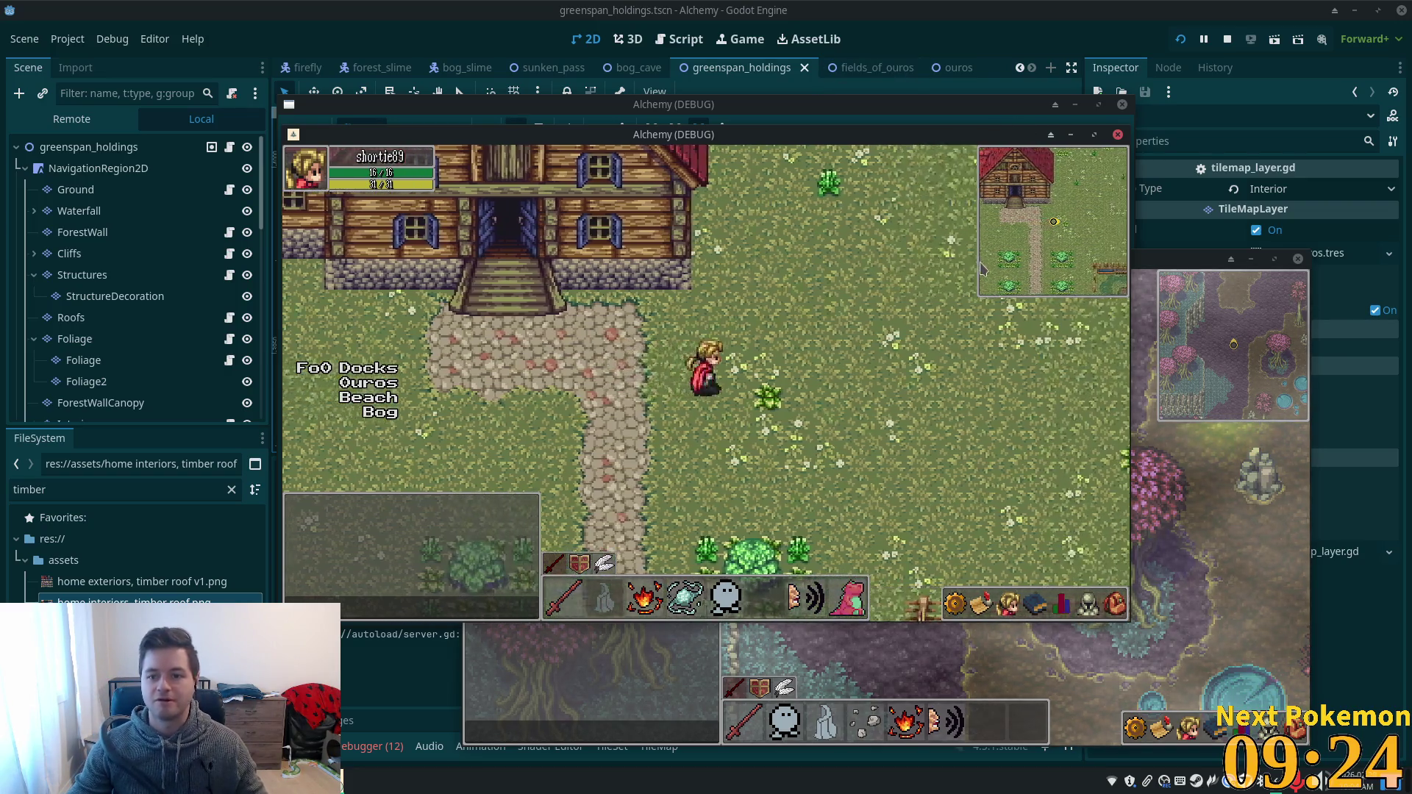
key("Up")
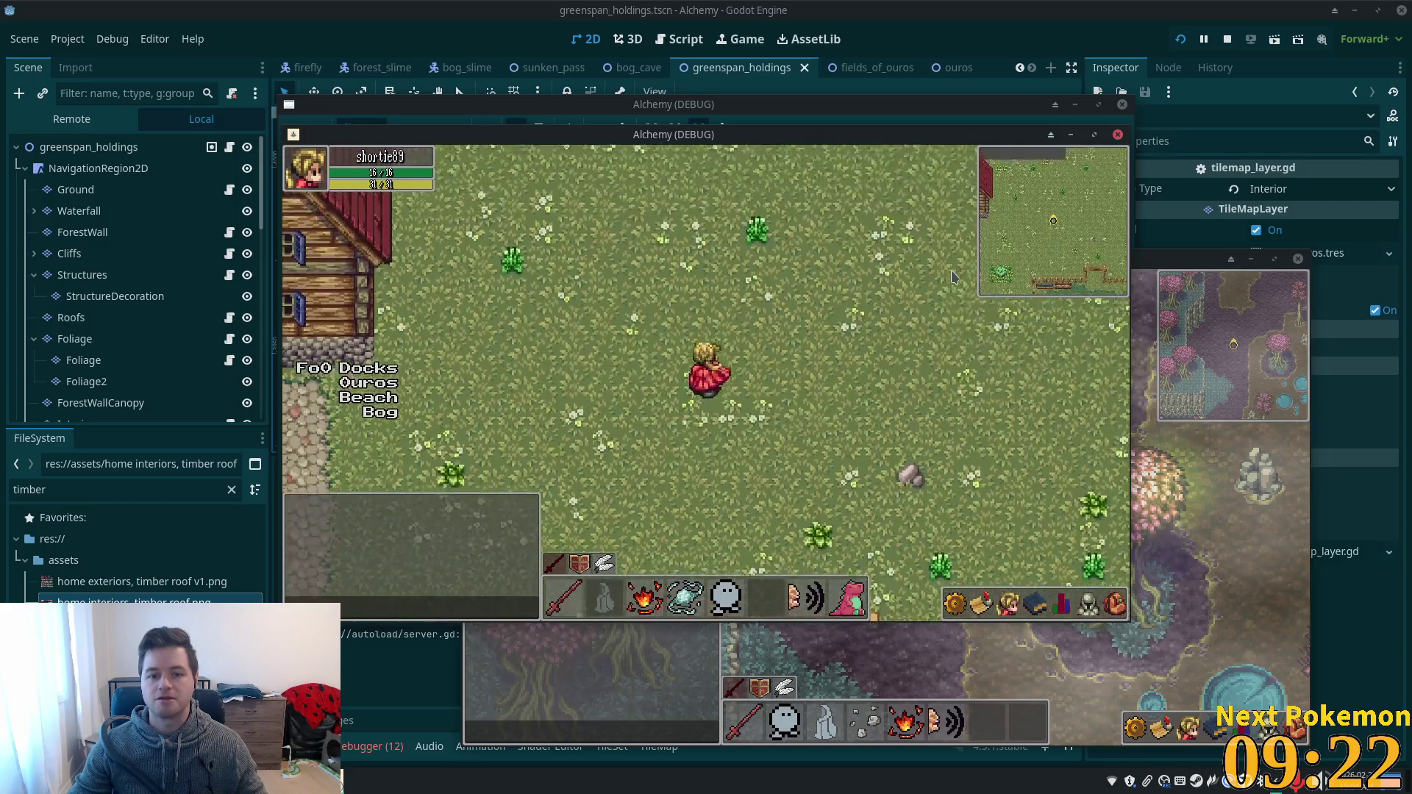
key("Left")
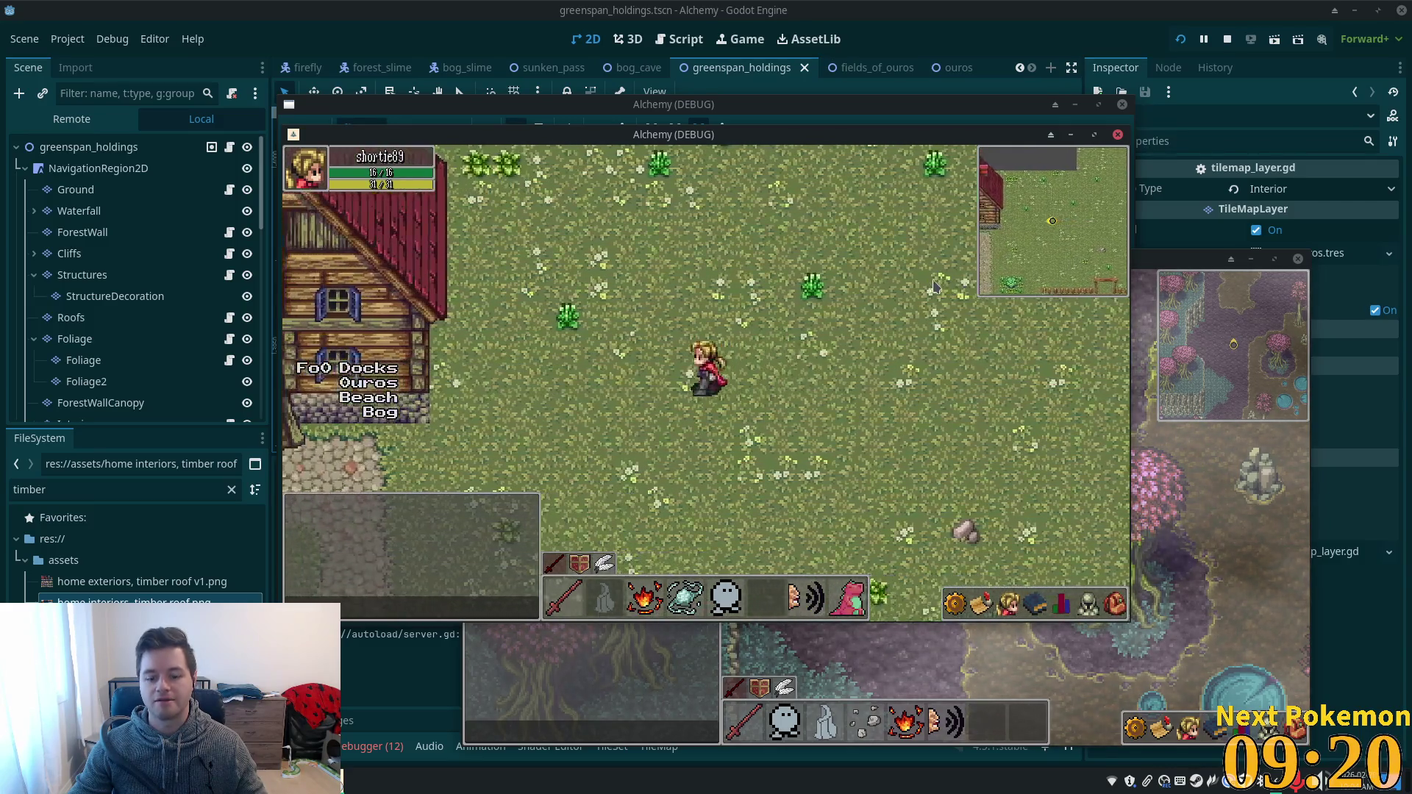
key("Down")
key("Down")
key("Right")
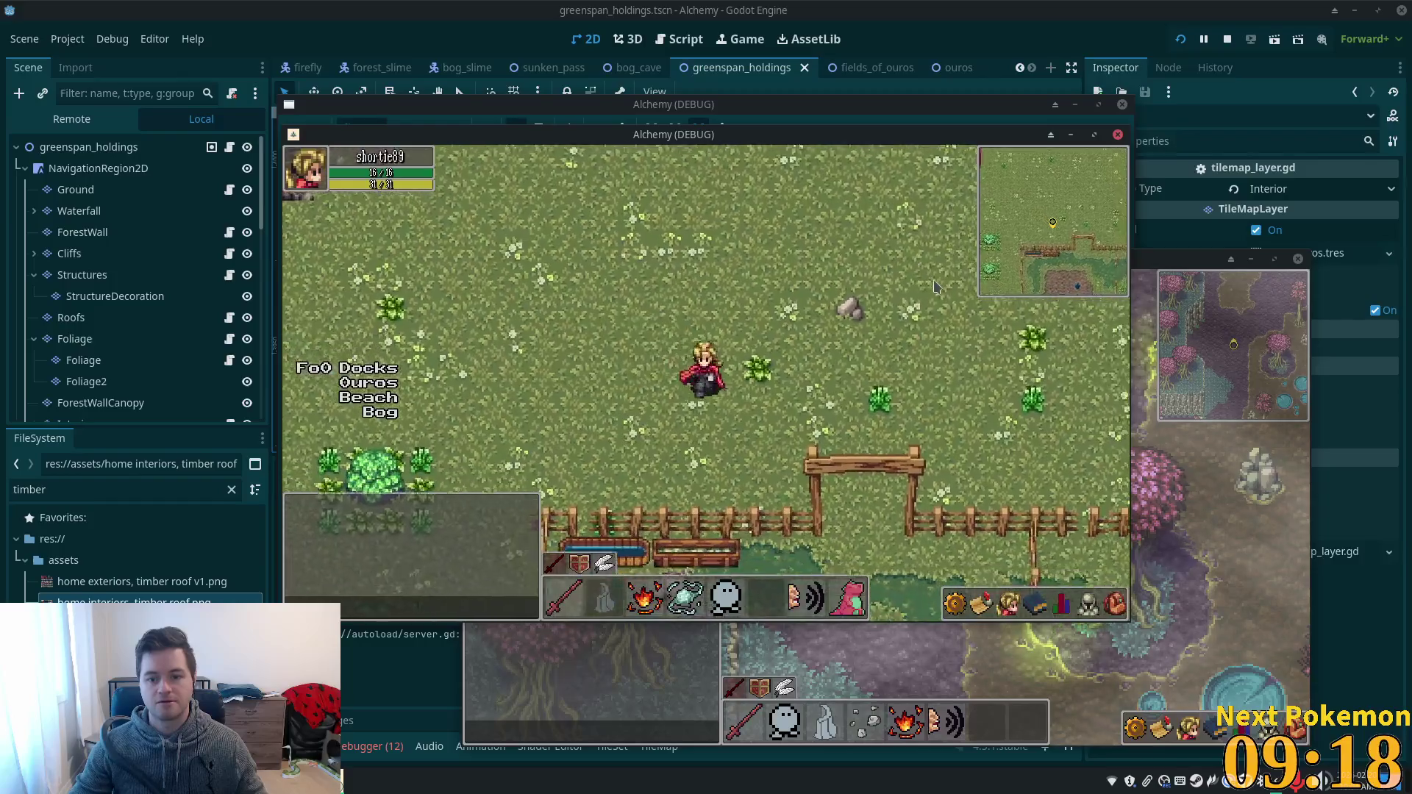
key("Up")
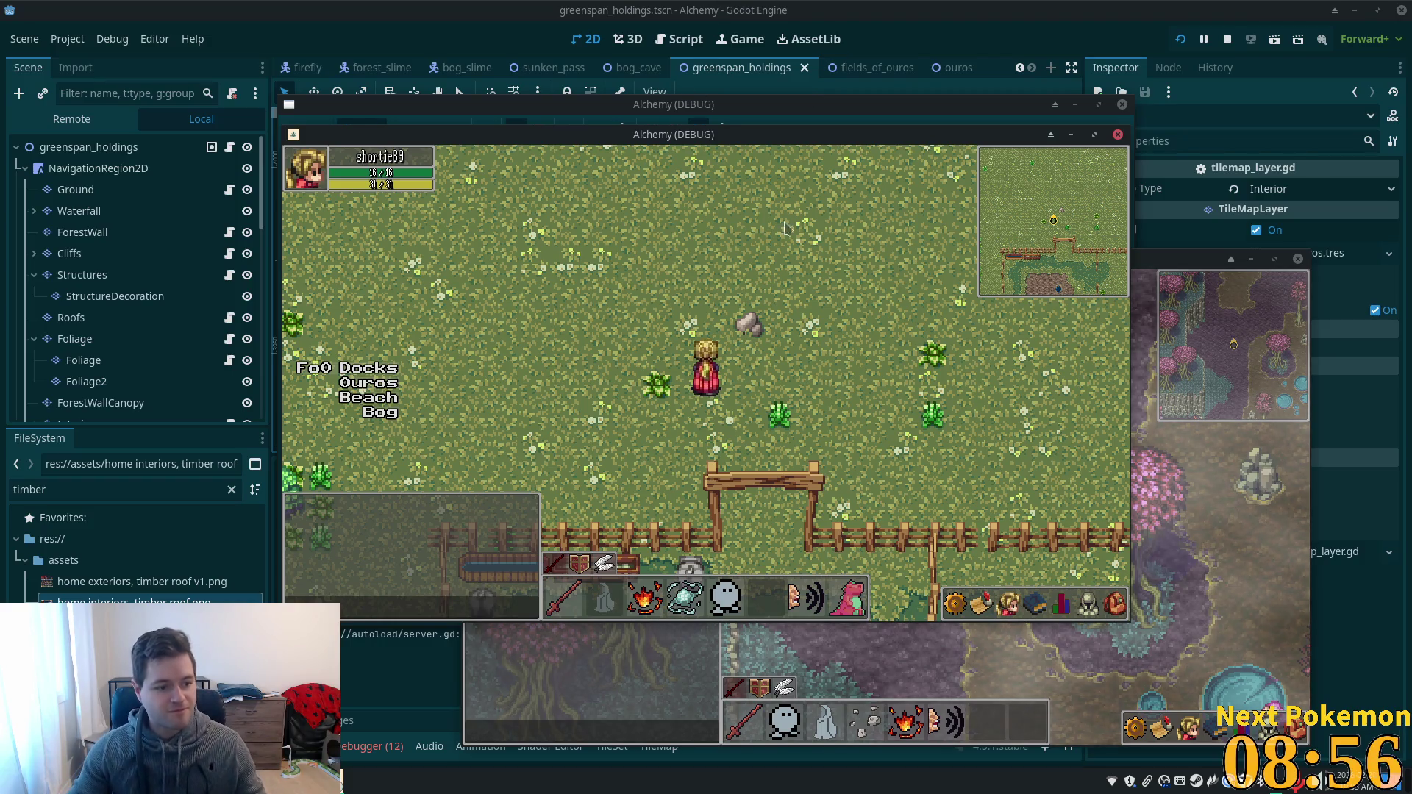
- Walk with WASD back toward the timber house until just below its front steps
key("a")
key("w")
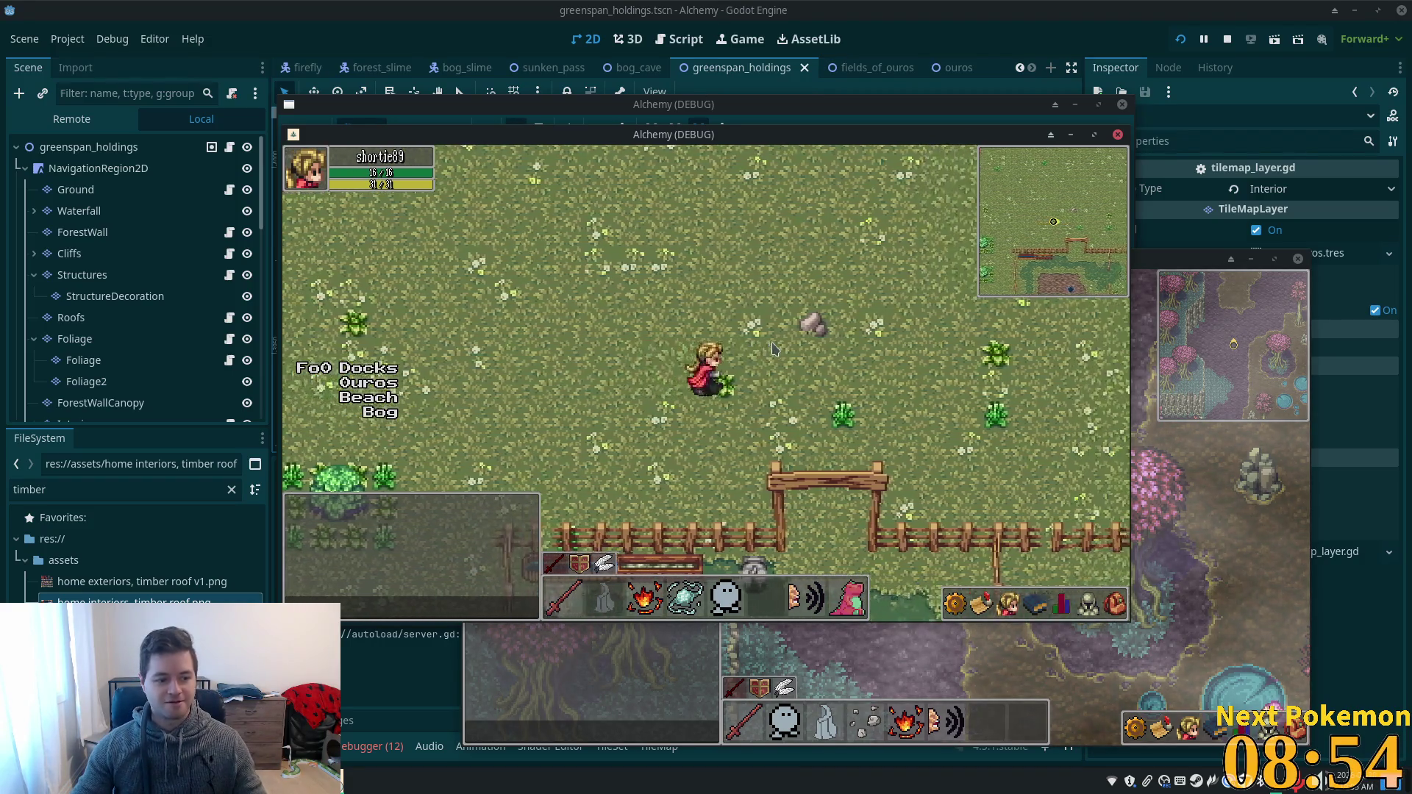
key("a")
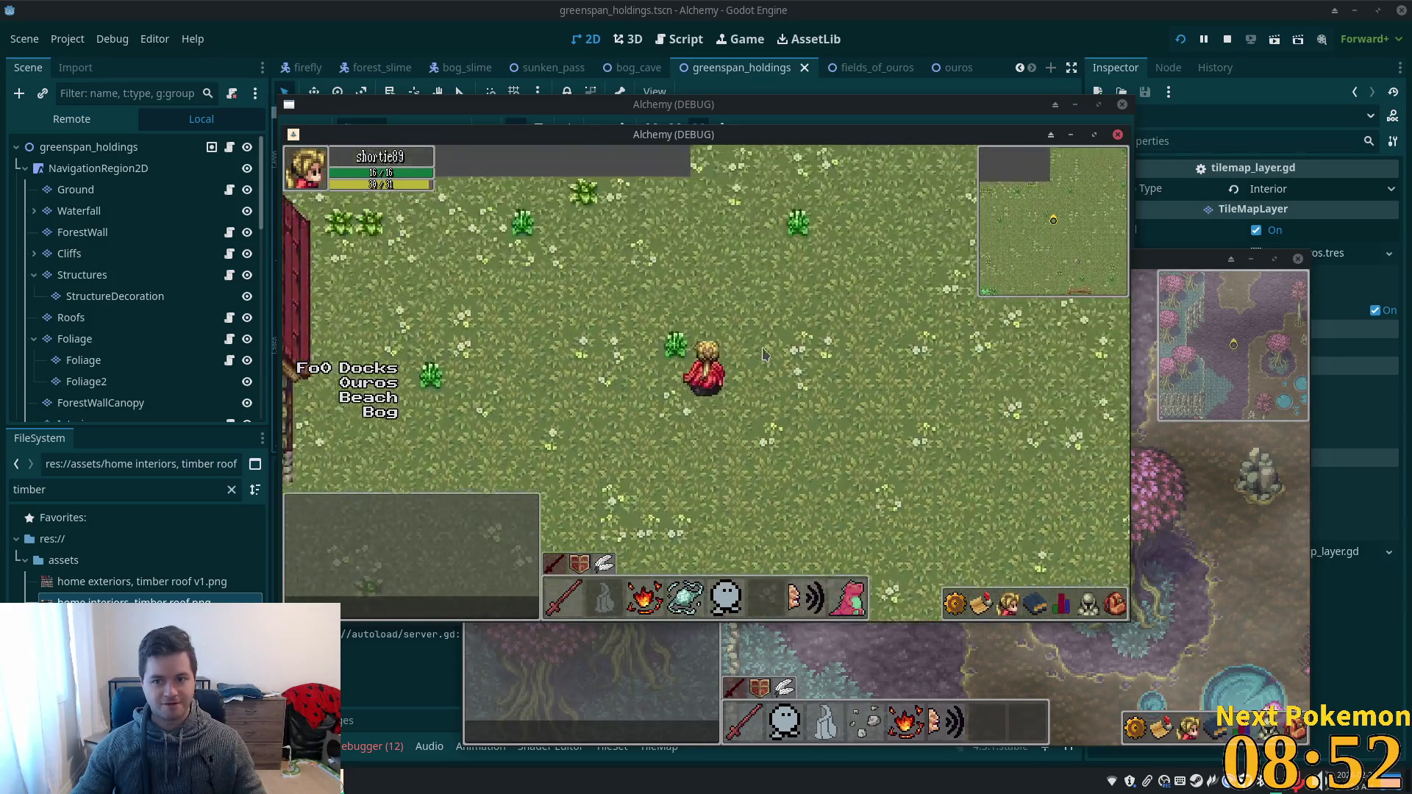
key("s")
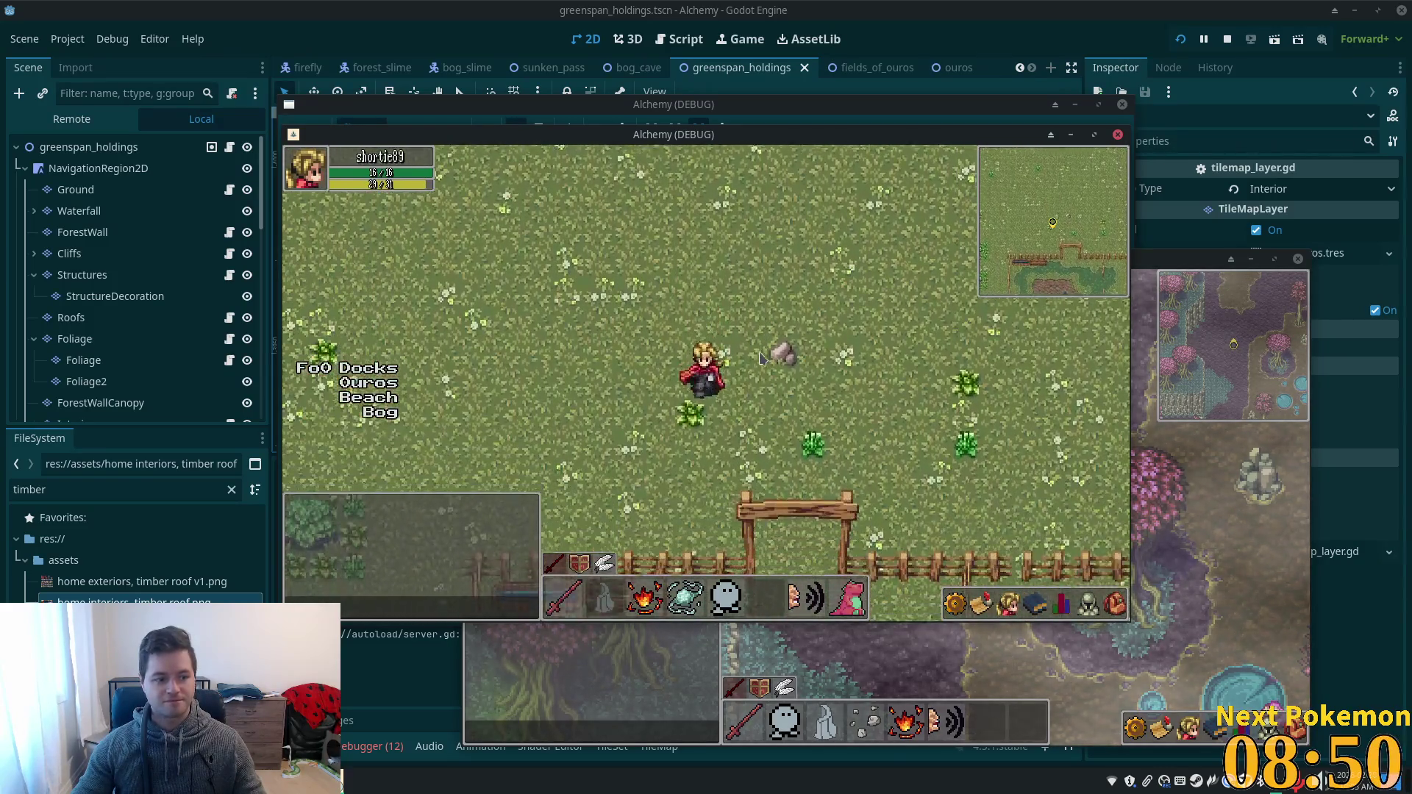
key("w")
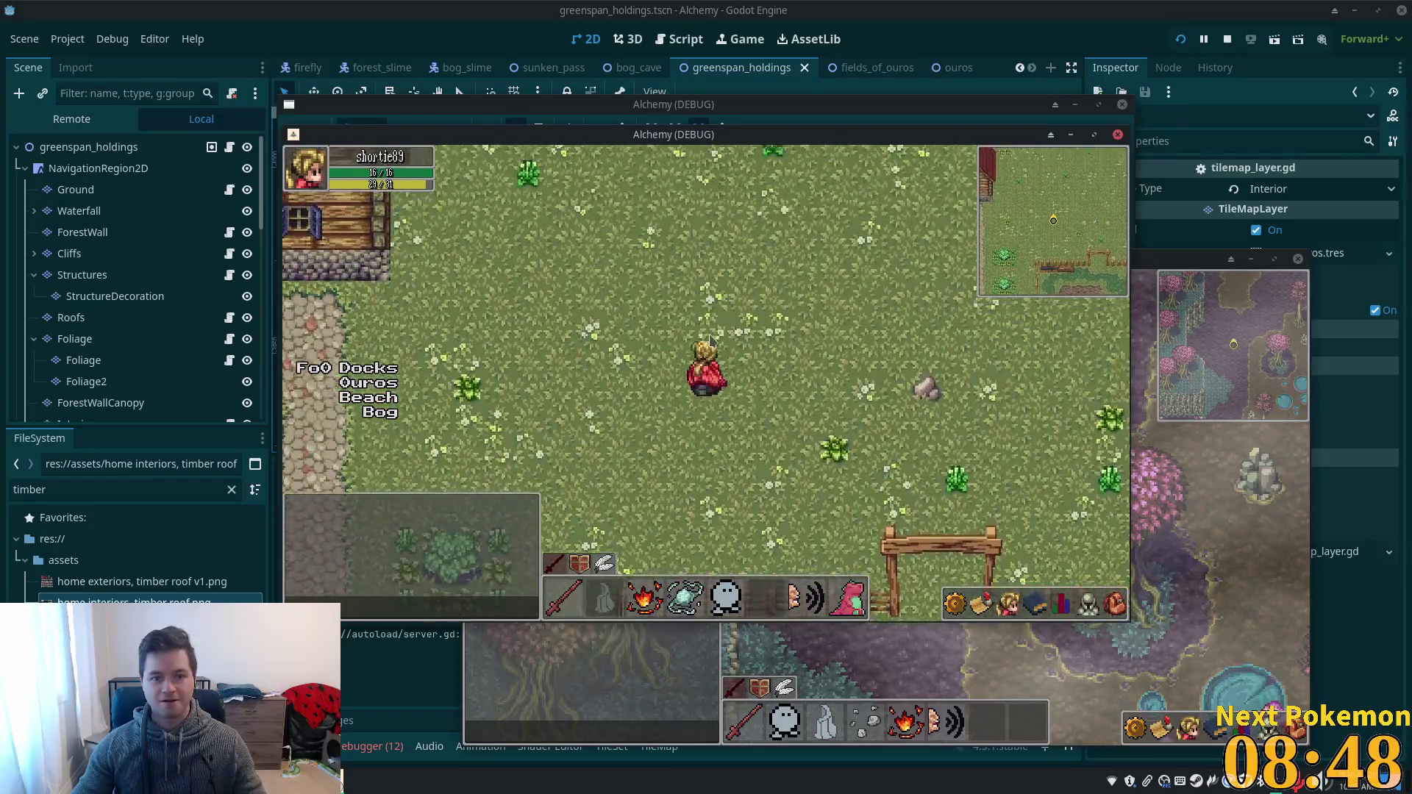
key("d")
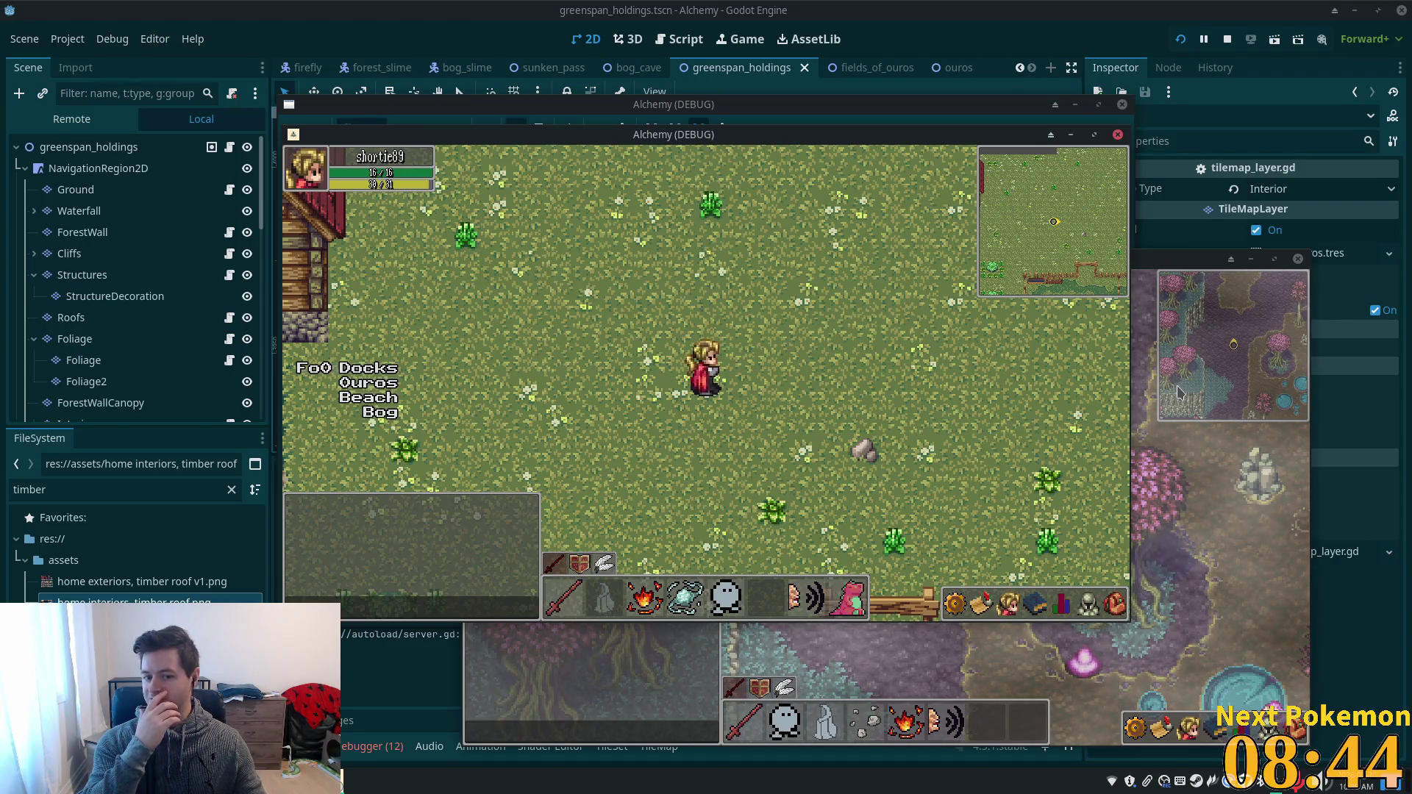
key("s")
key("a")
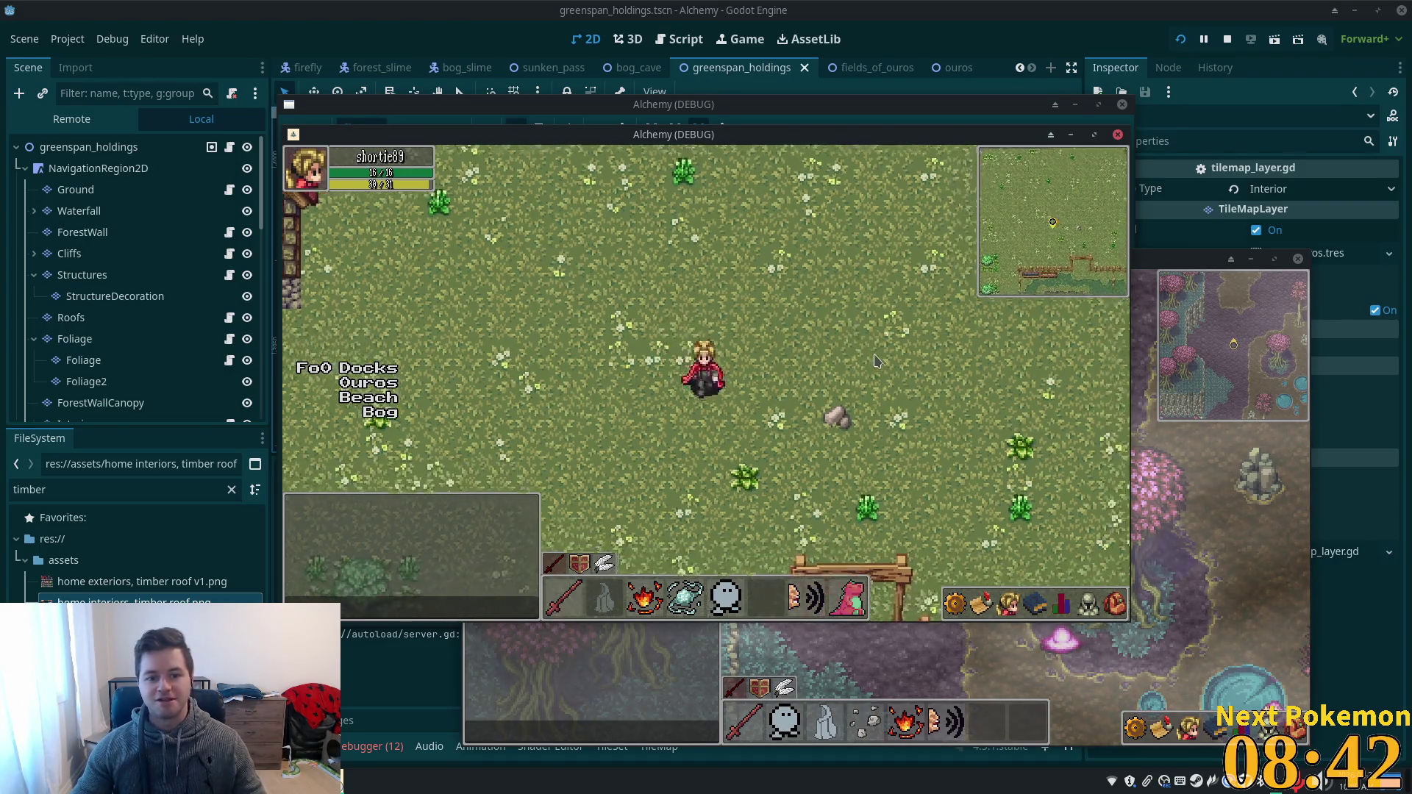
key("a")
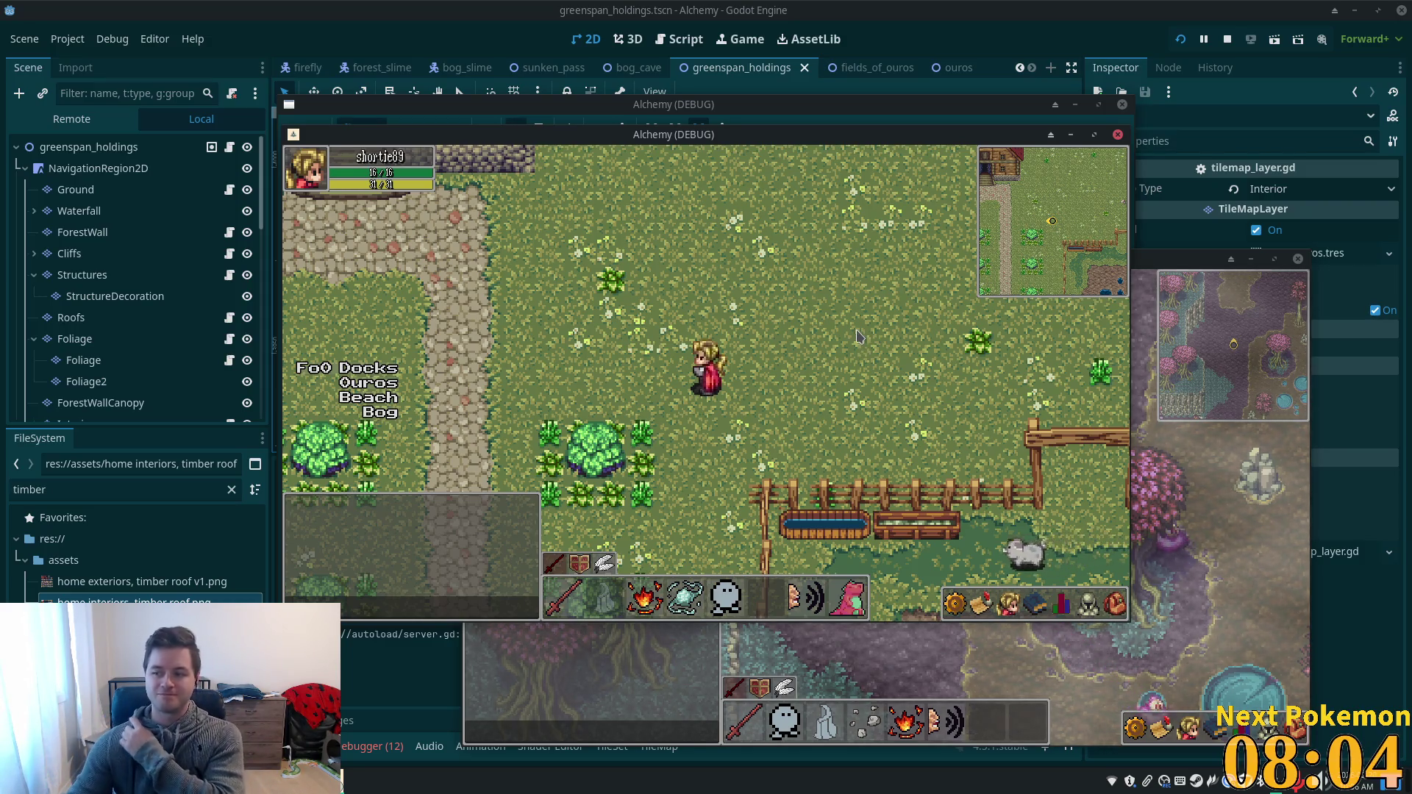
key("Up")
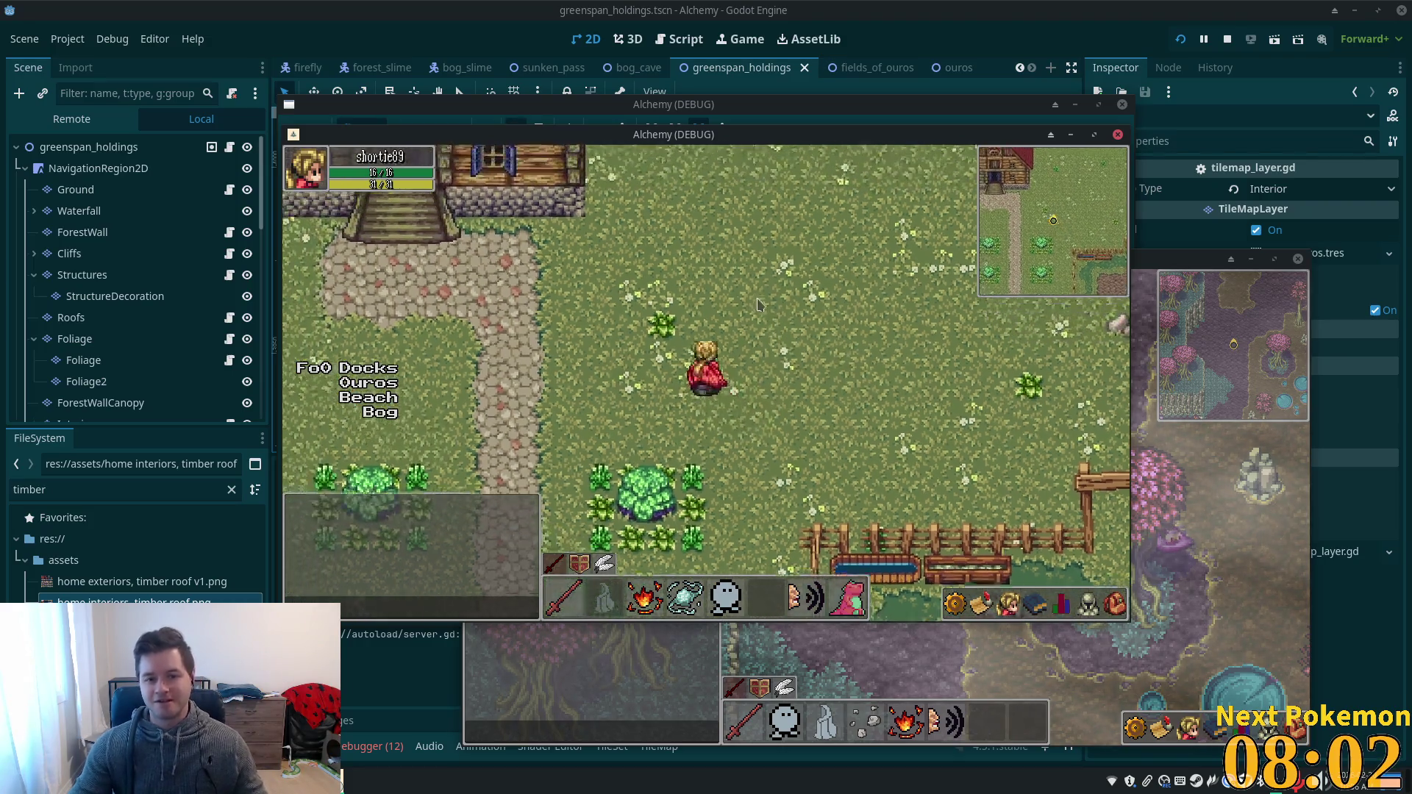
key("Down")
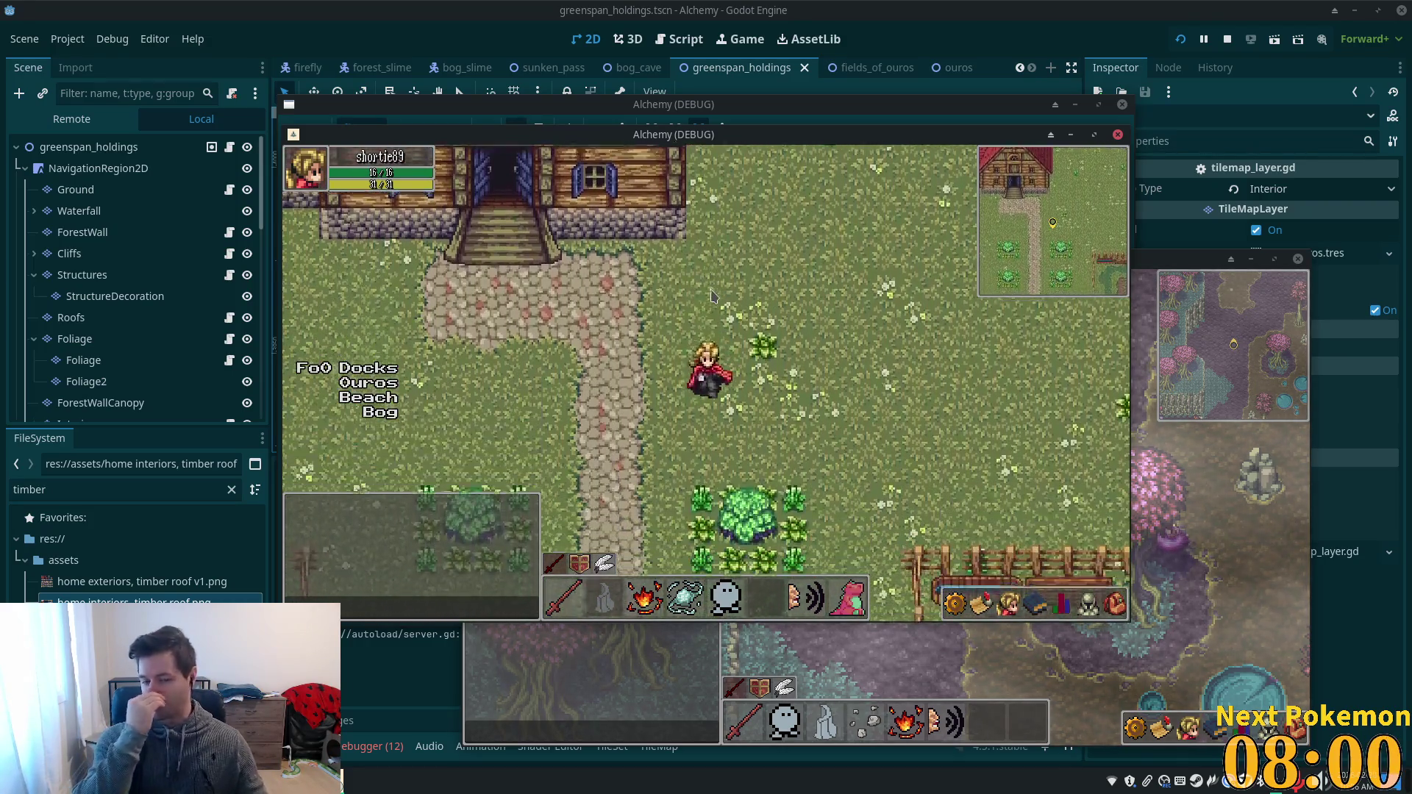
- Walk the character into the timber house toward the staircase, then back out
key("Up")
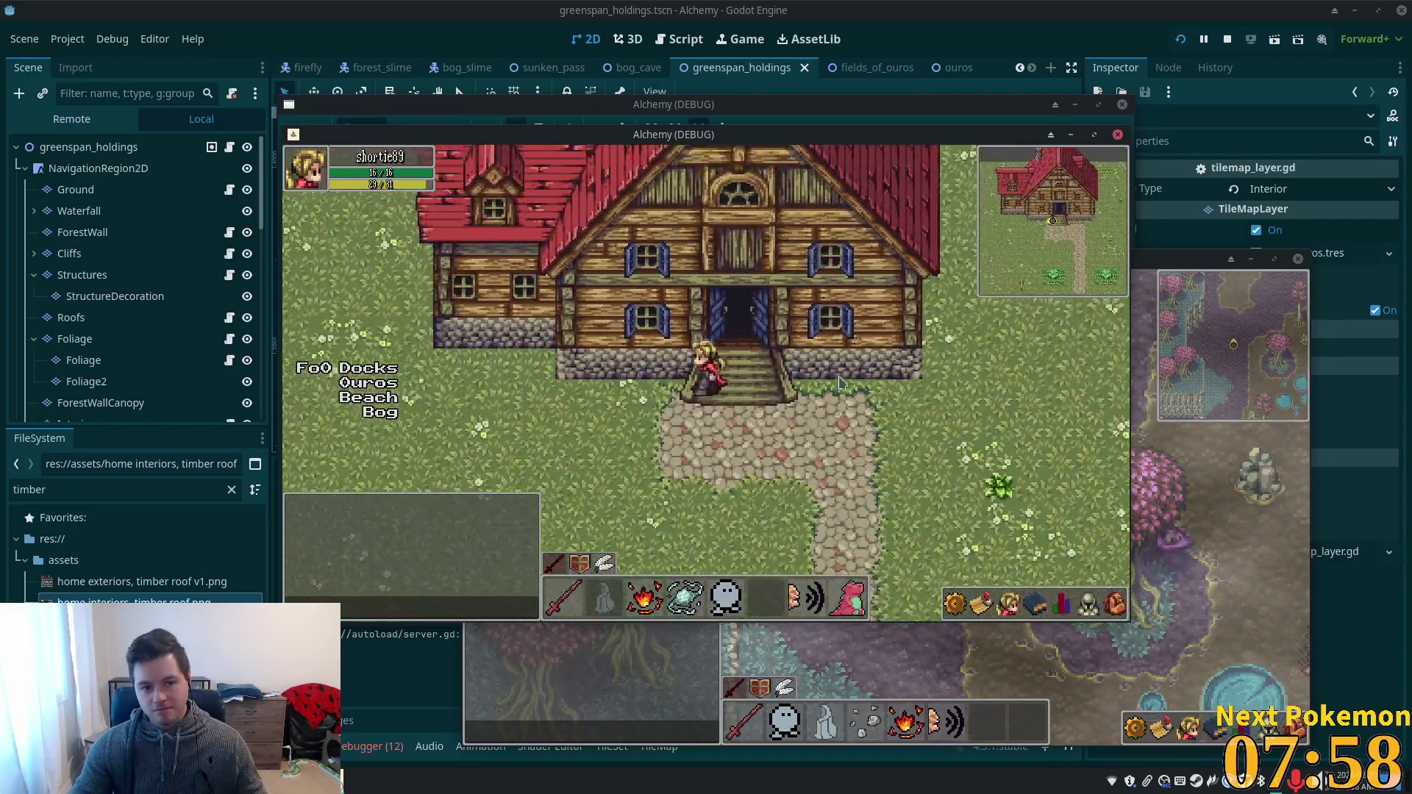
key("Left")
key("Up")
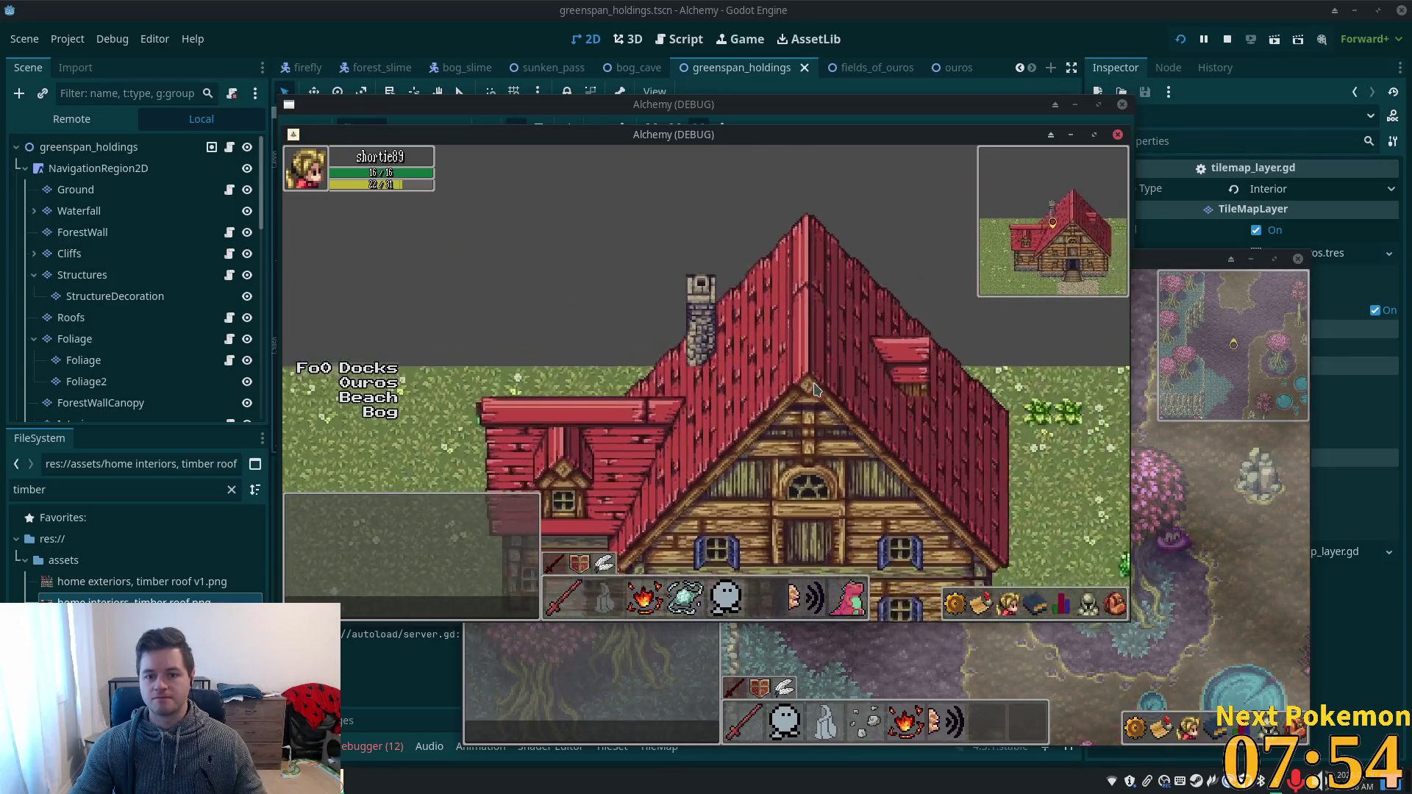
key("Up")
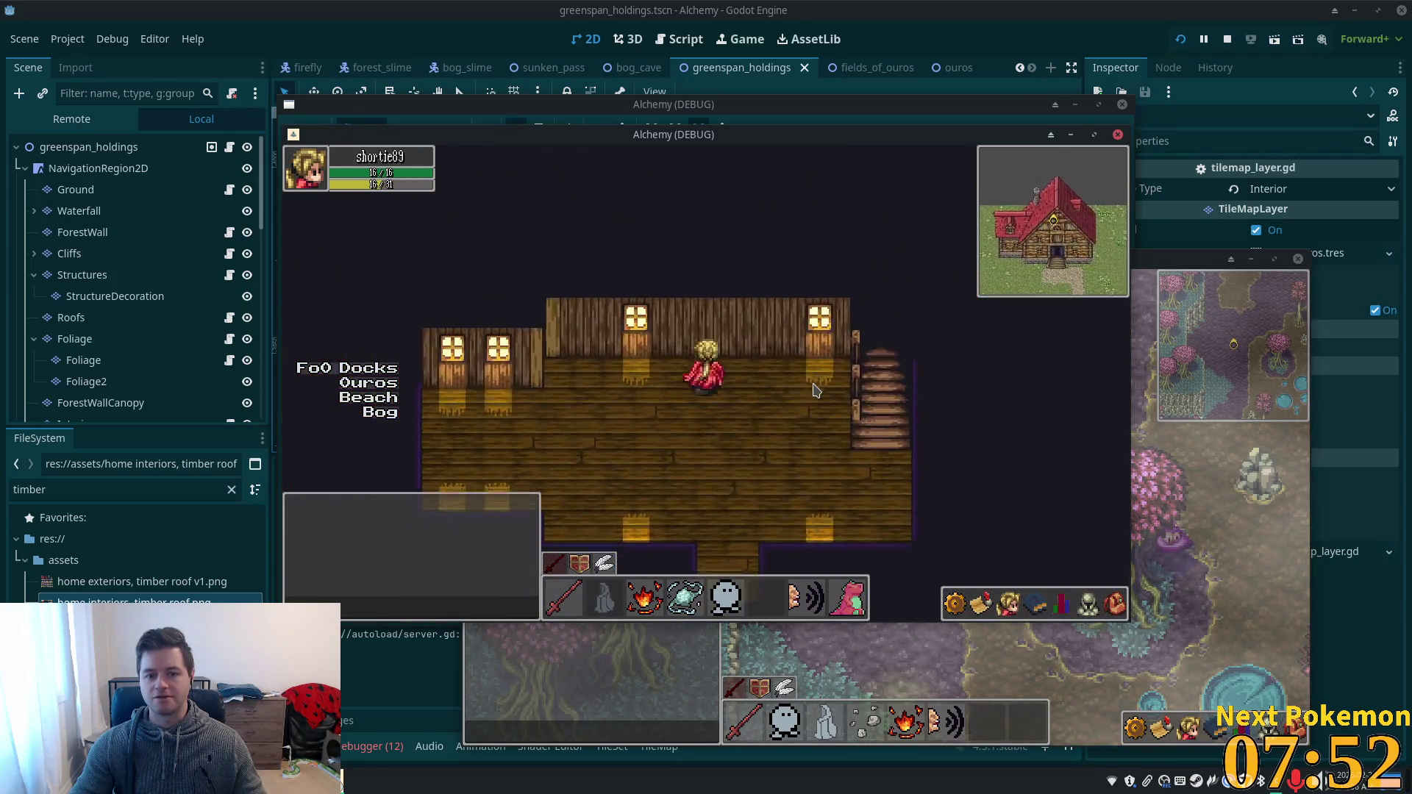
key("Right")
key("Down")
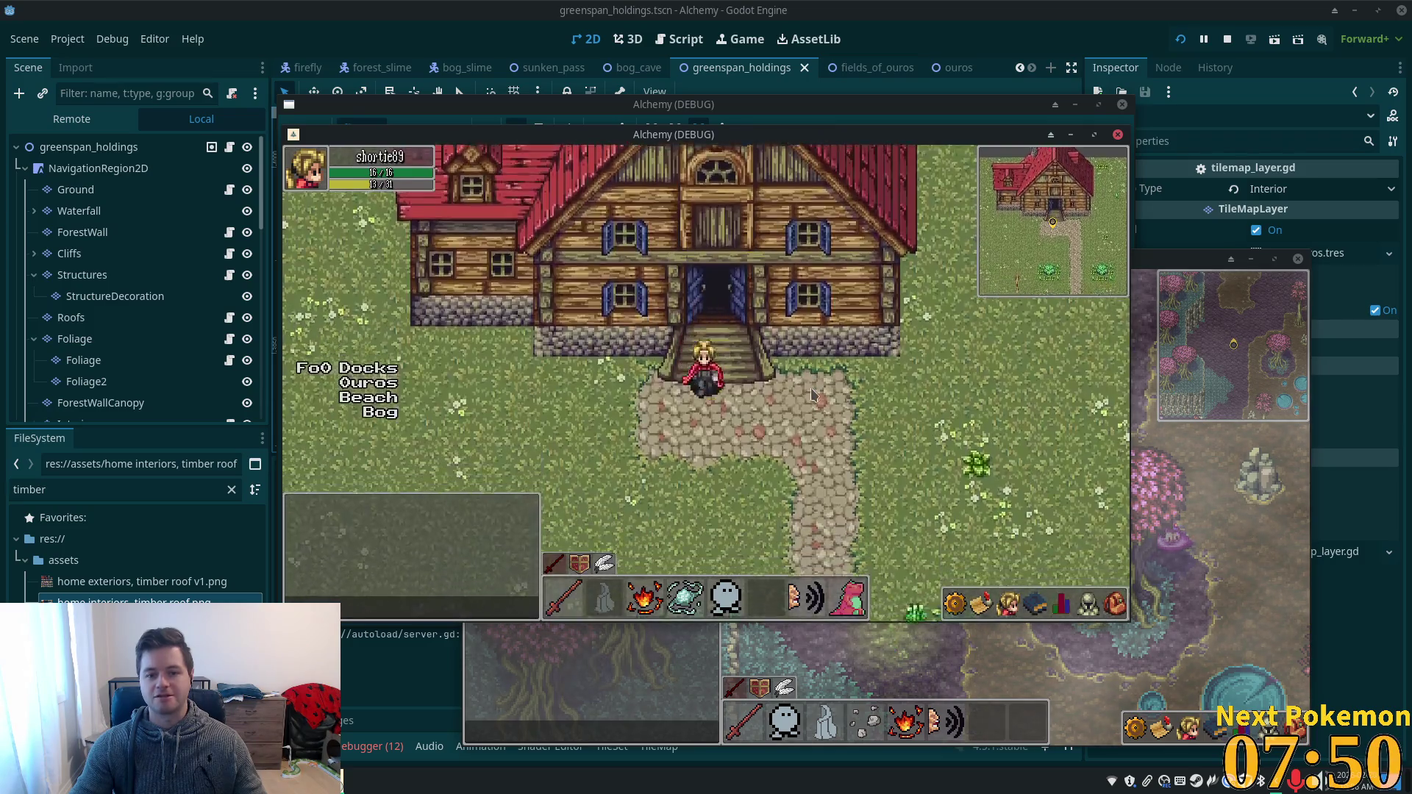
- Walk behind the house roof, stepping west and east to test hiding behind it
key("Up")
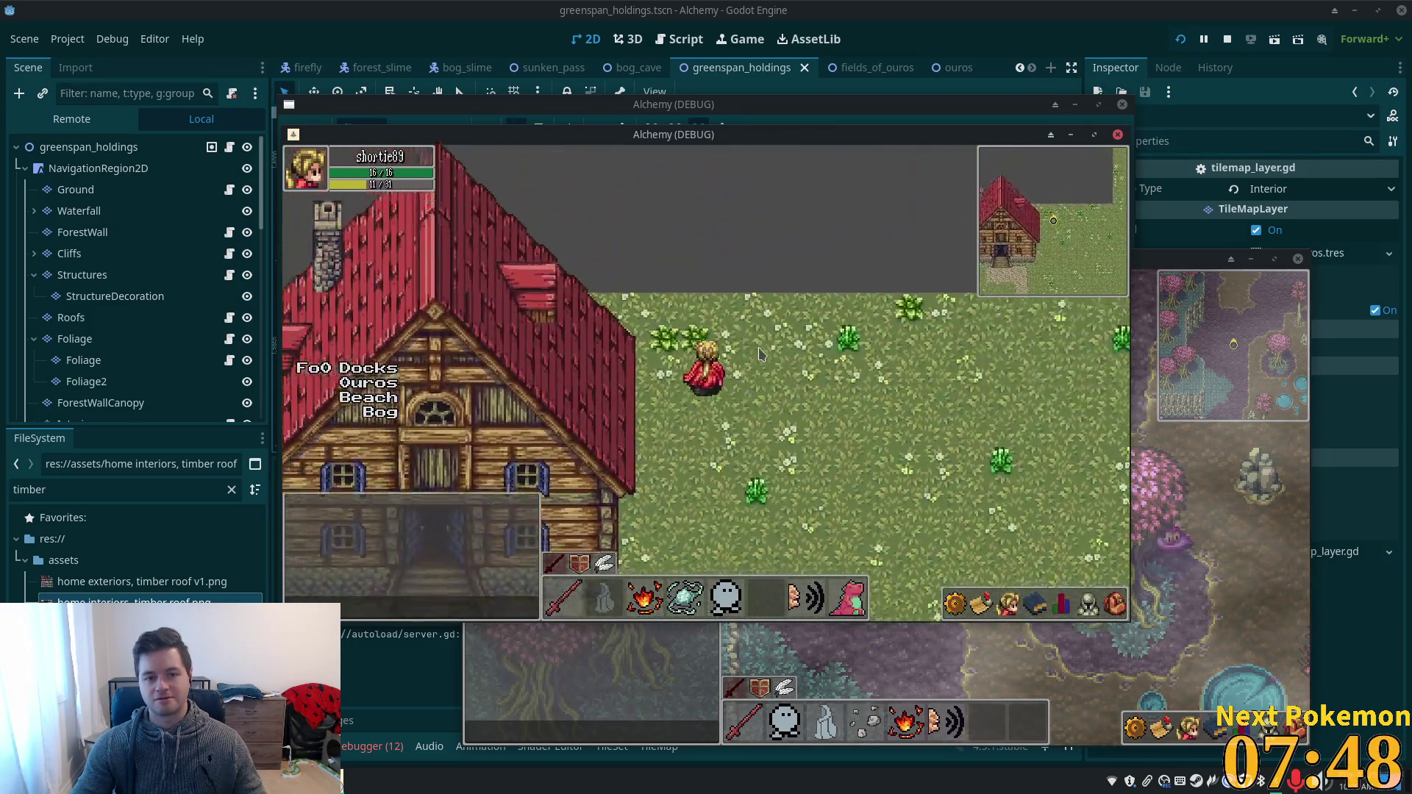
key("a")
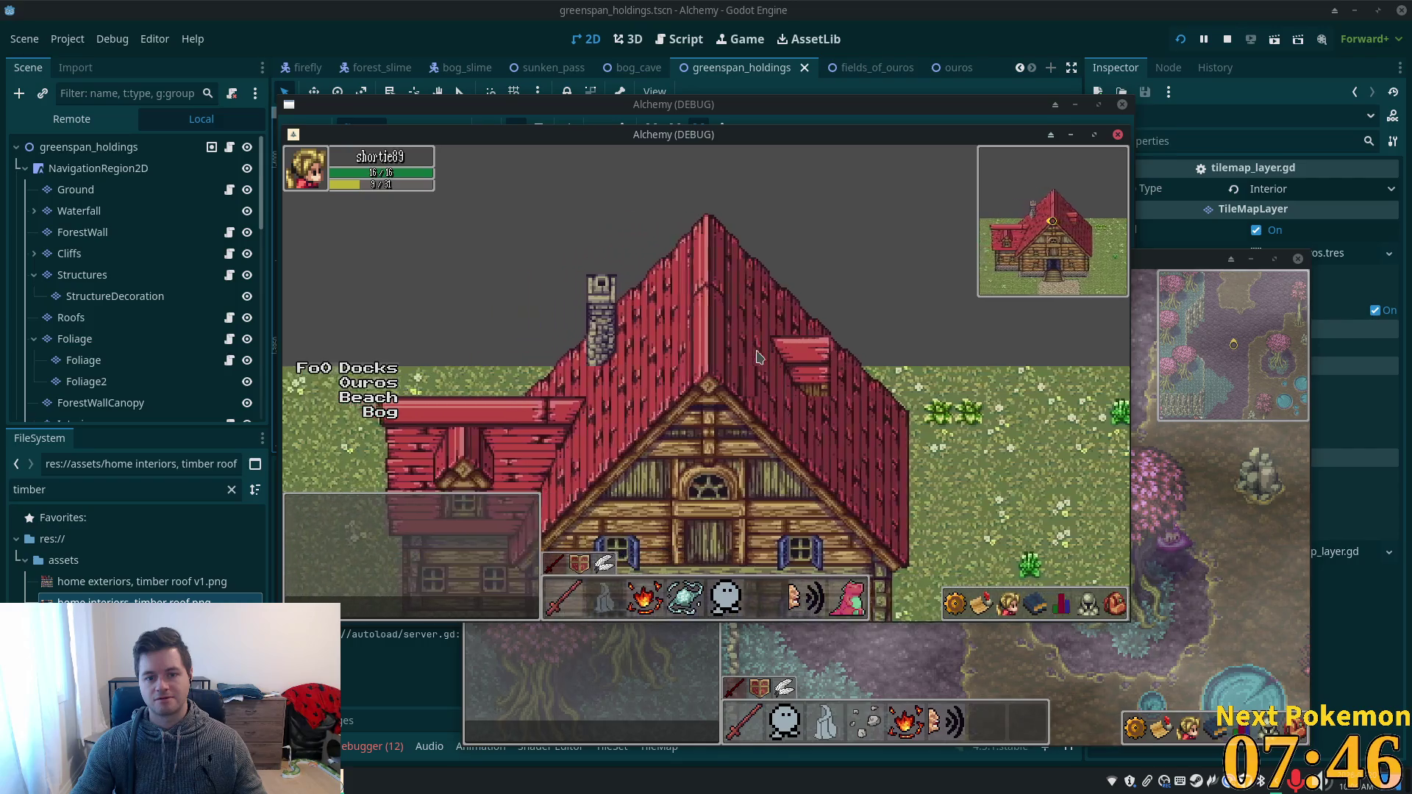
key("d")
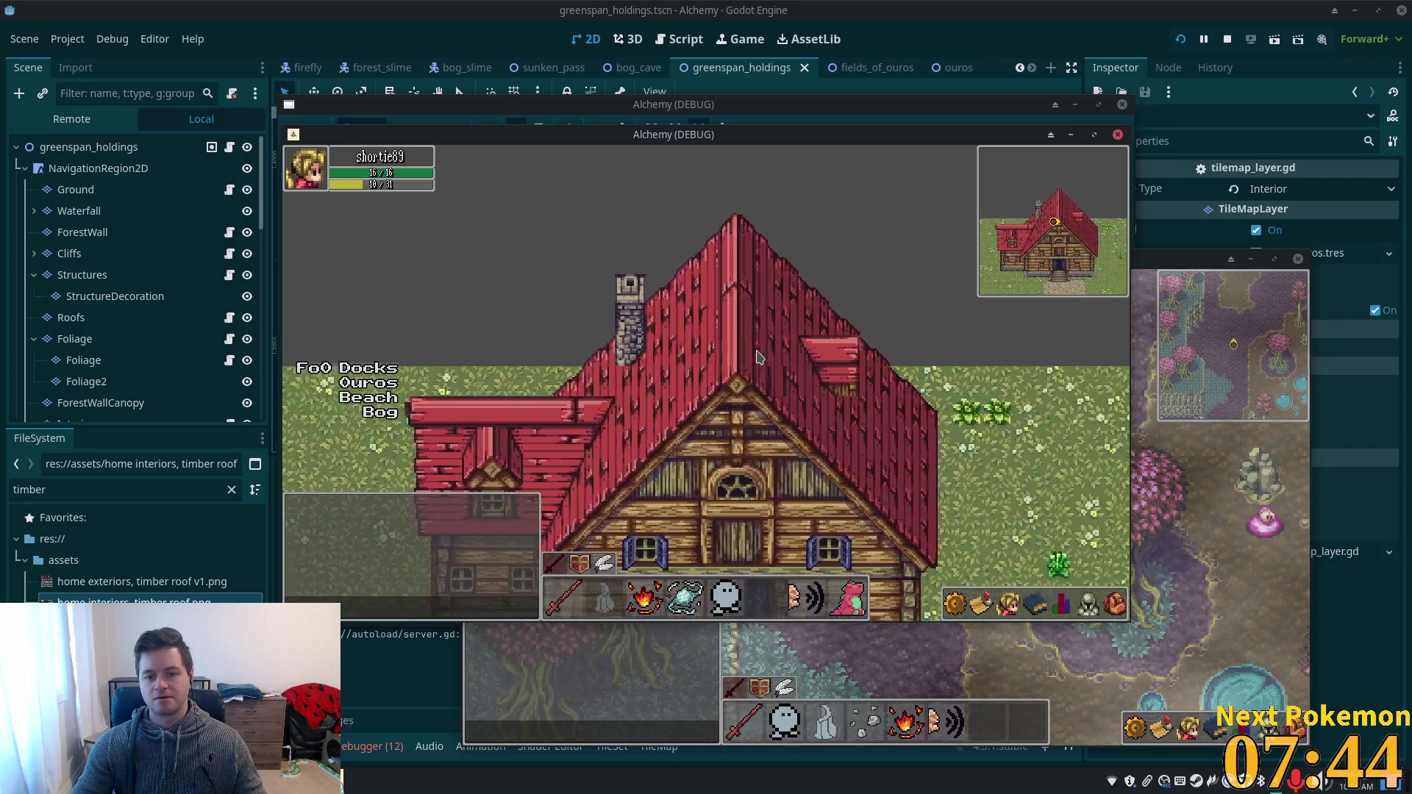
key("a")
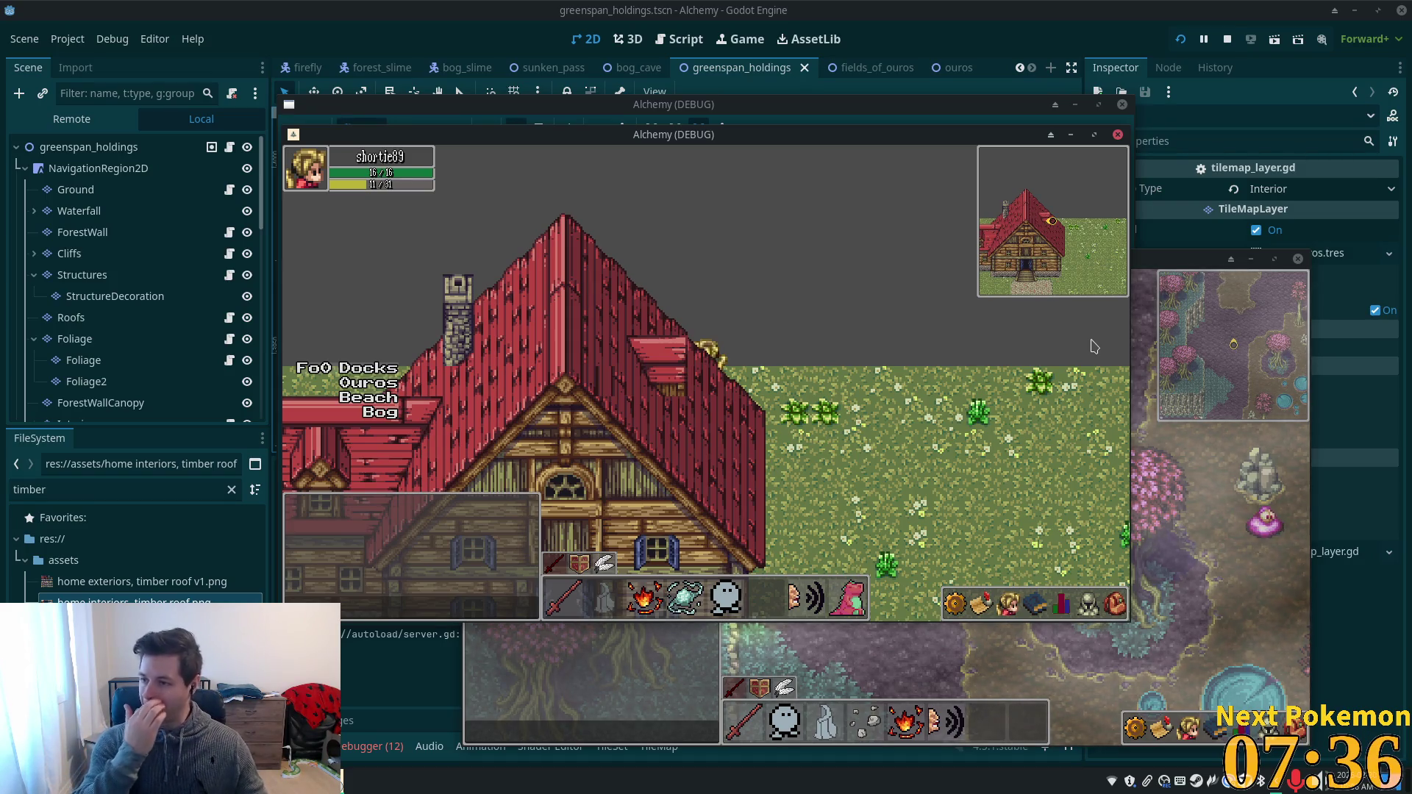
key("d")
key("d")
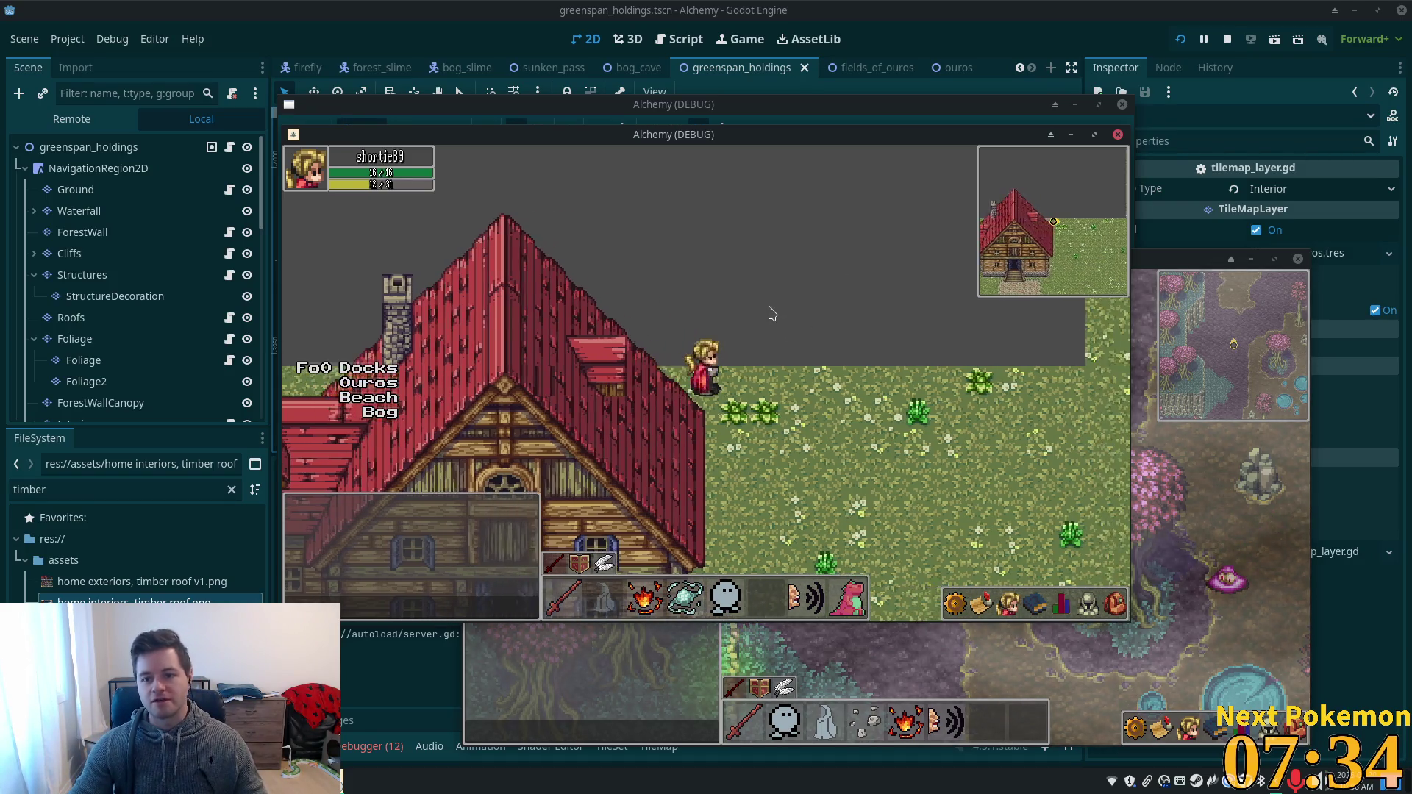
key("s")
- Re-enter through the door, walk to the interior stairs, and stop the game with F8
key("a")
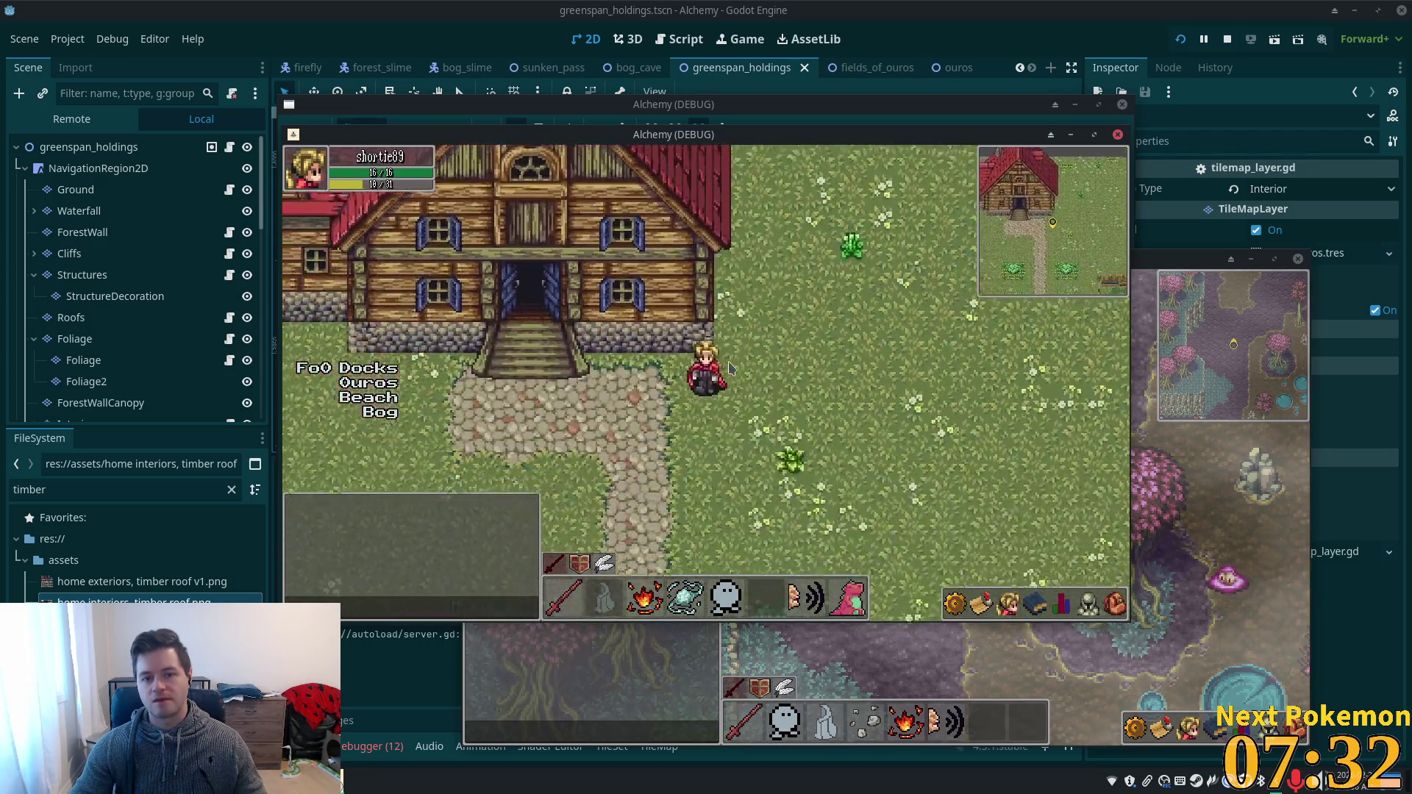
key("w")
key("s")
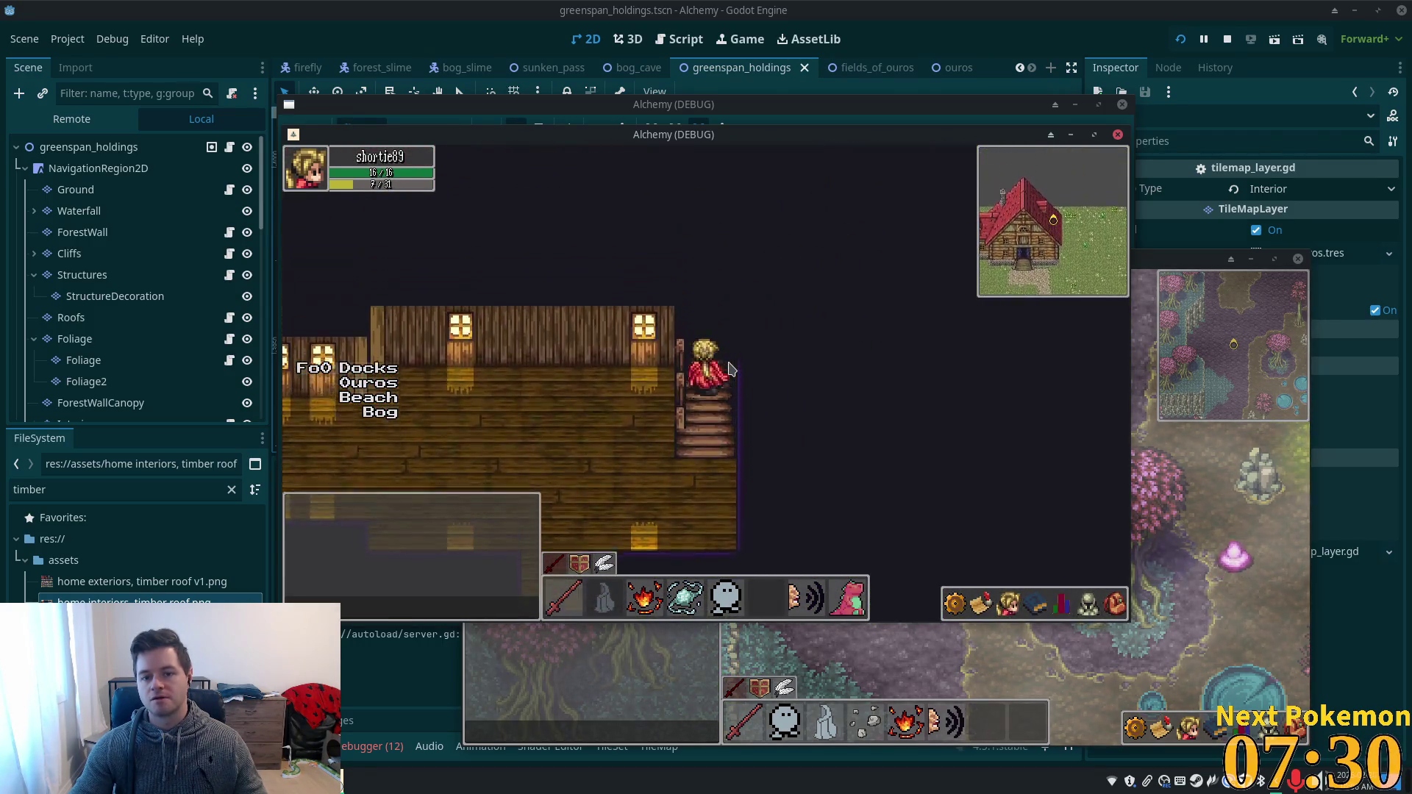
key("w")
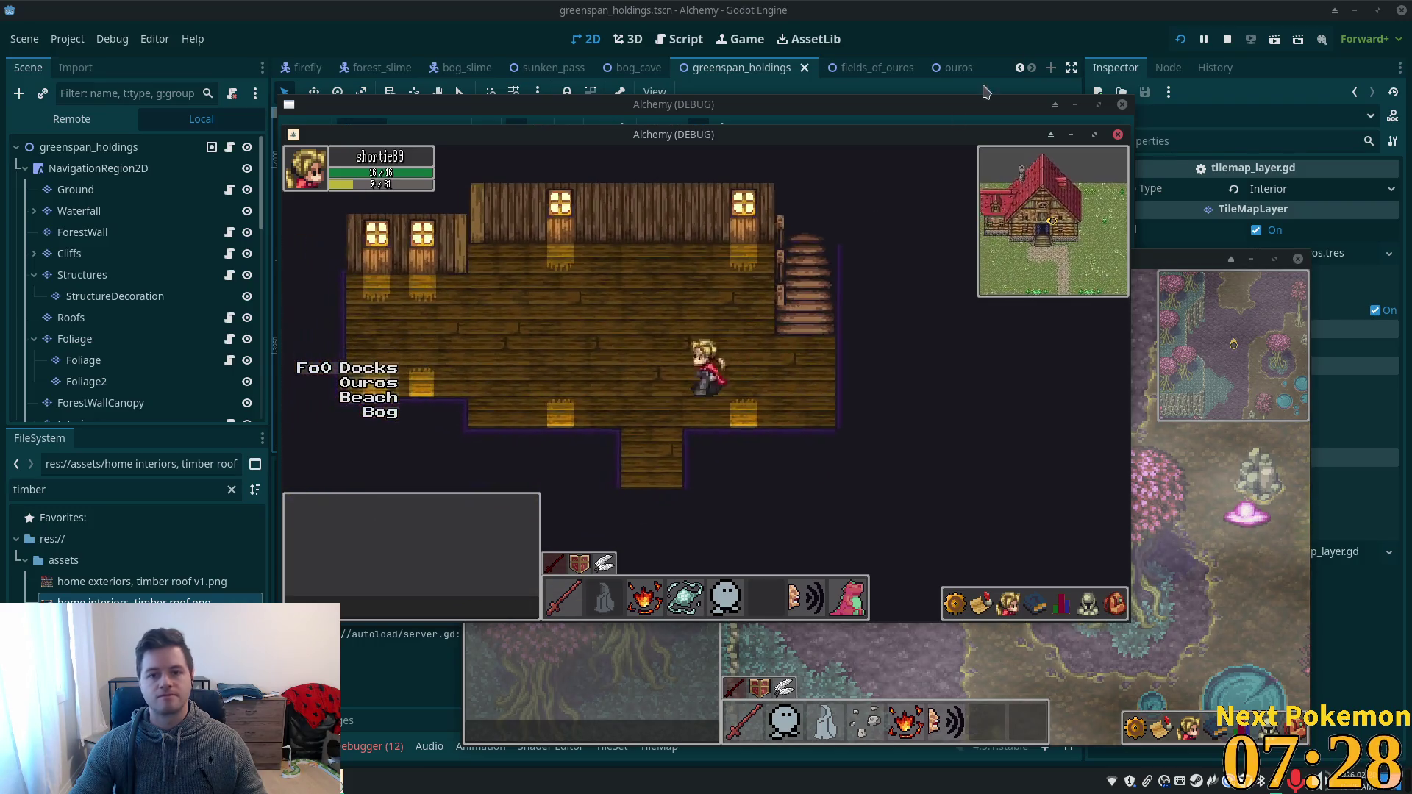
key("F8")
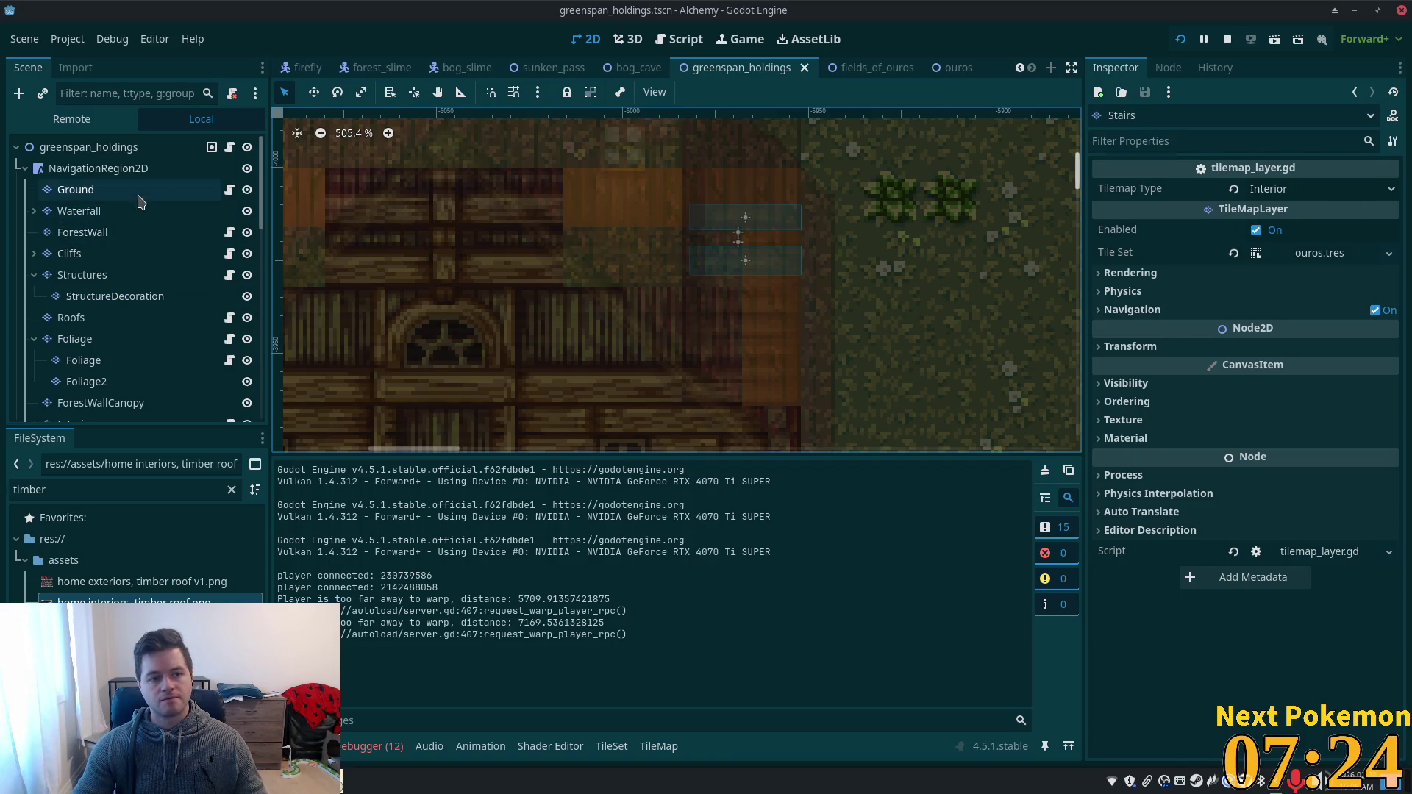
- Show the Ground layer's TileSet with the home interiors timber roof source selected
left_click(76, 190)
left_click(612, 746)
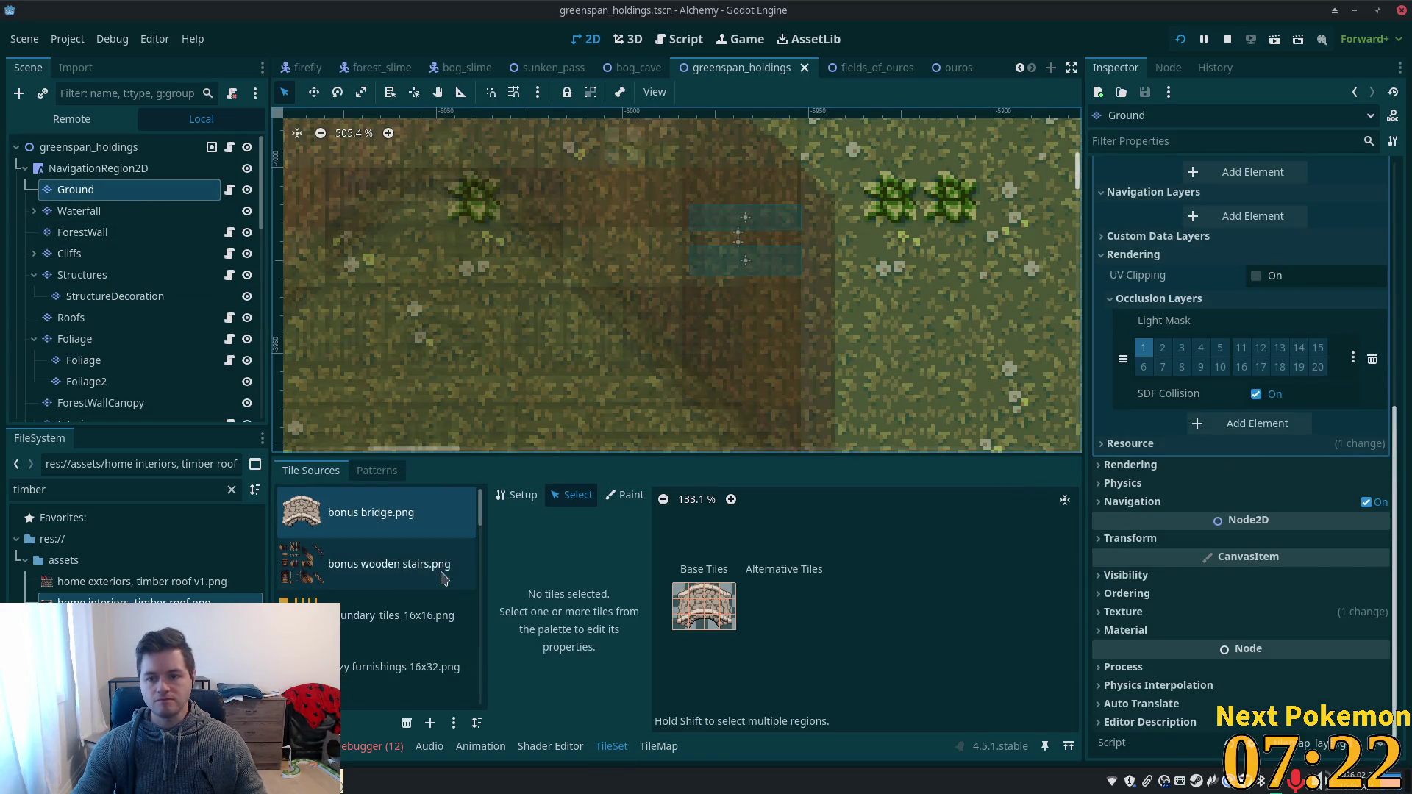
scroll(446, 596, "down", 4)
scroll(446, 604, "down", 5)
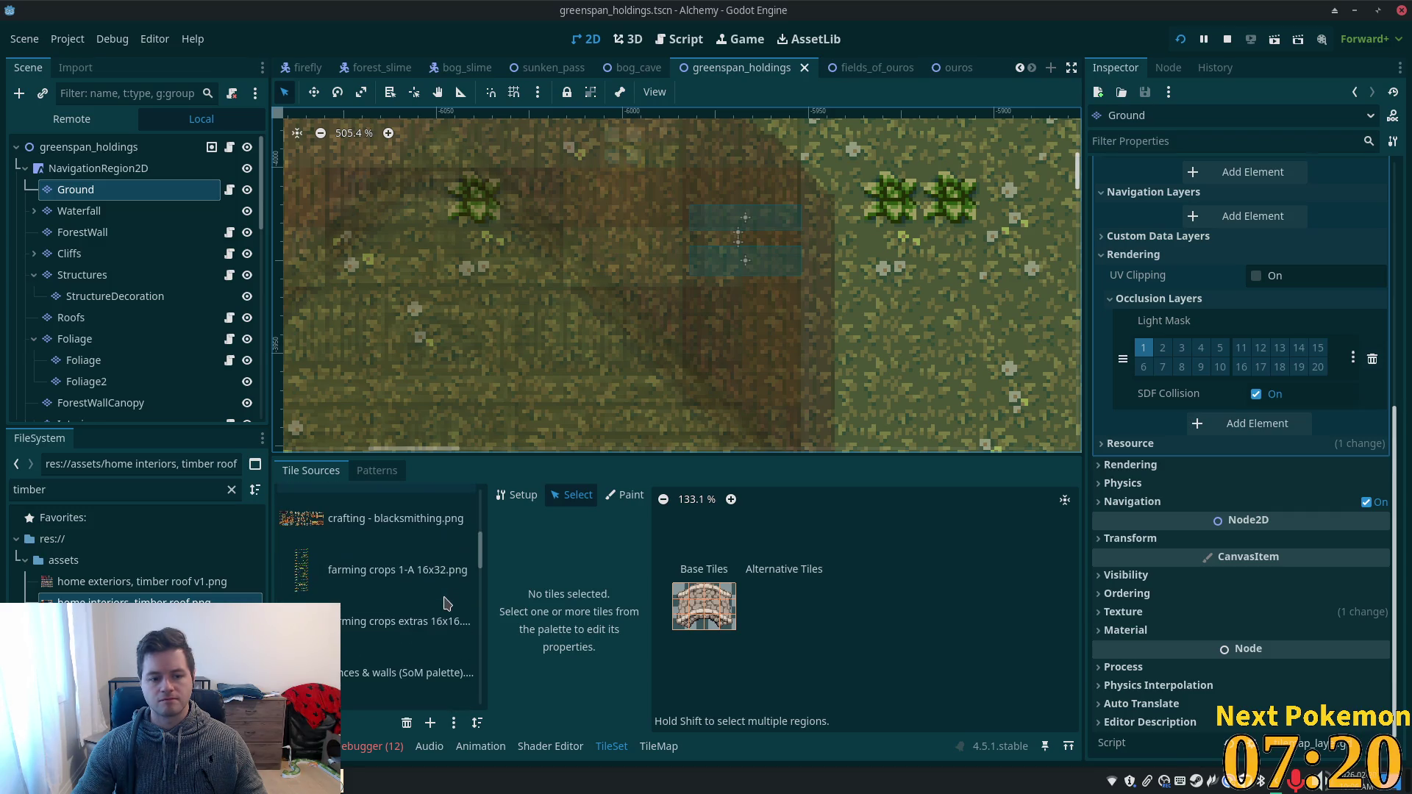
left_click(403, 629)
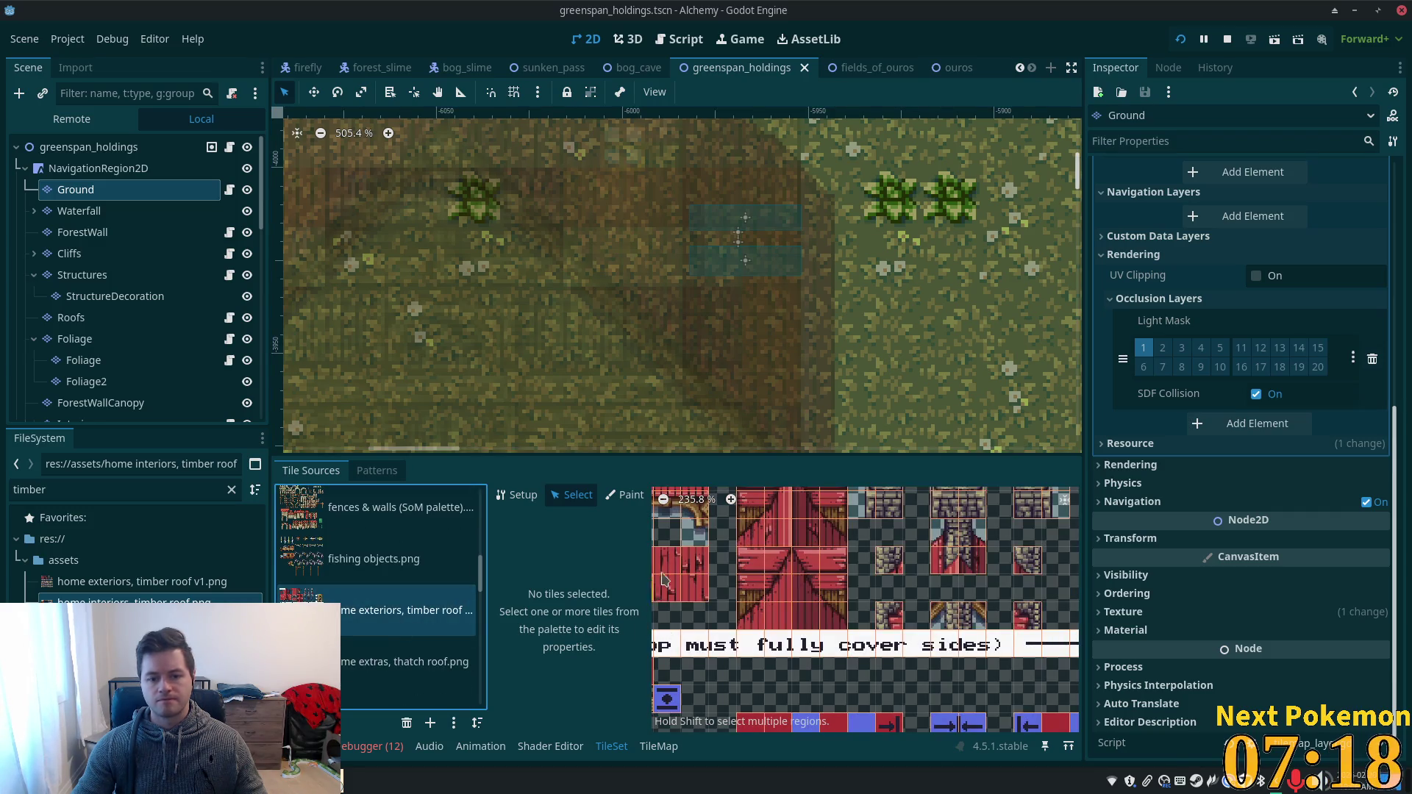
scroll(665, 579, "down", 2)
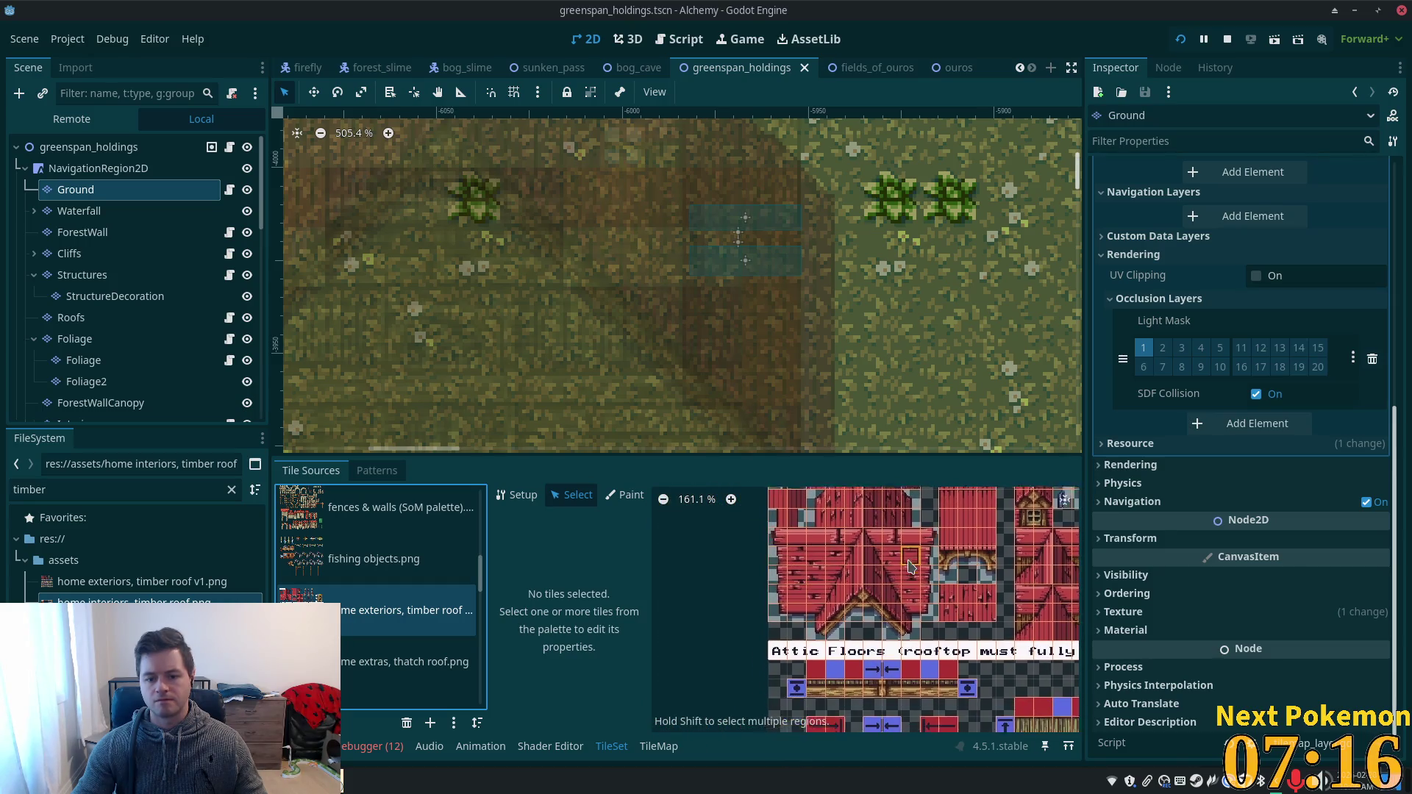
scroll(387, 647, "down", 1)
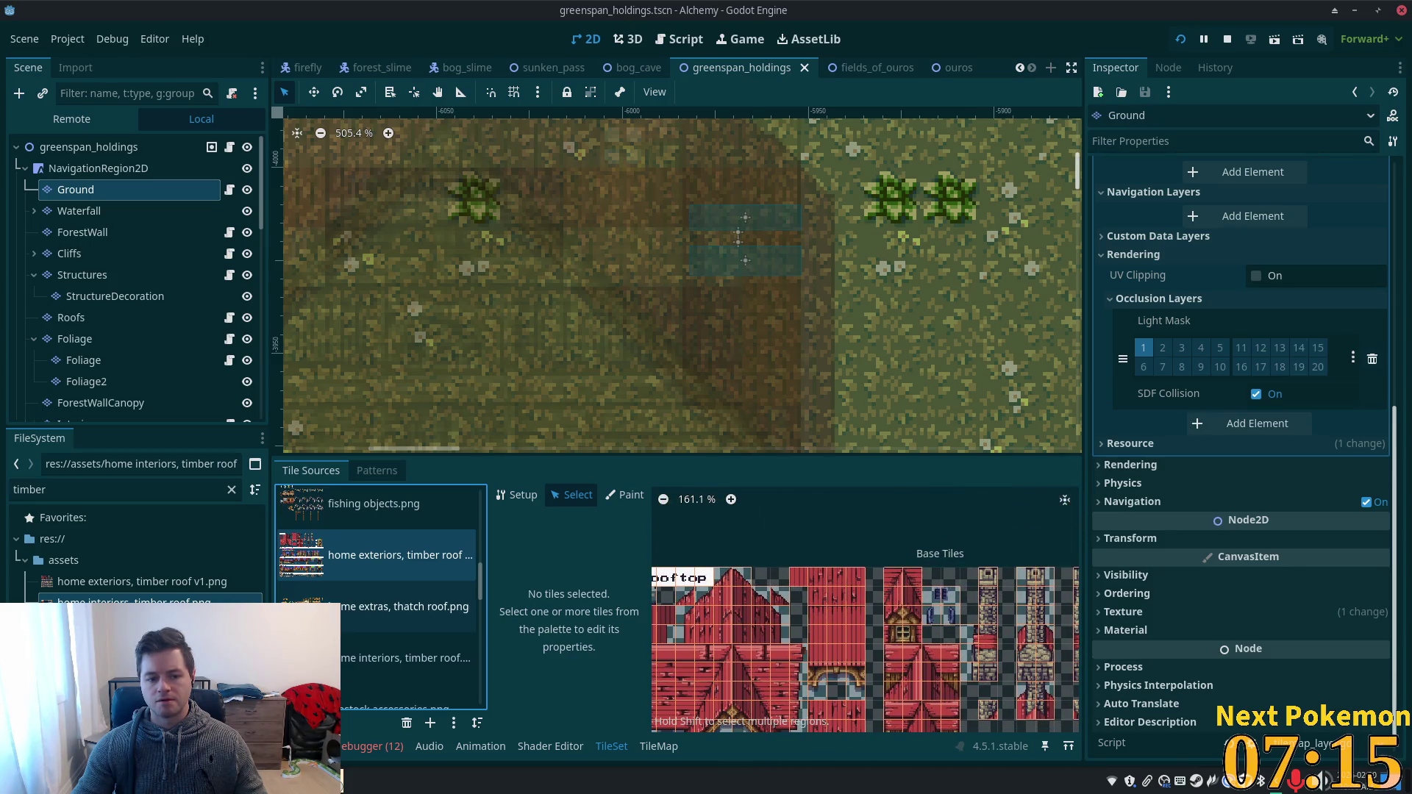
left_click(387, 660)
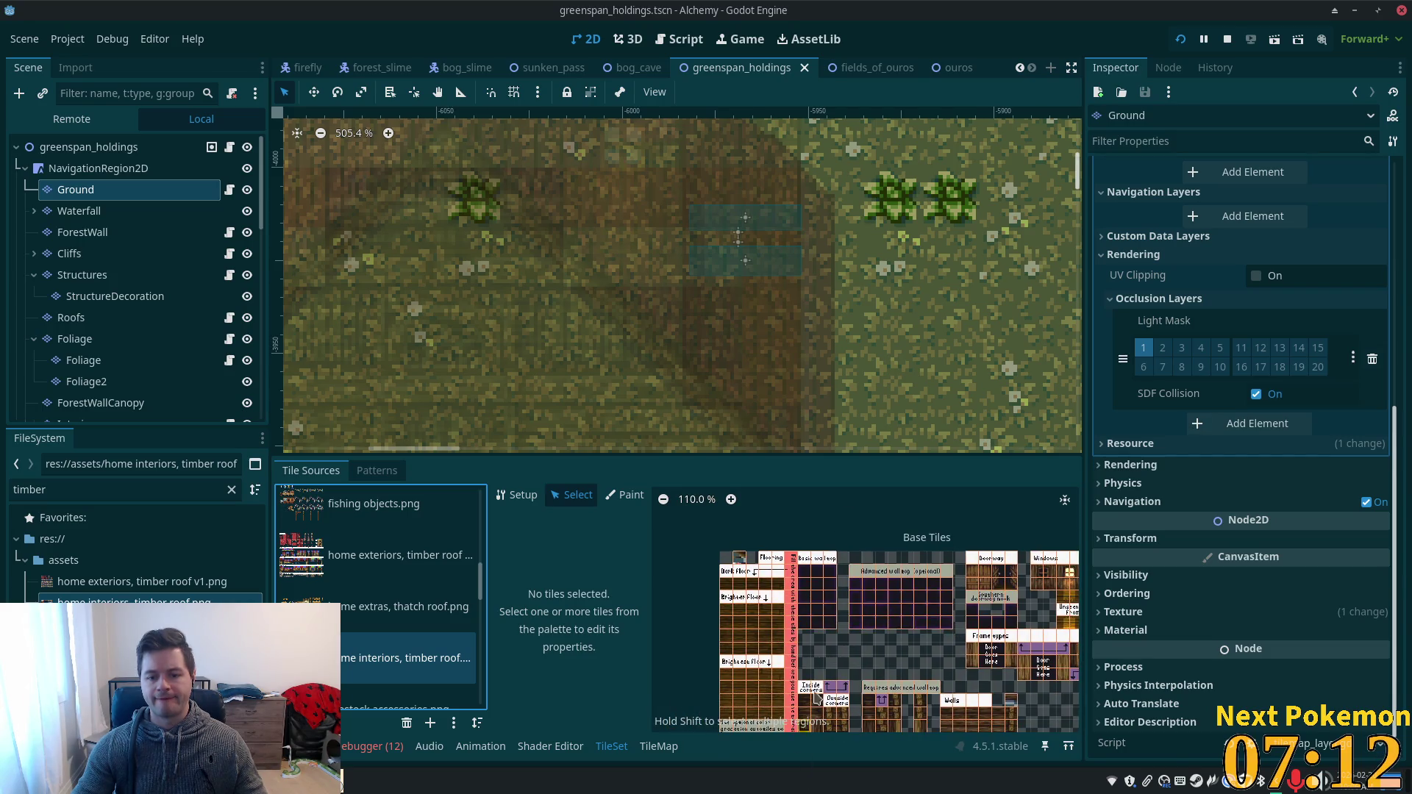
- Select the basic and advanced wall-top tiles in the atlas
scroll(780, 618, "up", 4)
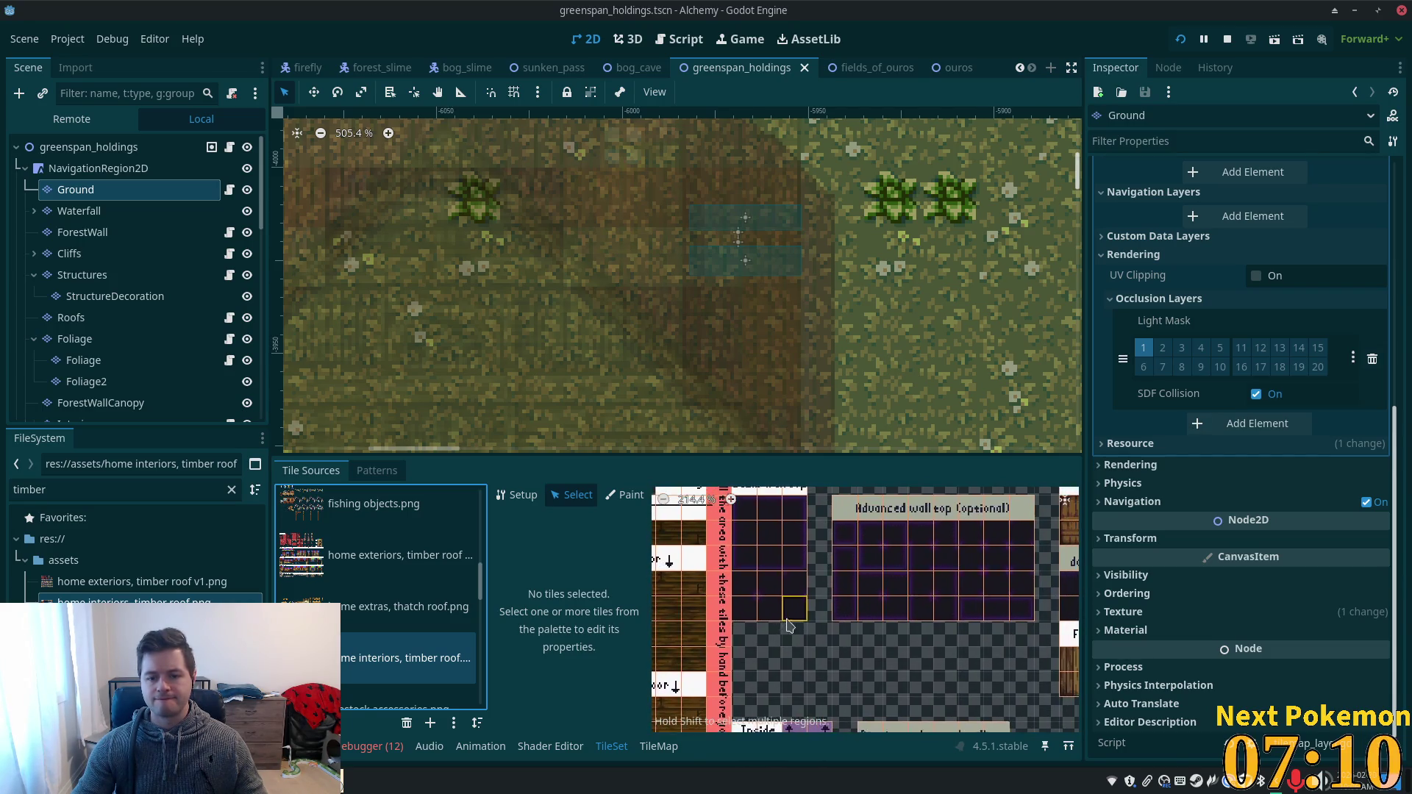
scroll(783, 623, "up", 2)
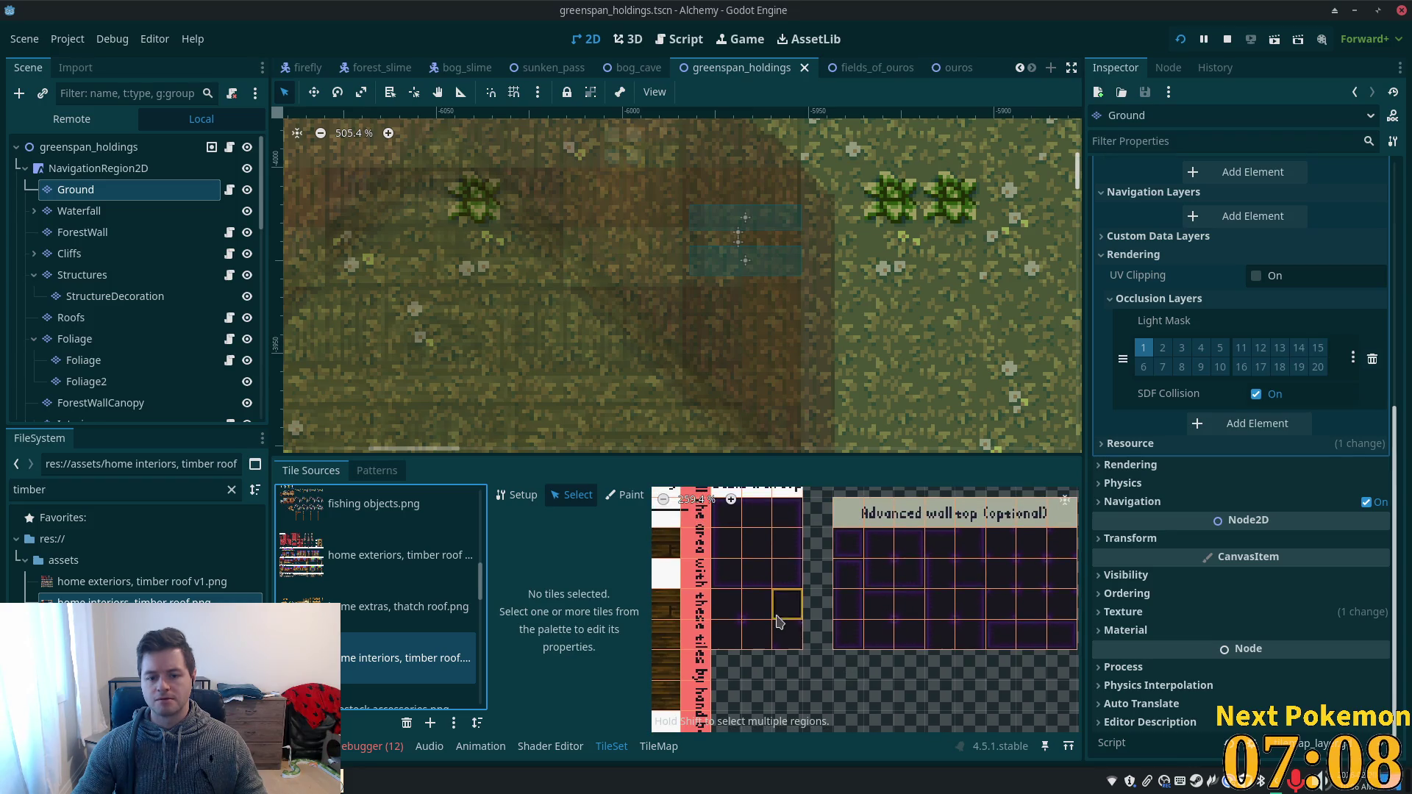
scroll(778, 611, "down", 4)
left_click(774, 598)
mouse_move(919, 605)
left_mouse_down()
mouse_move(1010, 634)
mouse_move(804, 563)
mouse_move(886, 581)
left_mouse_up()
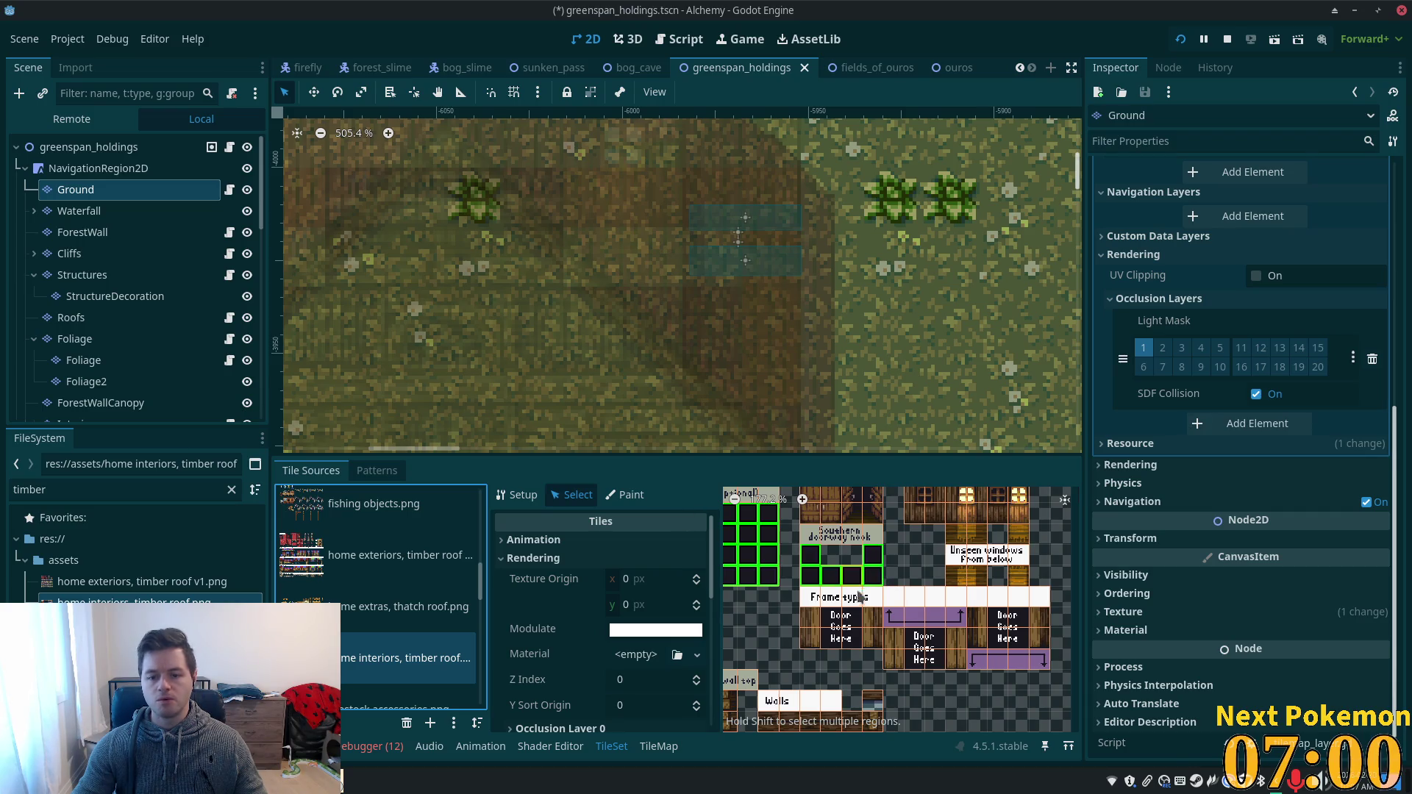
- Check the timber roof tiles' white Modulate, then select the Interior tile layer for editing
scroll(859, 596, "down", 3)
mouse_move(785, 594)
left_mouse_down()
mouse_move(956, 602)
mouse_move(822, 608)
left_mouse_up()
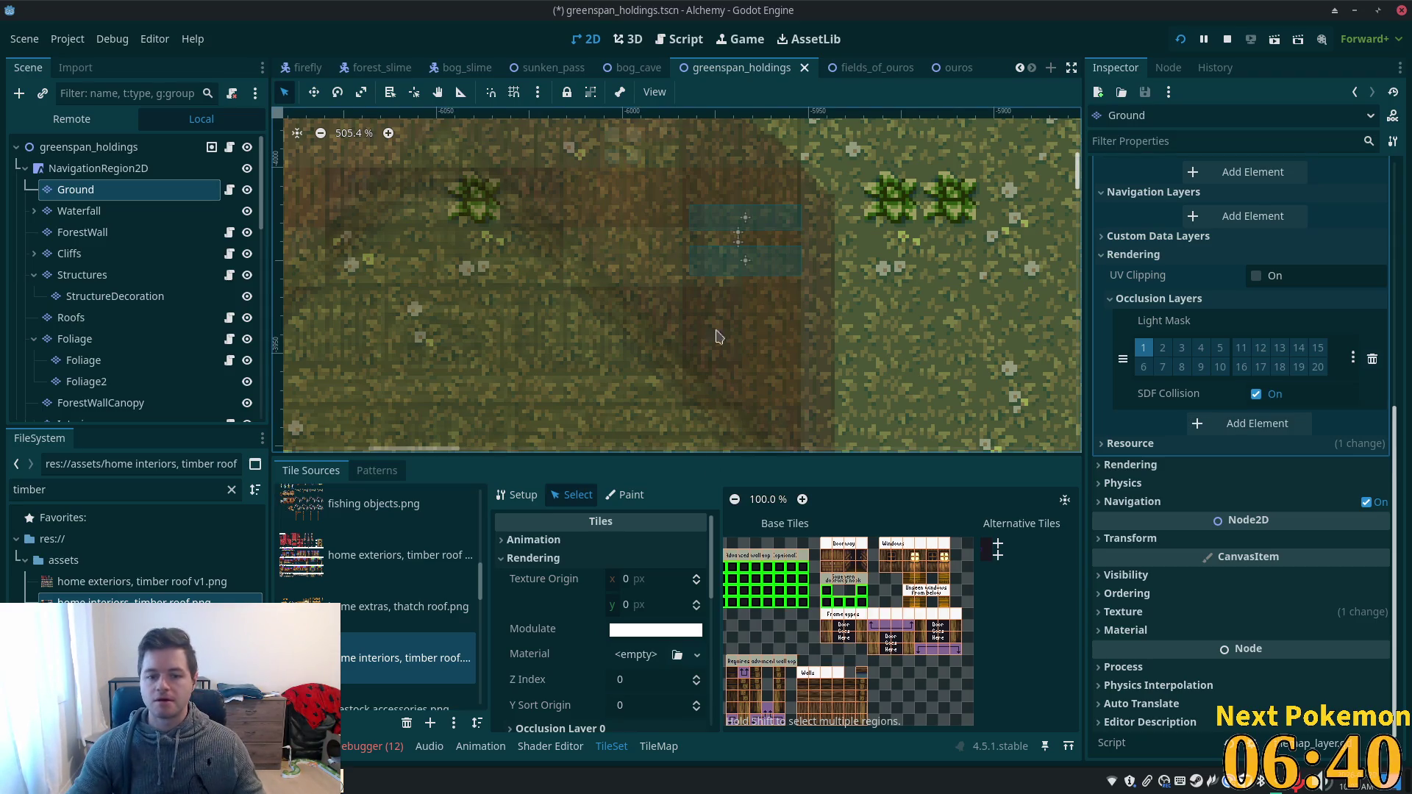
scroll(770, 637, "down", 3)
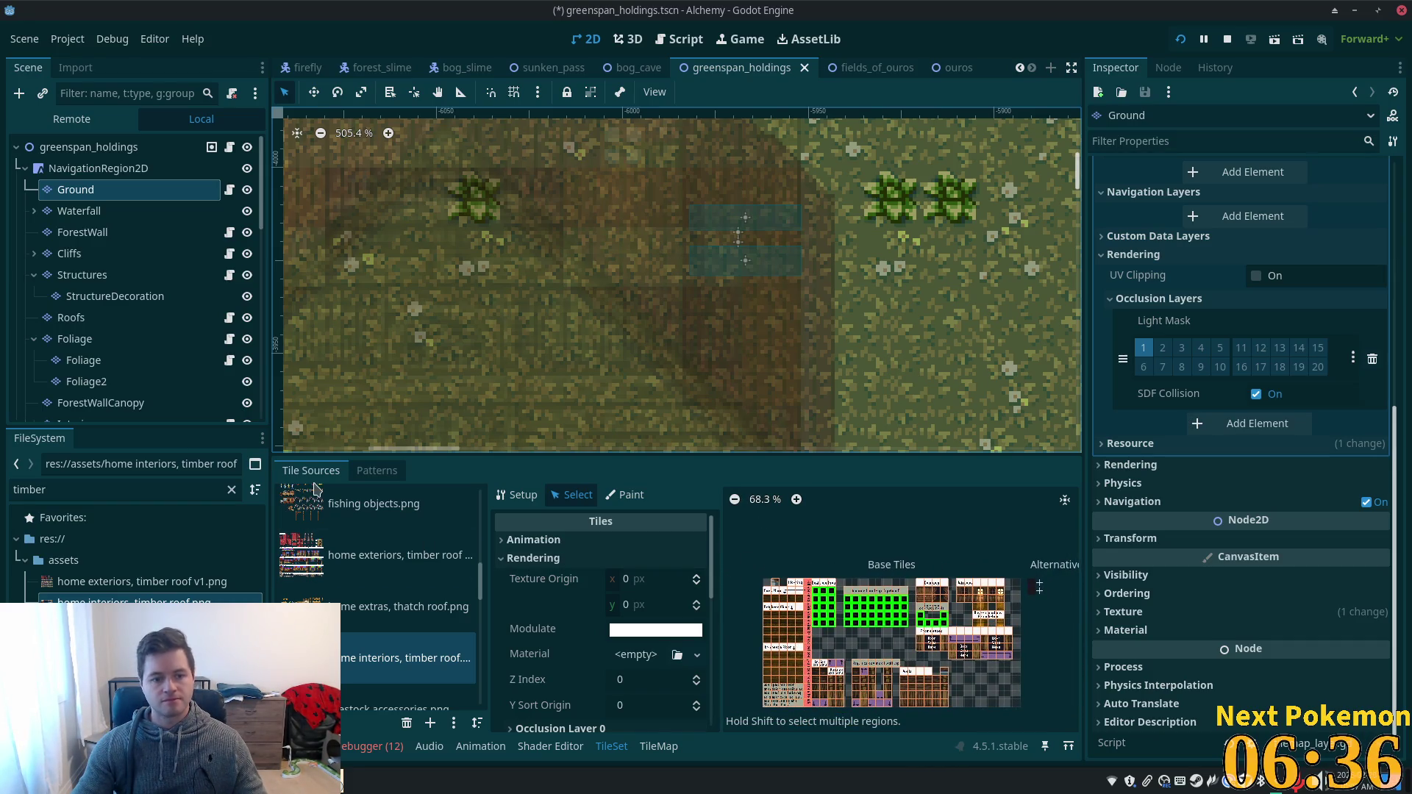
scroll(639, 622, "down", 2)
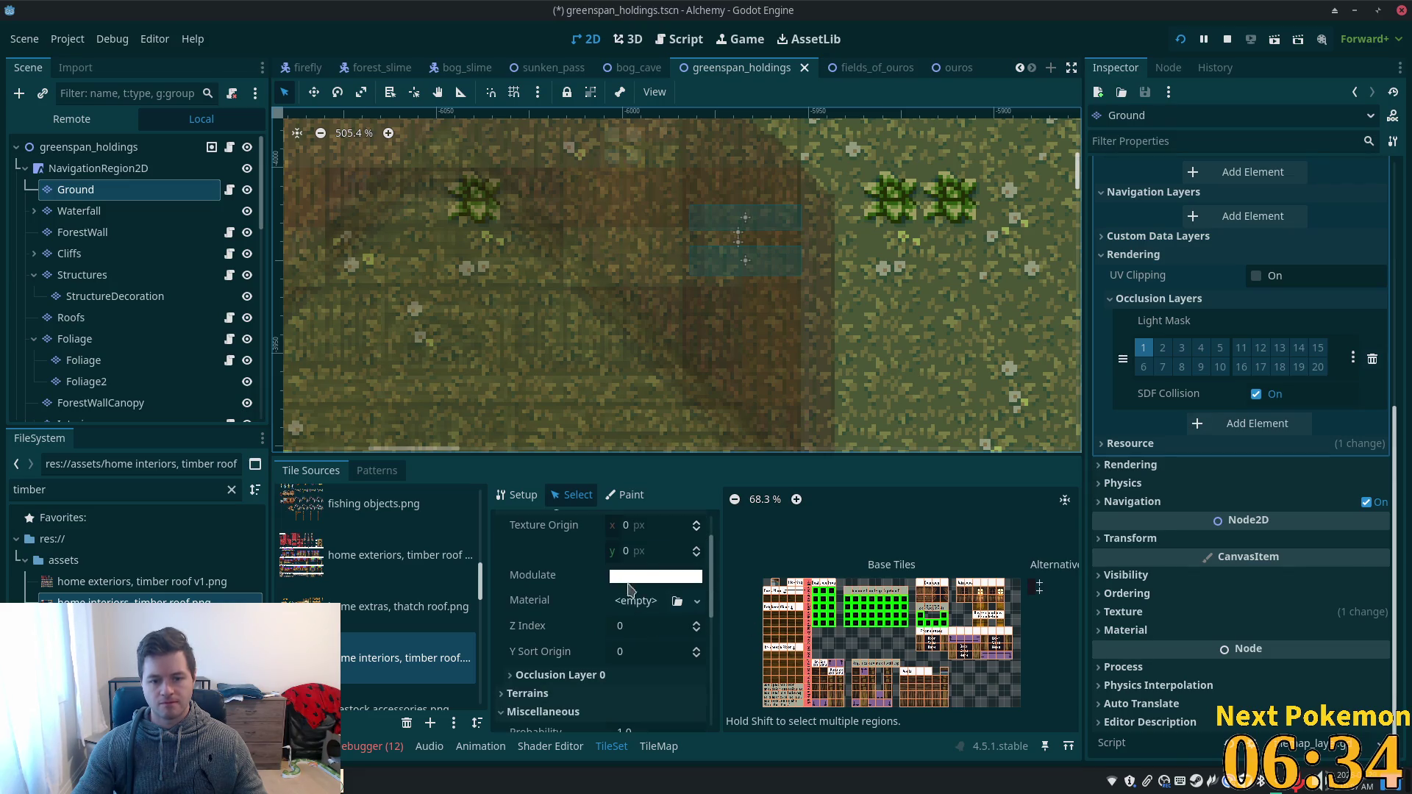
left_click(647, 577)
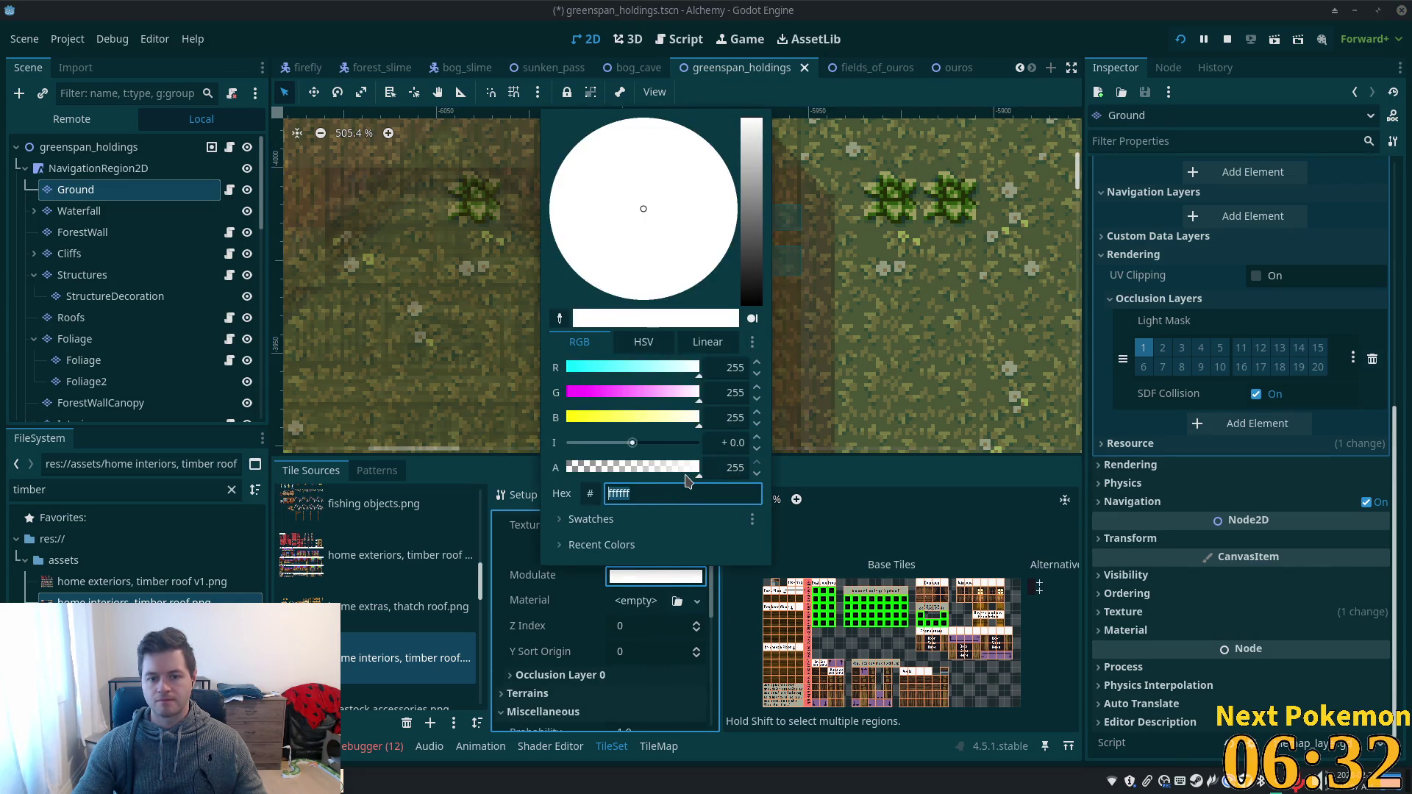
scroll(154, 368, "down", 5)
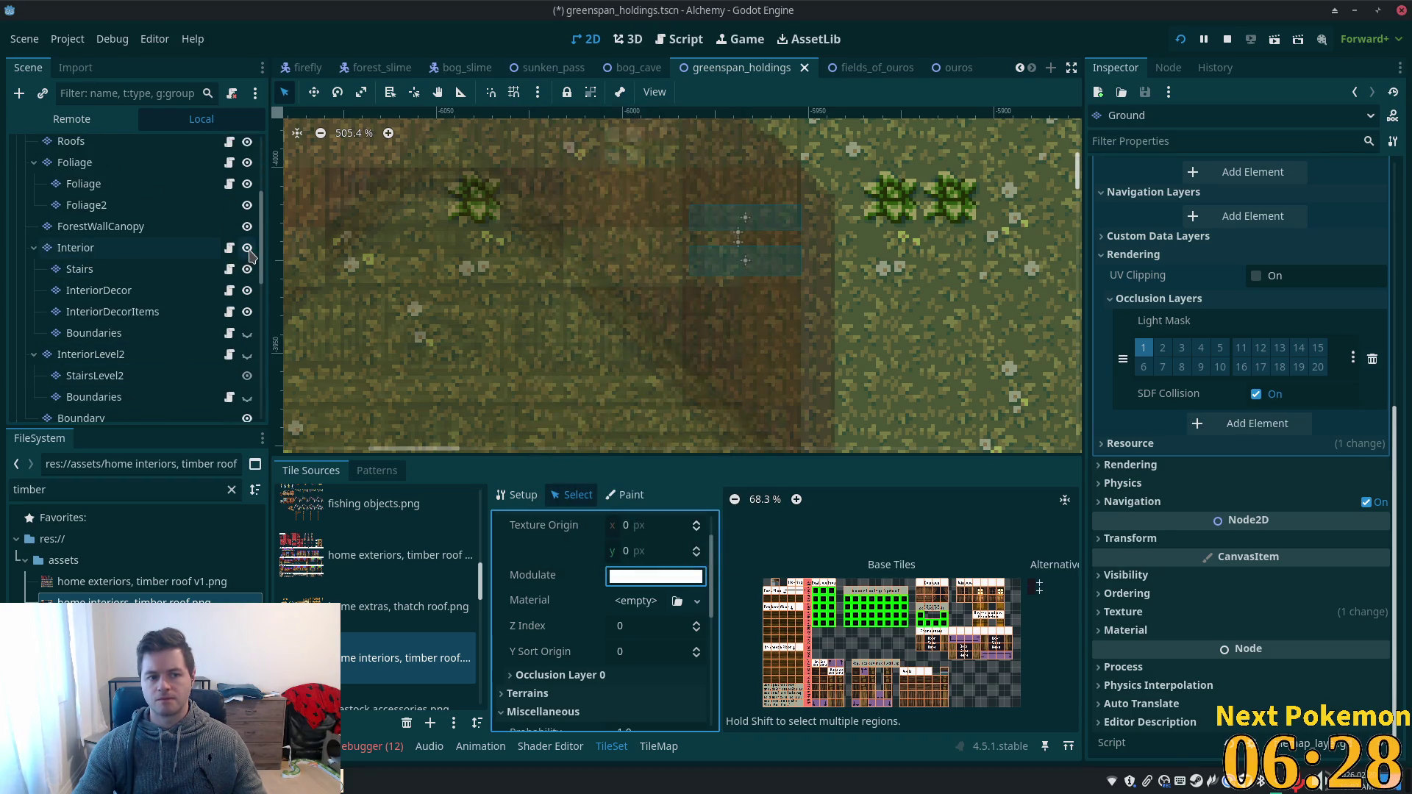
scroll(563, 361, "down", 12)
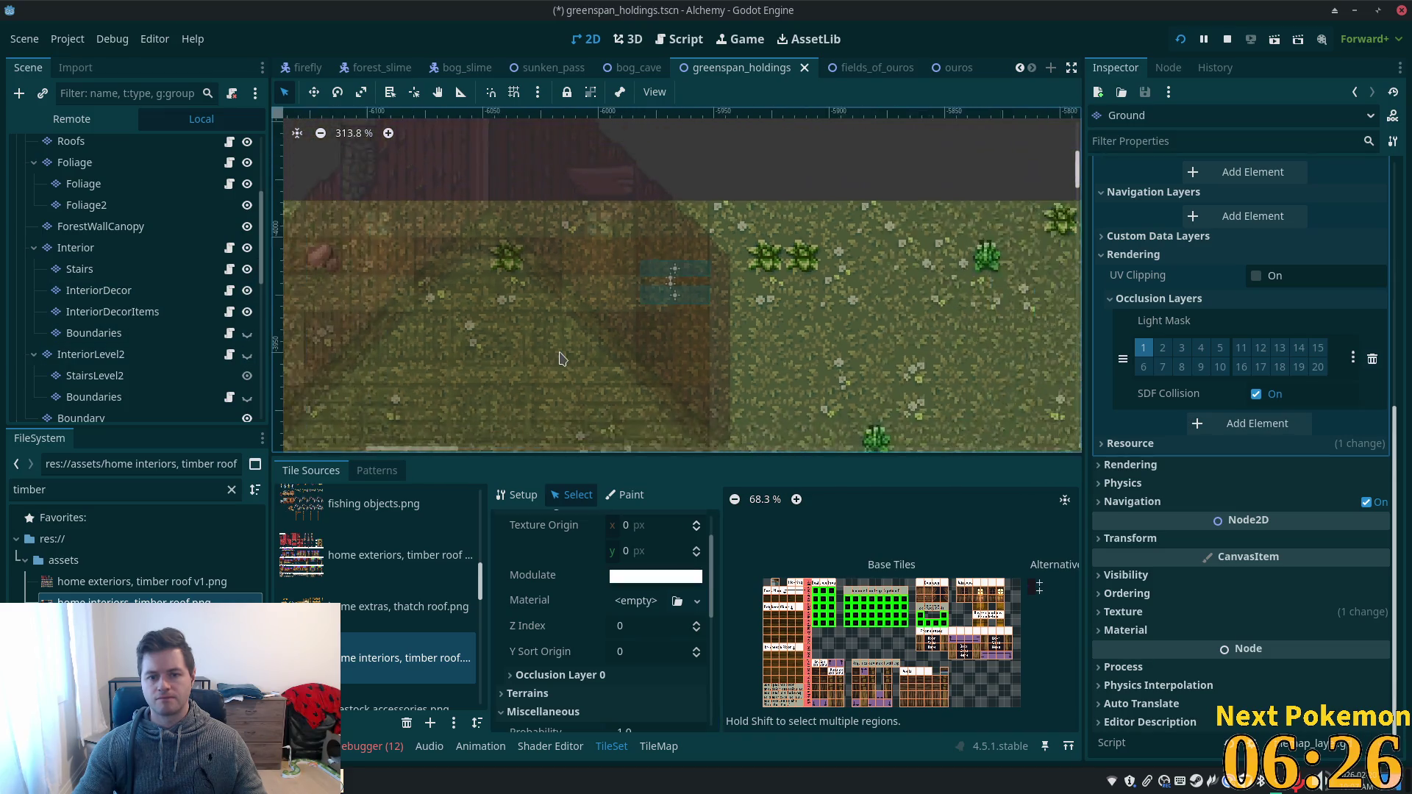
scroll(563, 361, "down", 3)
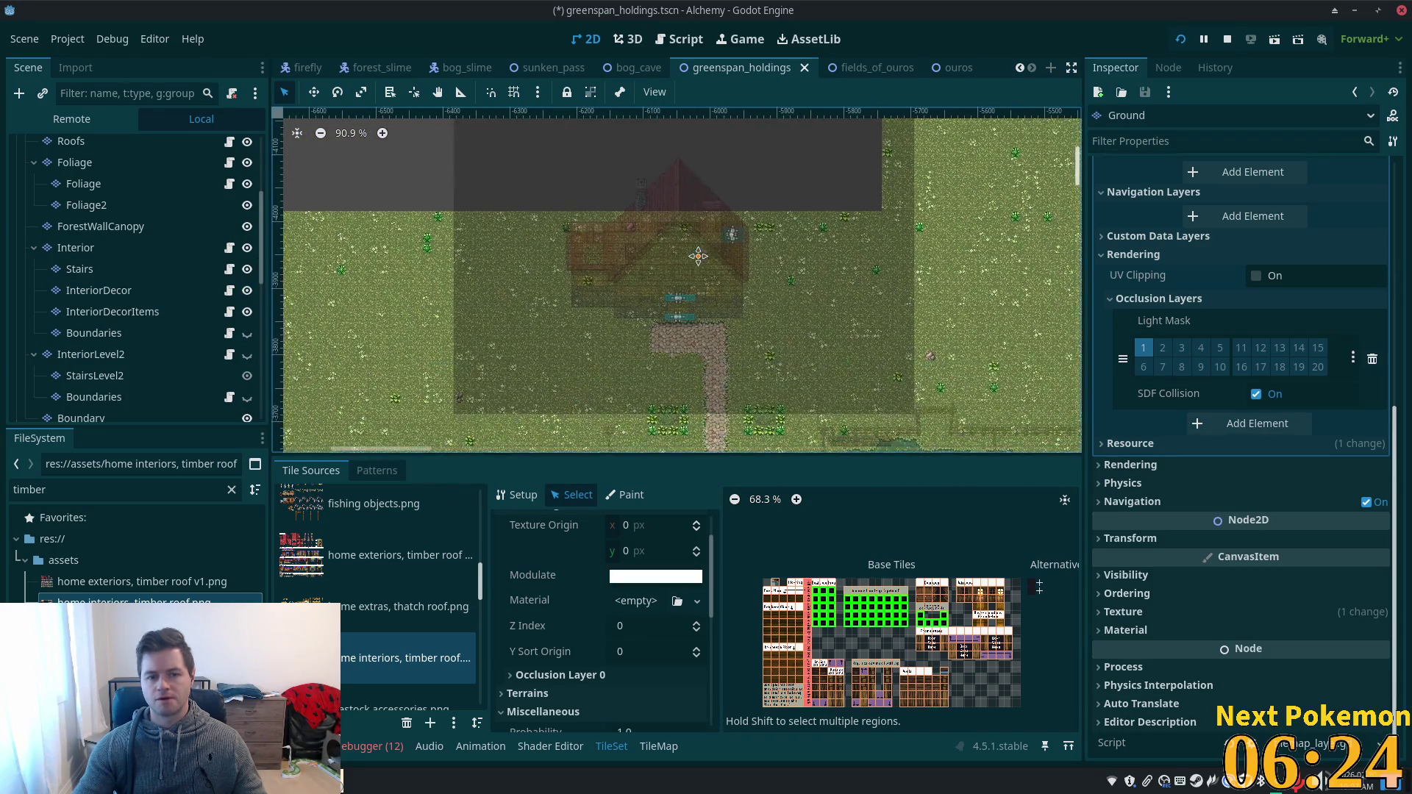
scroll(557, 332, "up", 5)
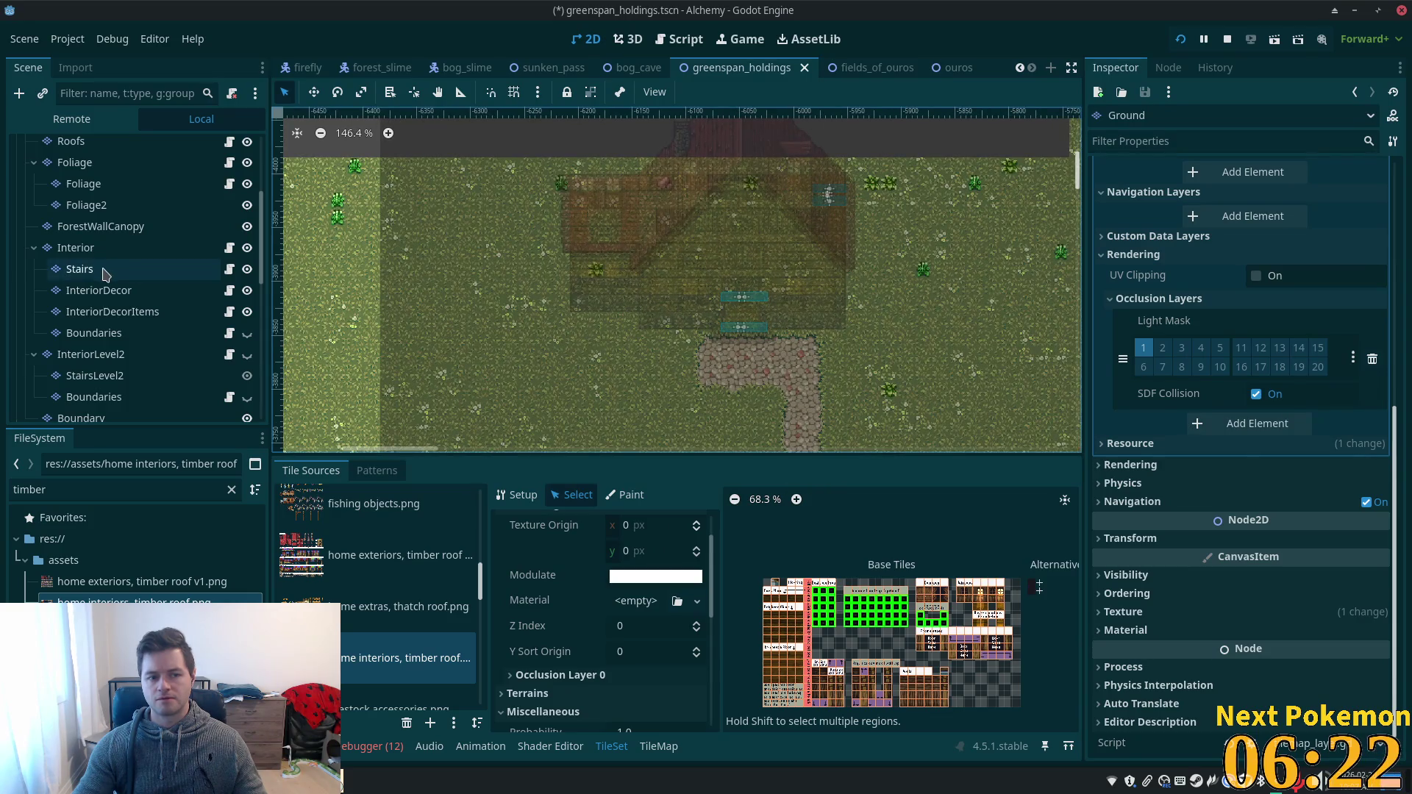
left_click(76, 248)
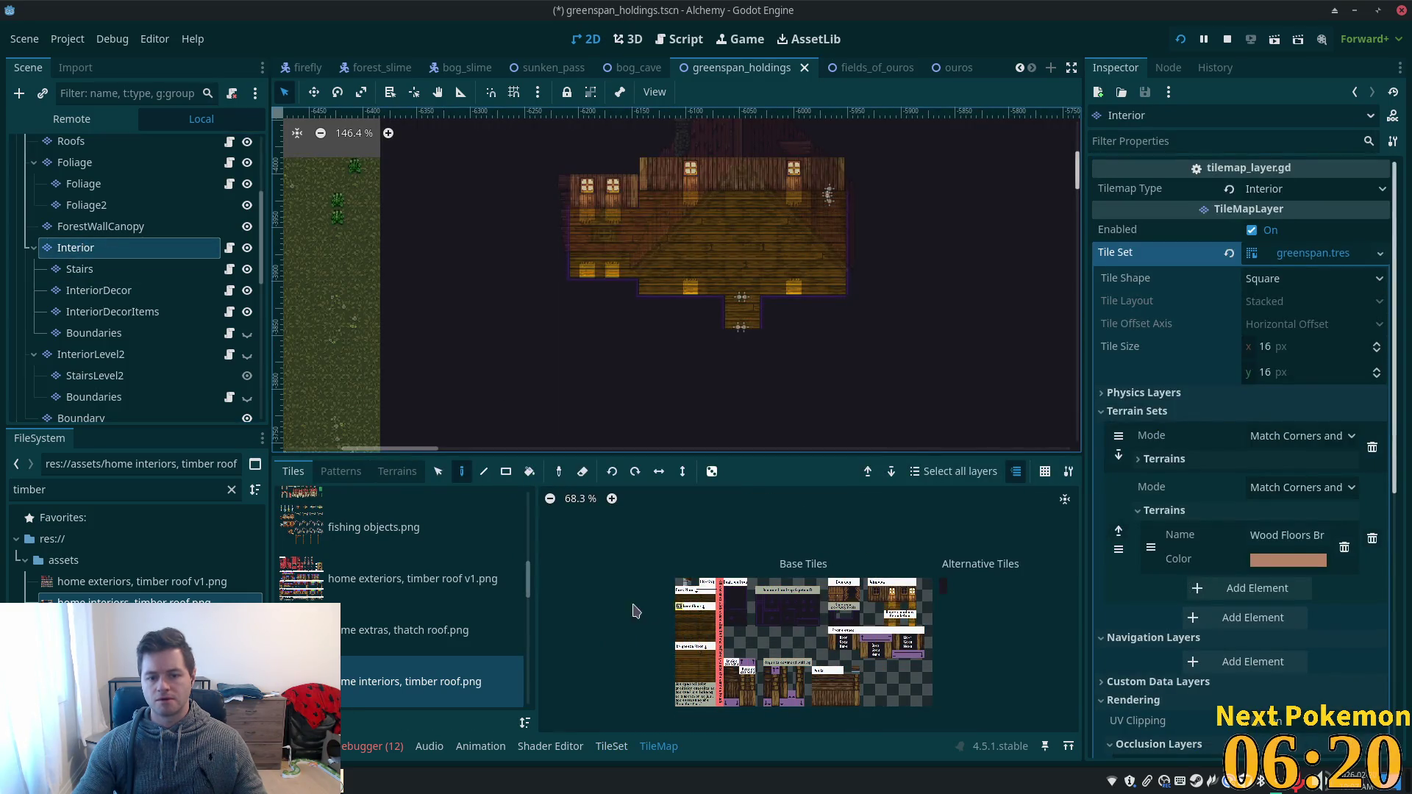
- Select three blocks of interior tiles in the tile atlas
mouse_move(731, 596)
left_mouse_down()
mouse_move(774, 622)
mouse_move(750, 625)
left_mouse_up()
left_click(793, 616)
left_click_drag(831, 610, 857, 629)
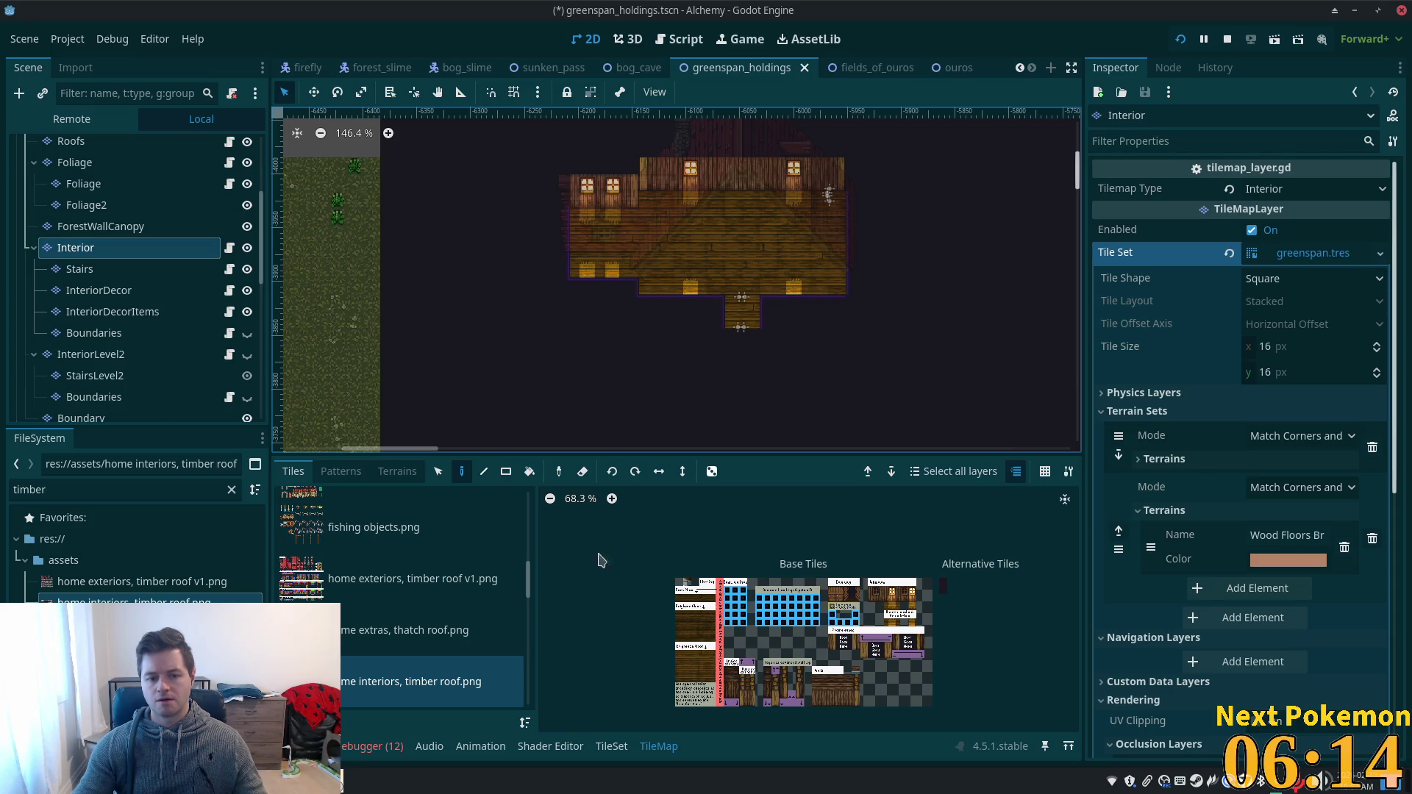
- Set the selected tiles' Modulate alpha to 188 (ffffffbc), then switch to the ouros scene
left_click(611, 746)
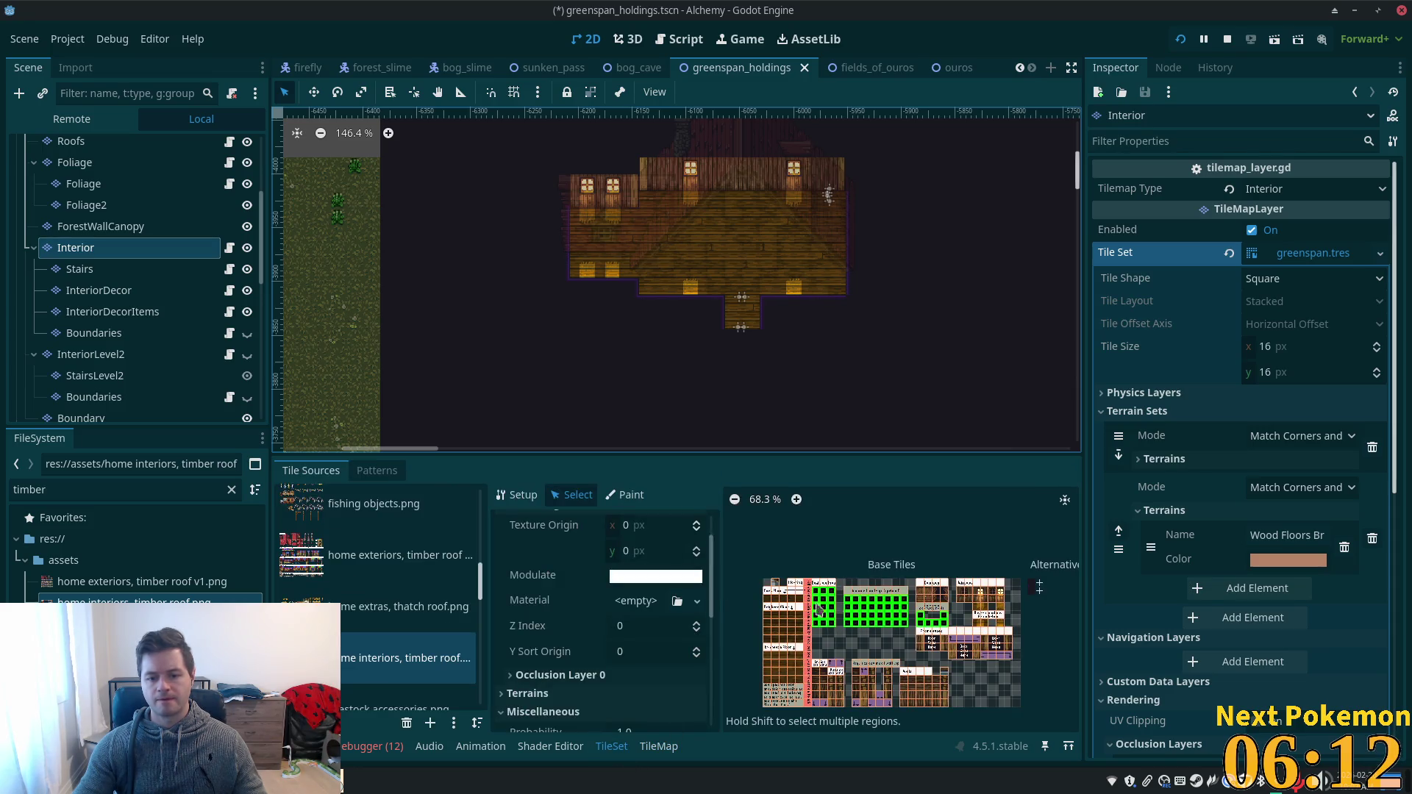
left_click(677, 581)
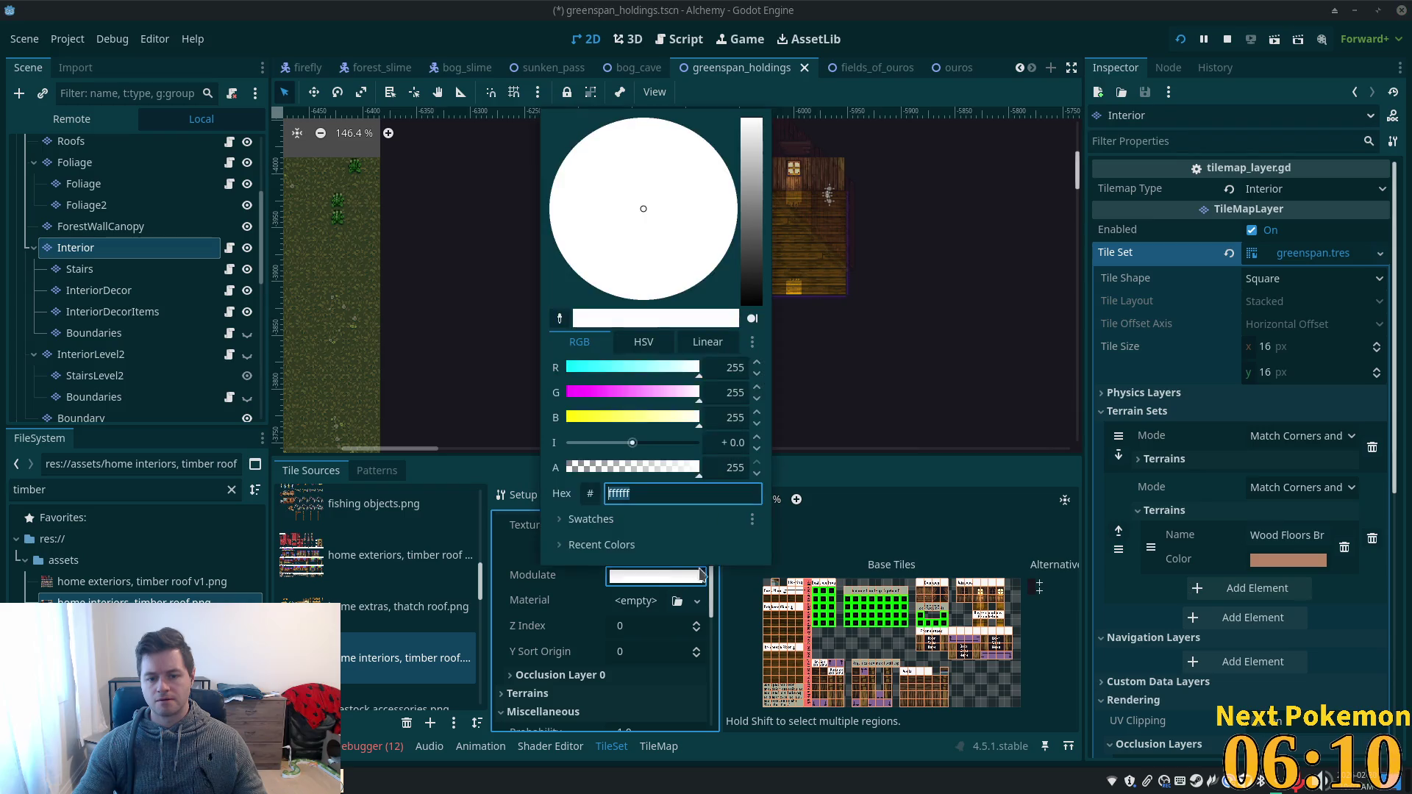
left_click(645, 472)
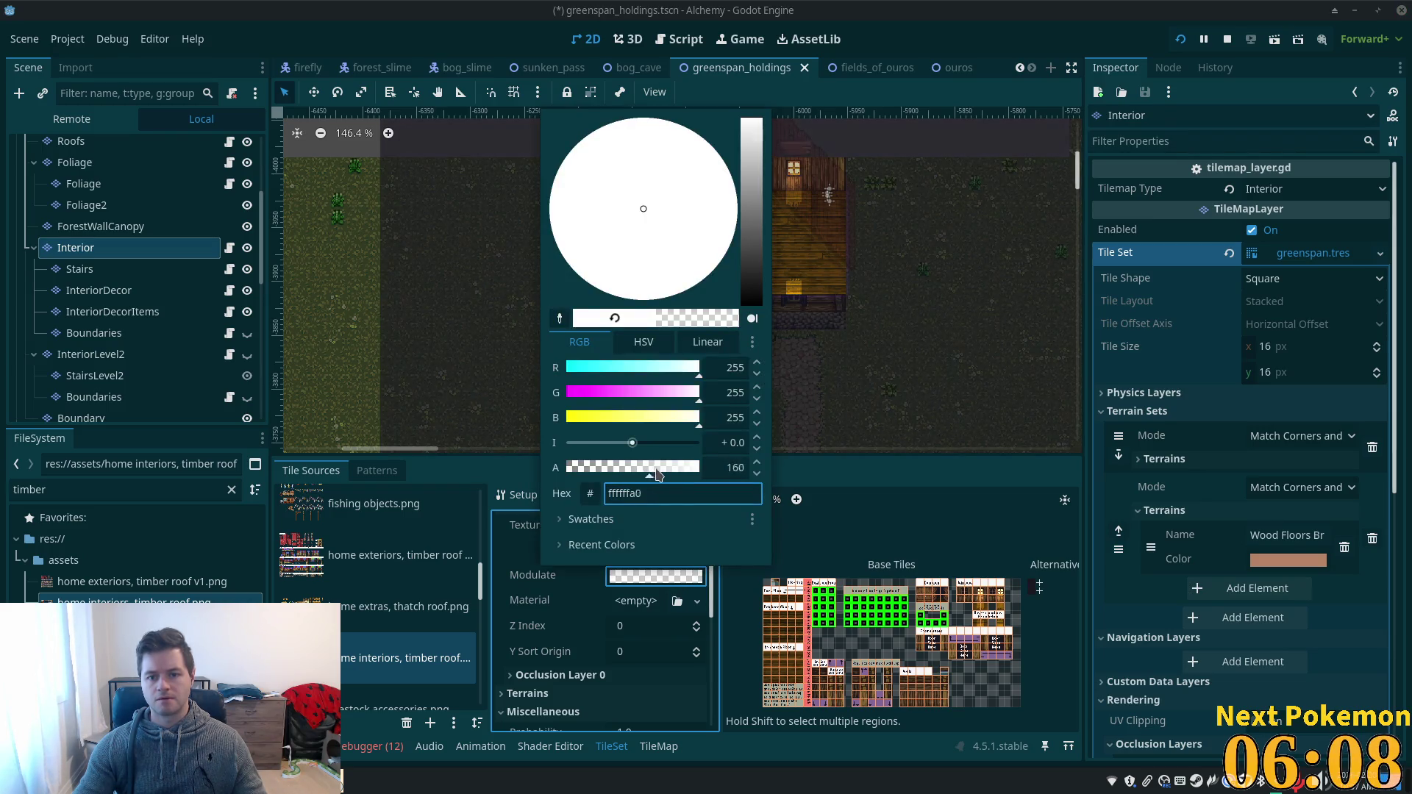
left_click_drag(657, 474, 666, 474)
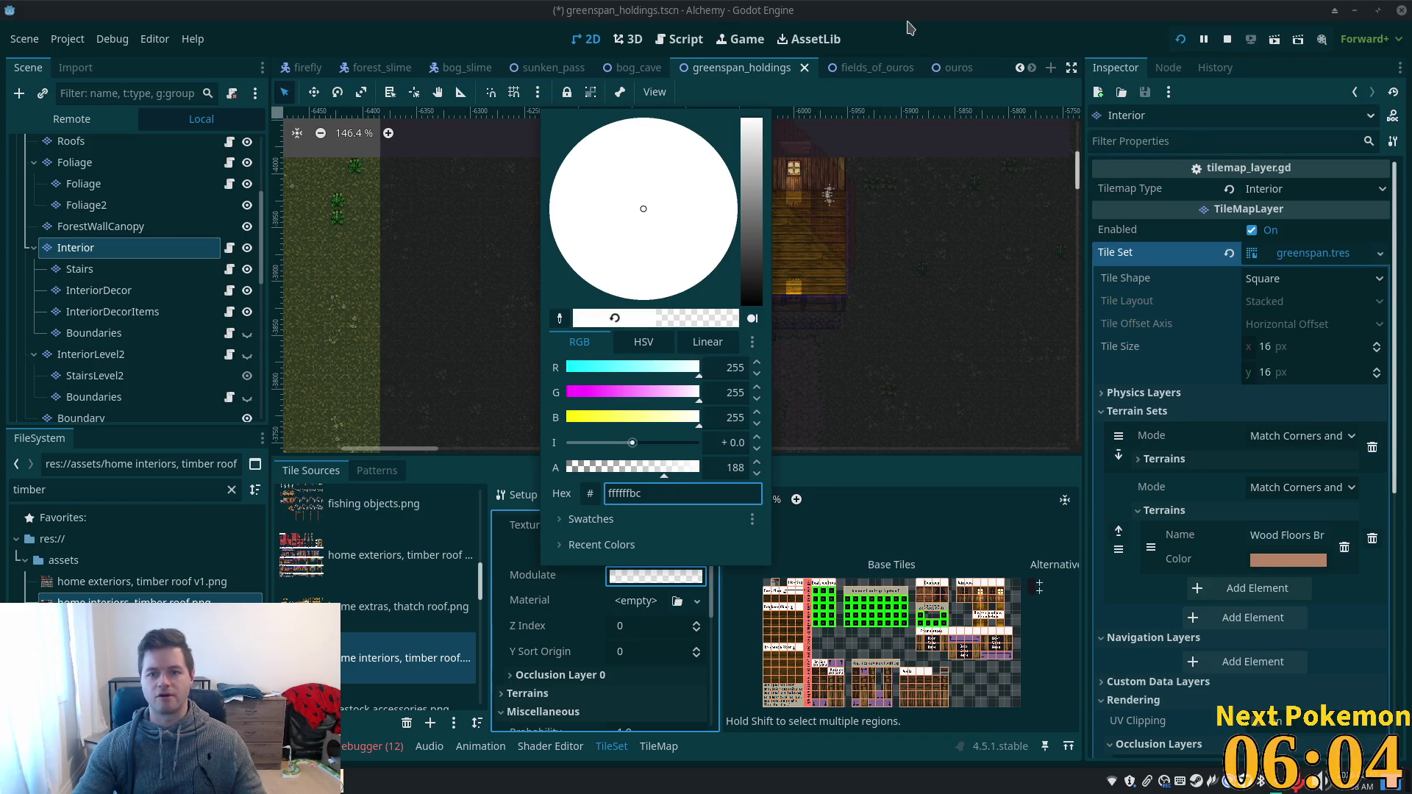
left_click(511, 474)
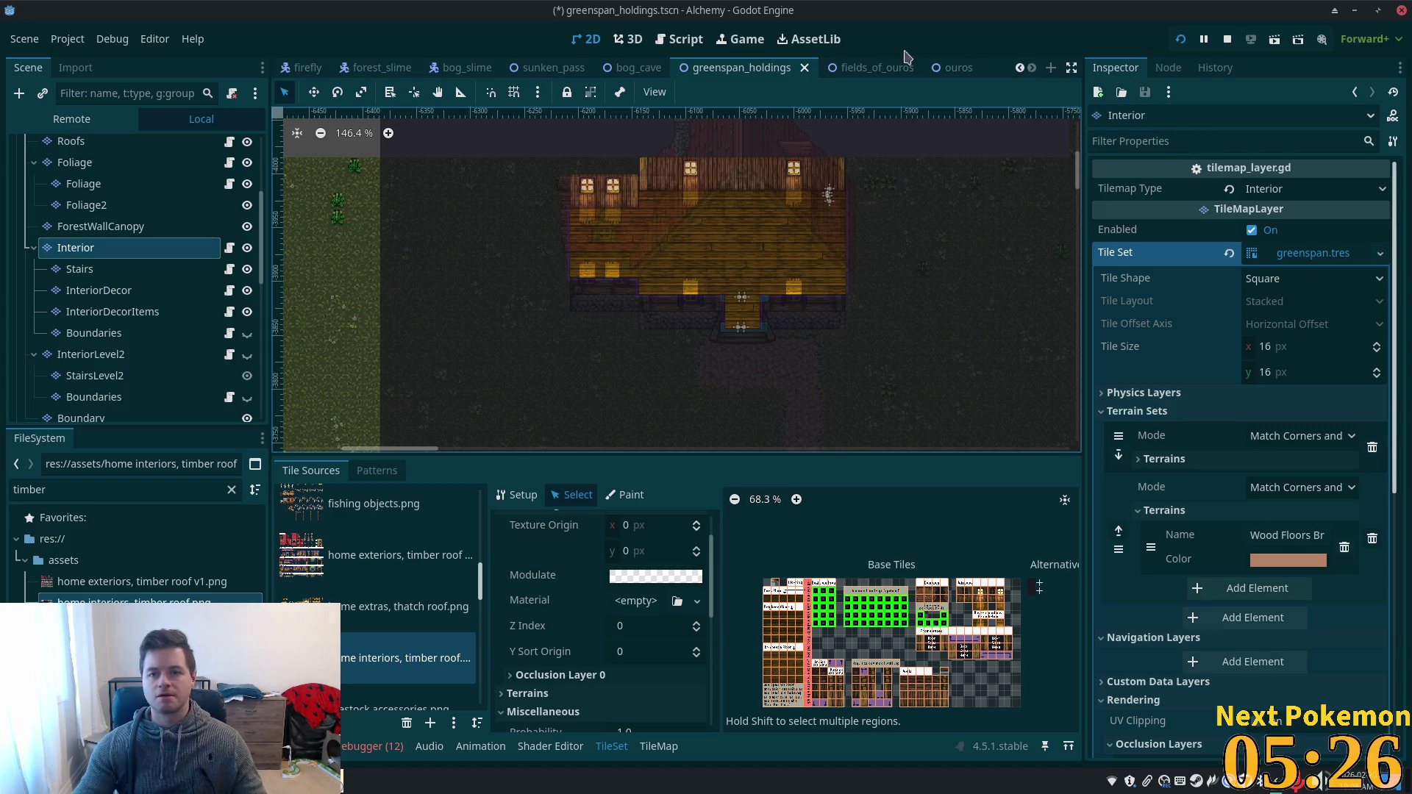
left_click(952, 67)
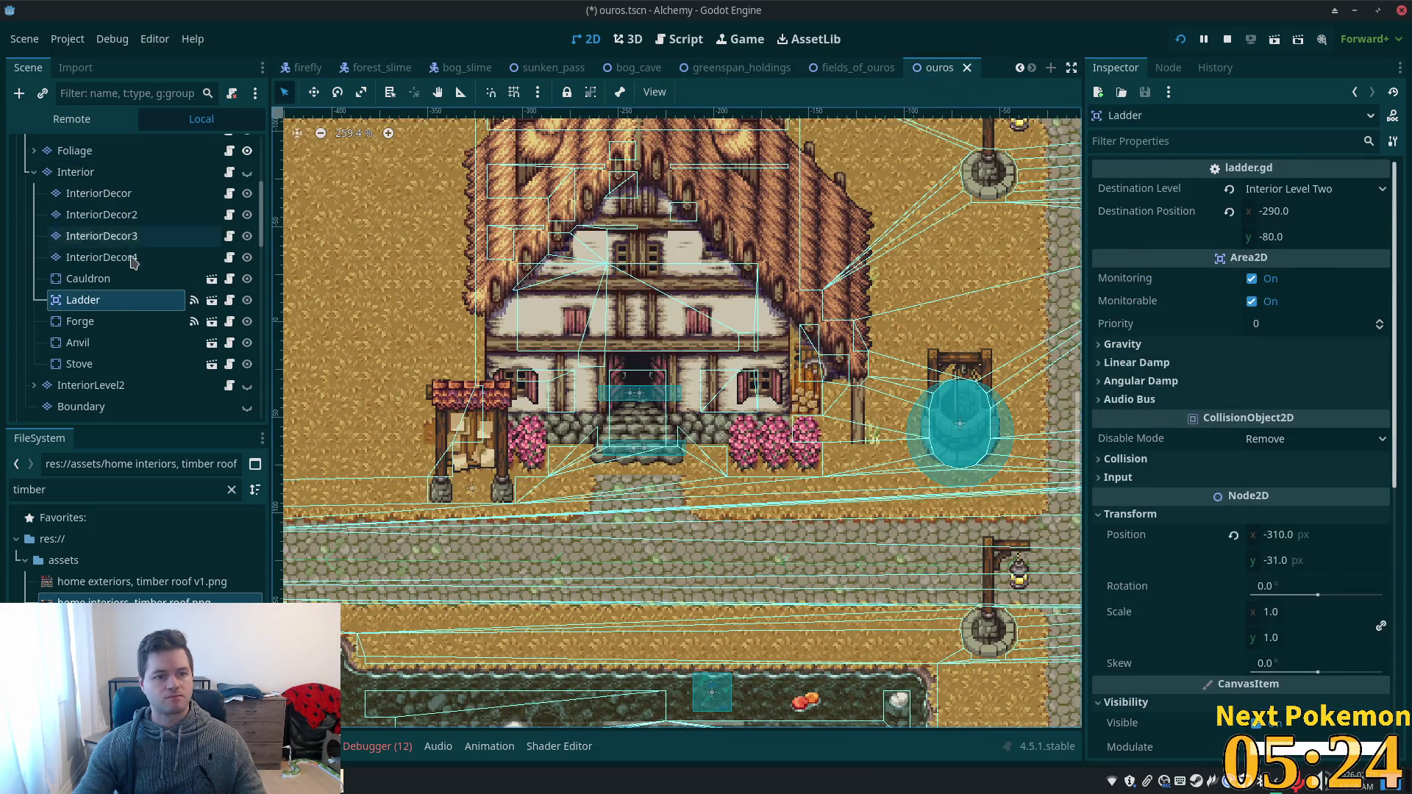
scroll(74, 192, "up", 3)
left_click(72, 157)
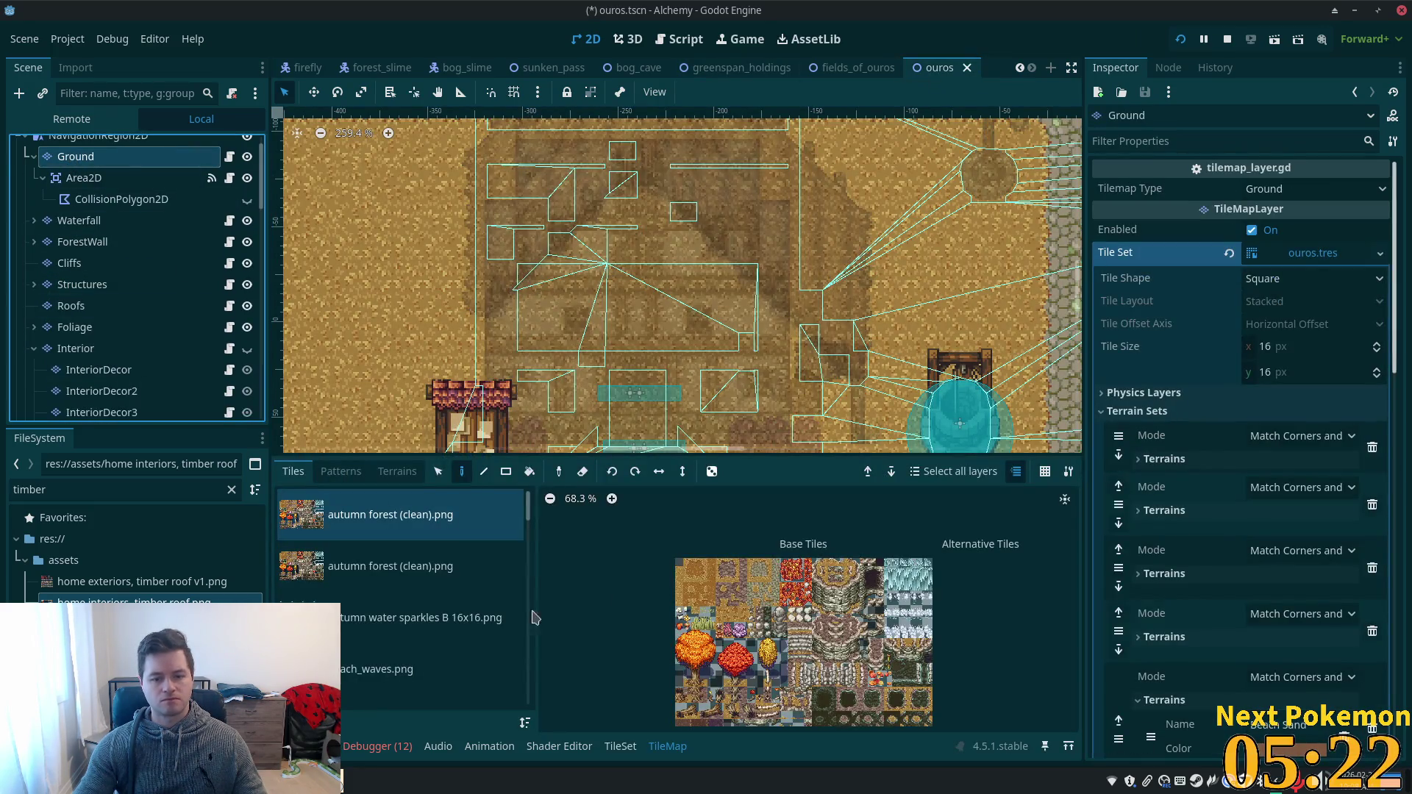
left_click_drag(529, 515, 535, 612)
scroll(535, 612, "down", 2)
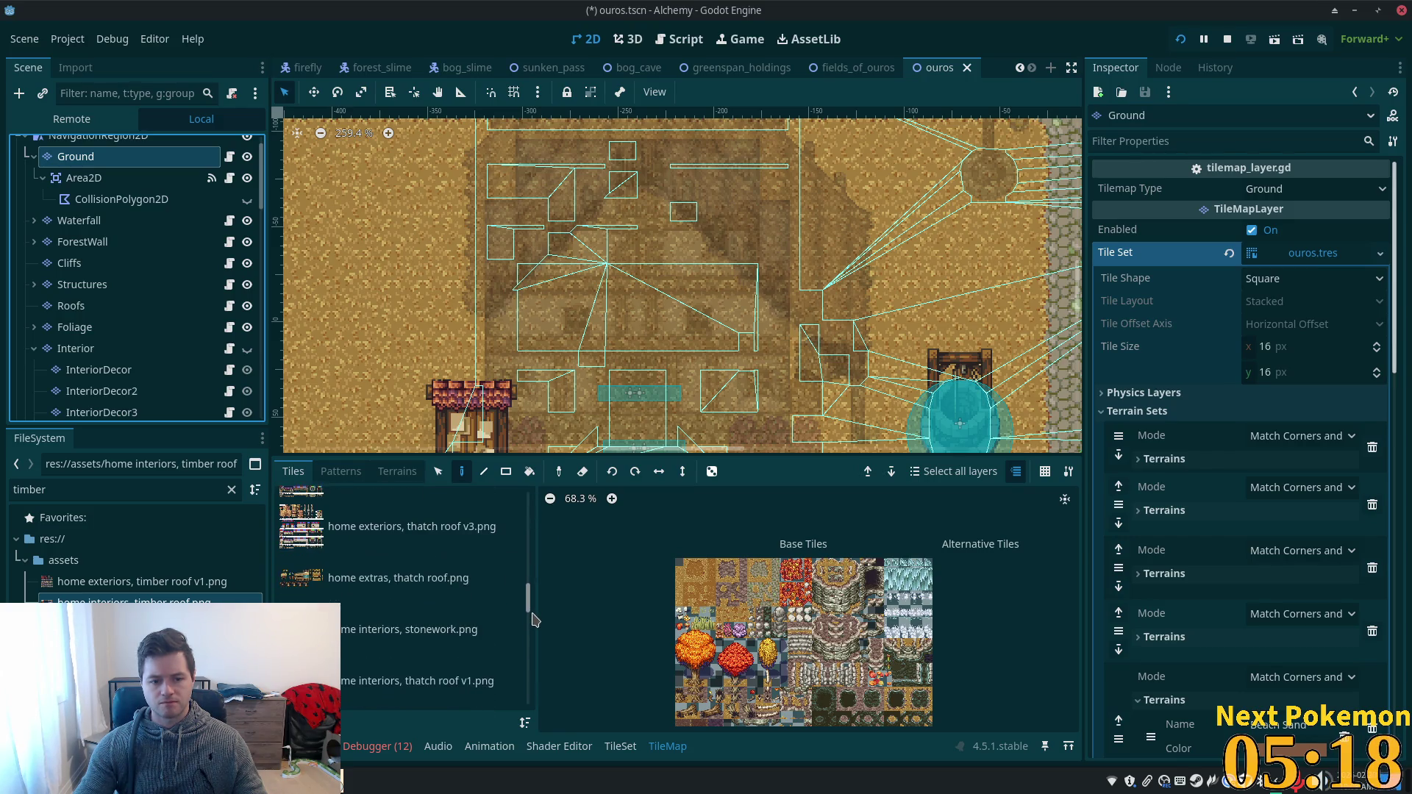
left_click(429, 685)
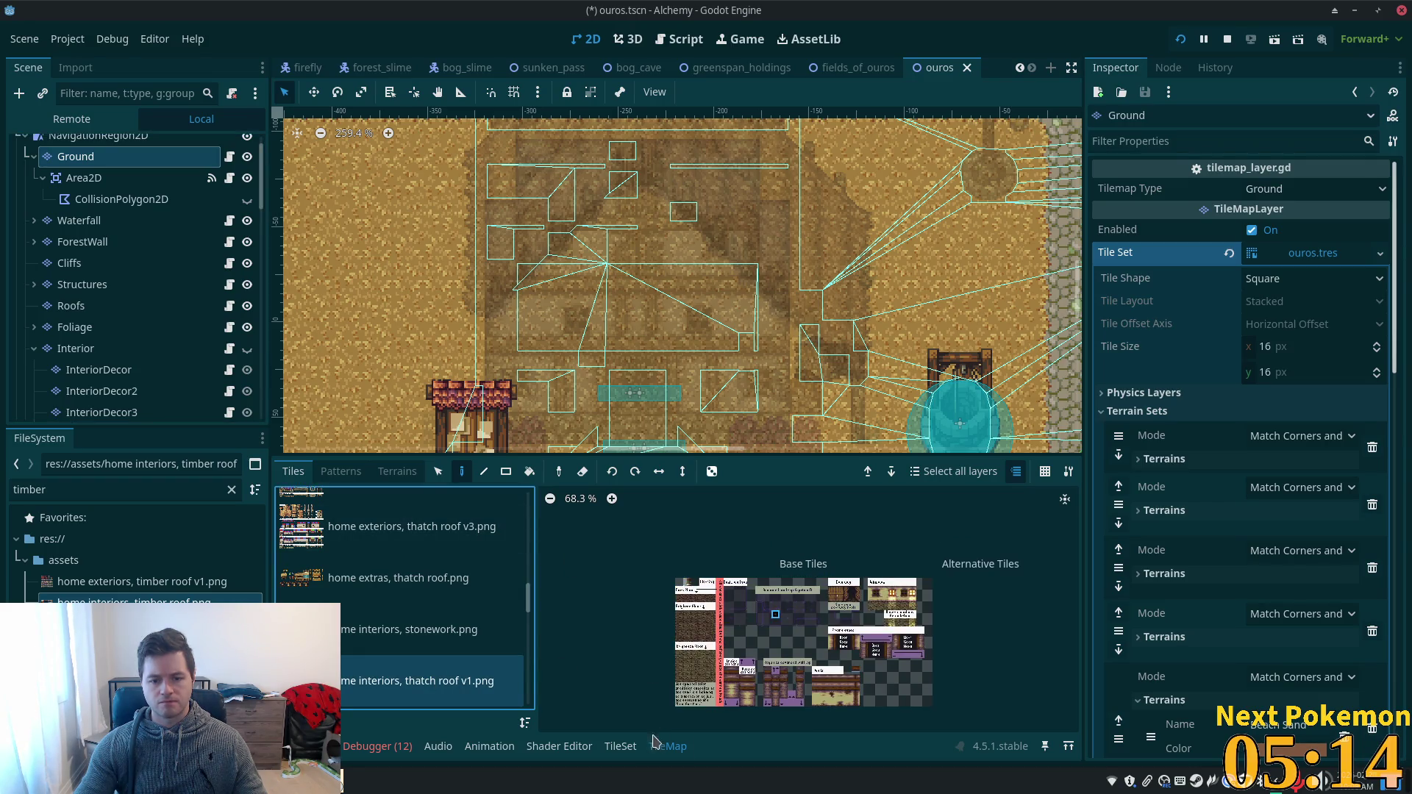
left_click(620, 746)
left_click(816, 626)
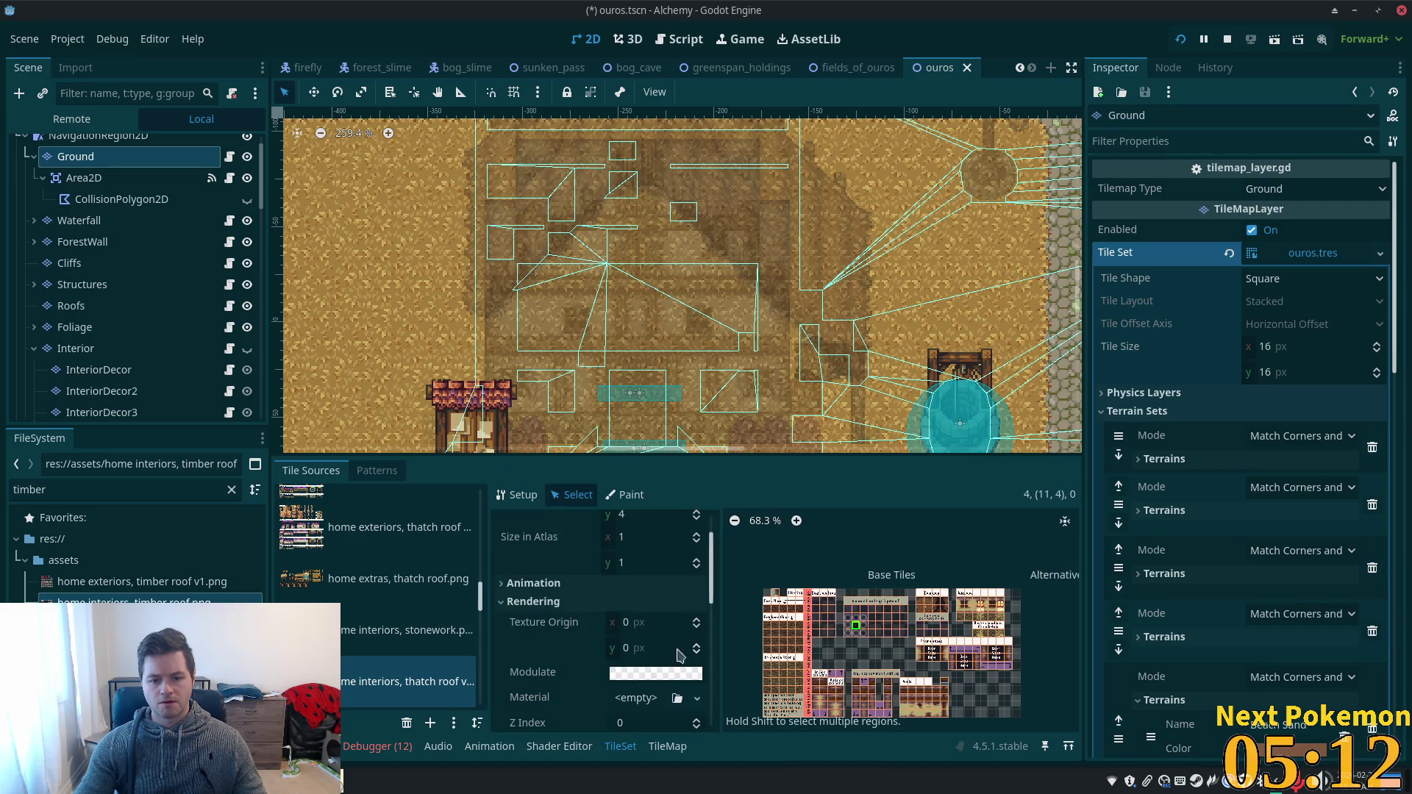
scroll(658, 655, "down", 2)
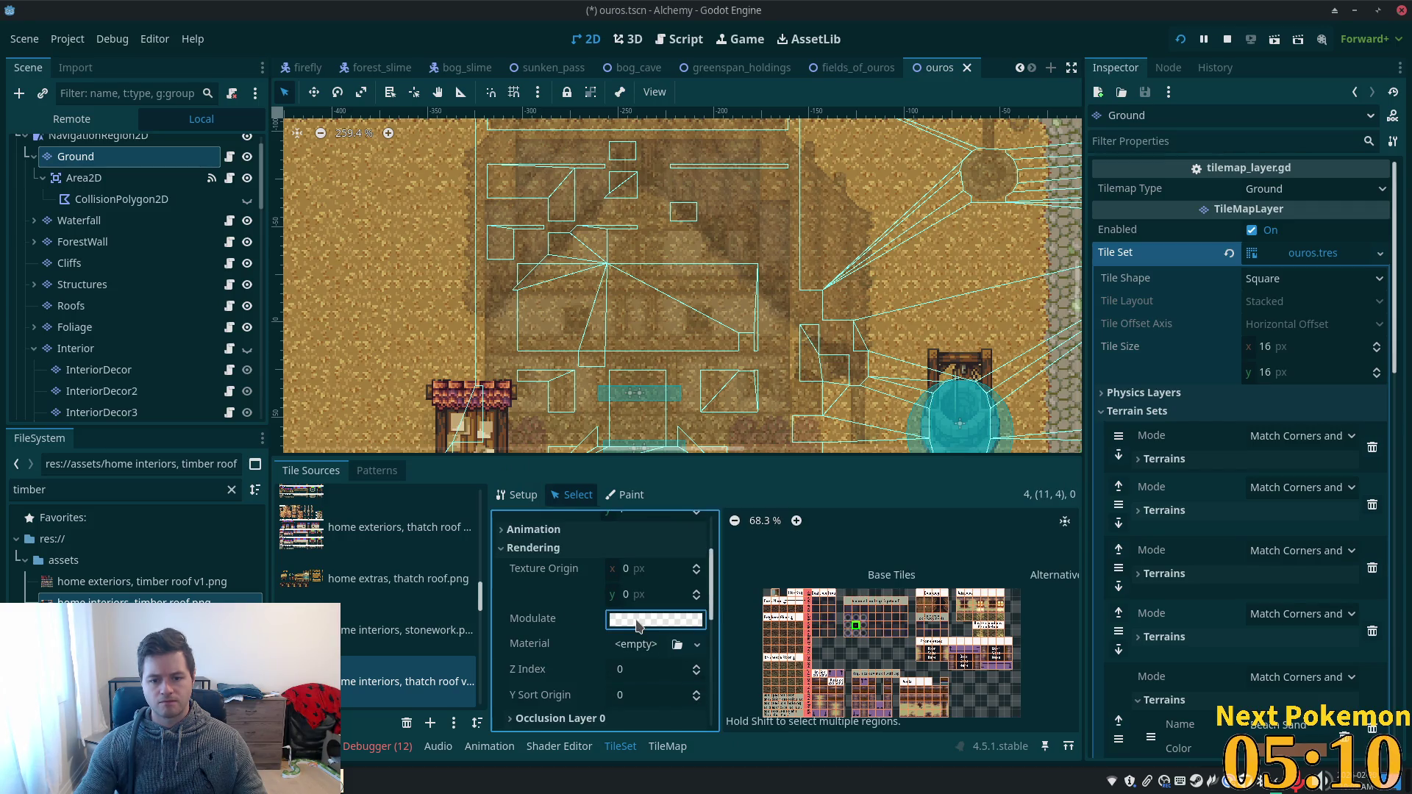
left_click(638, 626)
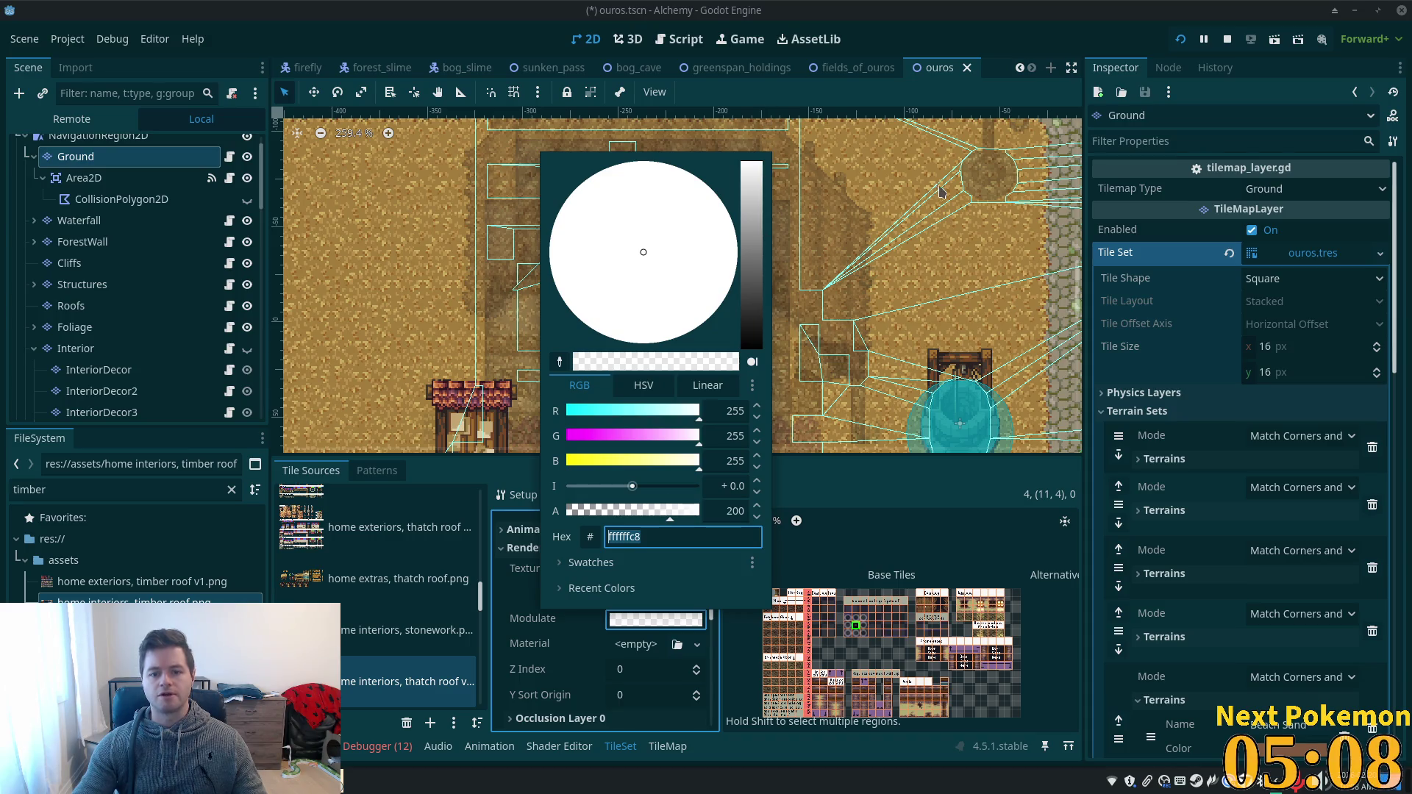
left_click(809, 353)
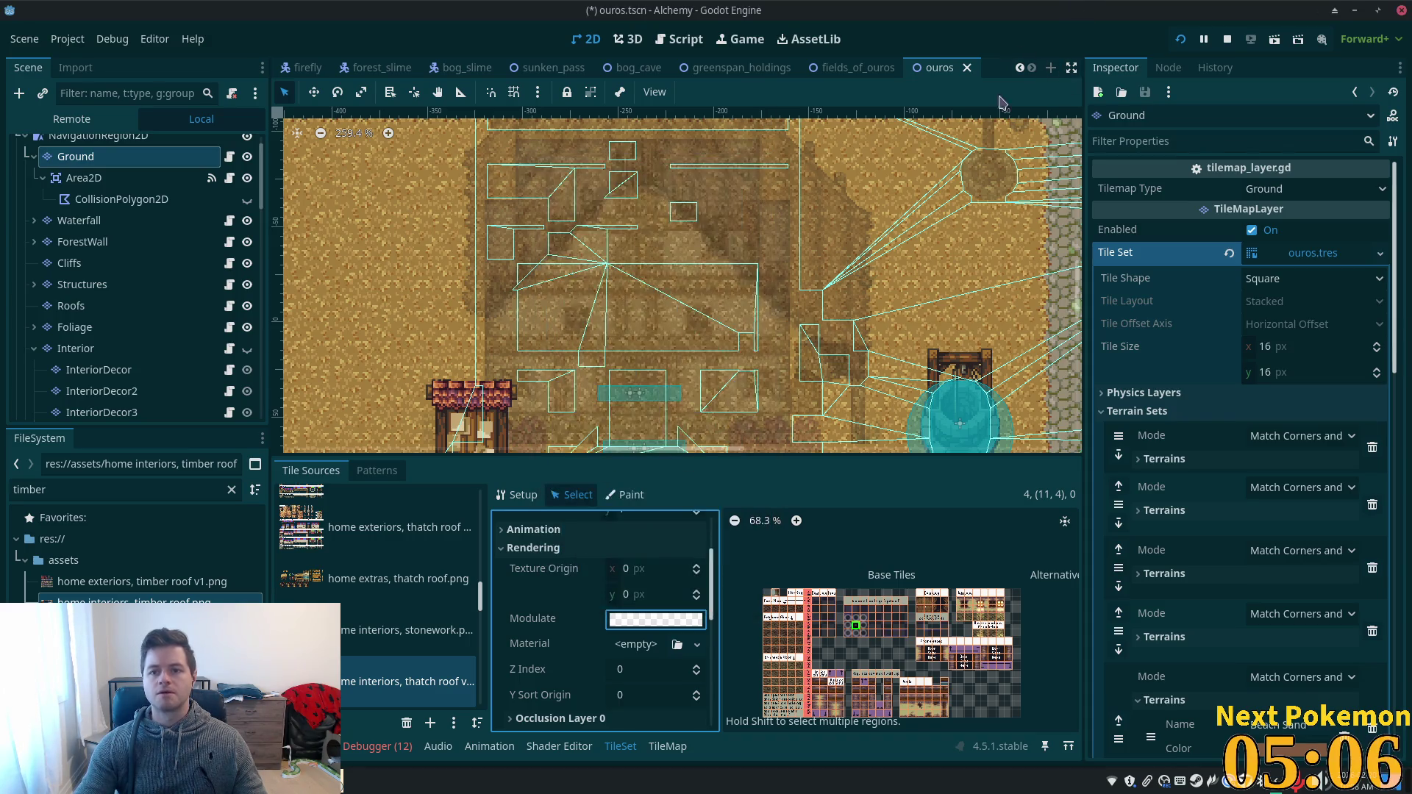
left_click(726, 74)
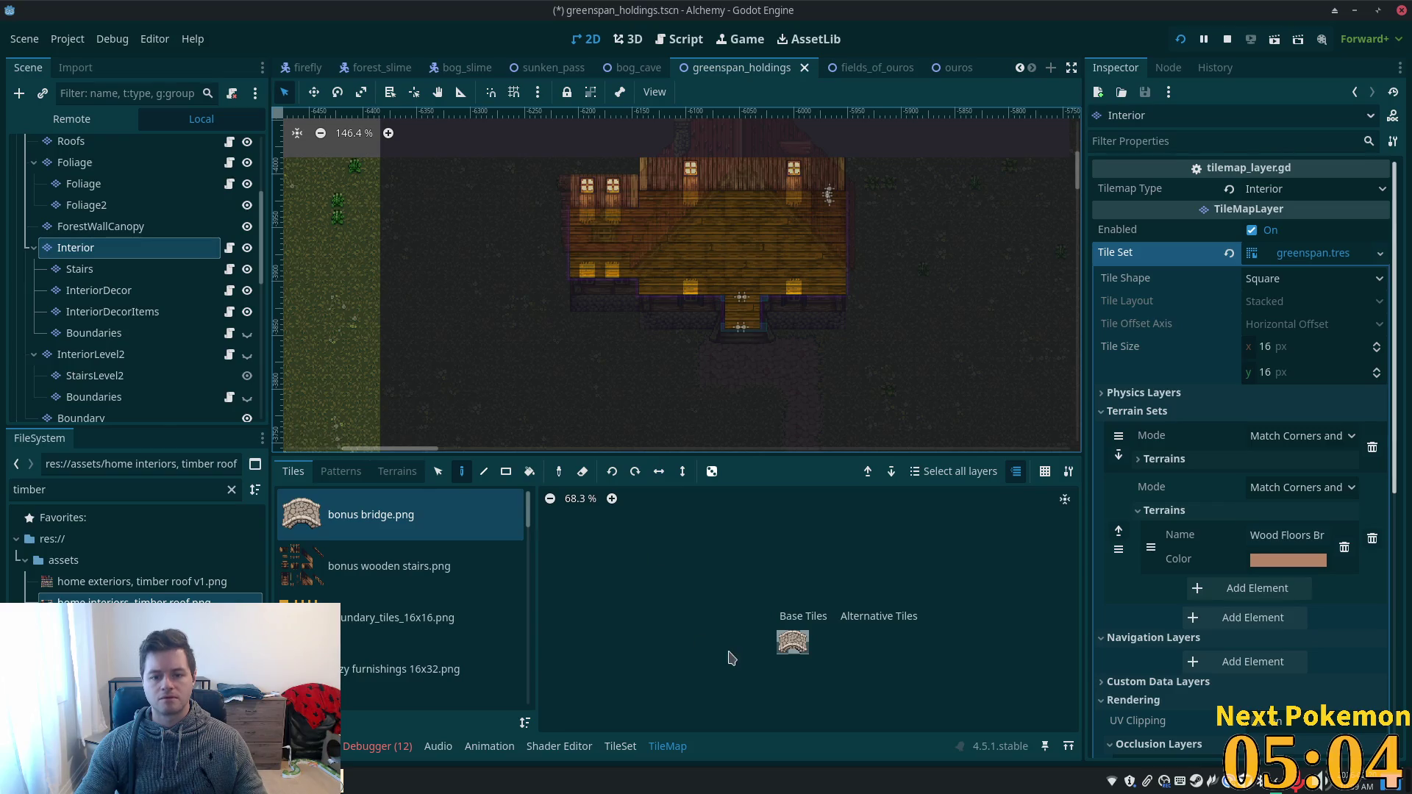
- Select two blocks of tiles in the home interiors, timber roof tile sheet
left_click(621, 746)
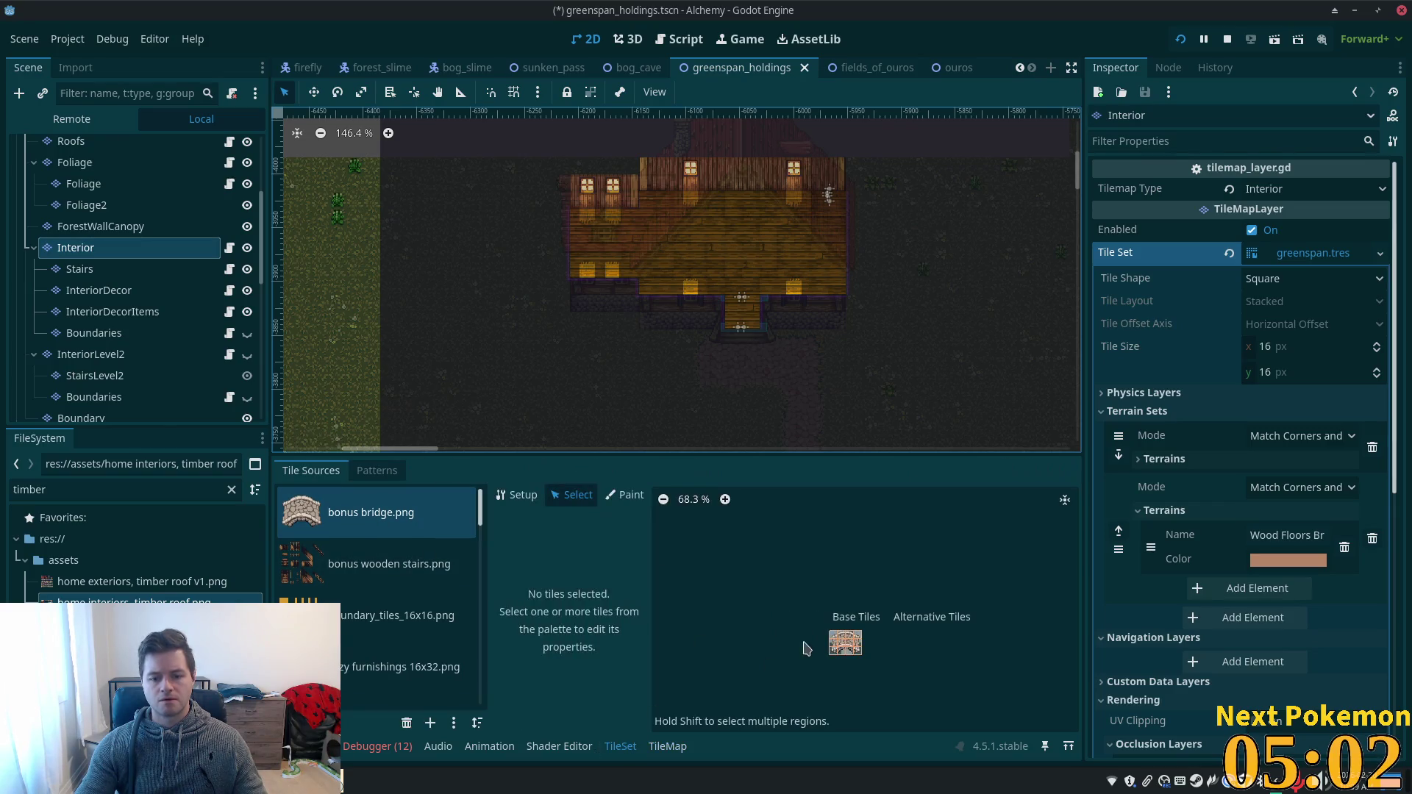
left_click_drag(480, 512, 479, 589)
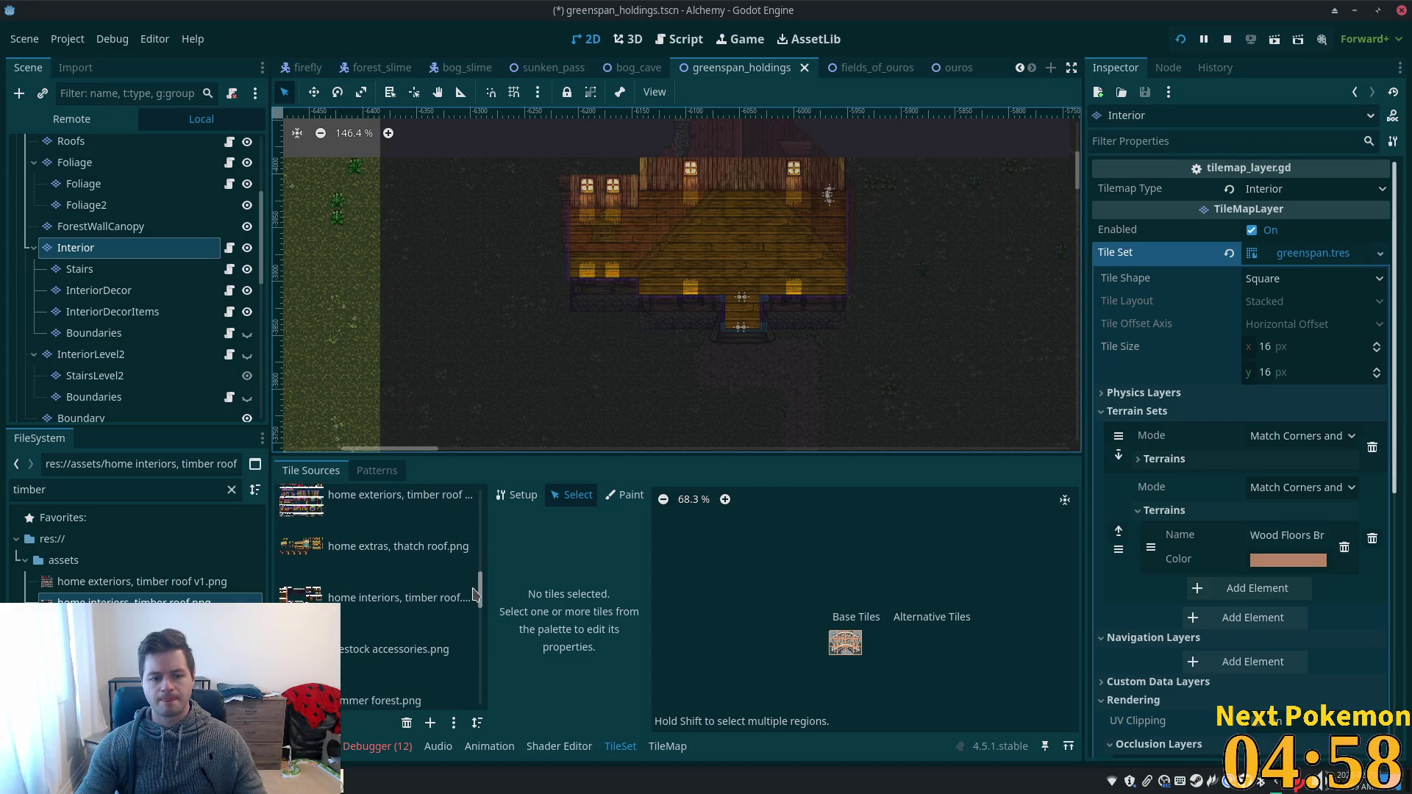
left_click(404, 610)
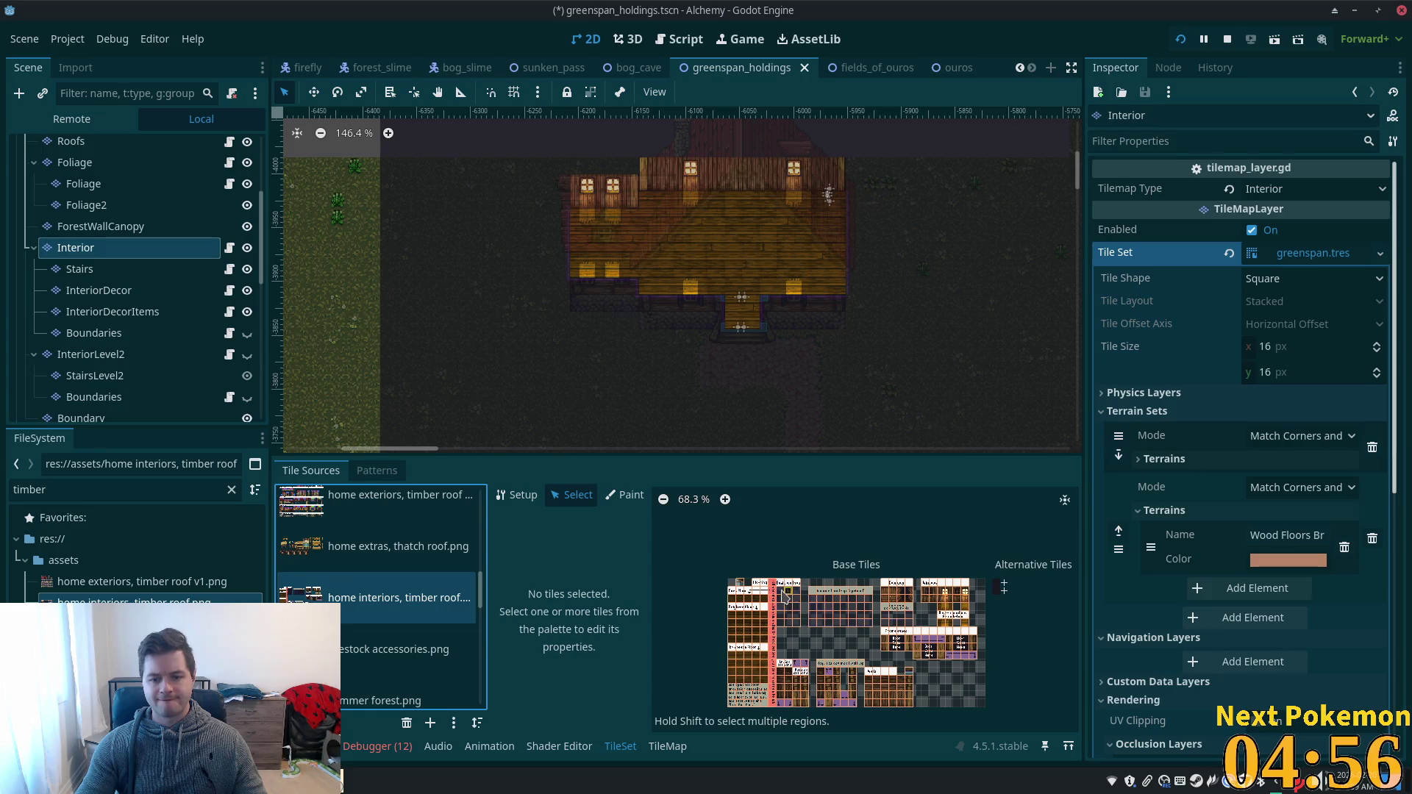
left_click(798, 625)
mouse_move(844, 597)
left_mouse_down()
mouse_move(912, 634)
mouse_move(949, 623)
left_mouse_up()
- Save the scene with Ctrl+S and hide the Interior layer
key("ctrl+s")
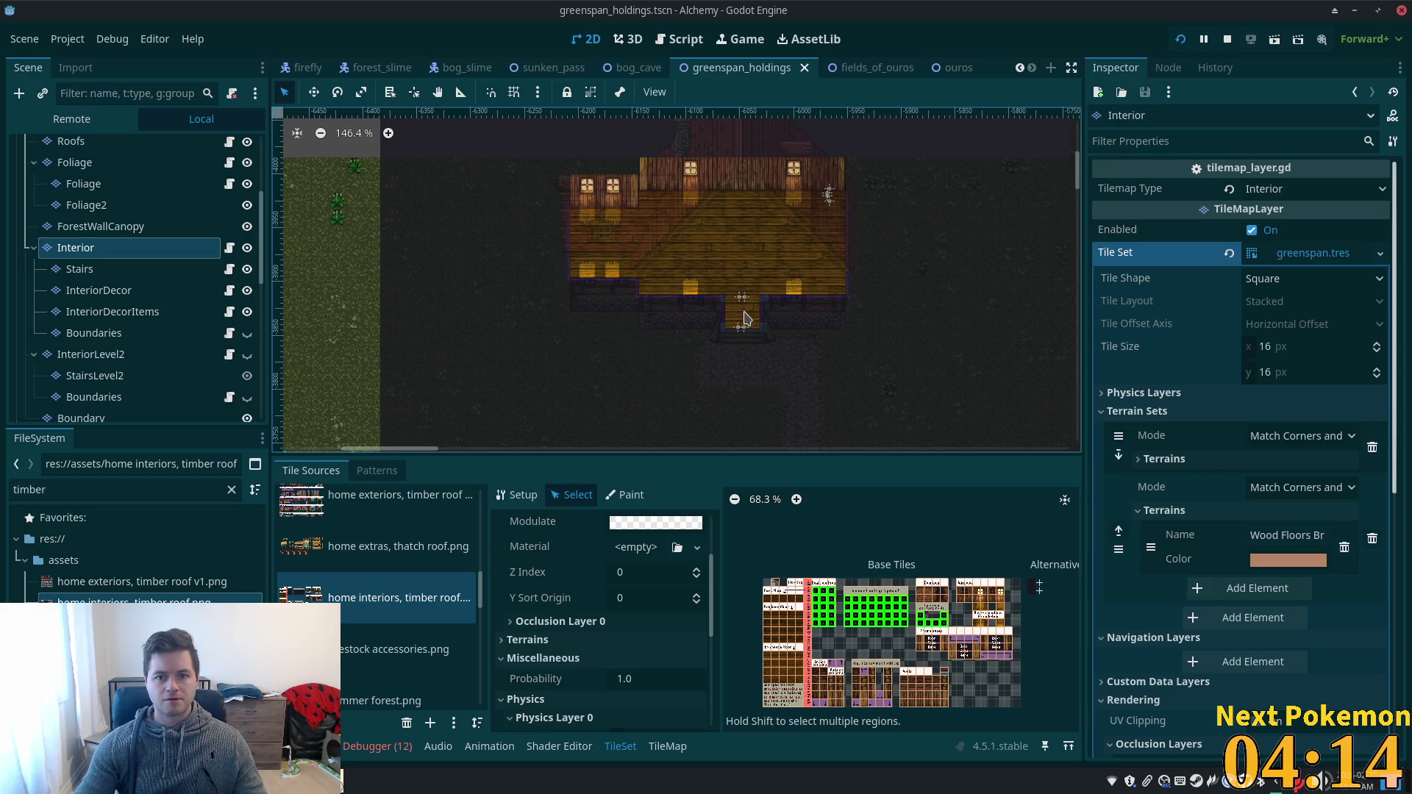
left_click(247, 248)
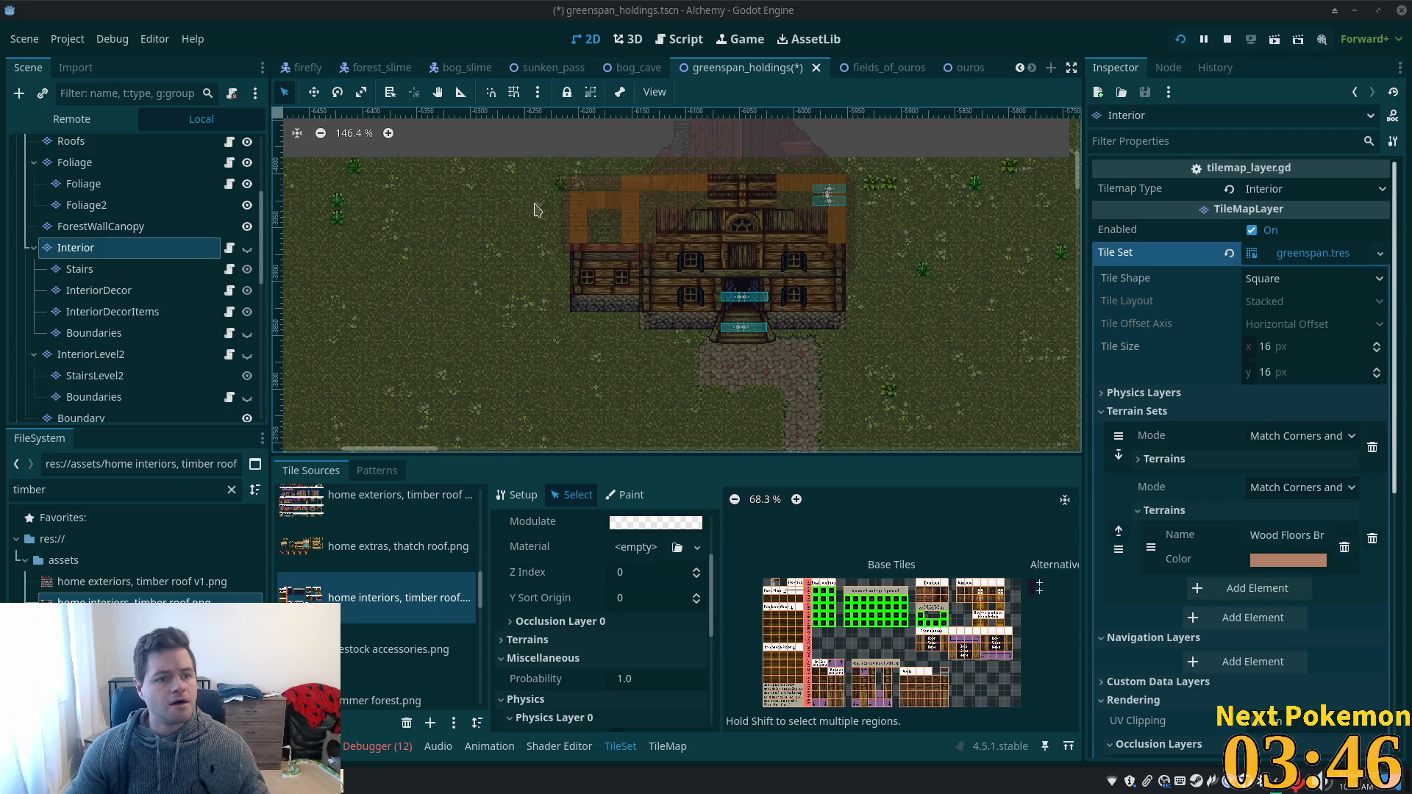
scroll(882, 250, "up", 3)
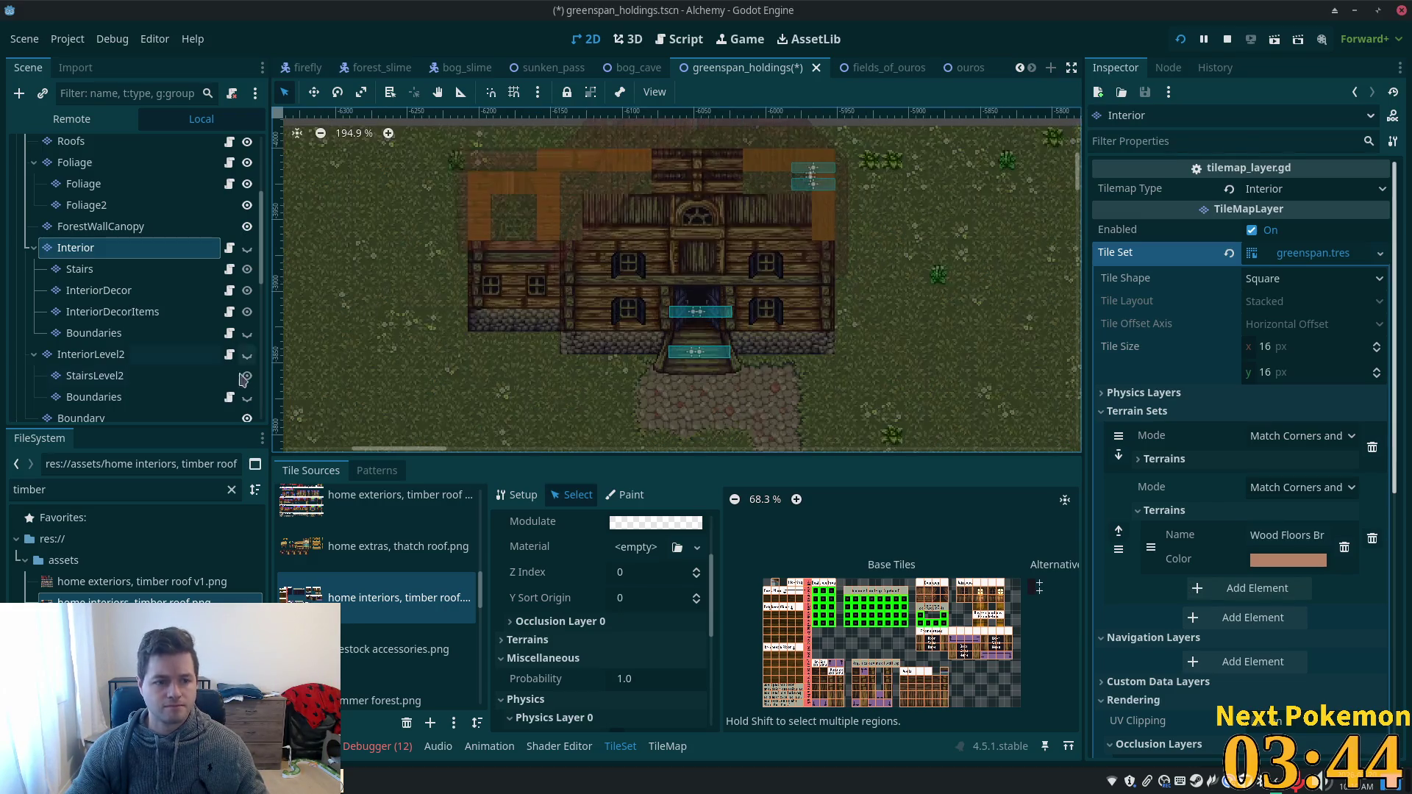
- Select the Boundary tile layer and choose the boundary_tiles_16x16 tile sheet
scroll(95, 365, "down", 2)
left_click(82, 348)
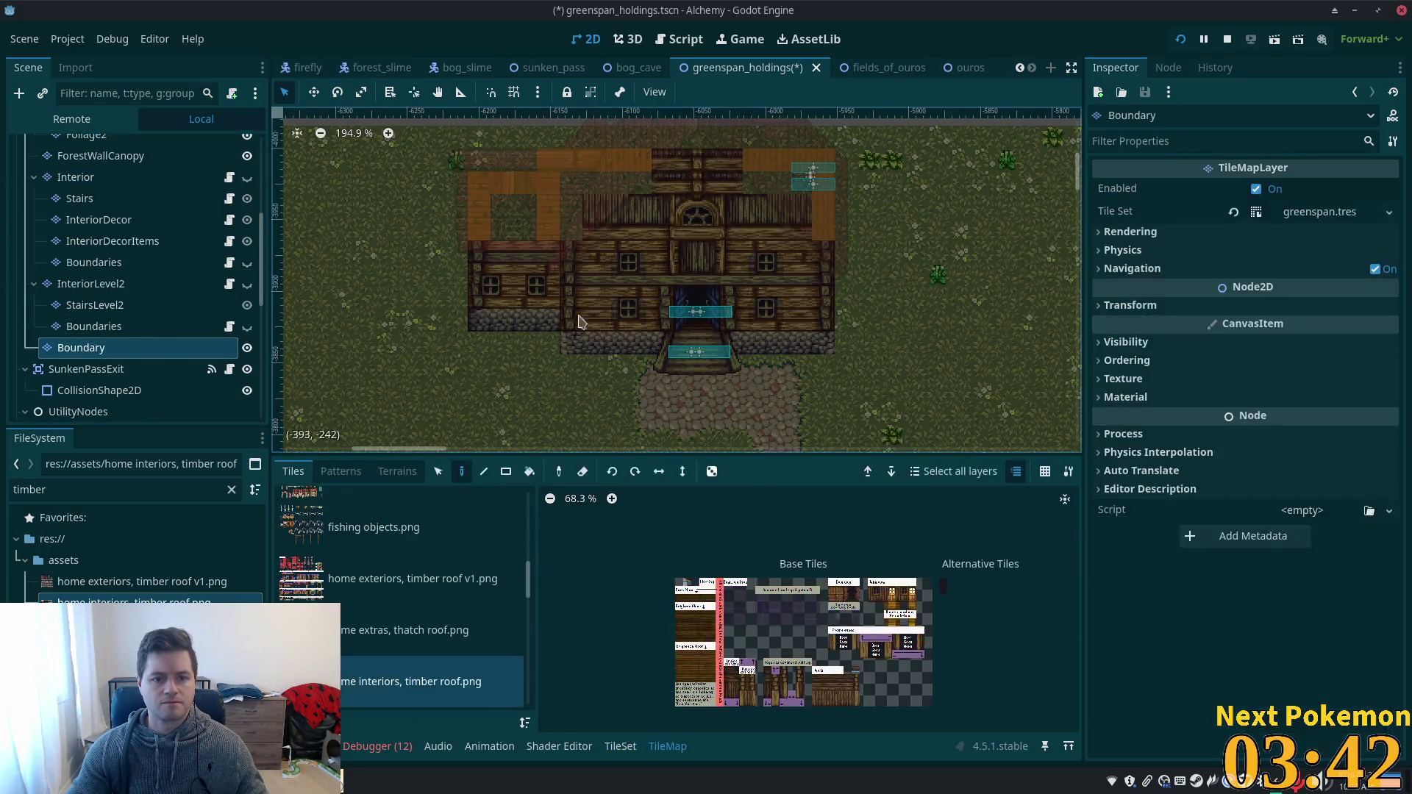
scroll(725, 257, "down", 2)
scroll(725, 257, "up", 3)
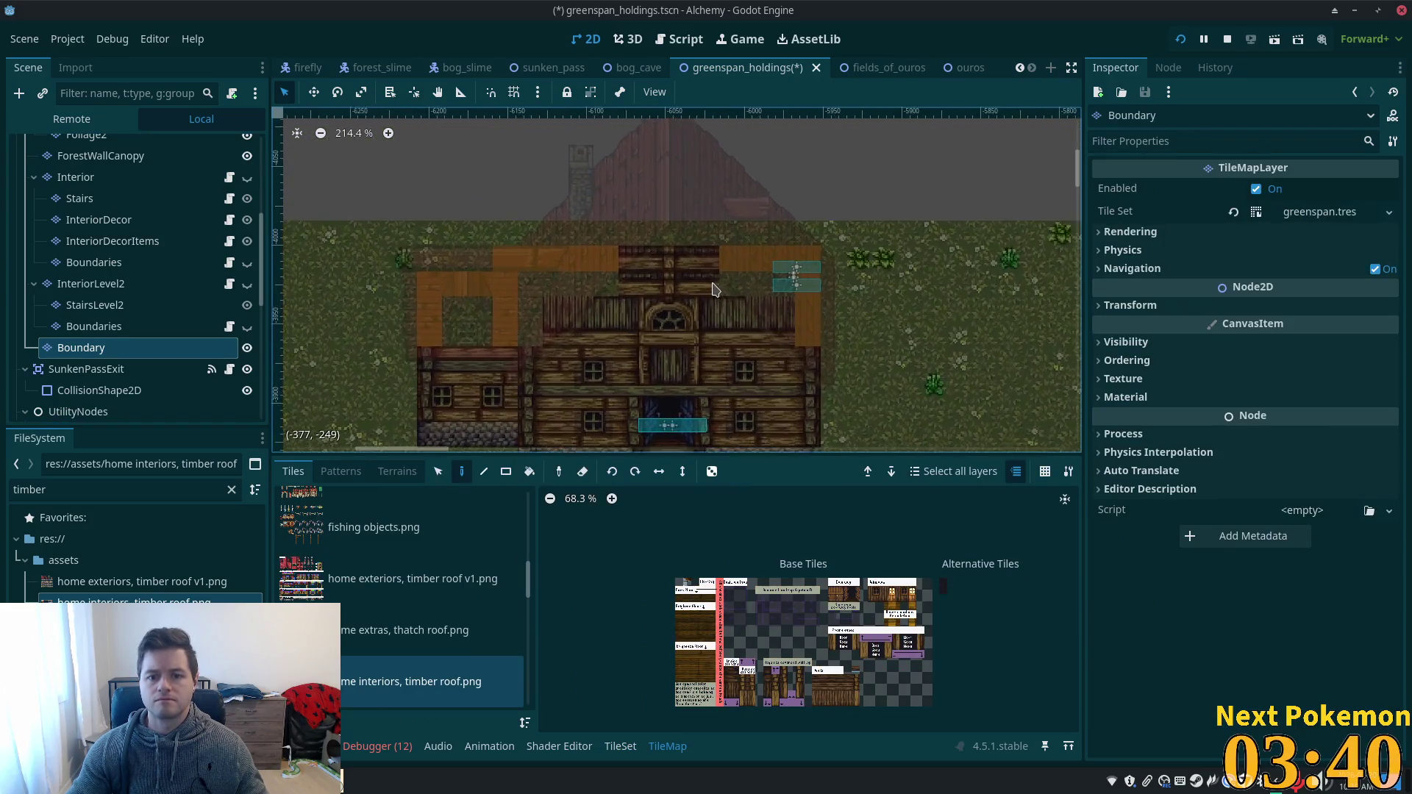
scroll(848, 251, "up", 2)
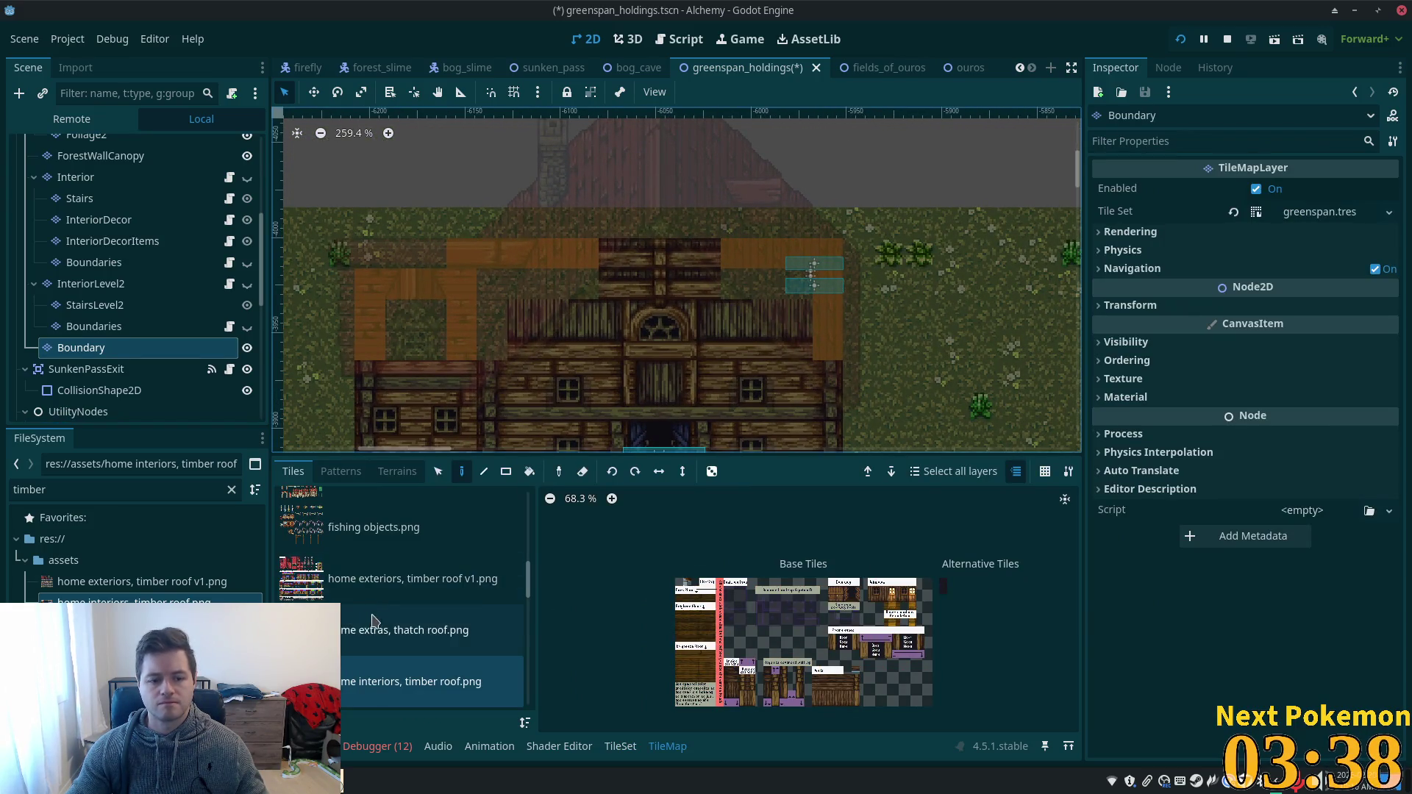
scroll(488, 575, "down", 1)
left_click_drag(531, 586, 531, 507)
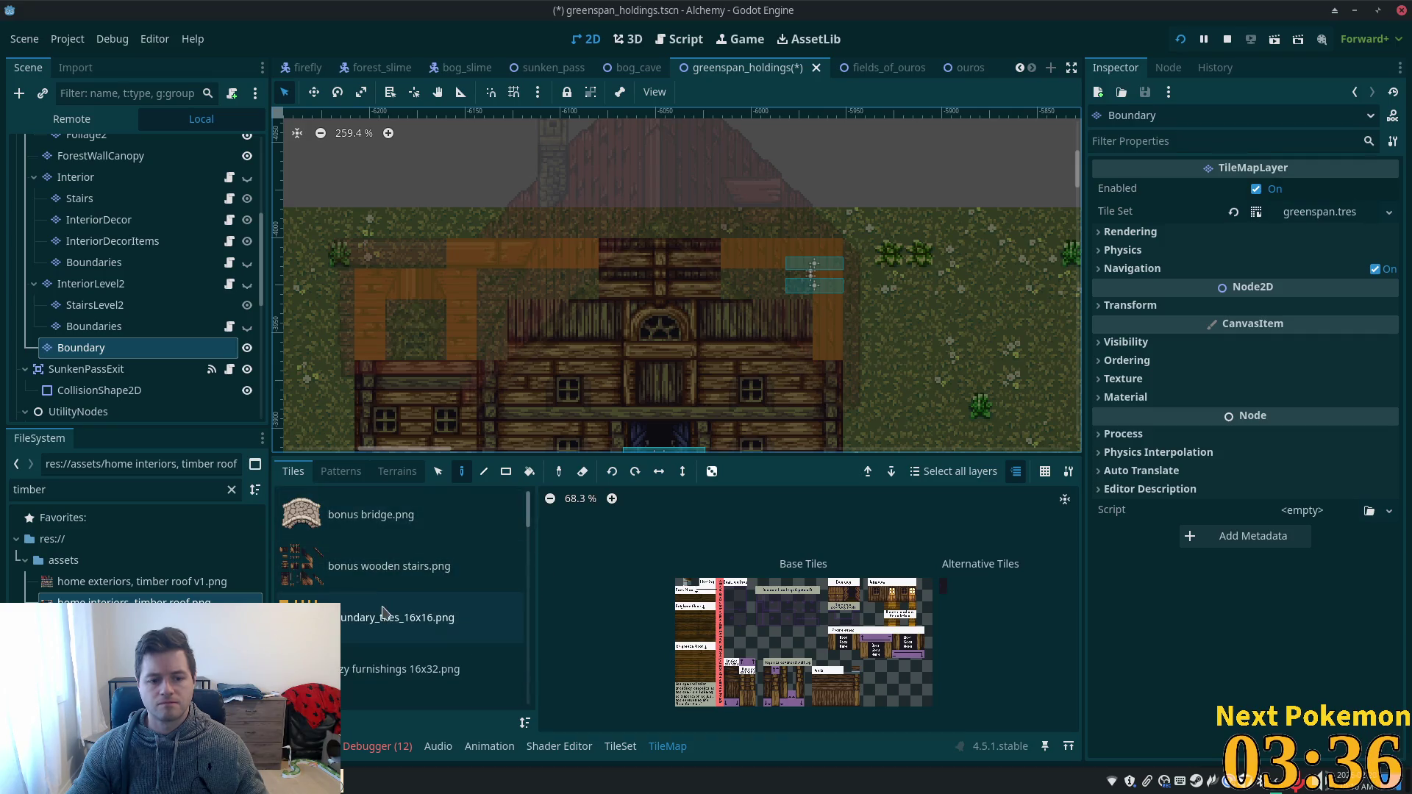
left_click(397, 618)
- Paint a boundary tile row along the roof's top edge with triangle tiles at both corners
left_click(782, 635)
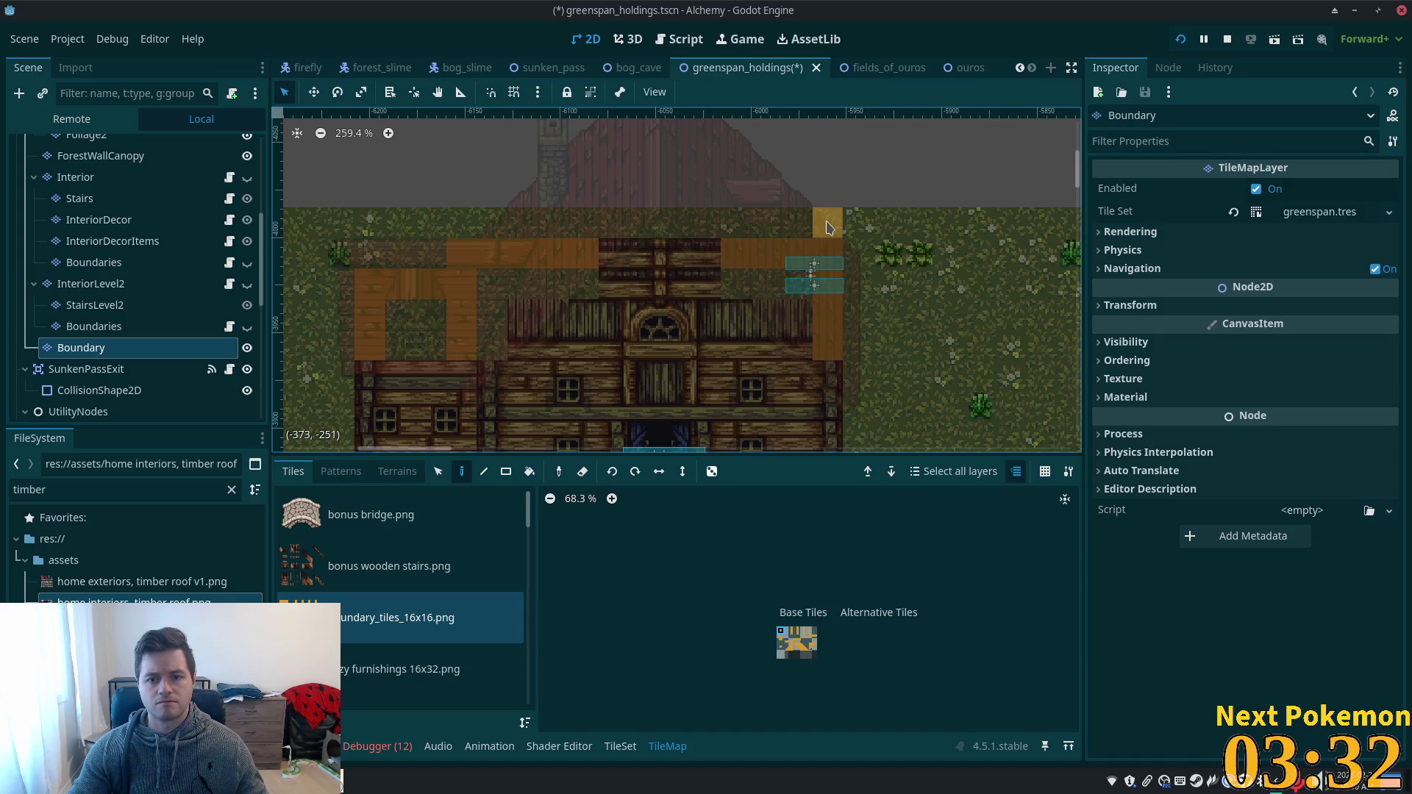
left_click(804, 647)
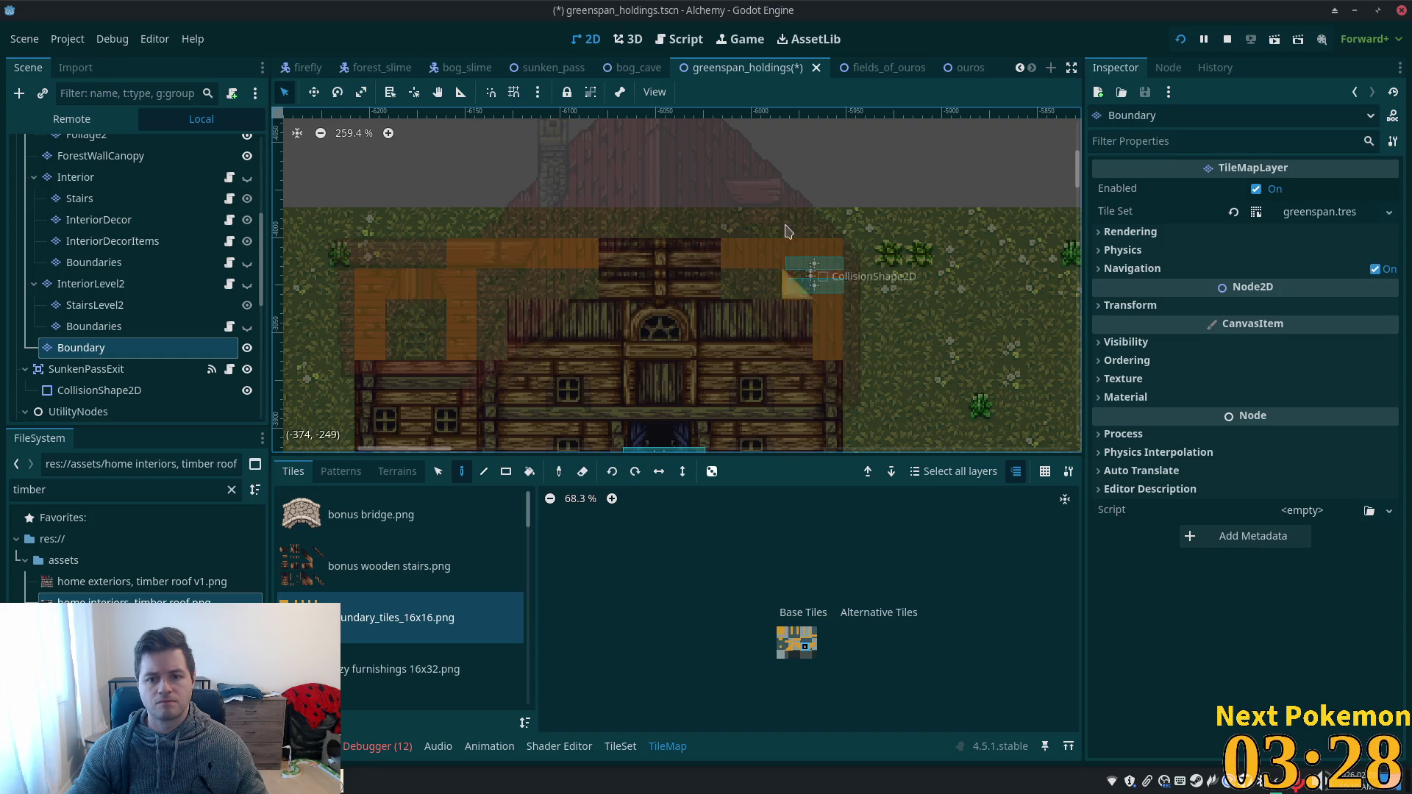
left_click(828, 230)
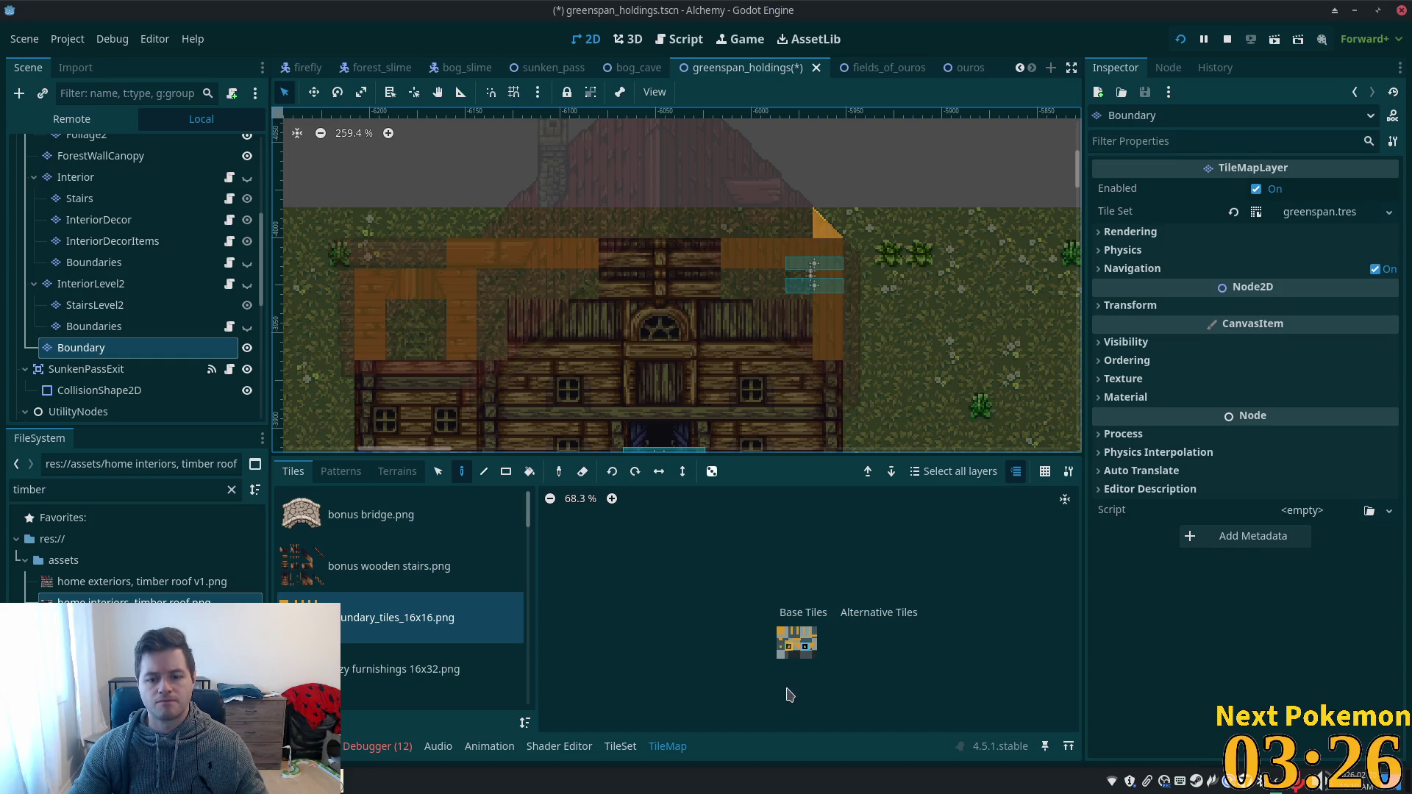
left_click(781, 633)
left_click_drag(798, 227, 531, 226)
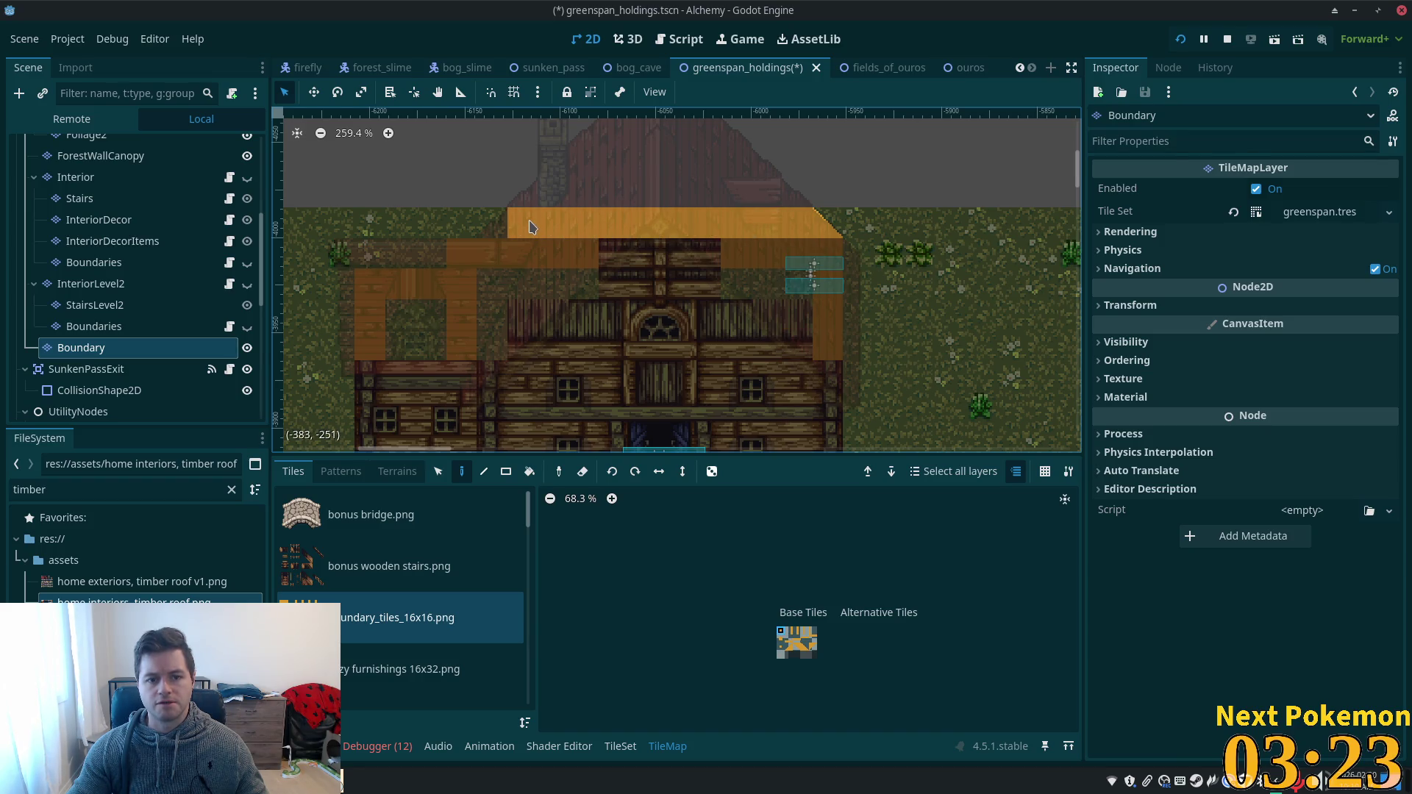
left_click(788, 647)
left_click(492, 235)
- Save the scene, hide the Boundary layer and run the game to test the house
key("ctrl+s")
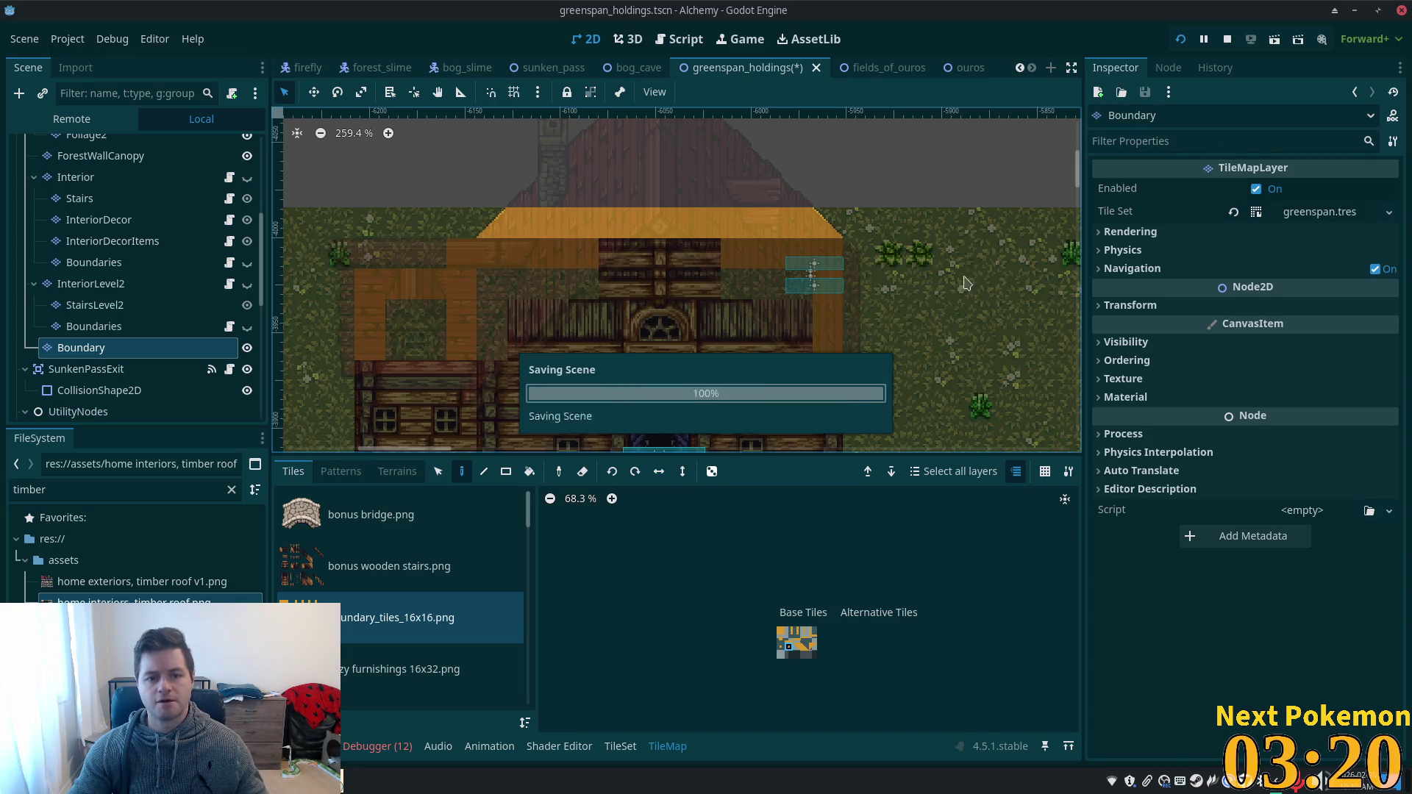
left_click(248, 348)
left_click(1181, 39)
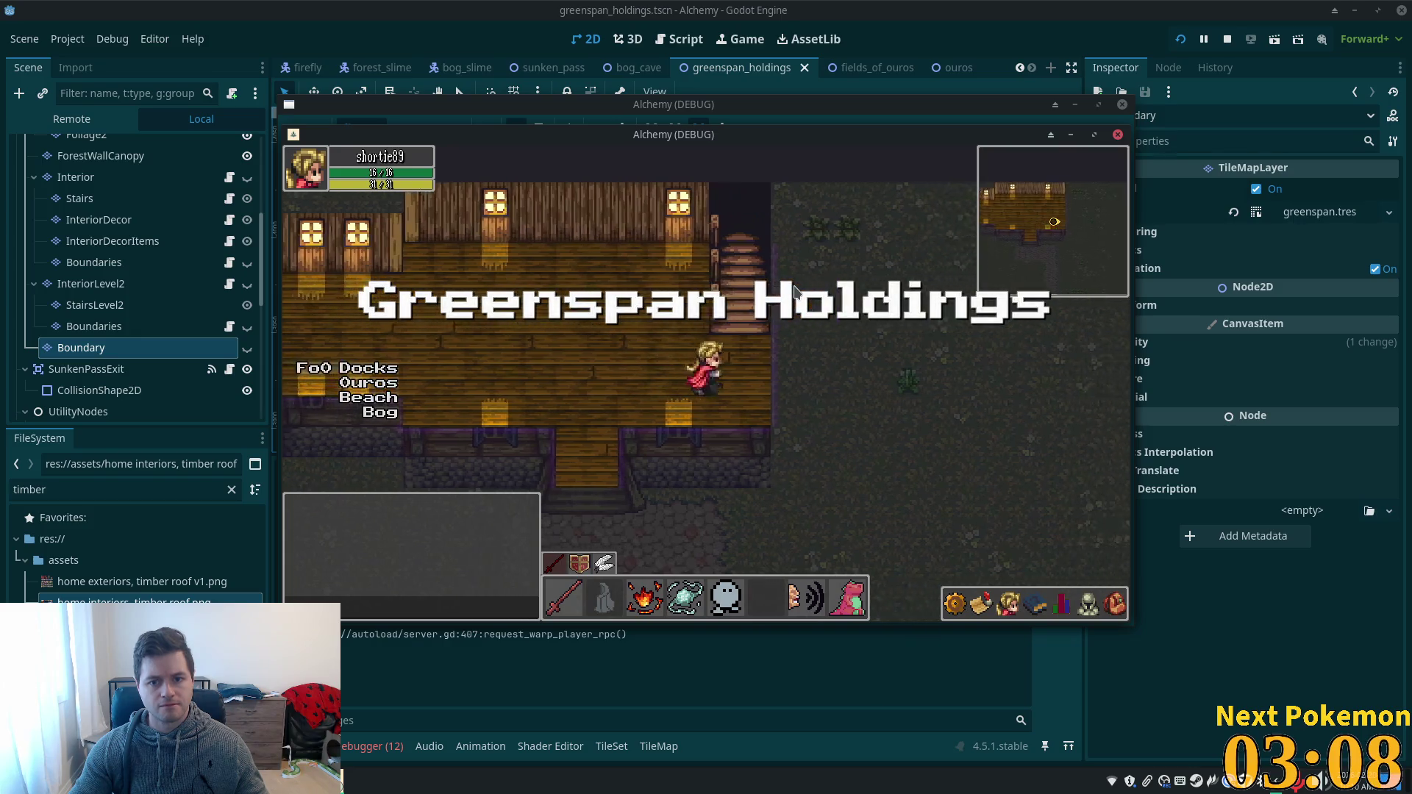
key("Up")
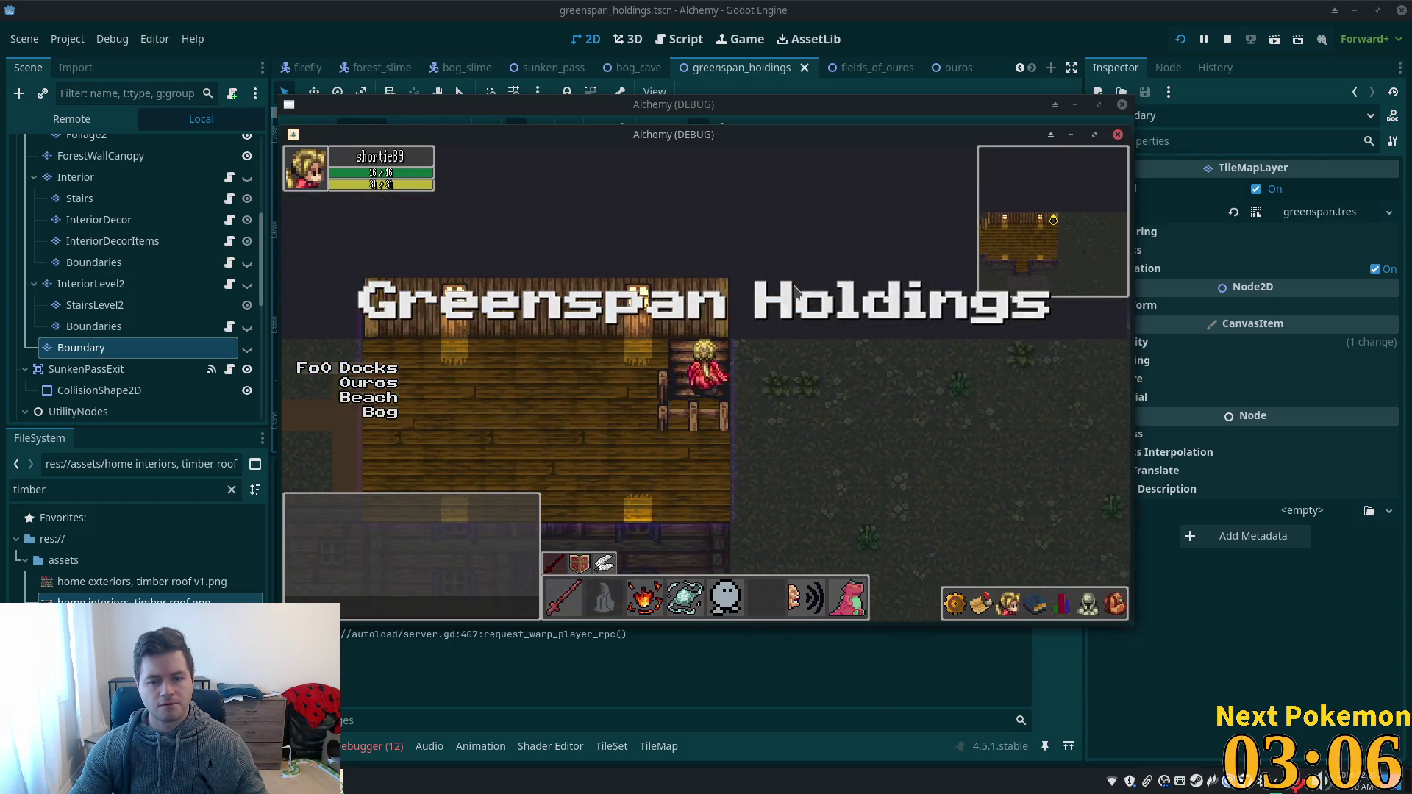
key("Down")
key("Left")
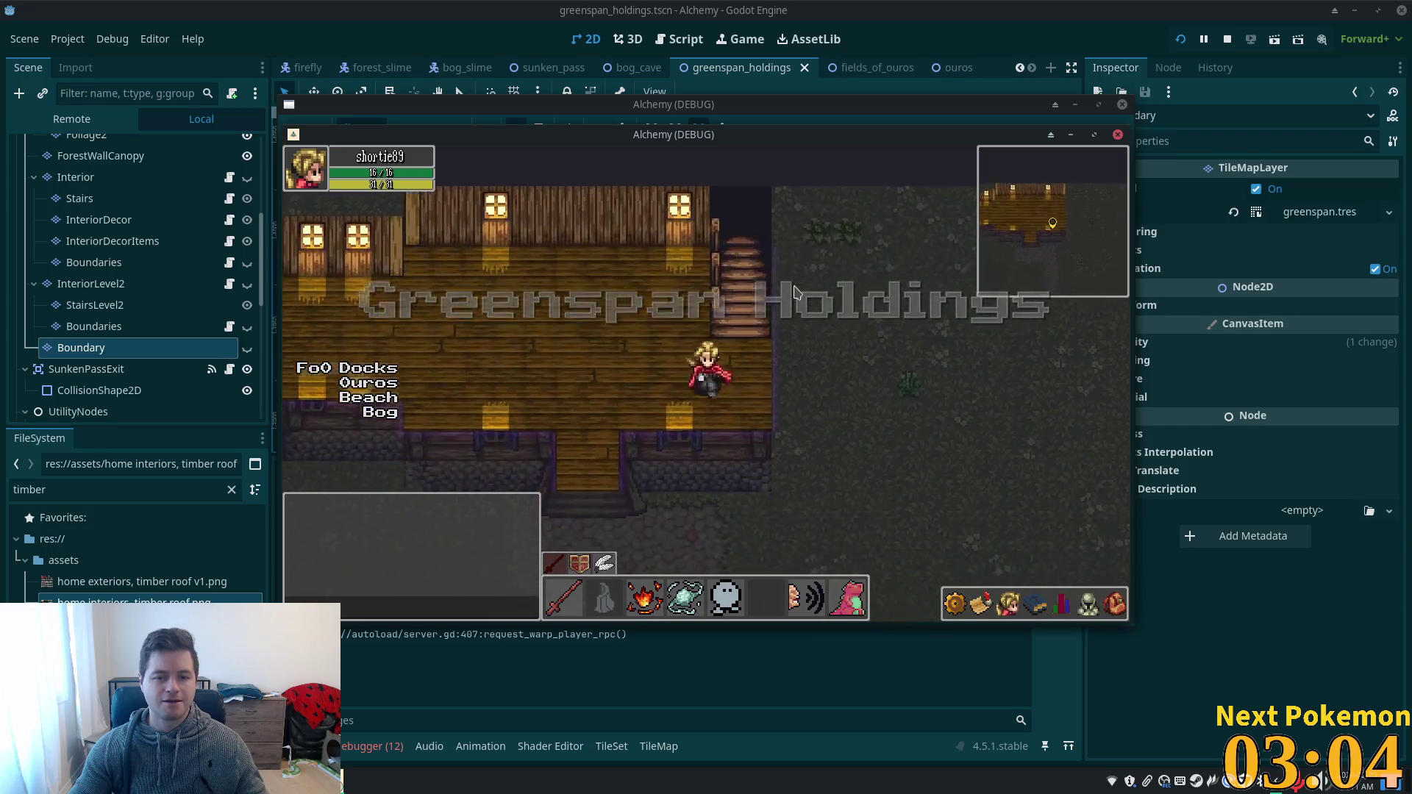
key("alt+Tab")
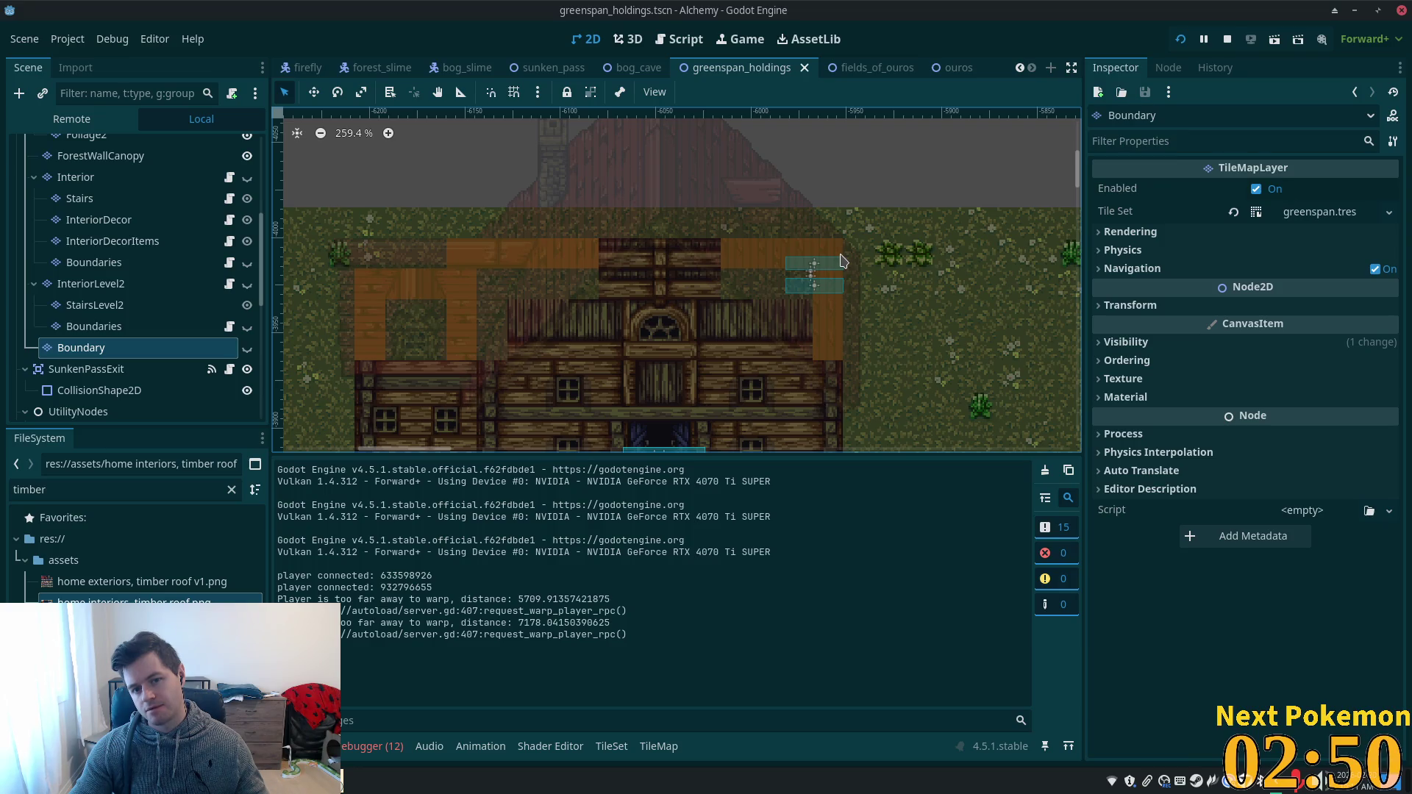
- Show the Boundary layer again and erase its tile row along the roof top
left_click(460, 258)
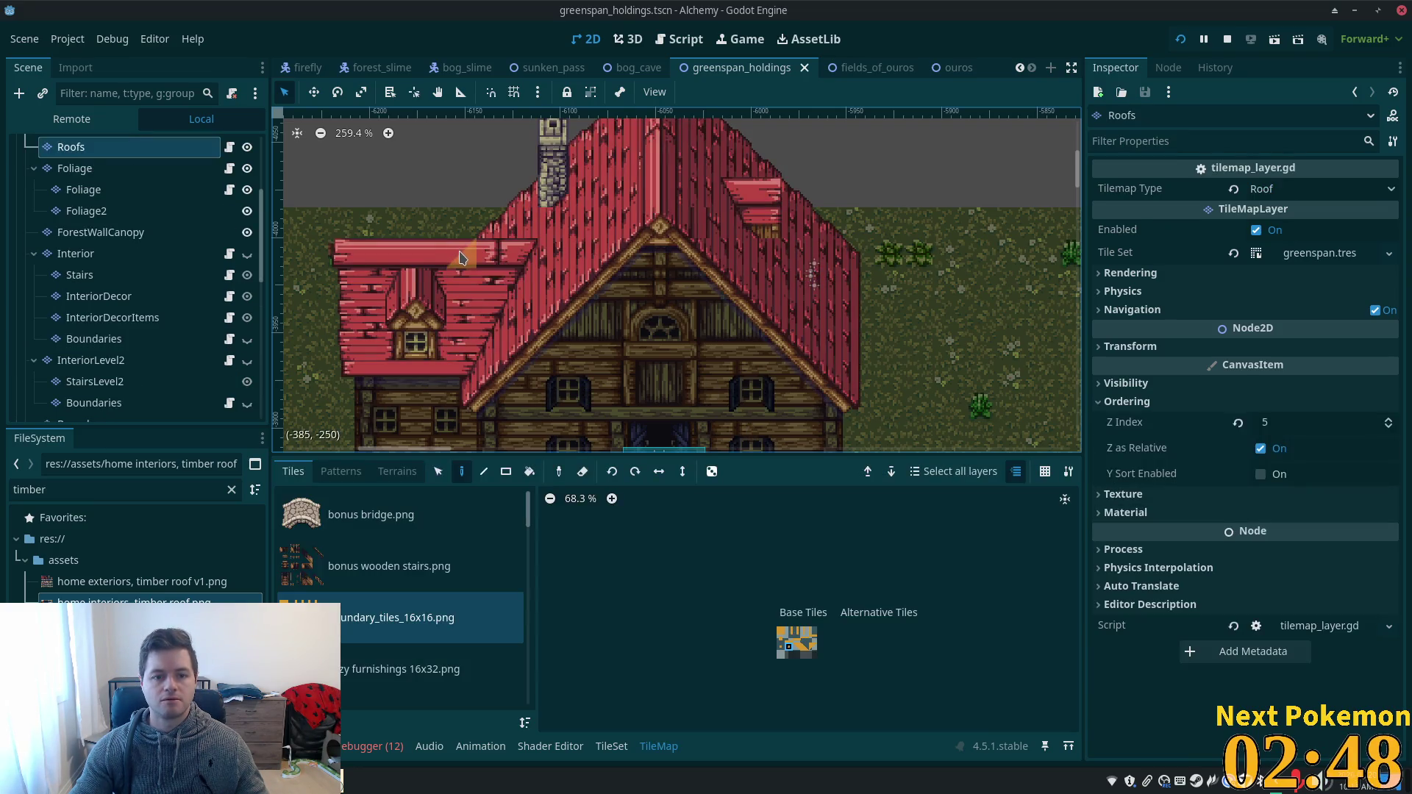
scroll(236, 320, "down", 3)
left_click(235, 321)
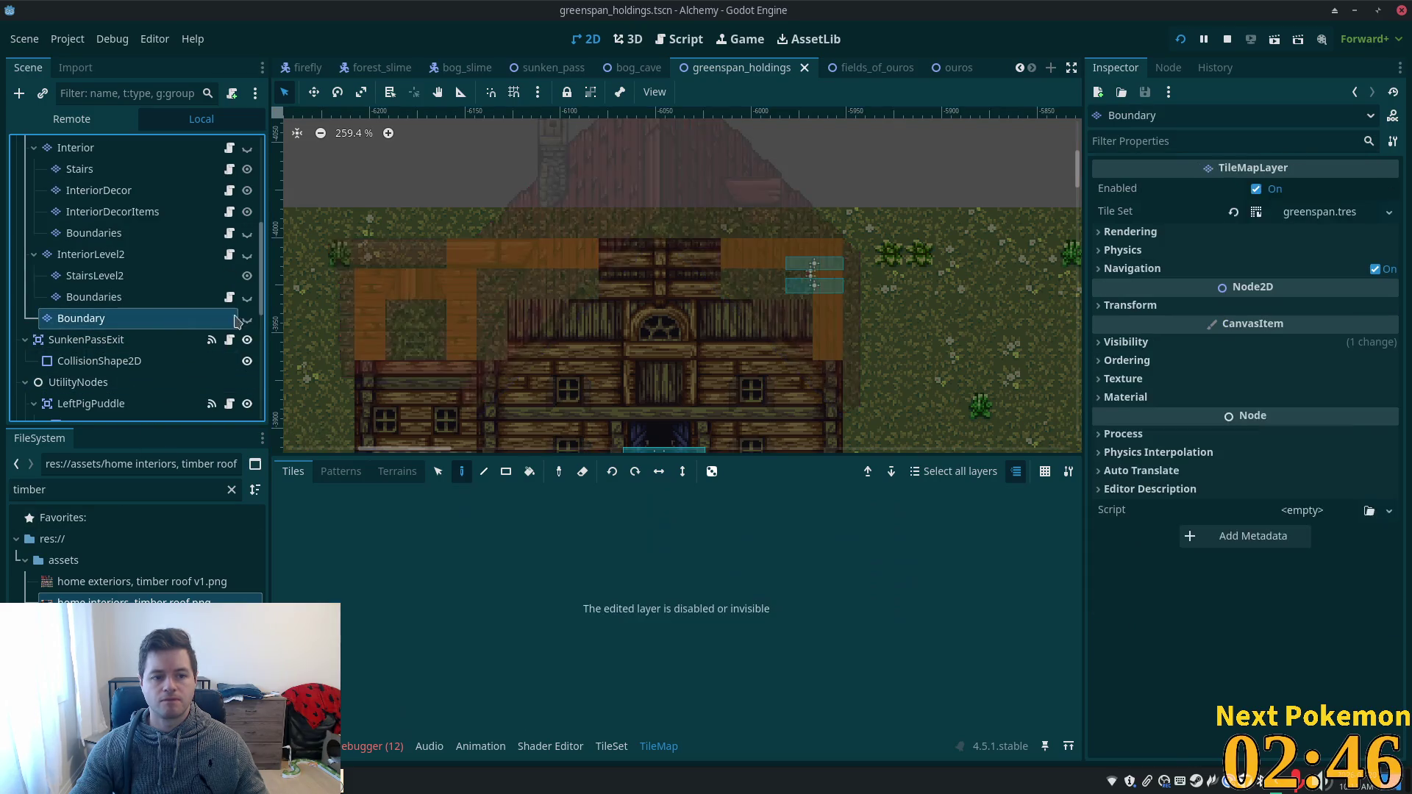
left_click(246, 319)
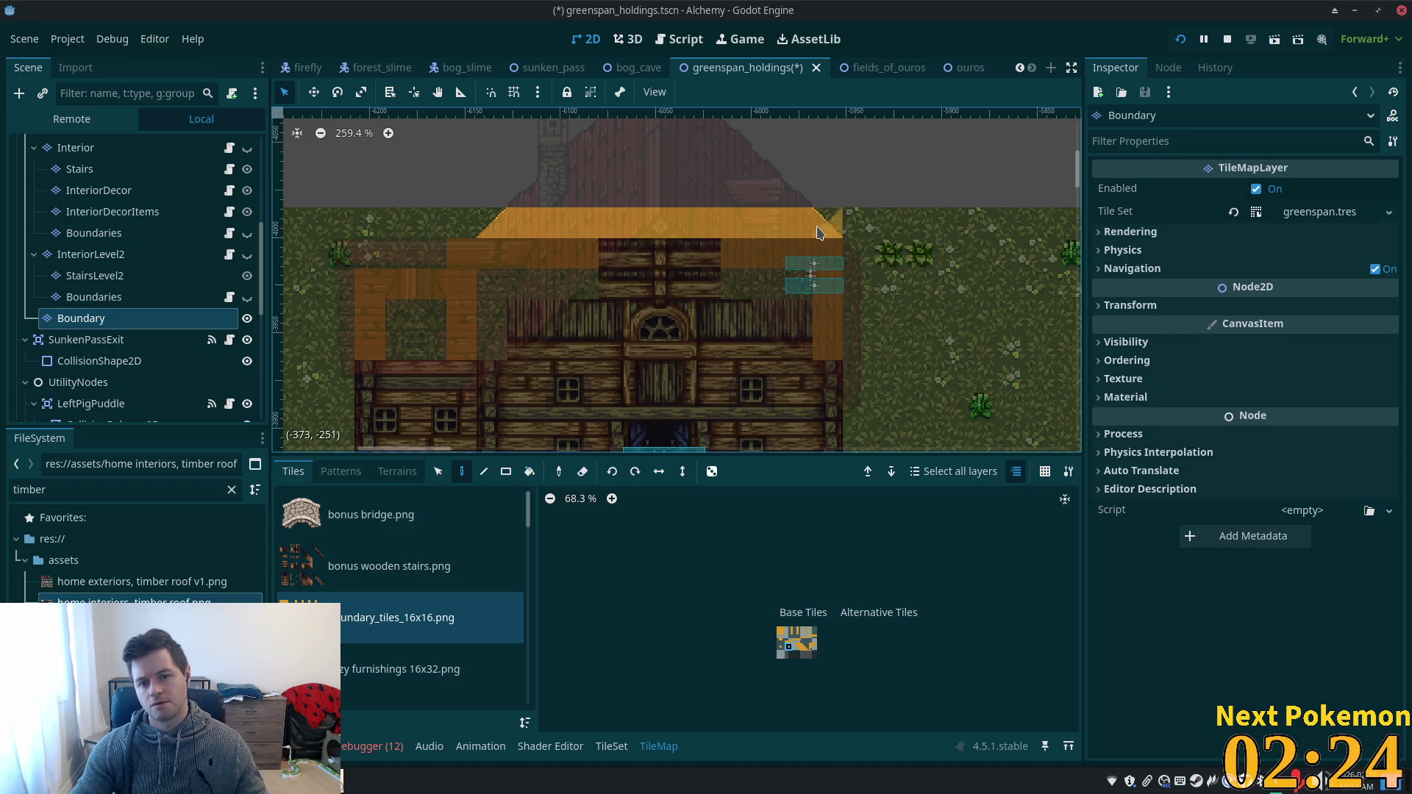
left_click_drag(819, 233, 513, 237)
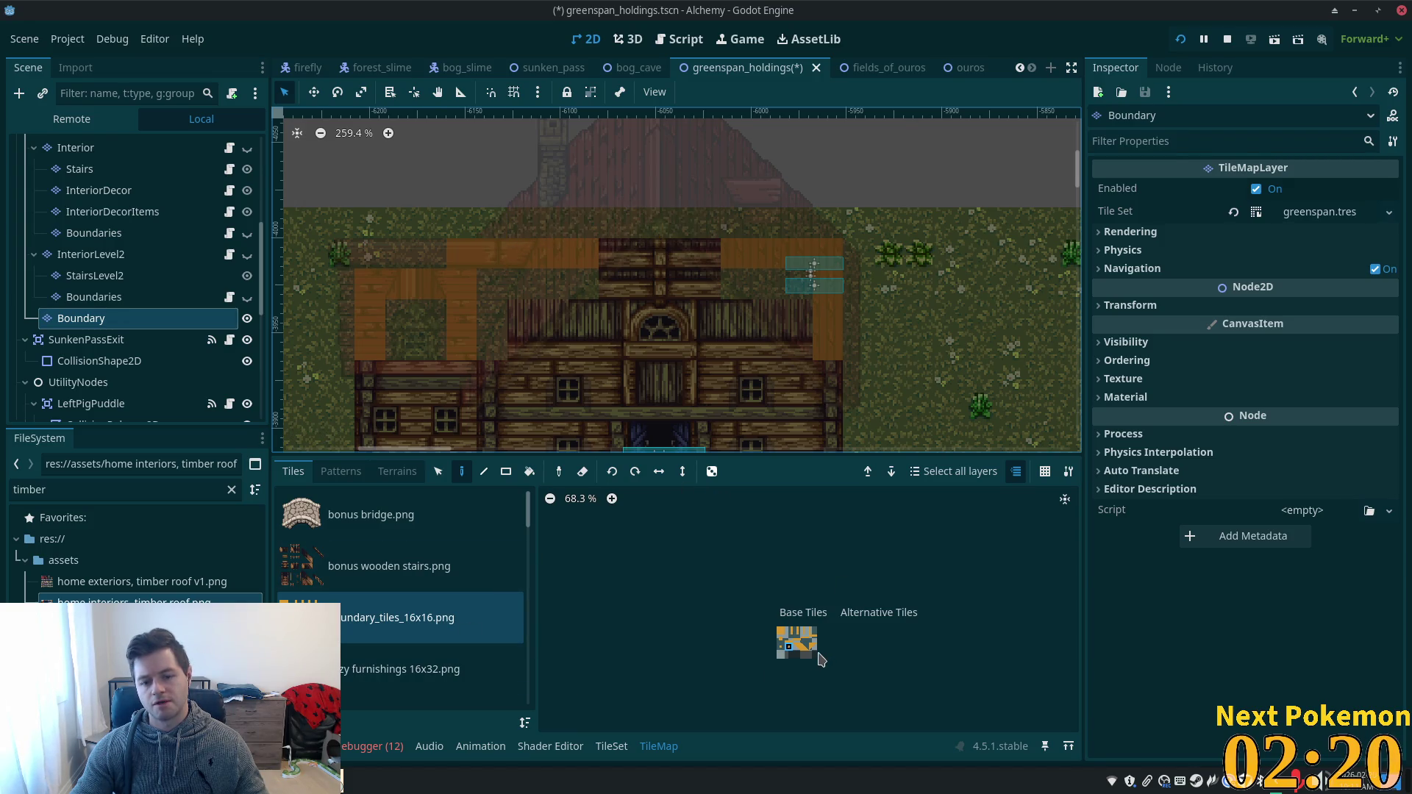
- Paint plain boundary tiles along the roof's lower edge, then hide the Boundary layer
left_click(783, 639)
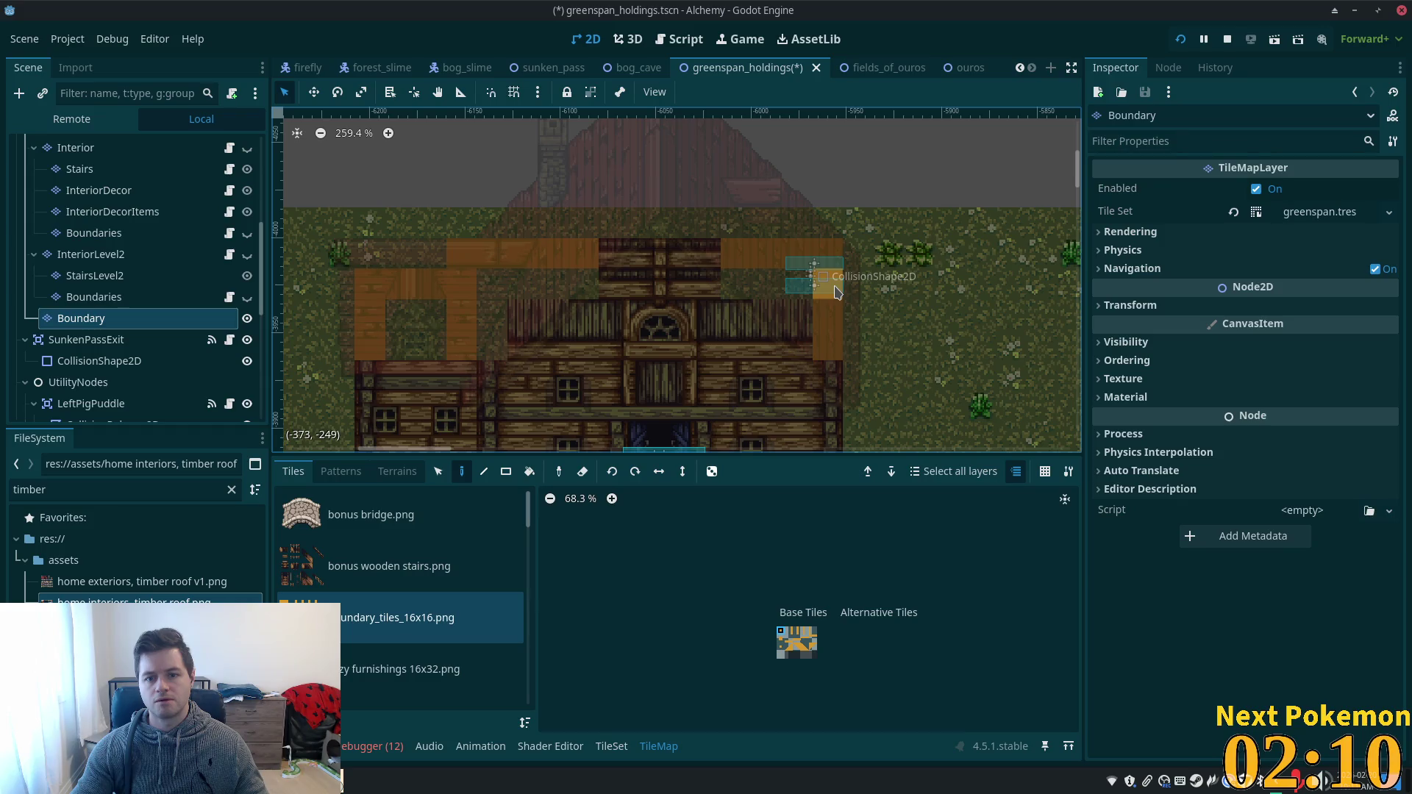
left_click_drag(829, 309, 368, 318)
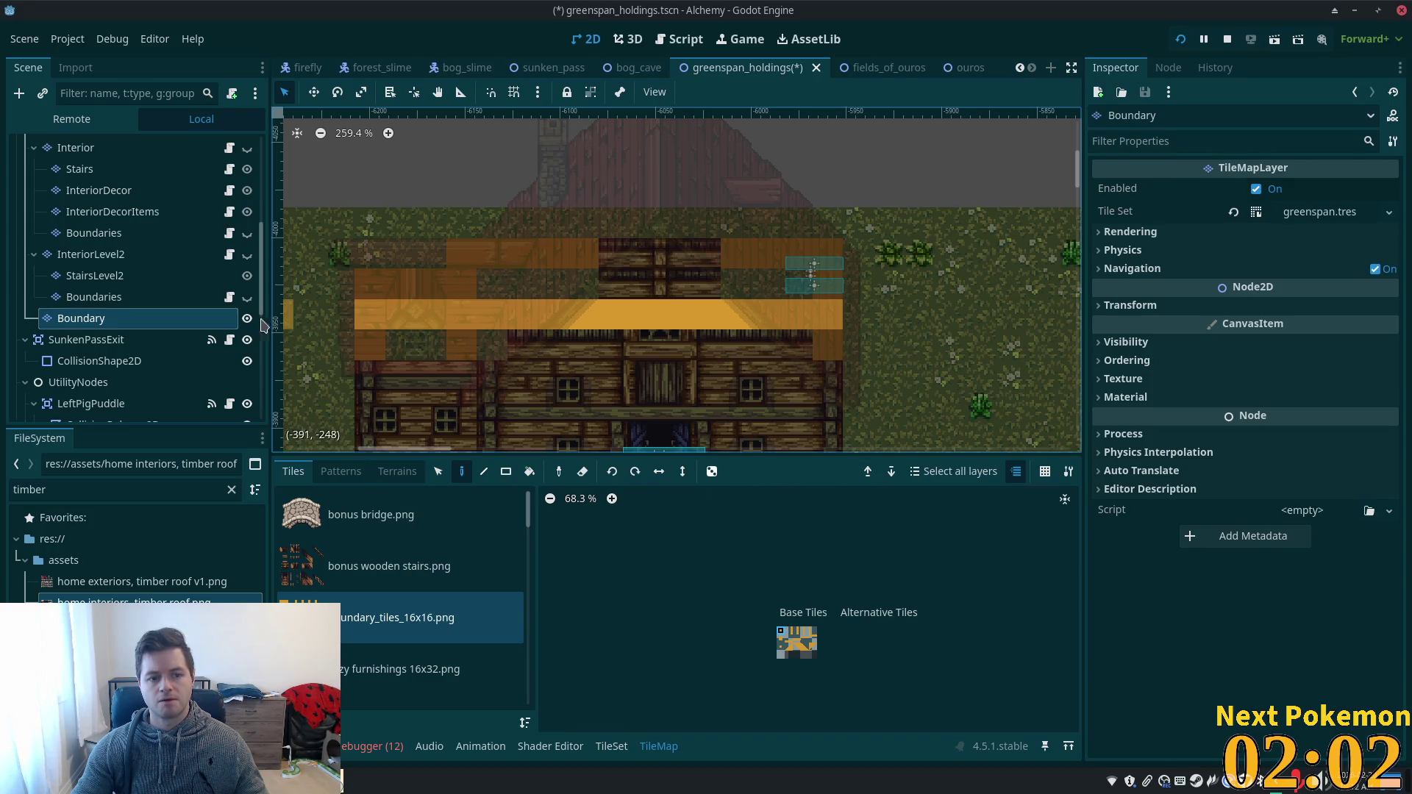
left_click(247, 319)
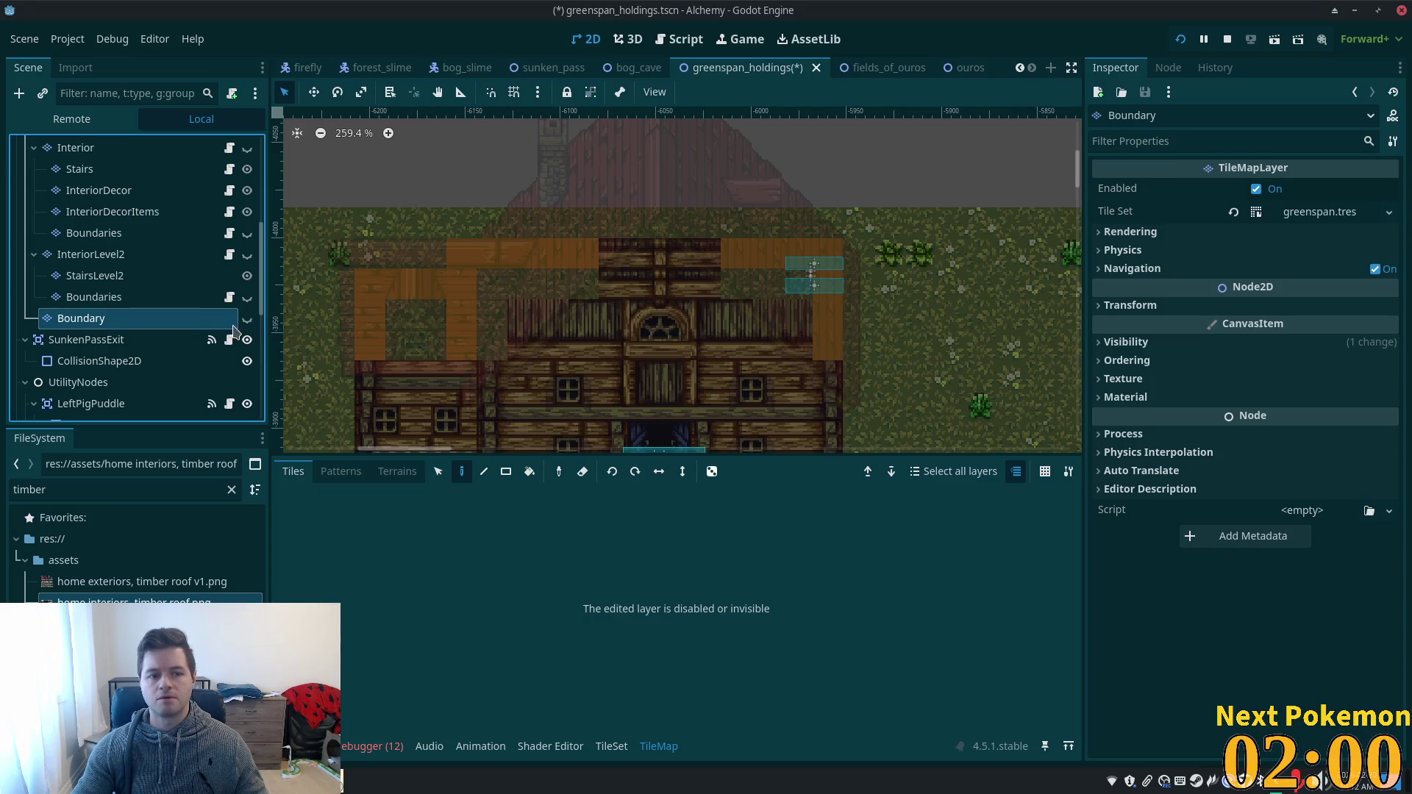
- Load res://objects/tilemap_layer.gd onto the Boundary layer and choose Roof as its Tilemap Type
double_click(70, 319)
double_click(52, 325)
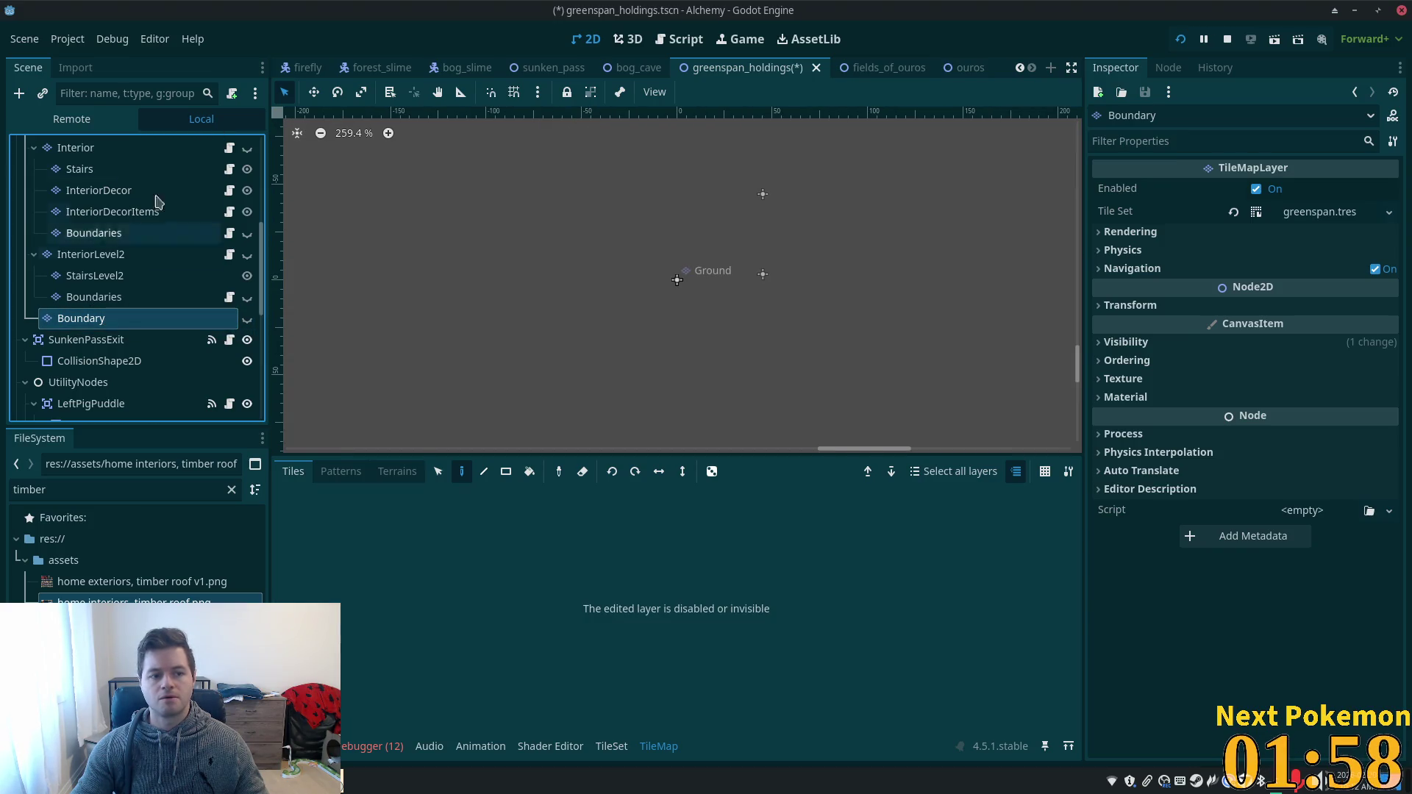
left_click(233, 94)
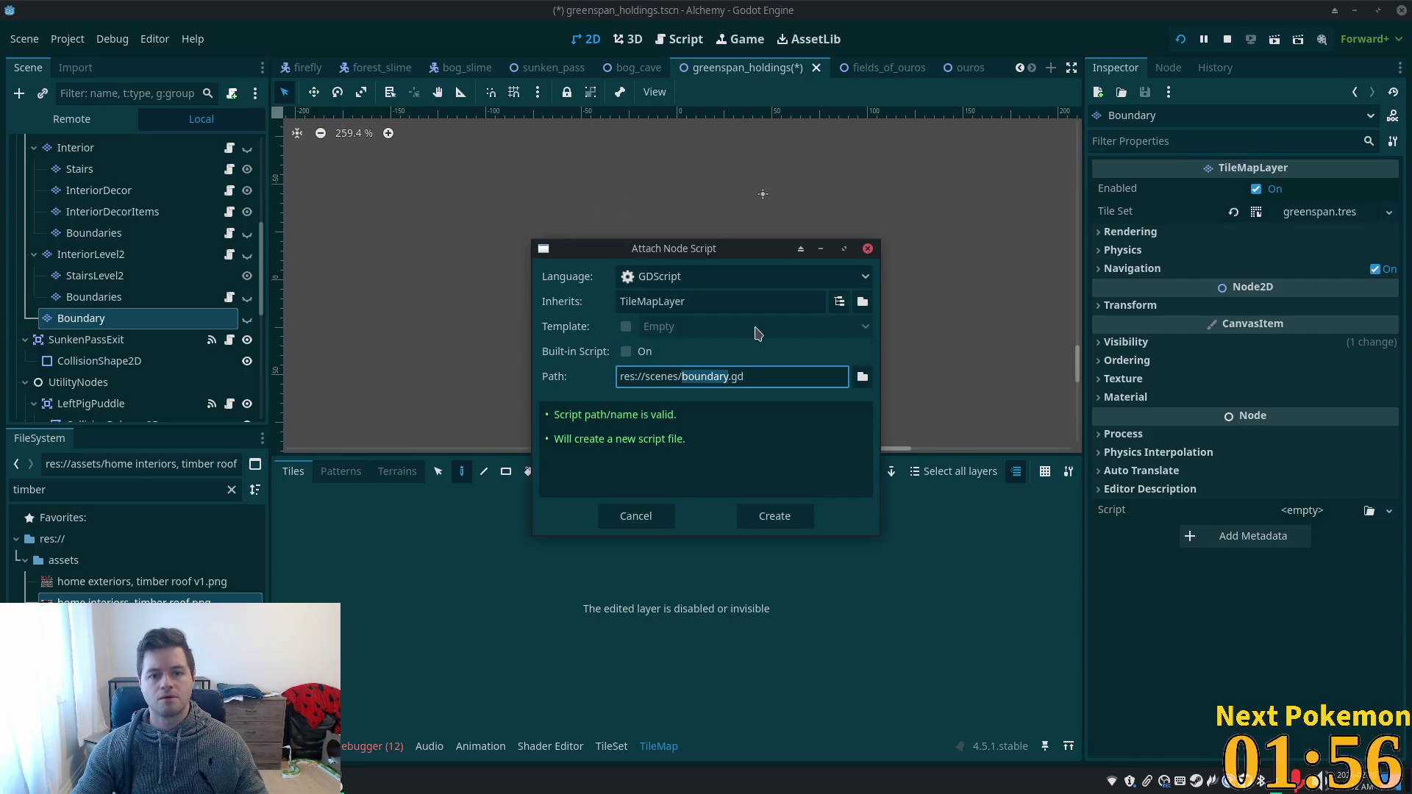
left_click(863, 377)
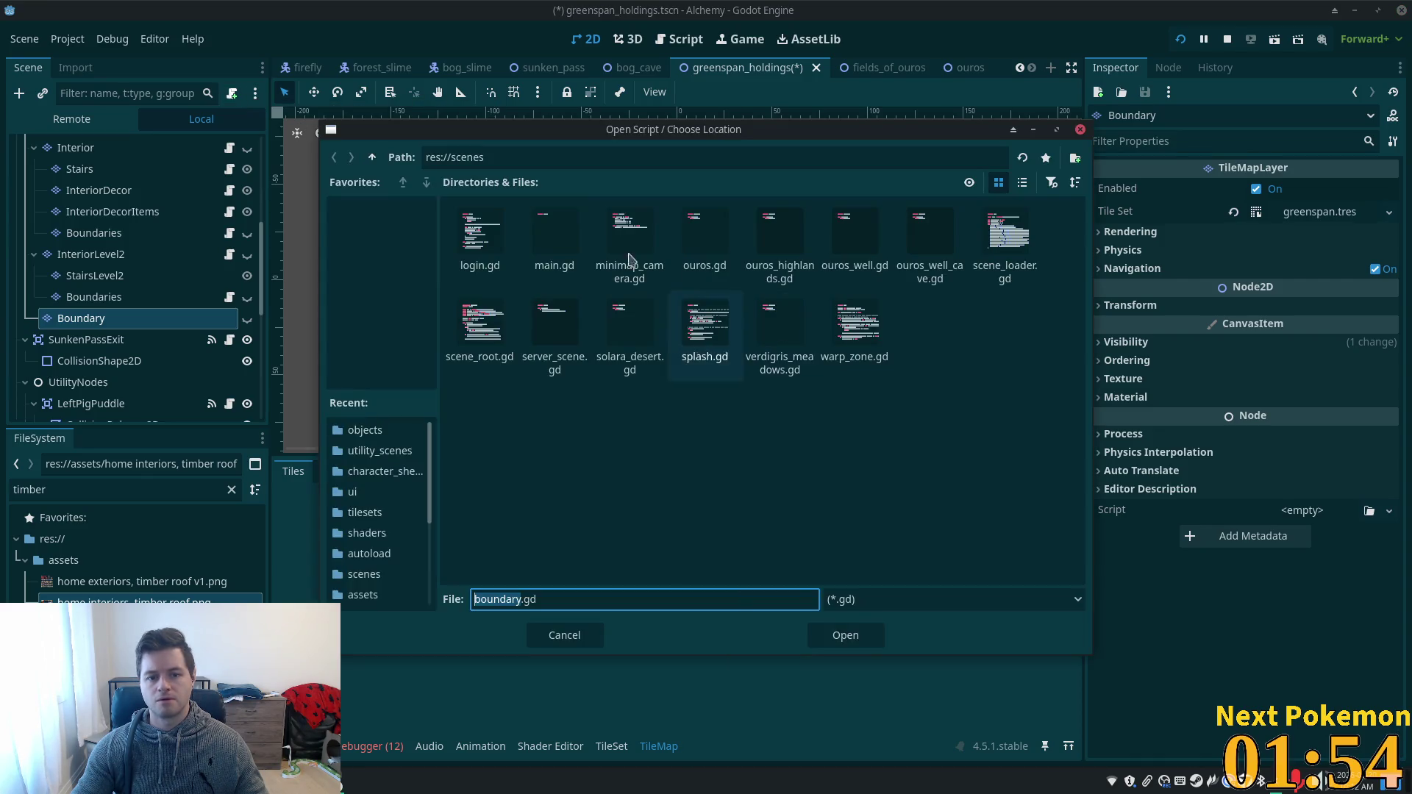
left_click(372, 157)
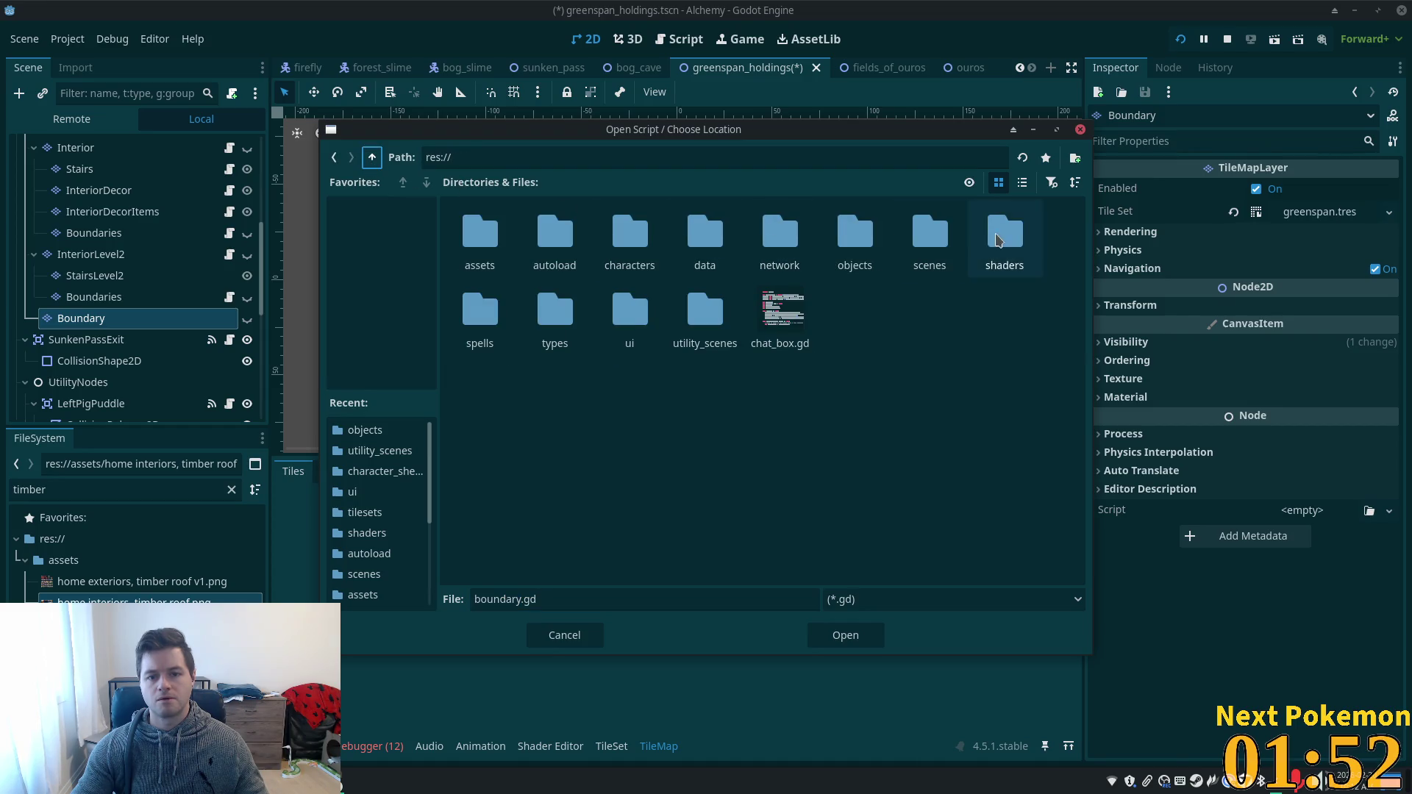
double_click(854, 234)
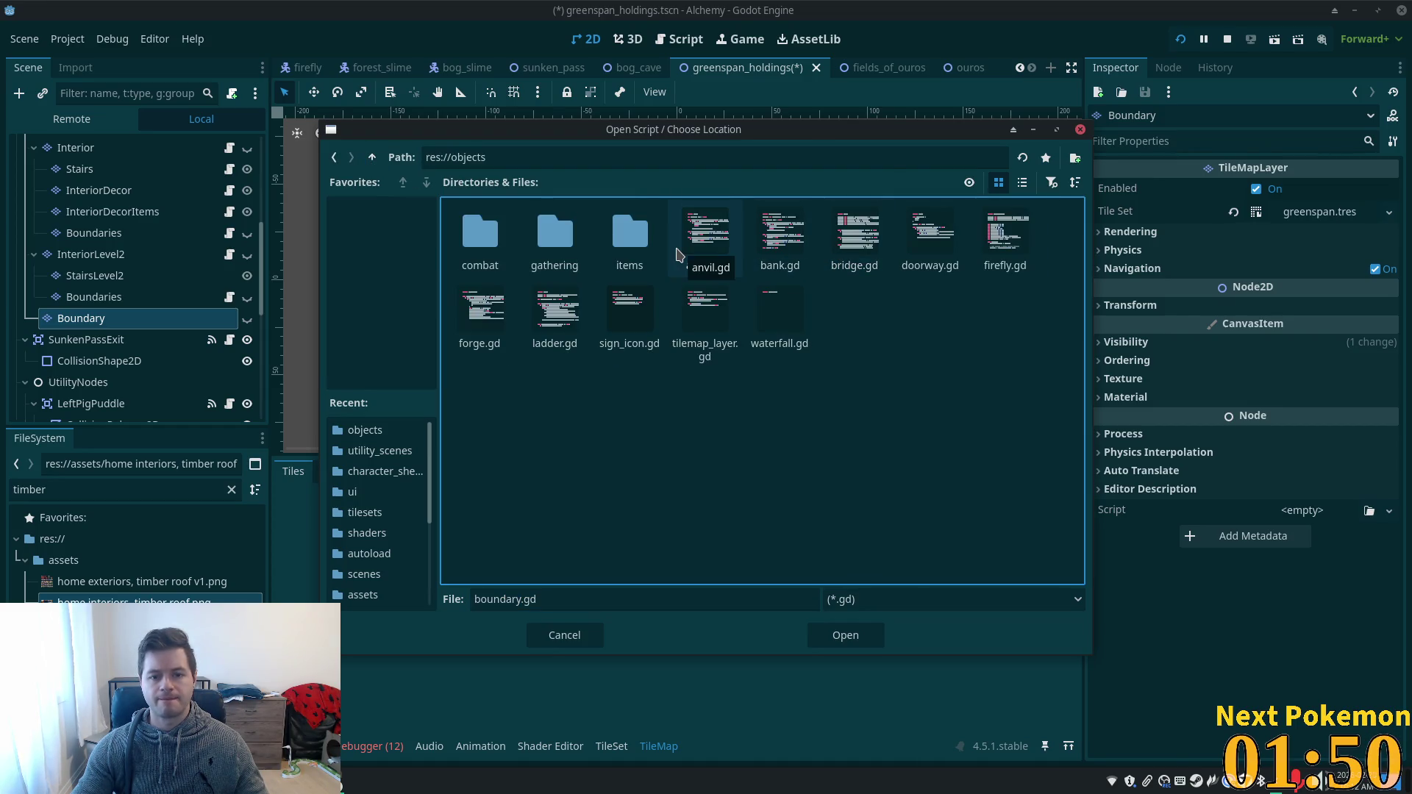
double_click(710, 331)
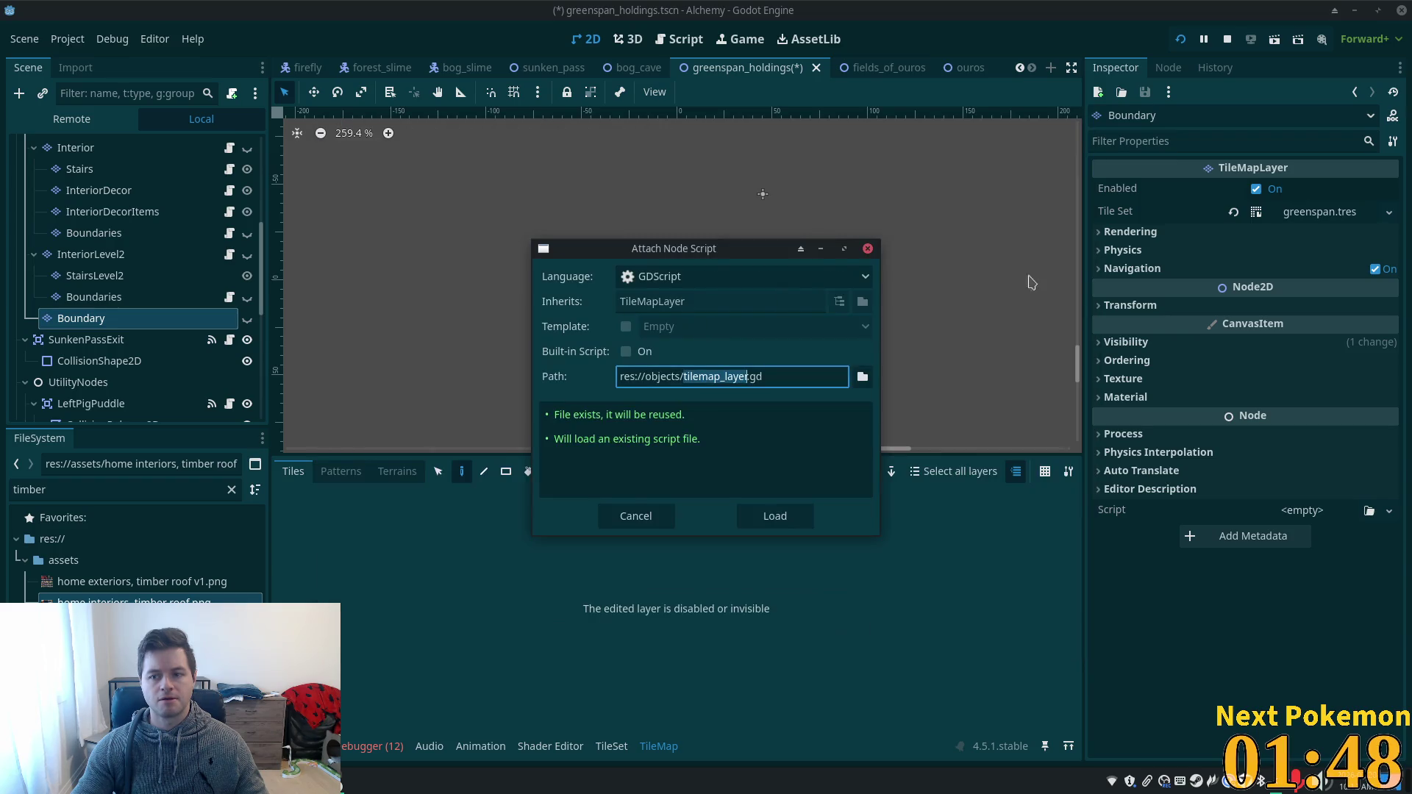
left_click(793, 525)
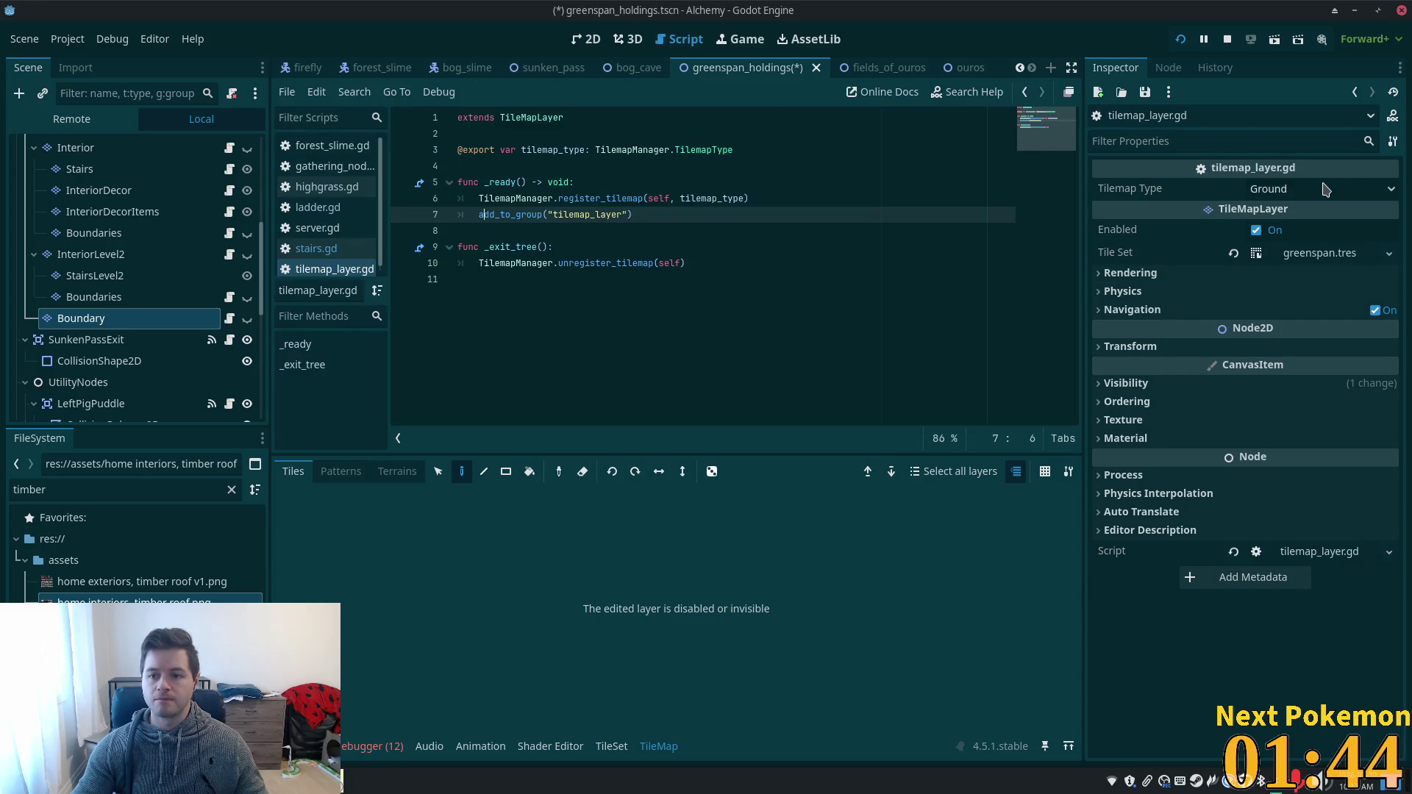
left_click(1324, 190)
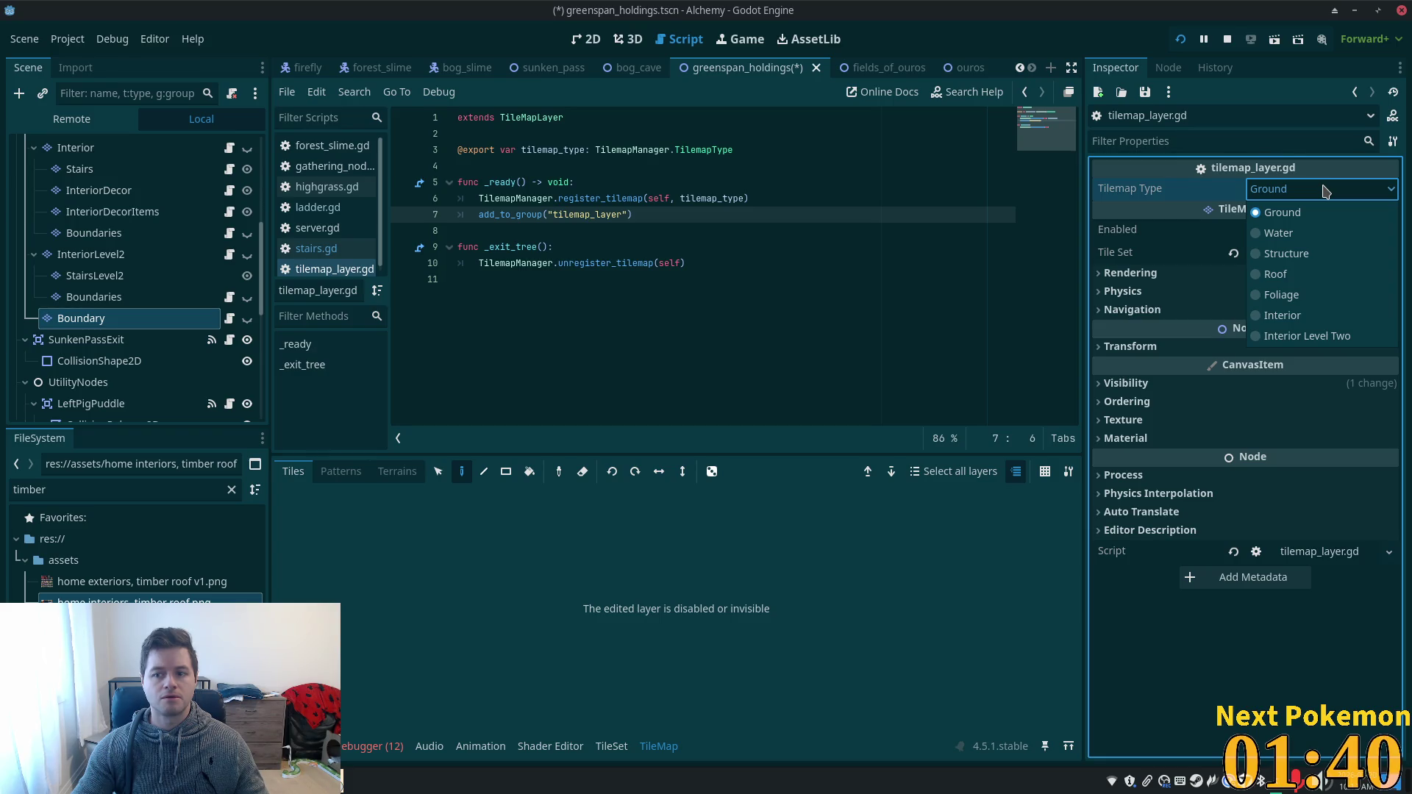
left_click(1296, 278)
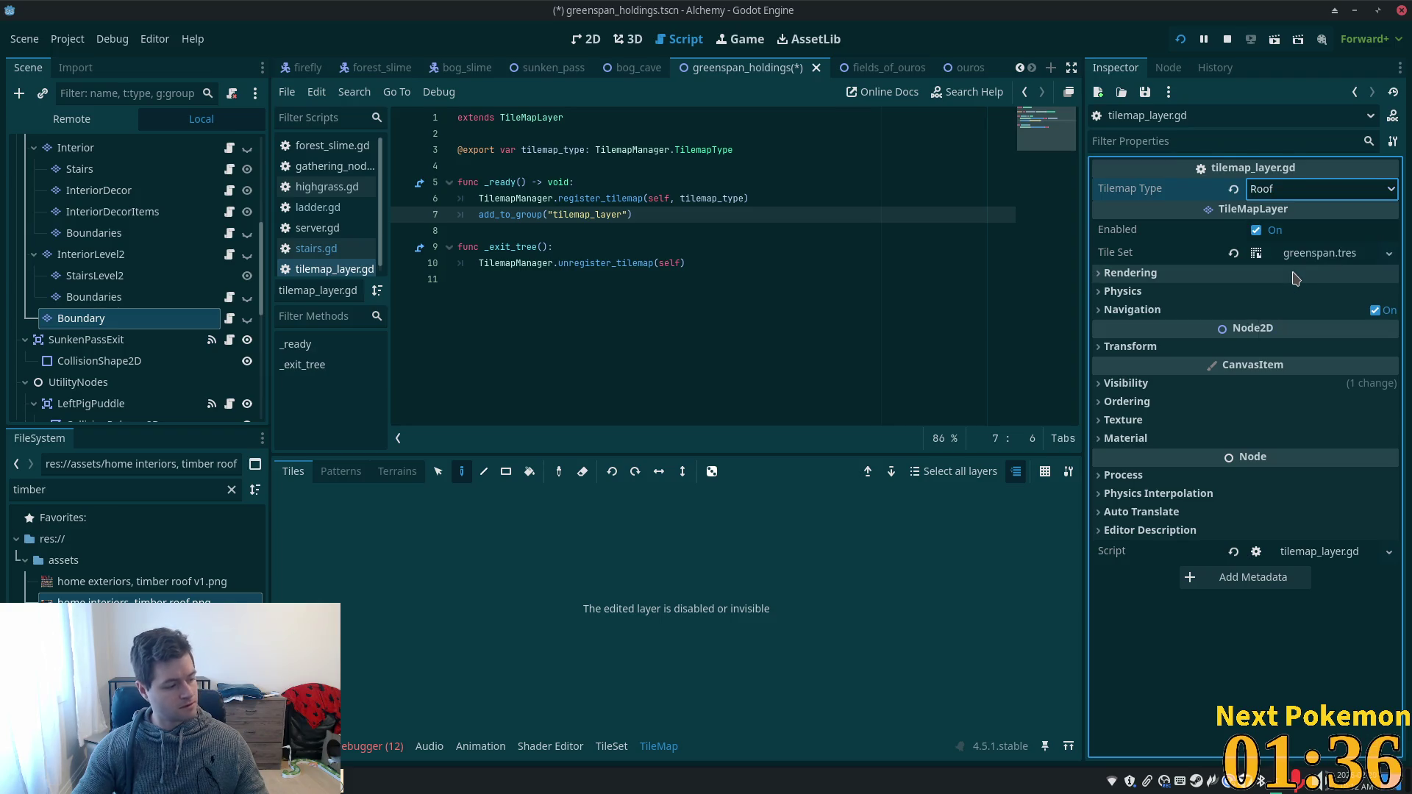
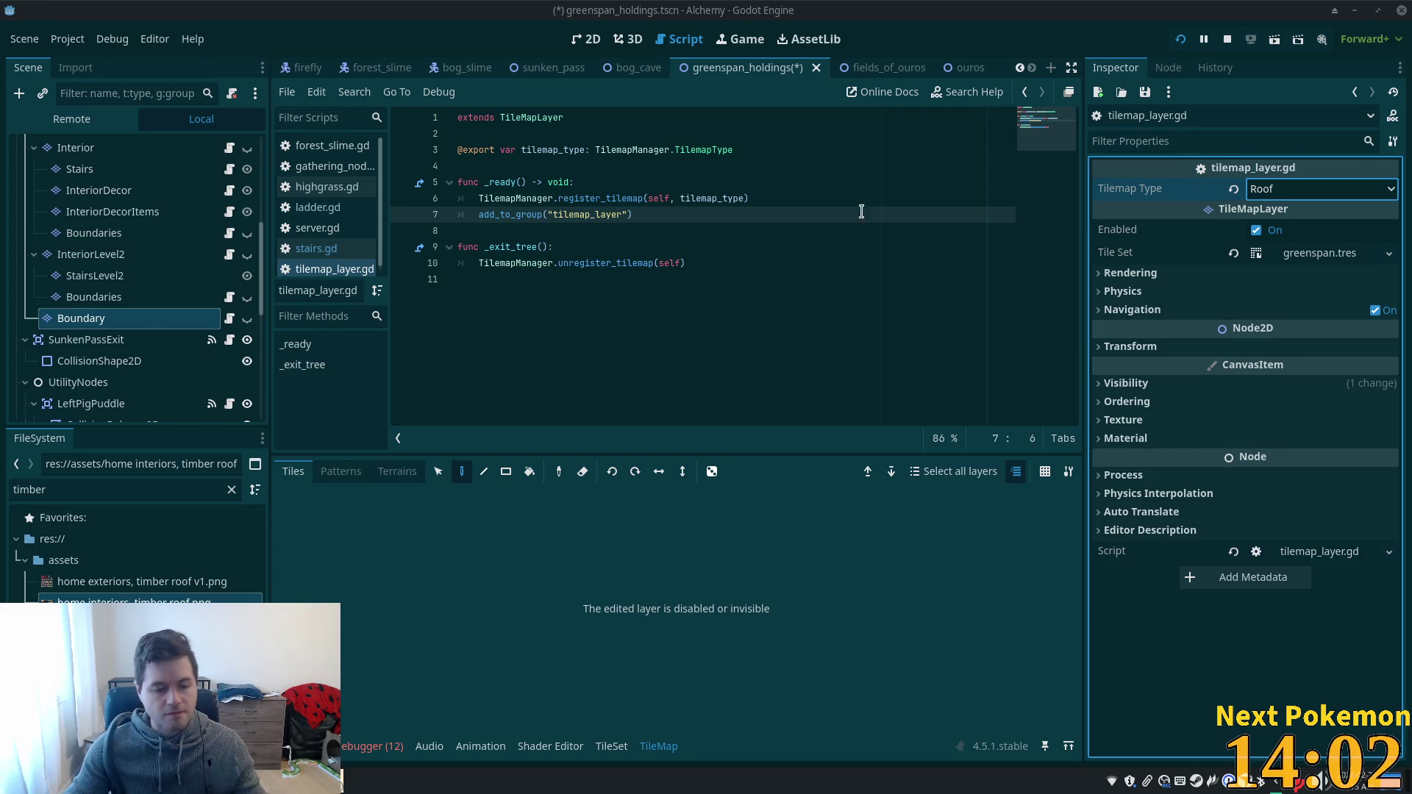
- Save the greenspan_holdings scene, dismiss the stray browser Save As dialog, and run the project
key("ctrl+s")
left_click(1043, 122)
key("ctrl+s")
left_click(1182, 39)
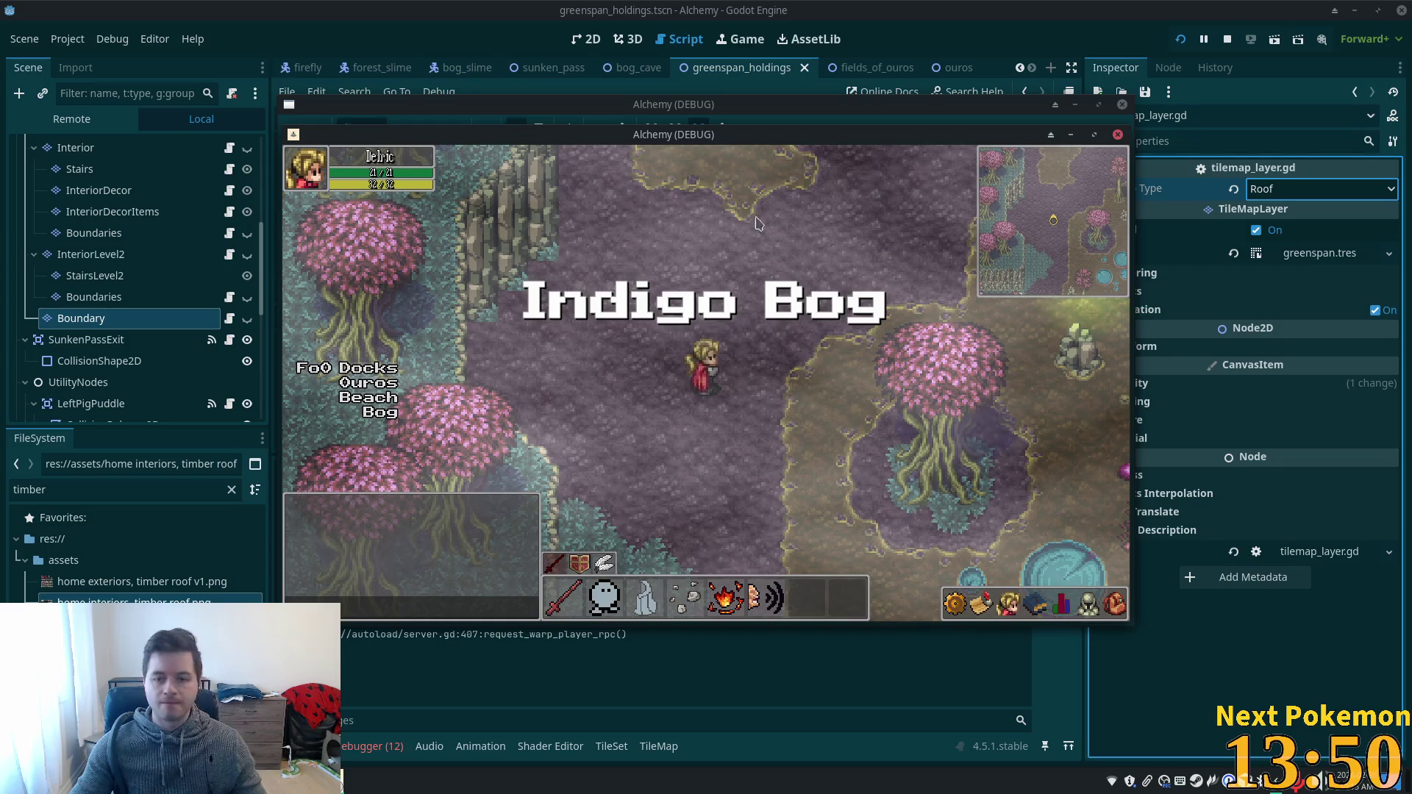
- Walk the player out of the house and around its exterior walls
key("Down")
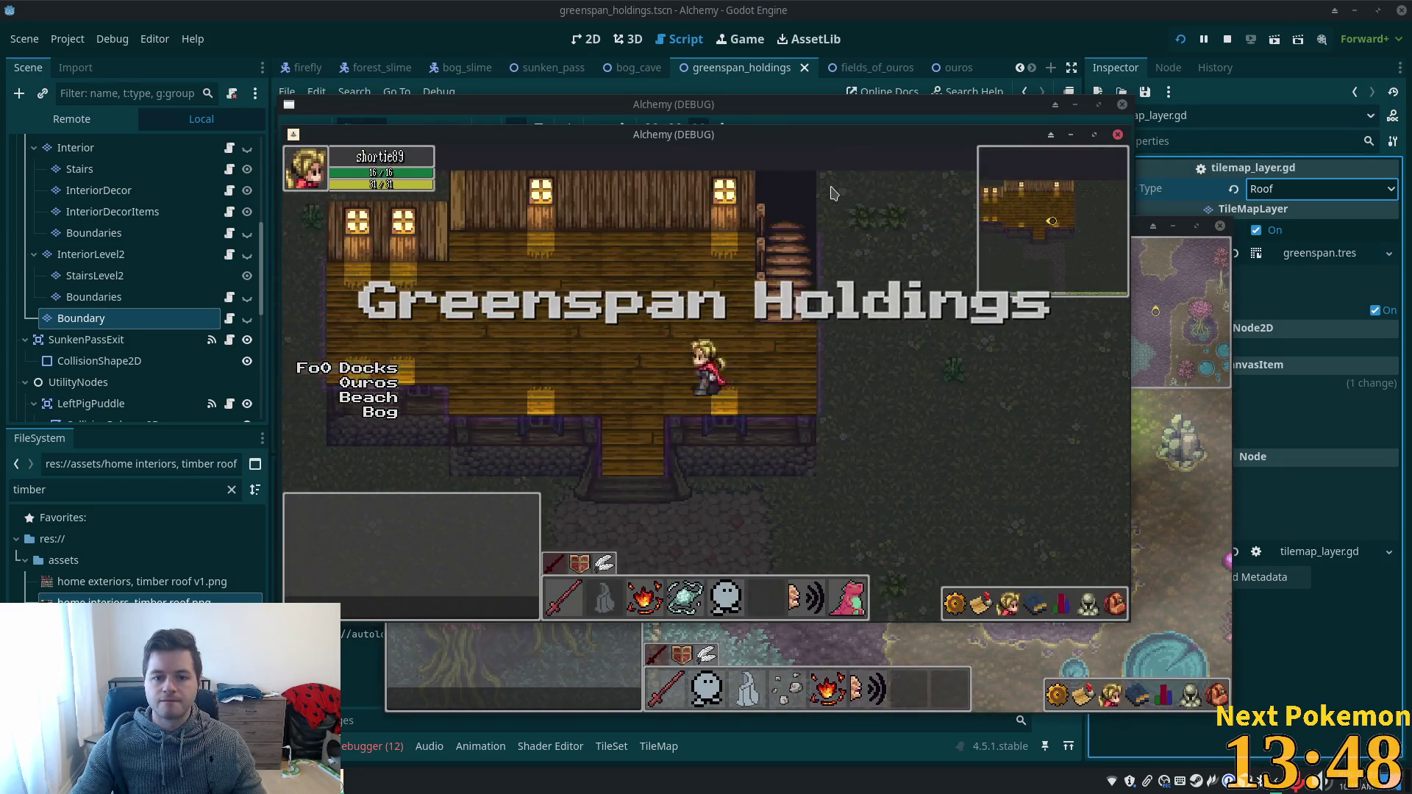
key("Up")
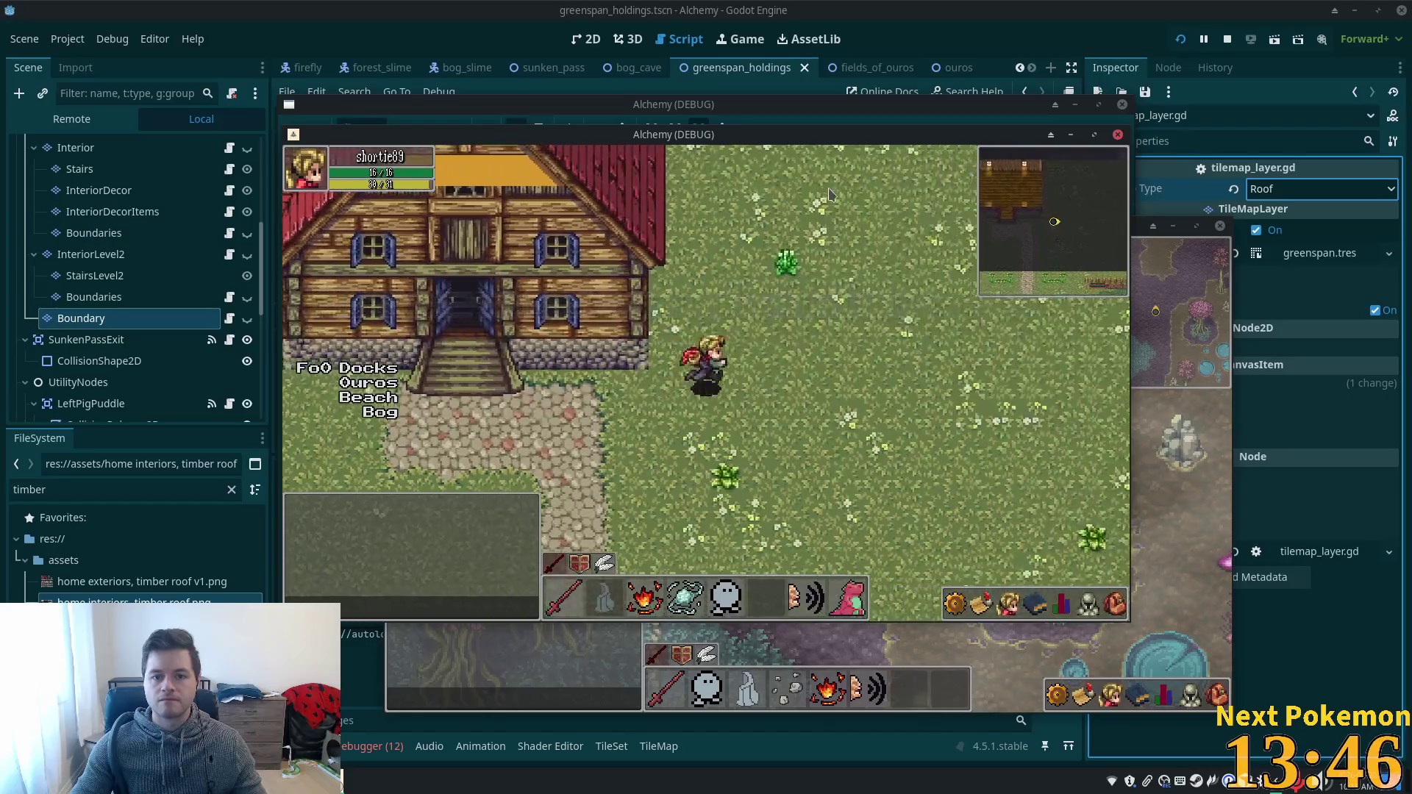
key("Left")
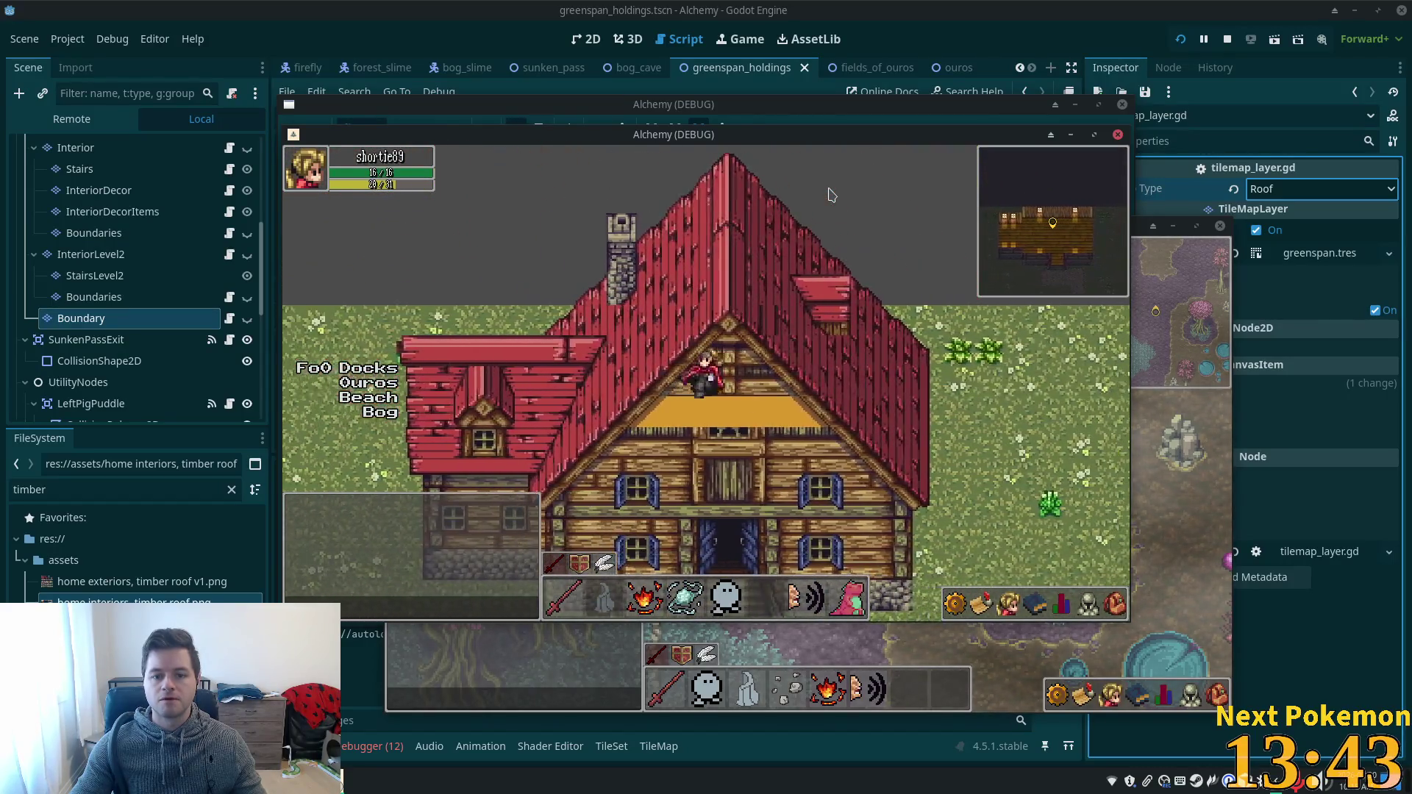
key("Right")
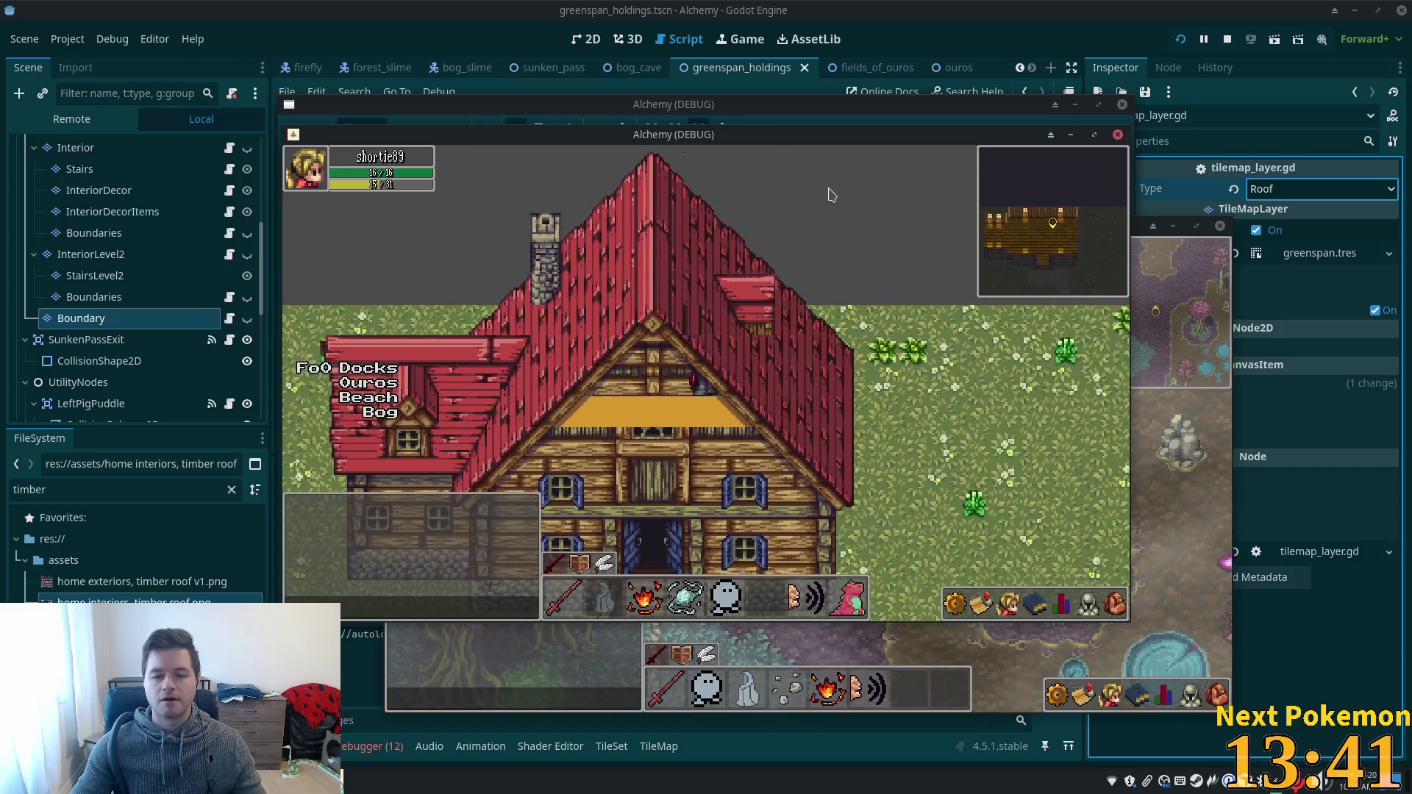
key("Left")
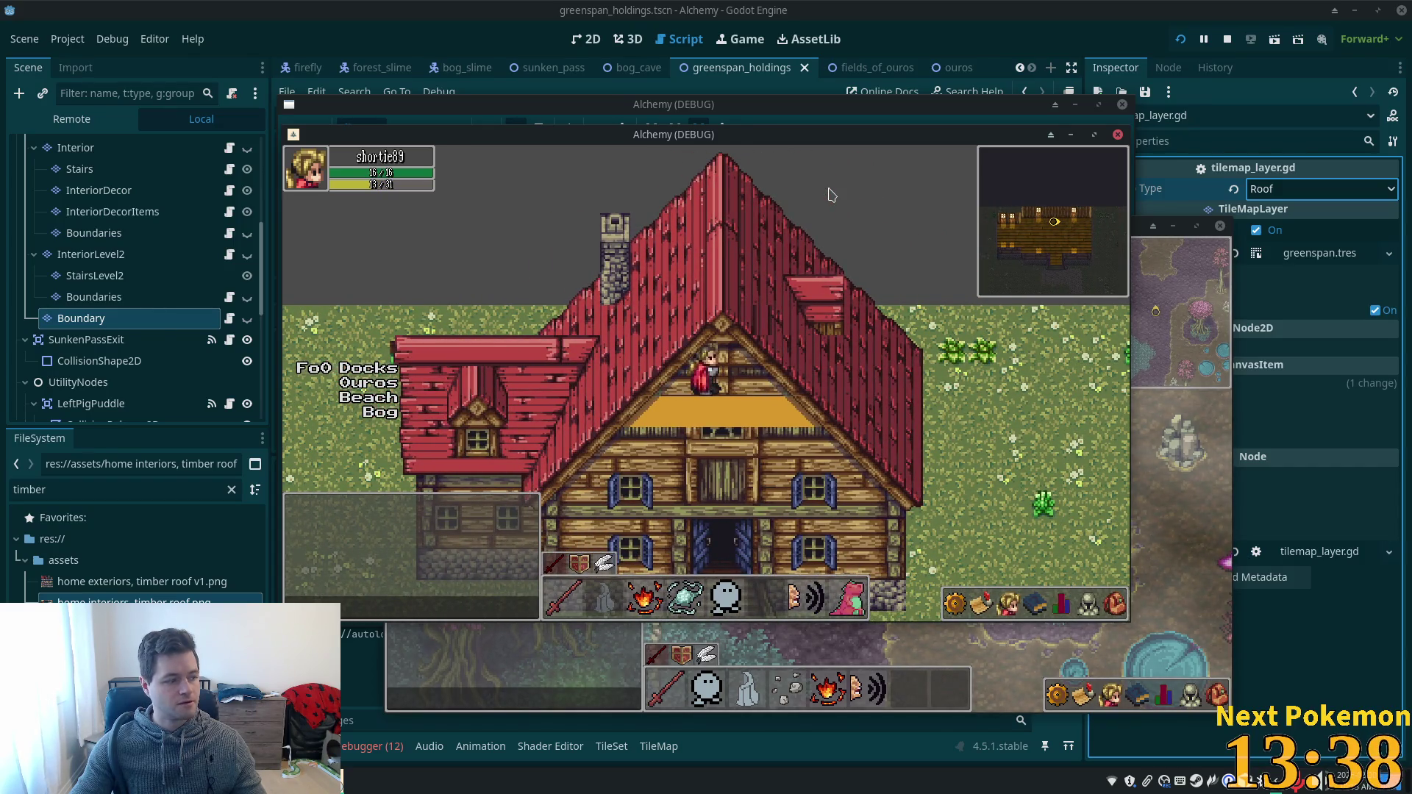
key("Left")
key("Up")
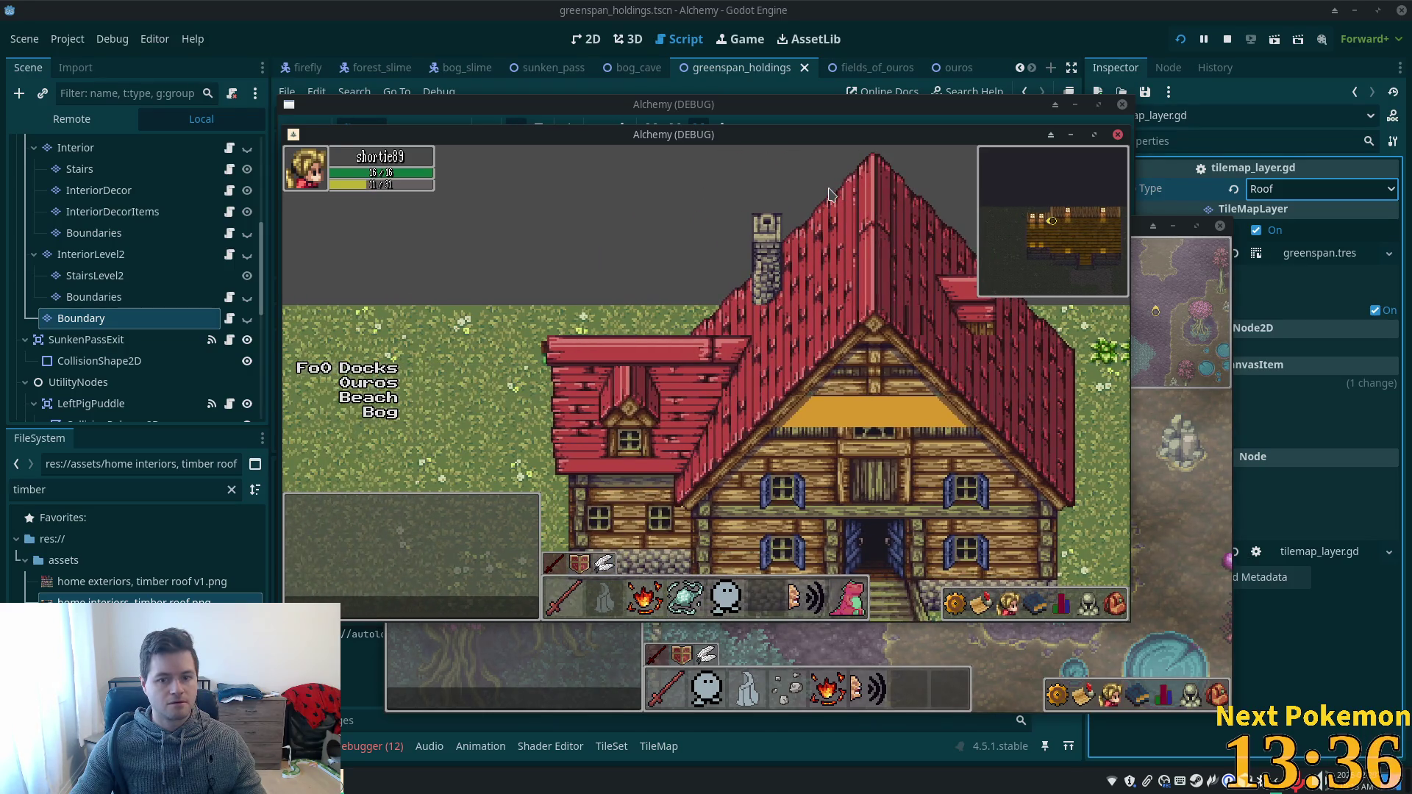
- Climb onto the roof by the chimney, walk across it, then stop the game
key("Right")
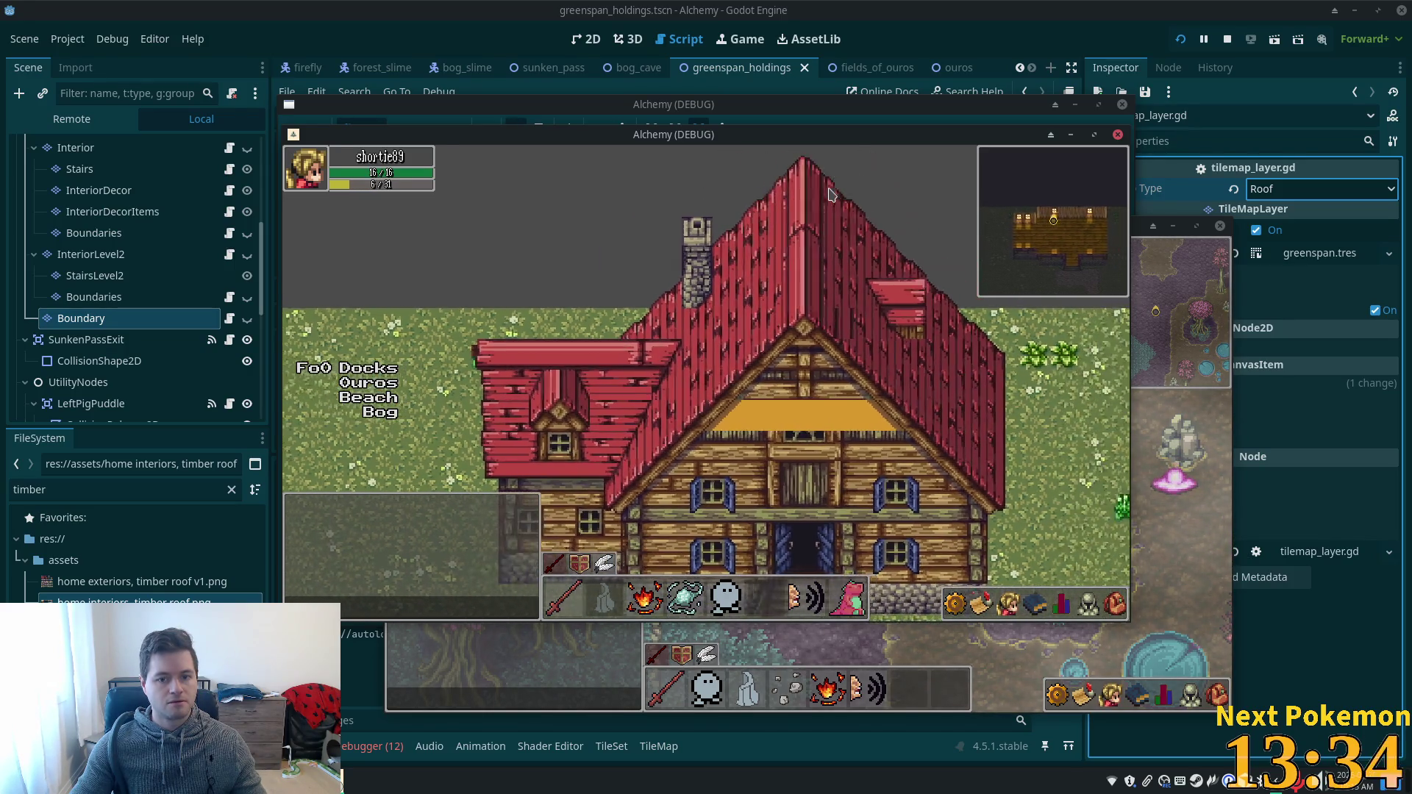
key("Up")
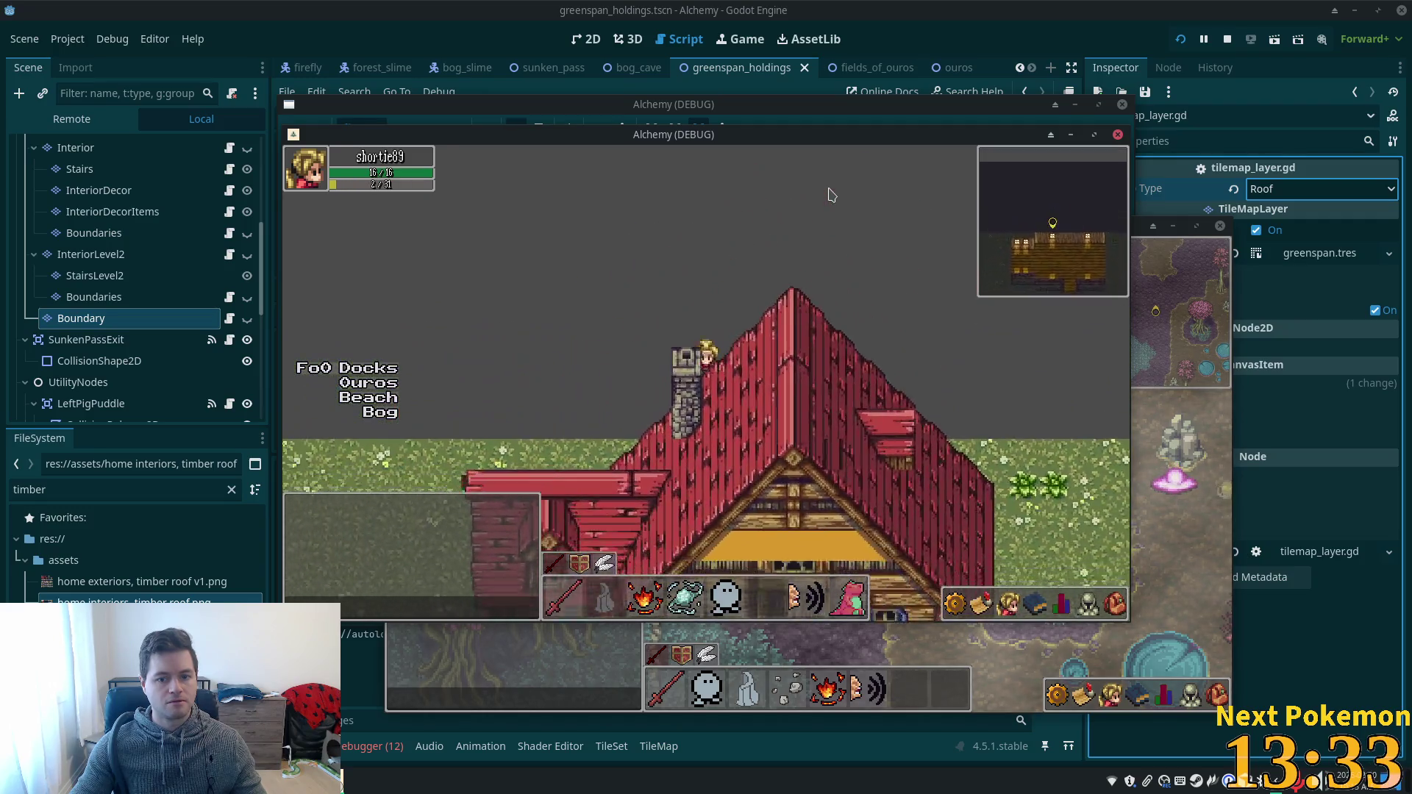
key("Up")
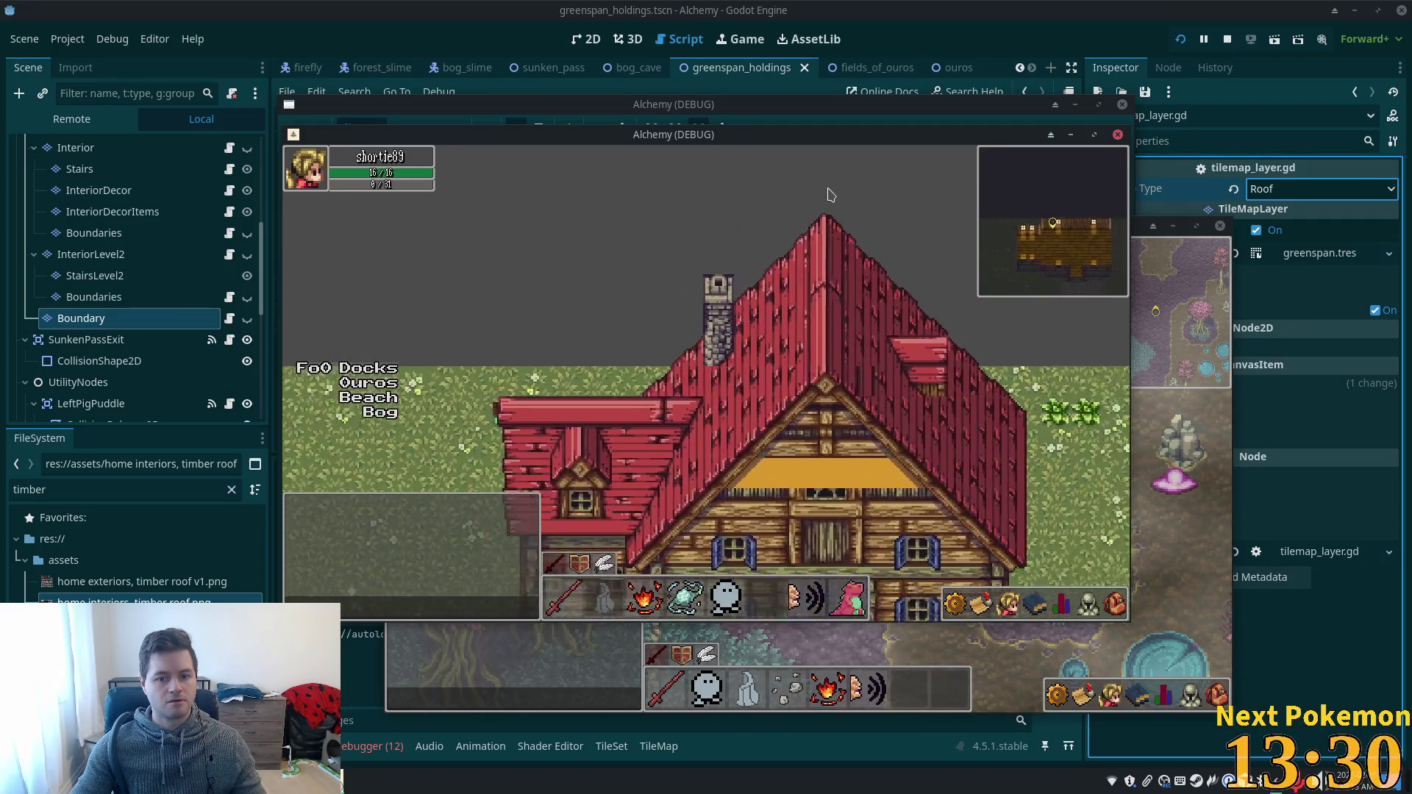
key("Down")
key("Right")
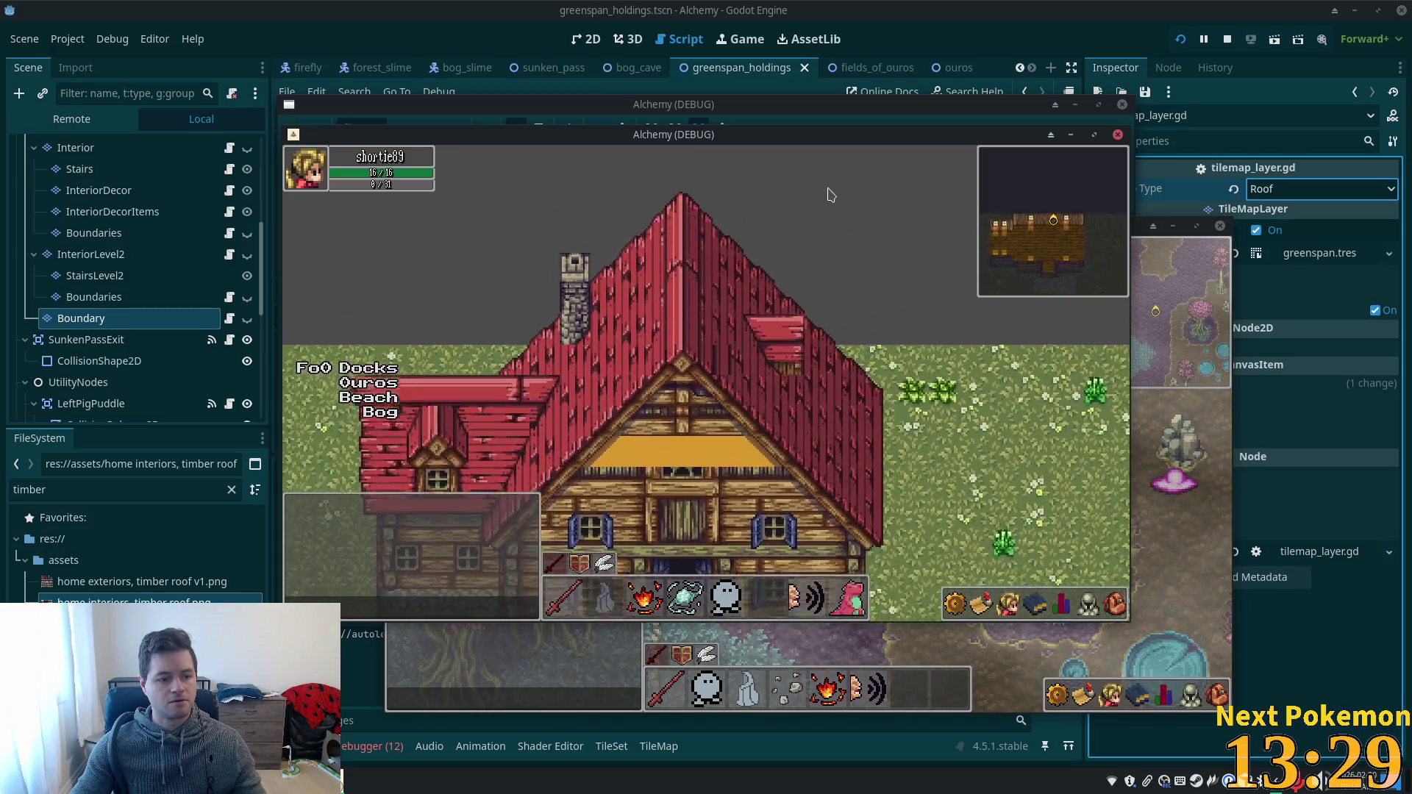
key("Right")
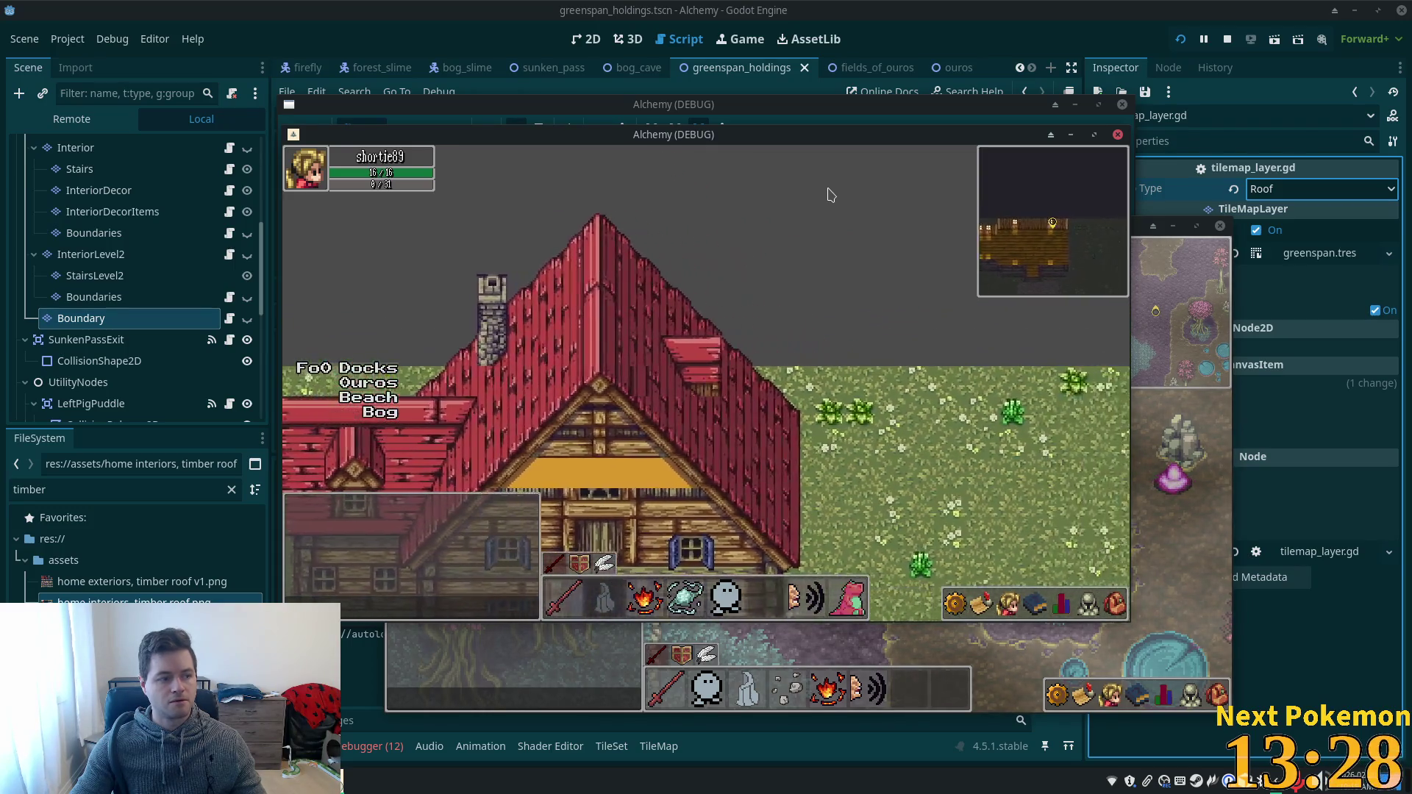
key("Down")
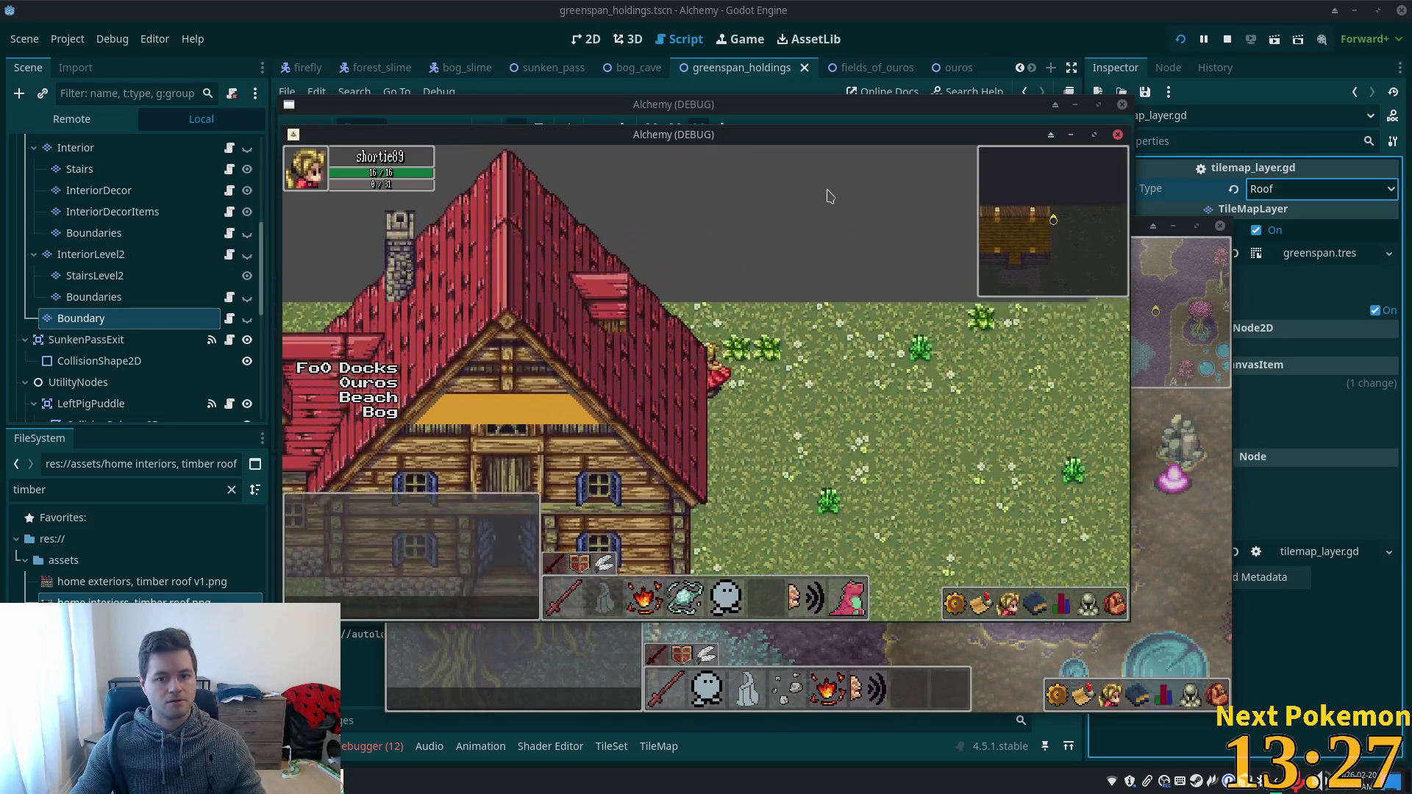
key("Left")
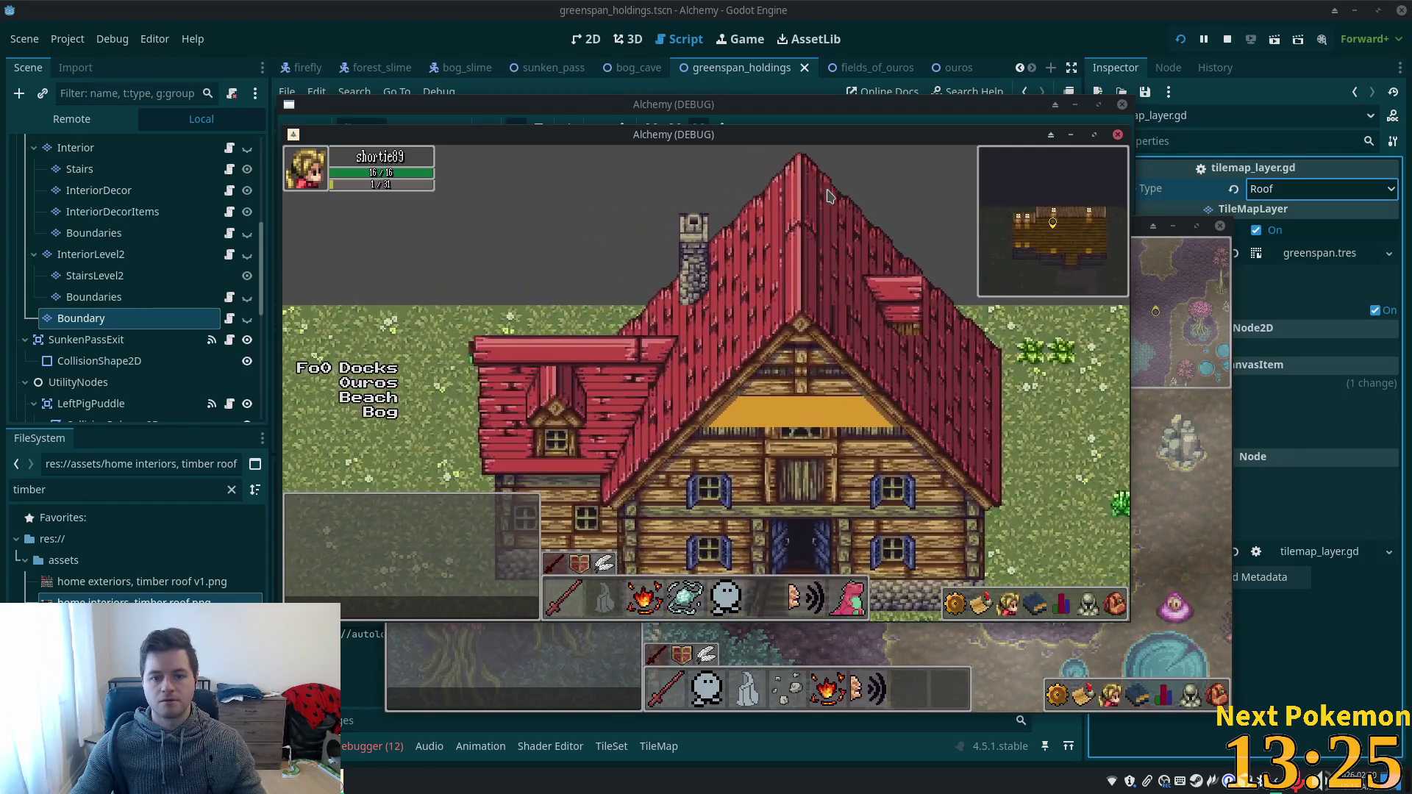
key("Up")
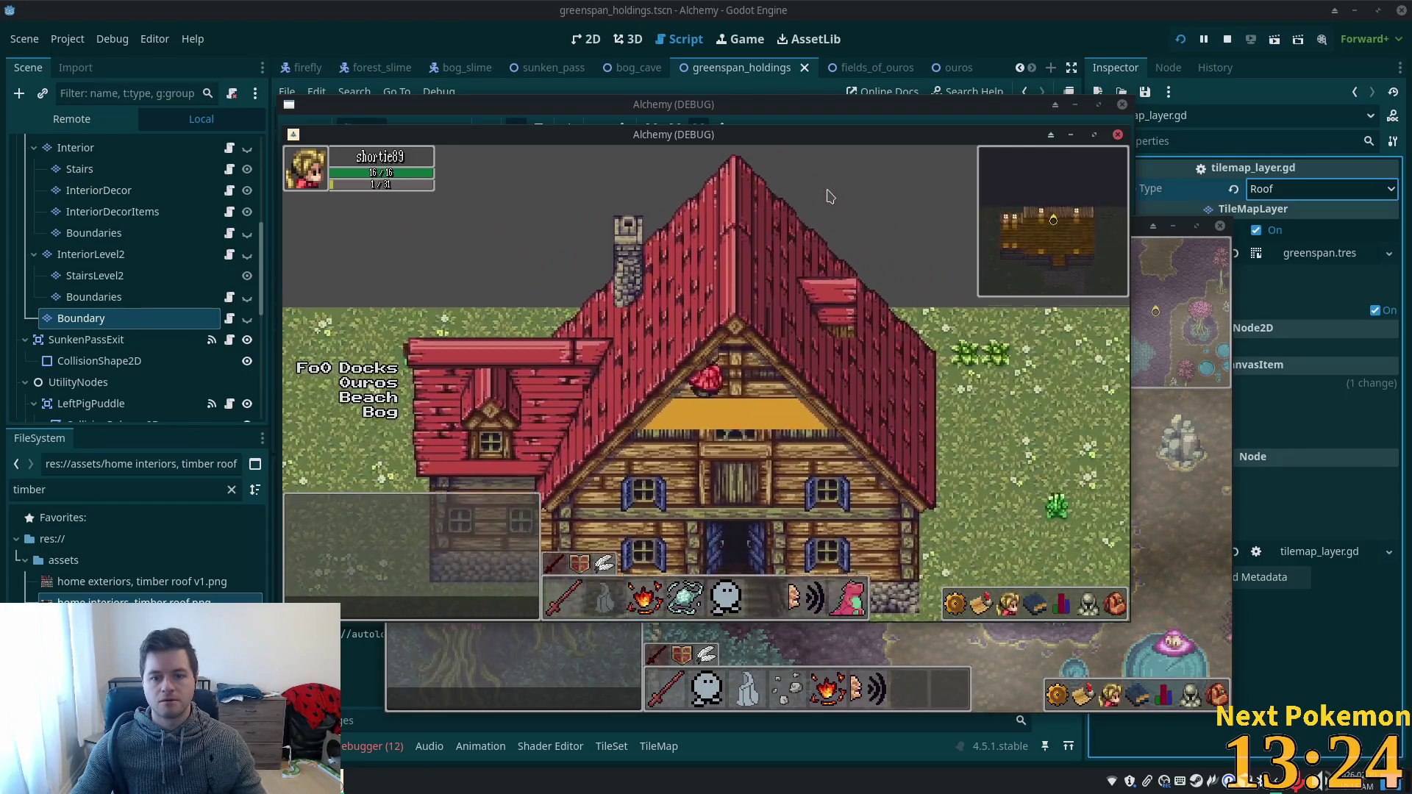
key("Right")
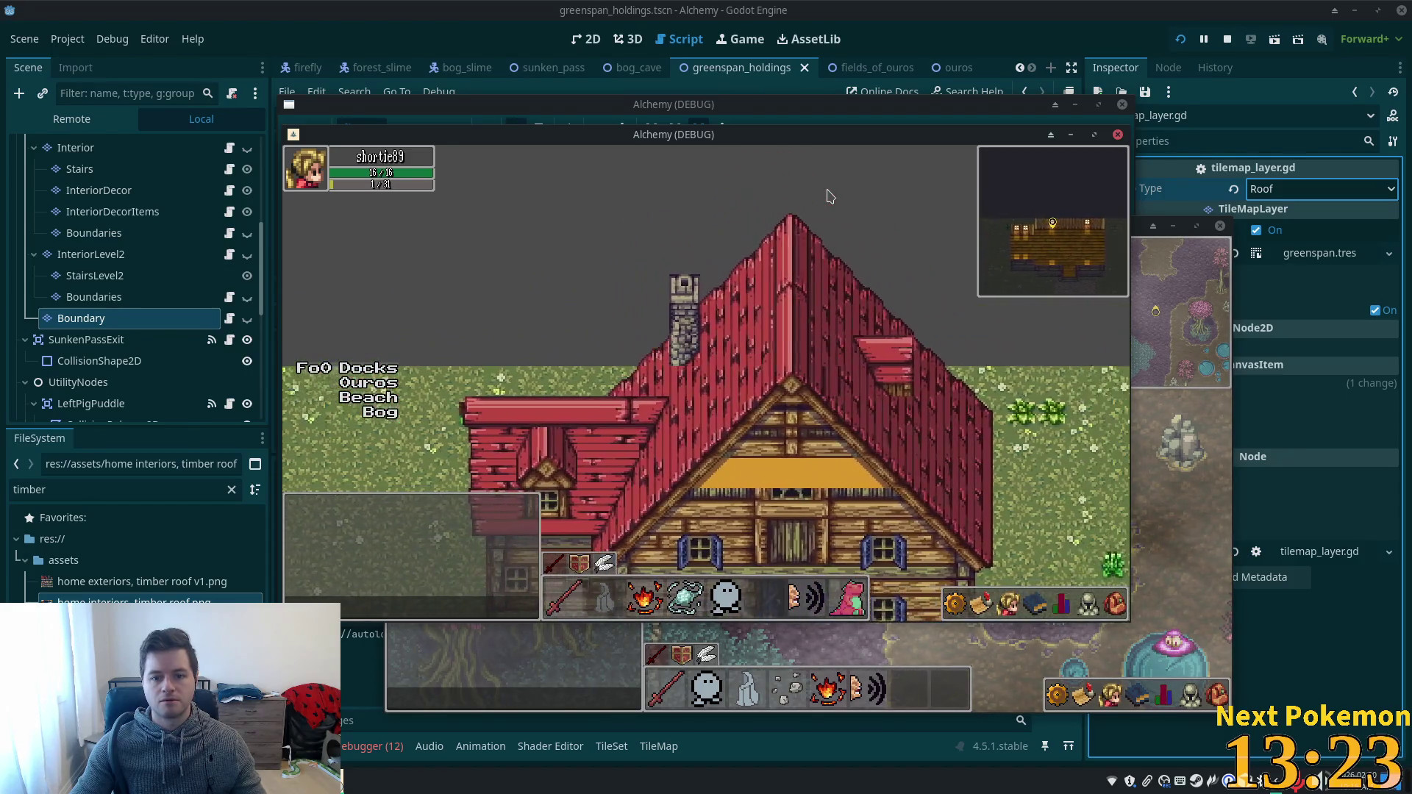
key("Left")
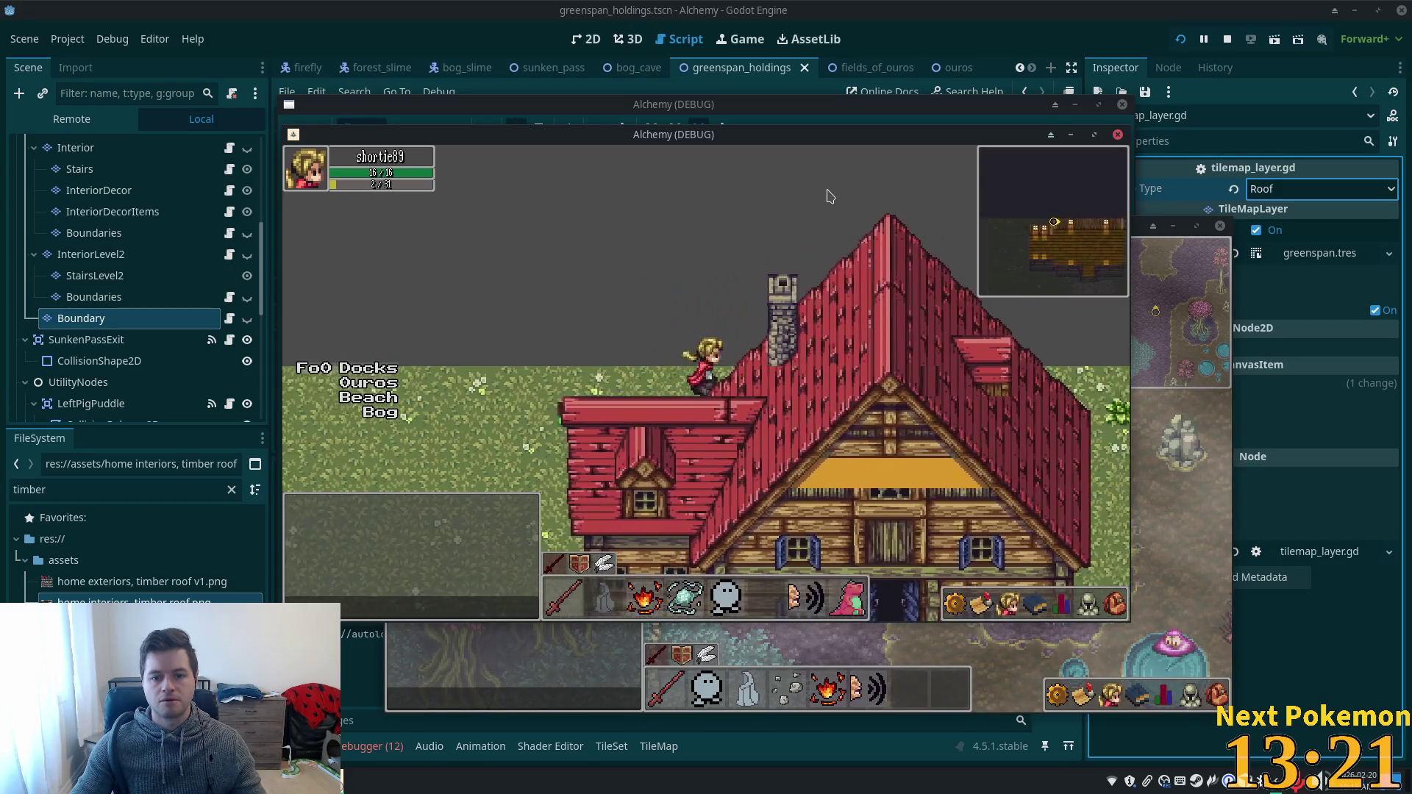
key("Right")
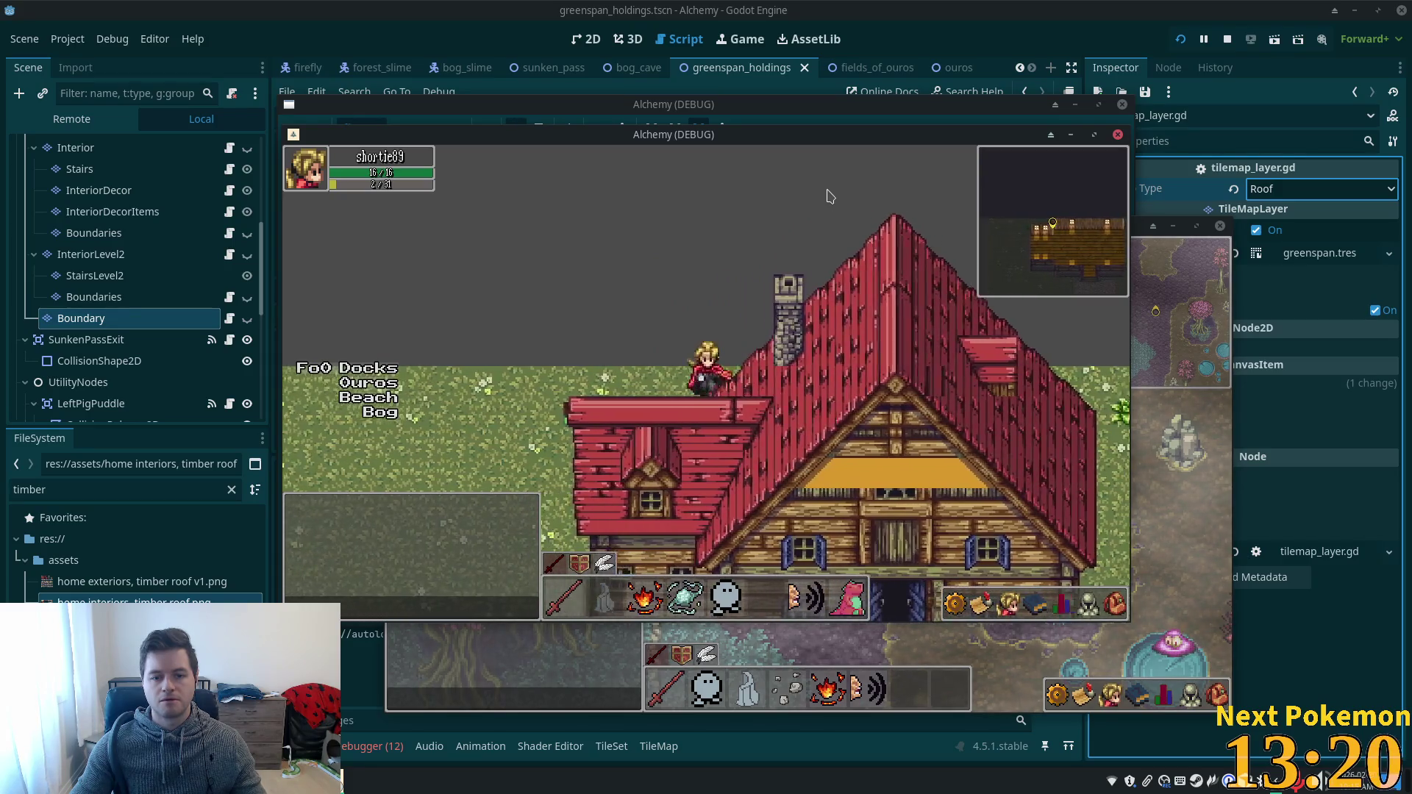
key("F8")
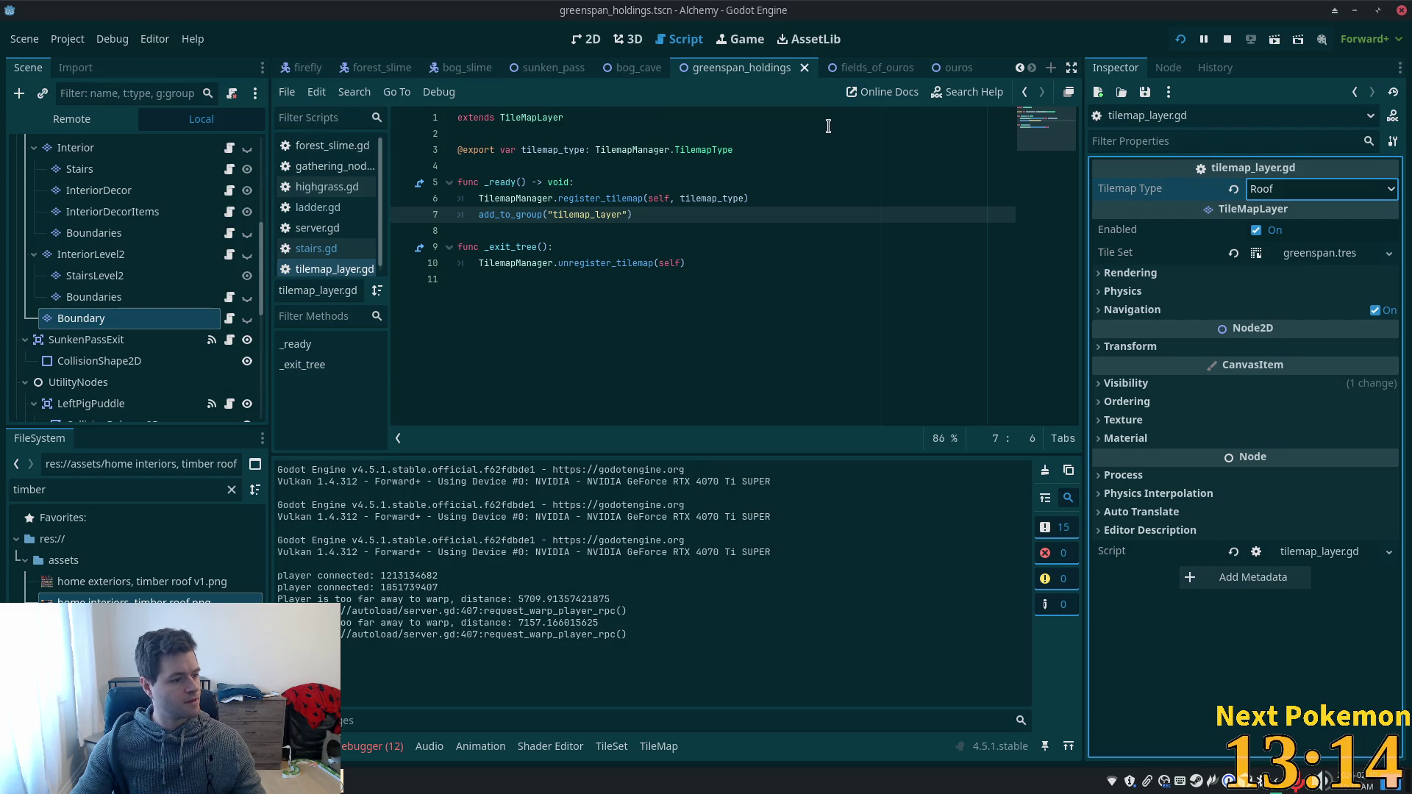
- Switch to the 2D scene view and select the Foliage tile layer
left_click(587, 39)
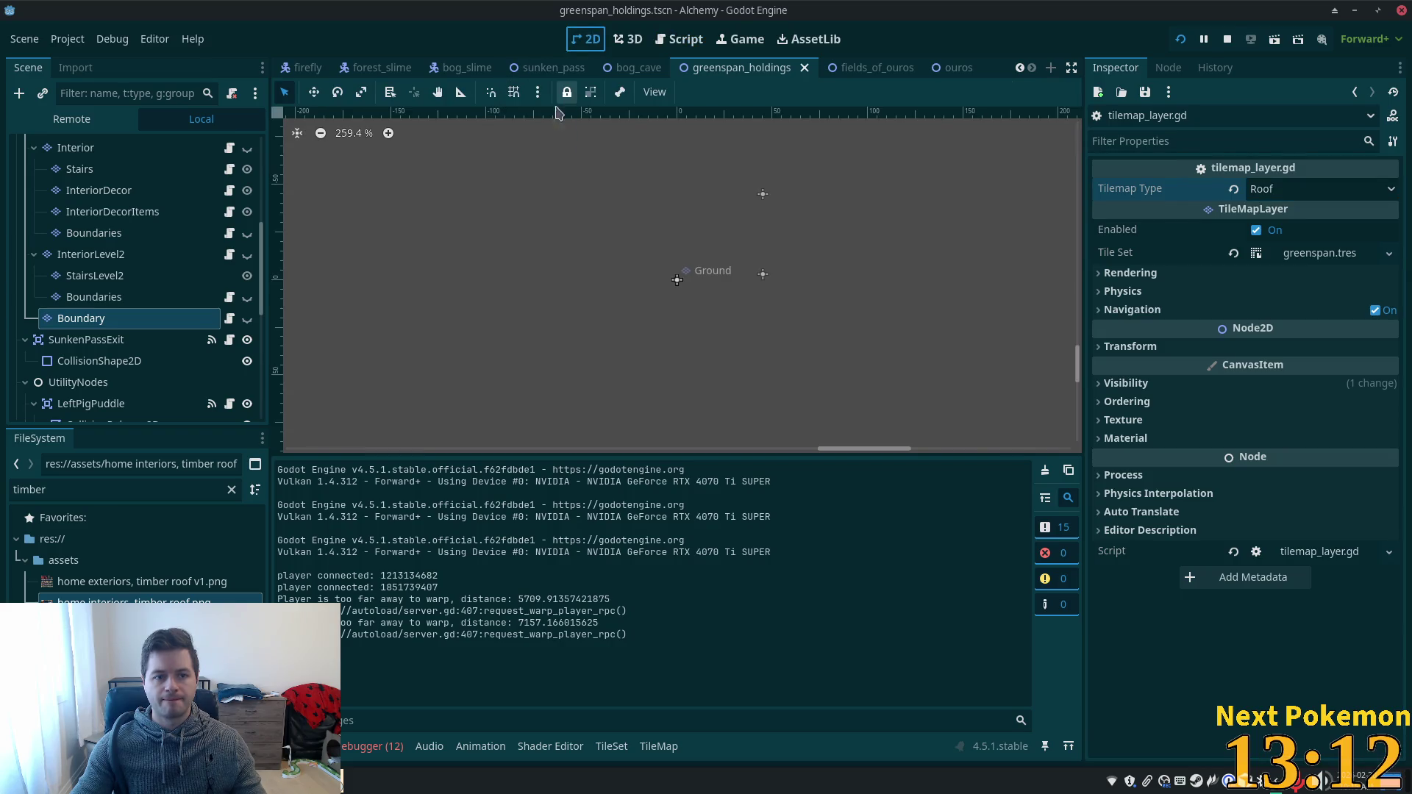
scroll(206, 237, "up", 4)
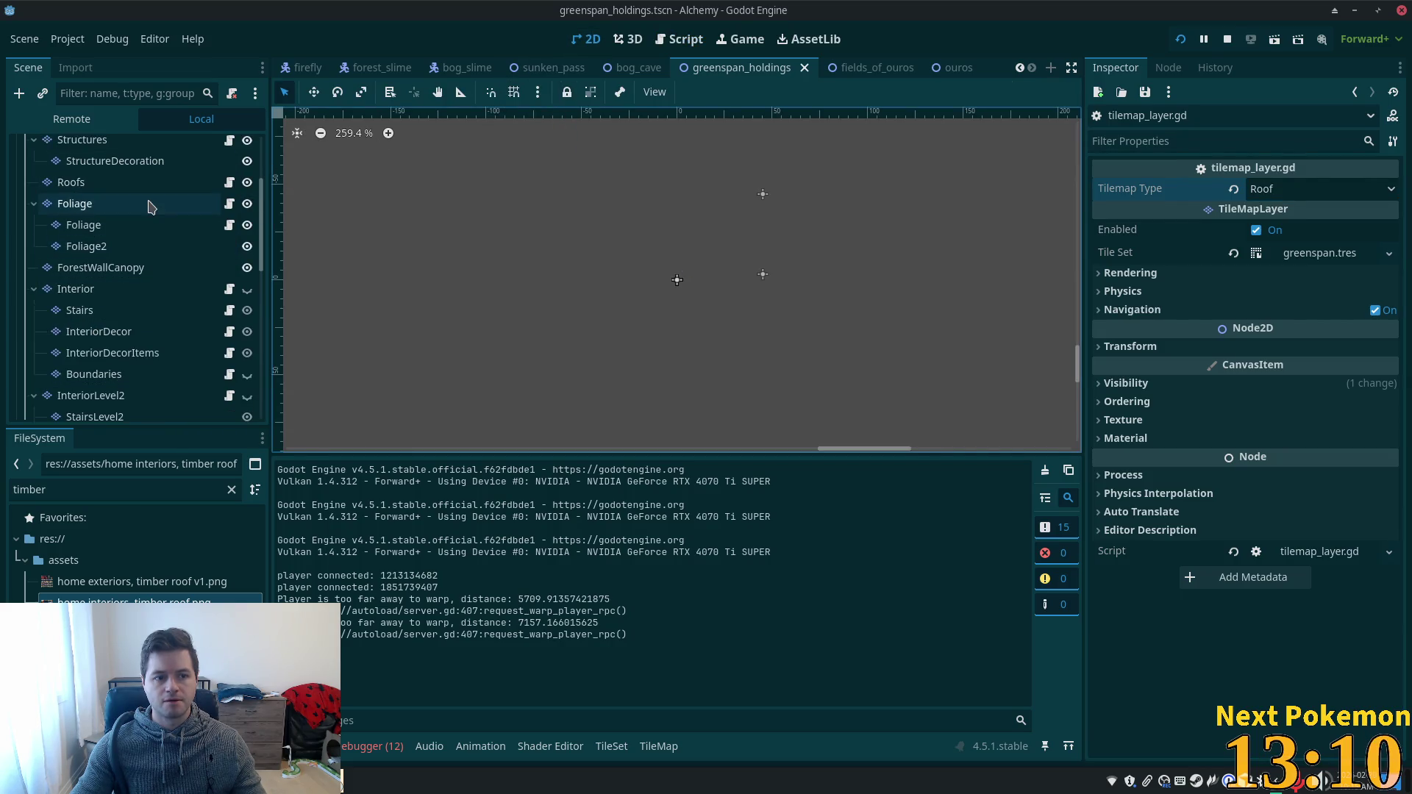
left_click(151, 207)
- Zoom and pan the viewport onto the house, then select the Boundary tile layer
scroll(150, 207, "up", 3)
scroll(551, 246, "down", 4)
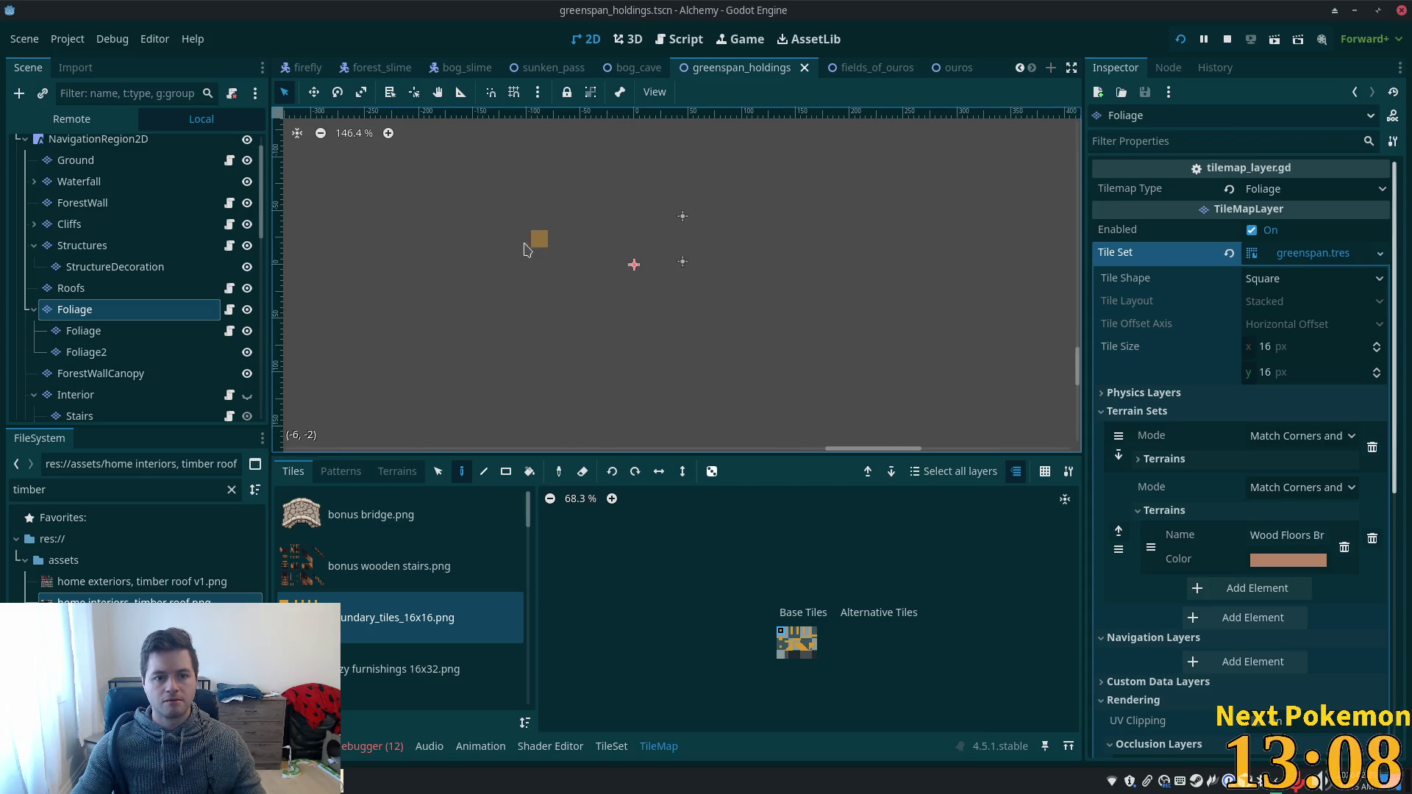
scroll(591, 329, "down", 2)
scroll(444, 280, "left", 10)
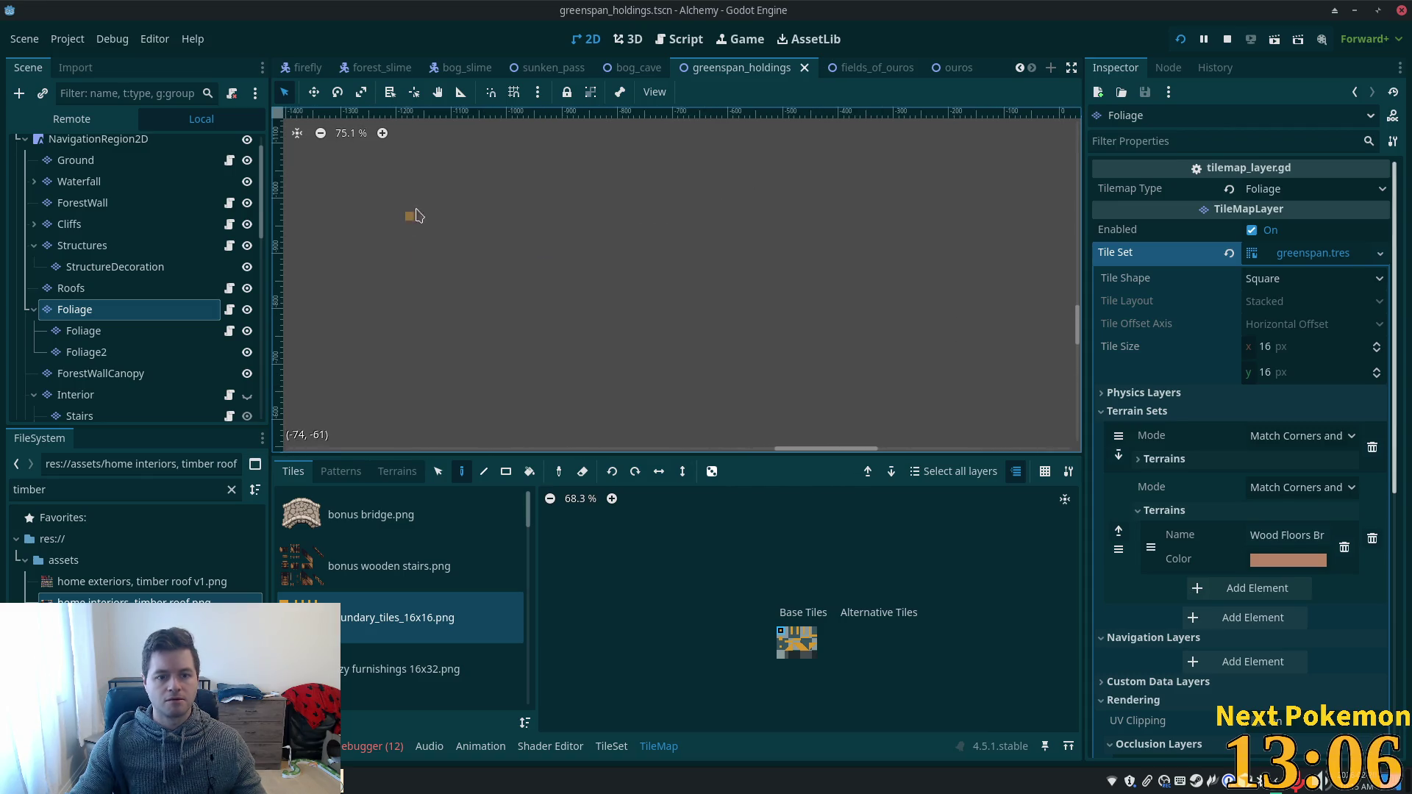
scroll(588, 294, "down", 5)
scroll(553, 270, "right", 3)
scroll(552, 269, "down", 4)
scroll(551, 268, "up", 5)
scroll(731, 231, "left", 6)
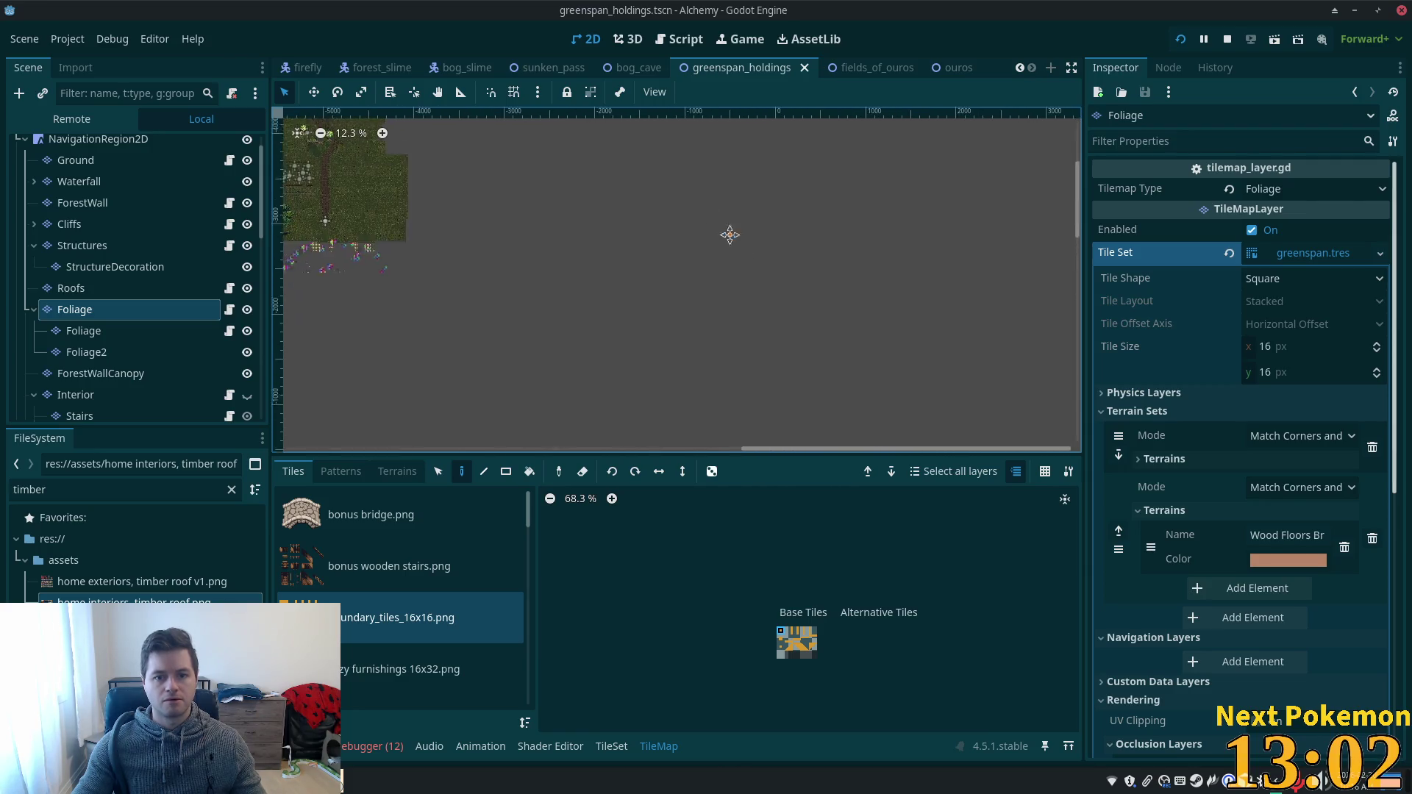
scroll(372, 231, "up", 9)
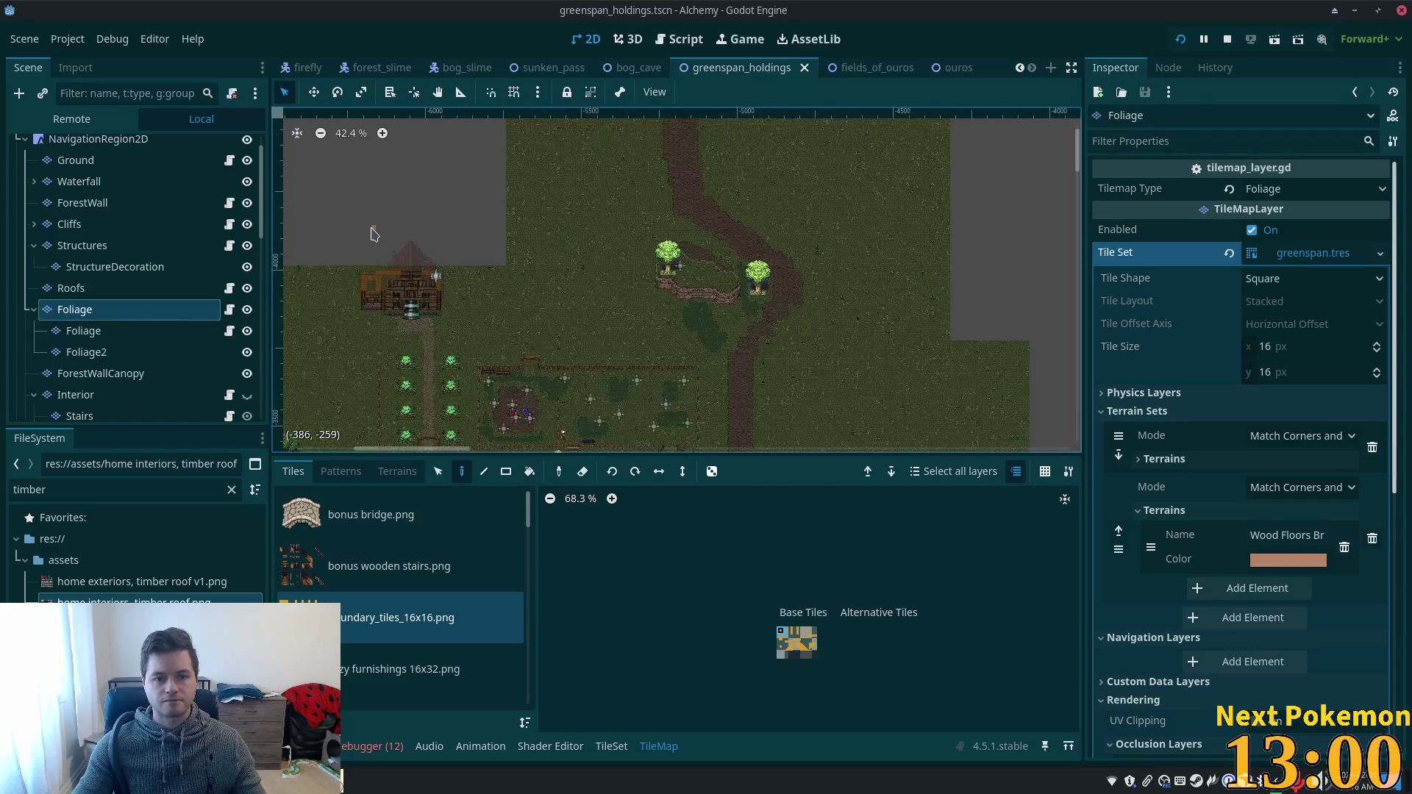
scroll(373, 234, "up", 6)
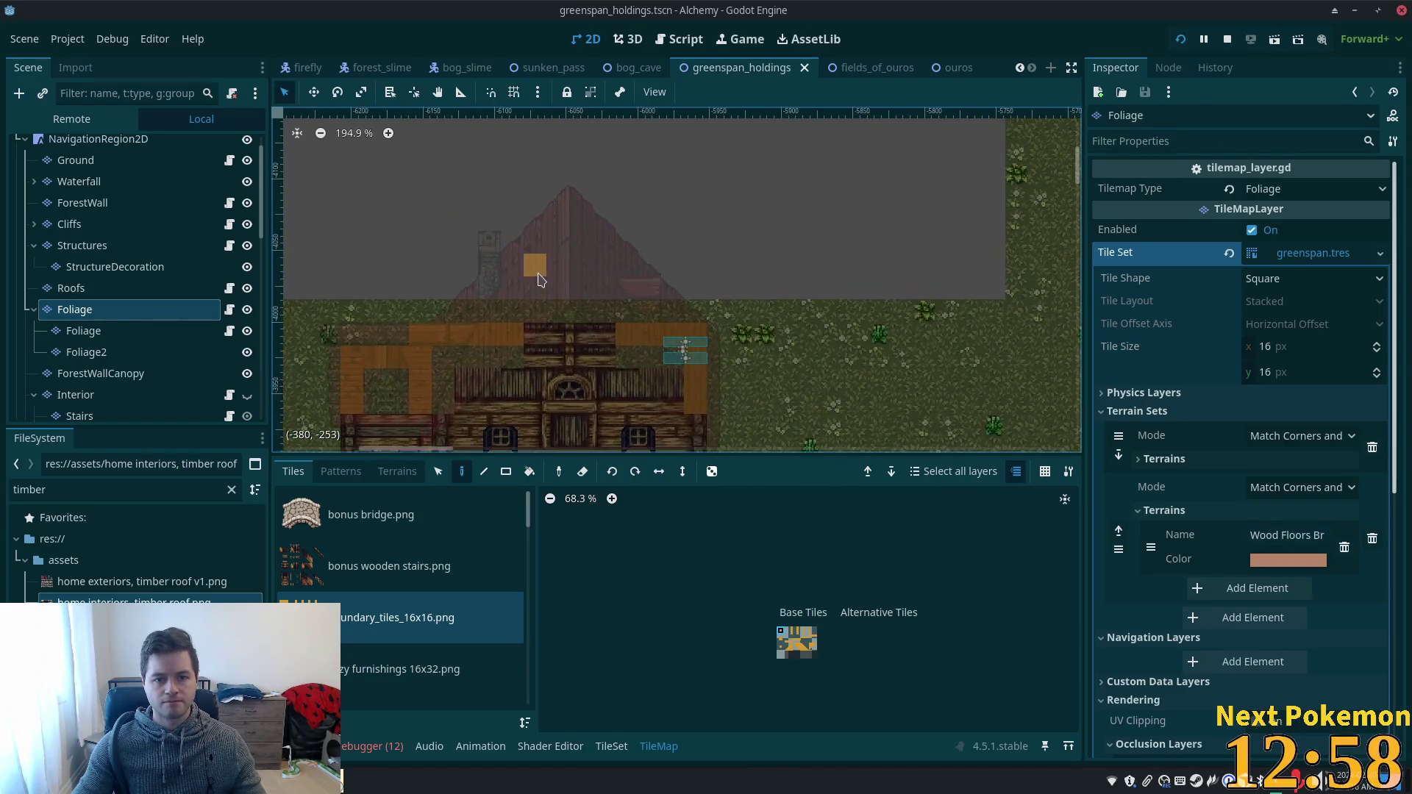
scroll(597, 213, "up", 1)
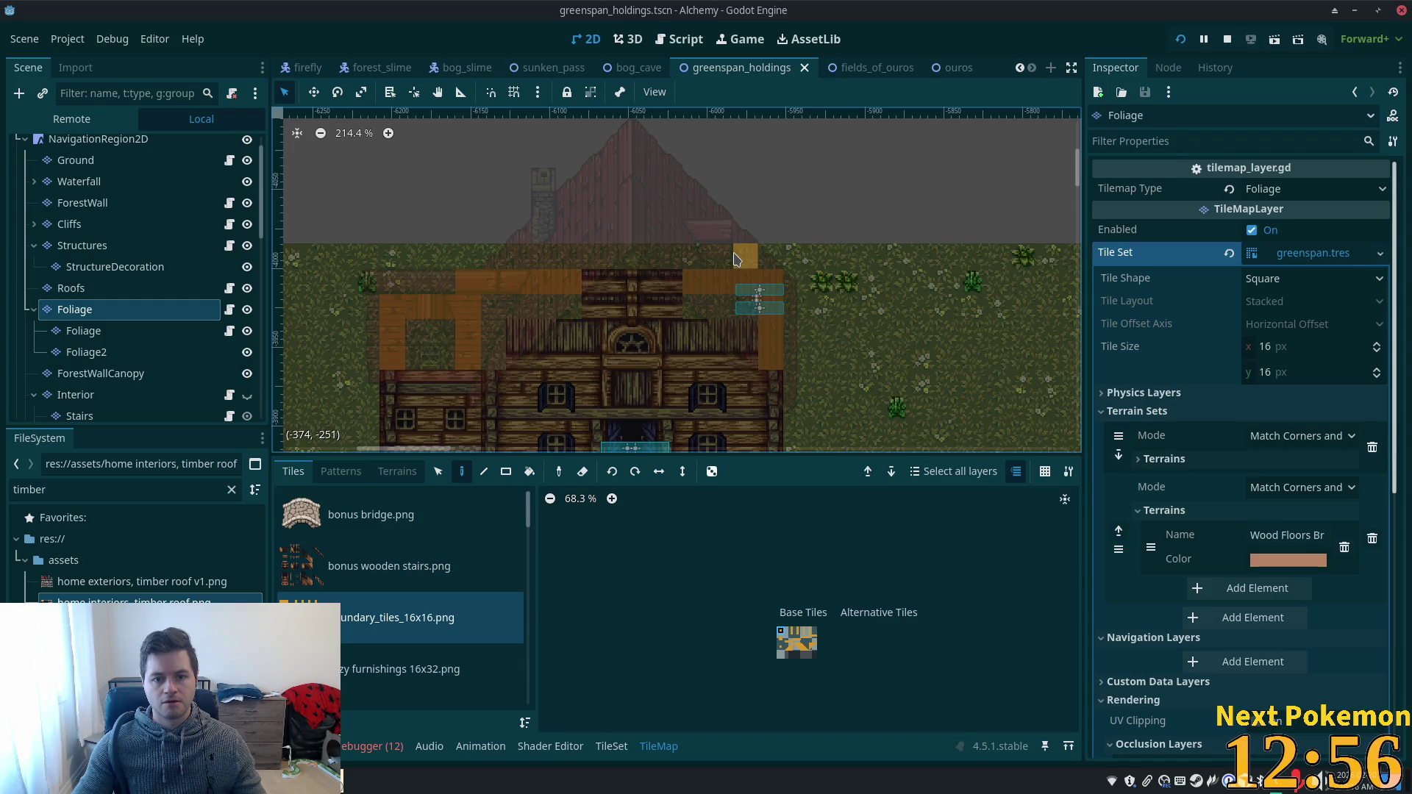
scroll(629, 282, "up", 6)
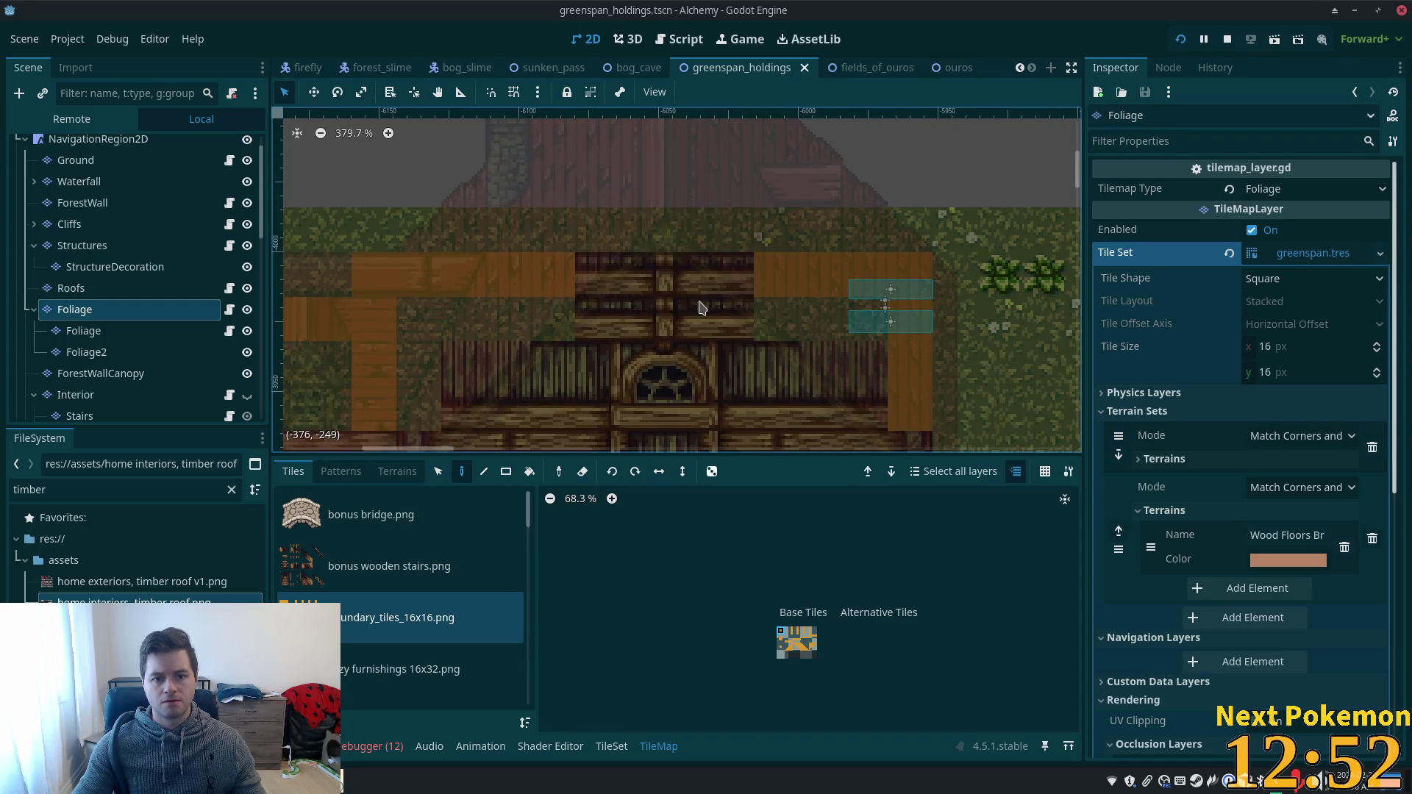
scroll(140, 367, "down", 3)
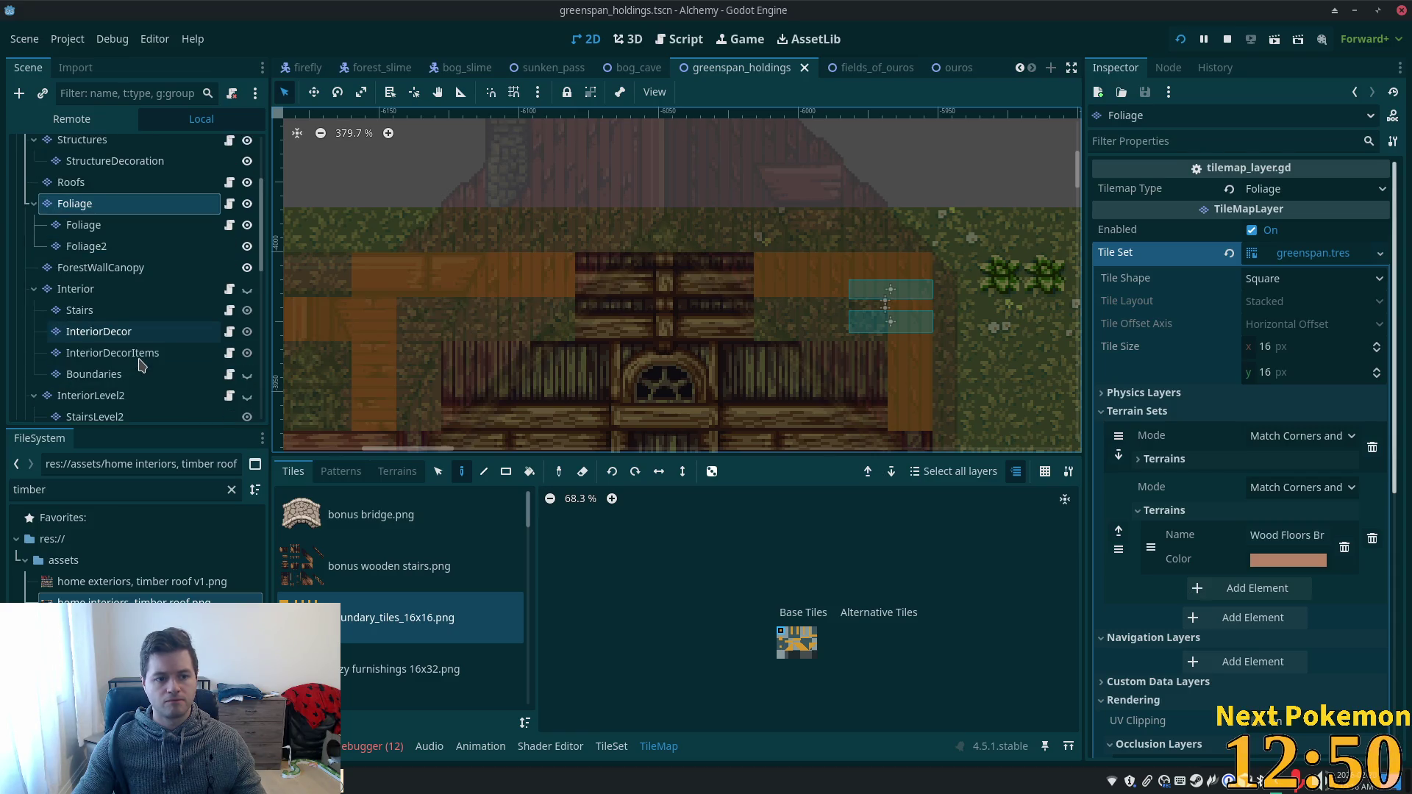
scroll(114, 397, "down", 3)
left_click(136, 356)
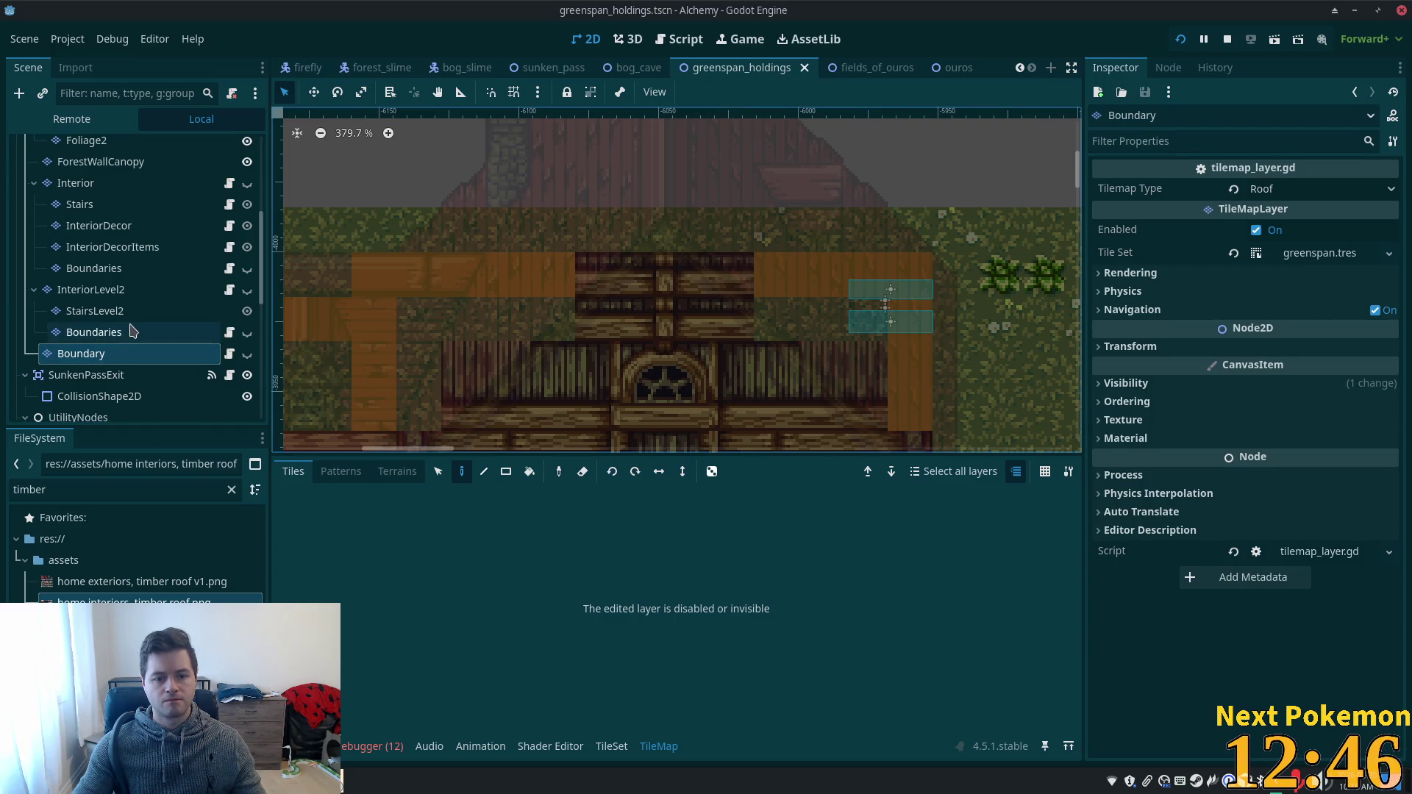
- Toggle Boundary and Structures layer visibility to compare the building, leaving Structures visible
left_click(247, 354)
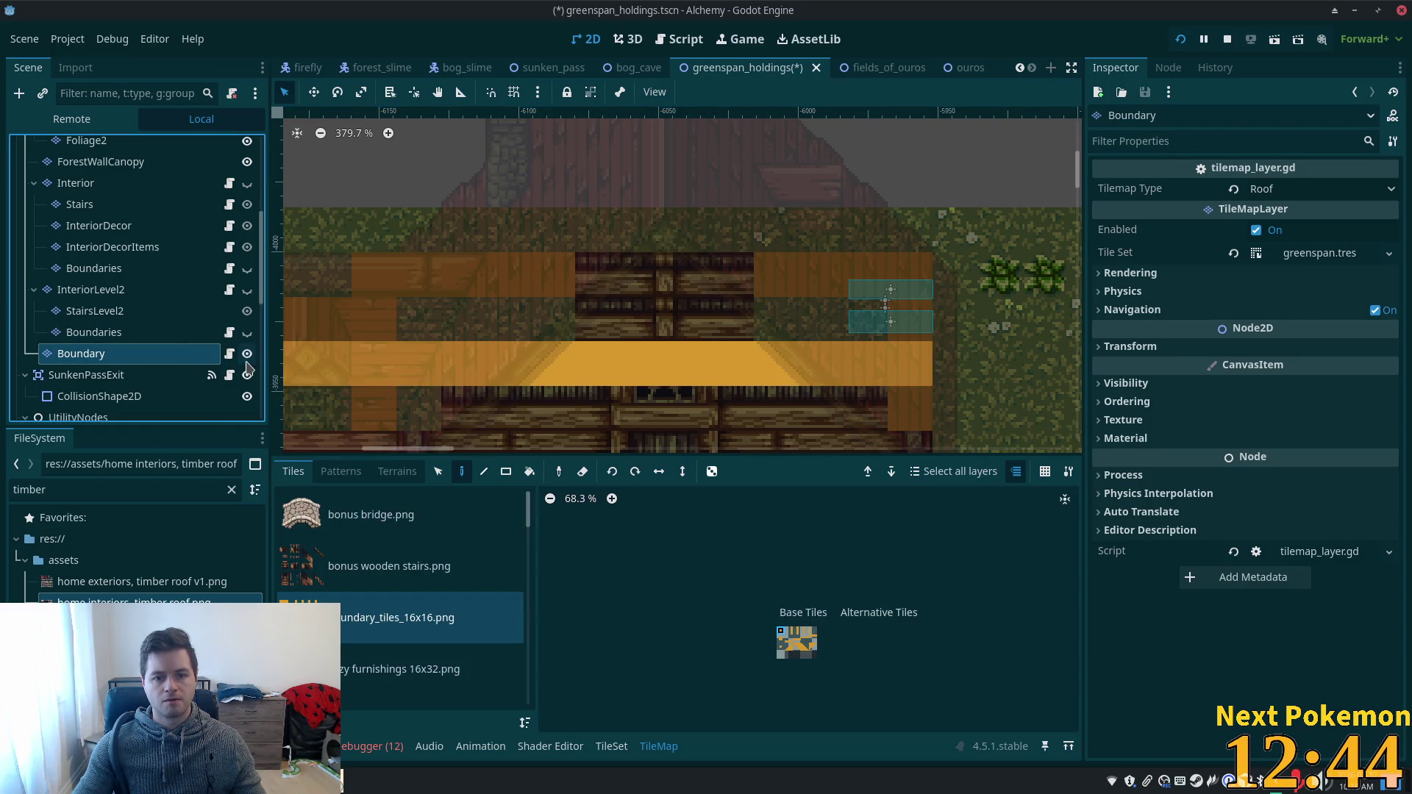
left_click(247, 354)
scroll(621, 321, "down", 2)
scroll(662, 316, "left", 1)
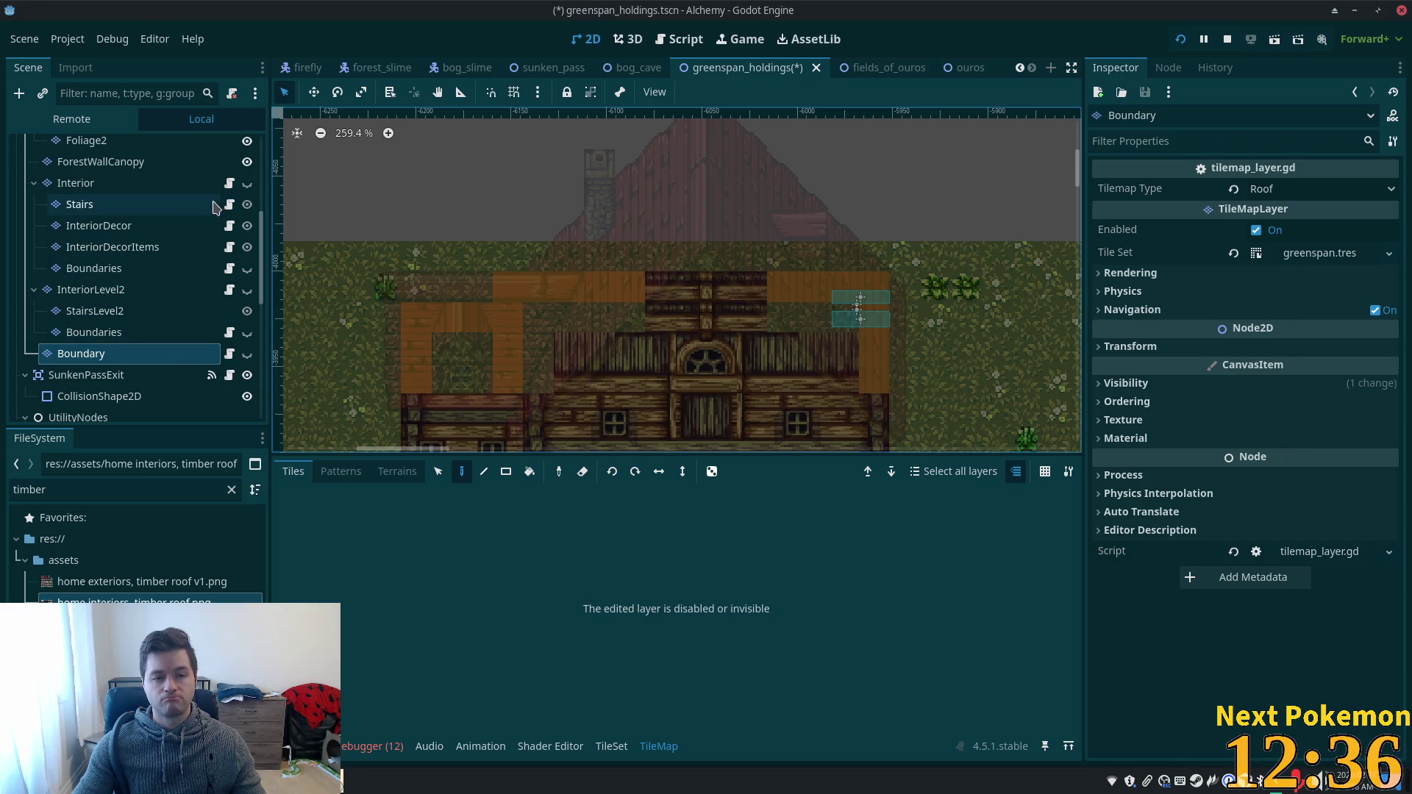
scroll(160, 210, "up", 5)
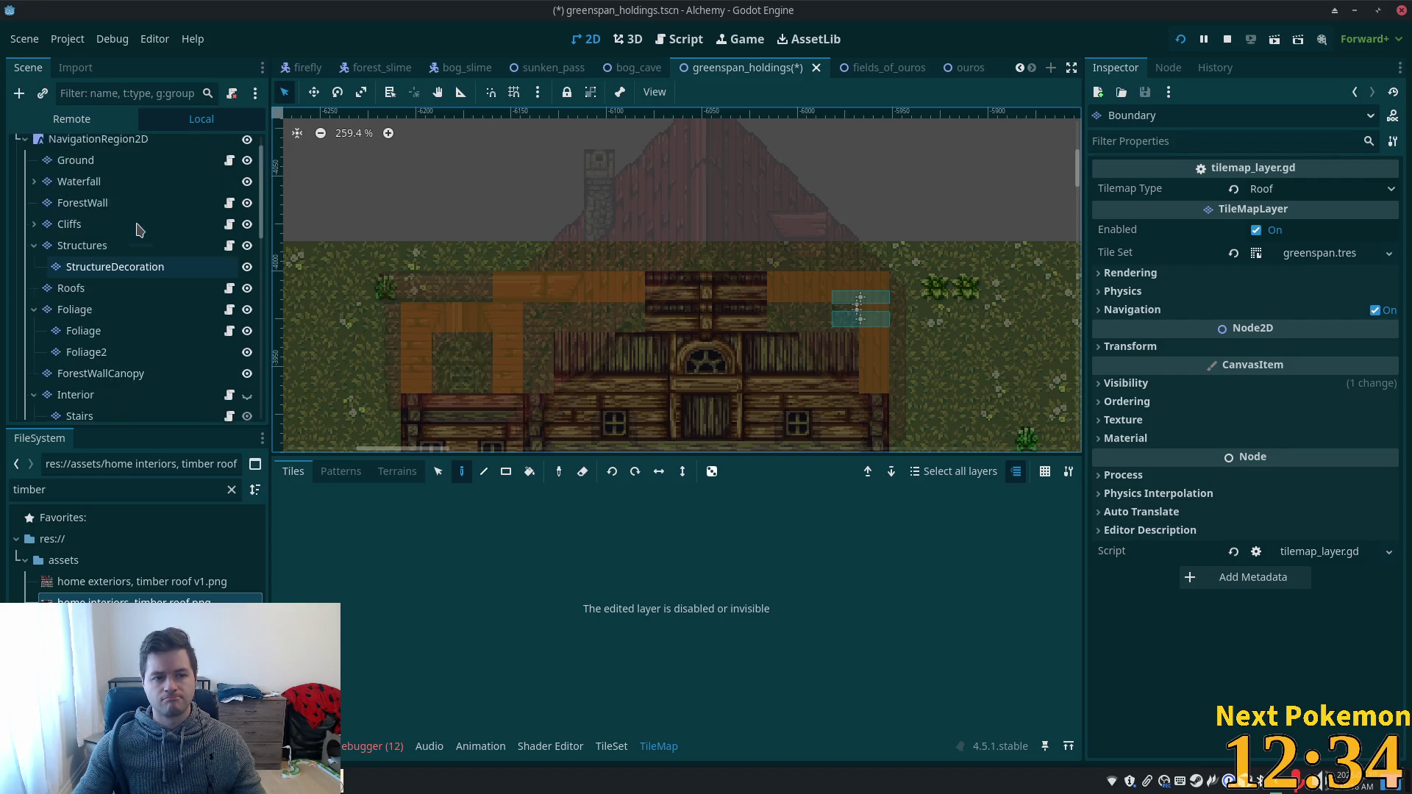
left_click(247, 275)
left_click(247, 275)
left_click(246, 277)
left_click(246, 277)
left_click(245, 276)
left_click(246, 277)
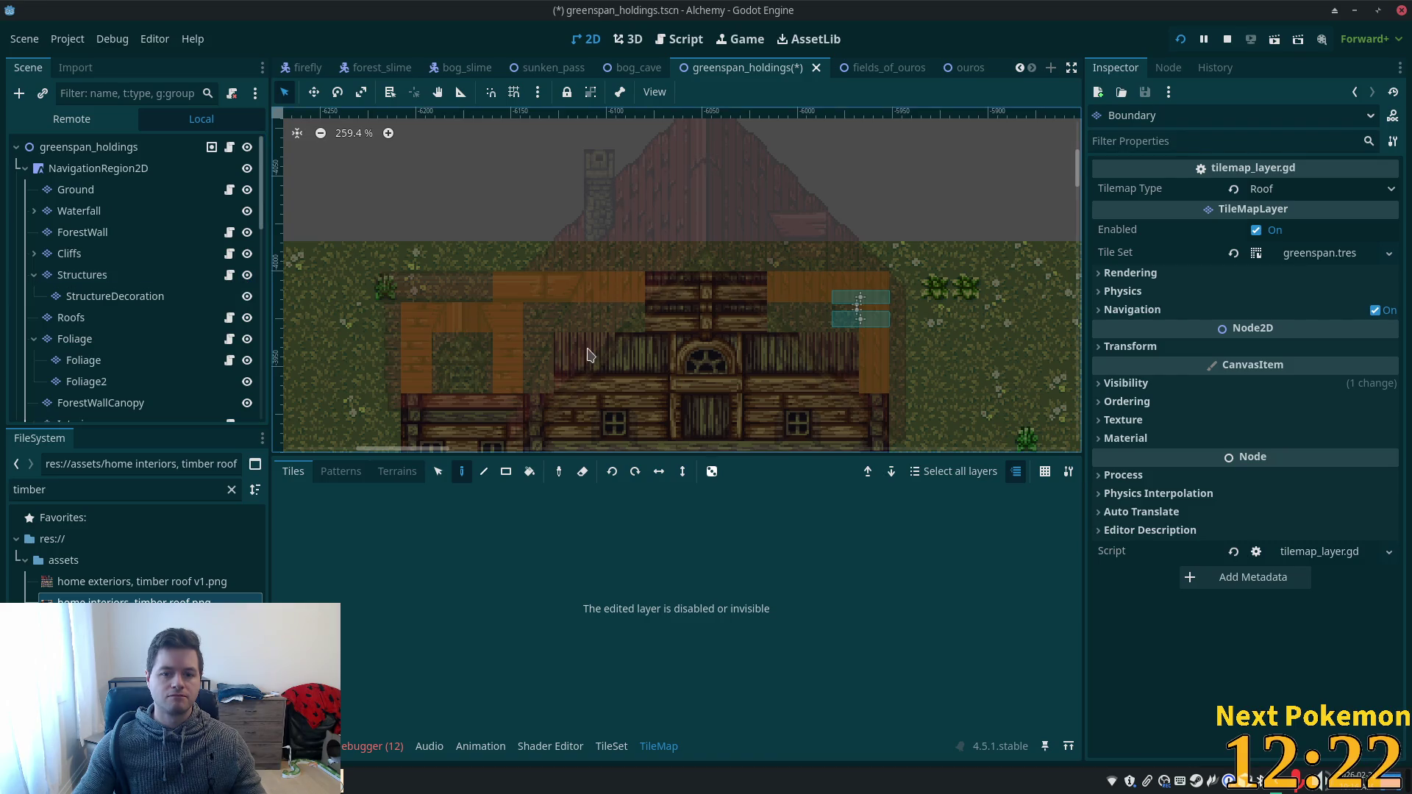
- Select the StructureDecoration layer, then switch to editing the Structures layer
scroll(586, 348, "up", 2)
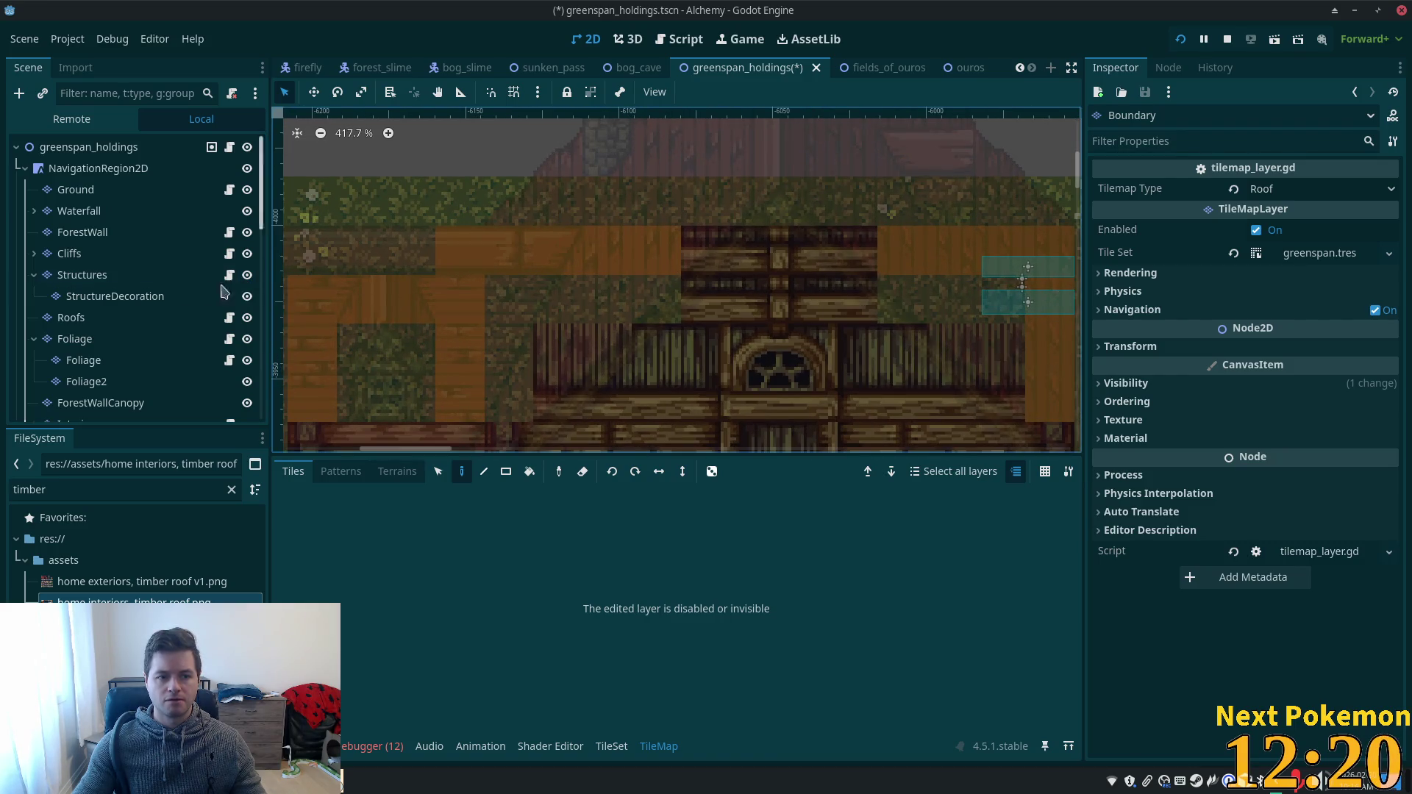
left_click(114, 299)
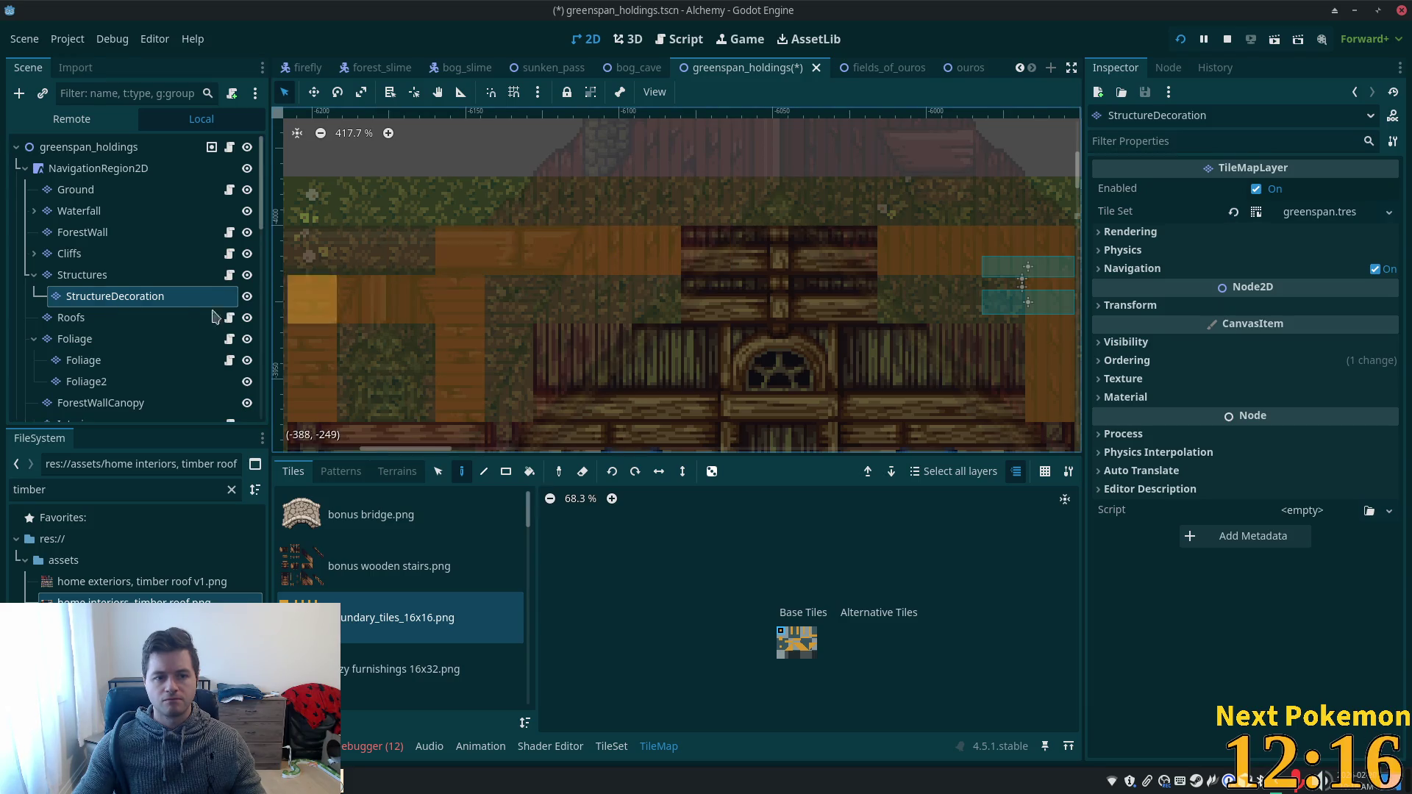
left_click(95, 282)
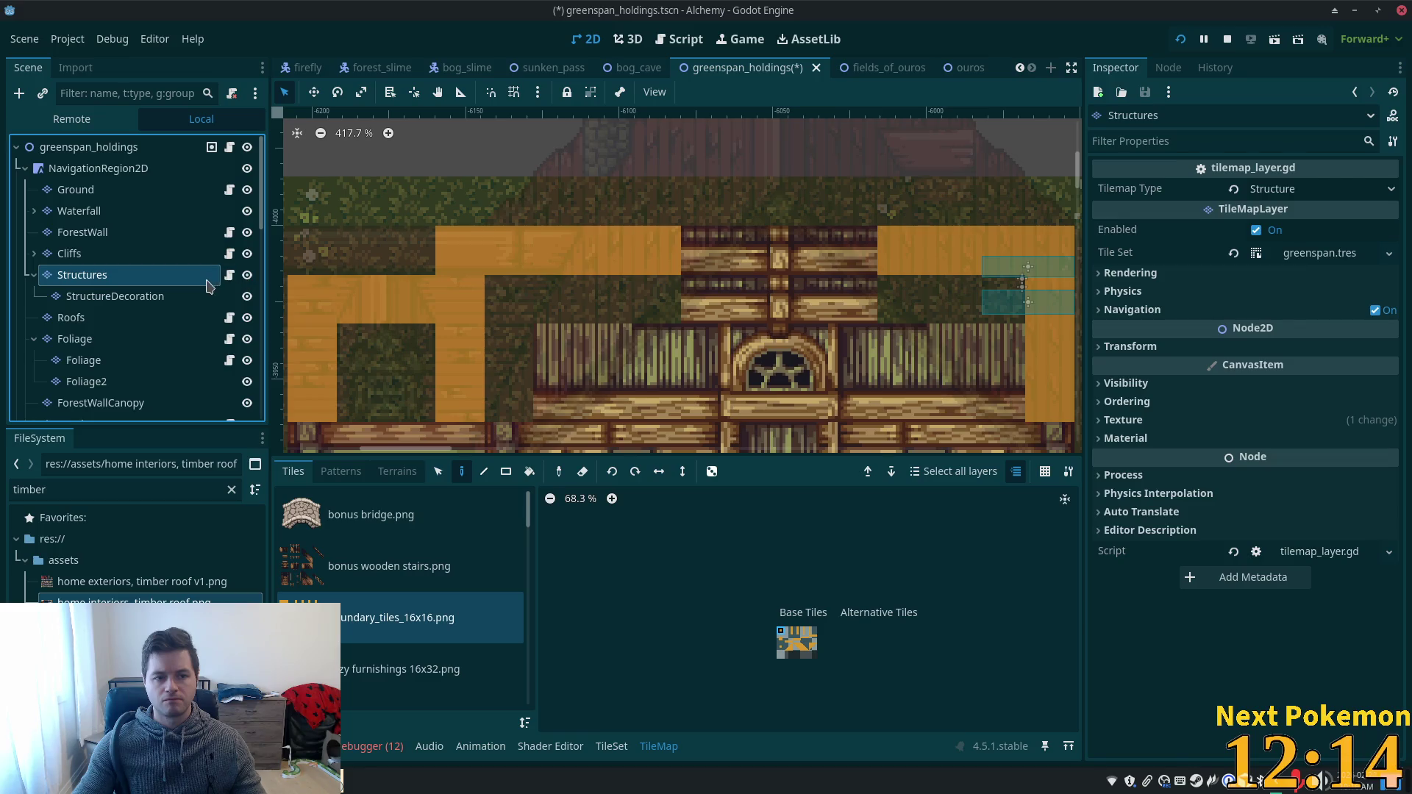
- Erase the orange tiles along the house's upper wall on the Structures layer
mouse_move(671, 253)
left_mouse_down()
mouse_move(533, 250)
mouse_move(460, 283)
mouse_move(455, 393)
mouse_move(371, 303)
mouse_move(320, 409)
left_mouse_up()
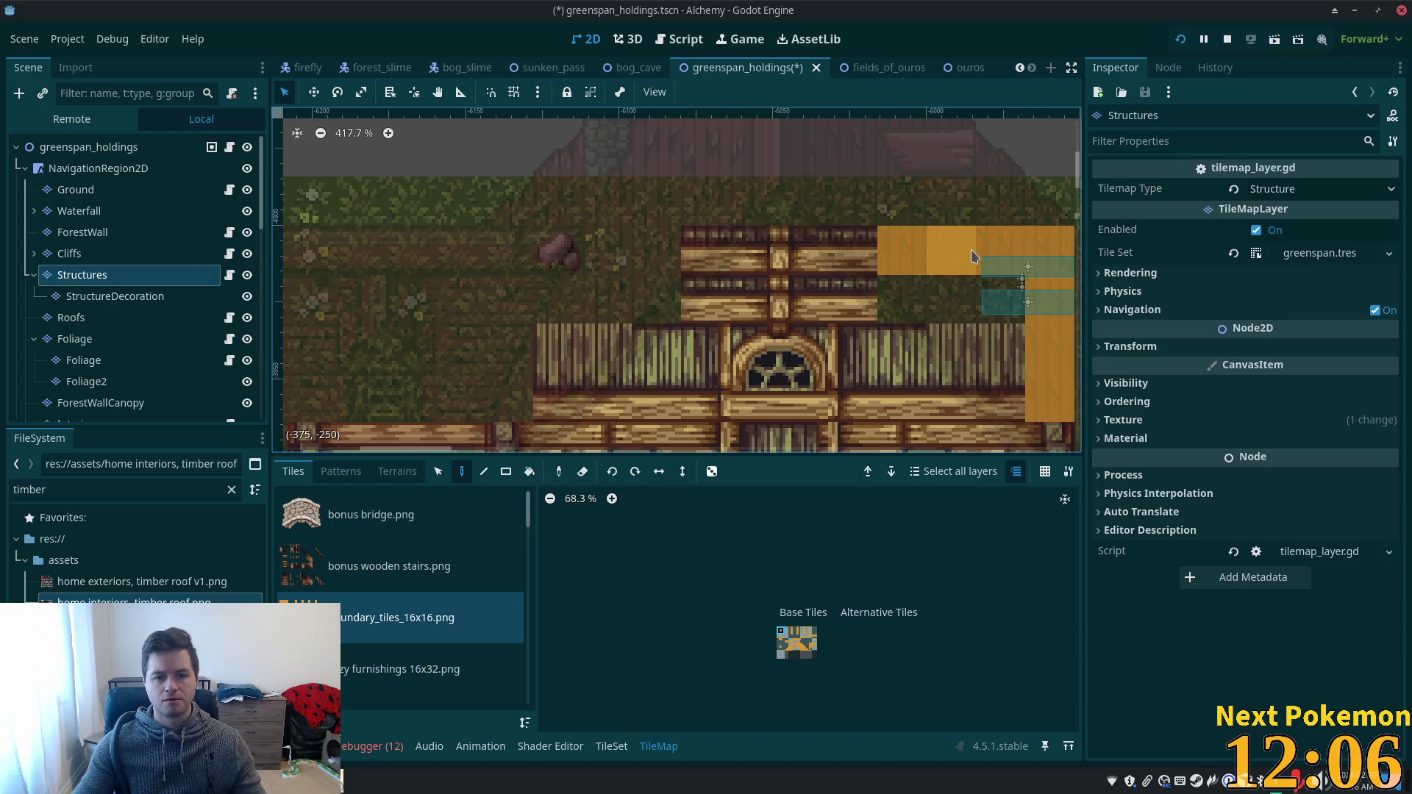
scroll(972, 256, "down", 4)
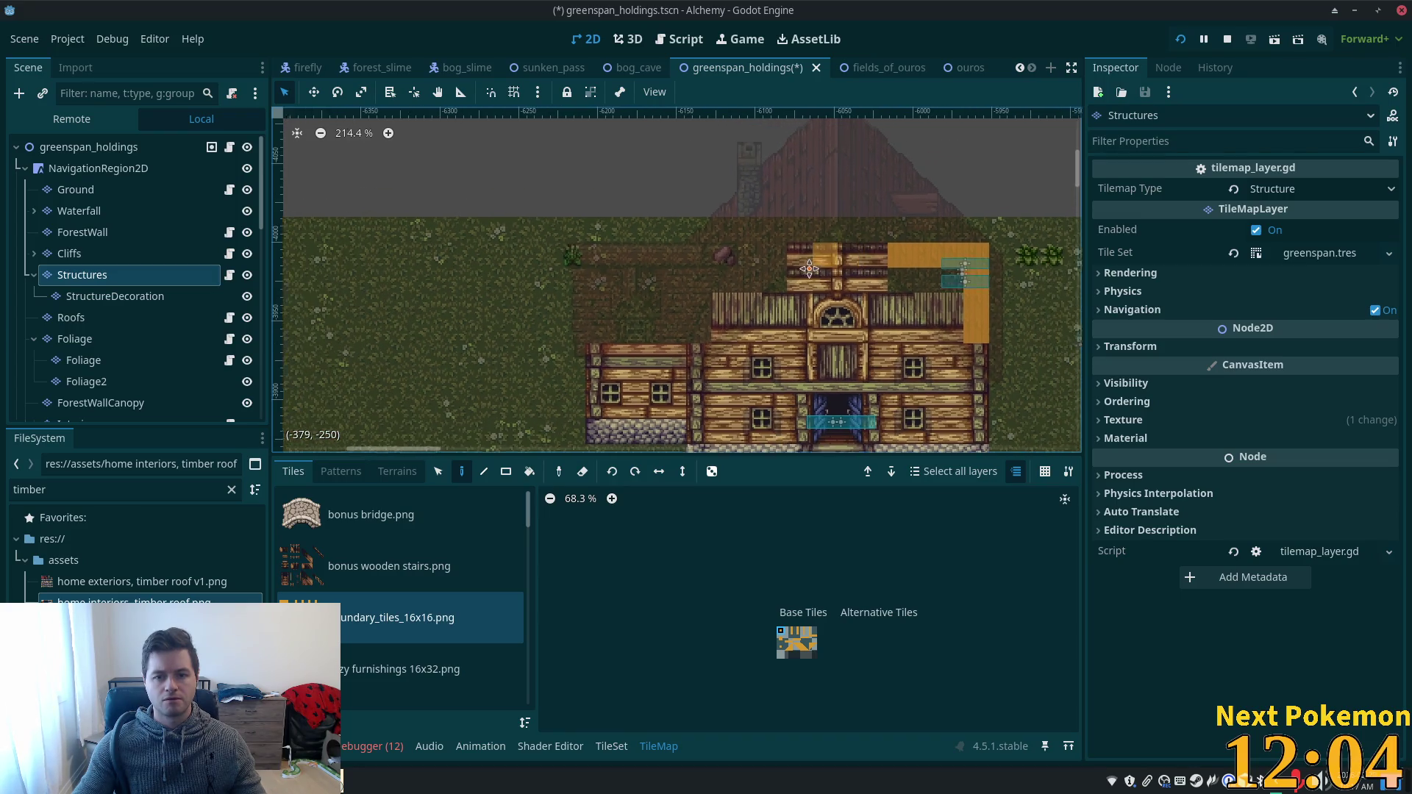
left_click_drag(809, 269, 751, 269)
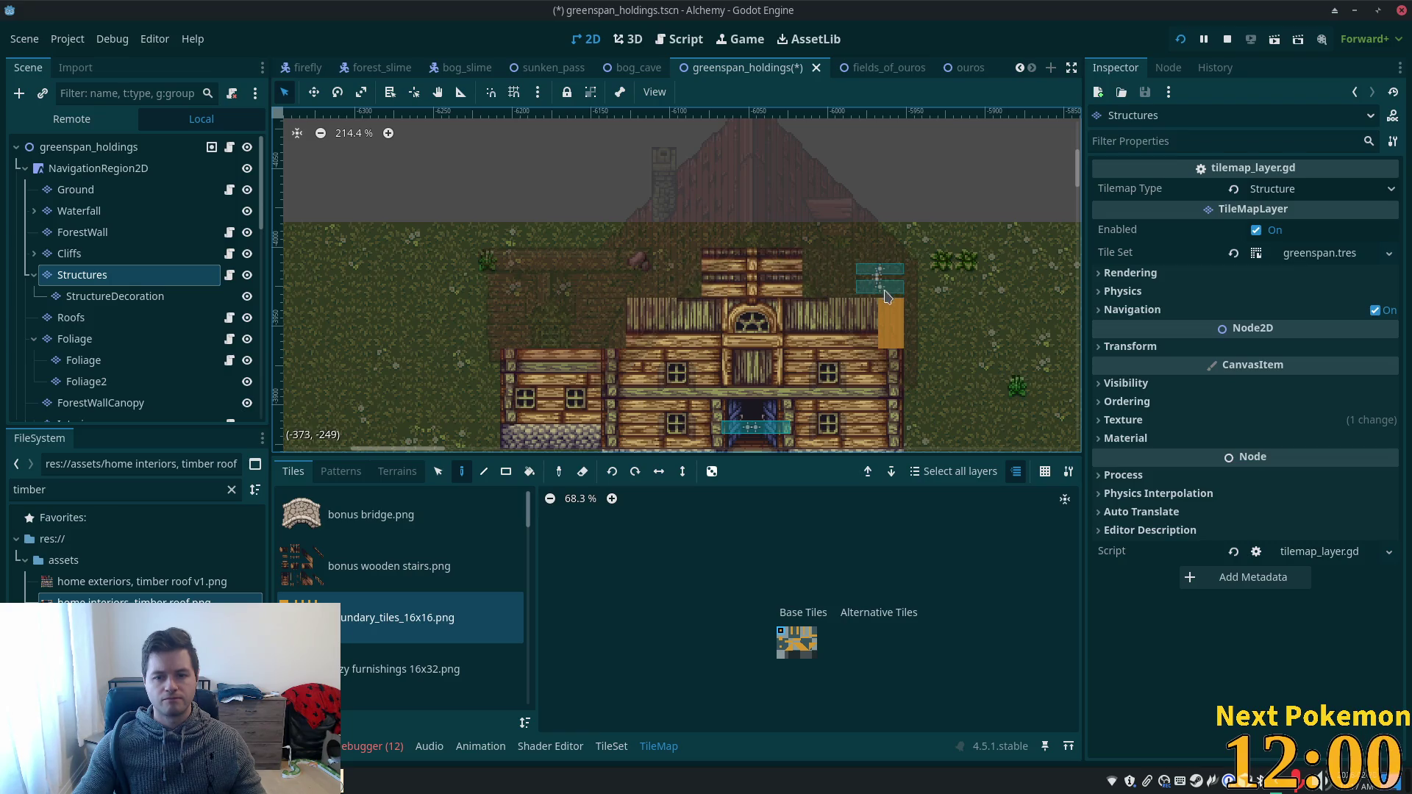
- Briefly show InteriorLevel2, then make the Boundary layer visible and select it for editing
scroll(147, 368, "down", 3)
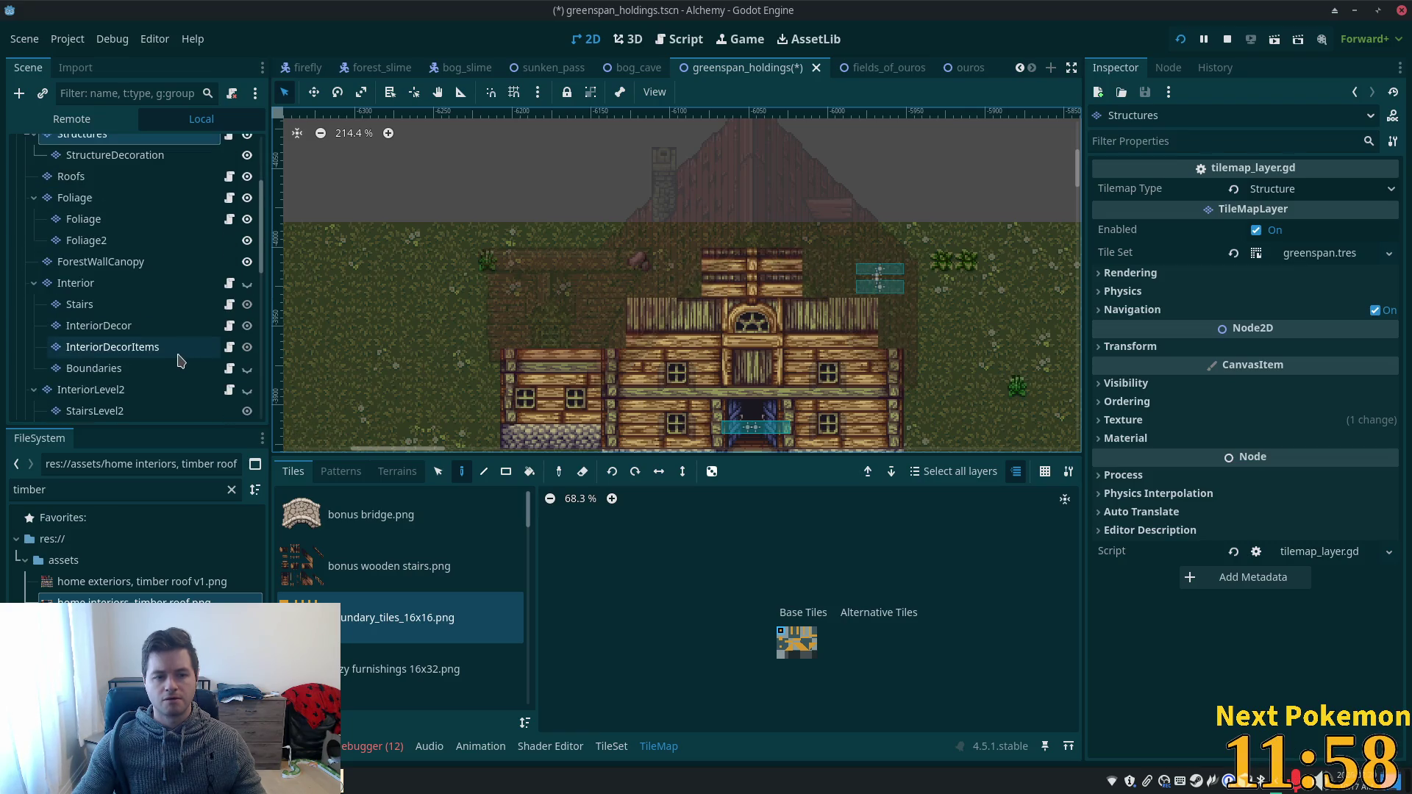
left_click(248, 390)
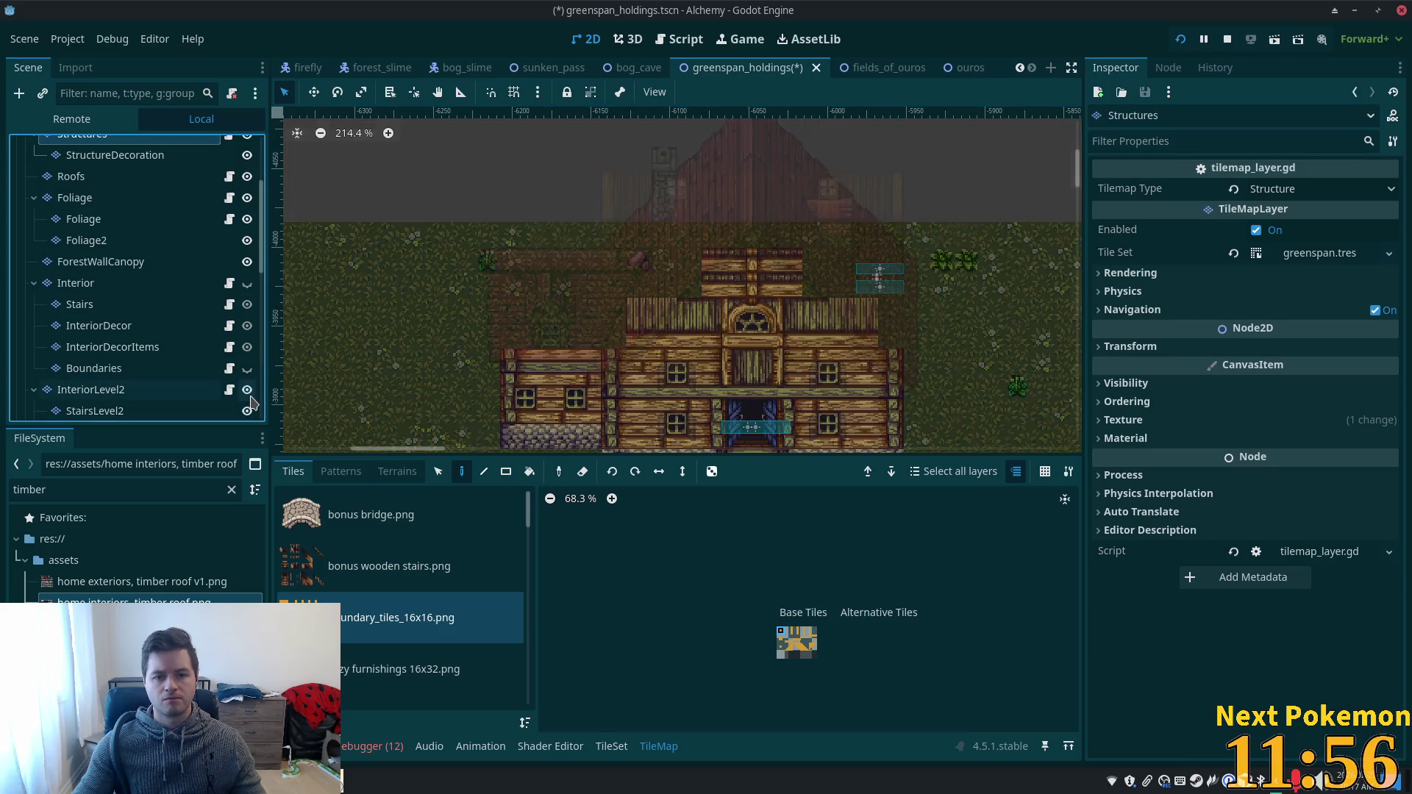
left_click(248, 390)
scroll(251, 399, "down", 2)
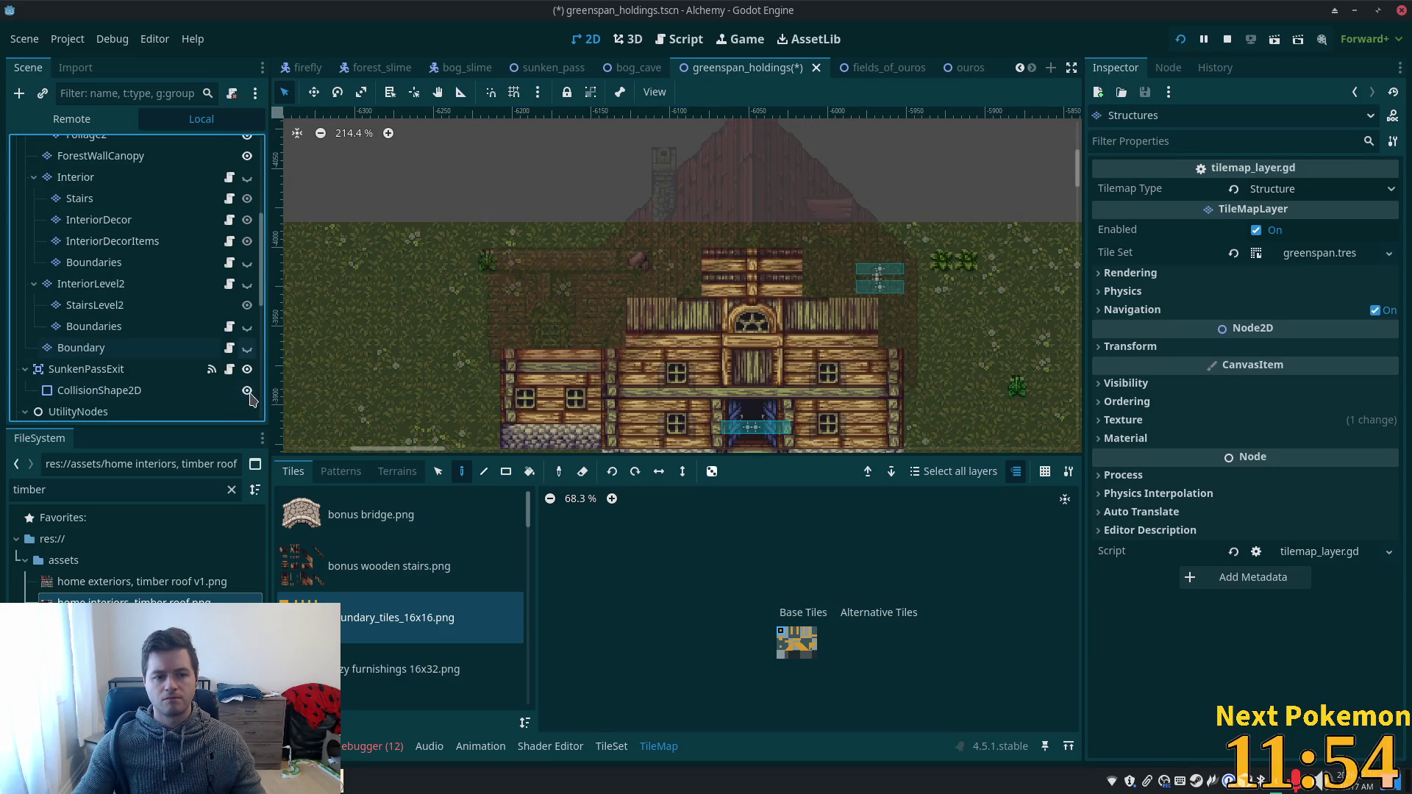
left_click(247, 348)
scroll(412, 322, "up", 2)
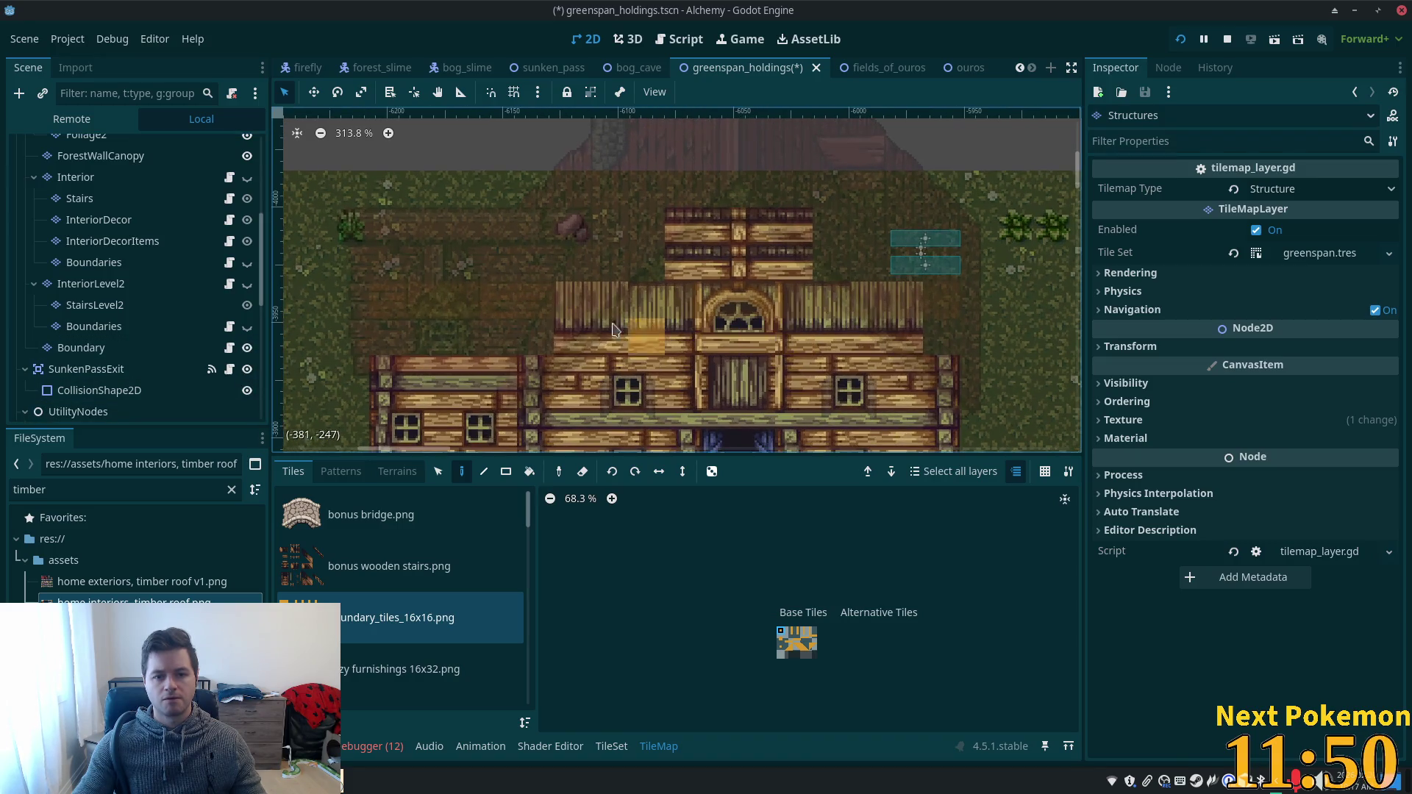
scroll(191, 226, "up", 2)
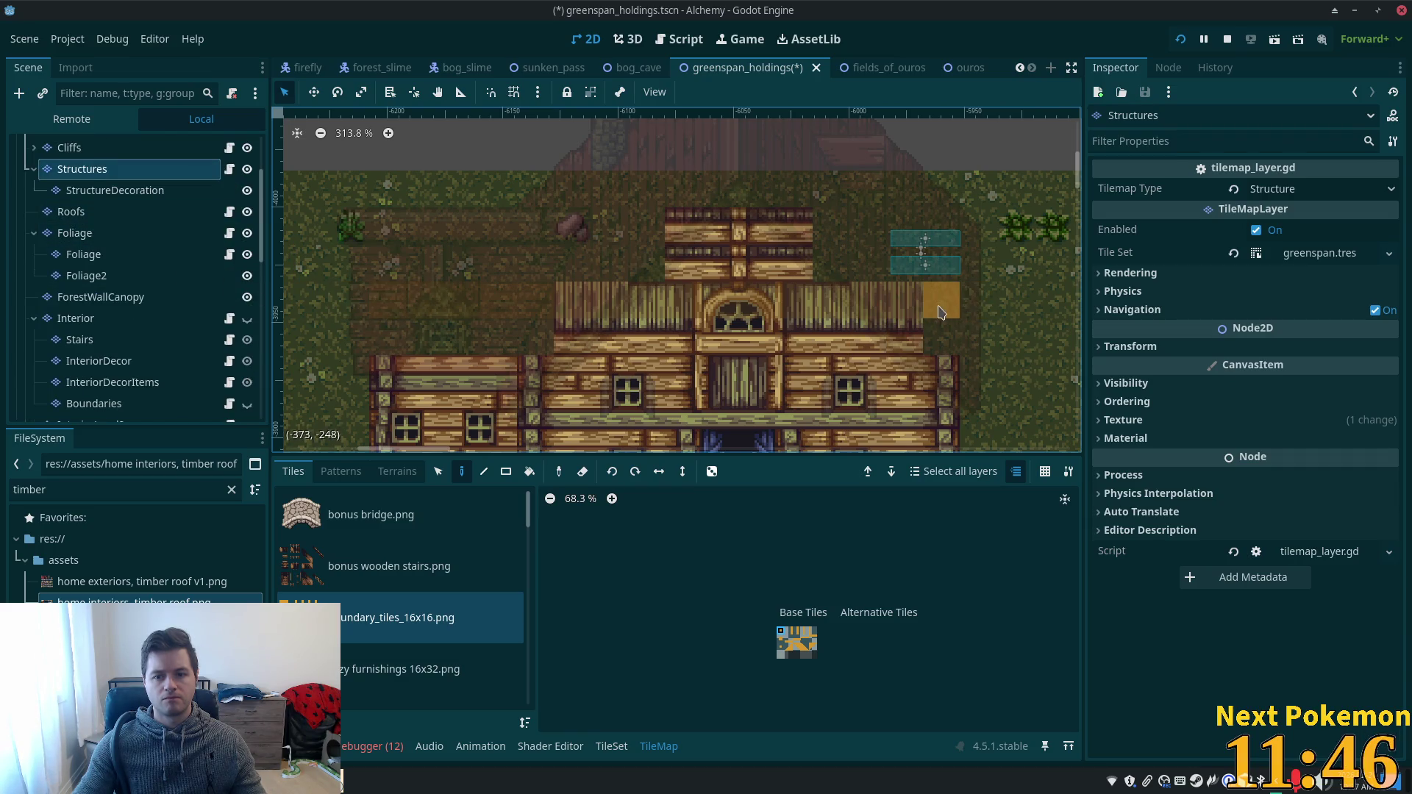
scroll(147, 365, "down", 2)
left_click(103, 383)
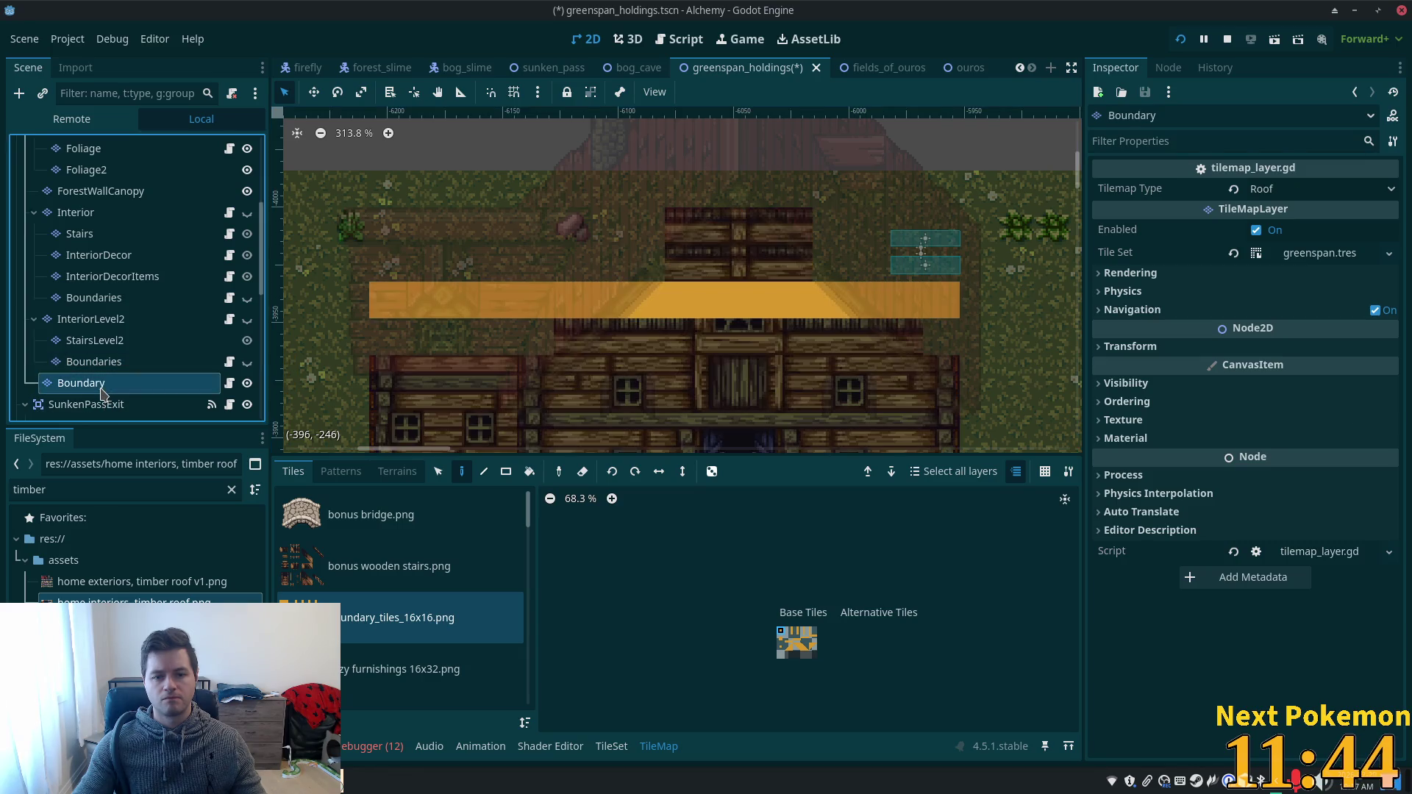
- Paint a boundary tile at the right end of the orange row and save the scene
scroll(538, 296, "down", 3)
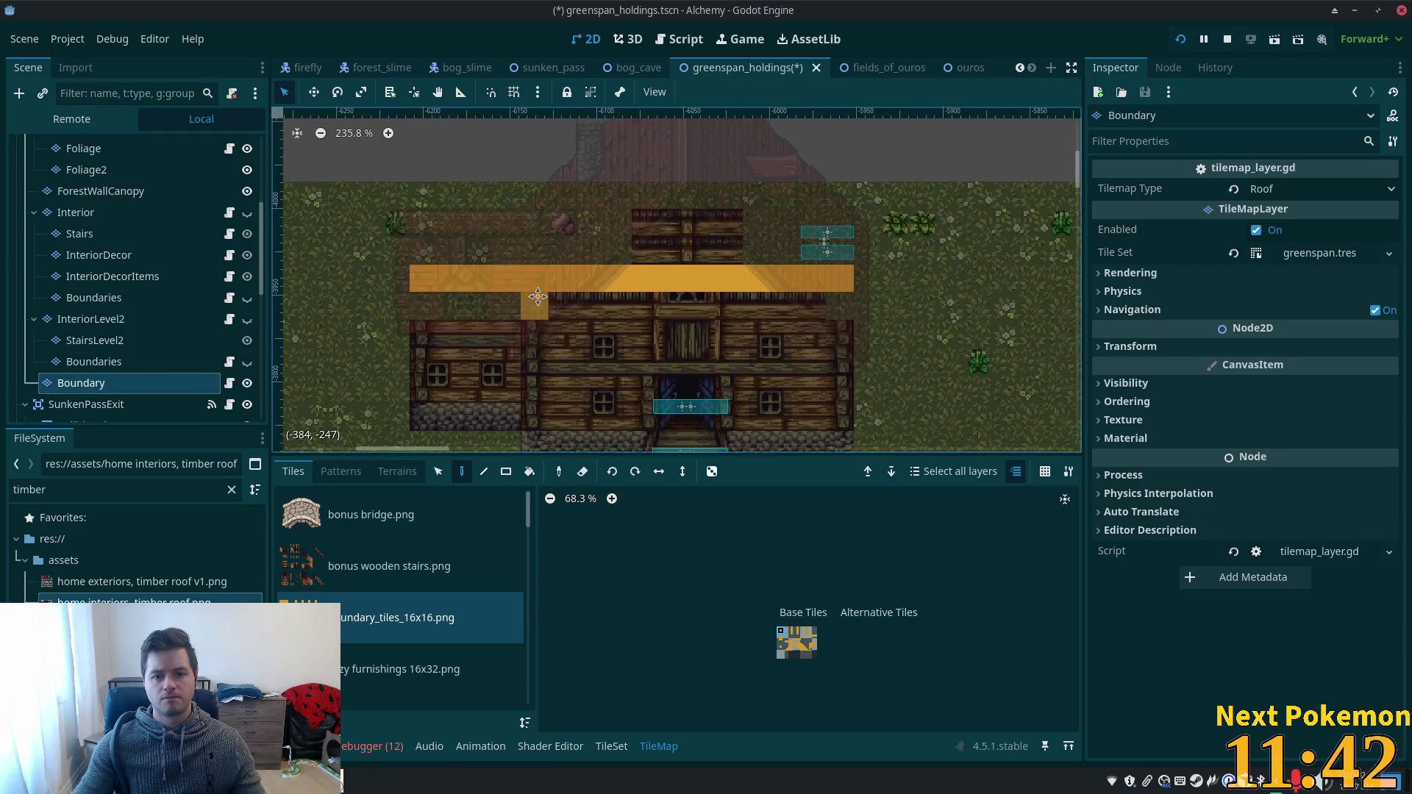
scroll(538, 296, "right", 2)
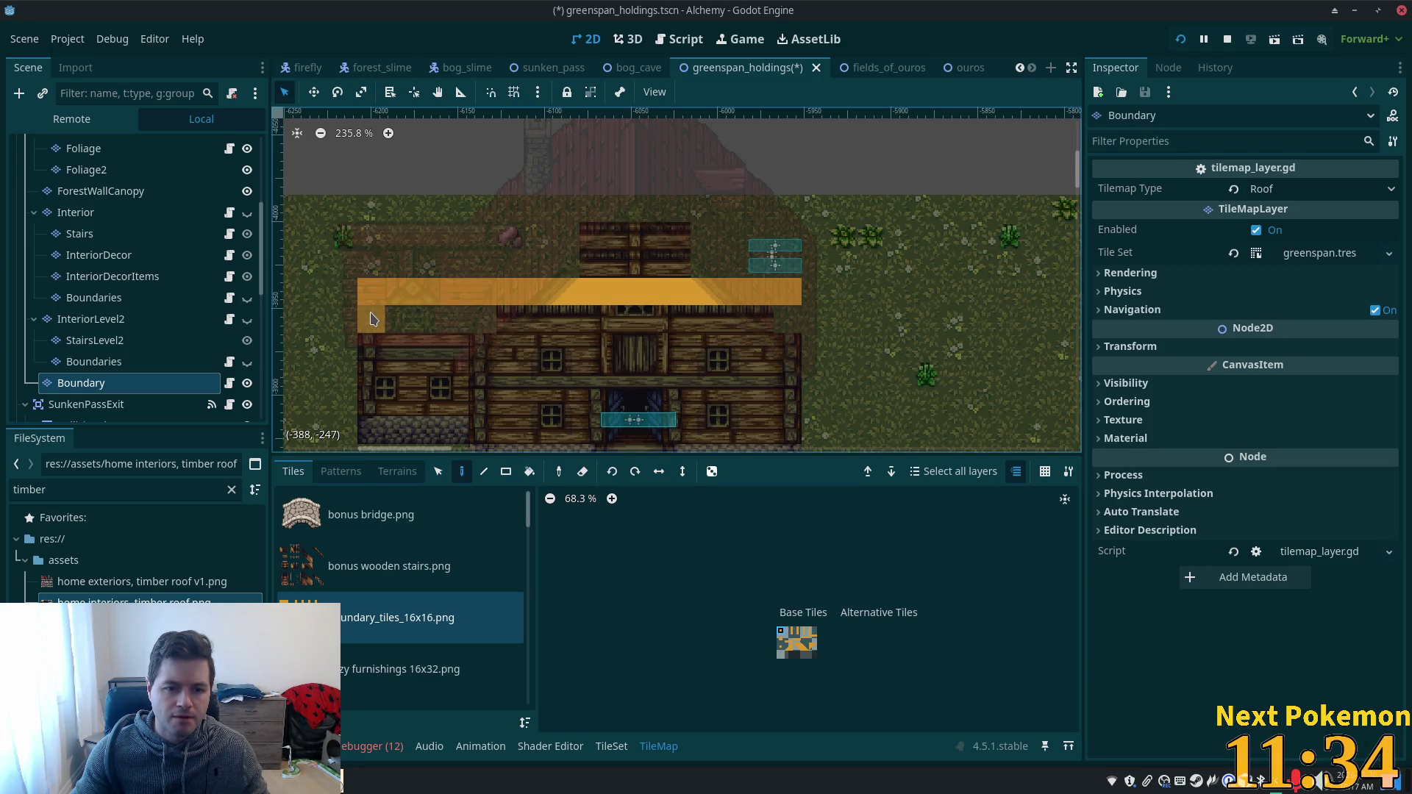
left_click(742, 309)
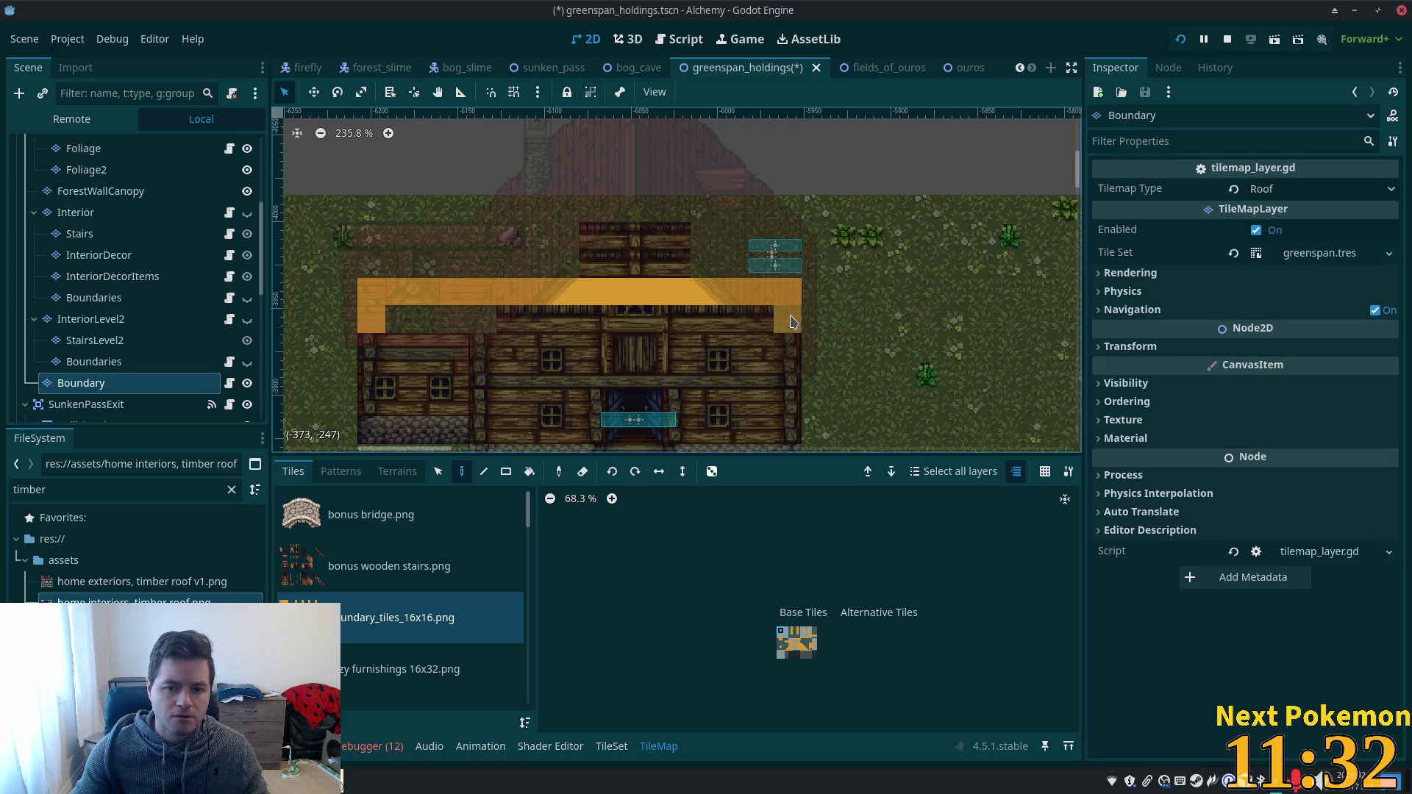
key("ctrl+s")
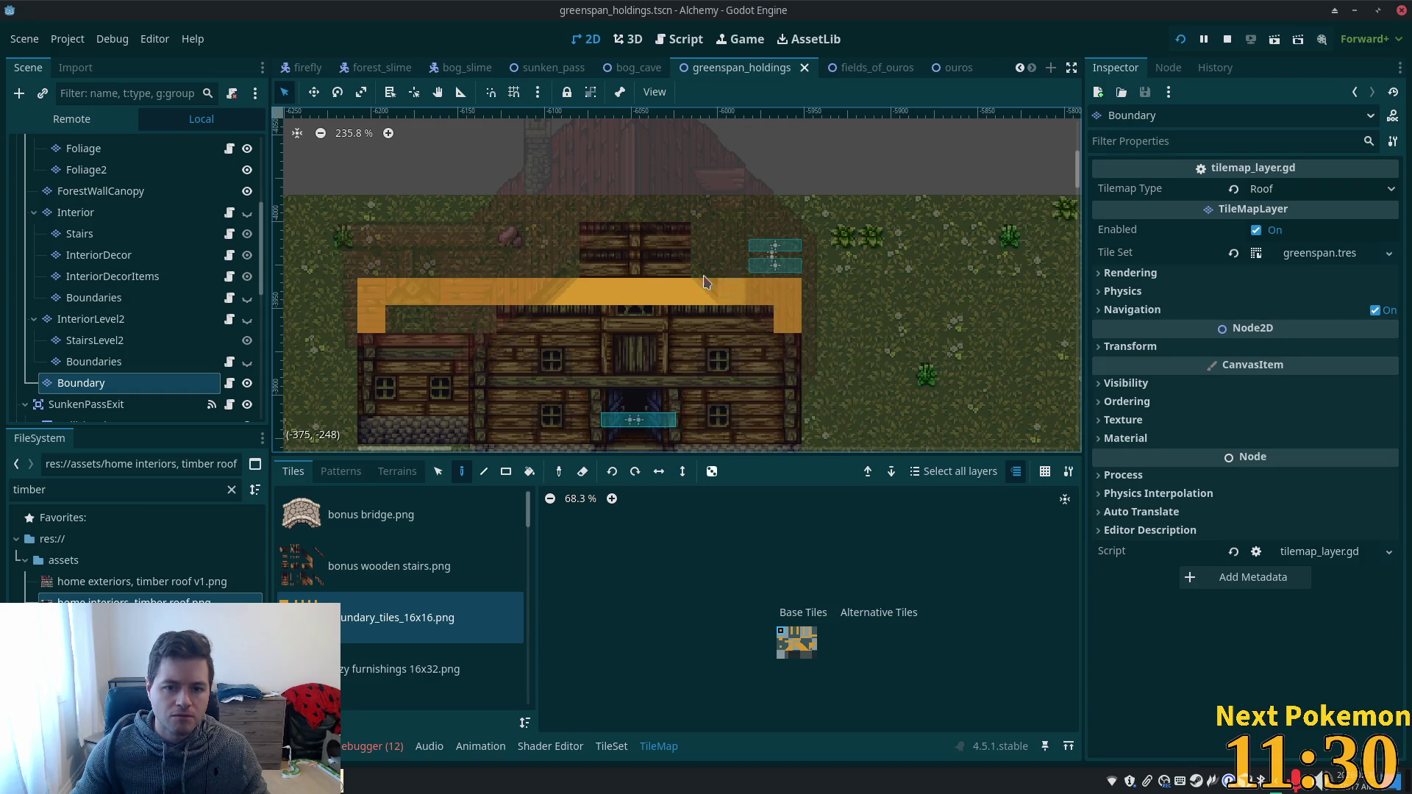
- Hide the Boundary layer, switch to the Select tool, and select the Roofs layer
left_click(247, 384)
left_click(439, 471)
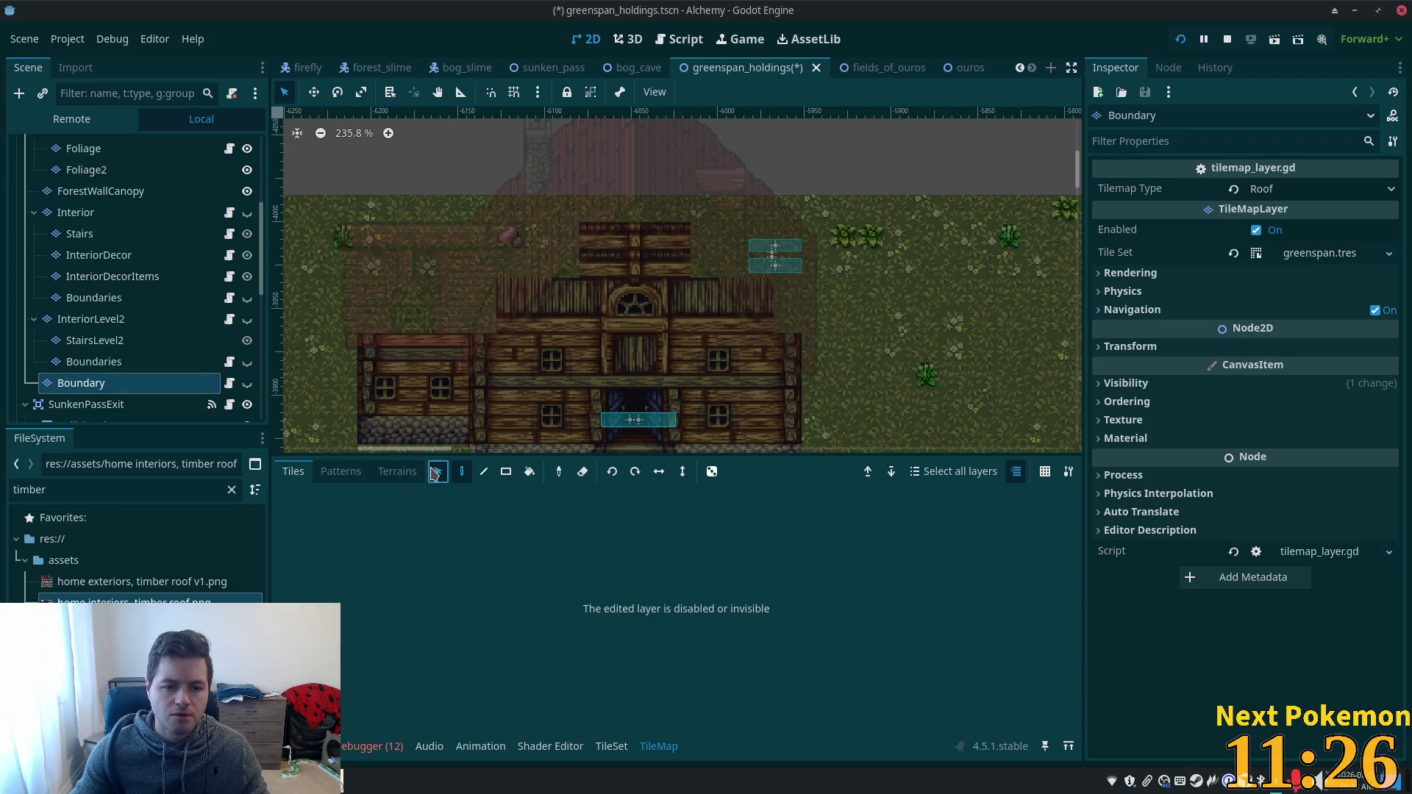
left_click(599, 232)
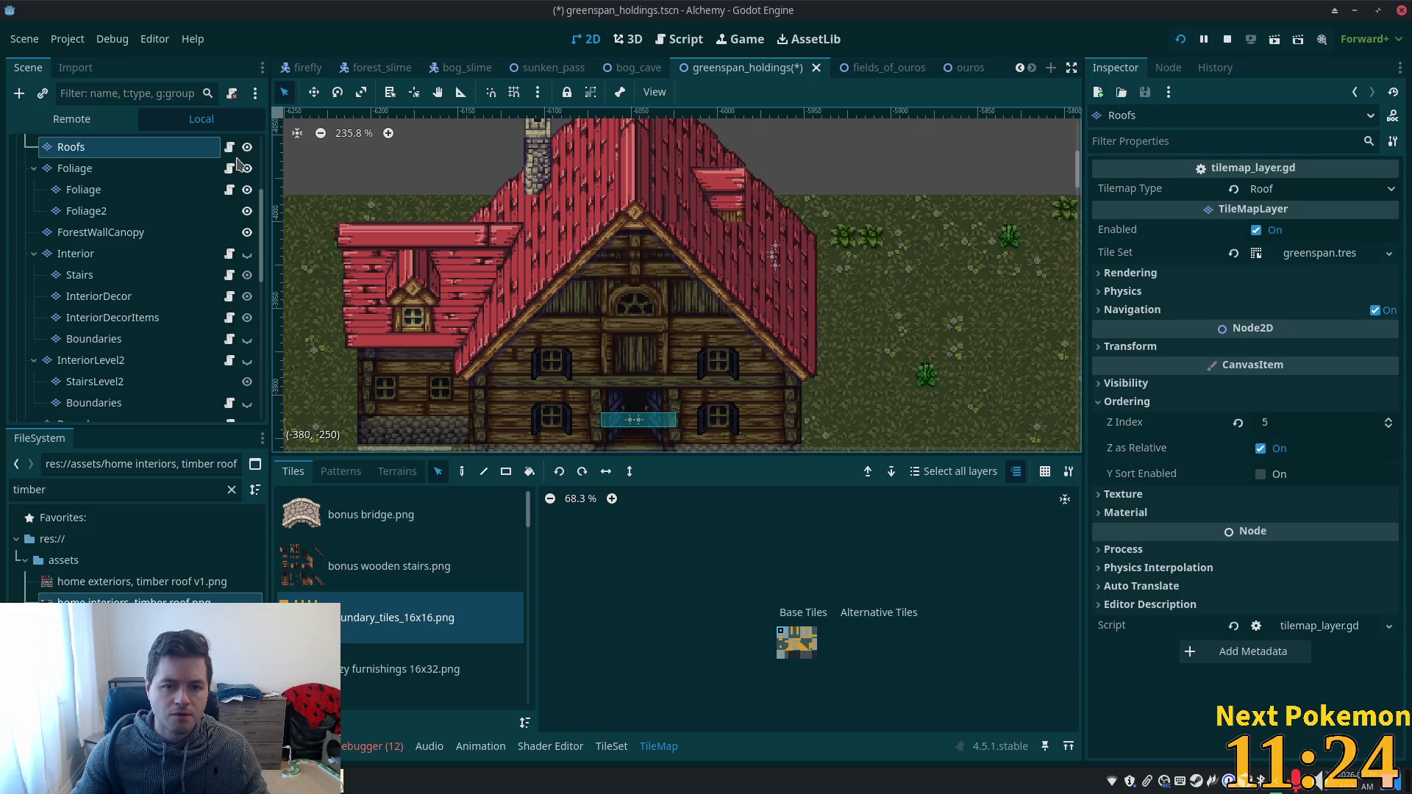
- Select the Structures layer and pick the 'home exteriors, timber roof v1.png' atlas
scroll(118, 309, "up", 5)
left_click(110, 277)
left_click(112, 278)
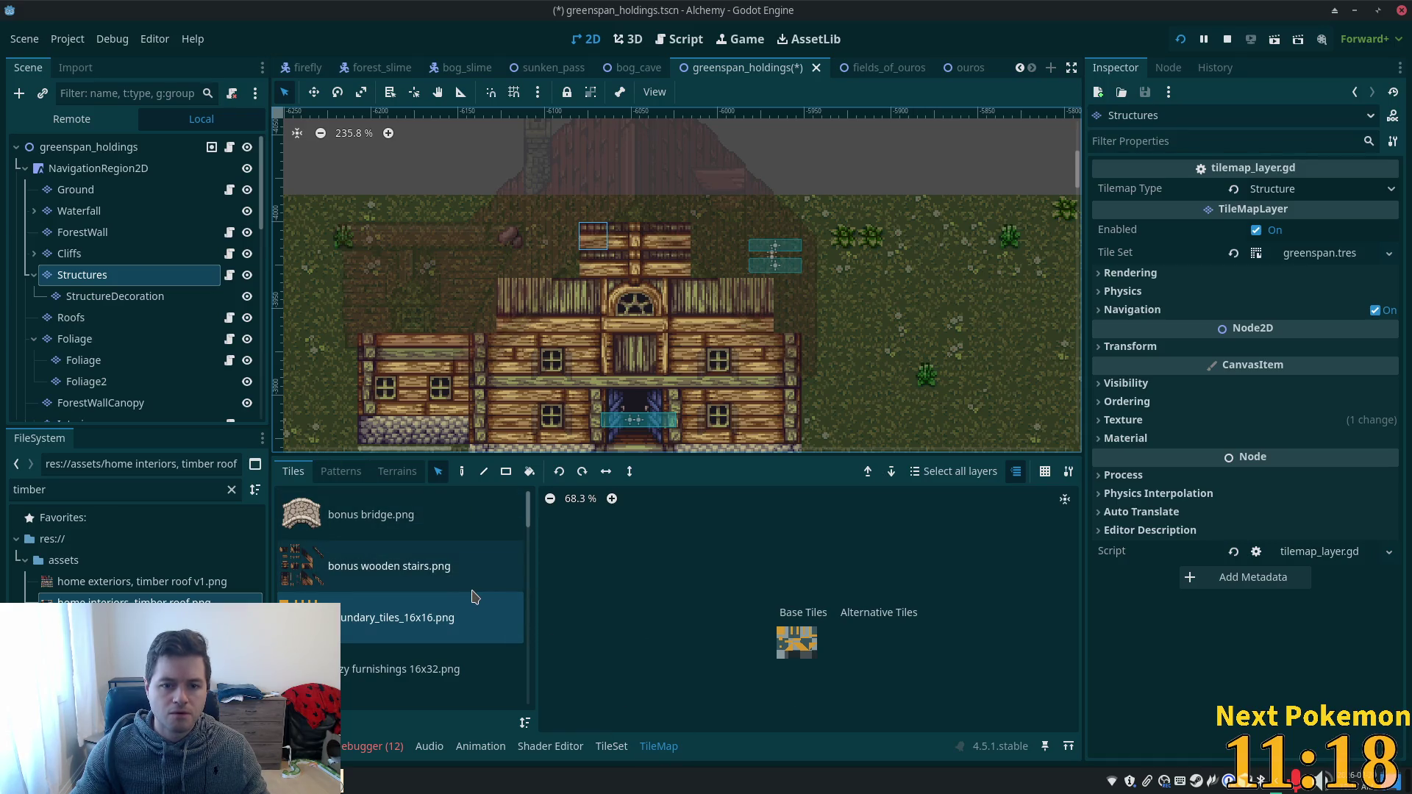
scroll(465, 599, "down", 6)
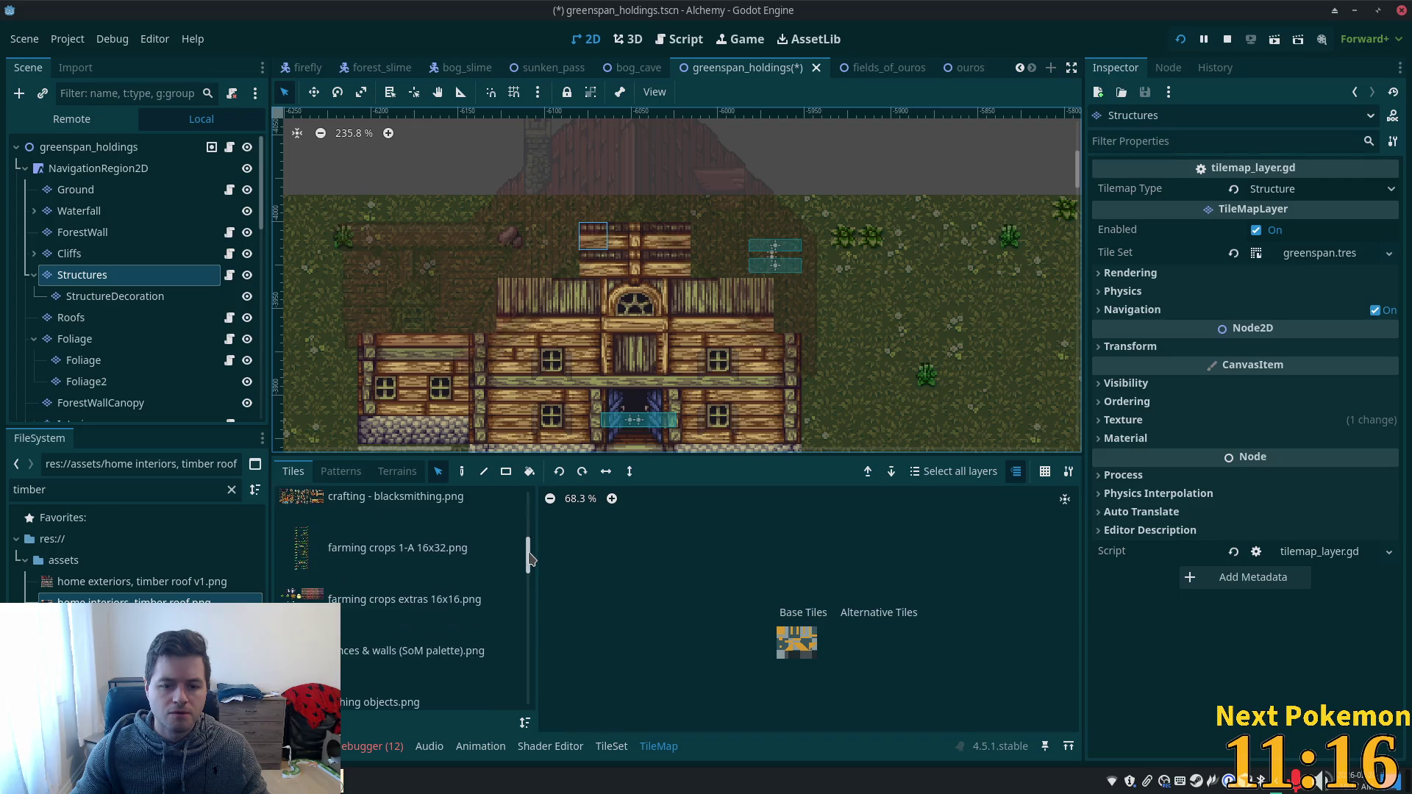
scroll(528, 557, "down", 3)
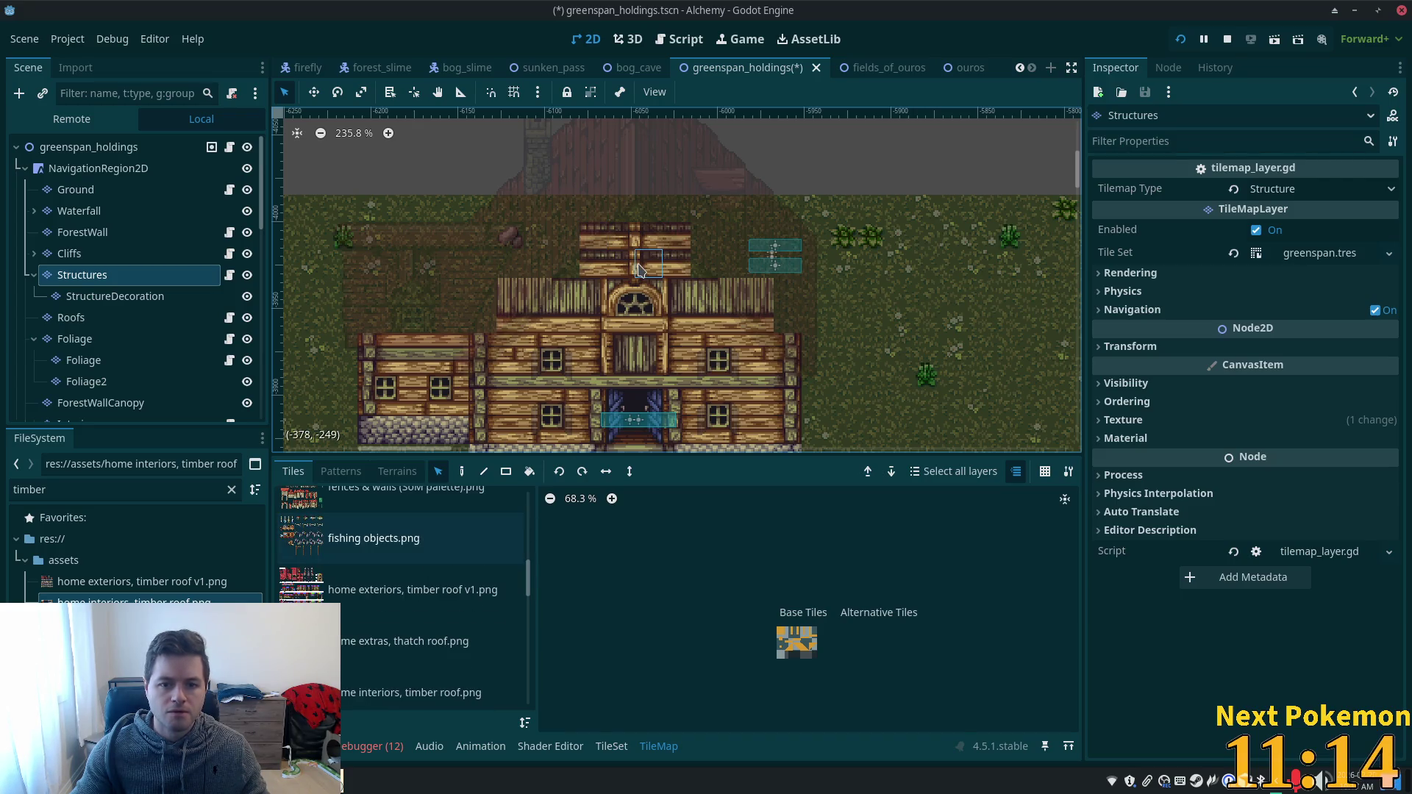
scroll(417, 662, "down", 3)
left_click(426, 585)
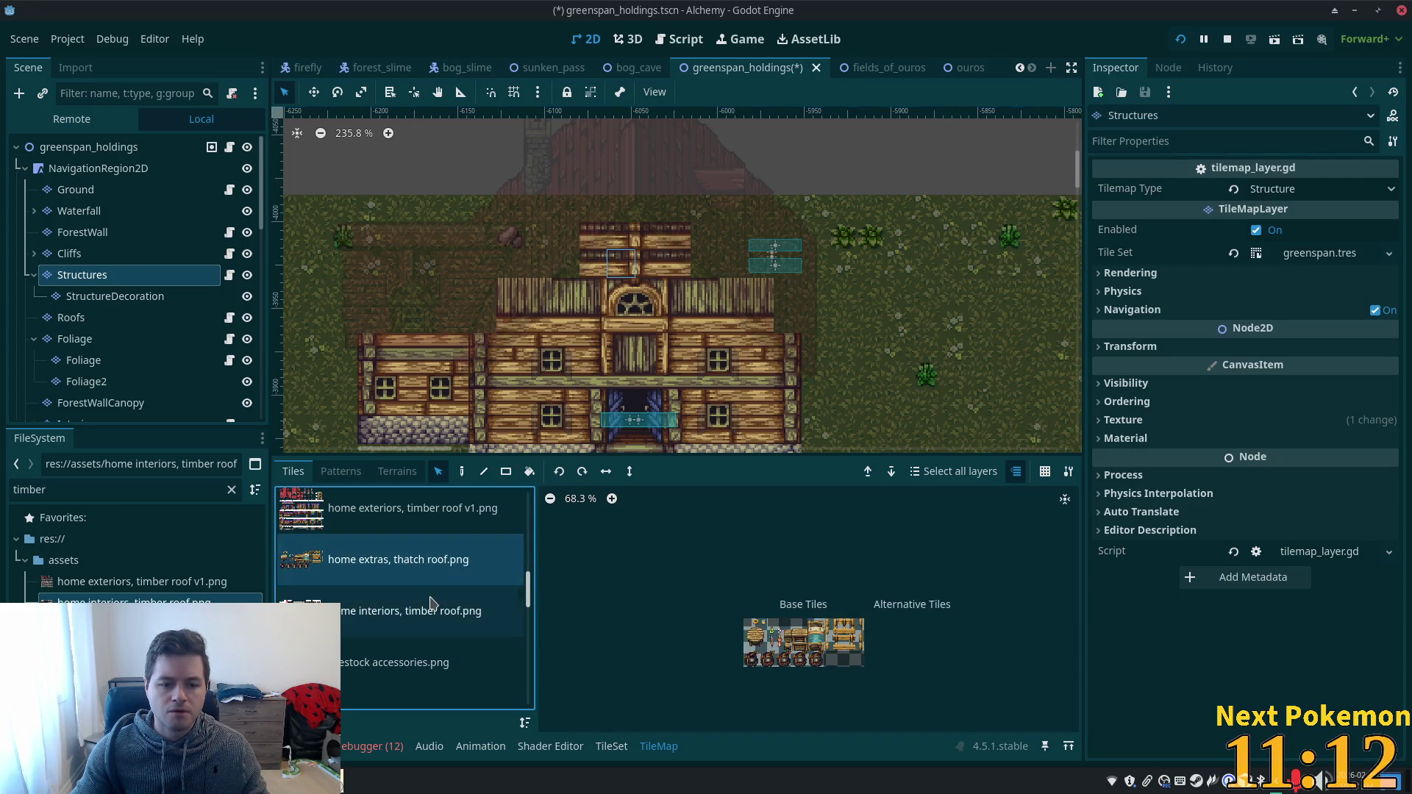
scroll(408, 611, "up", 2)
left_click(373, 535)
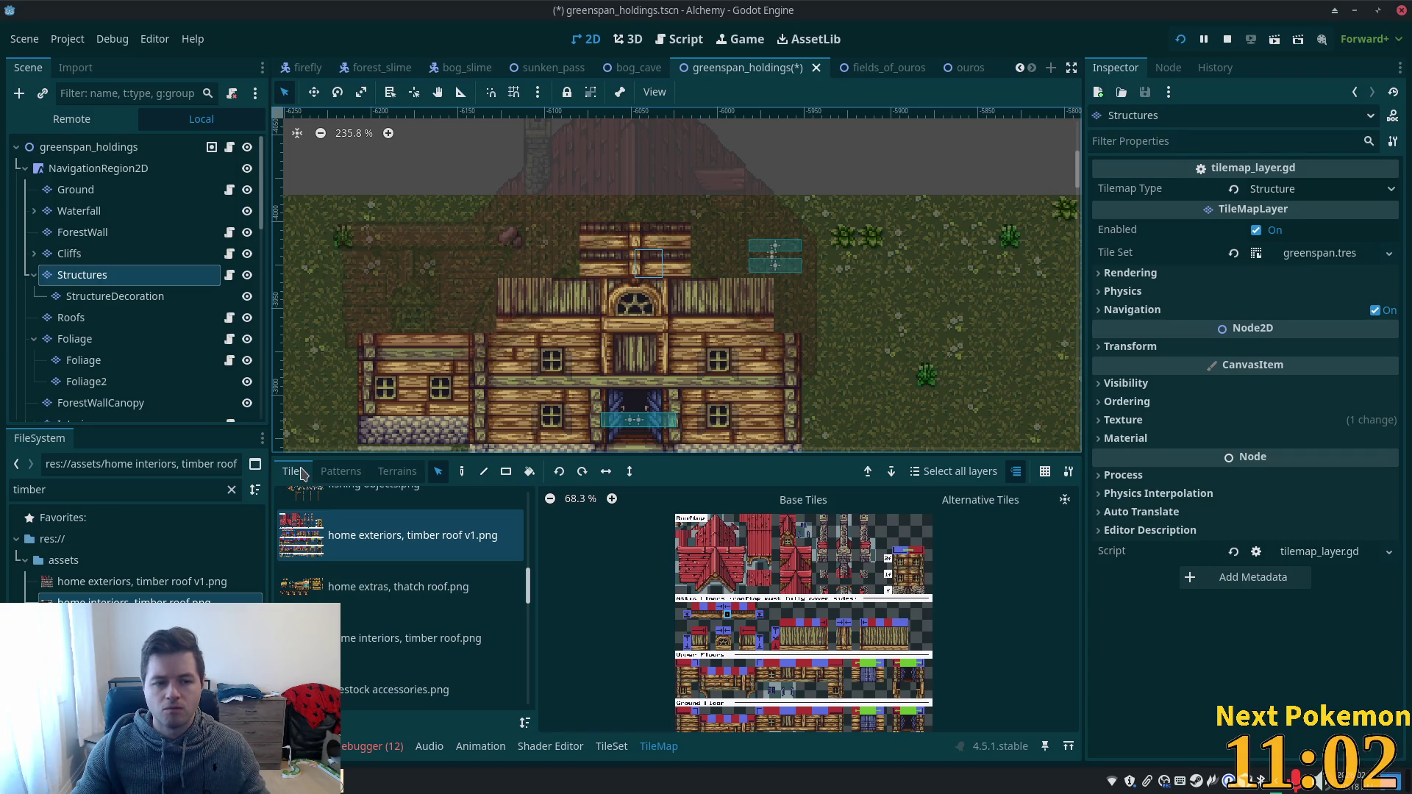
- Open the TileSet editor on the timber roof atlas
scroll(214, 390, "down", 5)
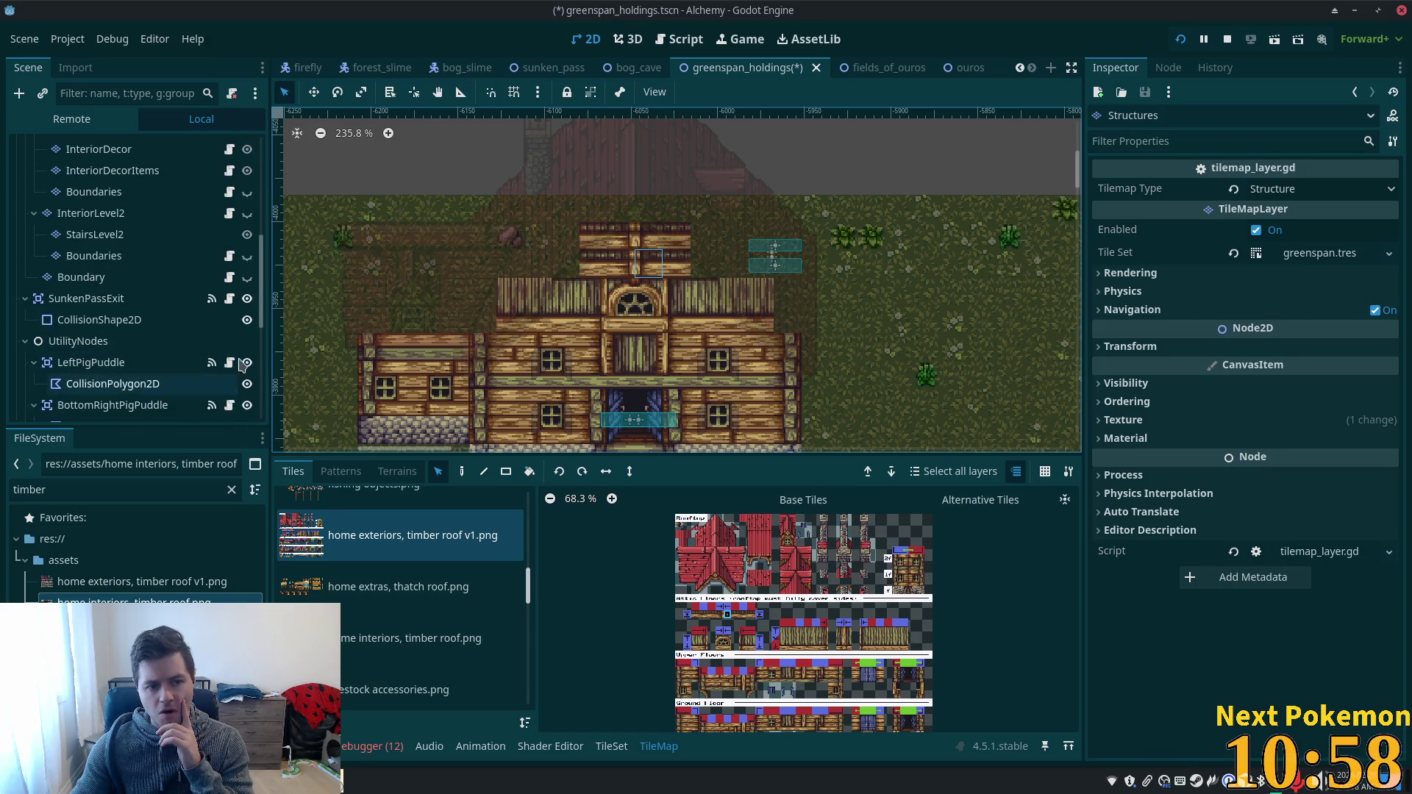
left_click(247, 284)
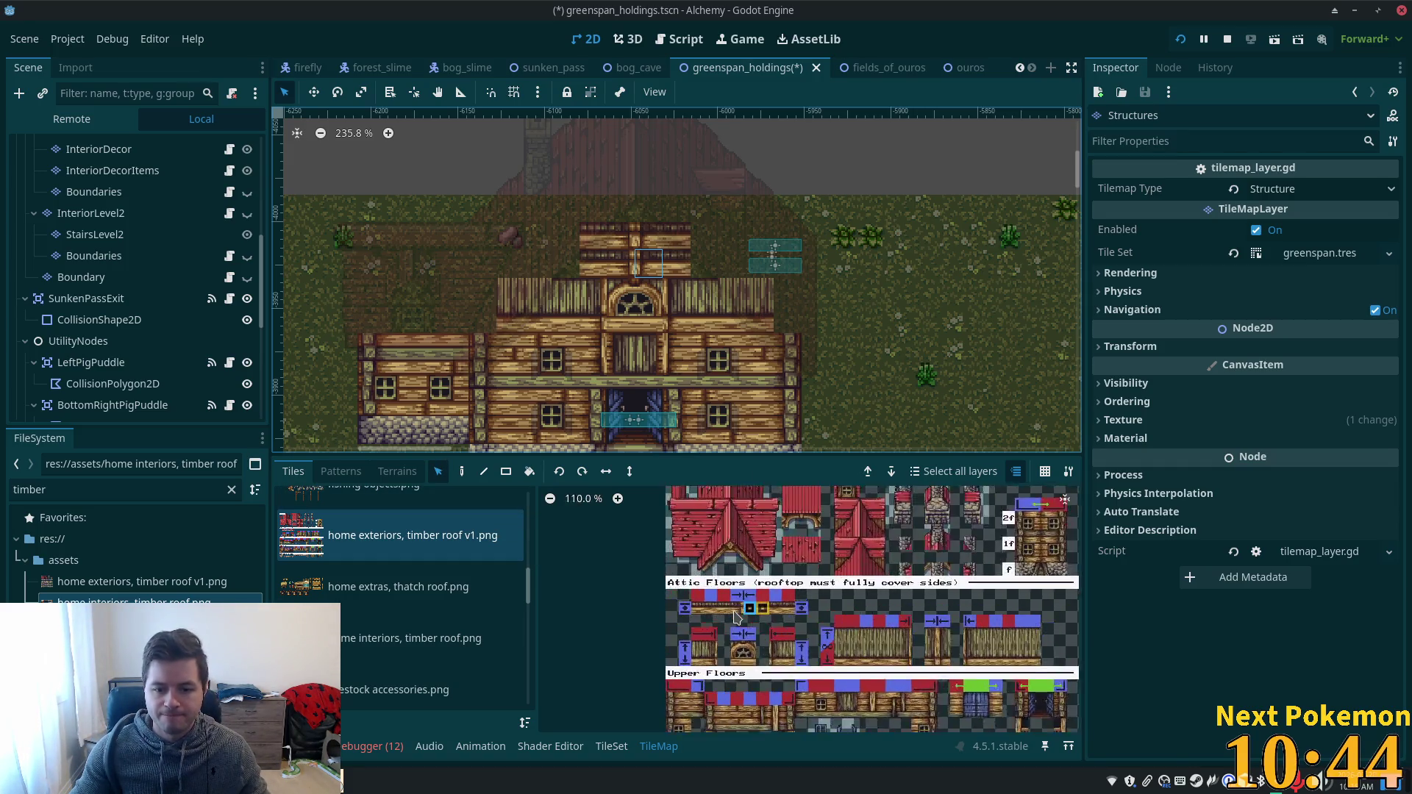
left_click(612, 747)
scroll(762, 624, "up", 7)
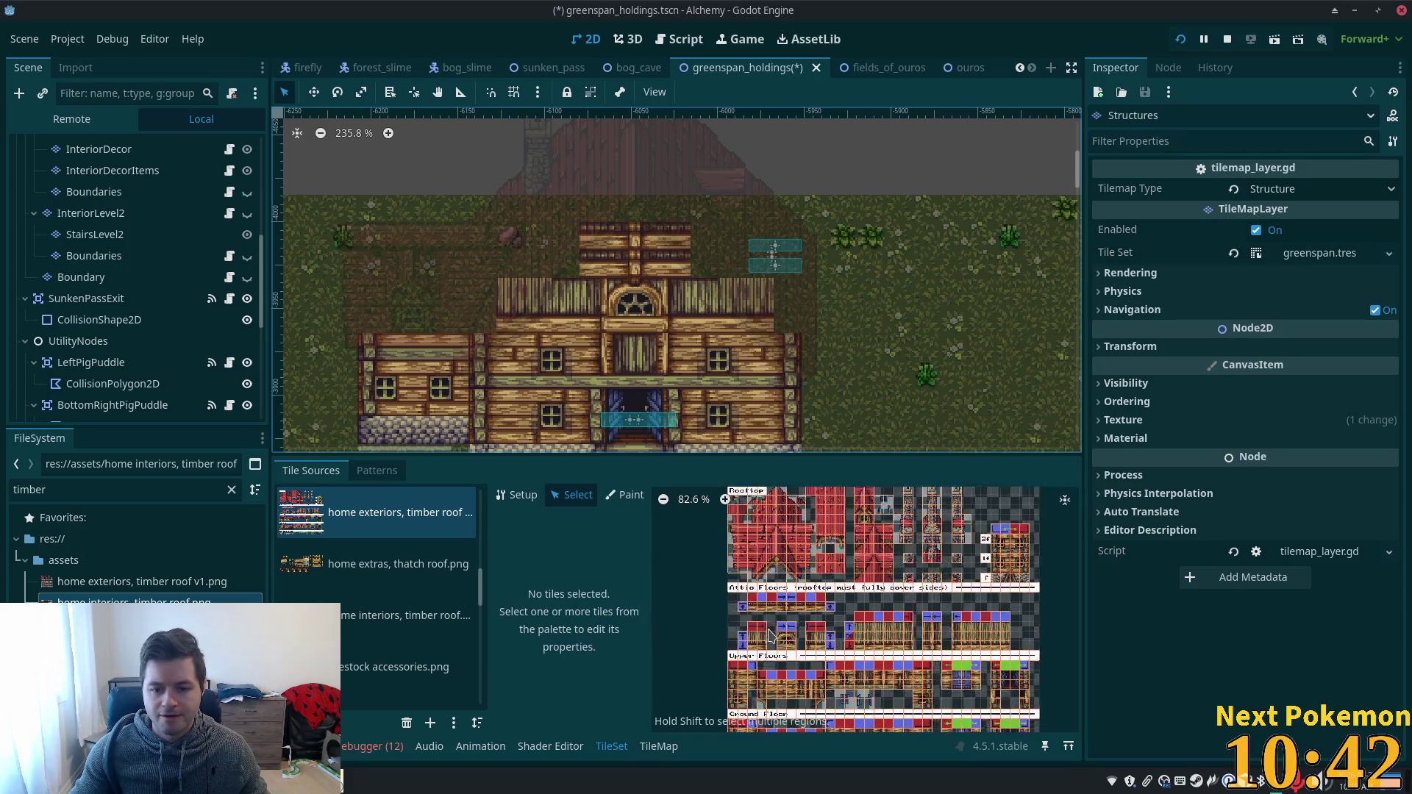
- Select the row of eight attic-floor tiles, adjust their Z Index, and save
scroll(851, 592, "up", 1)
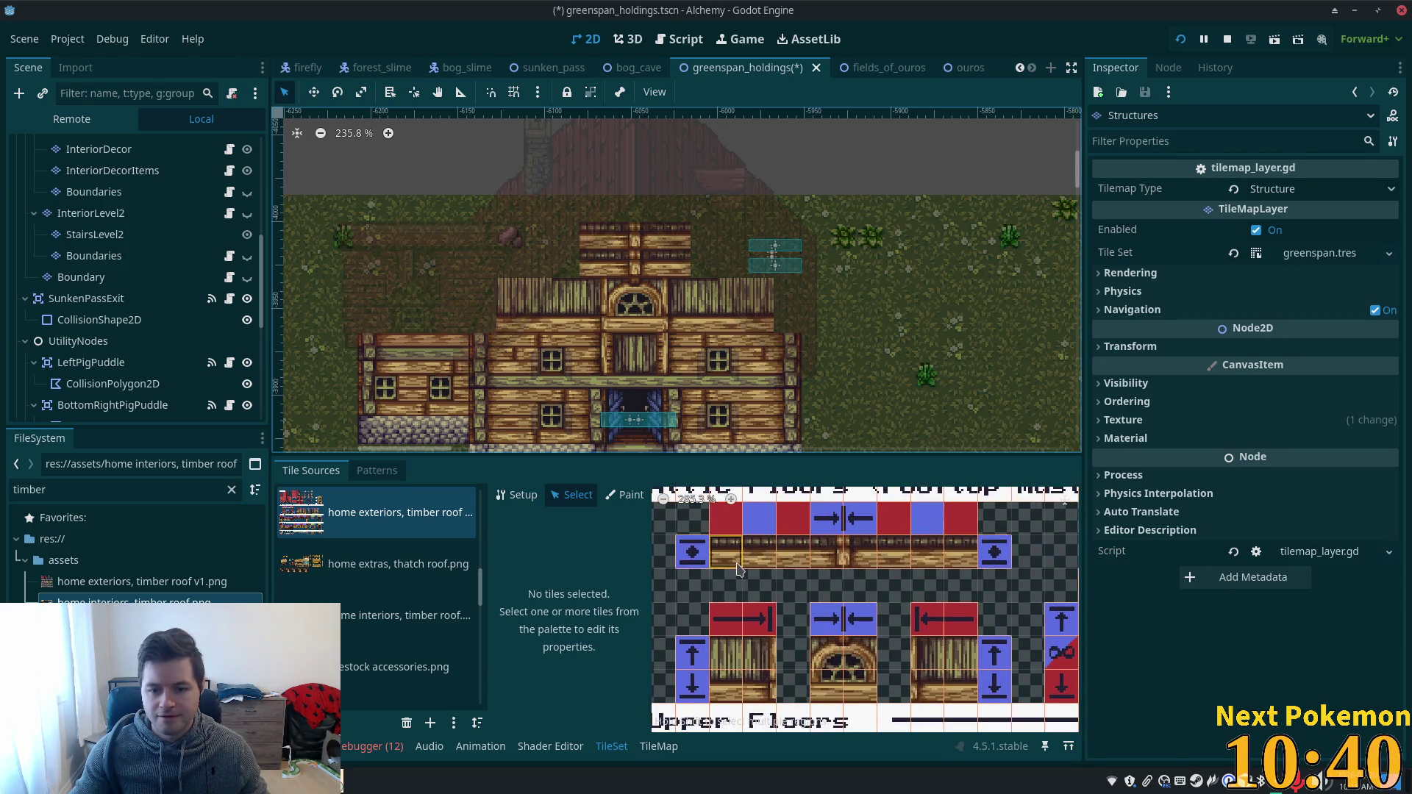
left_click_drag(762, 551, 997, 552)
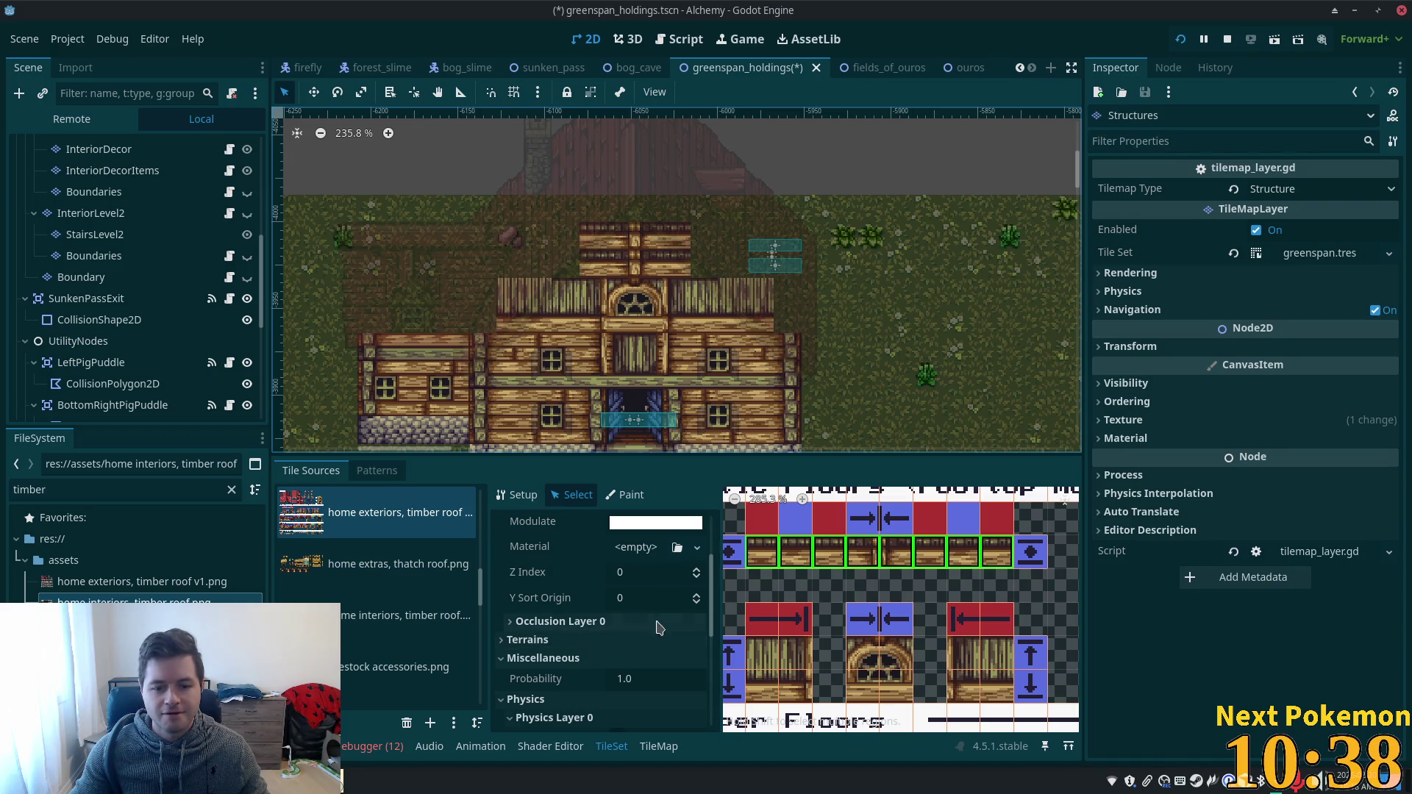
left_click(636, 573)
key("Tab")
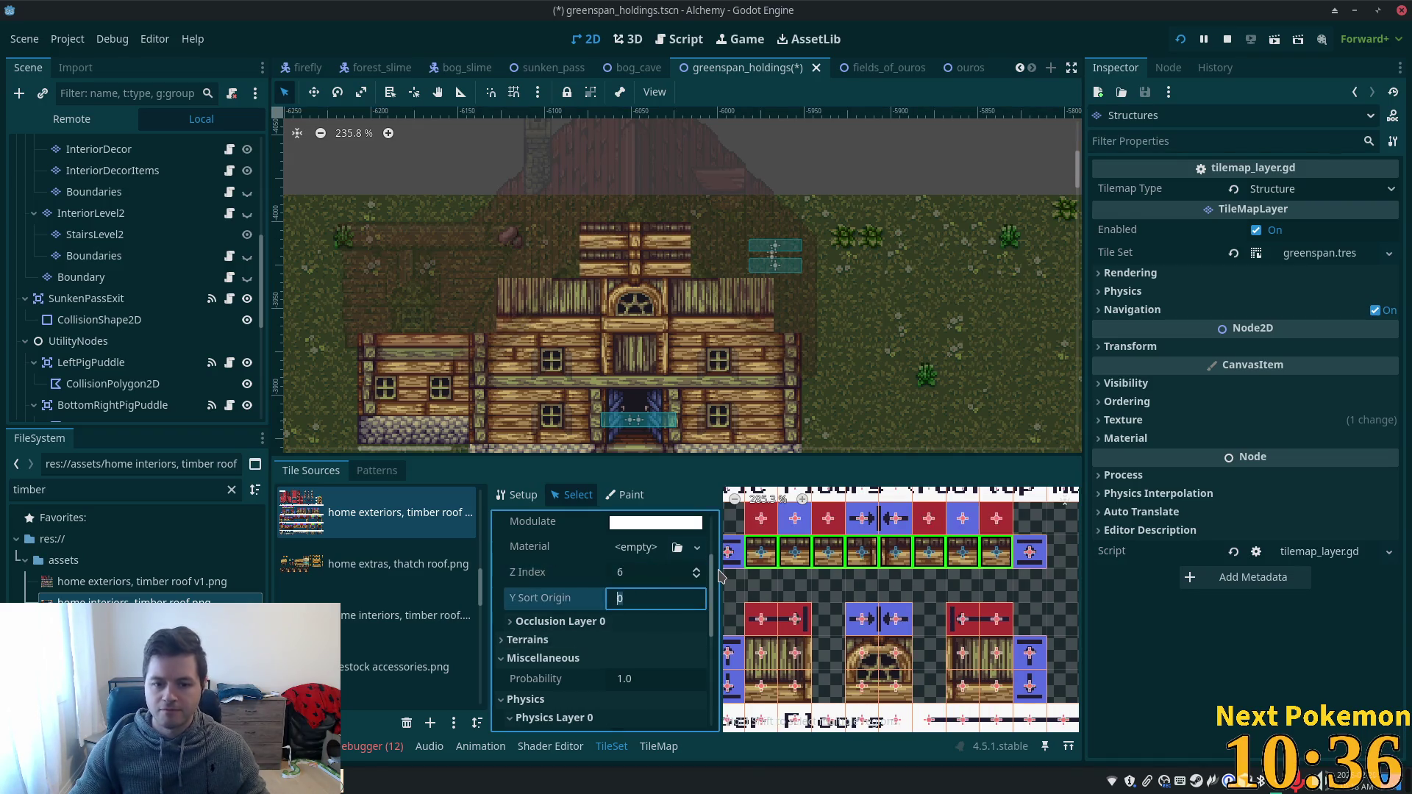
key("ctrl+s")
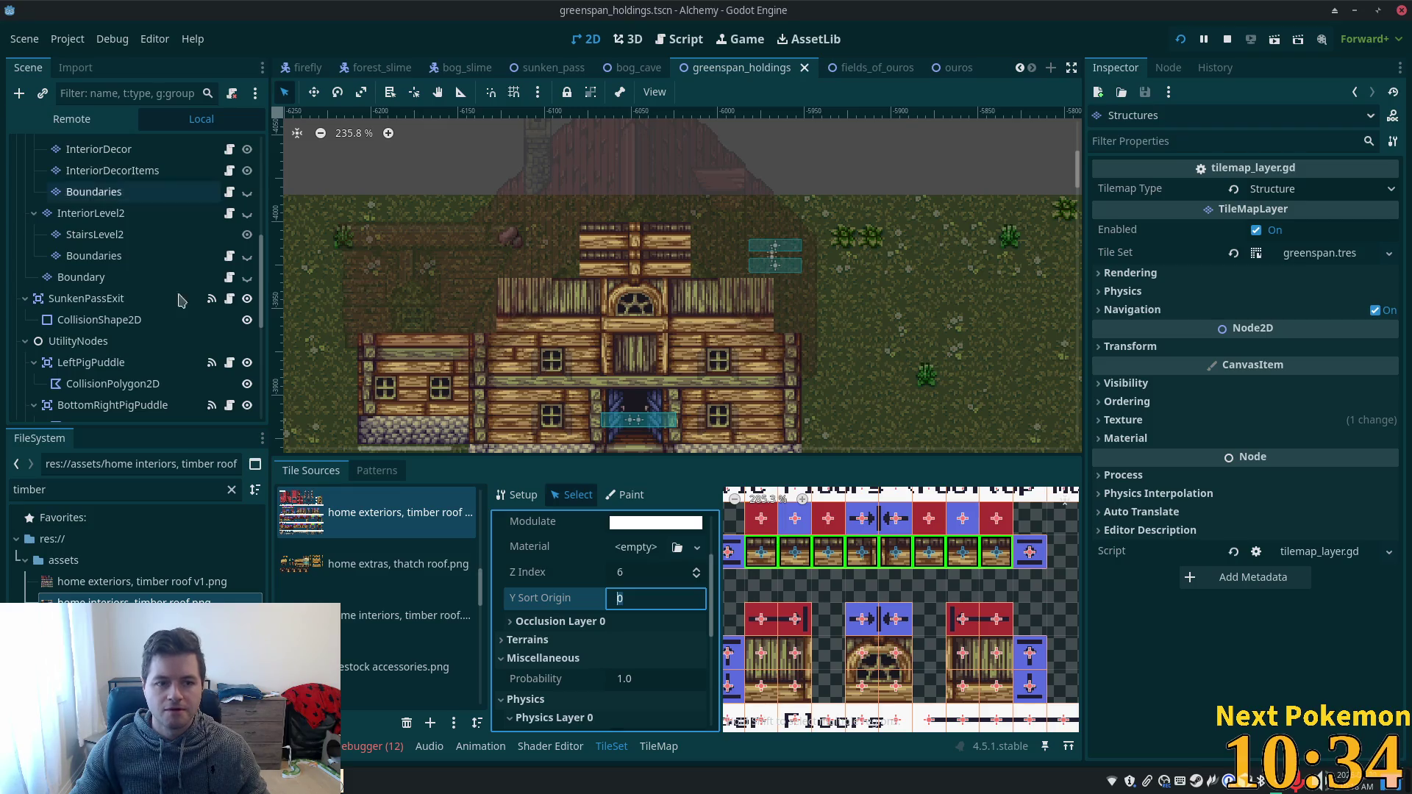
- Reselect the Structures layer, pick the eight timber roof tiles, and reopen the TileSet editor
scroll(149, 200, "up", 5)
scroll(149, 201, "up", 5)
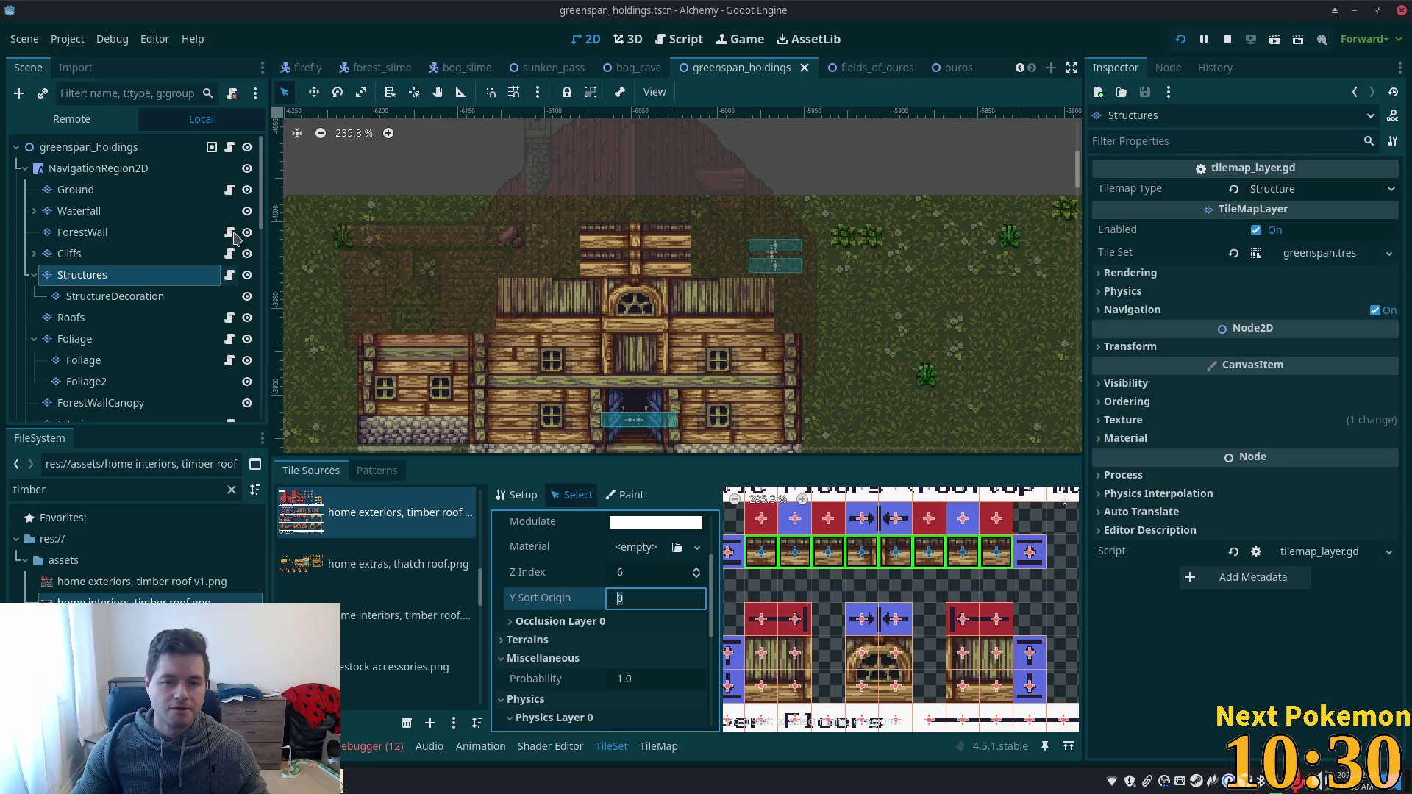
scroll(231, 239, "down", 1)
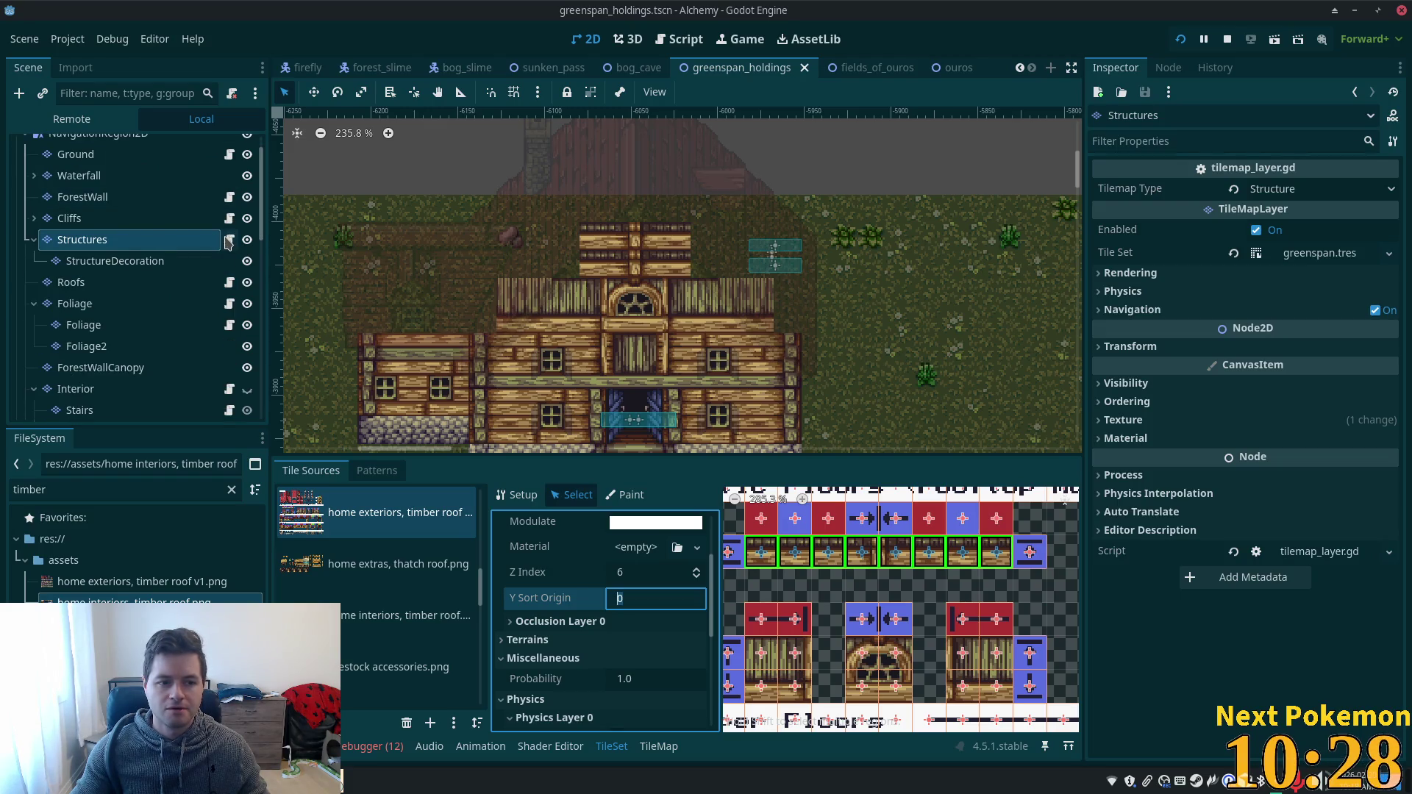
scroll(229, 243, "down", 1)
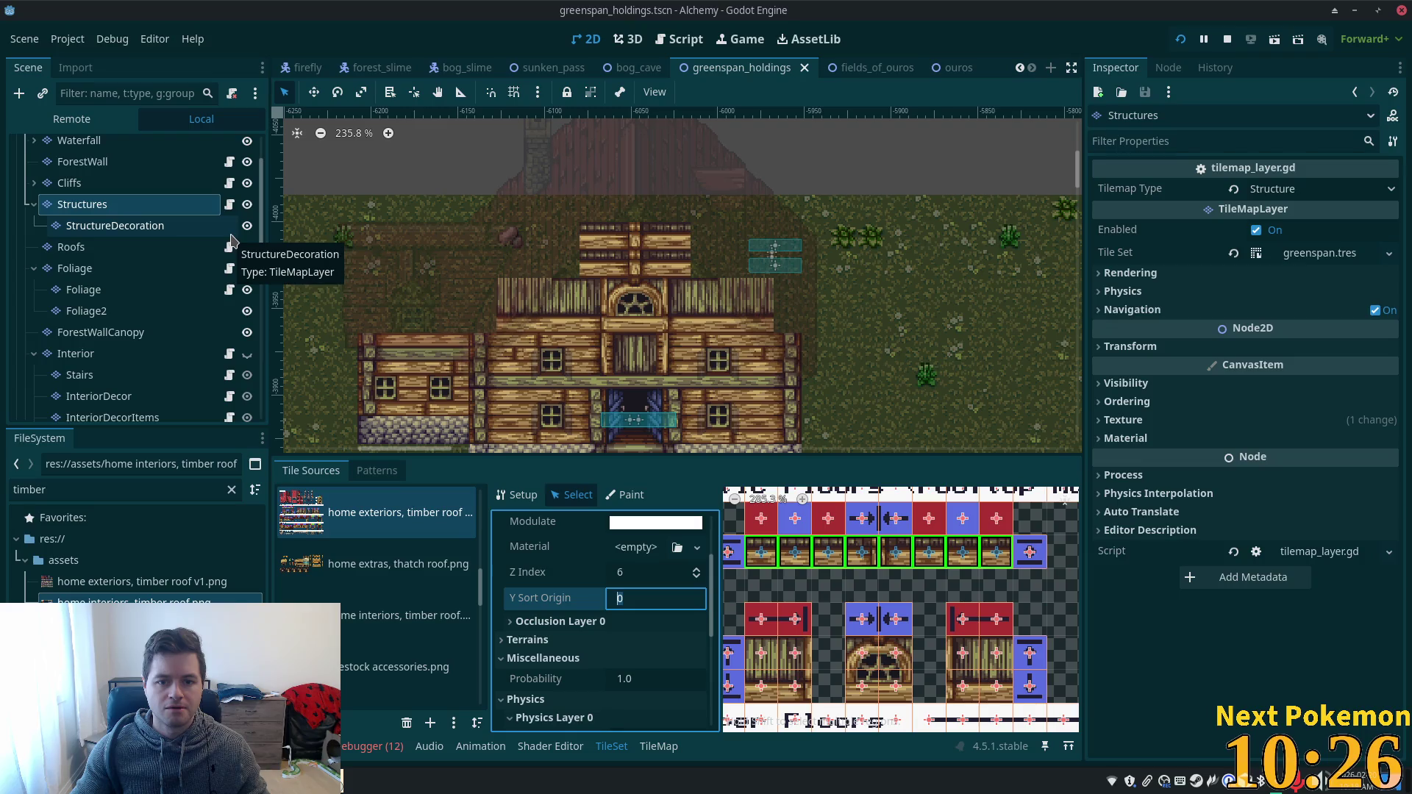
left_click(135, 257)
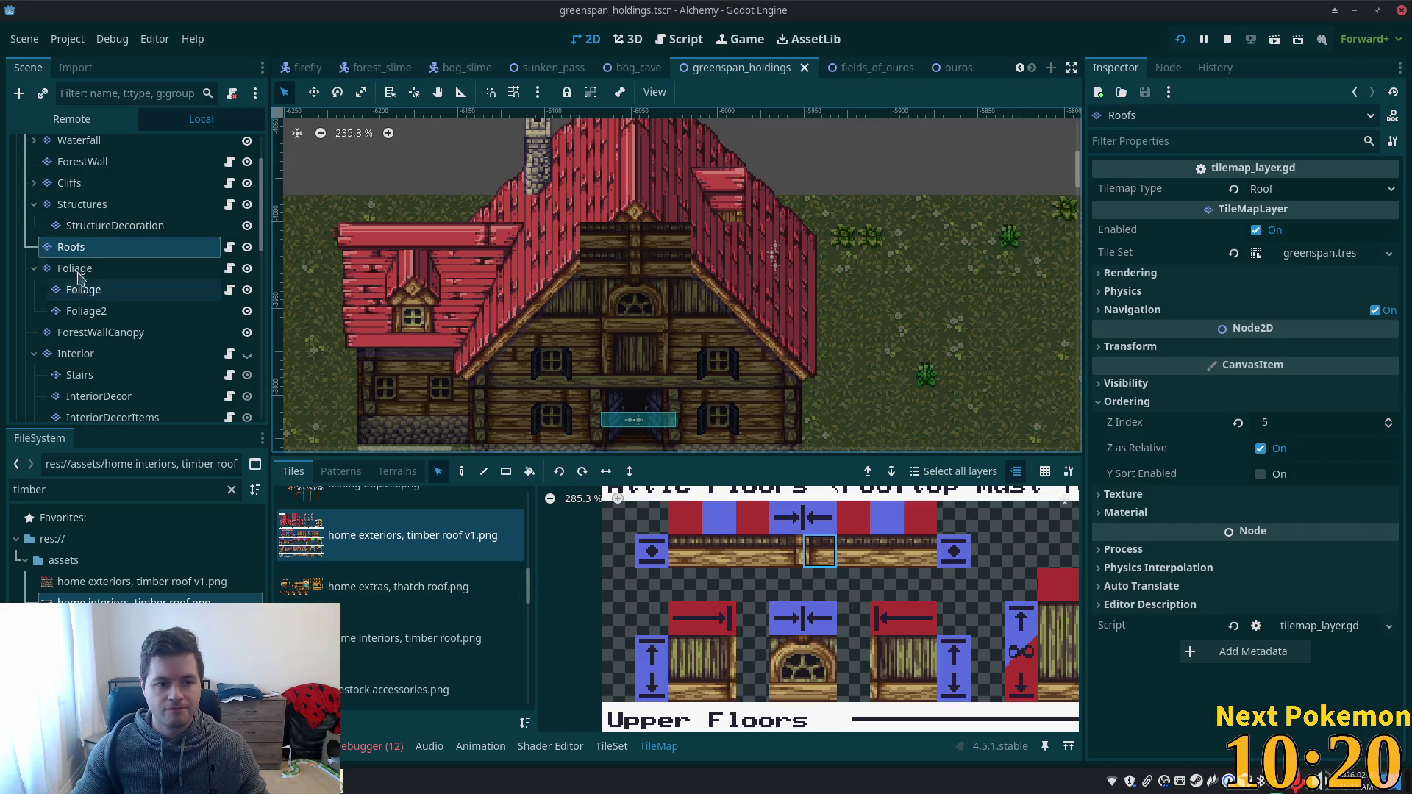
left_click(87, 214)
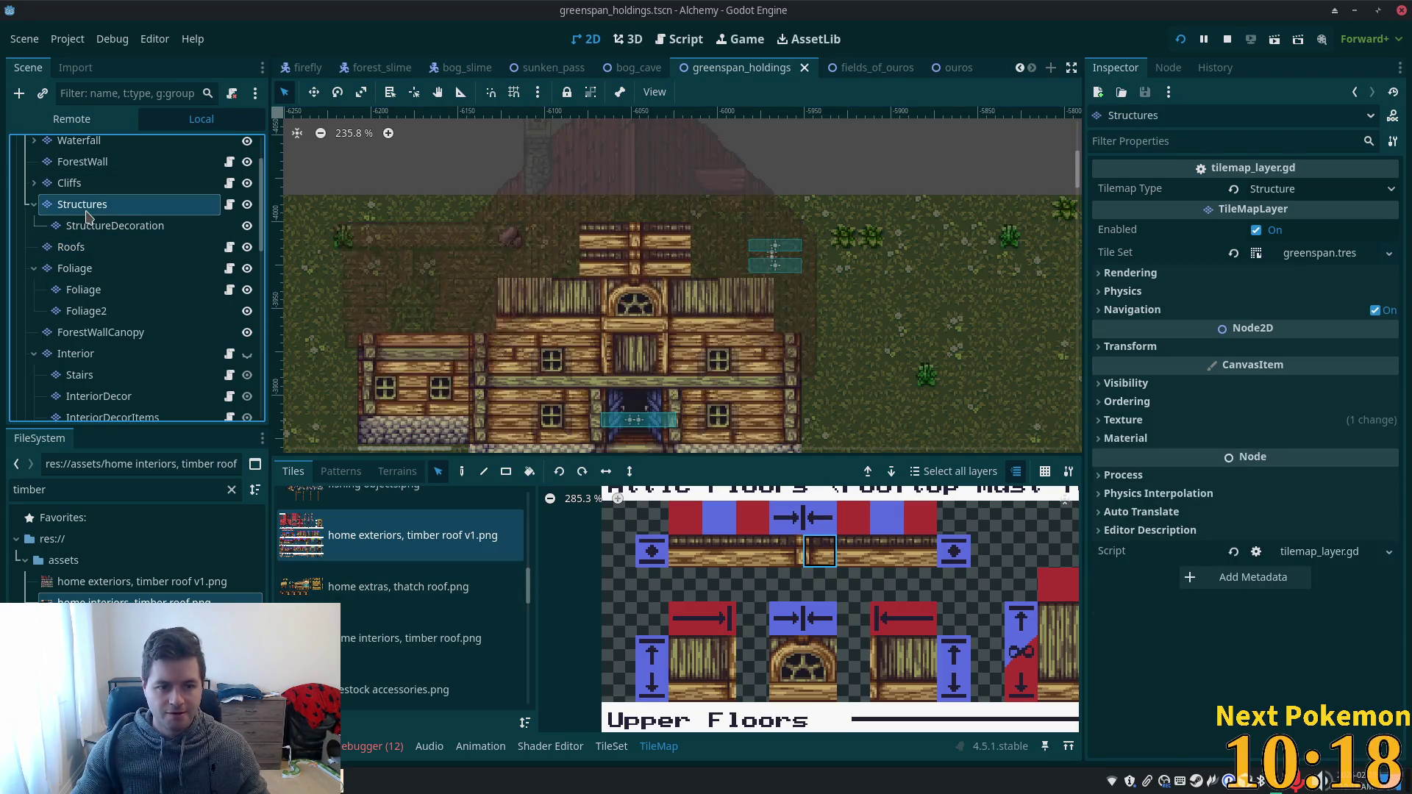
left_click_drag(693, 561, 919, 553)
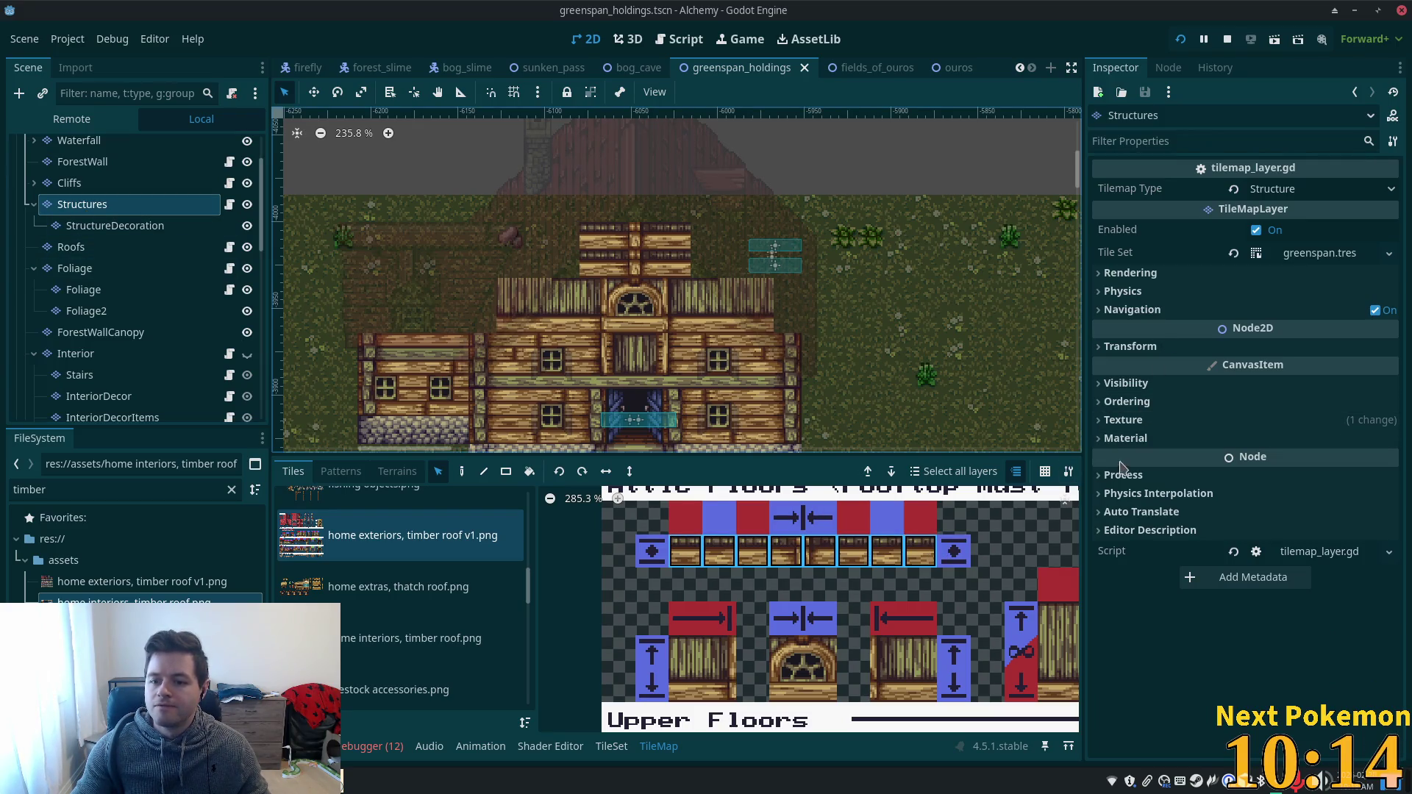
left_click(1101, 403)
left_click(1101, 402)
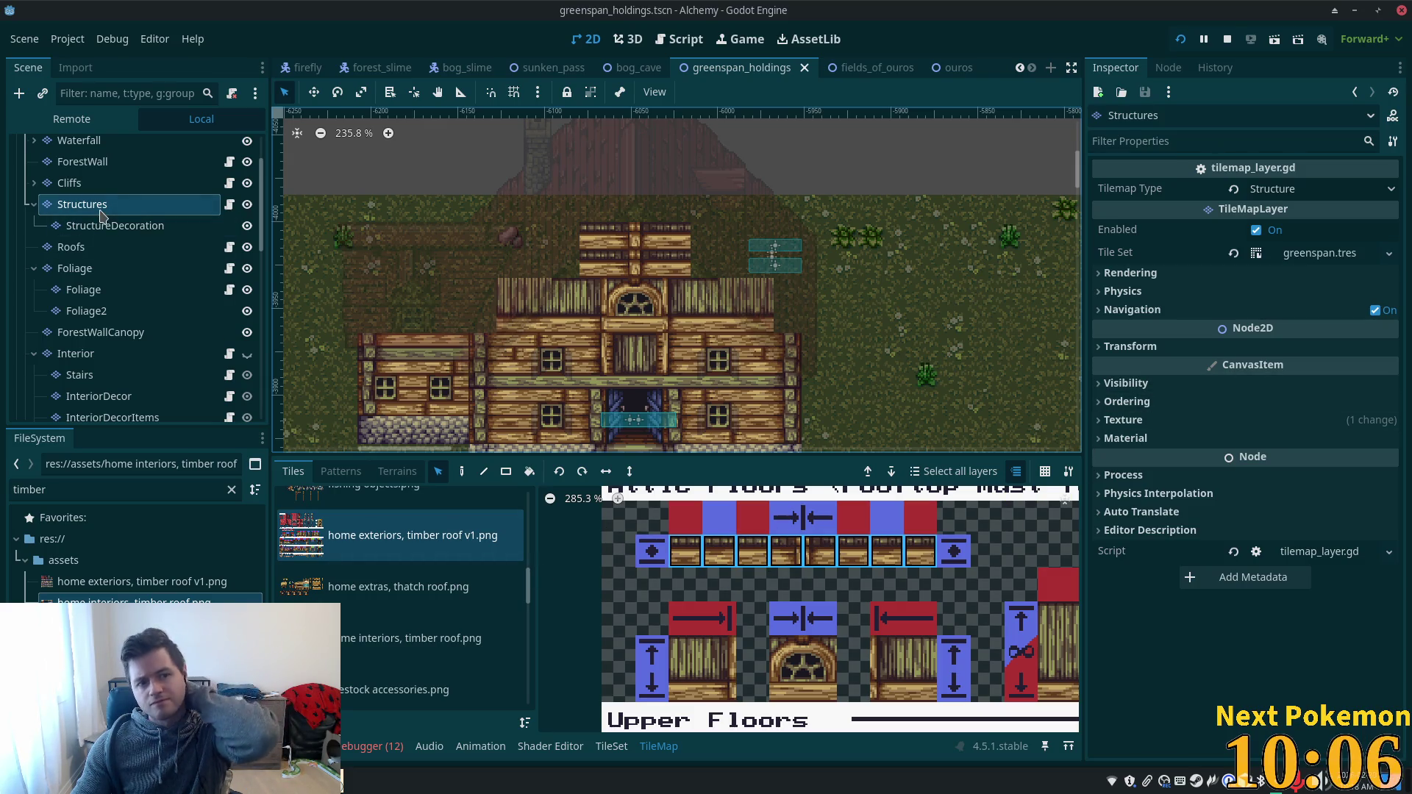
left_click(101, 212)
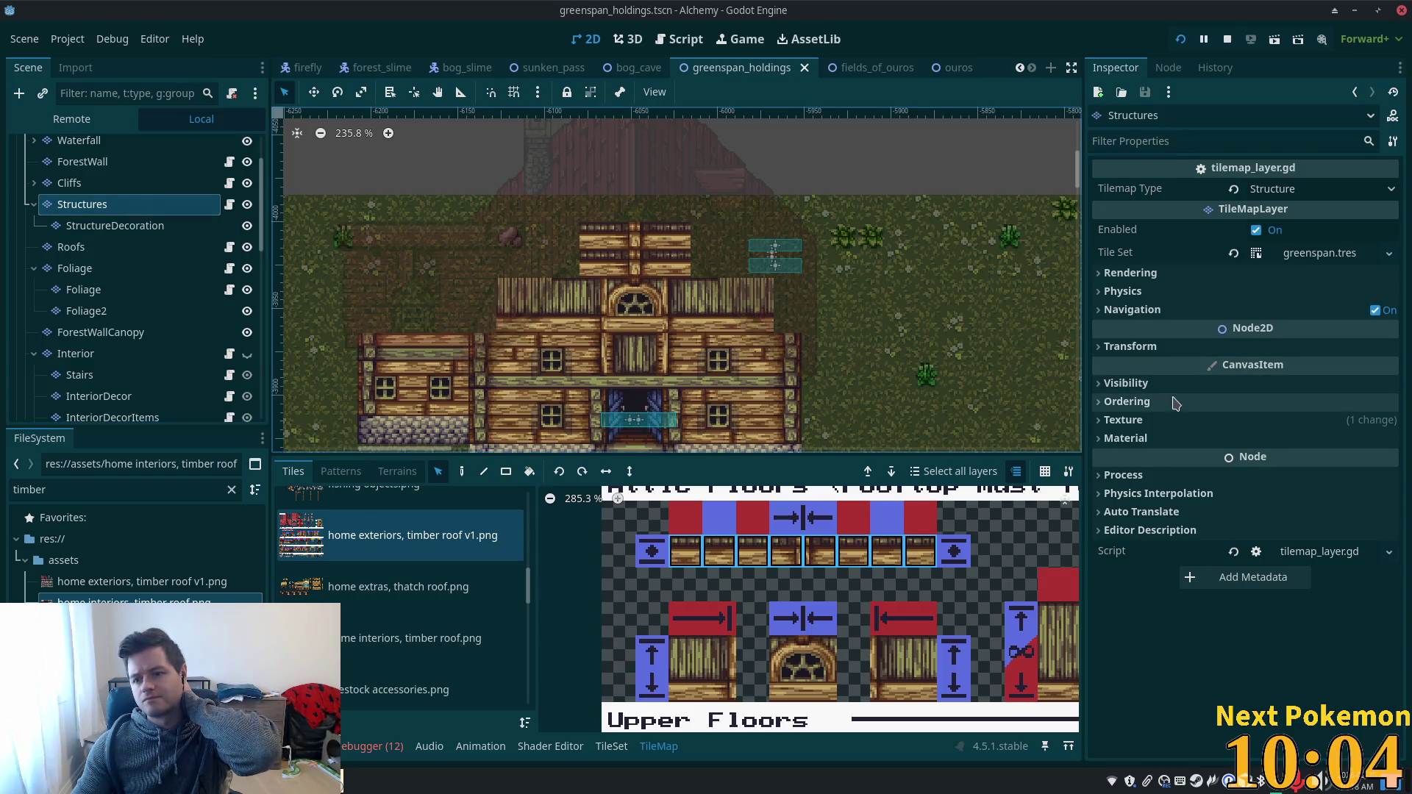
left_click(747, 593)
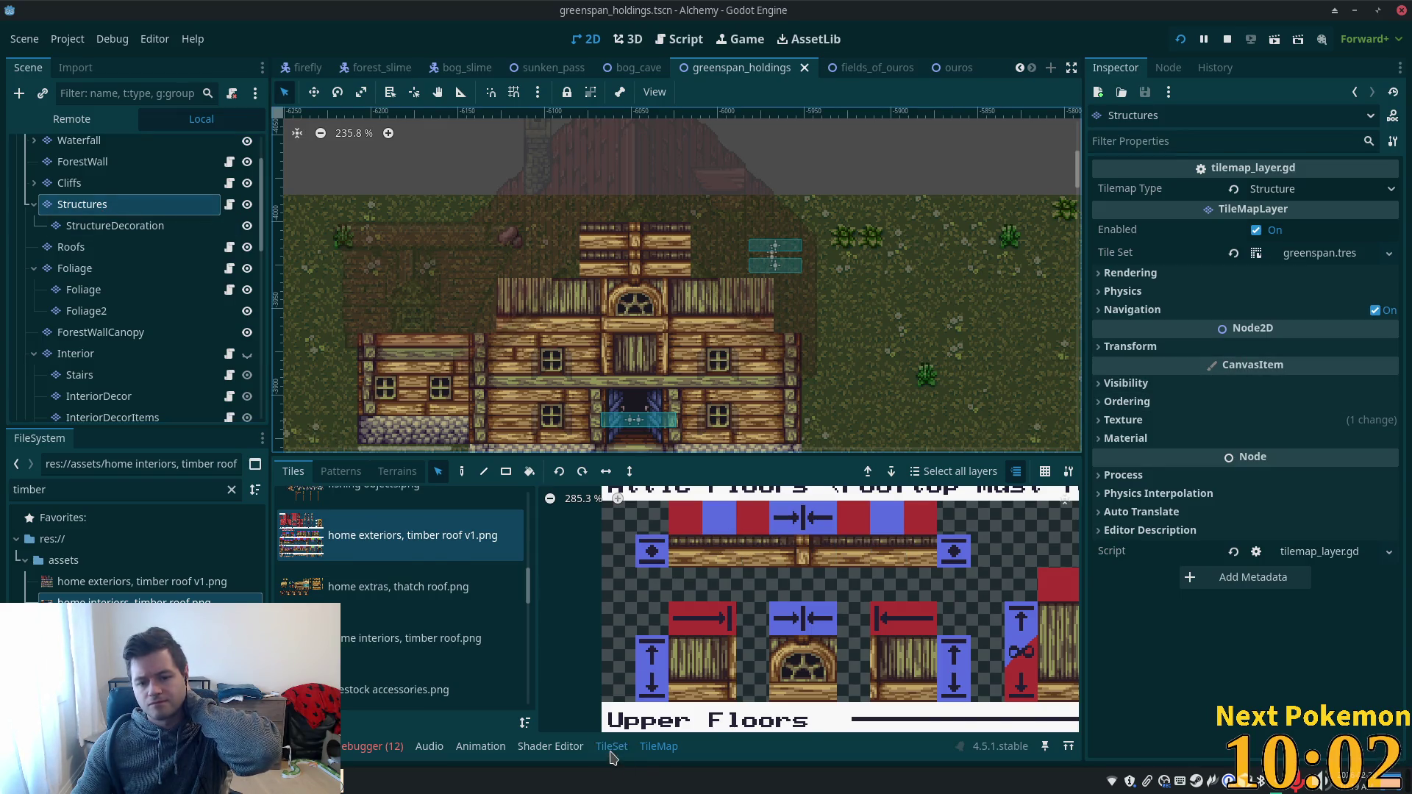
left_click(611, 747)
- Set Z Index 5 on the eight timber roof tiles, select the root node, and save
left_click_drag(639, 578, 559, 577)
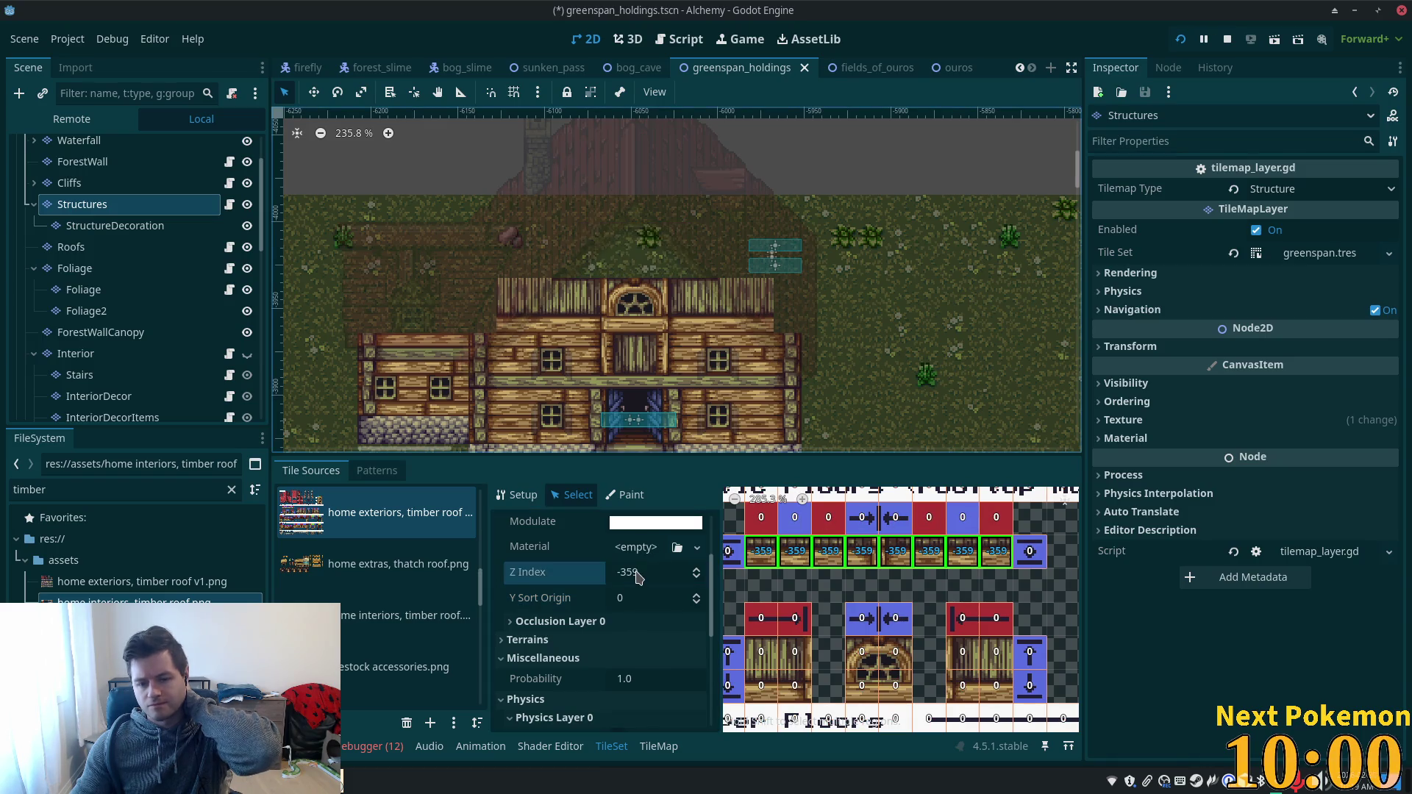
left_click(654, 575)
type("5")
key("Tab")
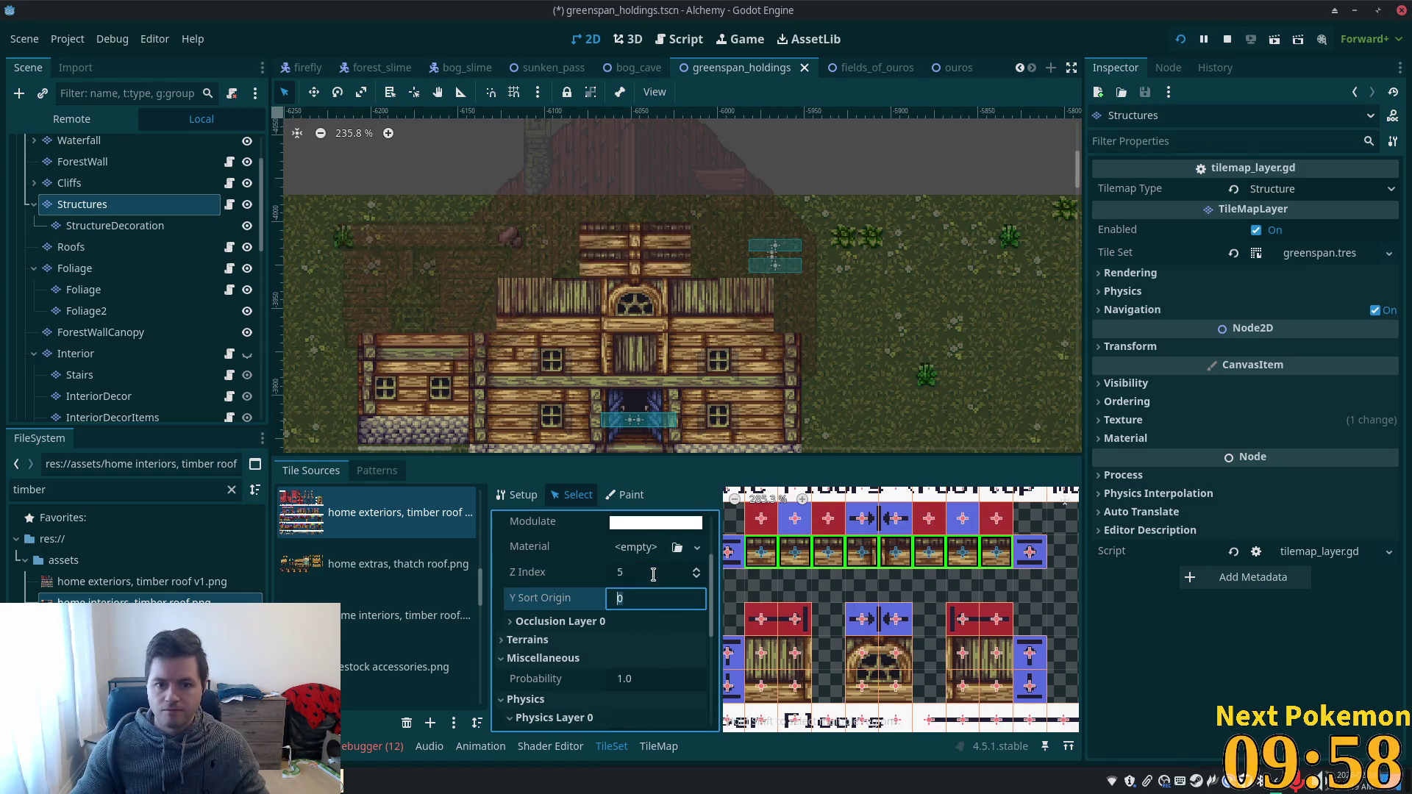
scroll(111, 221, "up", 3)
left_click(105, 150)
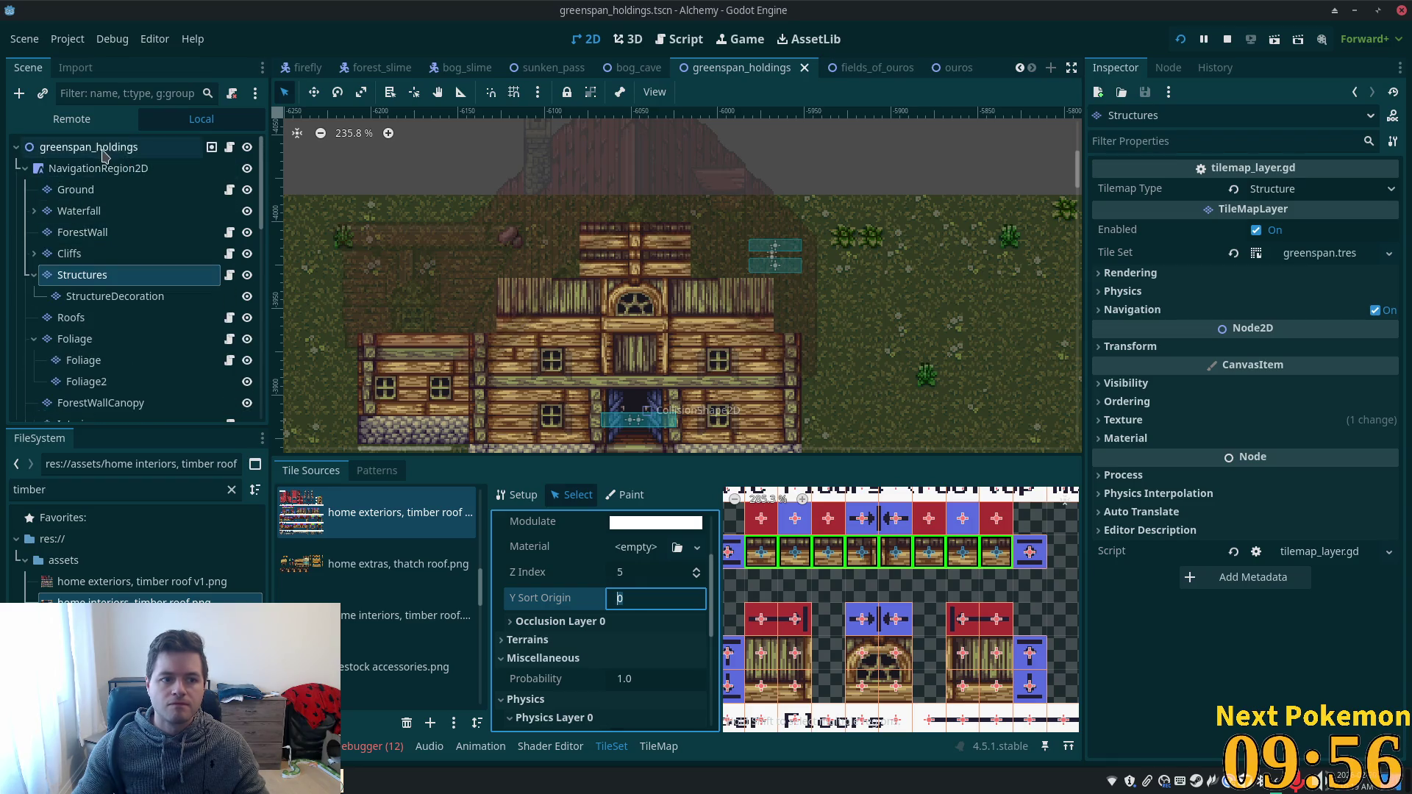
key("ctrl+s")
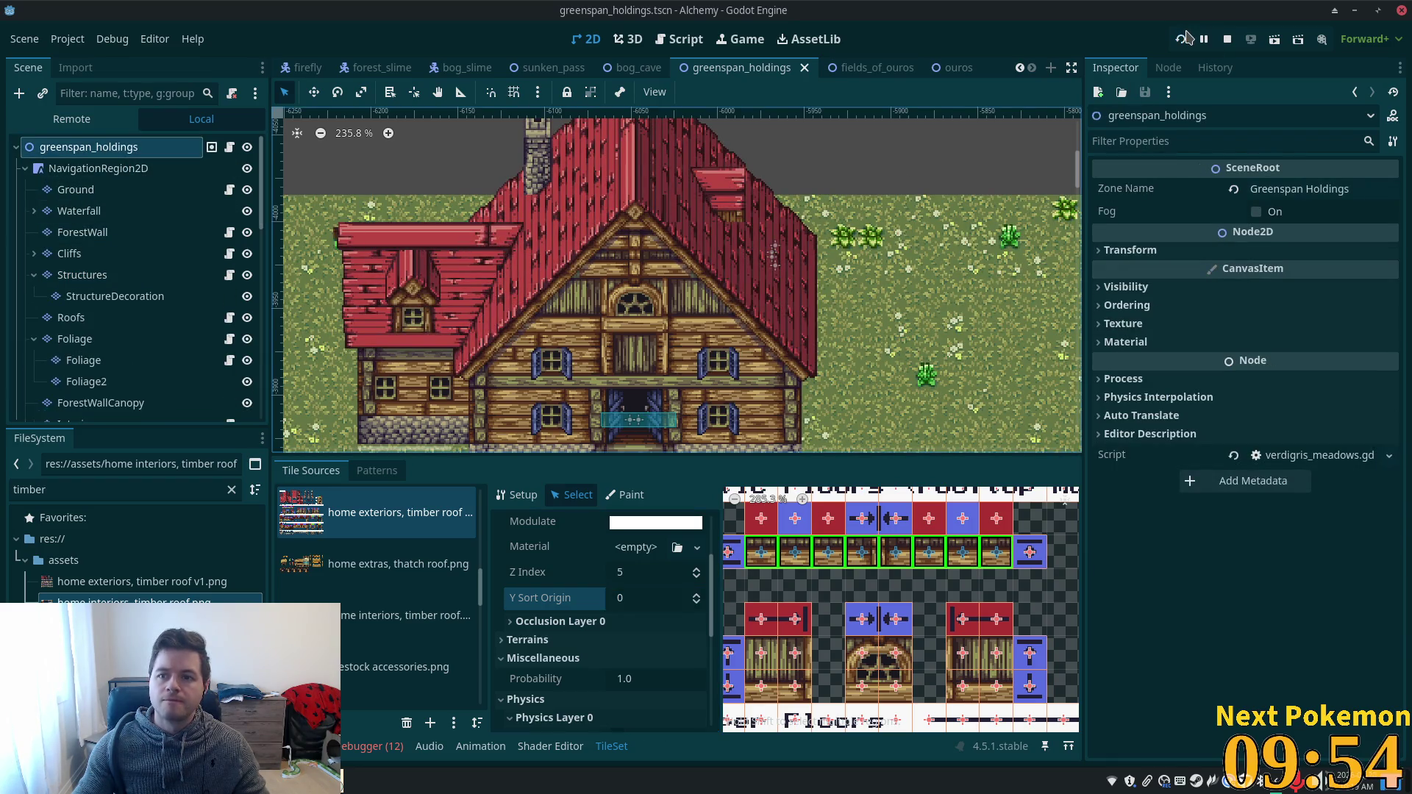
- Run the game, walk the player out of the house along its wall, then stop it
left_click(1184, 38)
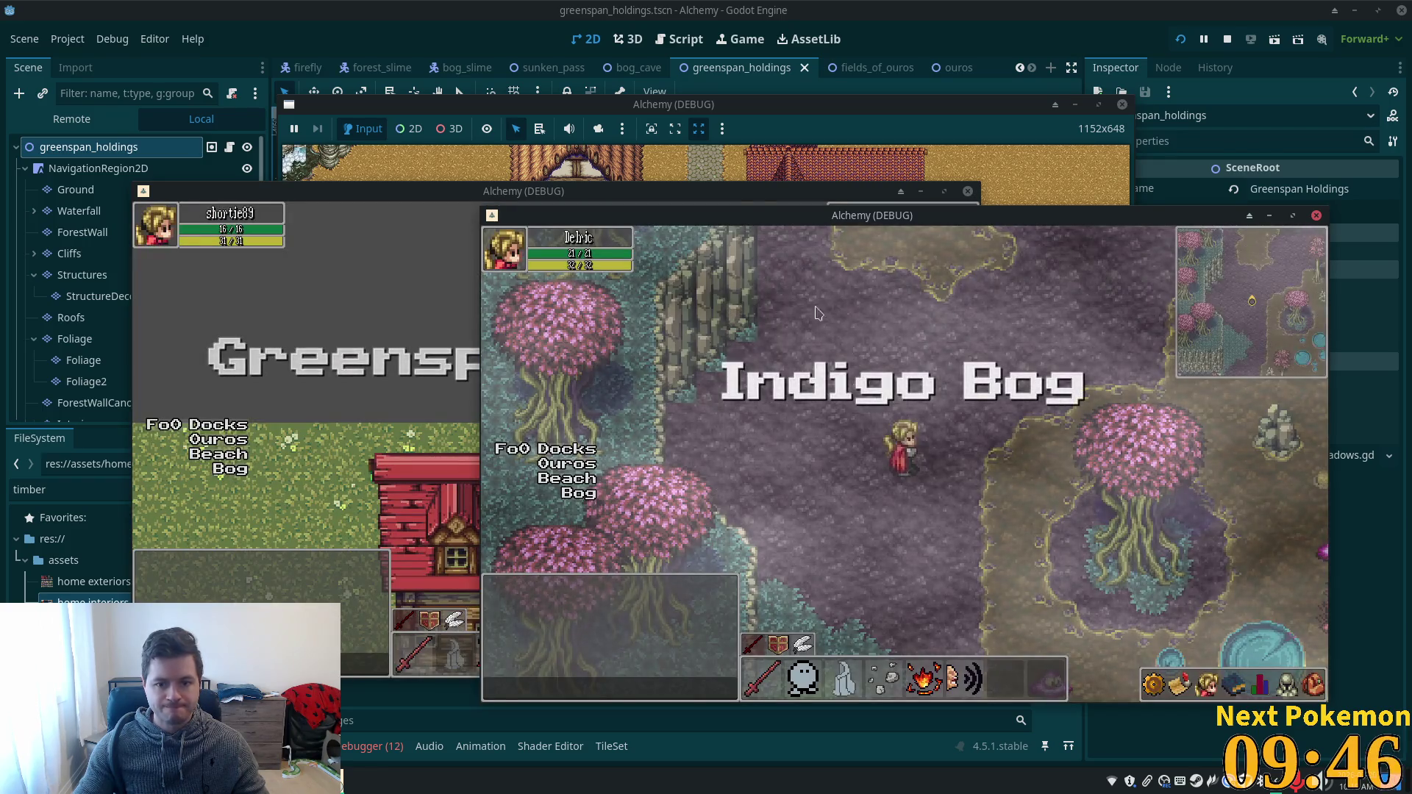
left_click(315, 357)
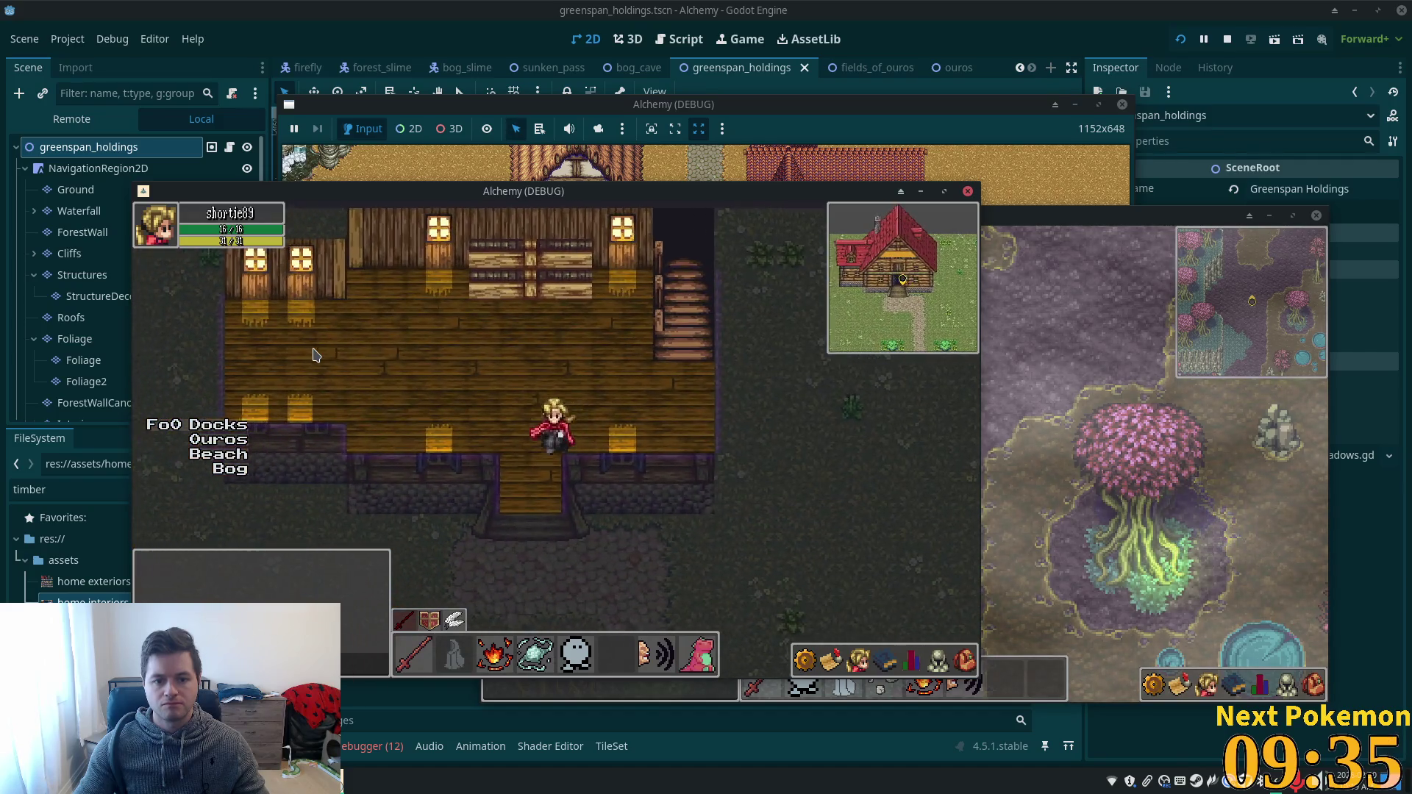
key("Down")
key("Right")
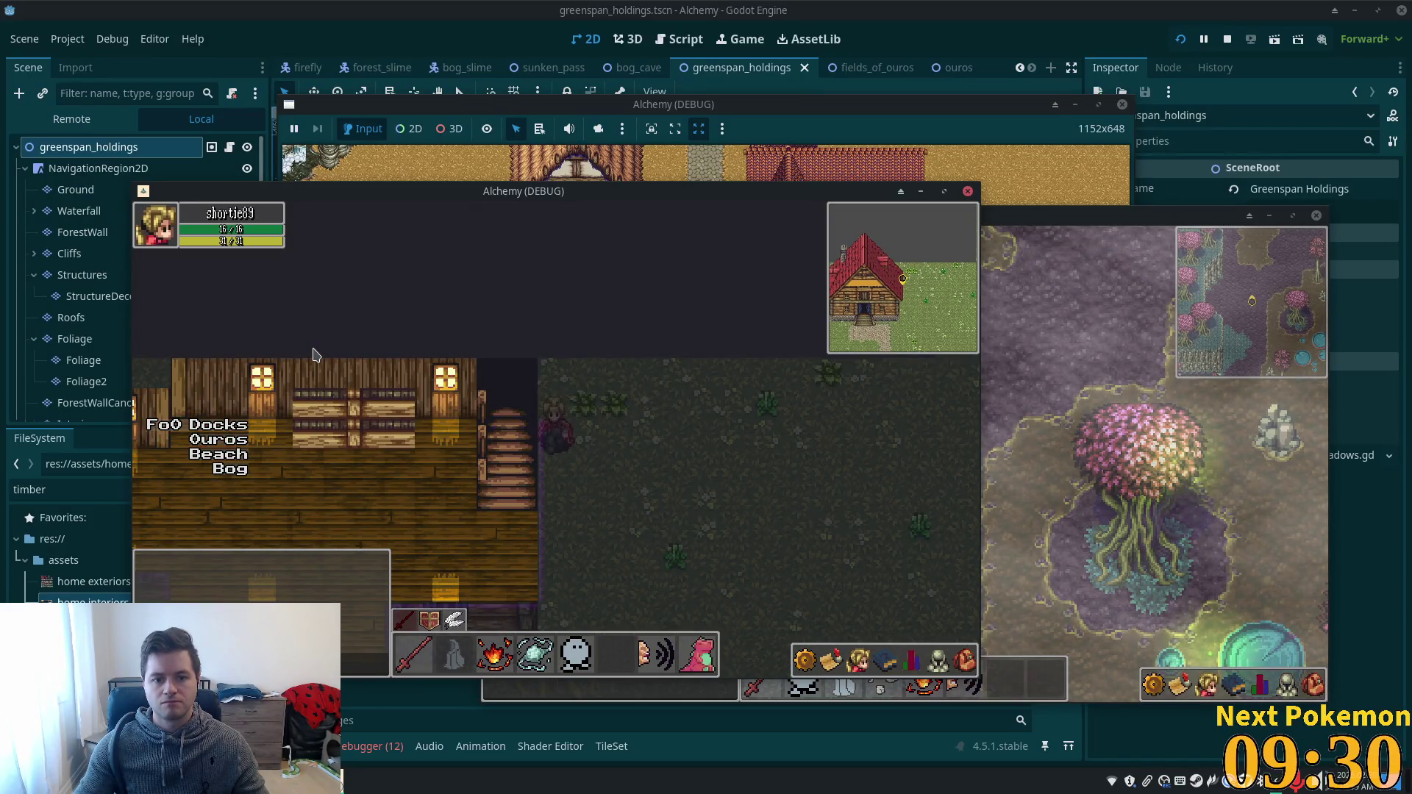
left_click(1227, 39)
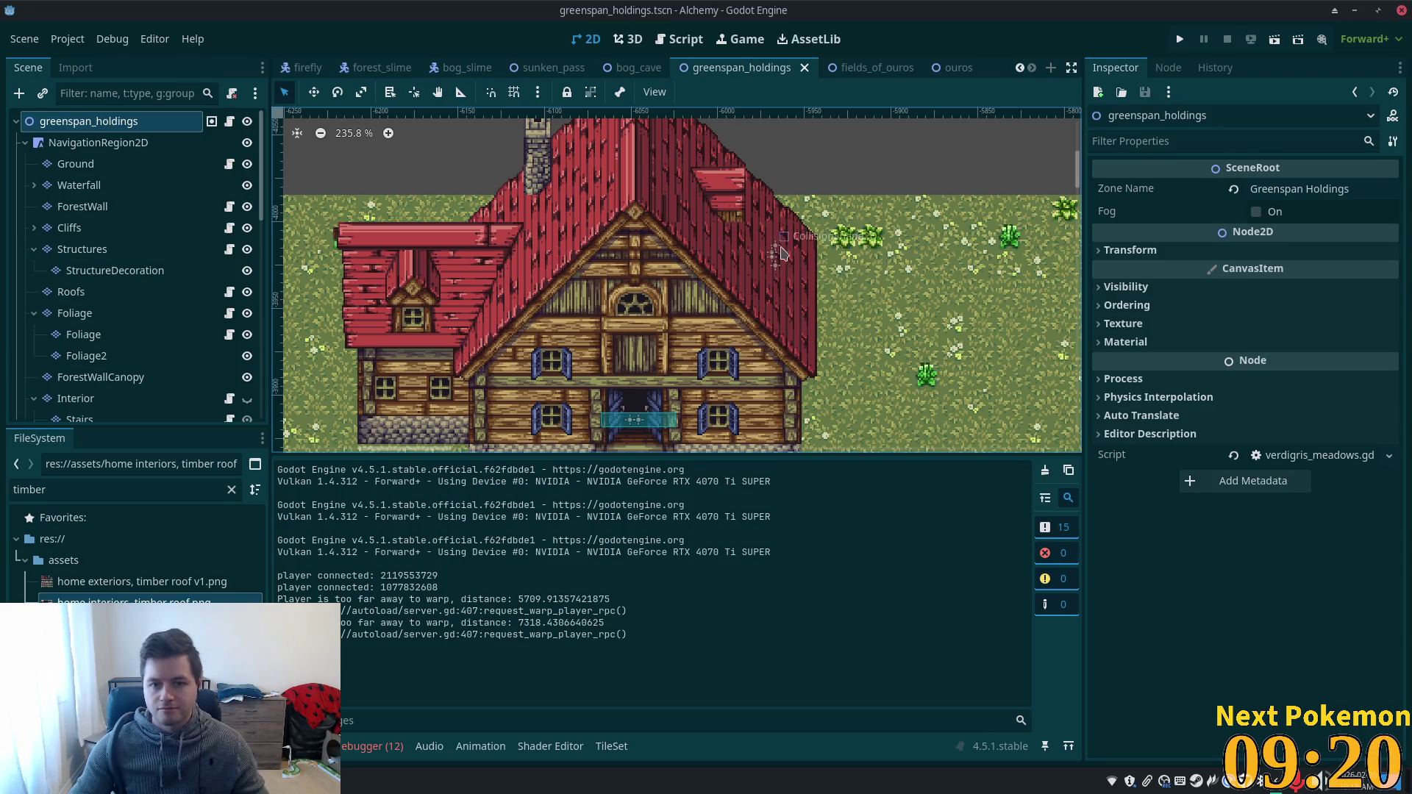
scroll(772, 257, "up", 5)
scroll(769, 262, "up", 1)
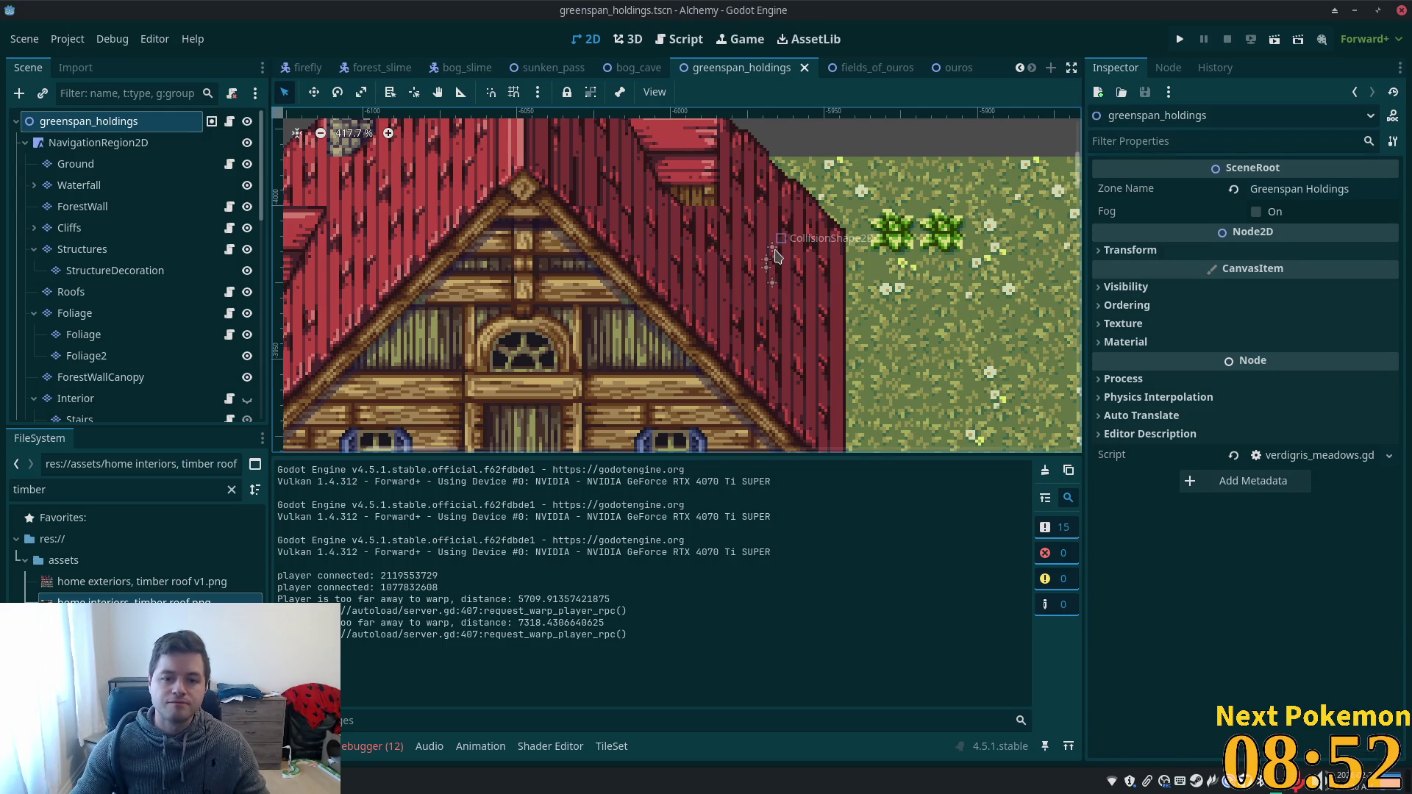
left_click(945, 289)
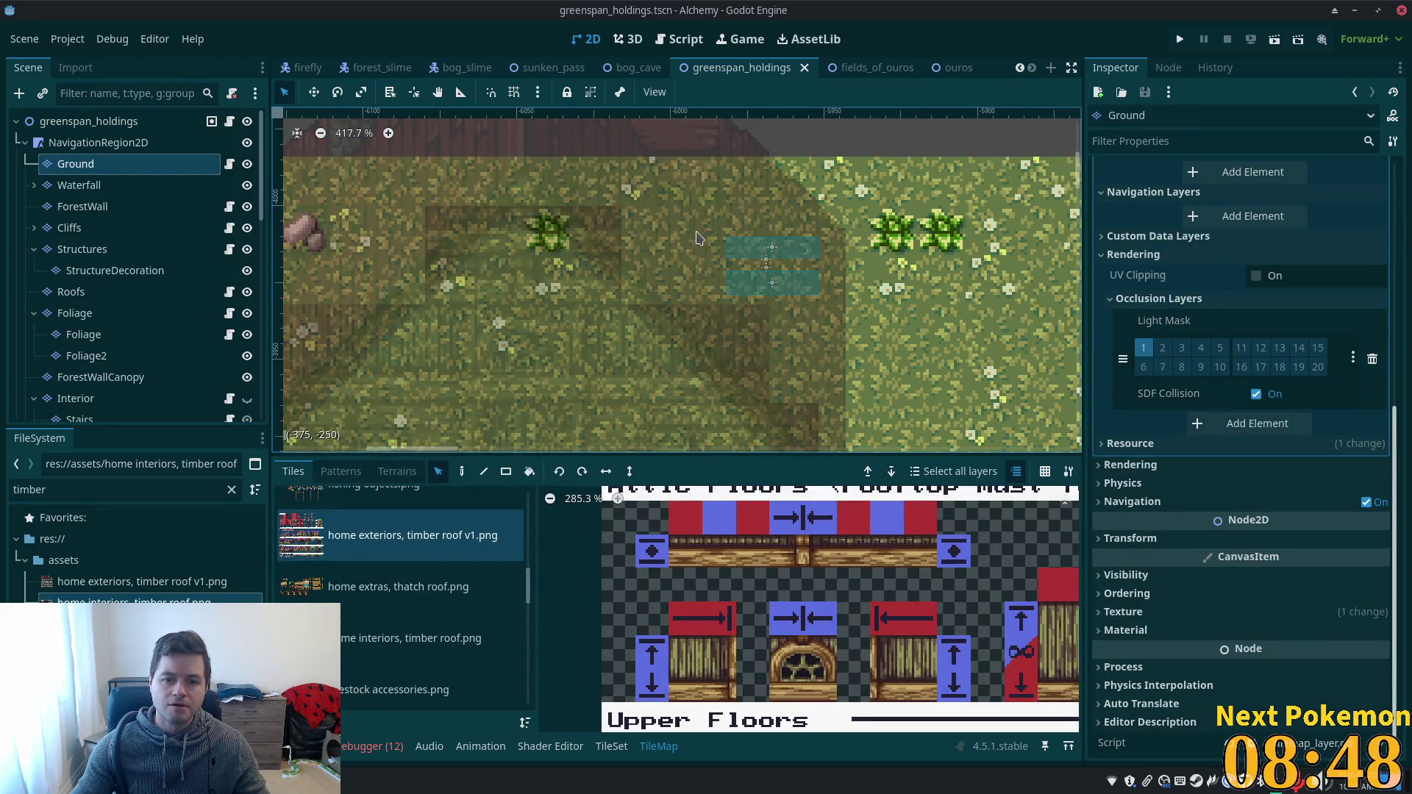
- Briefly show the Boundary layer, then open tilemap_layer.gd from the Stairs layer's script icon
scroll(814, 259, "down", 3)
scroll(220, 354, "down", 4)
scroll(221, 383, "down", 3)
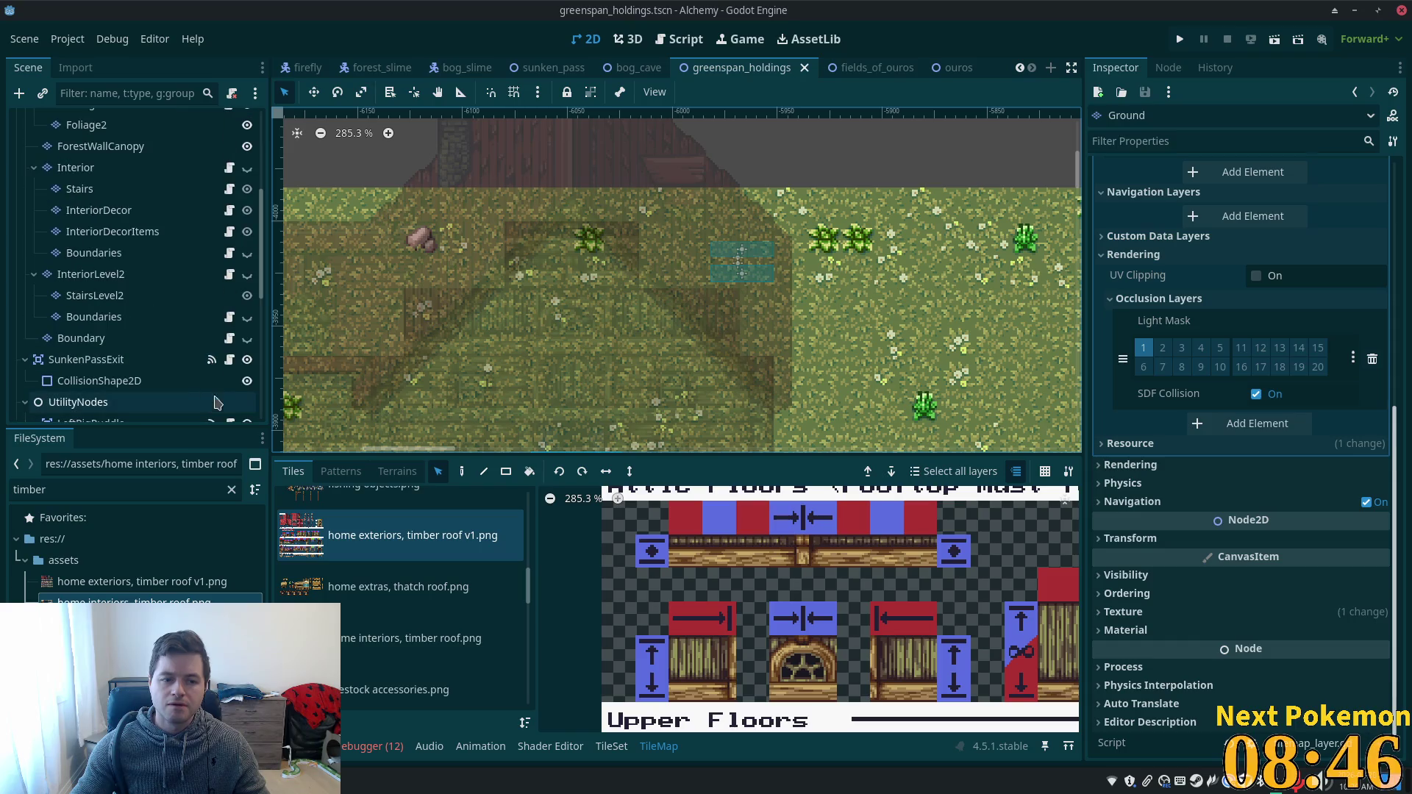
left_click(248, 340)
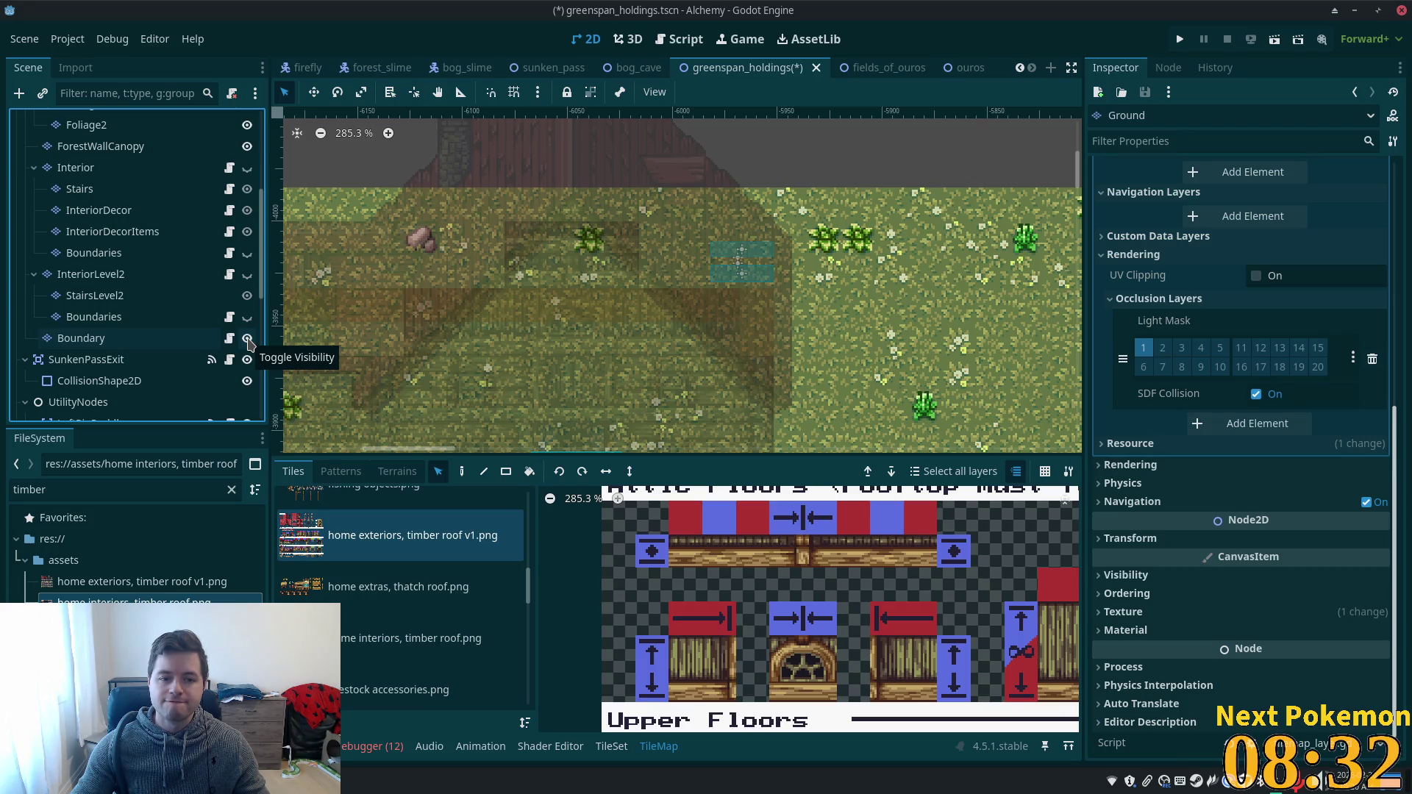
left_click(248, 340)
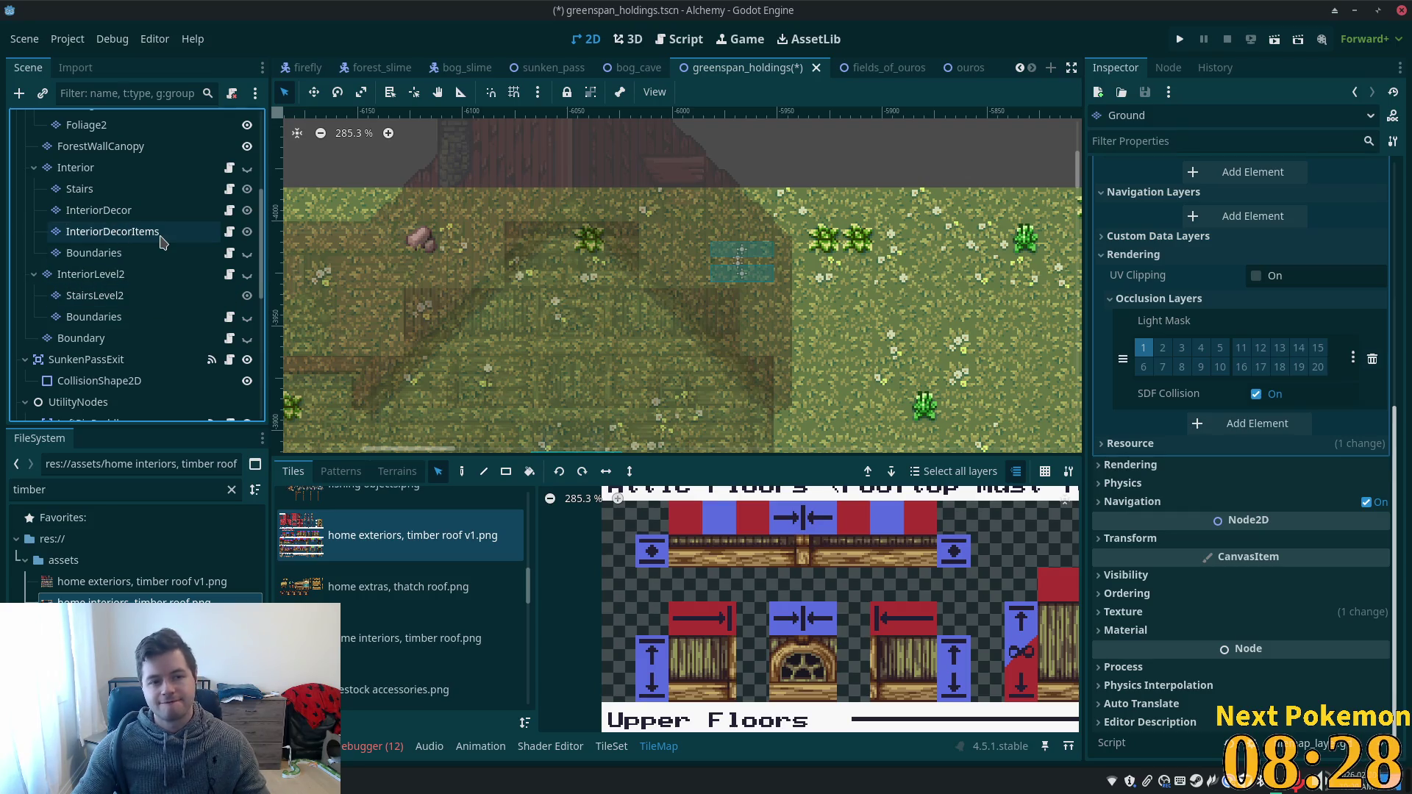
left_click(229, 189)
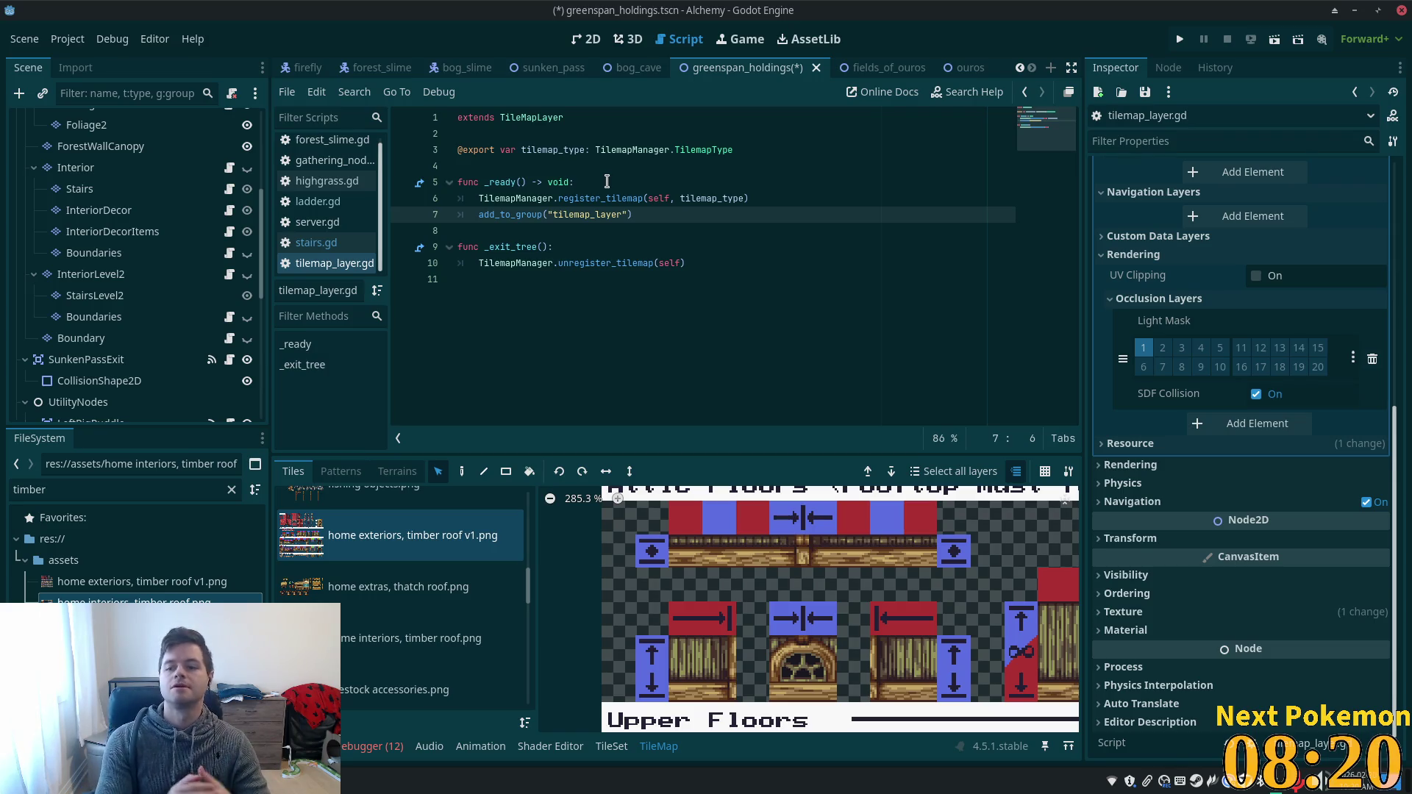
left_click(758, 150)
key("Return")
type("@")
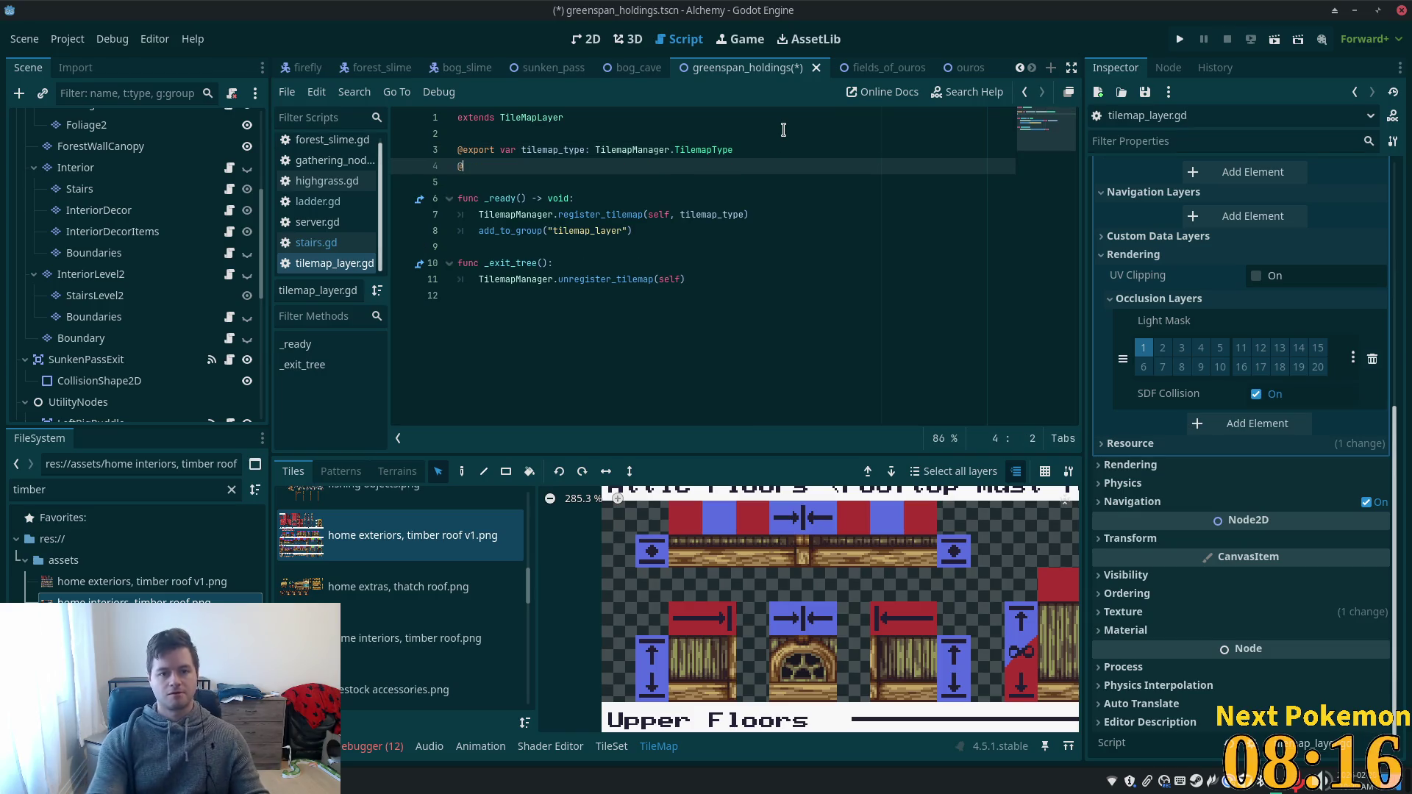
type("export var tilemap")
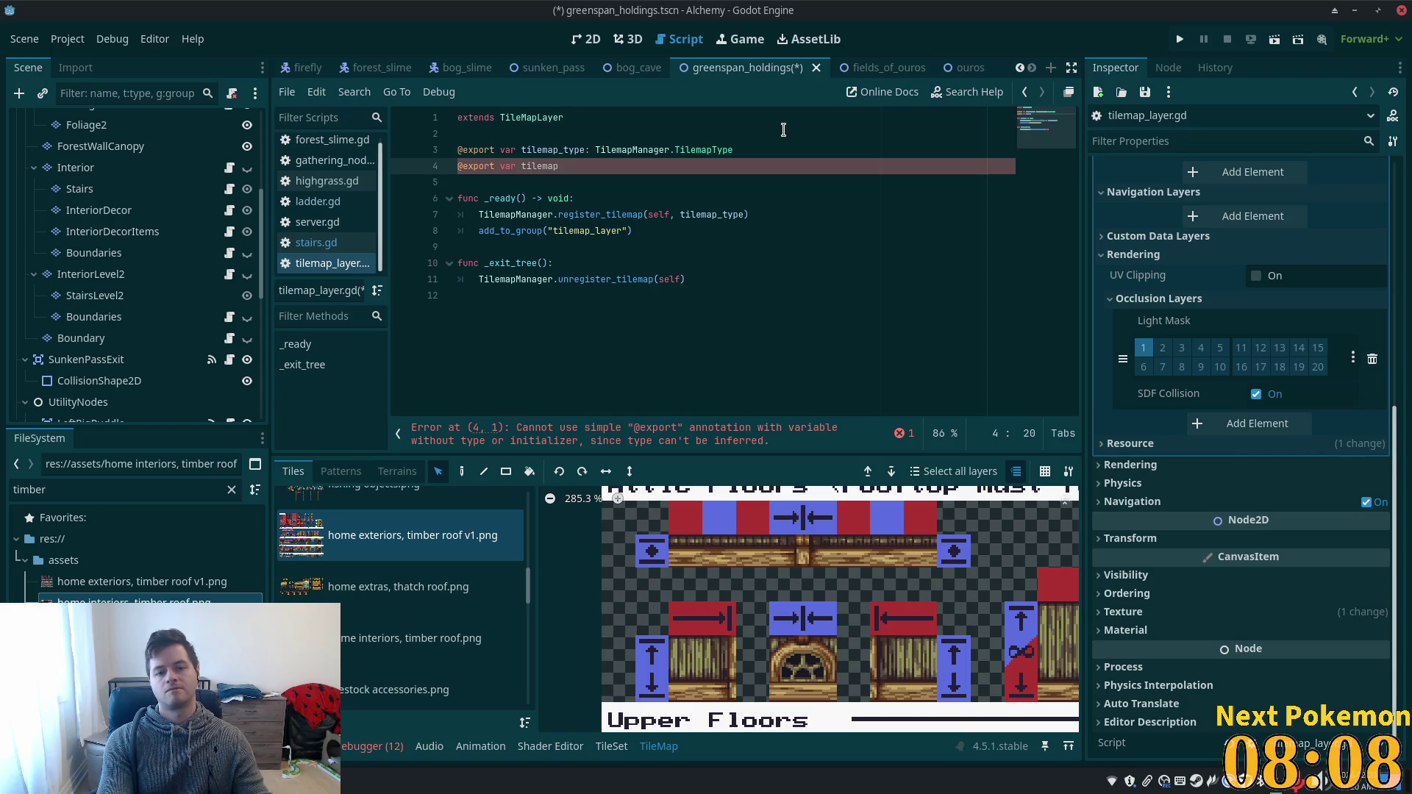
key("BackSpace")
key("BackSpace")
key("BackSpace")
type("requeir")
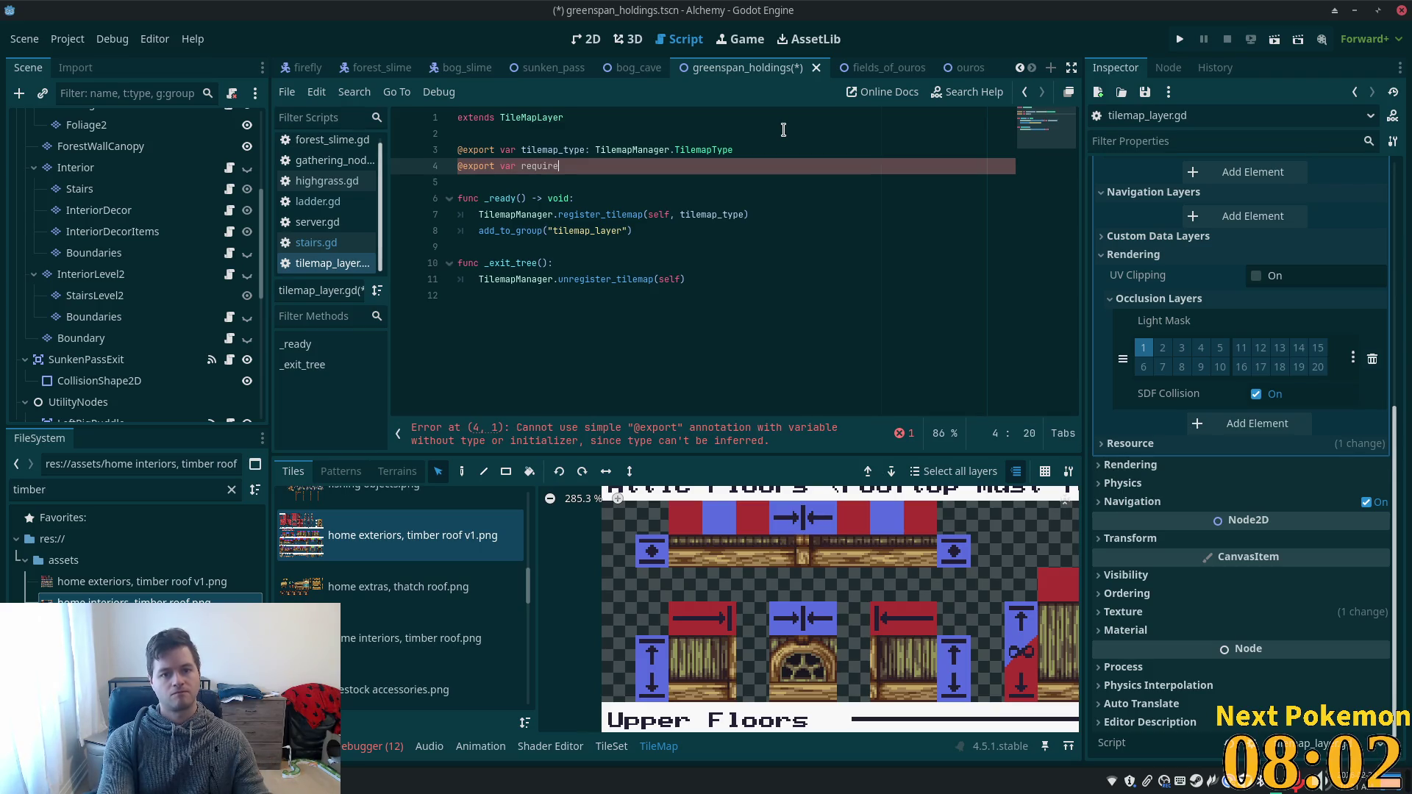
type("_ti")
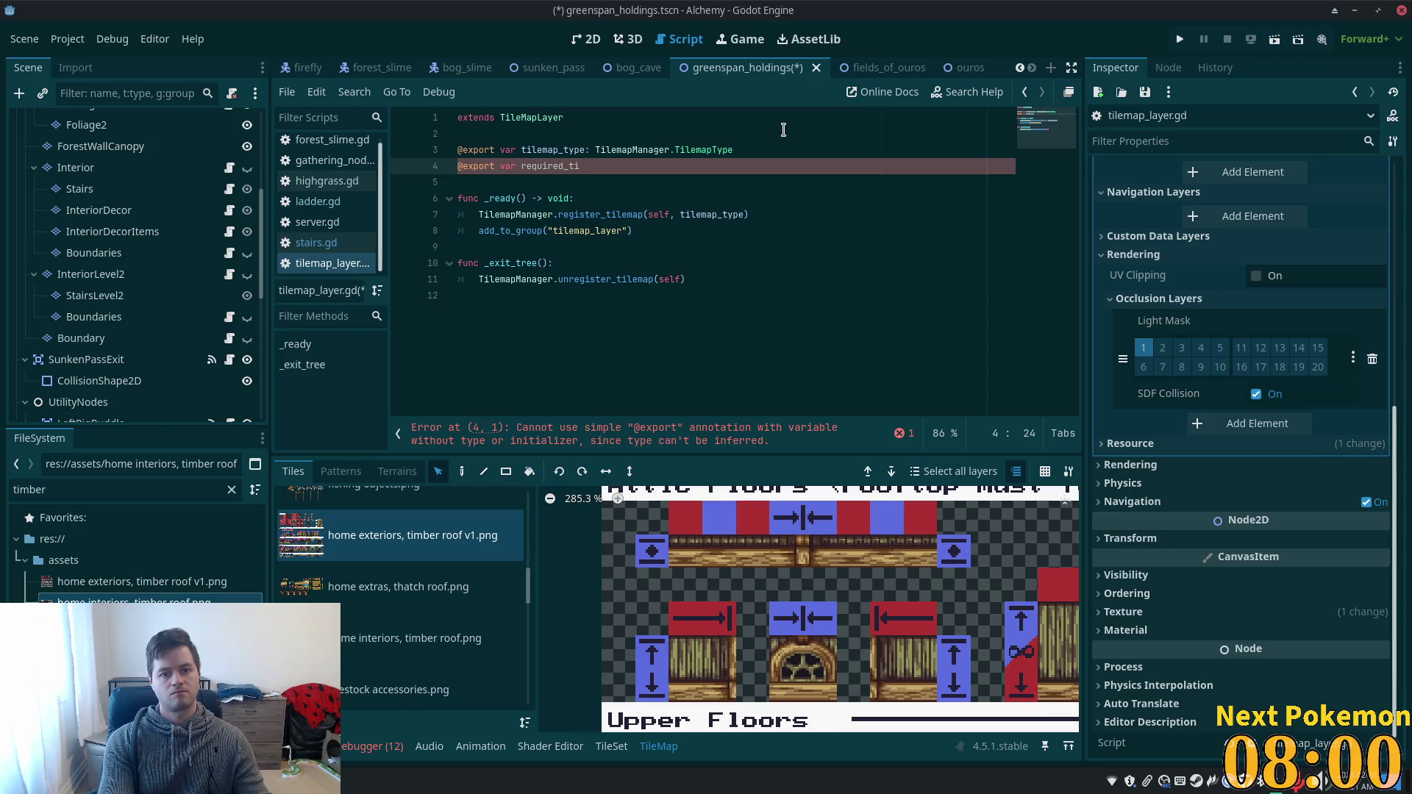
key("BackSpace")
key("BackSpace")
type("ay")
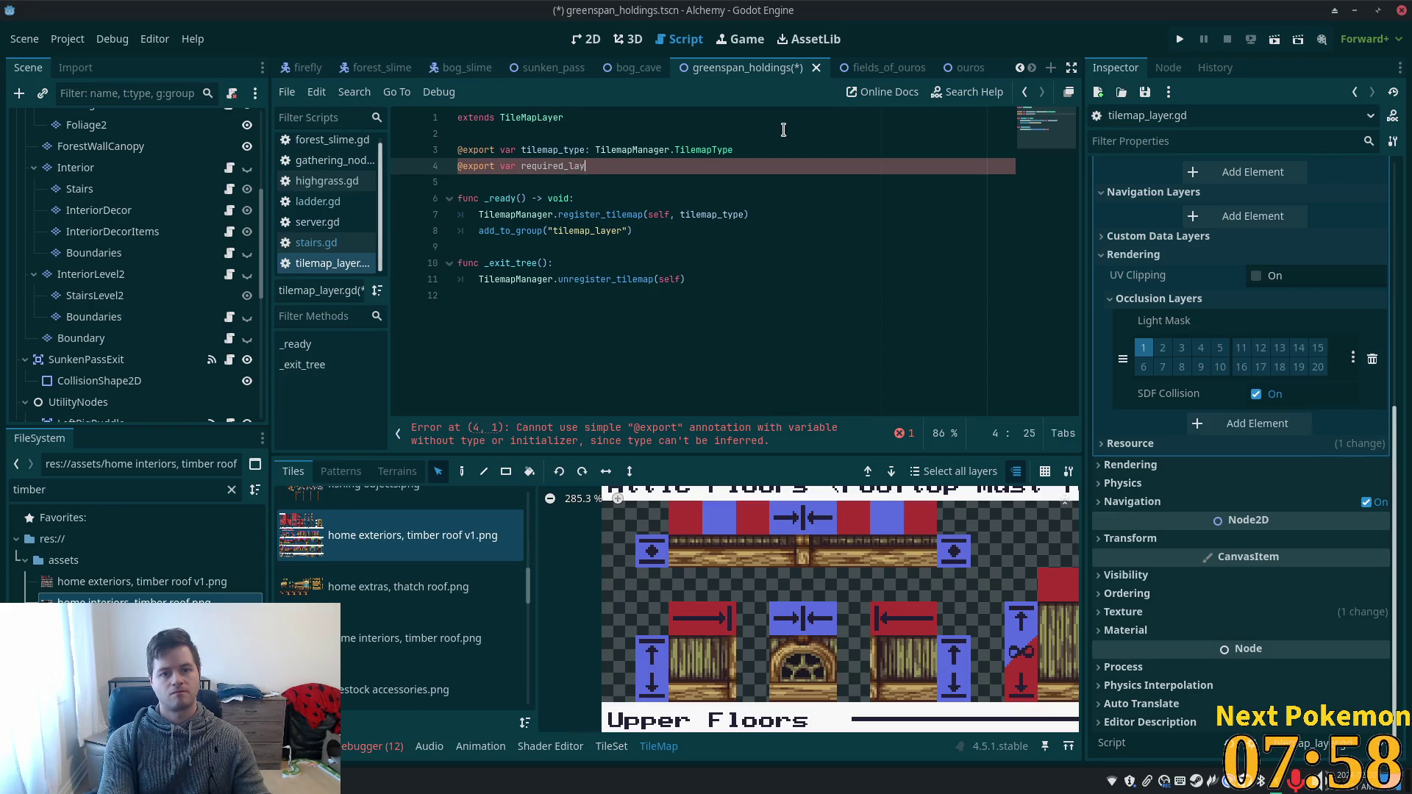
type("er: Tile")
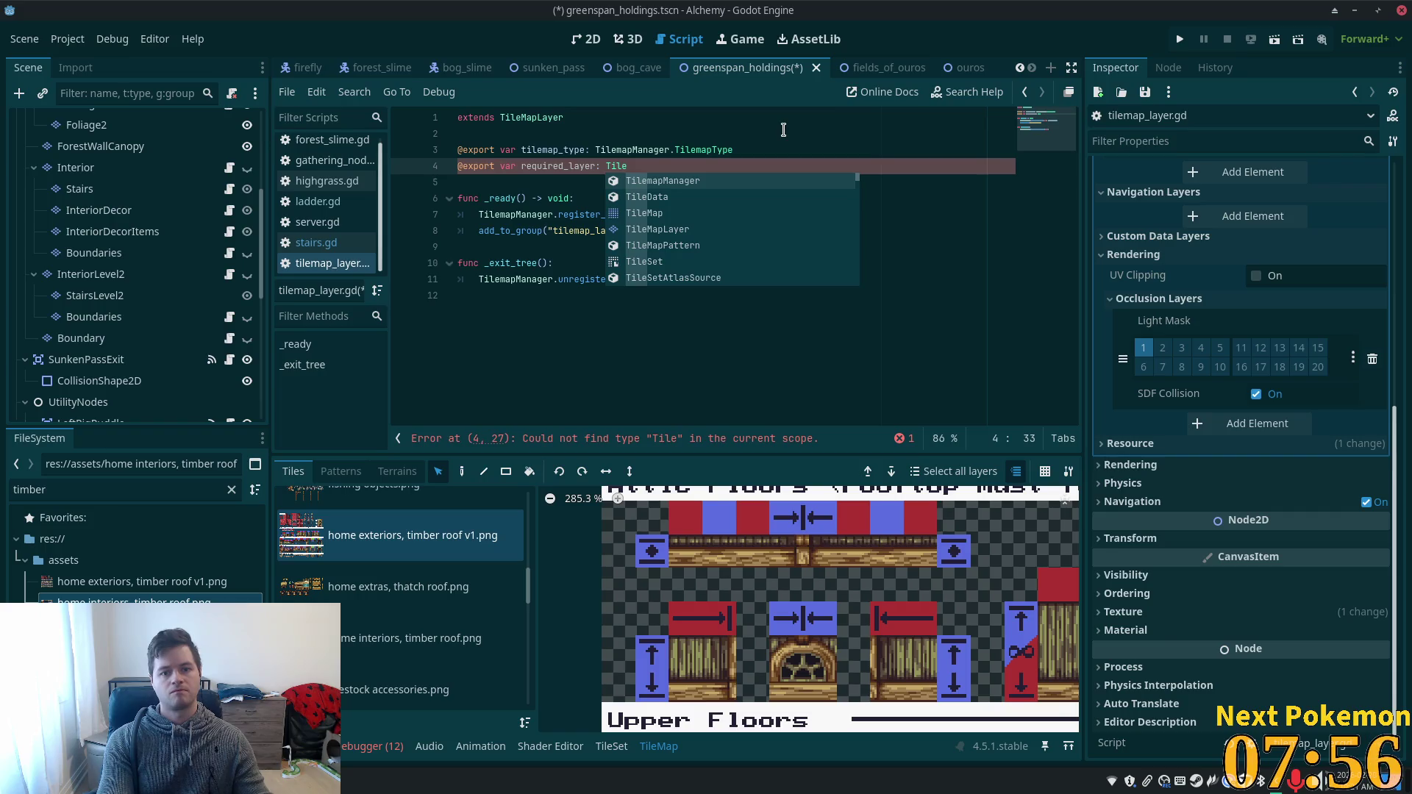
key("Return")
type(".")
key("Return")
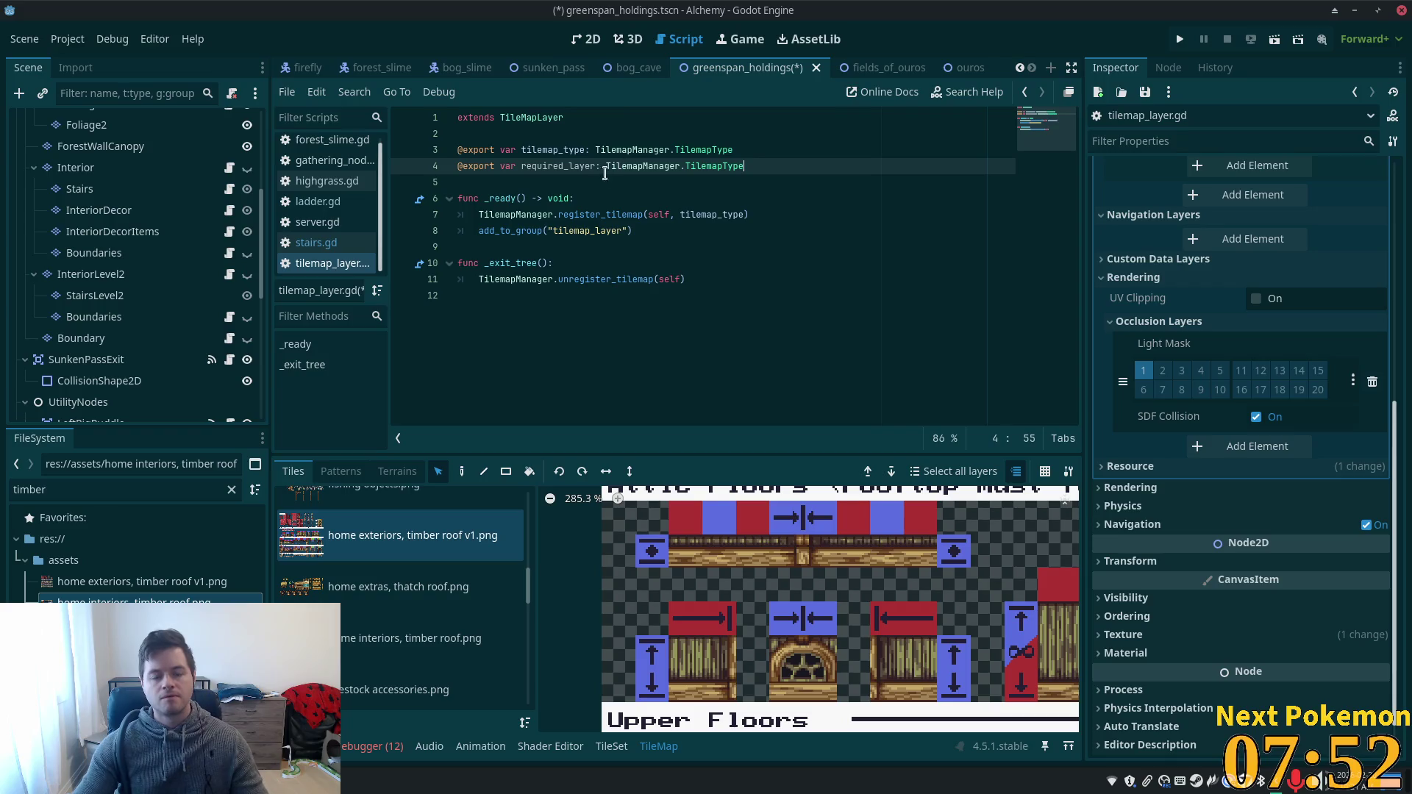
key("ctrl+s")
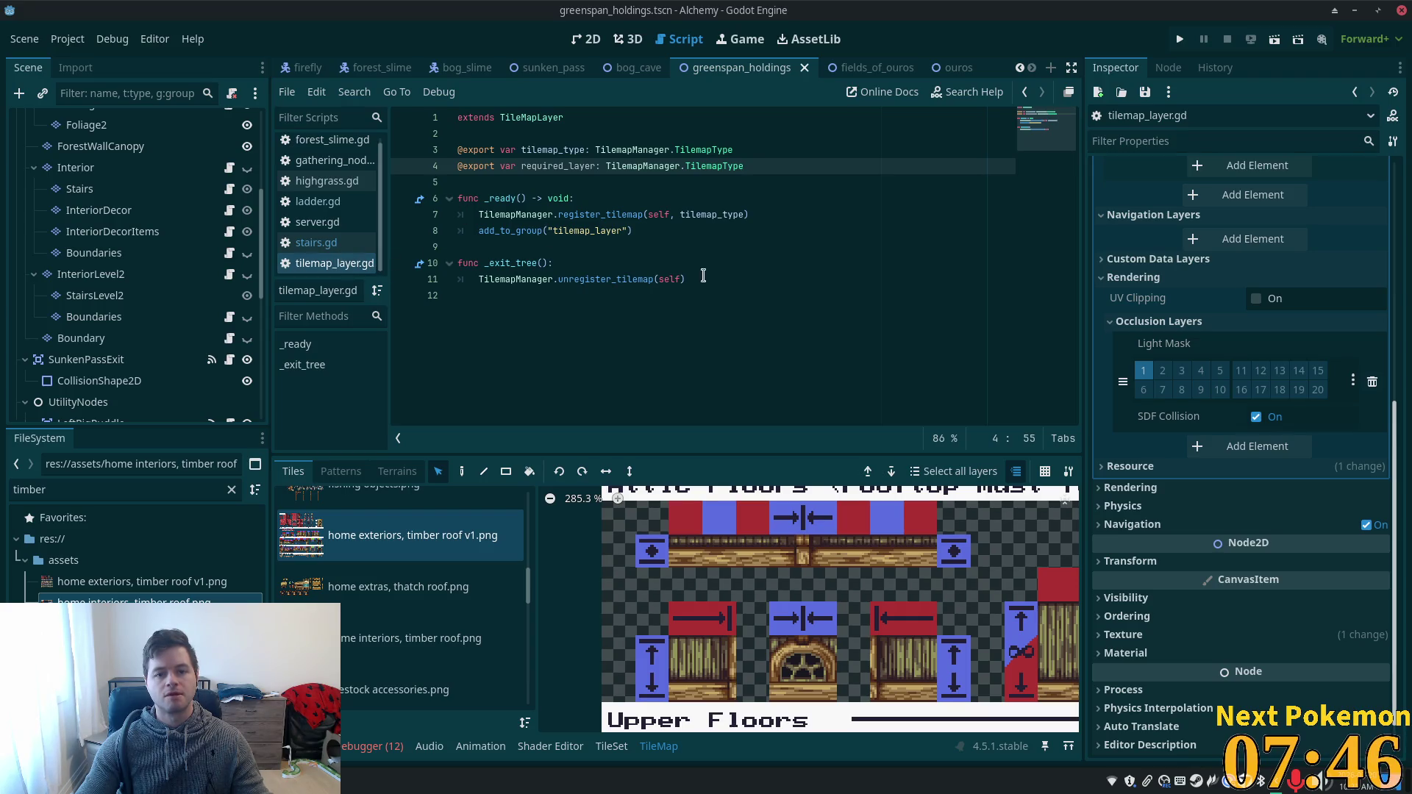
- Delete the required_layer export line again and resave tilemap_layer.gd
key("shift+Home")
key("ctrl+c")
key("BackSpace")
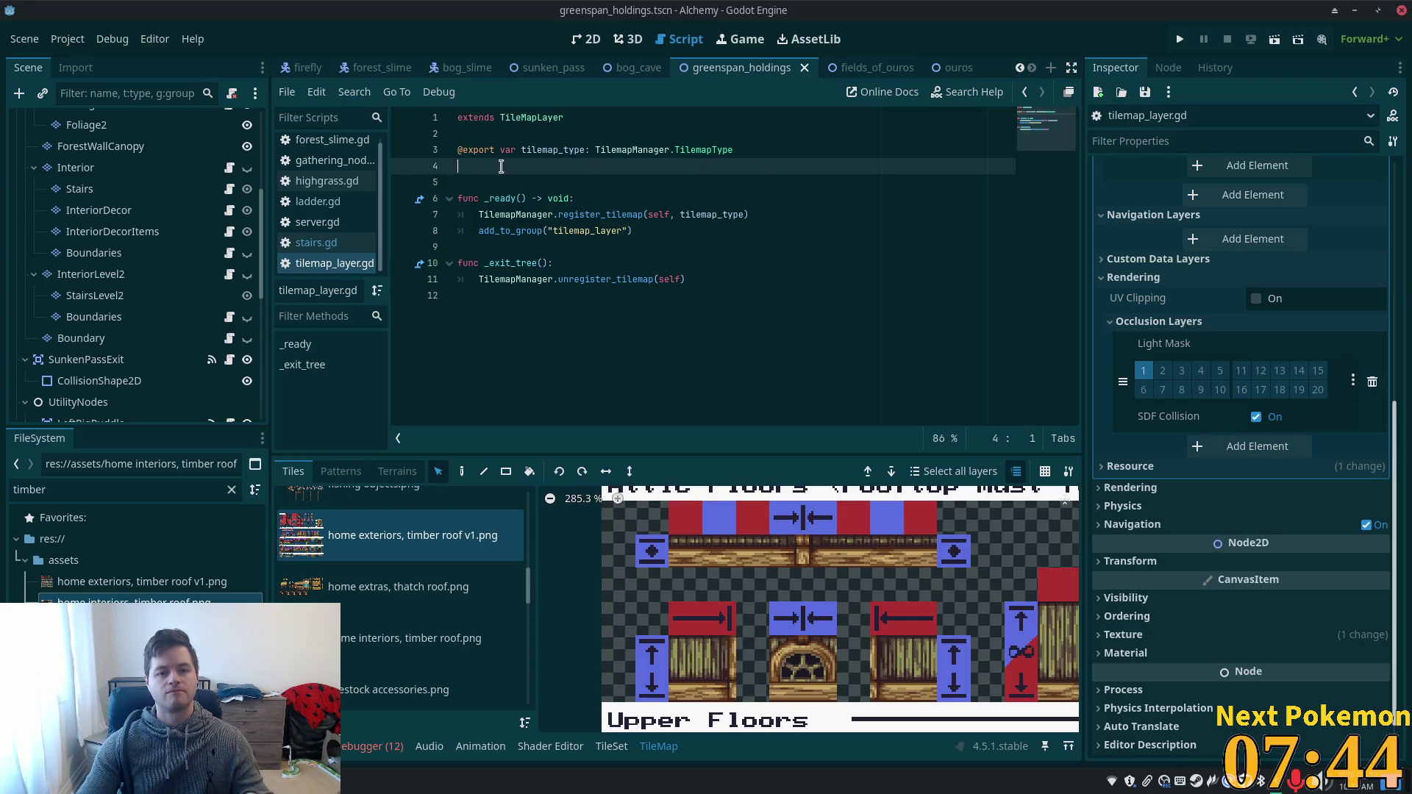
key("BackSpace")
key("ctrl+s")
left_click(183, 190)
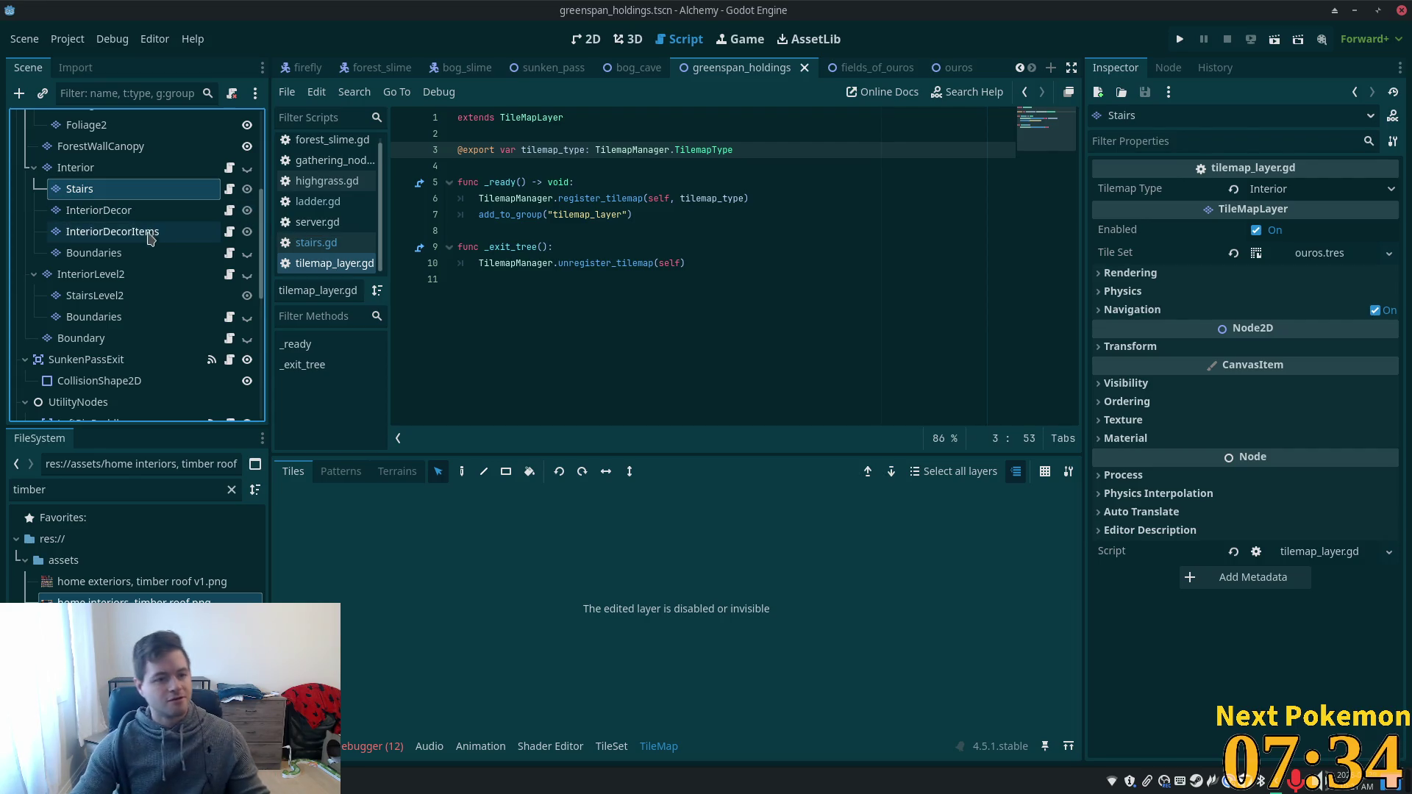
- Scroll the Scene tree to Area2DStairs and open its stairs.gd script
scroll(147, 250, "up", 3)
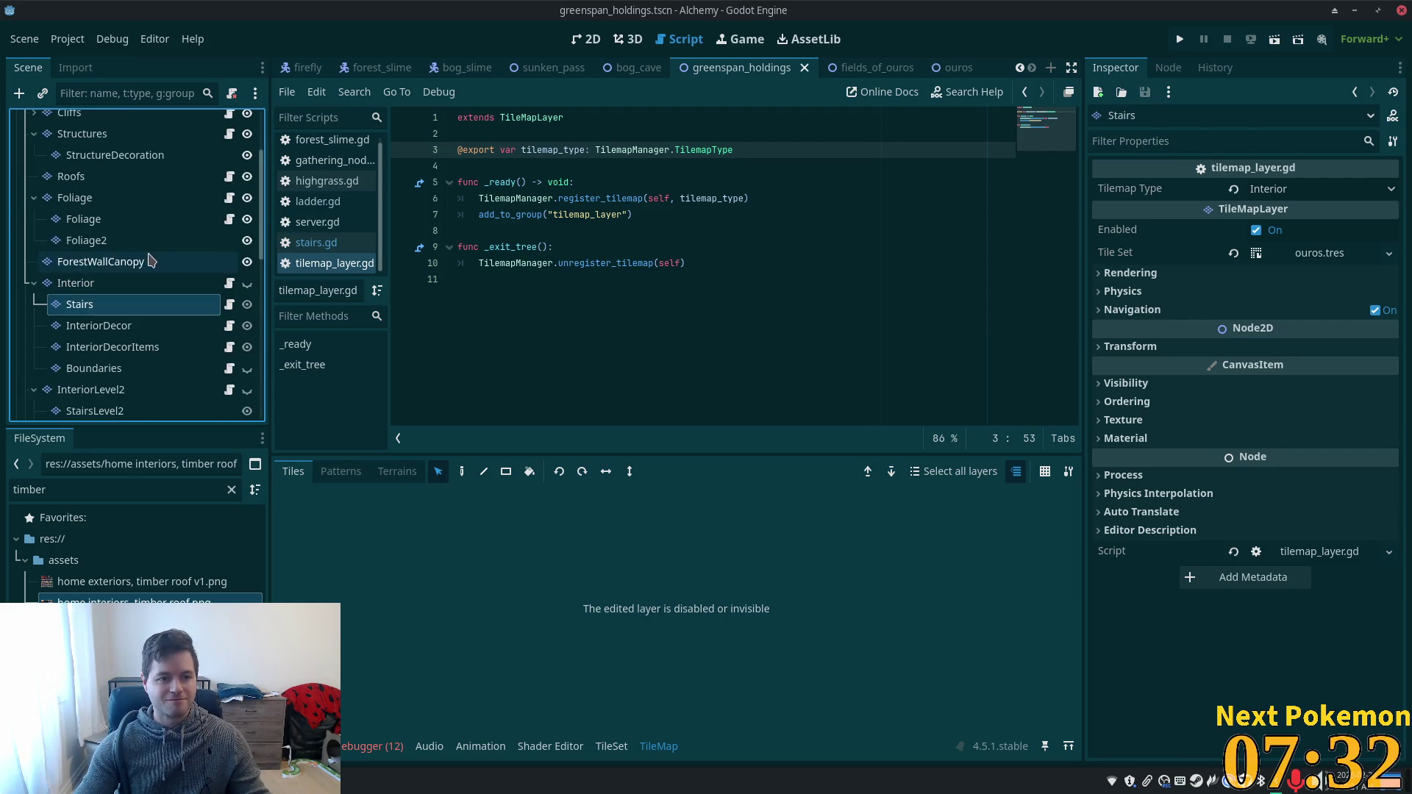
scroll(122, 288, "down", 1)
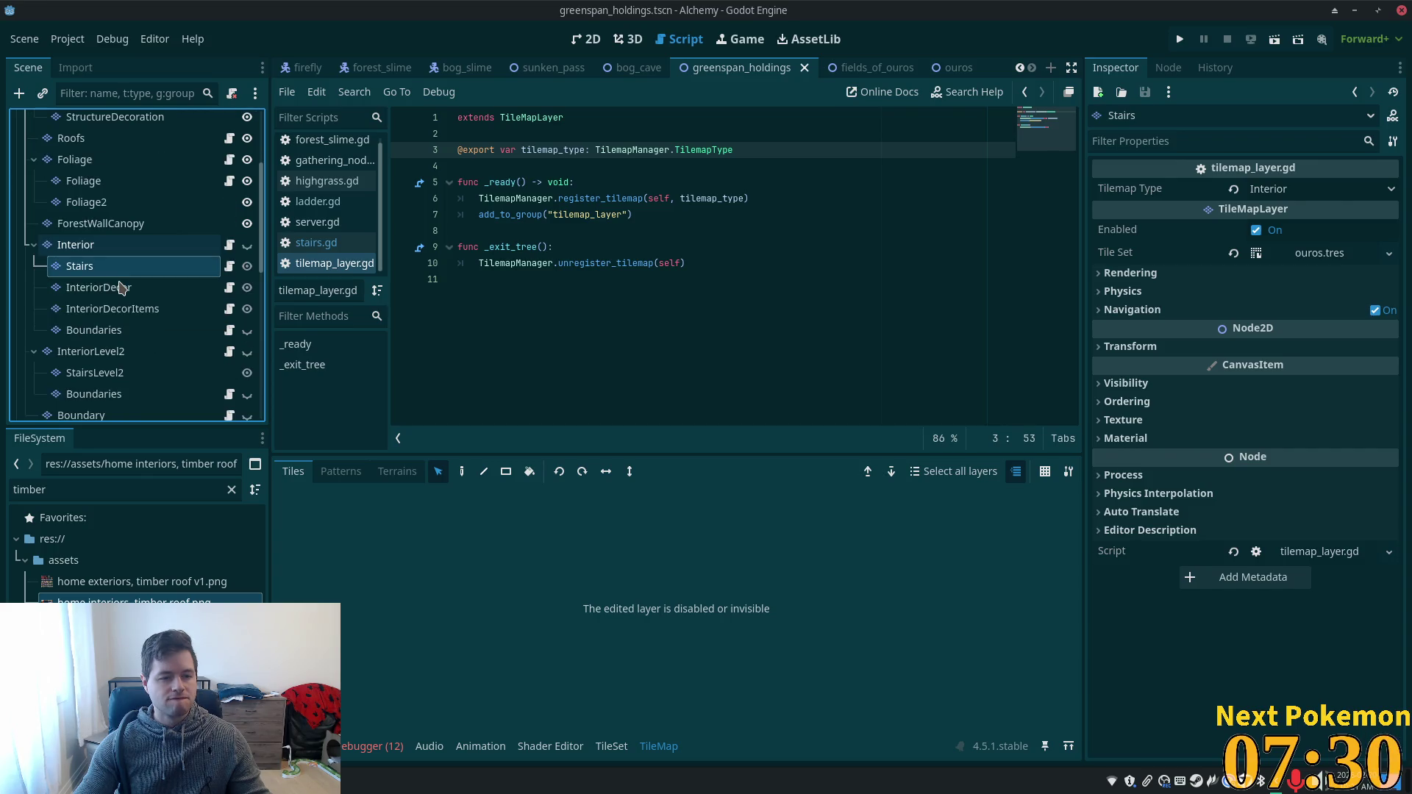
scroll(121, 287, "down", 6)
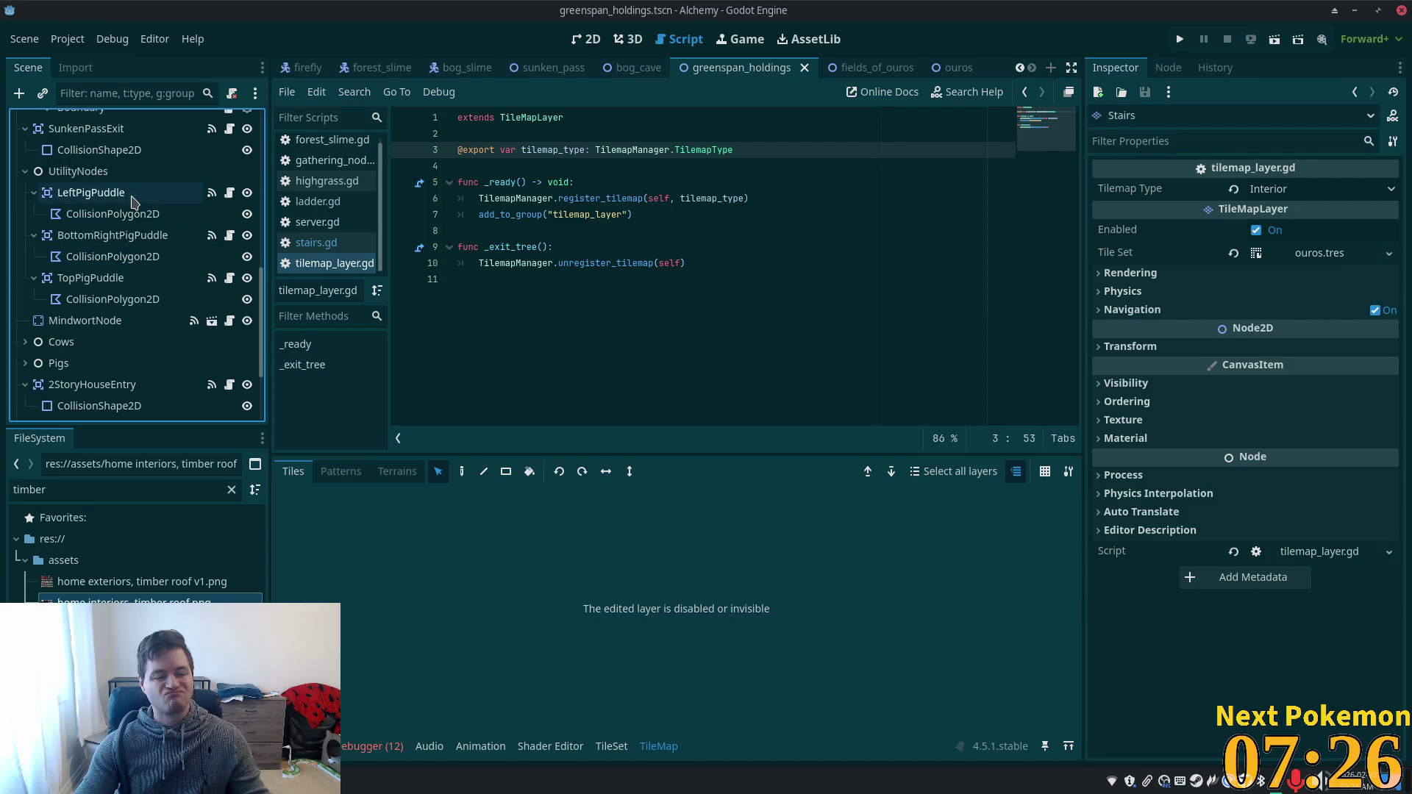
scroll(136, 247, "down", 3)
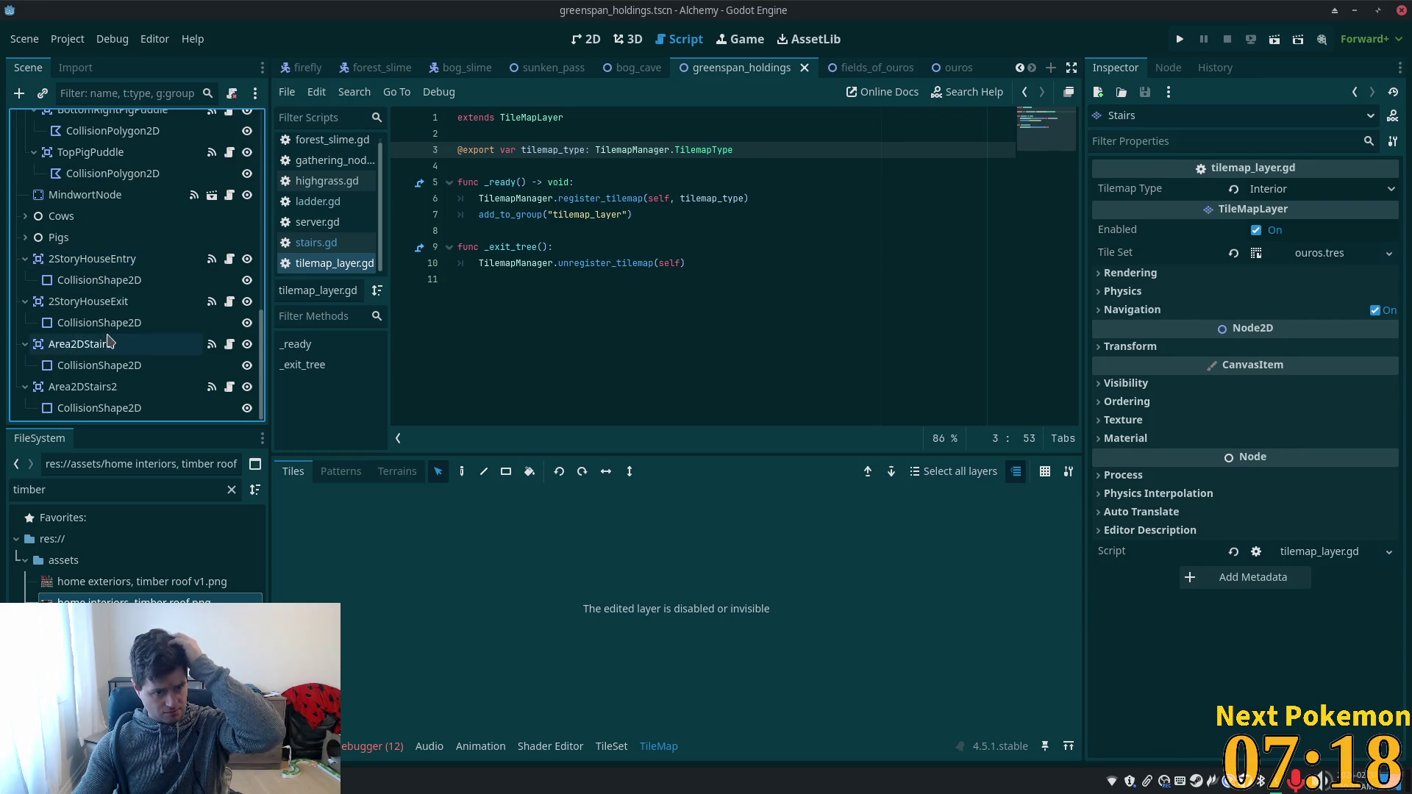
left_click(230, 346)
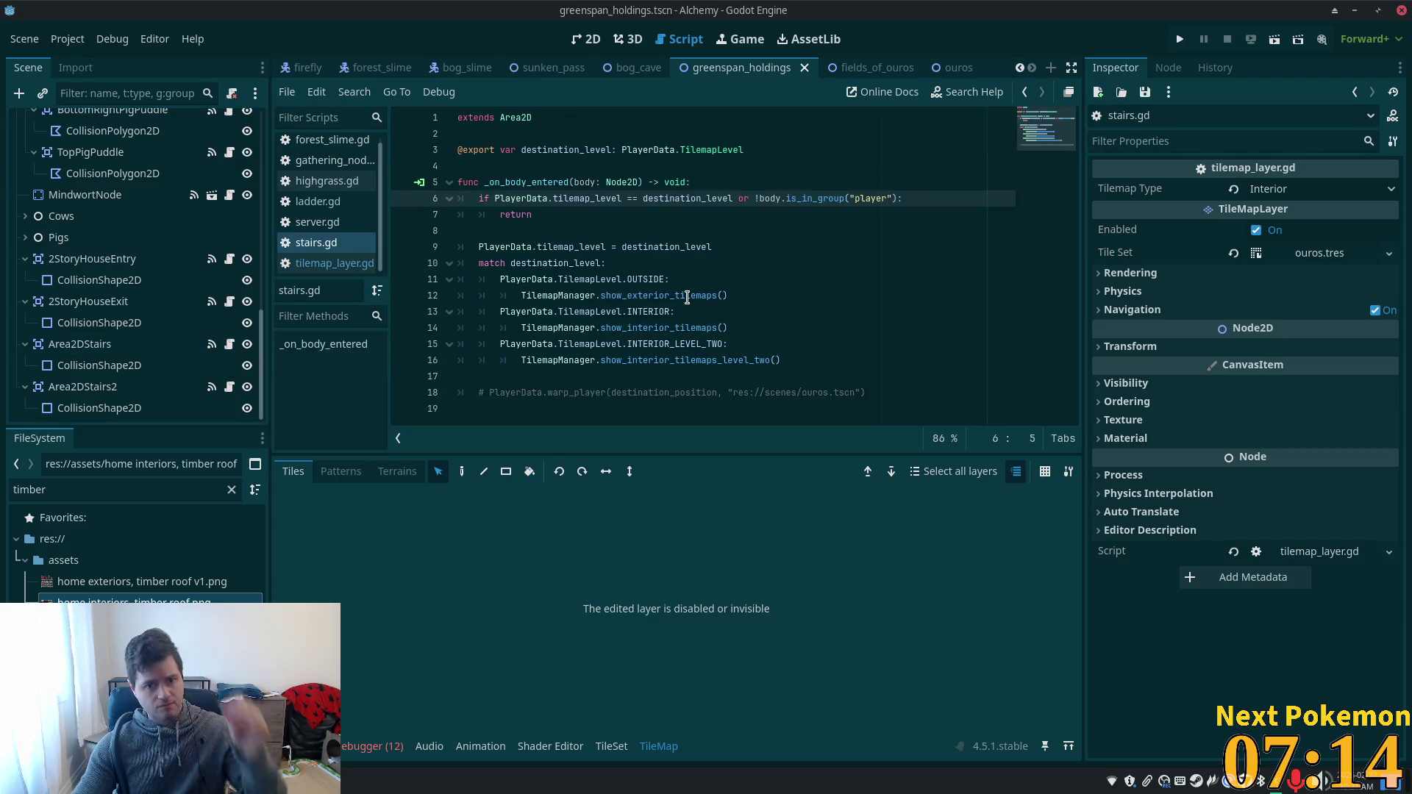
- Paste a new export as line 4 and rename it required_level
left_click(777, 153)
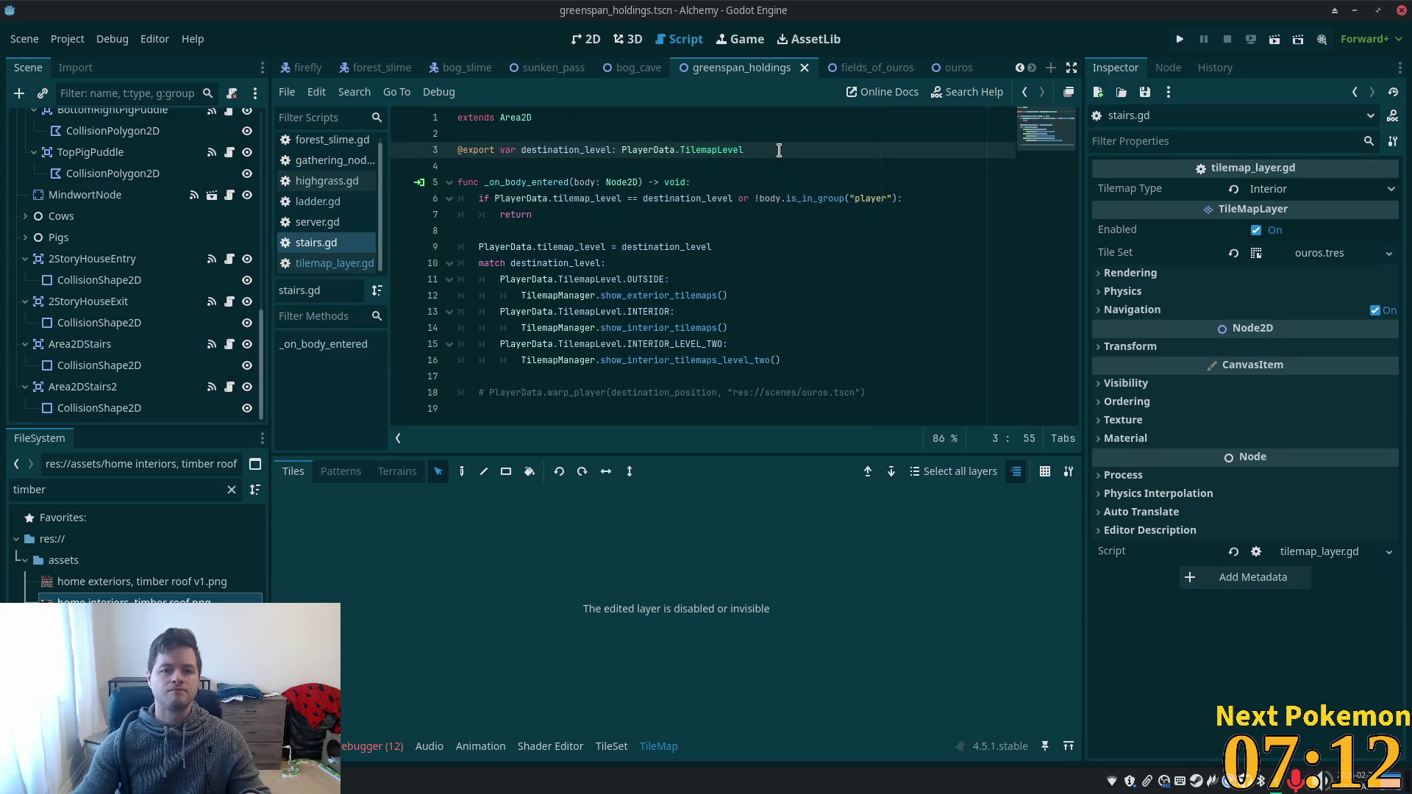
key("Return")
key("ctrl+v")
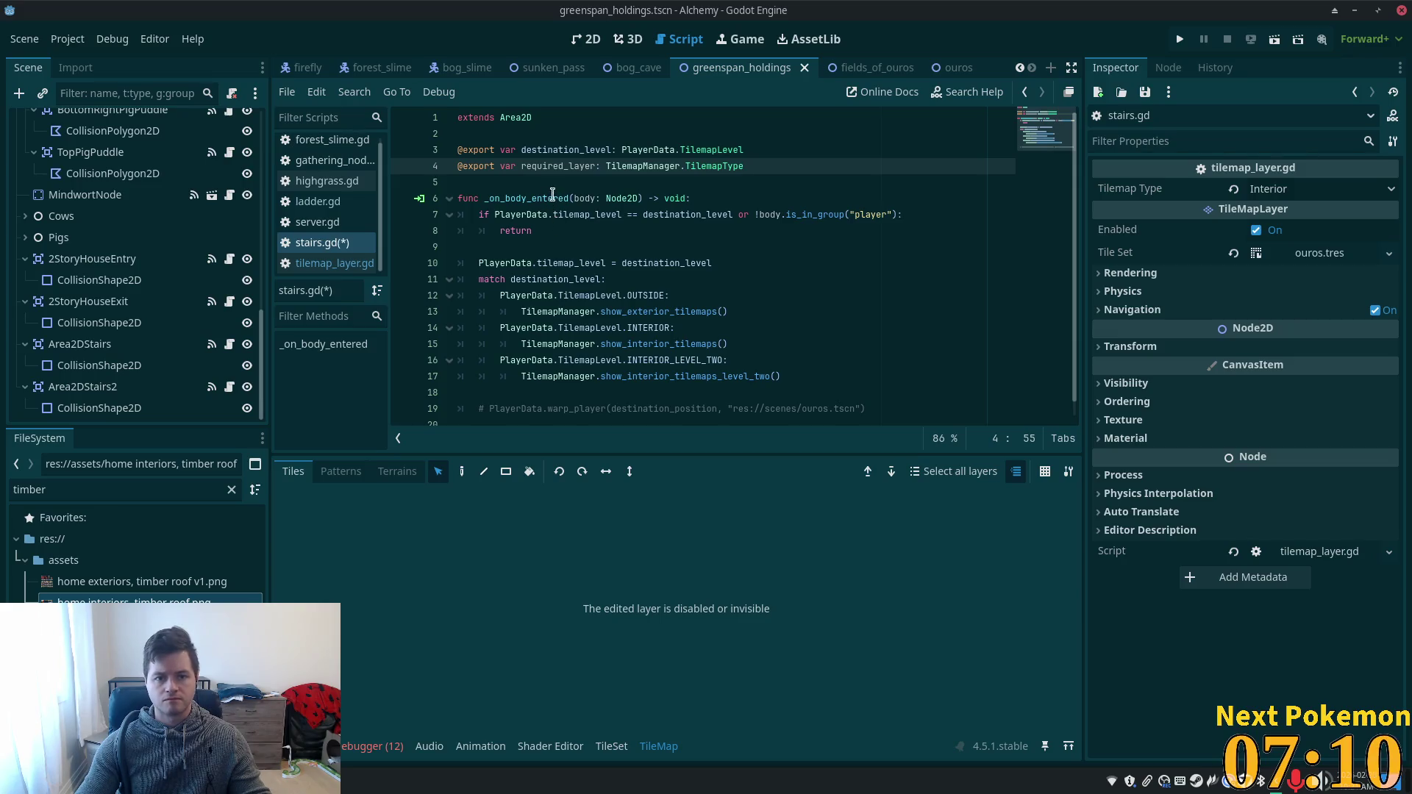
left_click(577, 165)
key("Left")
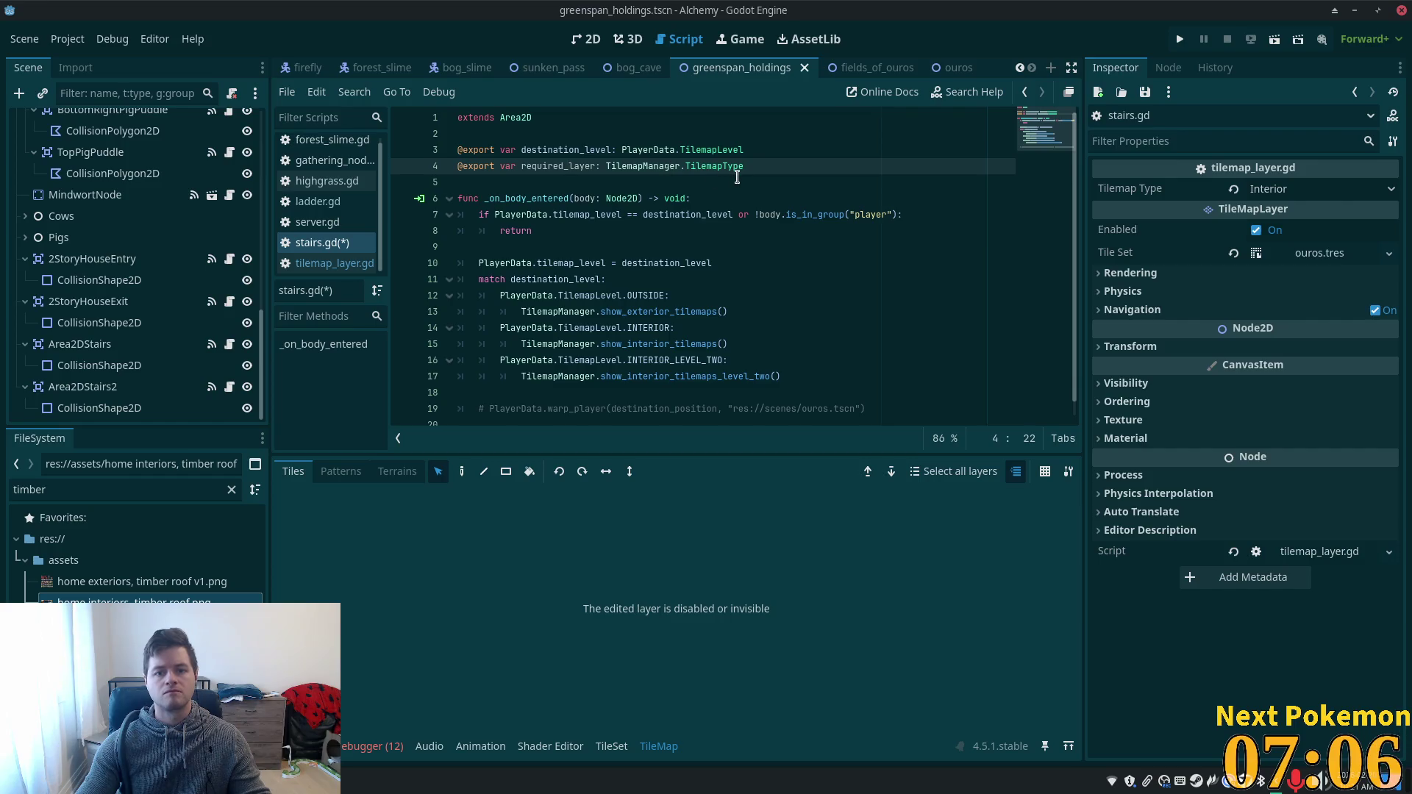
key("ctrl+shift+Right")
type("level")
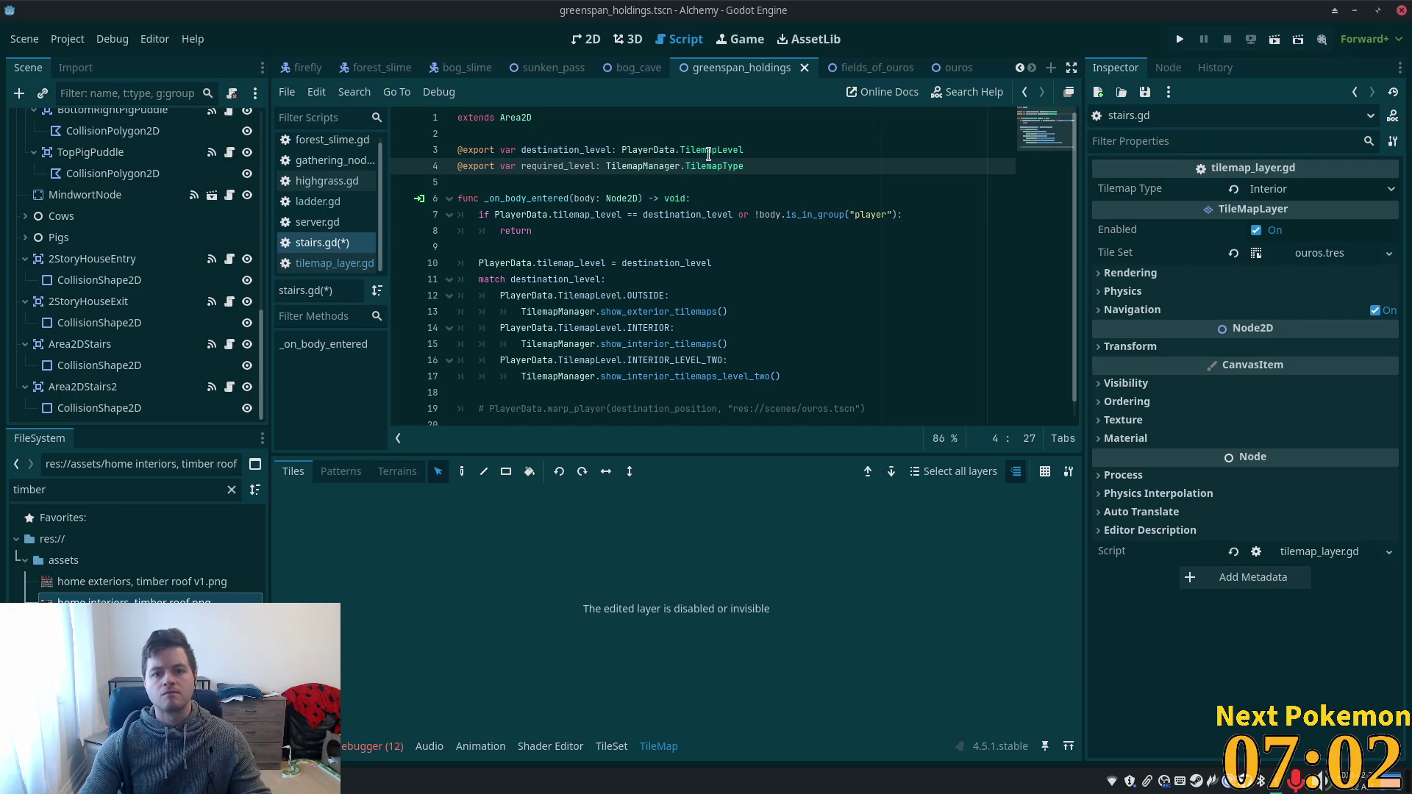
- Copy PlayerData.TilemapLevel from line 3 over line 4's old type
left_click_drag(622, 150, 680, 150)
key("ctrl+shift+Right")
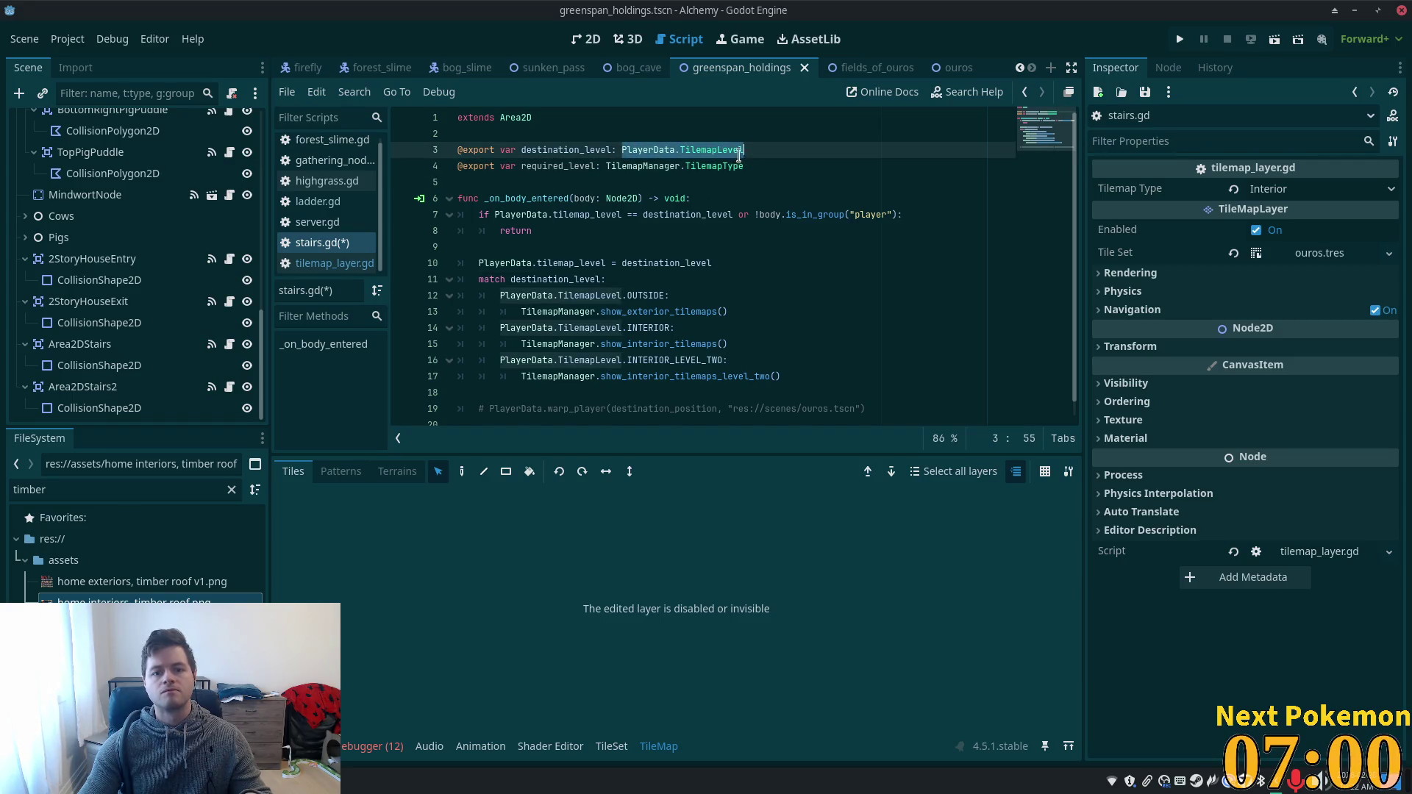
key("ctrl+c")
left_click(751, 168)
key("ctrl+shift+Left")
key("ctrl+shift+Left")
key("ctrl+shift+Left")
key("ctrl+v")
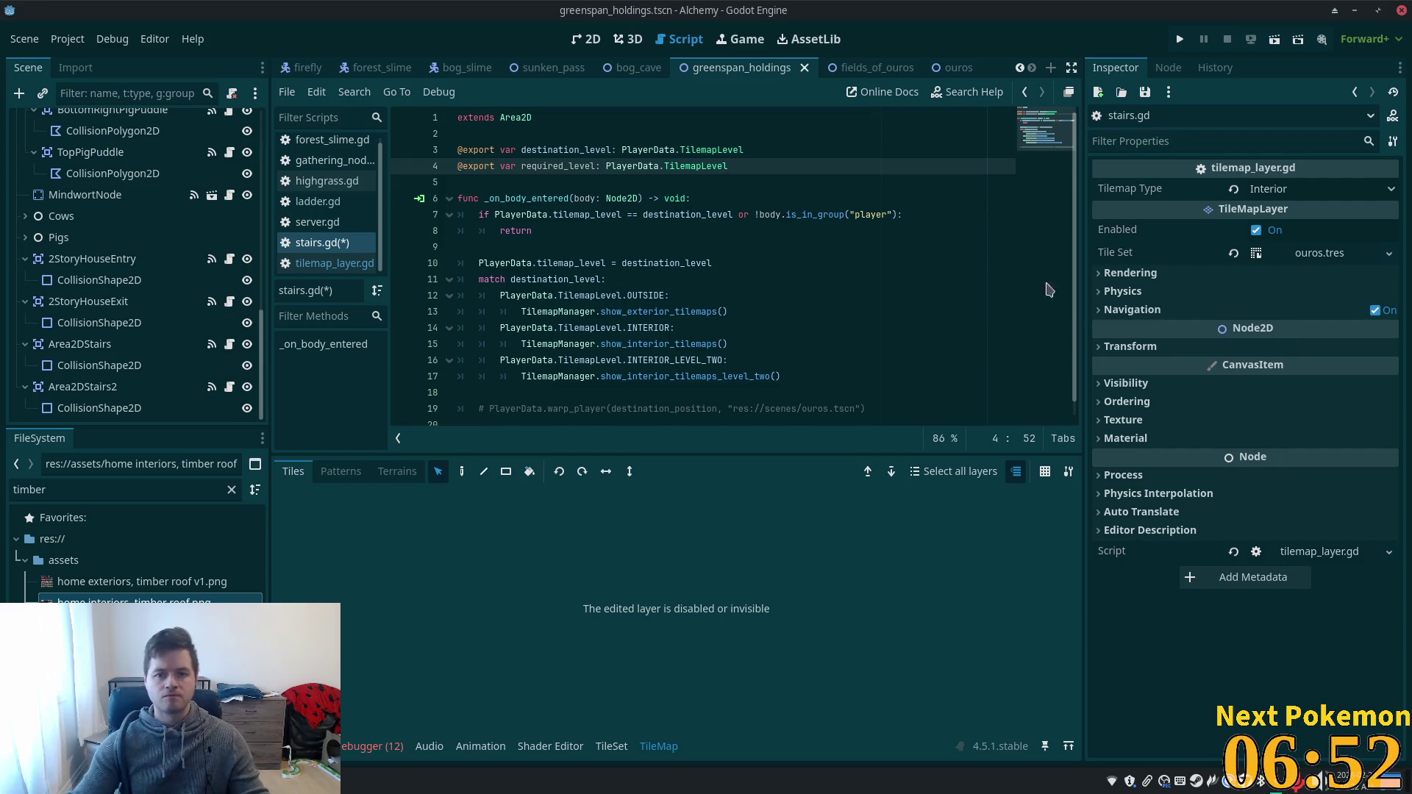
- Open a new indented line right after the body-entered function header
left_click(891, 214)
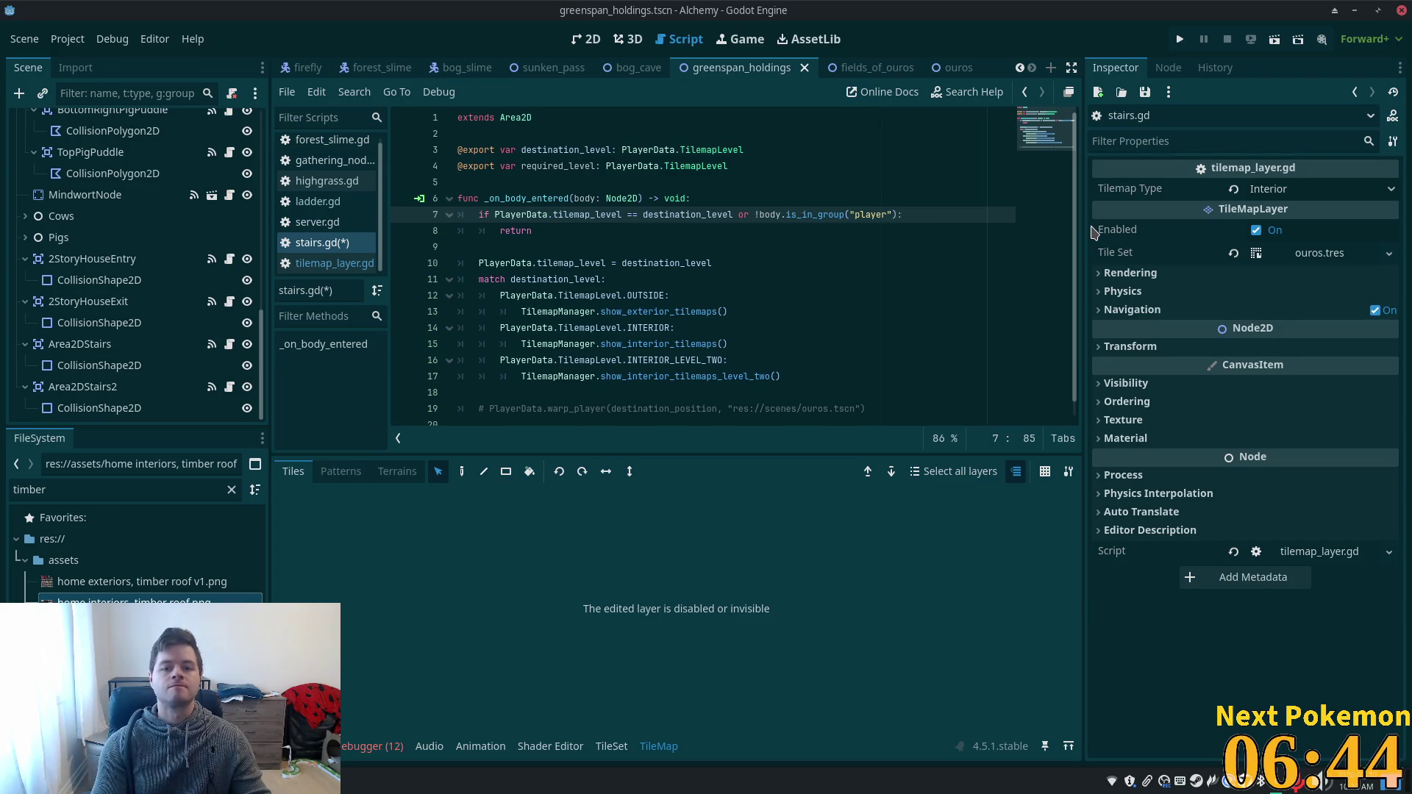
key("Left")
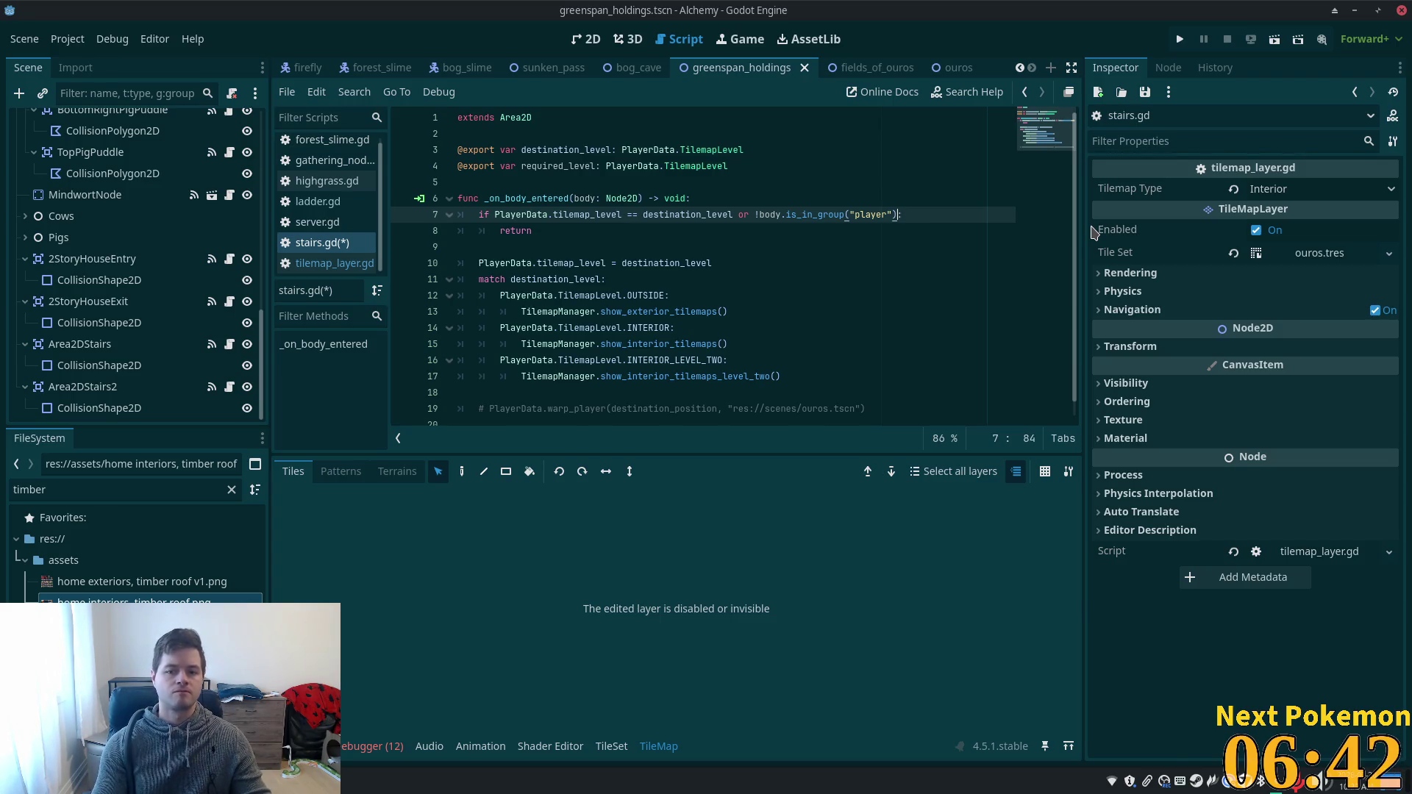
type(":")
left_click(734, 214)
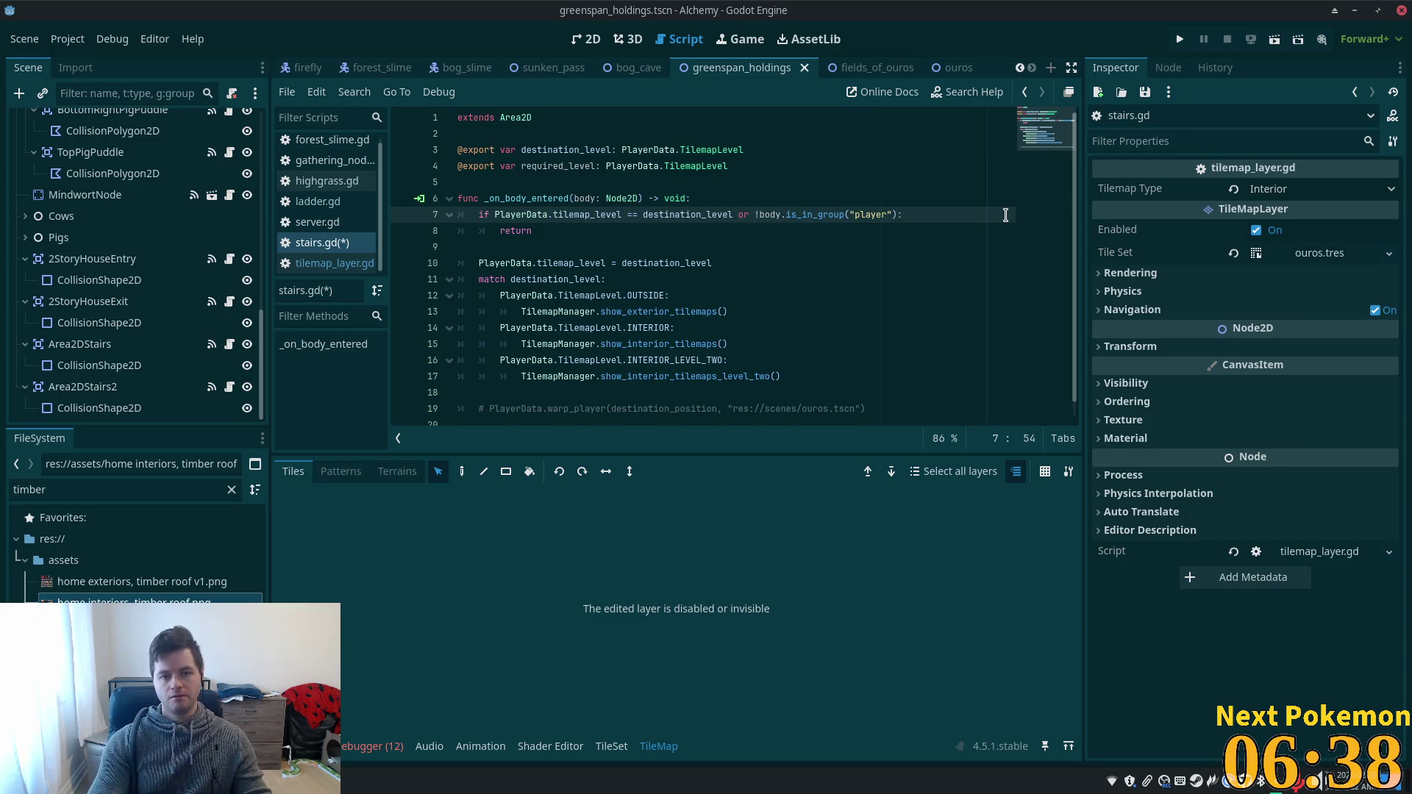
key("Up")
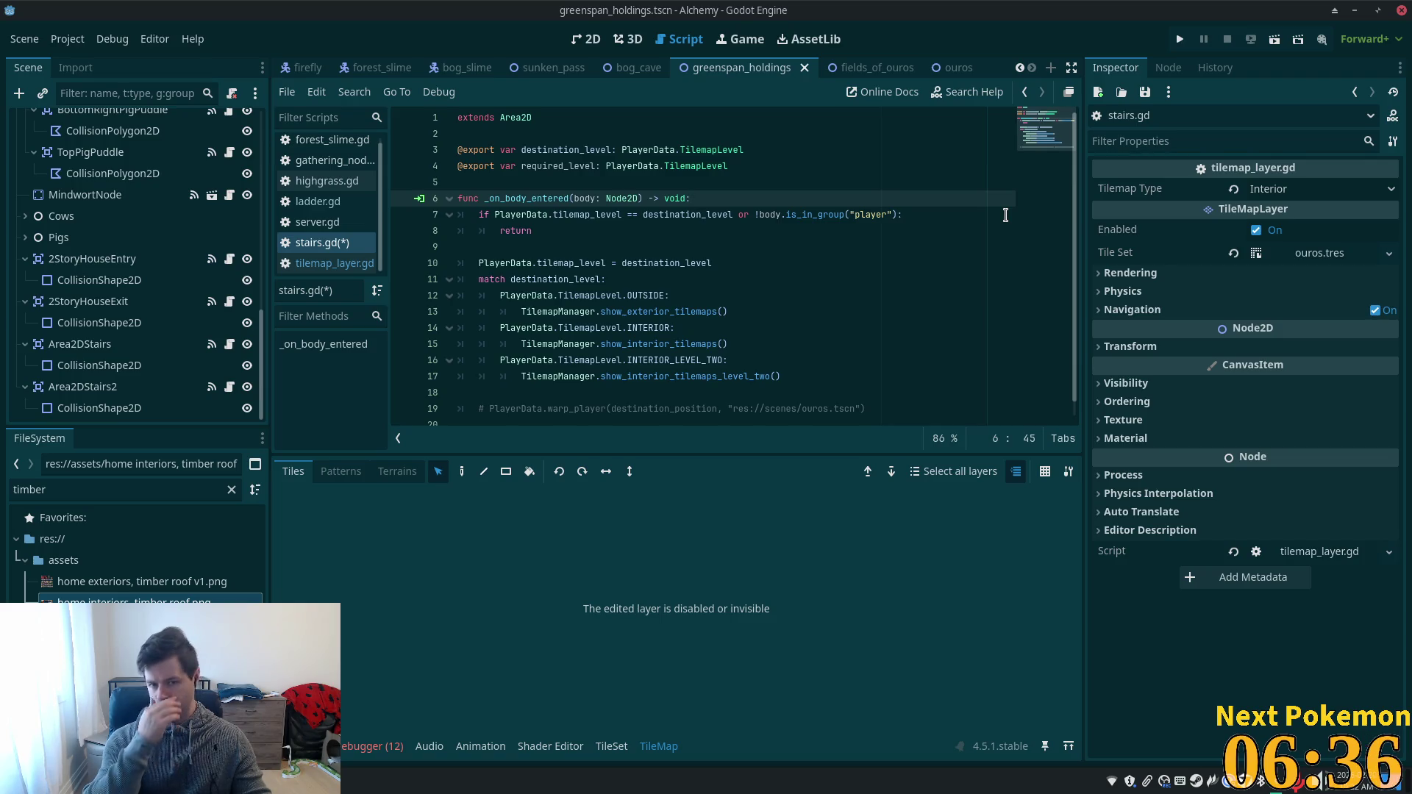
key("Return")
- Type 'var on_required_level = required_level != null and', then jump to TilemapLevel's definition
type("v")
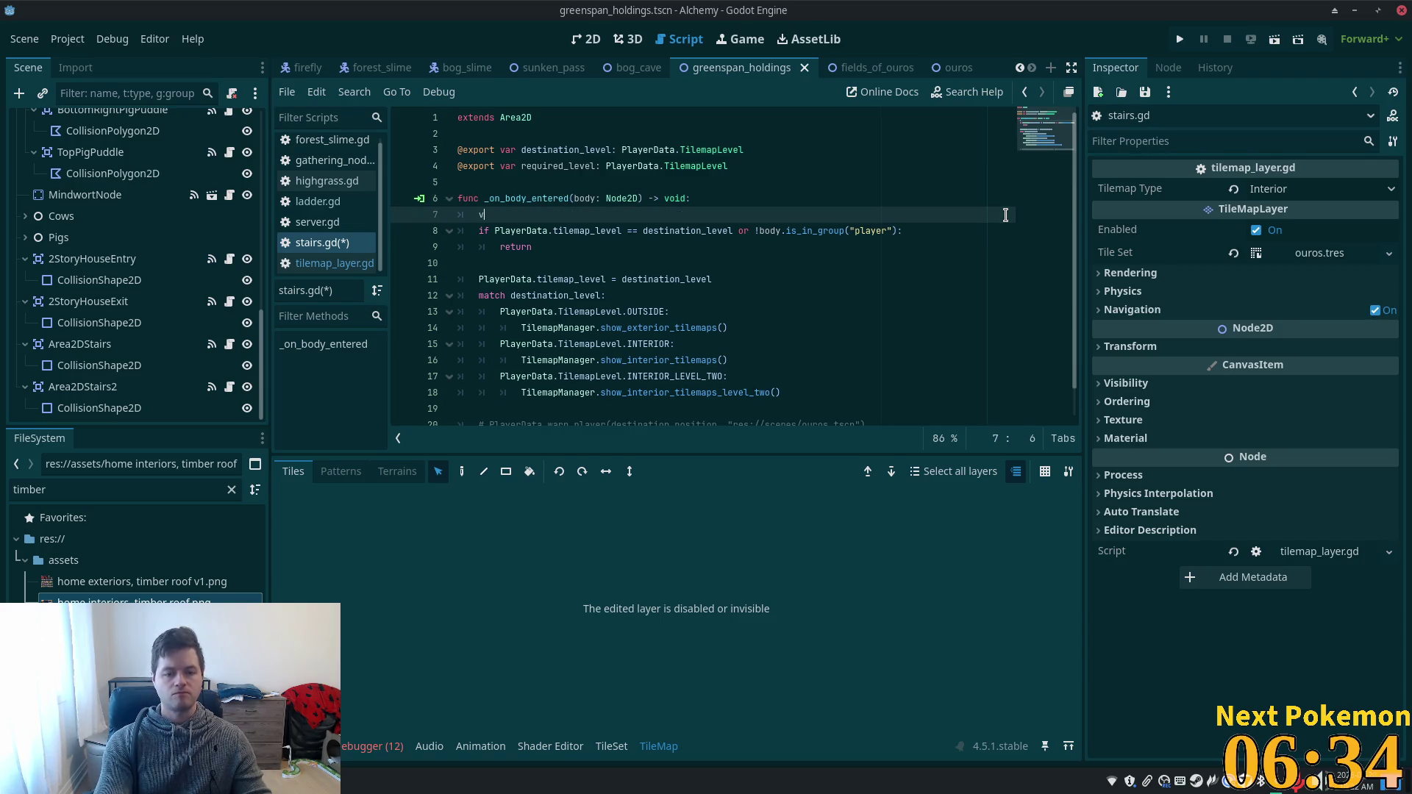
type("ar on")
key("BackSpace")
key("BackSpace")
key("BackSpace")
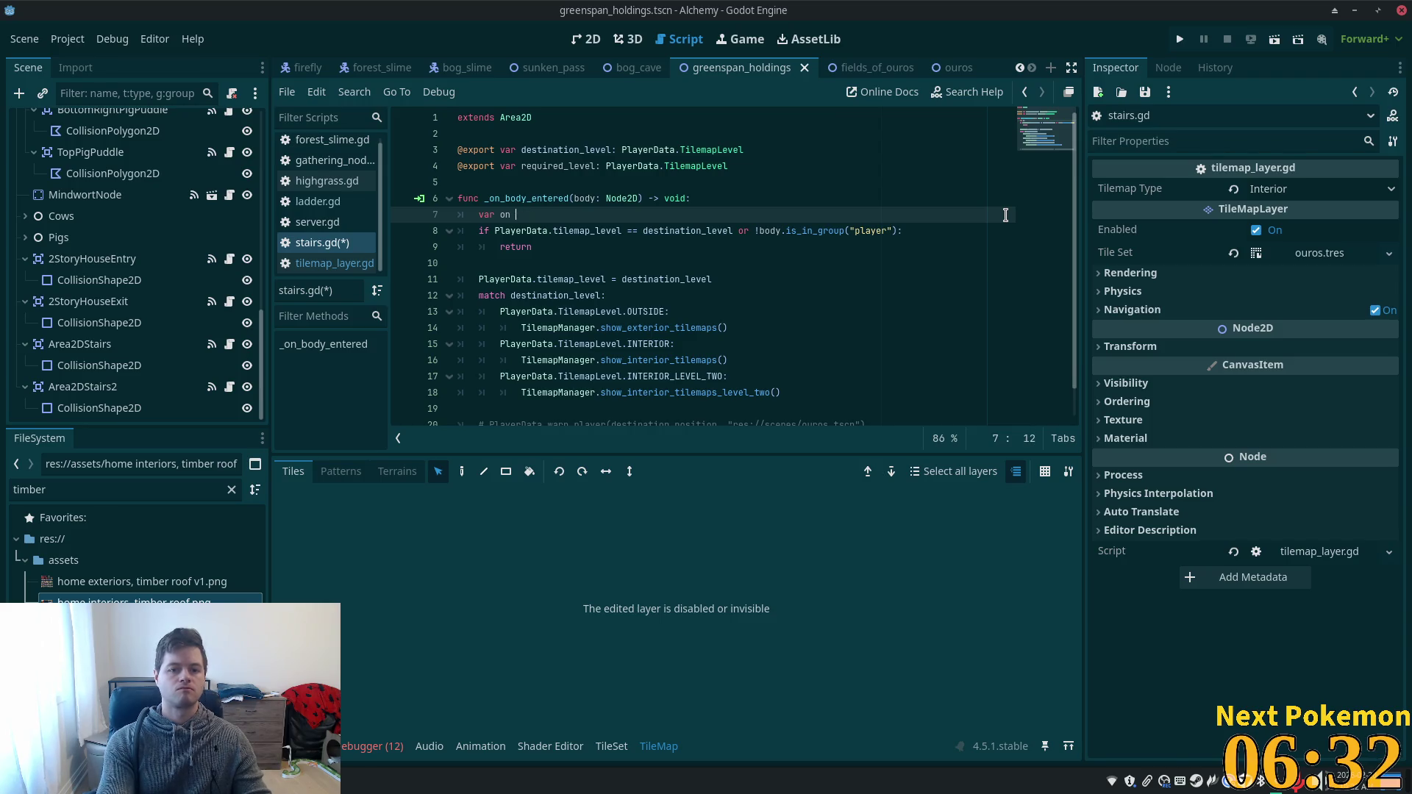
type("requir")
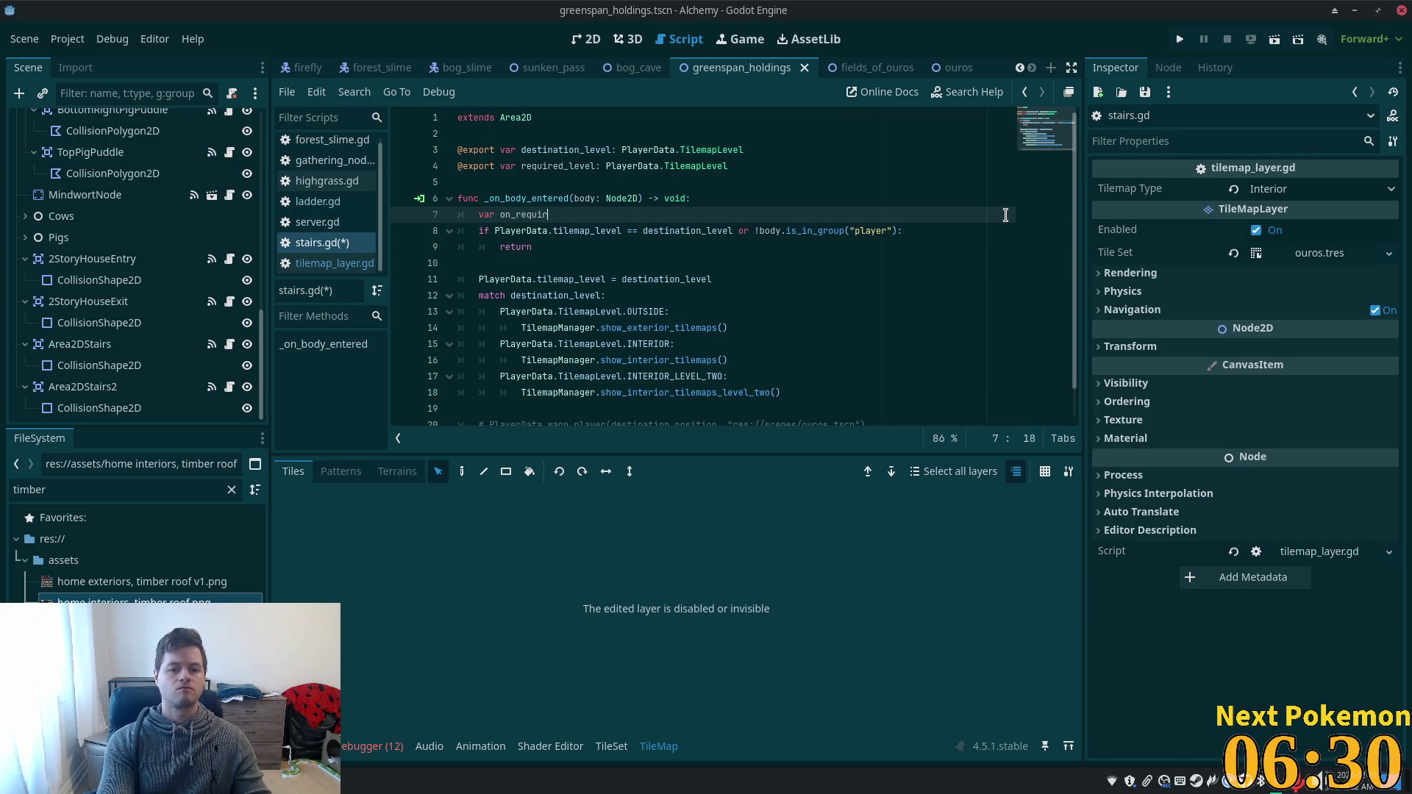
type("le")
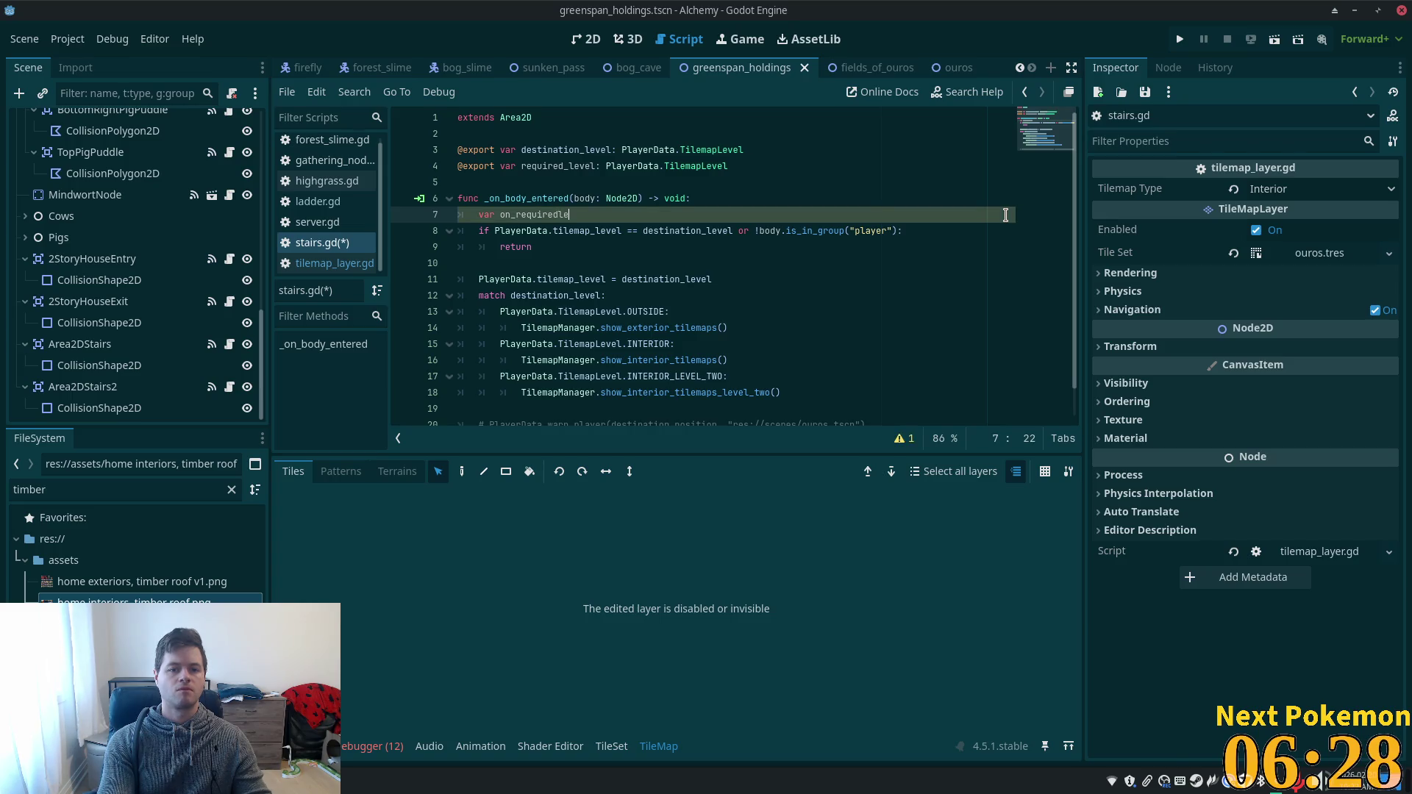
type("_")
type("level =")
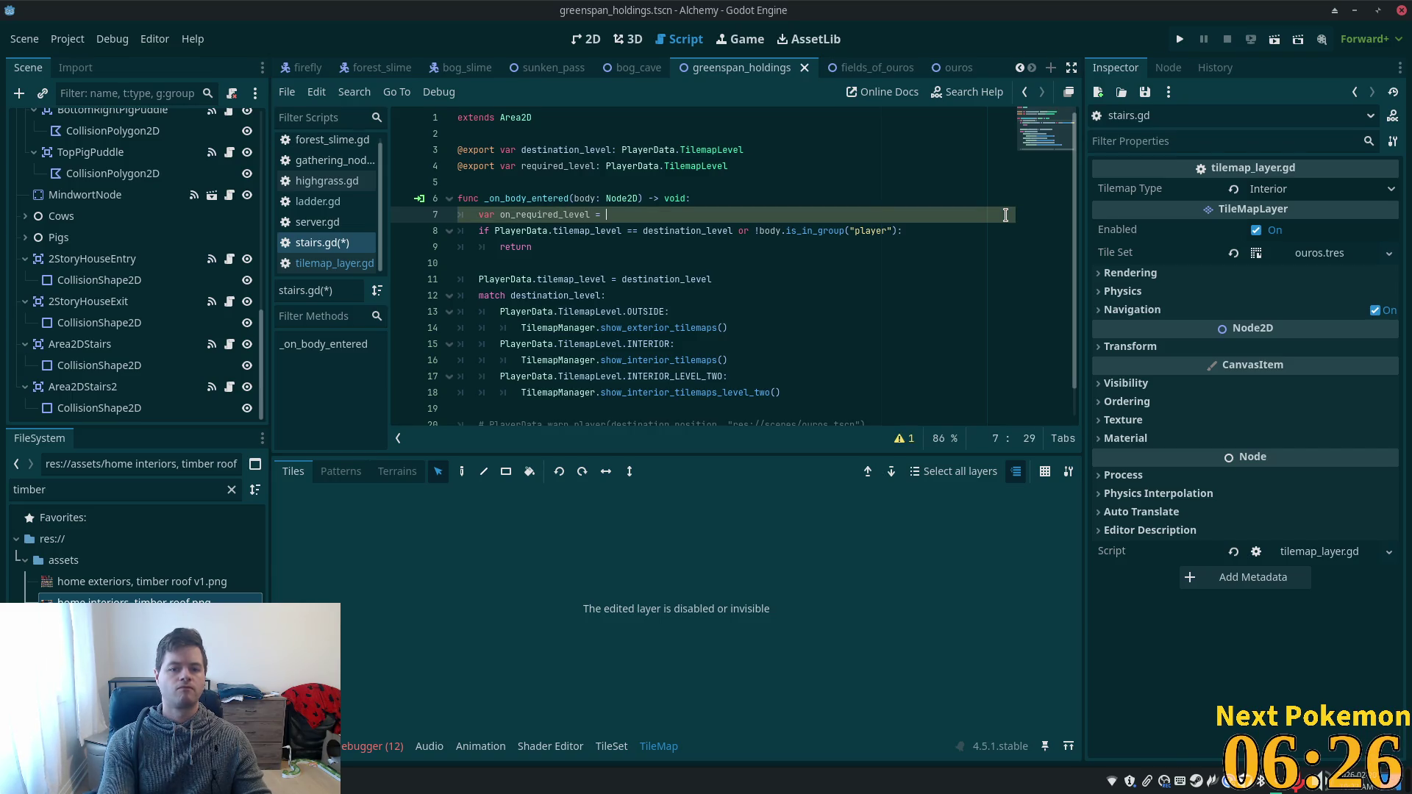
key("ctrl+space")
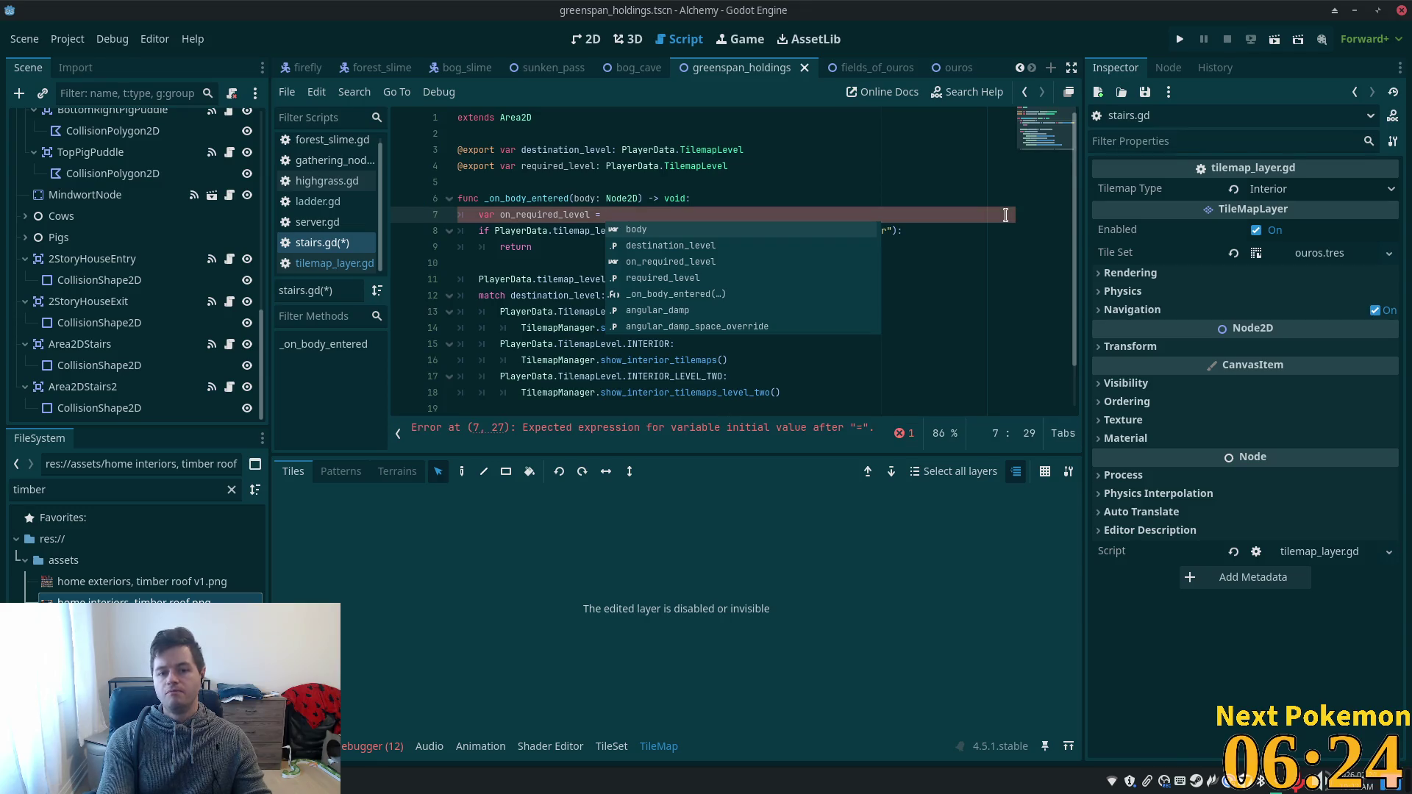
type("req")
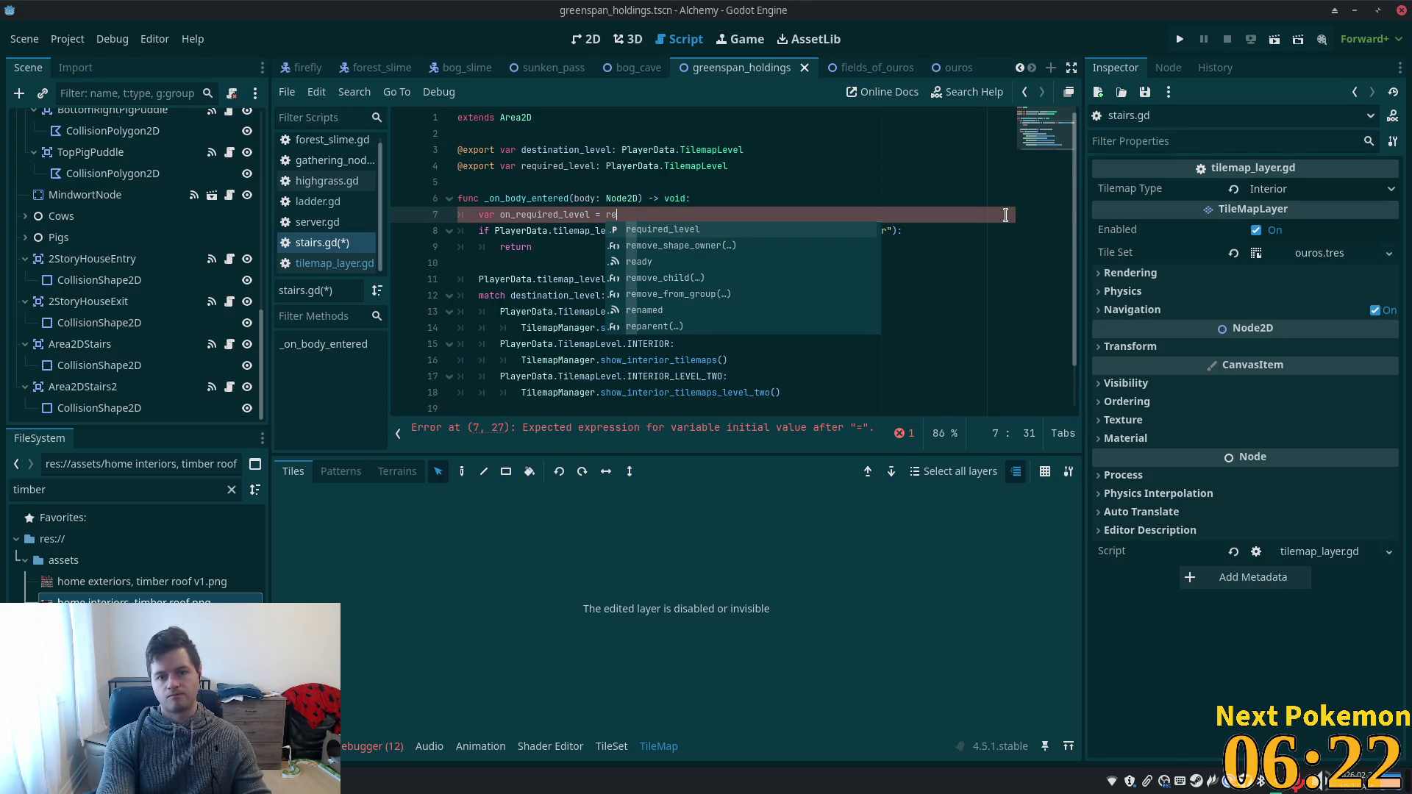
key("Return")
type("!")
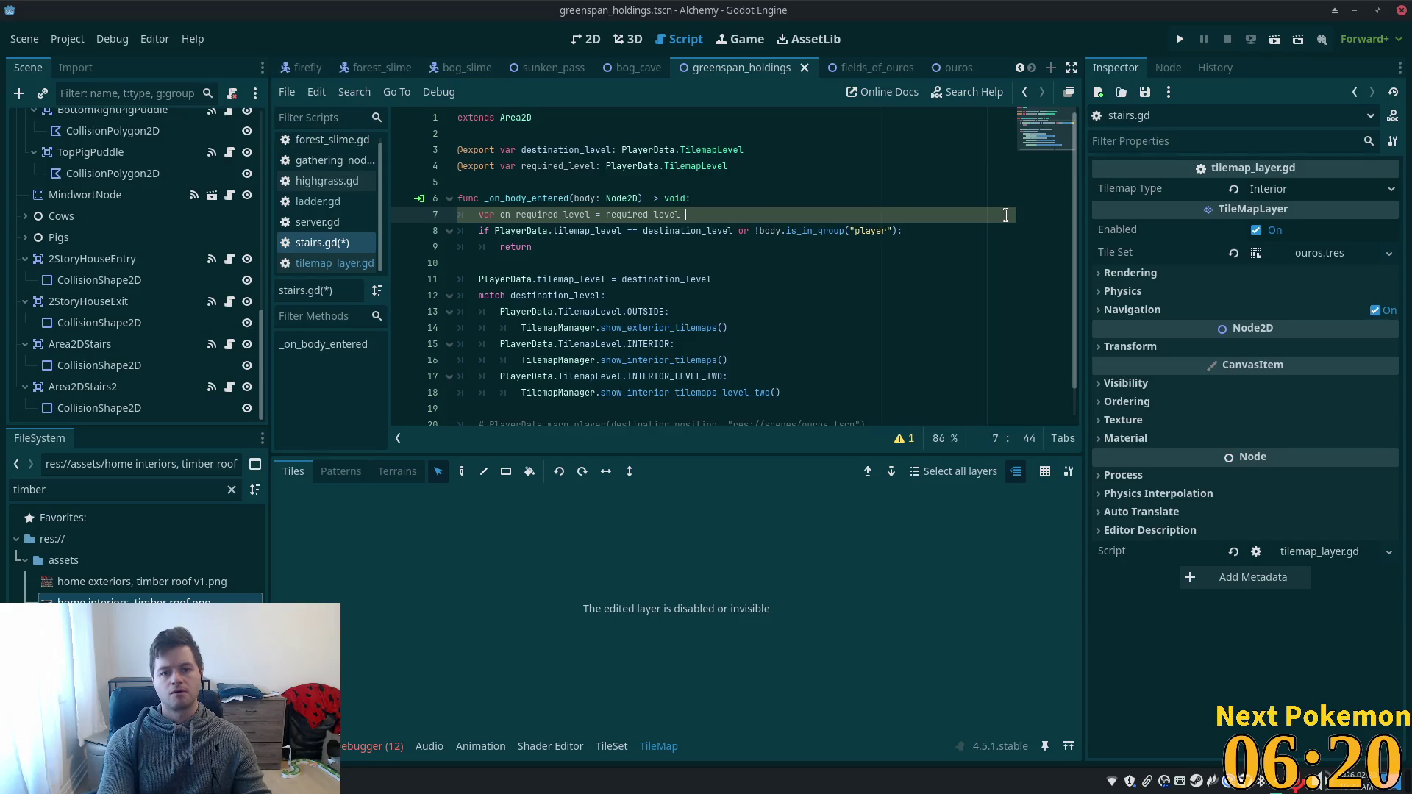
type("= null and")
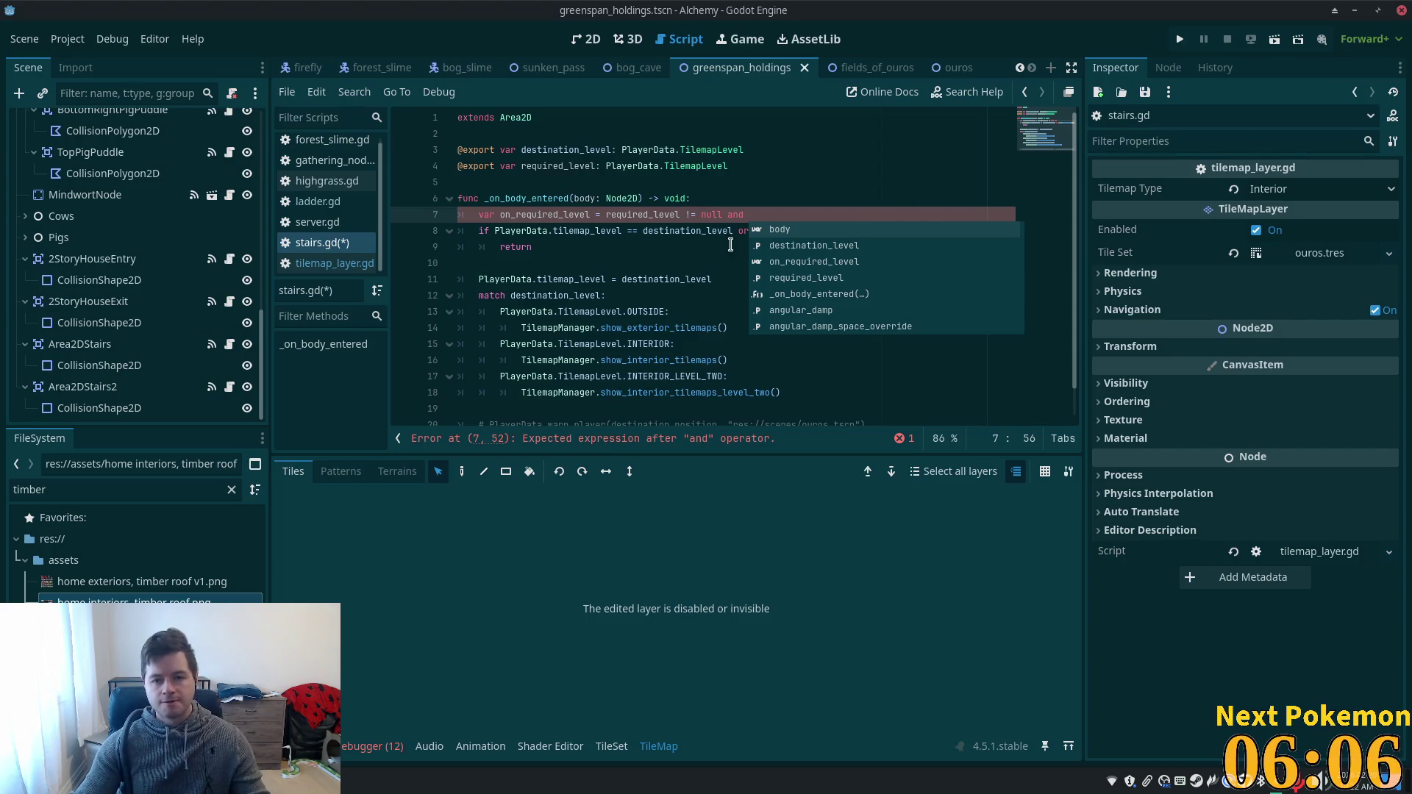
left_click(687, 167, "ctrl")
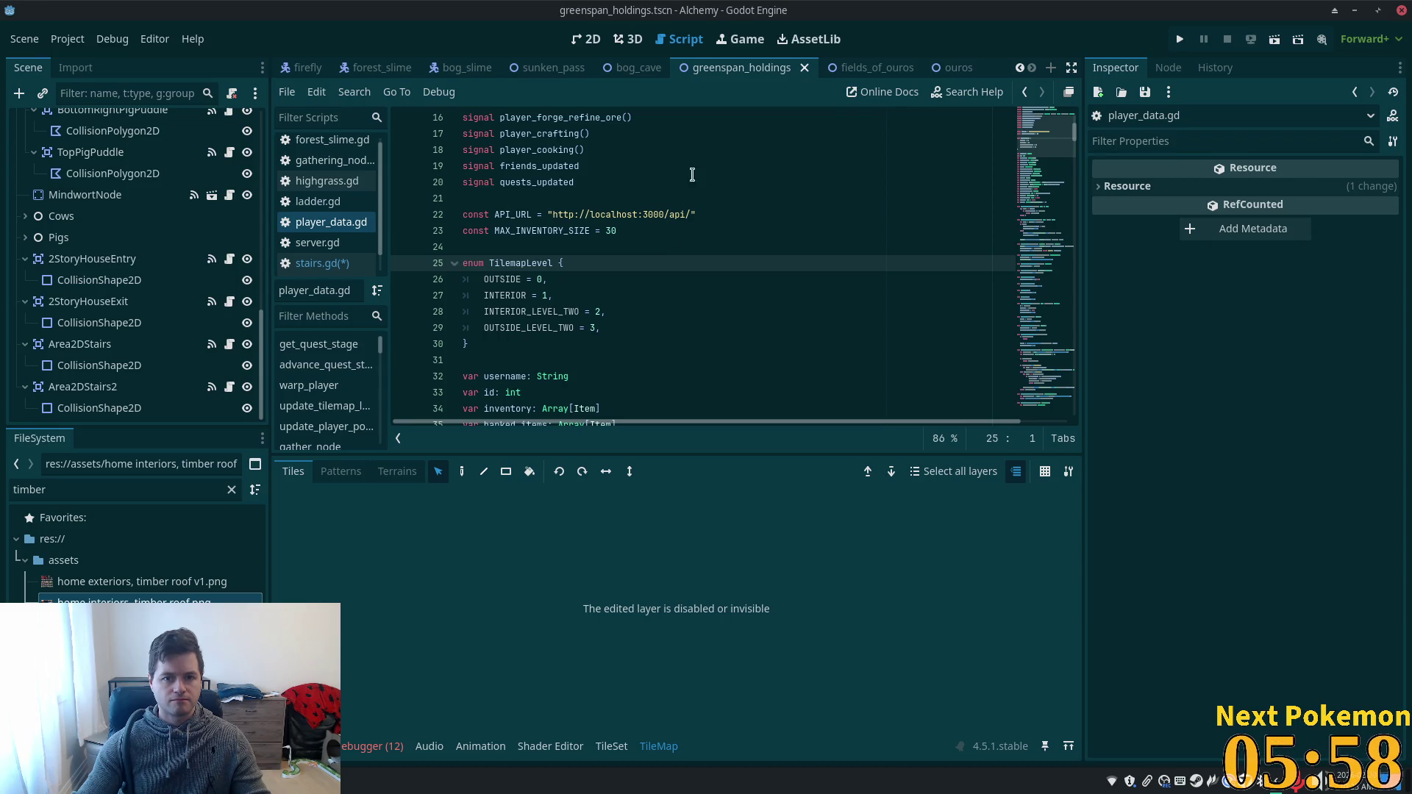
- In stairs.gd, make line 7 read 'on_required_level = required_level == PlayerData.tilemap_level'
left_click(335, 262)
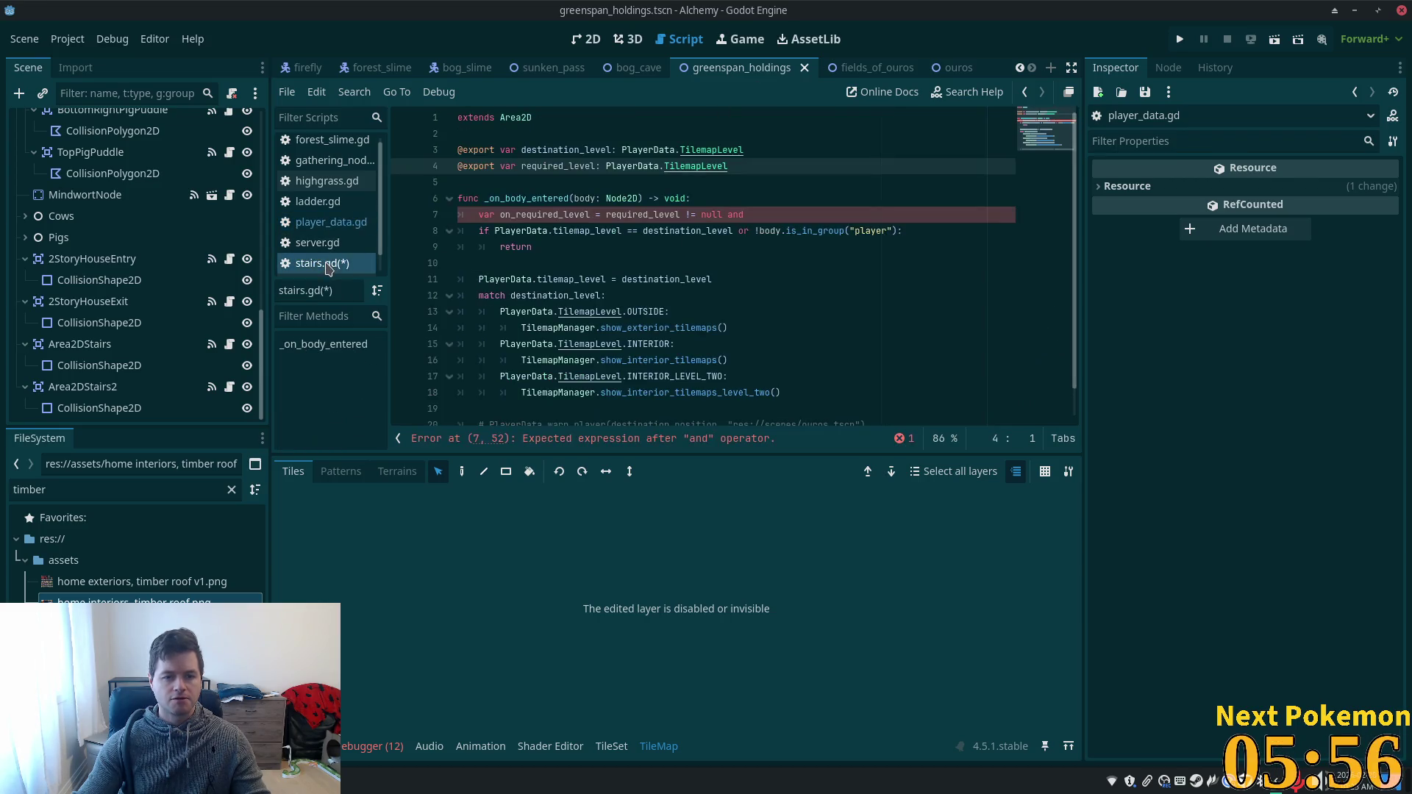
left_click(756, 205)
left_click_drag(756, 214, 678, 215)
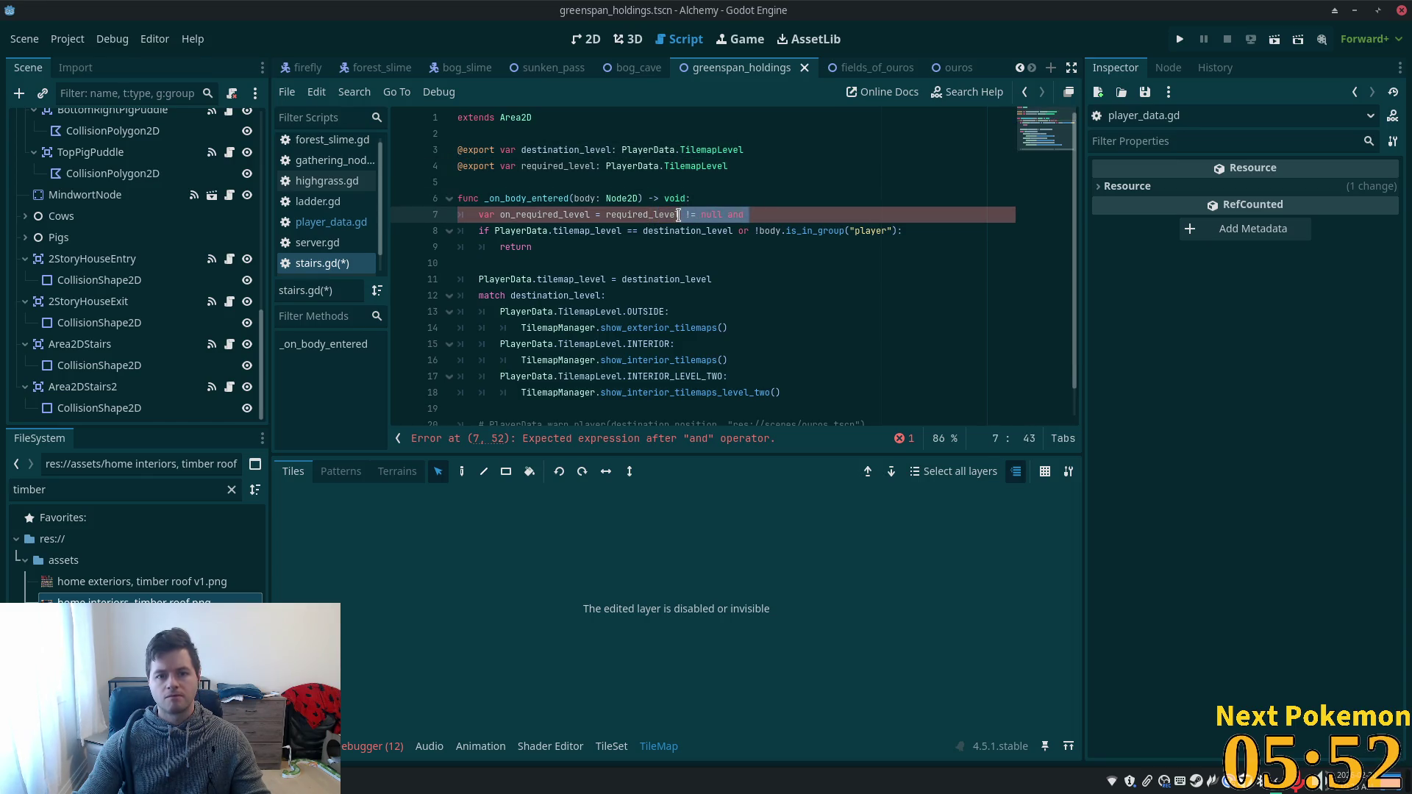
type("==")
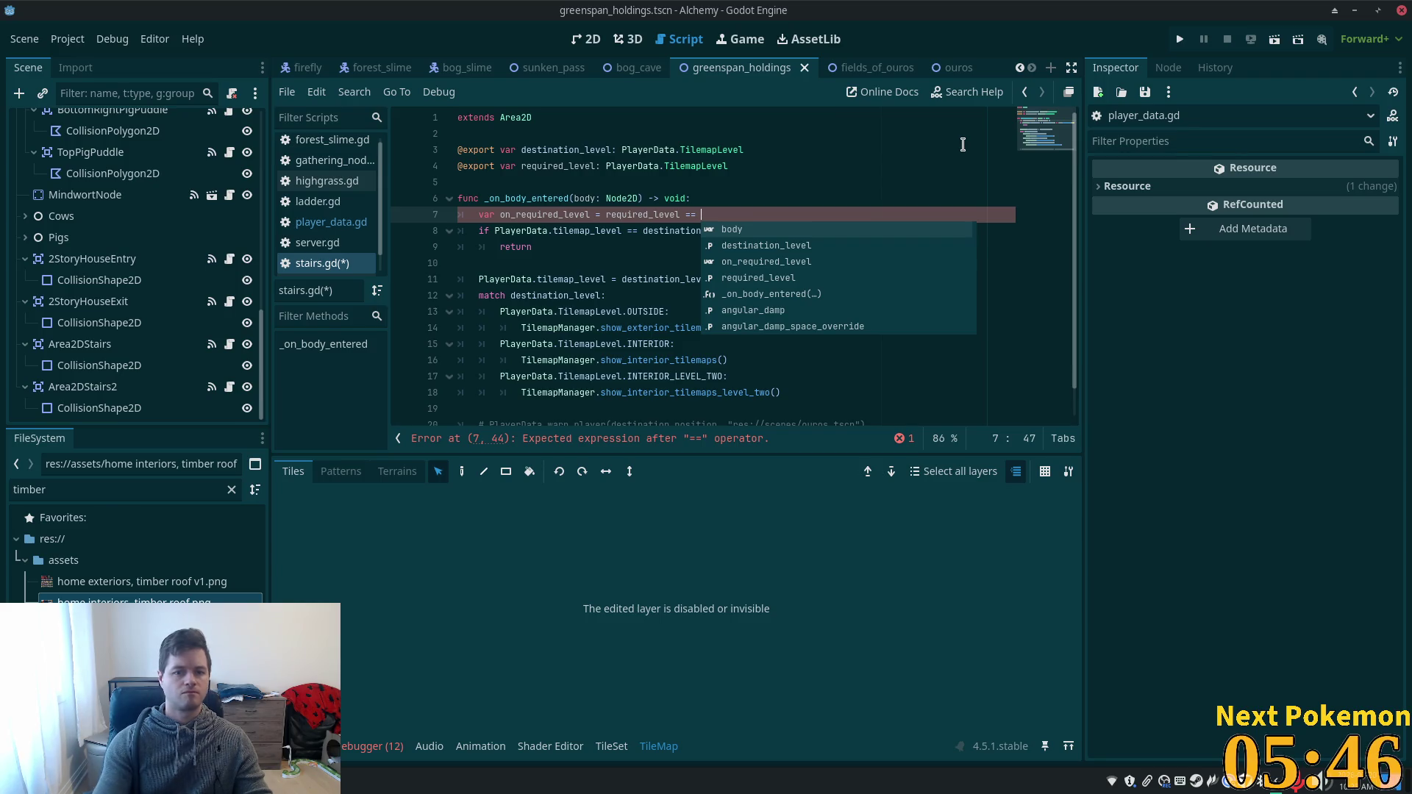
left_click(621, 184)
mouse_move(622, 230)
left_mouse_down()
mouse_move(479, 231)
mouse_move(495, 230)
left_mouse_up()
key("ctrl+c")
left_click(724, 214)
key("ctrl+v")
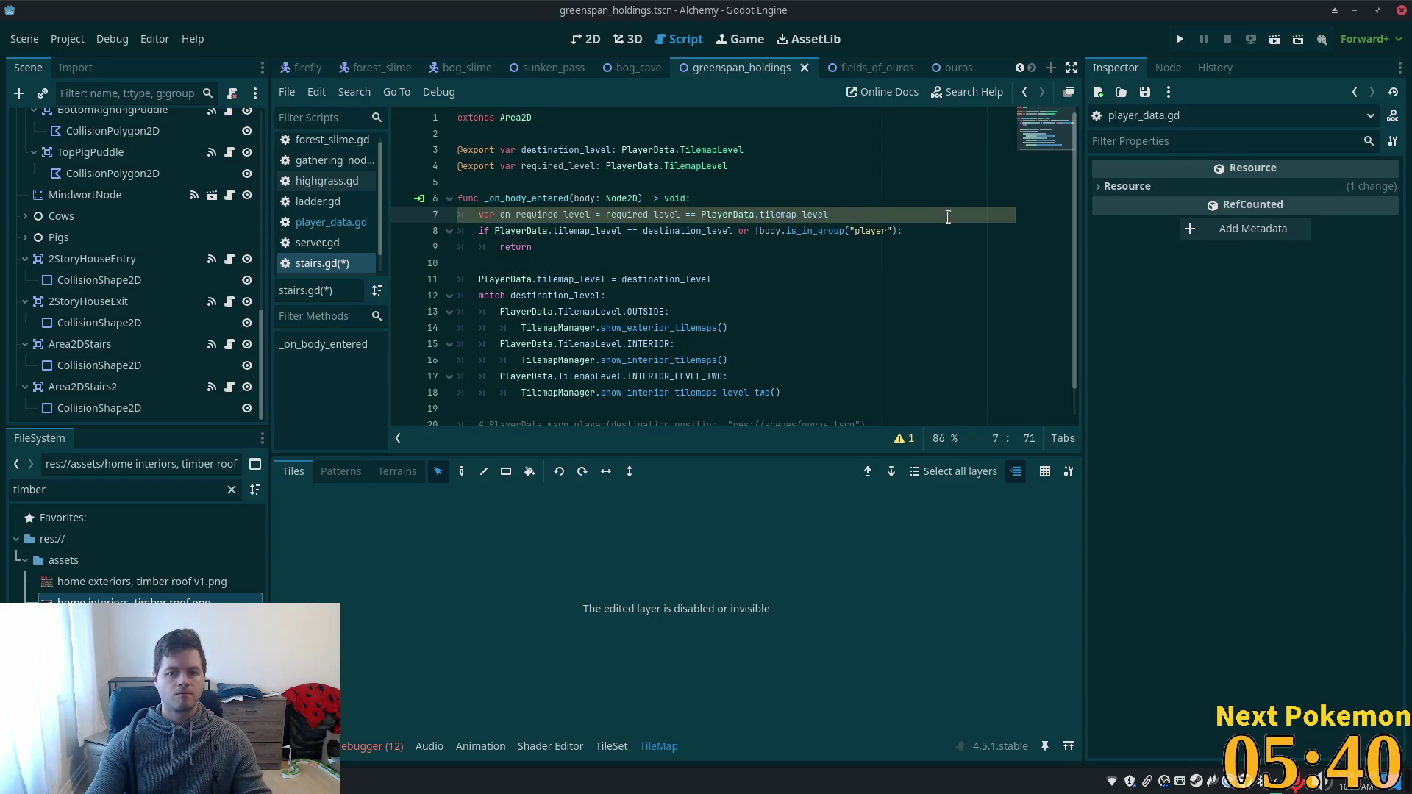
- Append 'or !on_required_level' to line 8's if condition and save stairs.gd
left_click(525, 213)
left_click(939, 231)
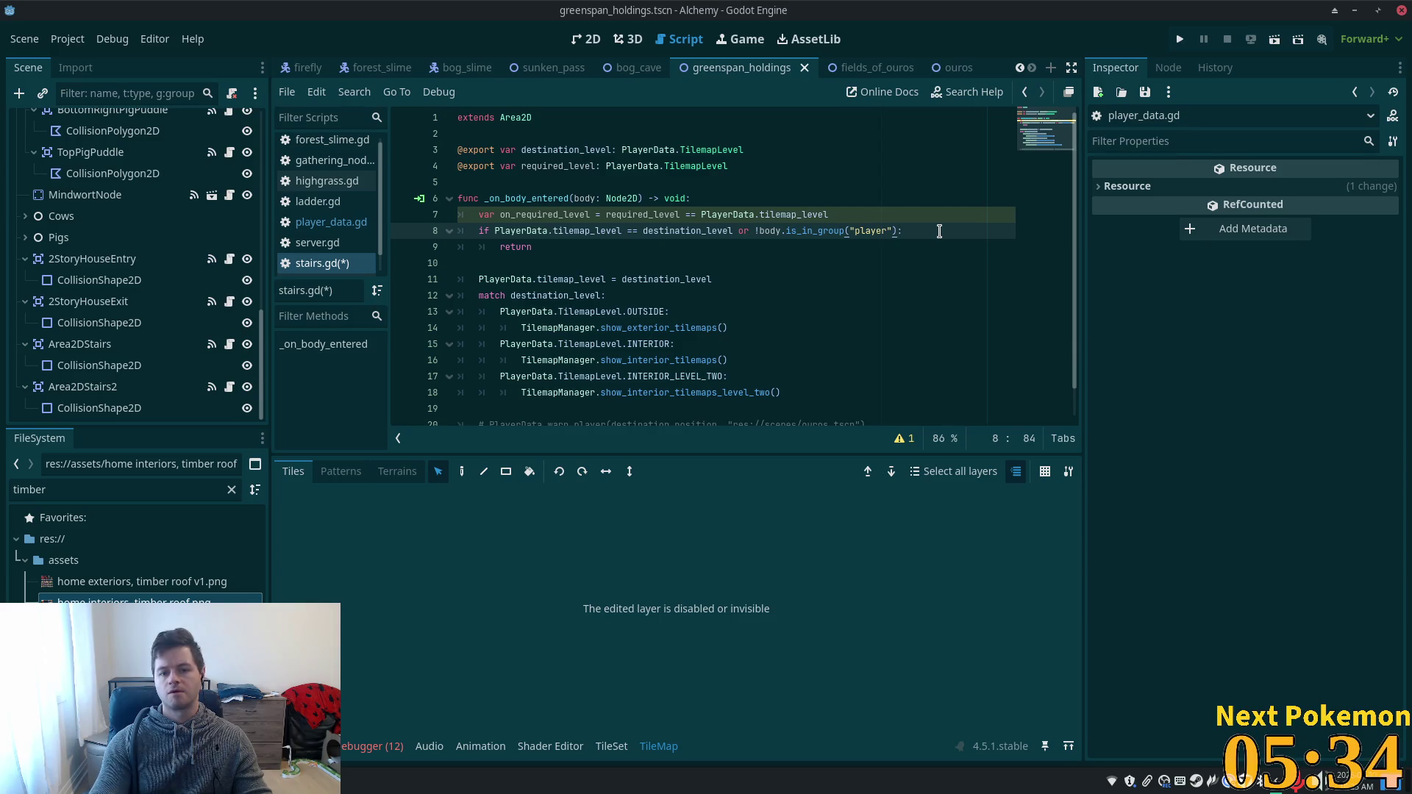
type("or !")
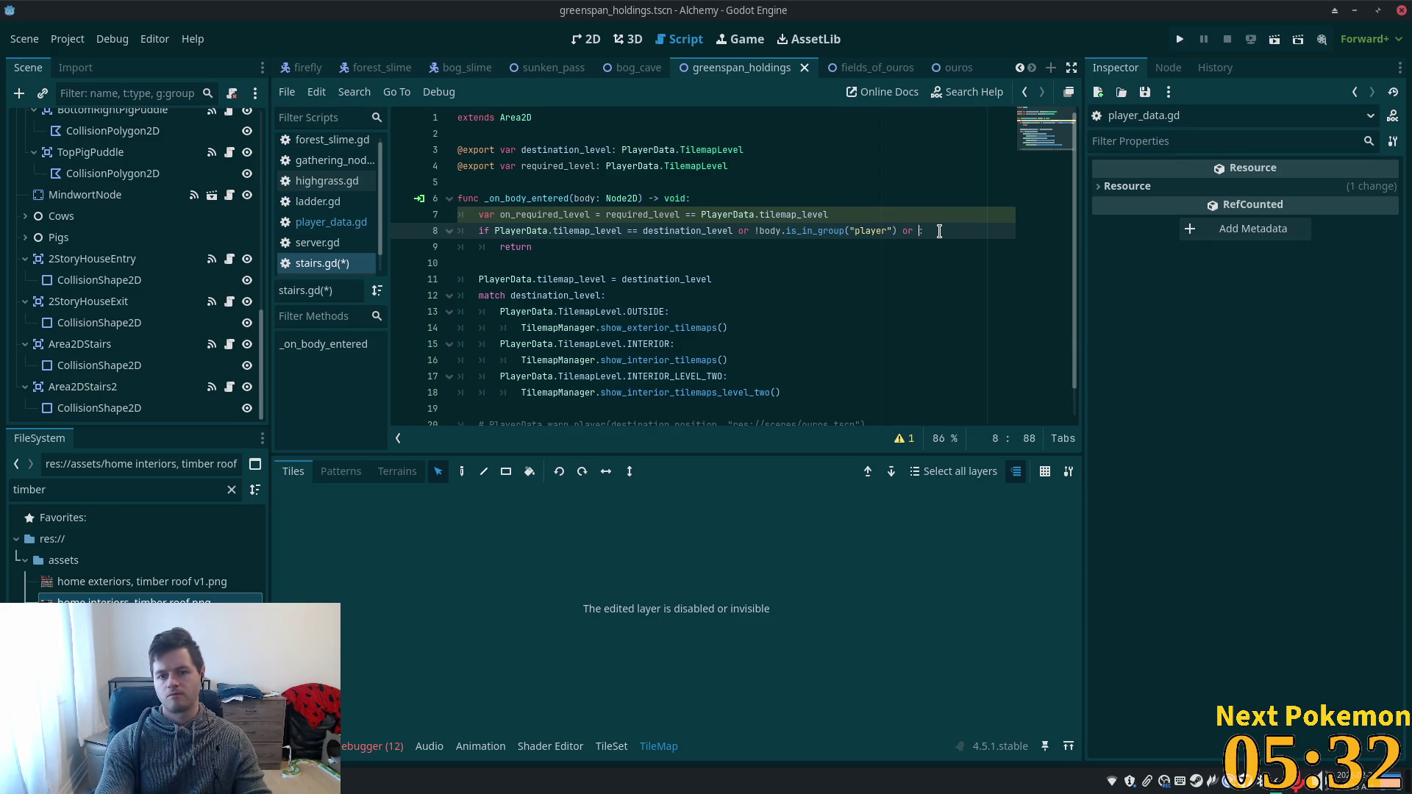
type("on_required_level")
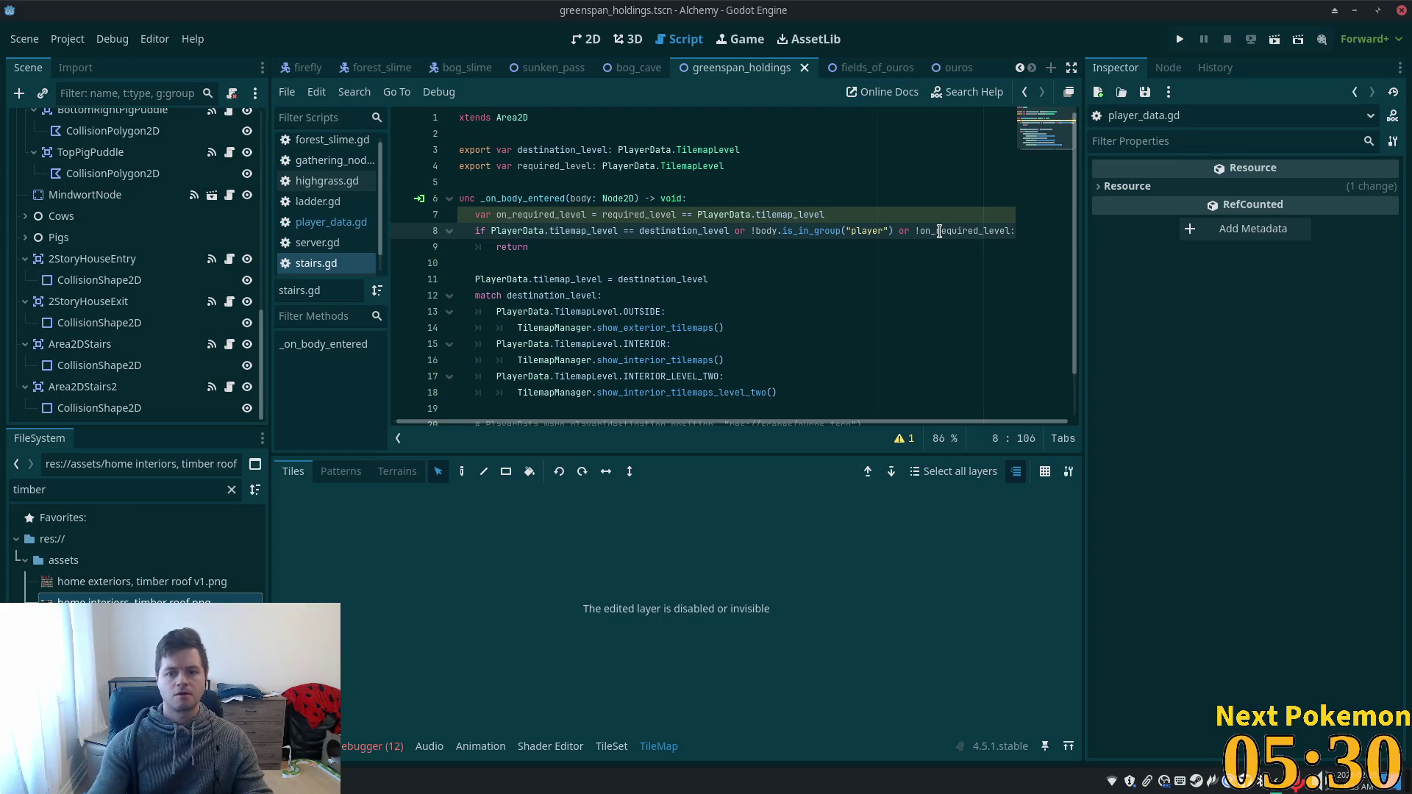
key("ctrl+s")
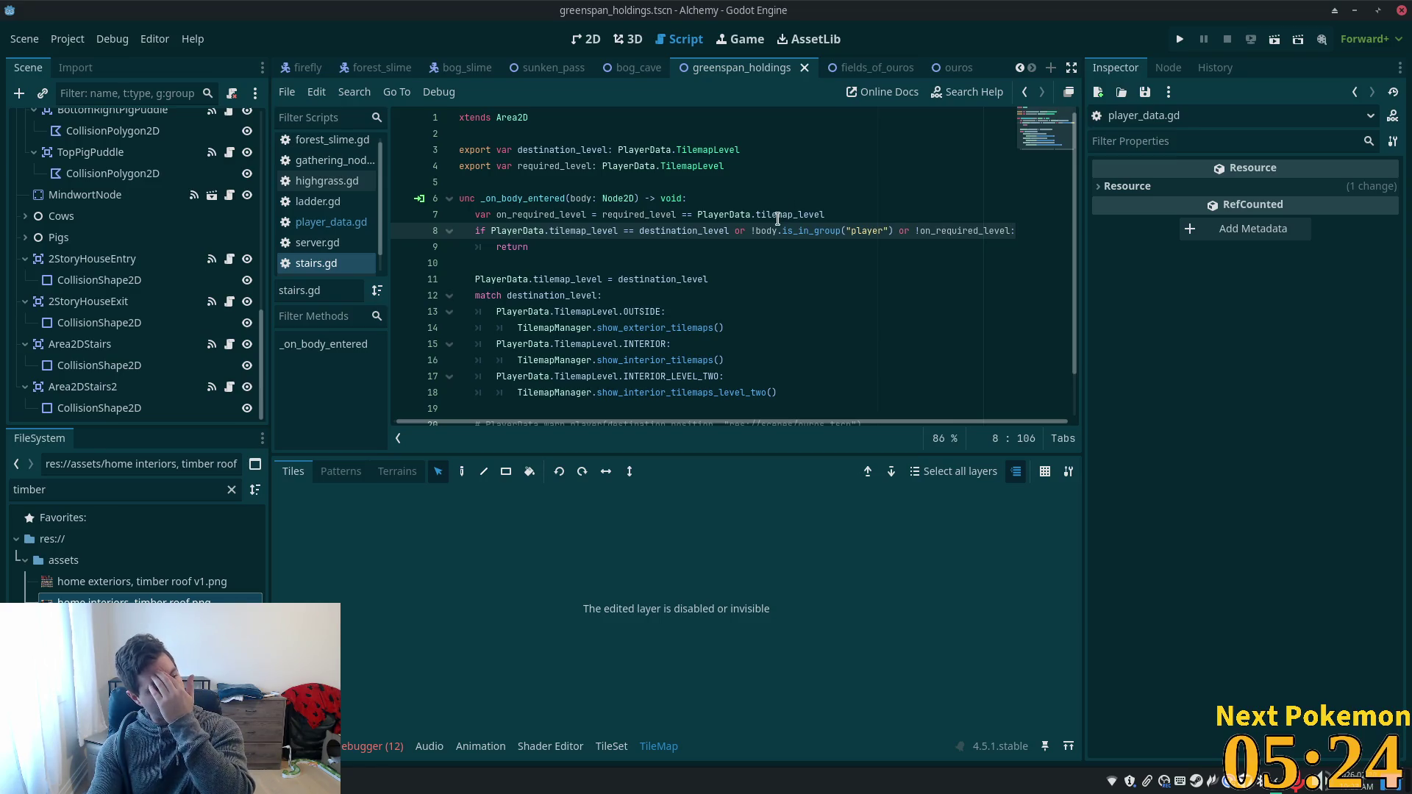
mouse_move(776, 220)
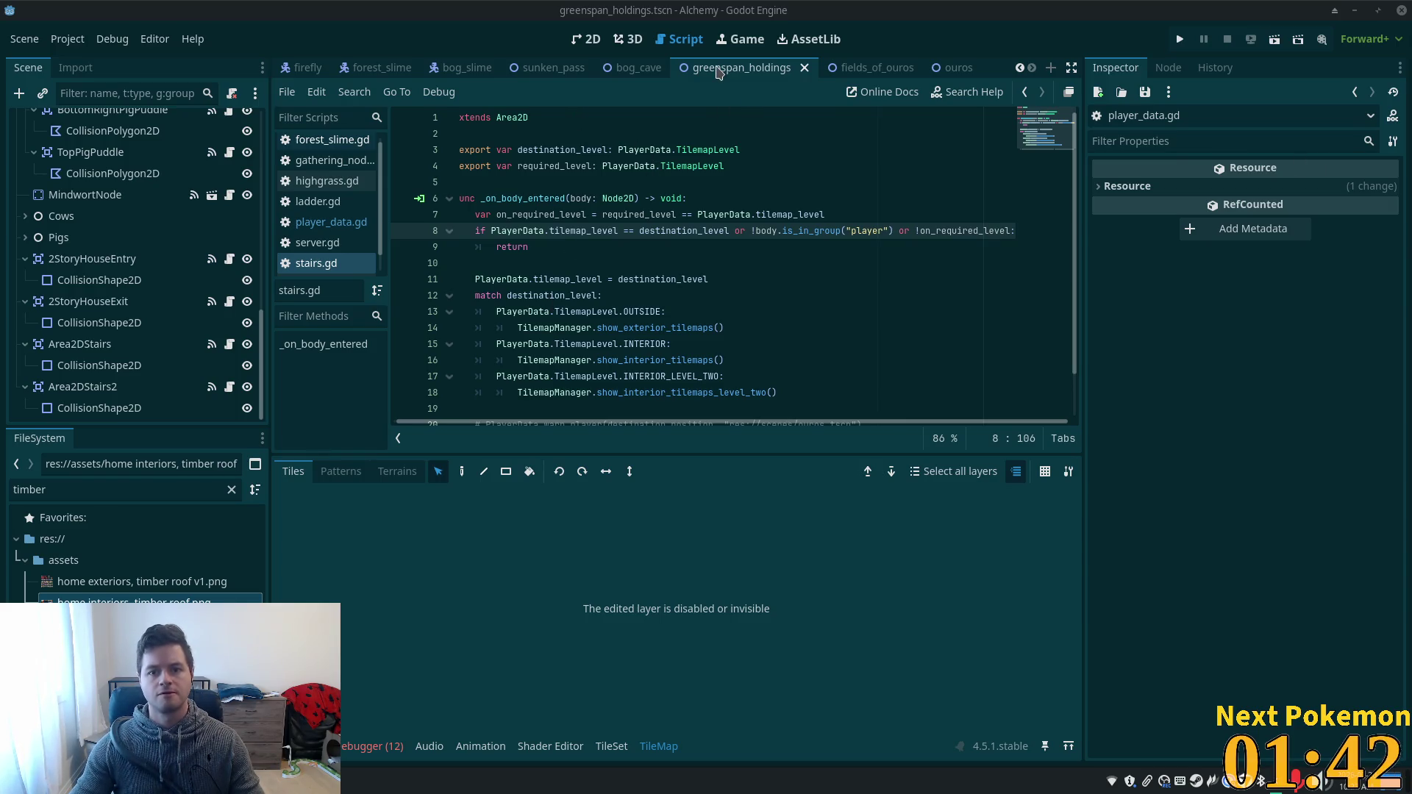
left_click(586, 39)
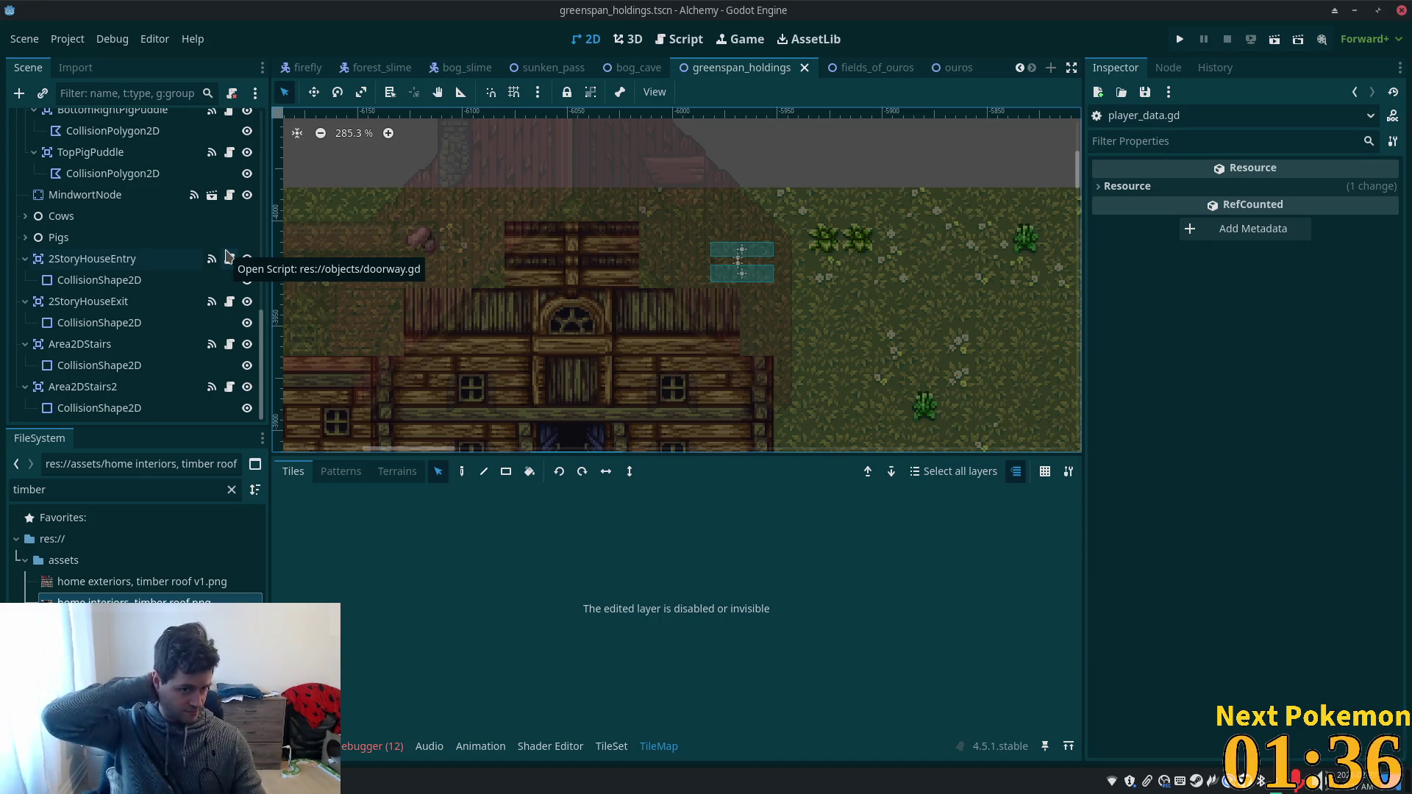
- Set Area2DStairs's Required Level to Interior and save the scene
left_click(81, 345)
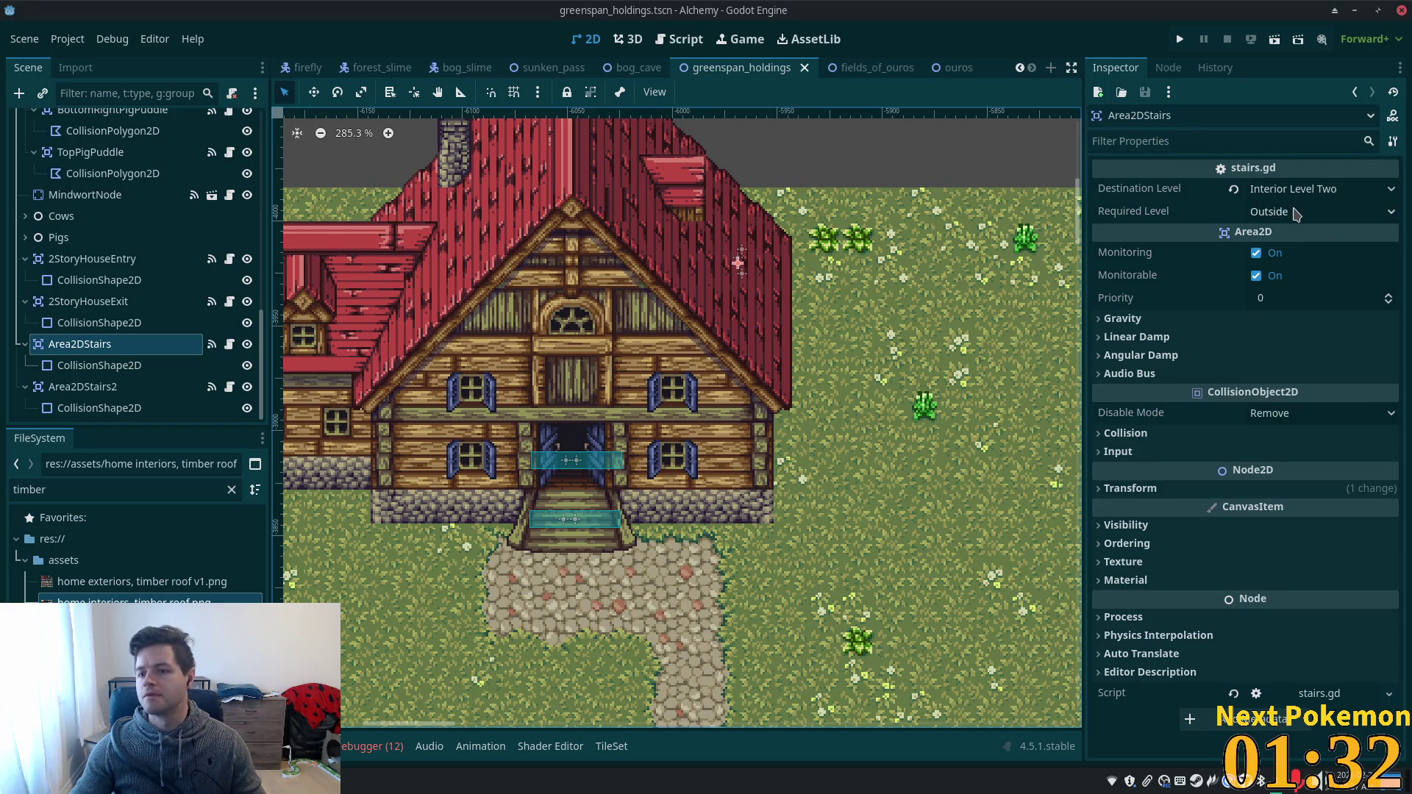
left_click(1294, 212)
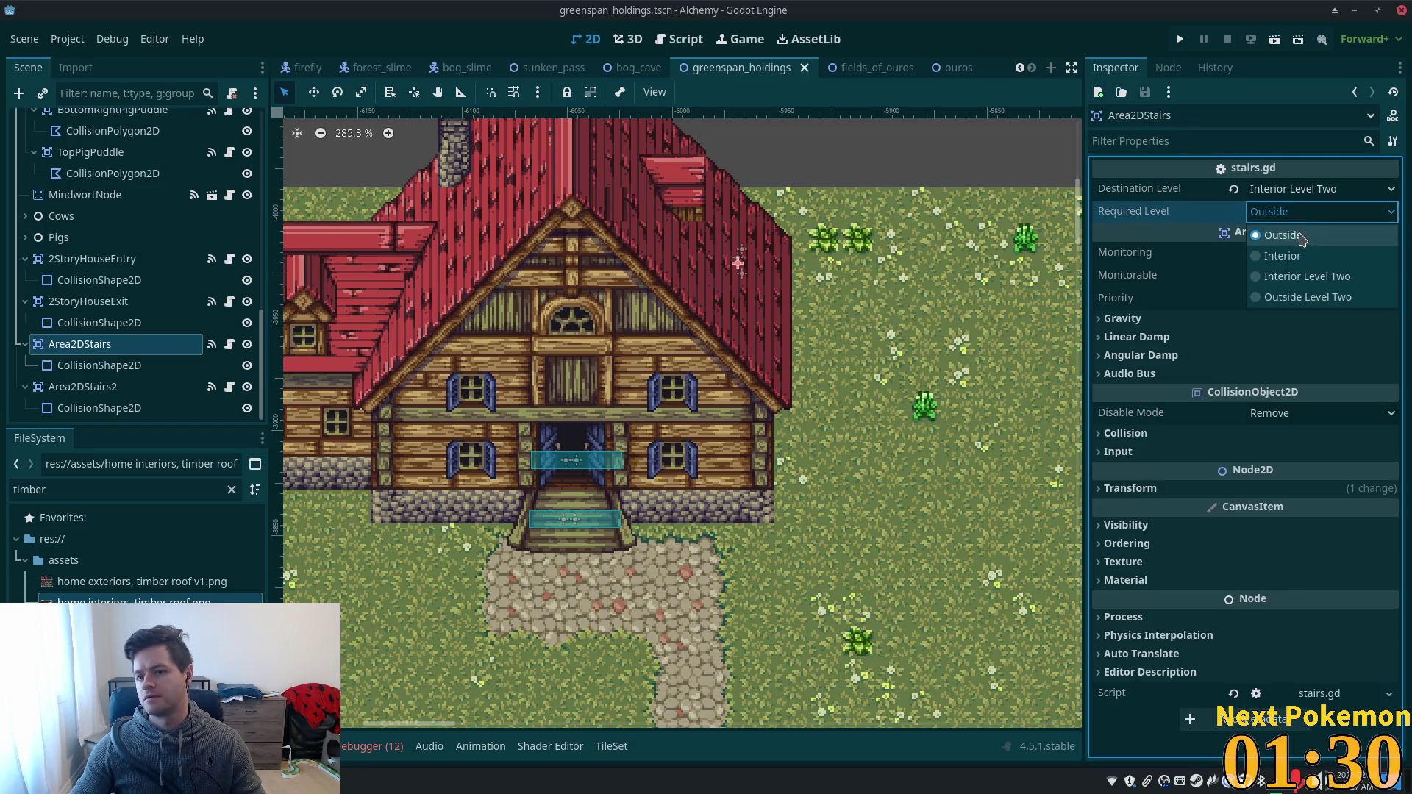
left_click(1276, 252)
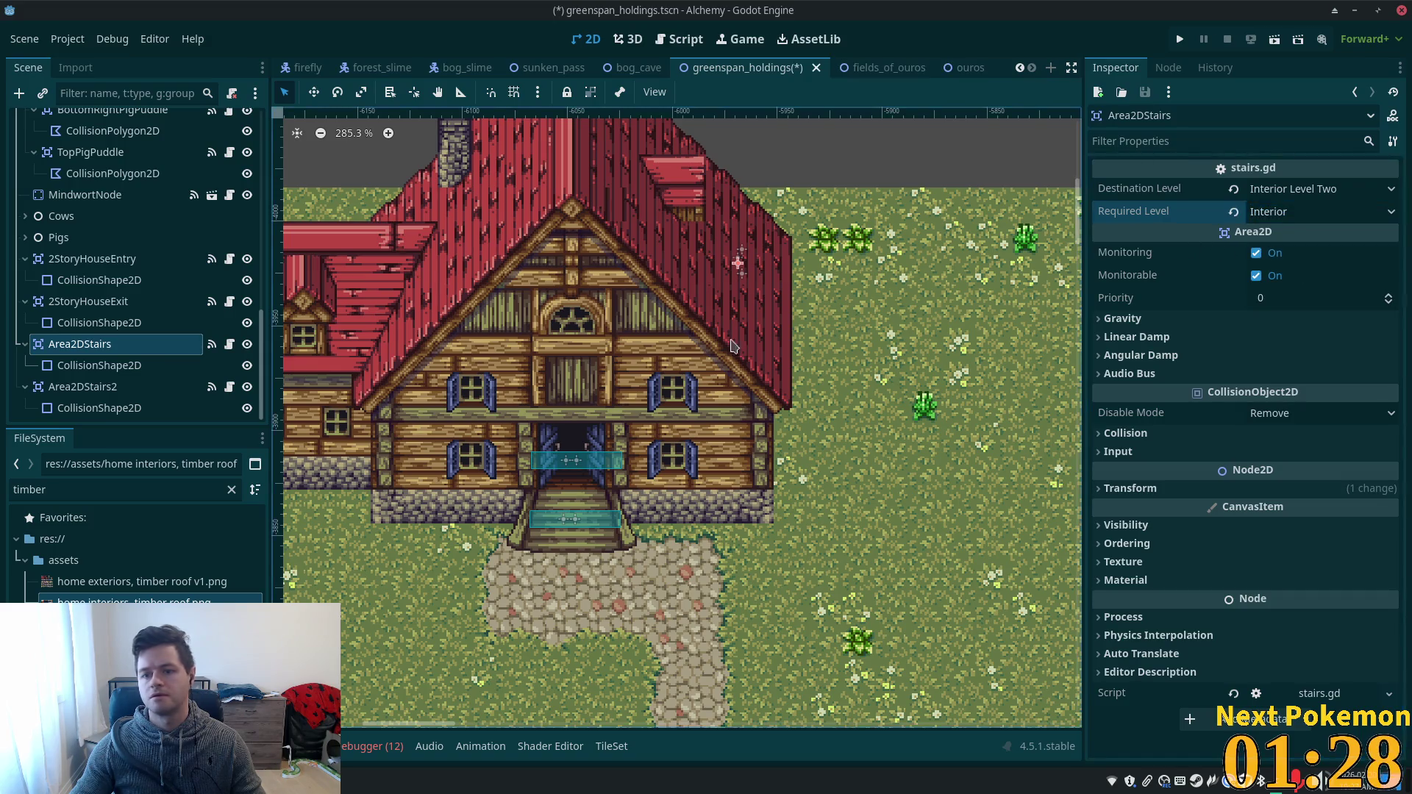
key("ctrl+s")
- Set Area2DStairs2's Required Level to Interior Level Two and run the game
left_click(109, 390)
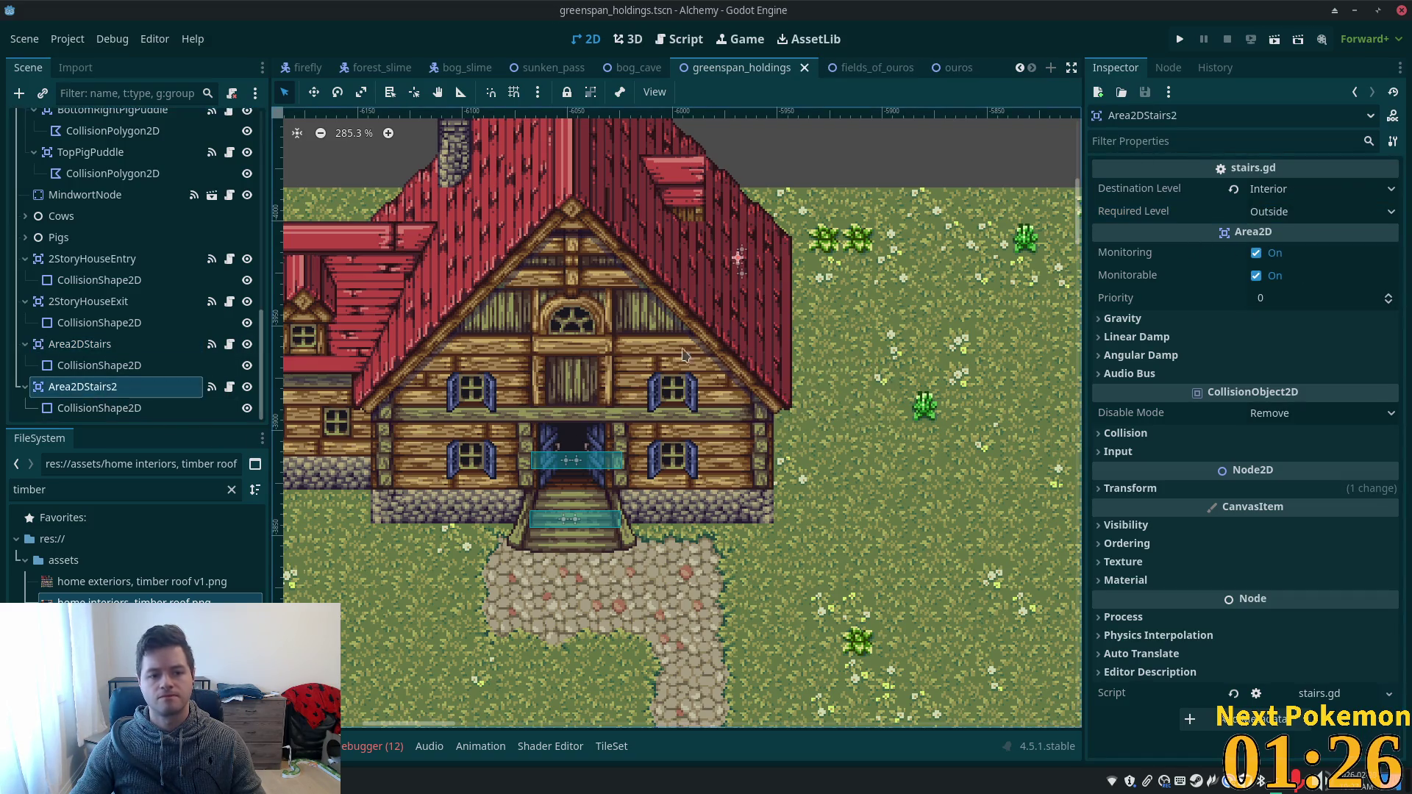
left_click(1269, 211)
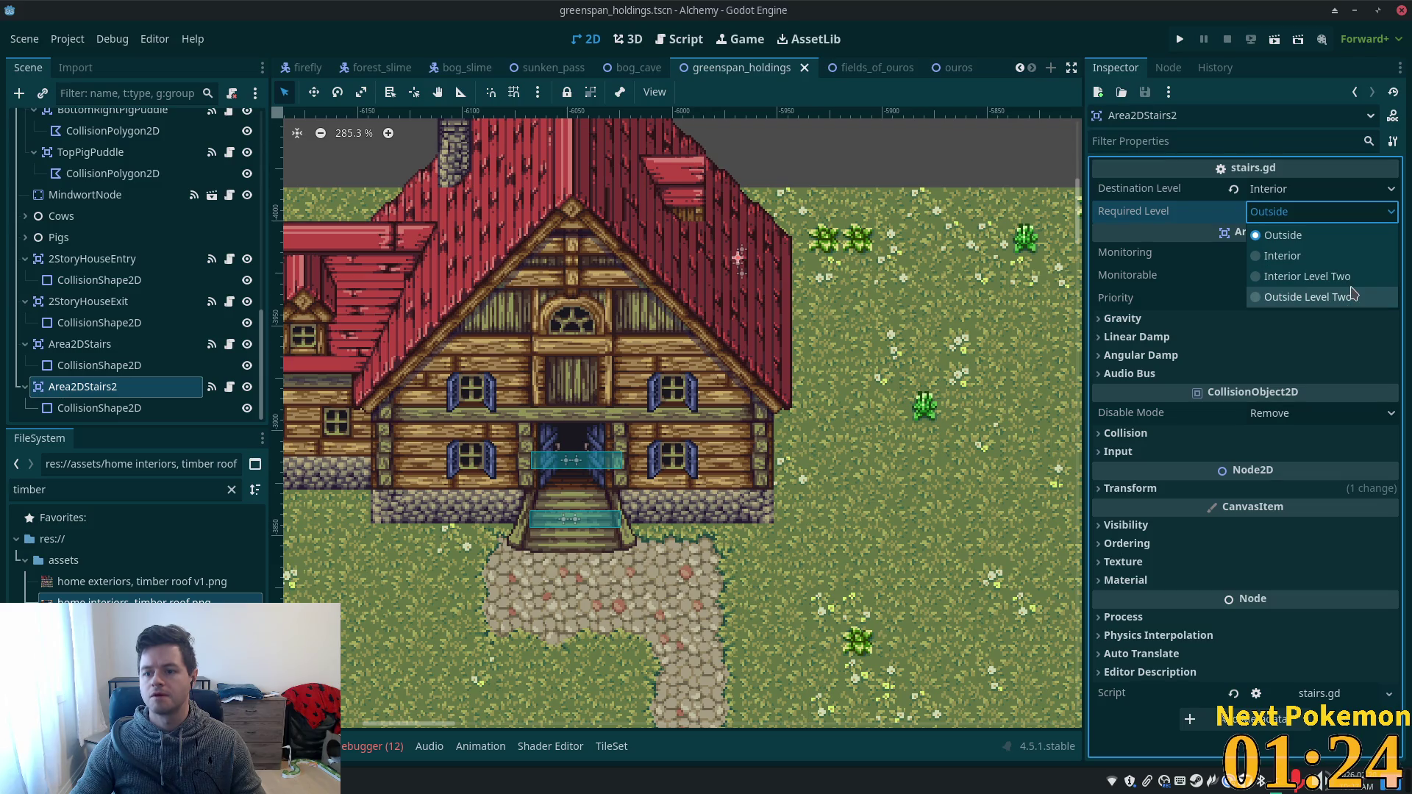
left_click(1345, 278)
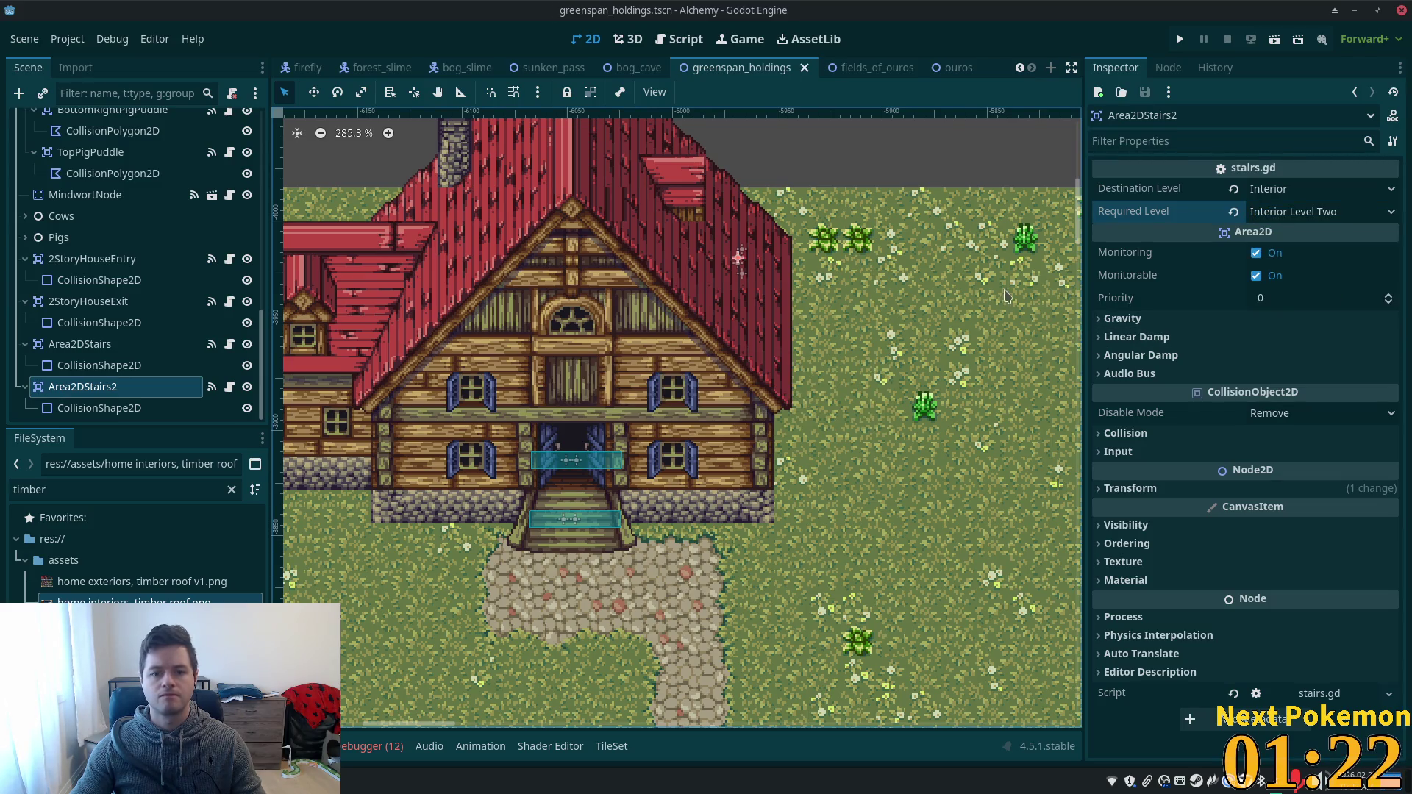
left_click(1180, 39)
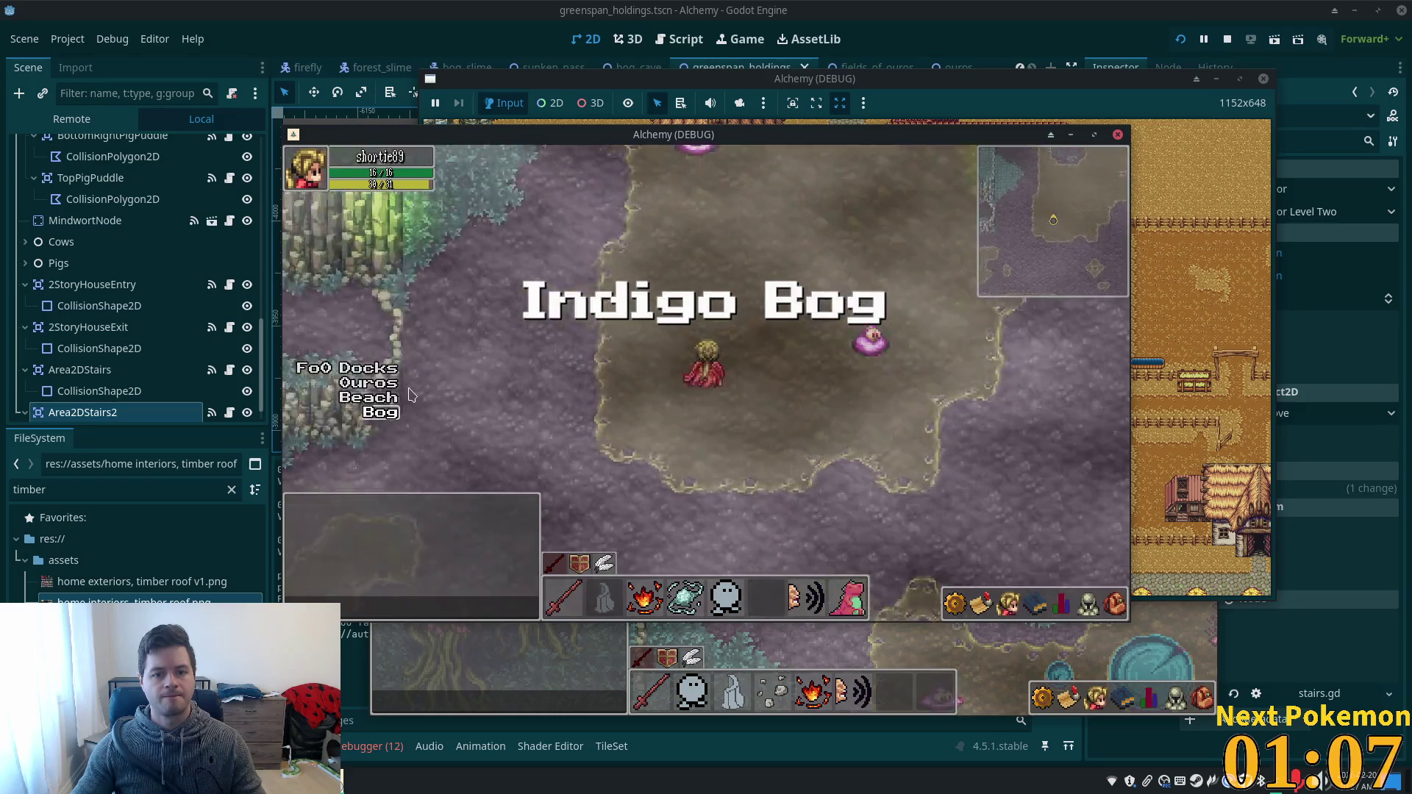
- Walk up Sunken Pass, left along the path, and north through the crop fields, then stop
key("Up")
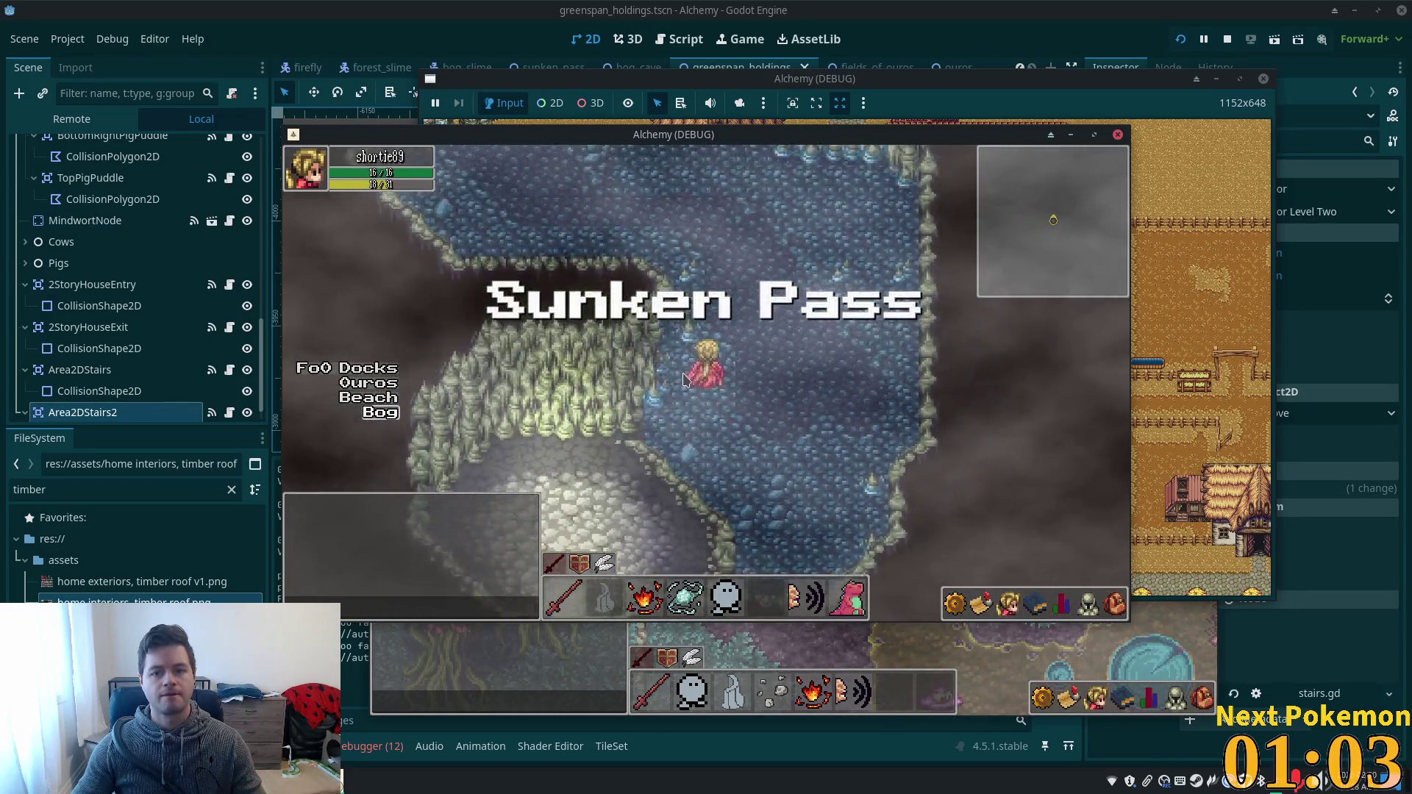
key("Up")
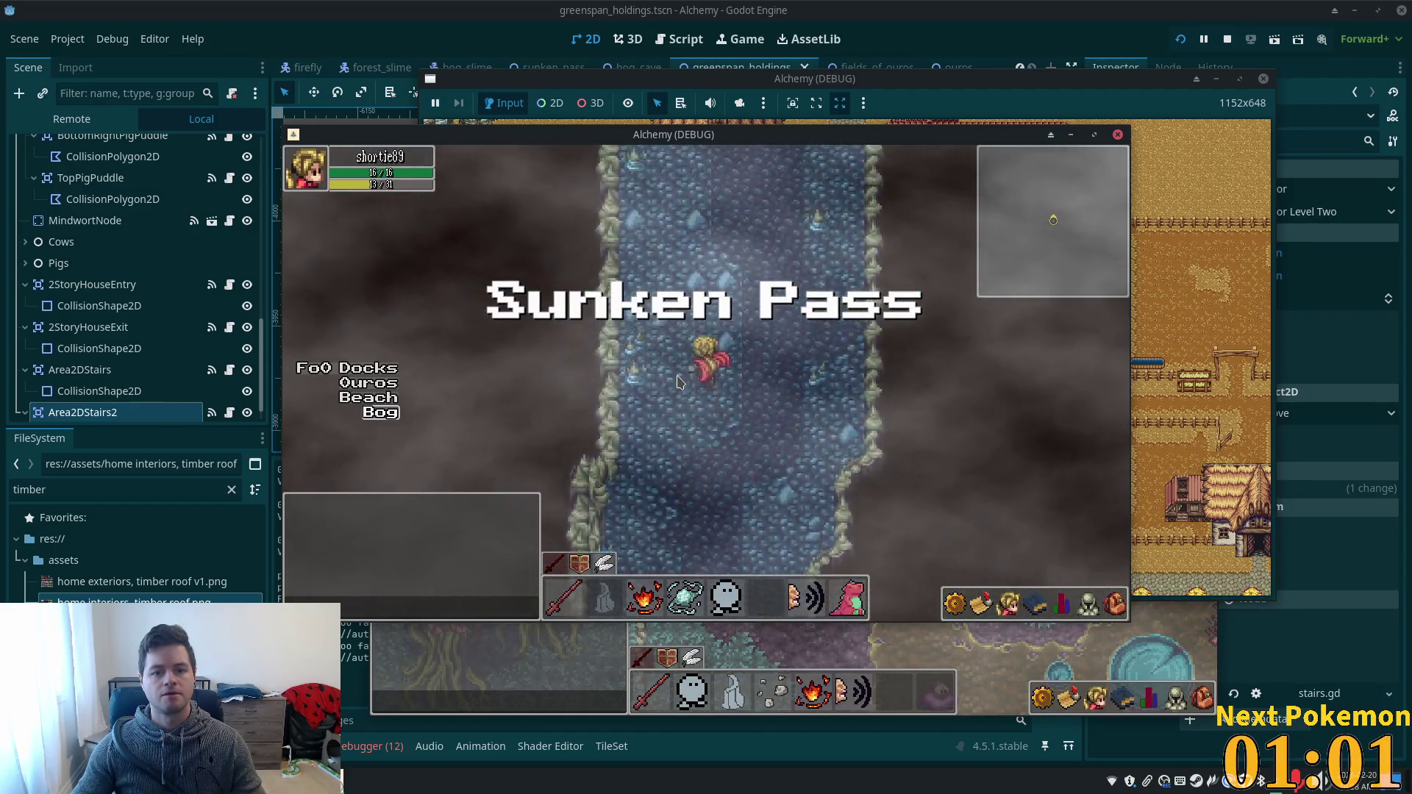
key("Up")
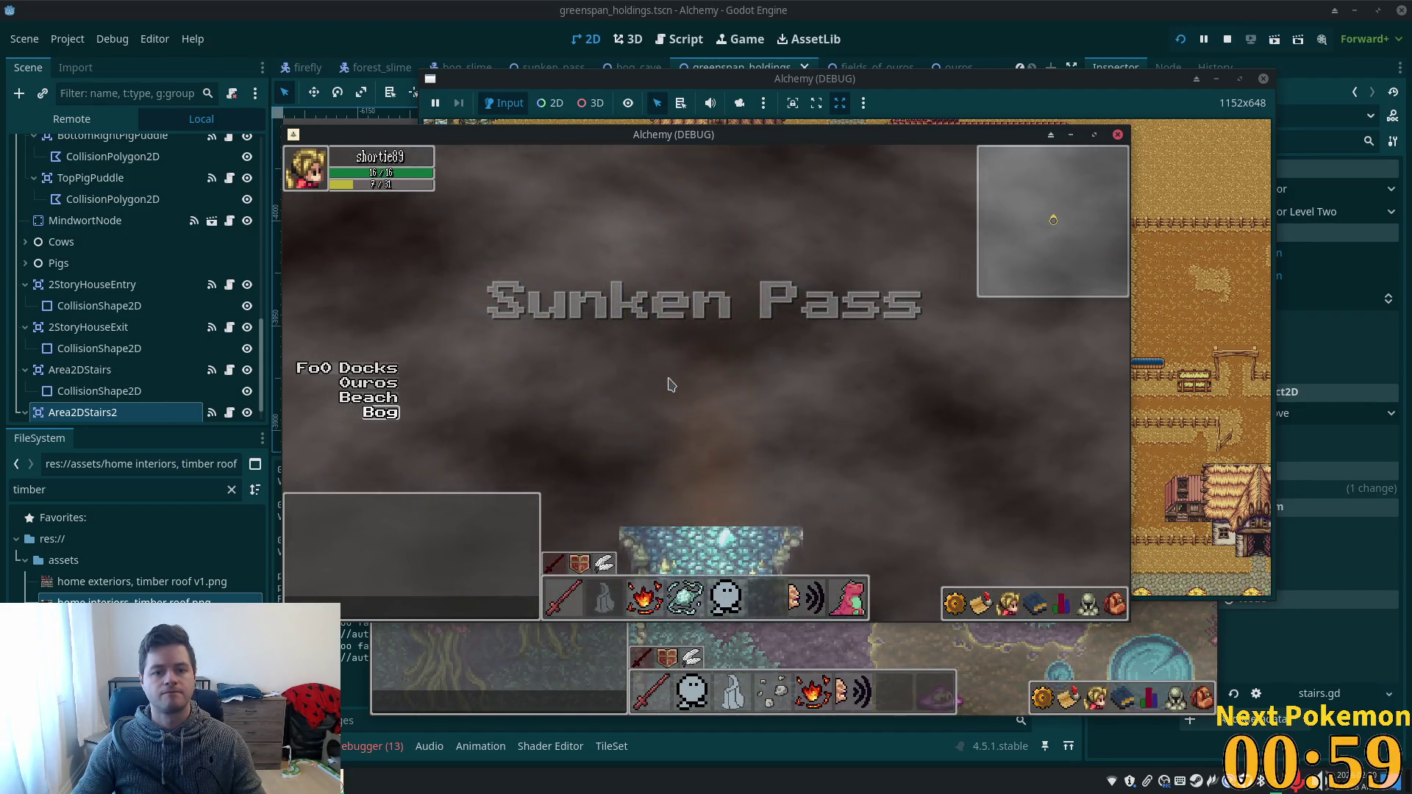
key("Left")
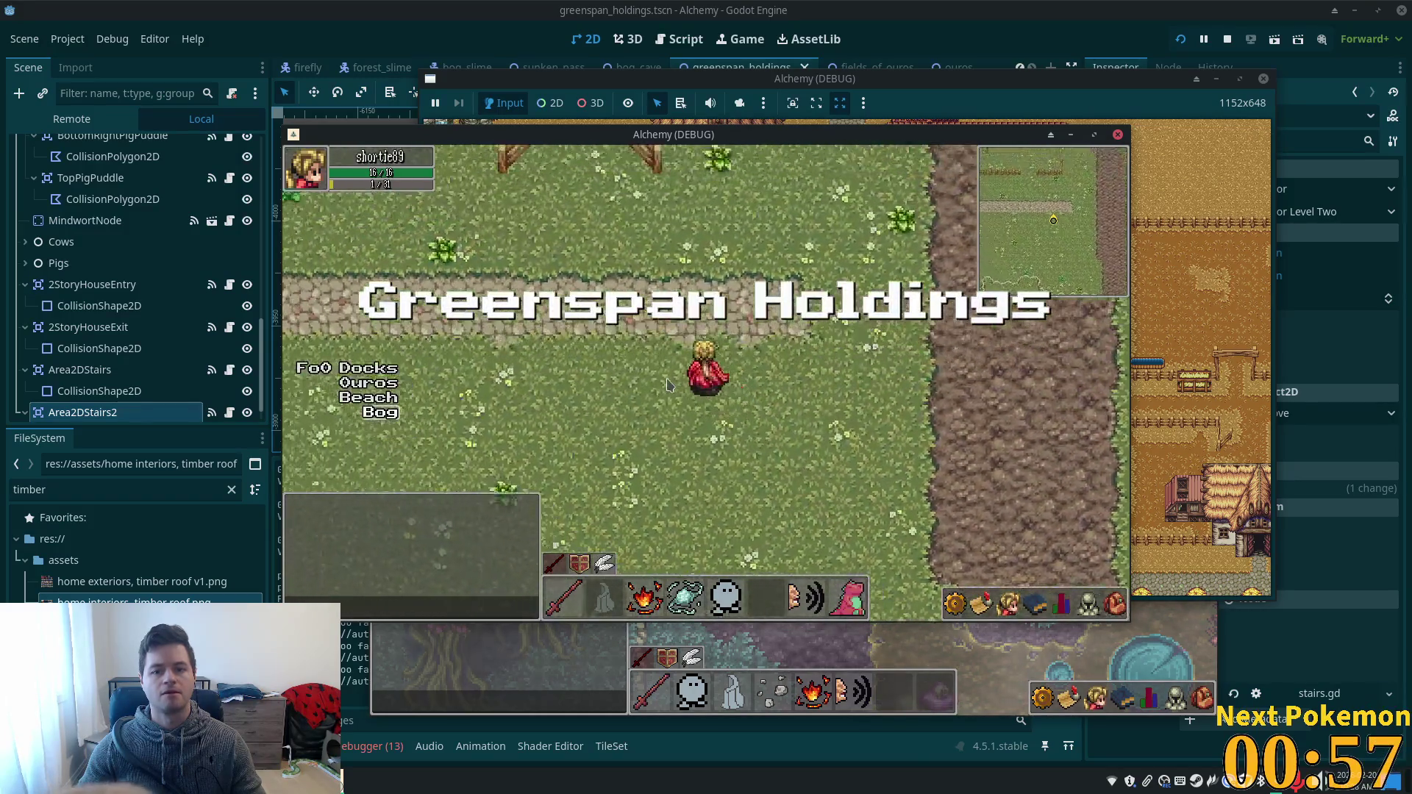
key("Left")
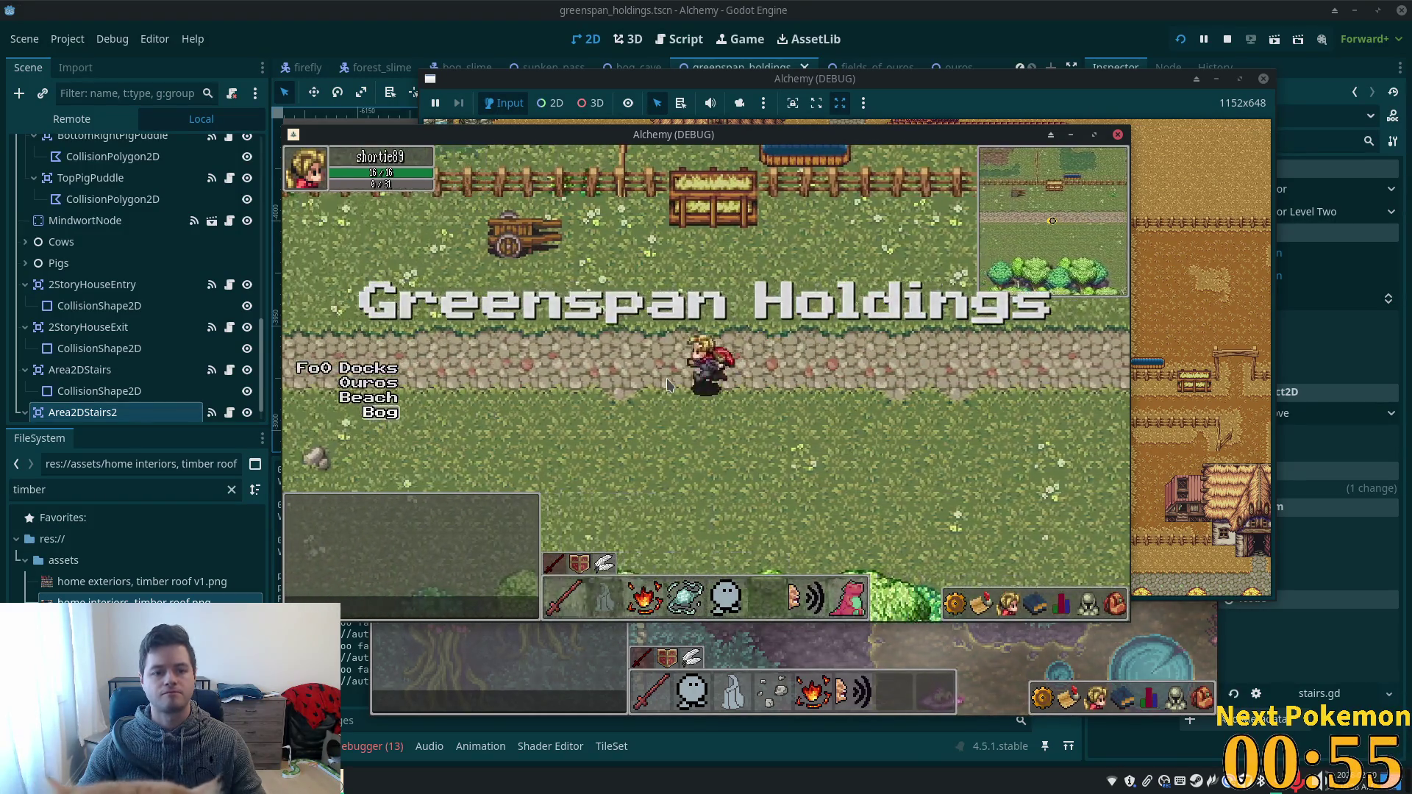
key("Up")
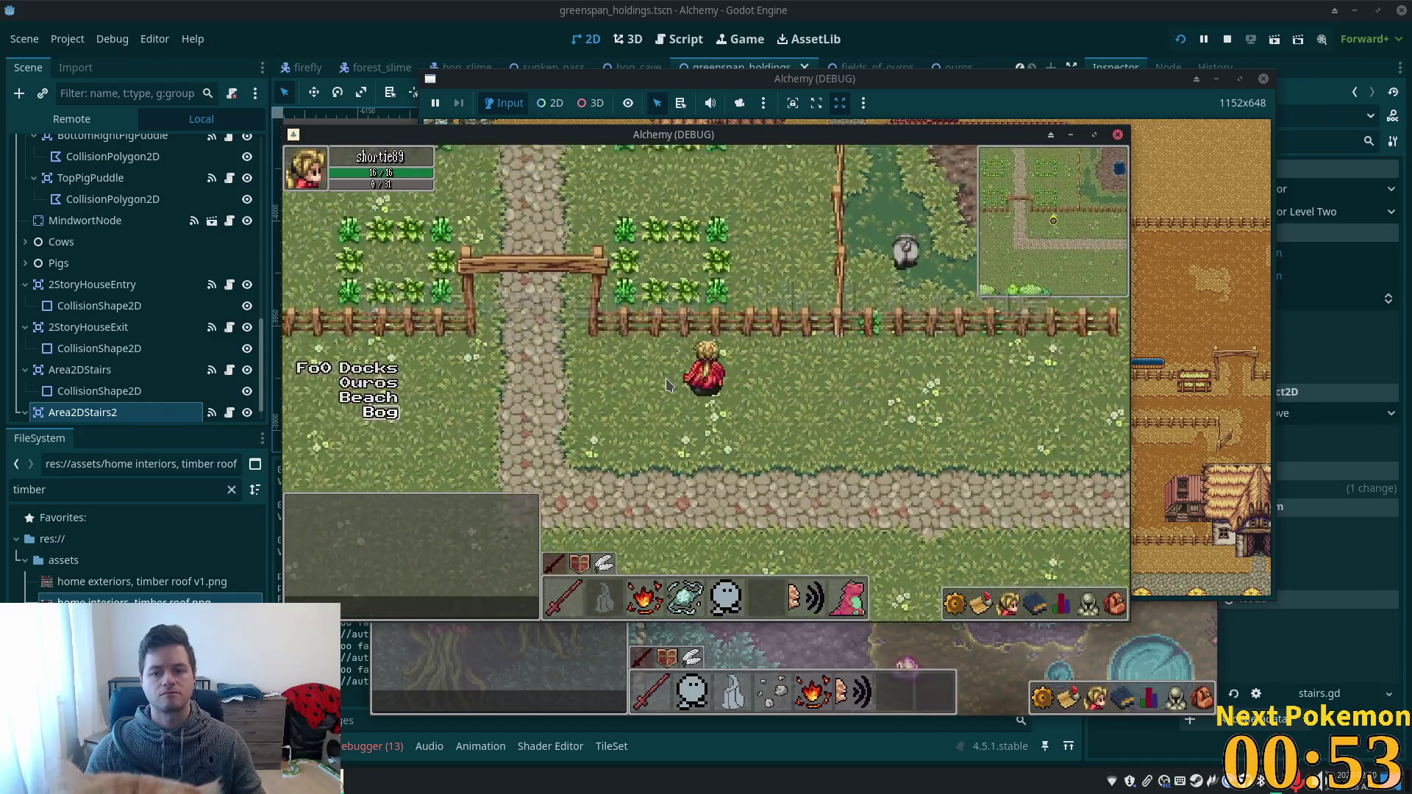
key("Up")
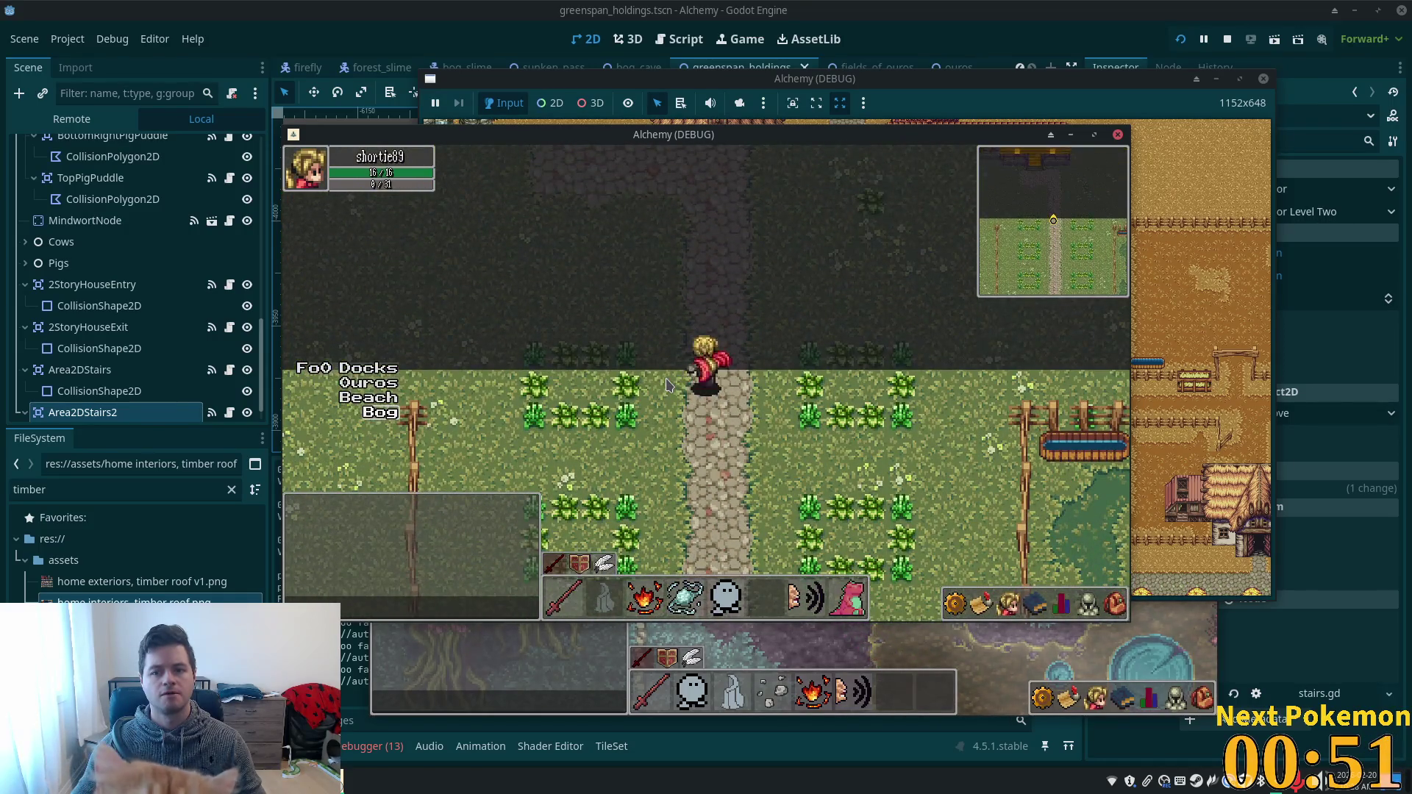
key("Up")
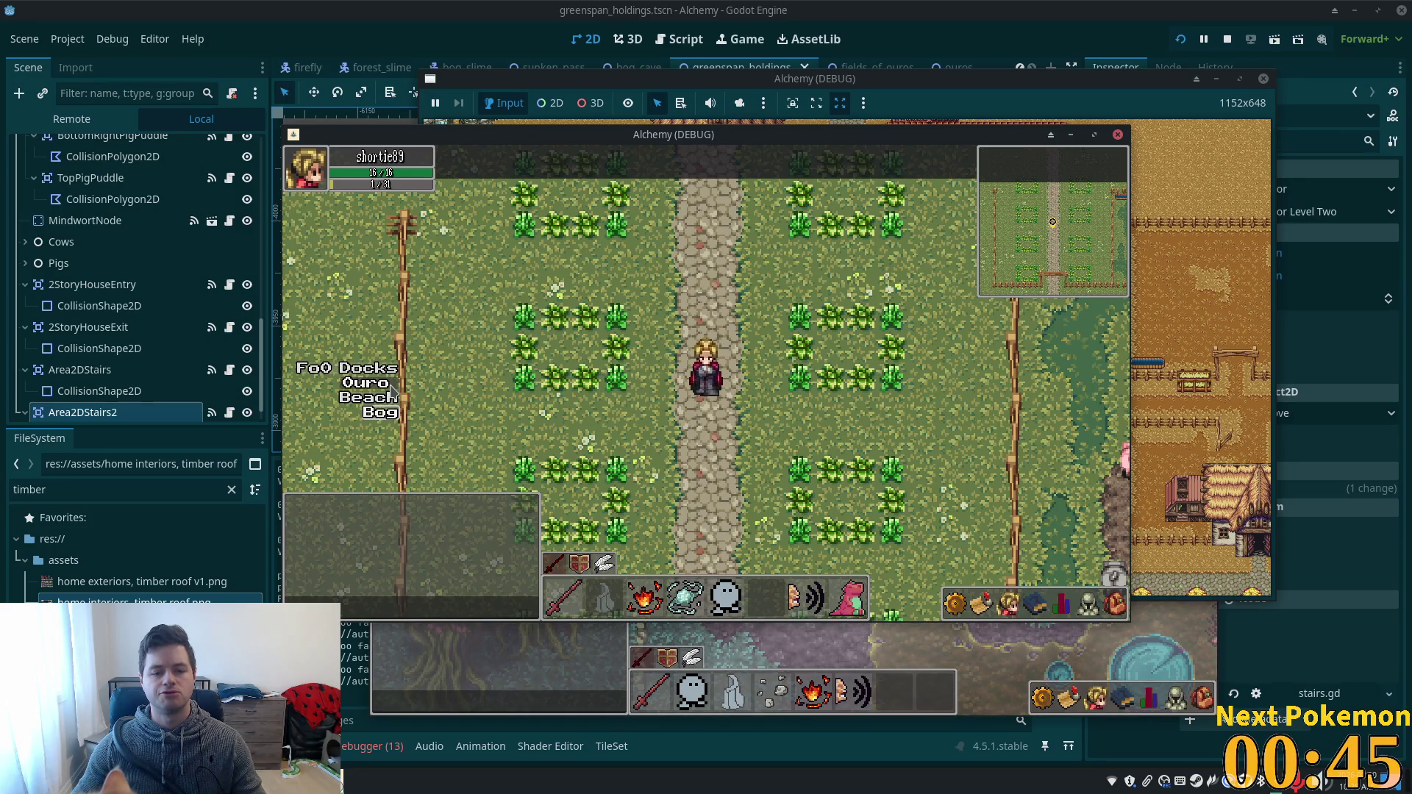
left_click(1227, 39)
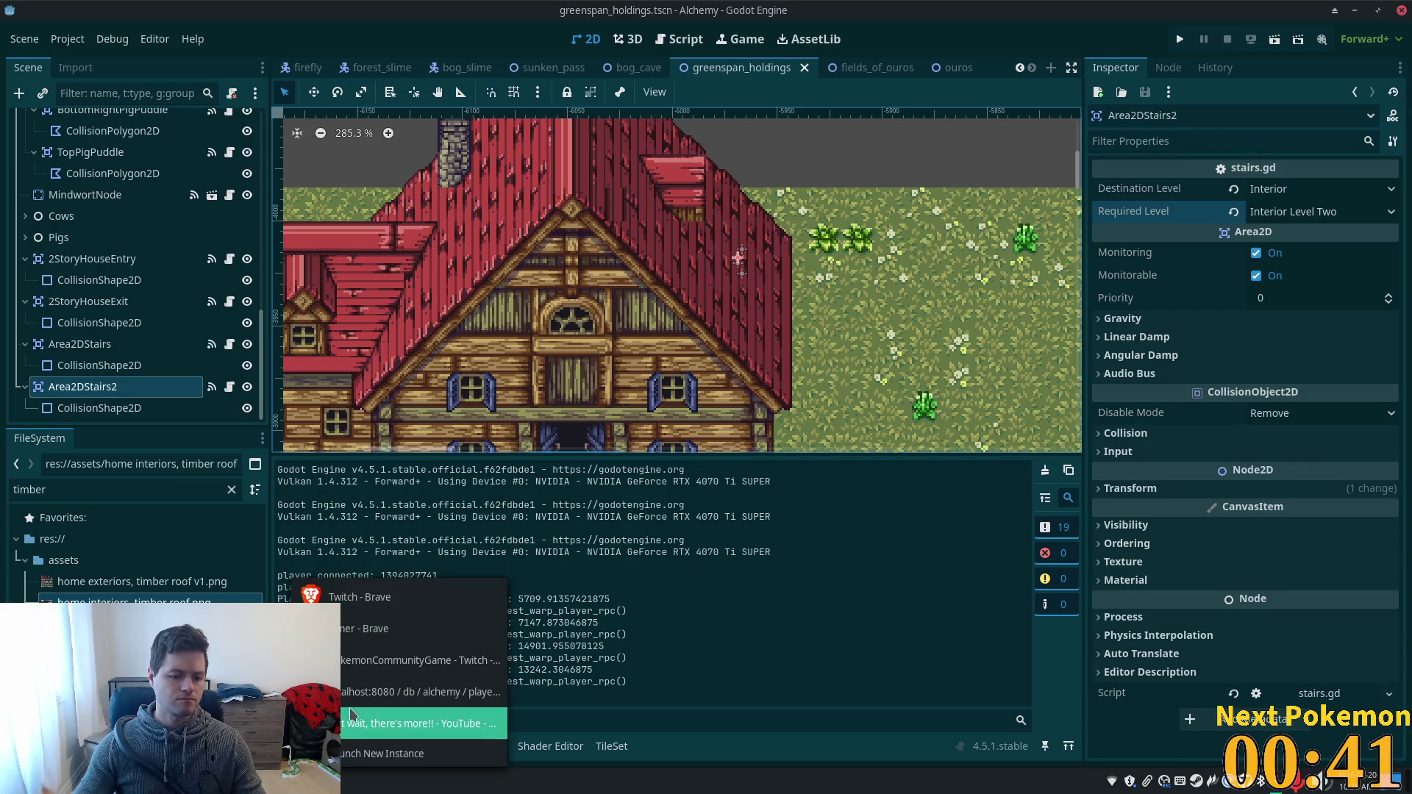
- Log in to phpMyAdmin with saved credentials and refresh players to see tilemap_level 1
left_click(412, 684)
left_click(725, 267)
type("db")
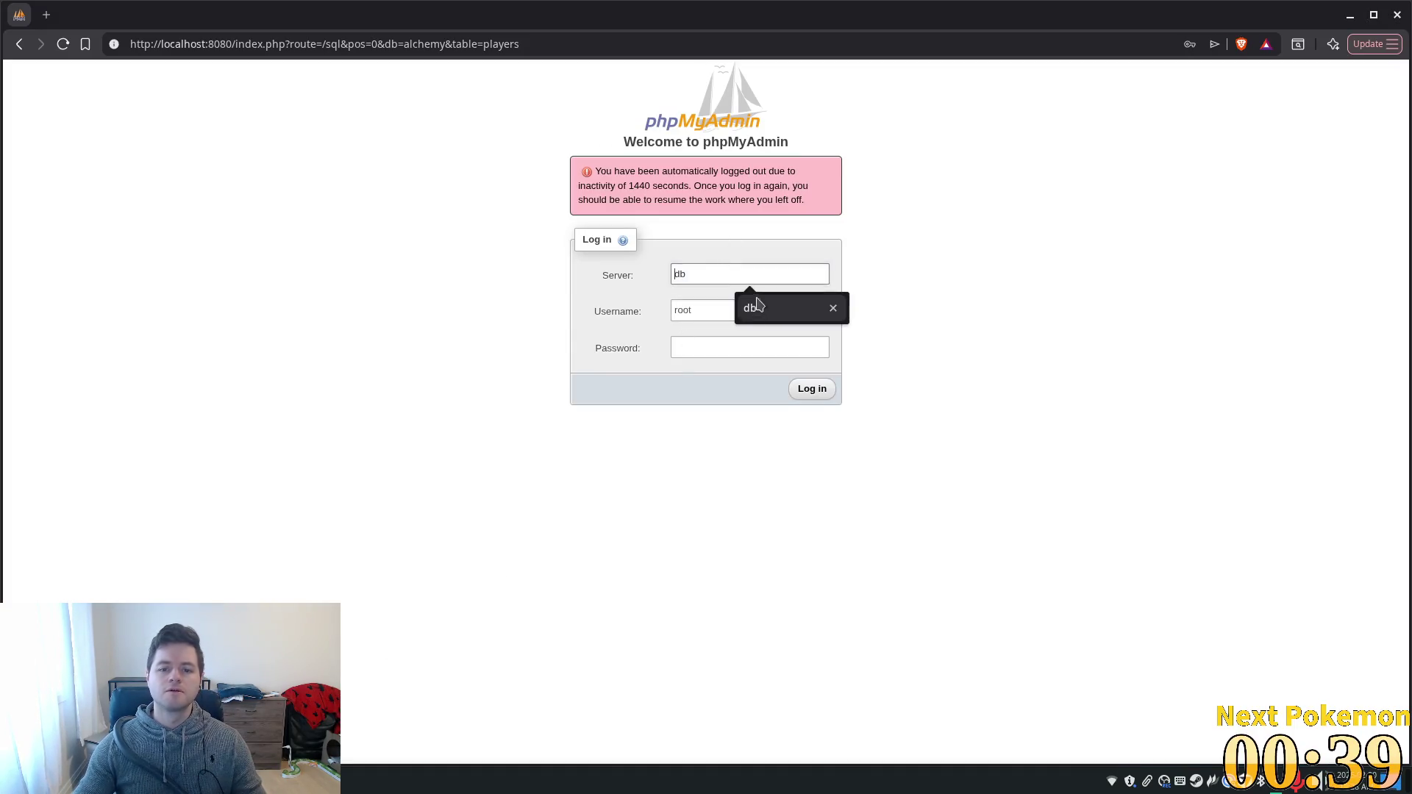
key("Tab")
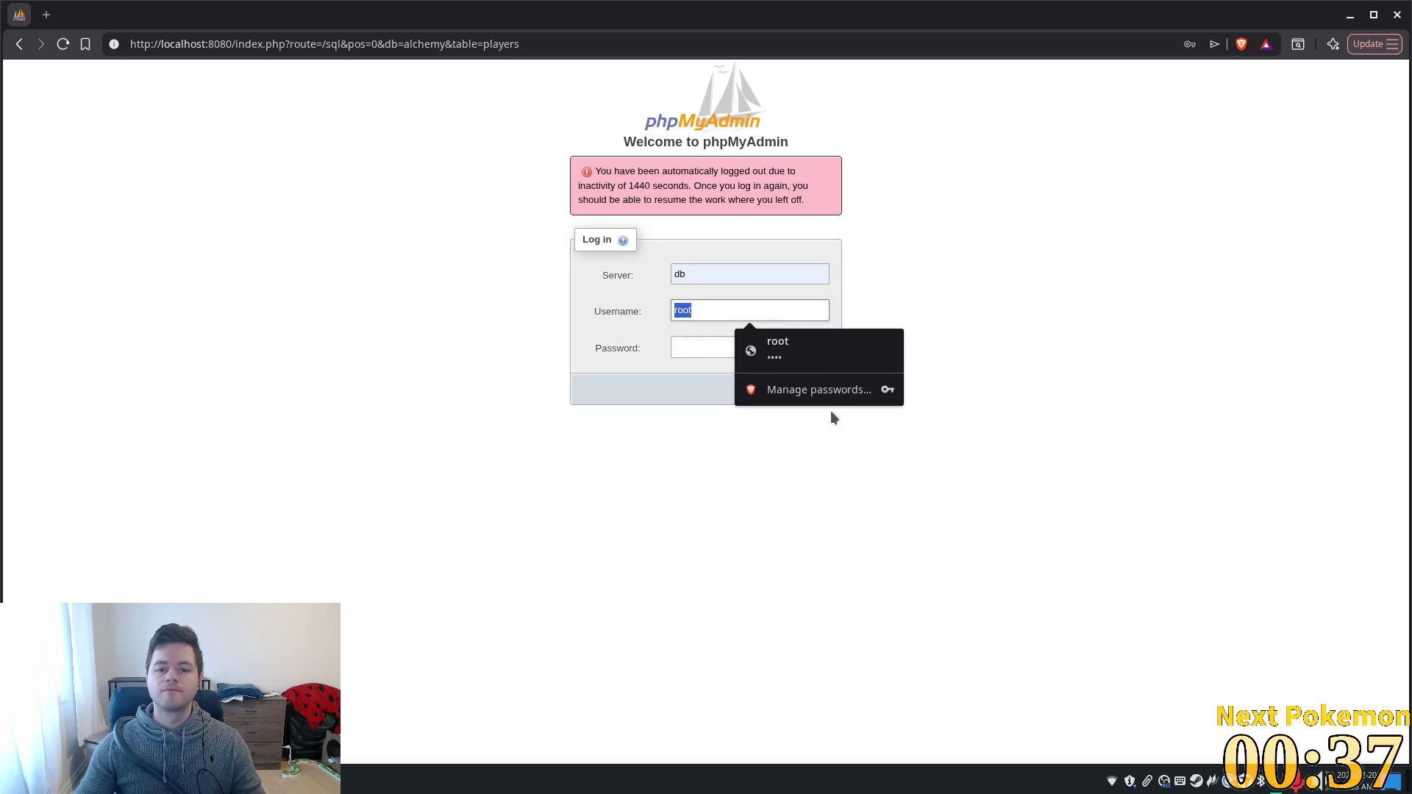
left_click(845, 356)
left_click(809, 389)
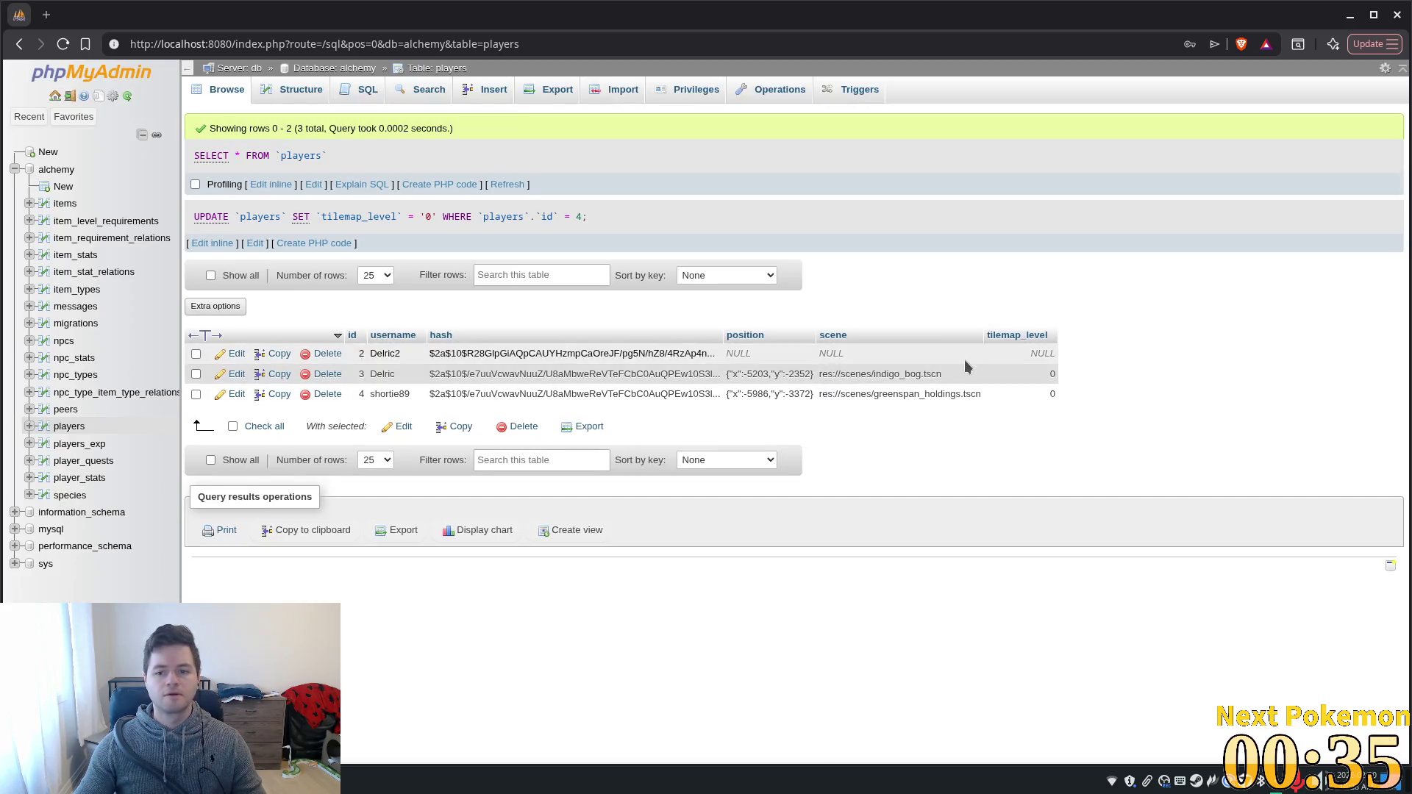
left_click(519, 185)
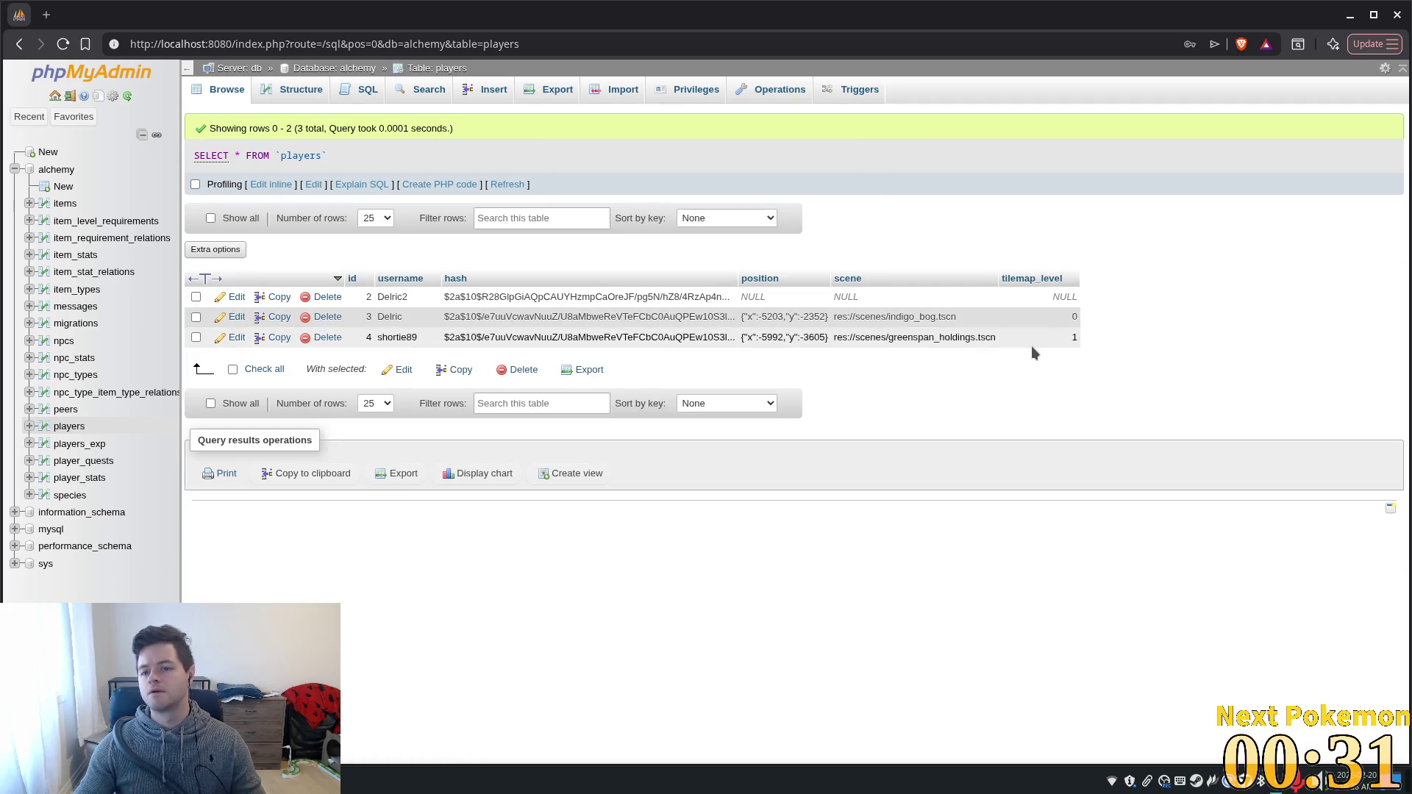
key("alt+Tab")
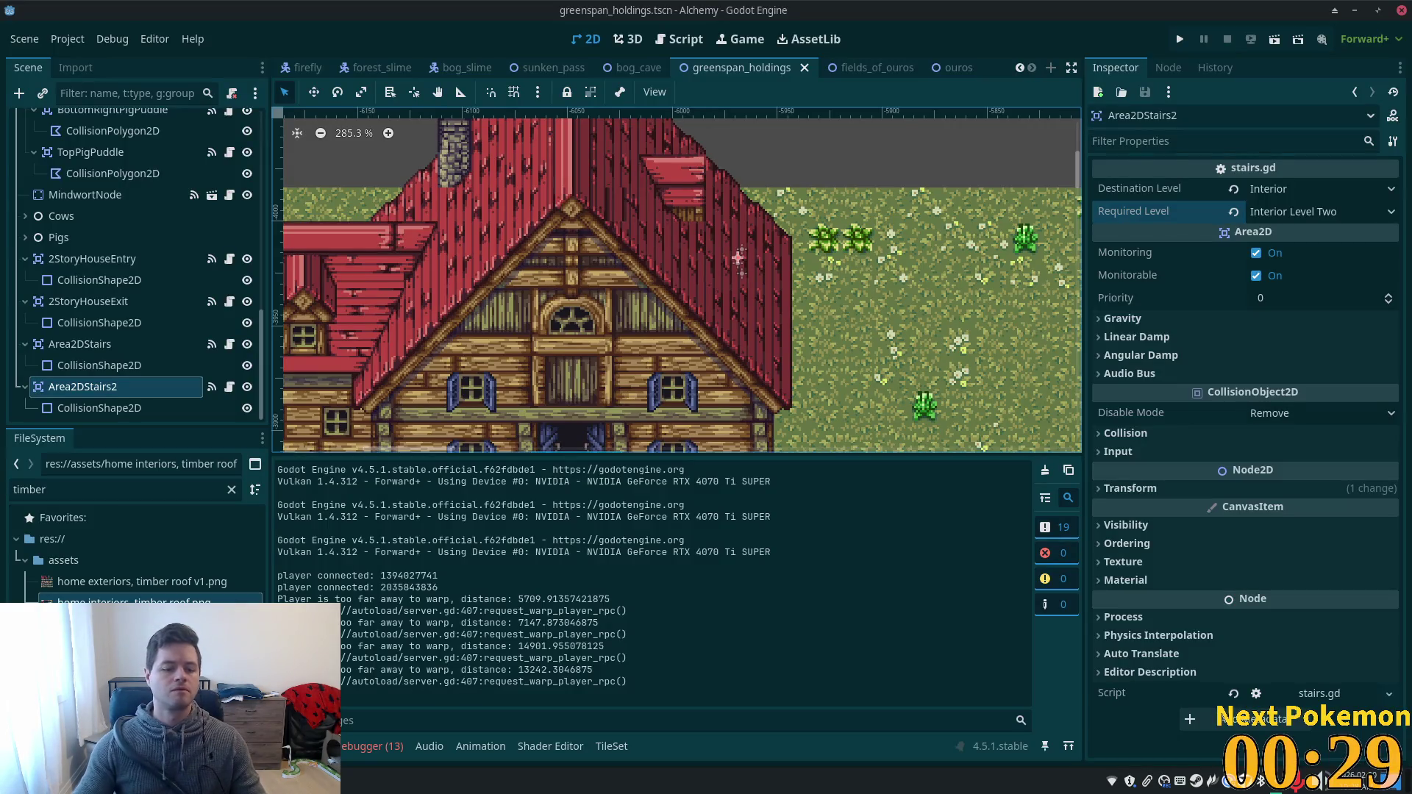
- Run the game again with F5, then return to the phpMyAdmin browser window
key("F5")
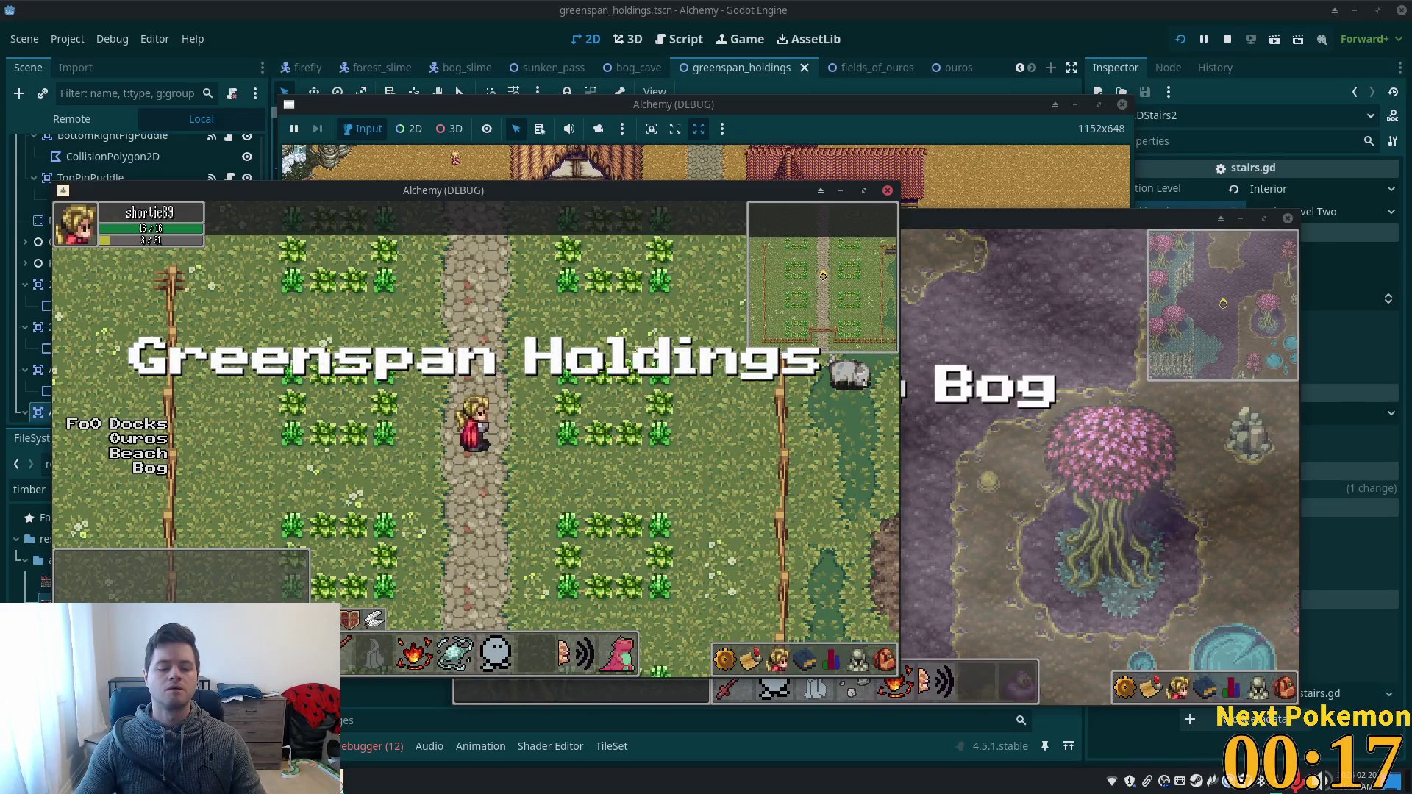
left_click(360, 694)
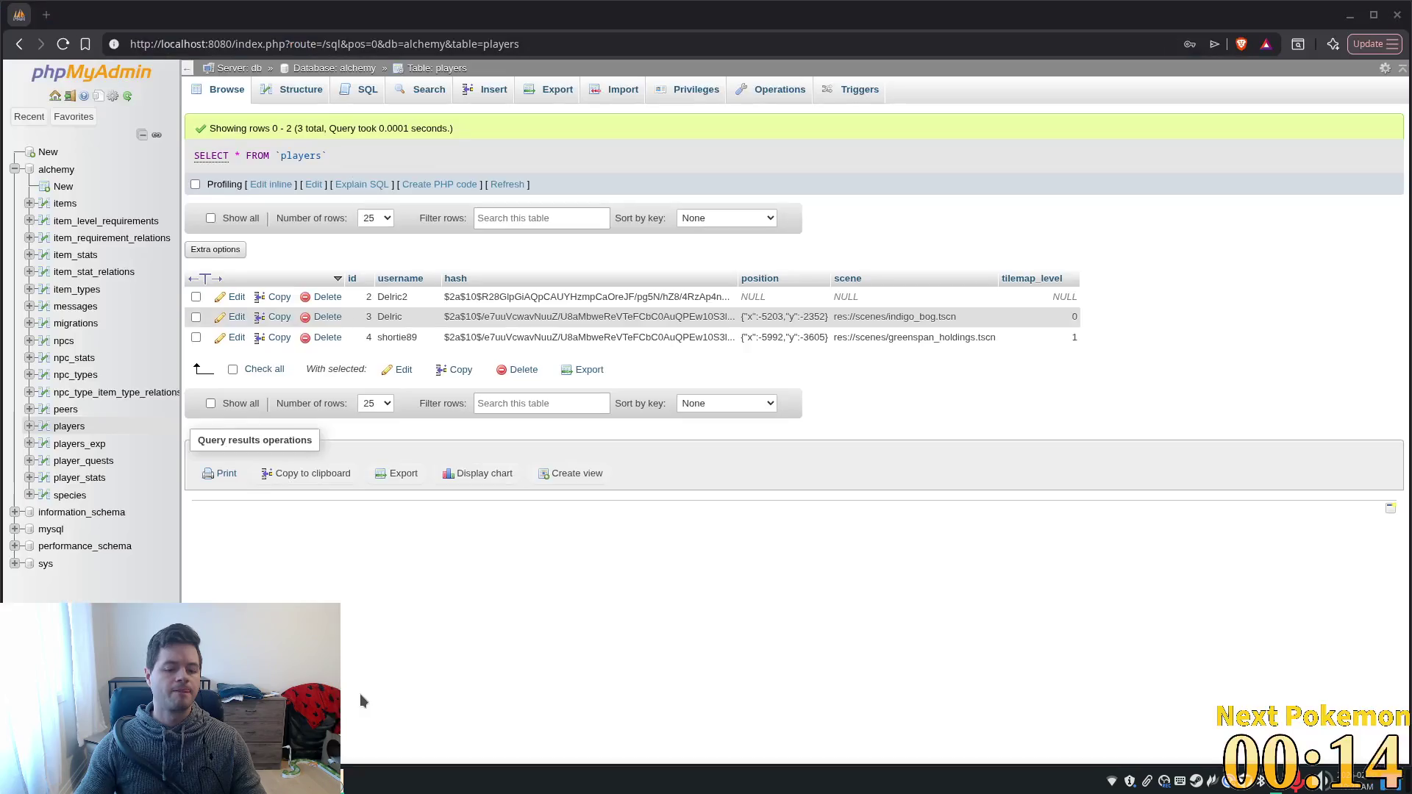
- Change the test player's tilemap_level cell from 1 to 0 and save it
double_click(1075, 339)
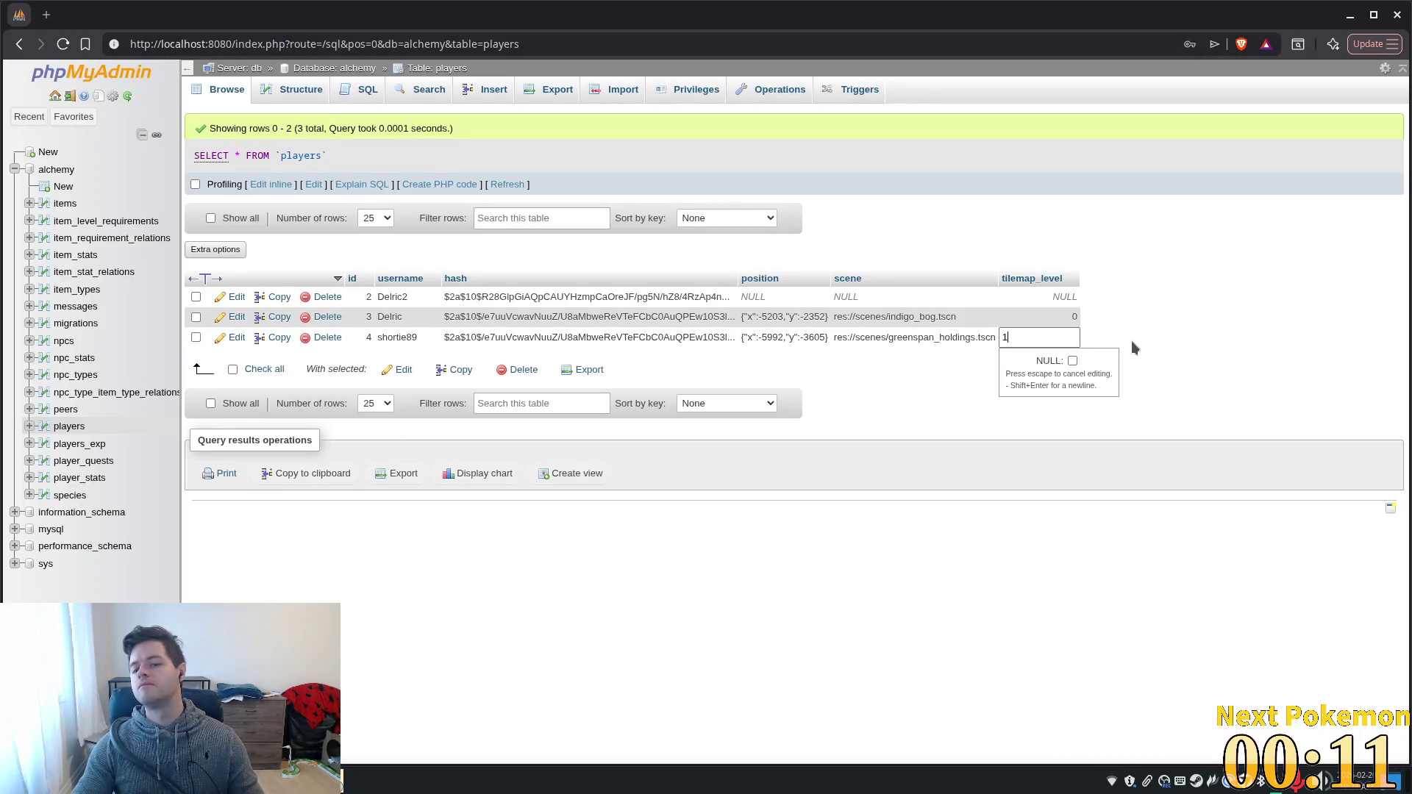
key("BackSpace")
type("0")
key("Return")
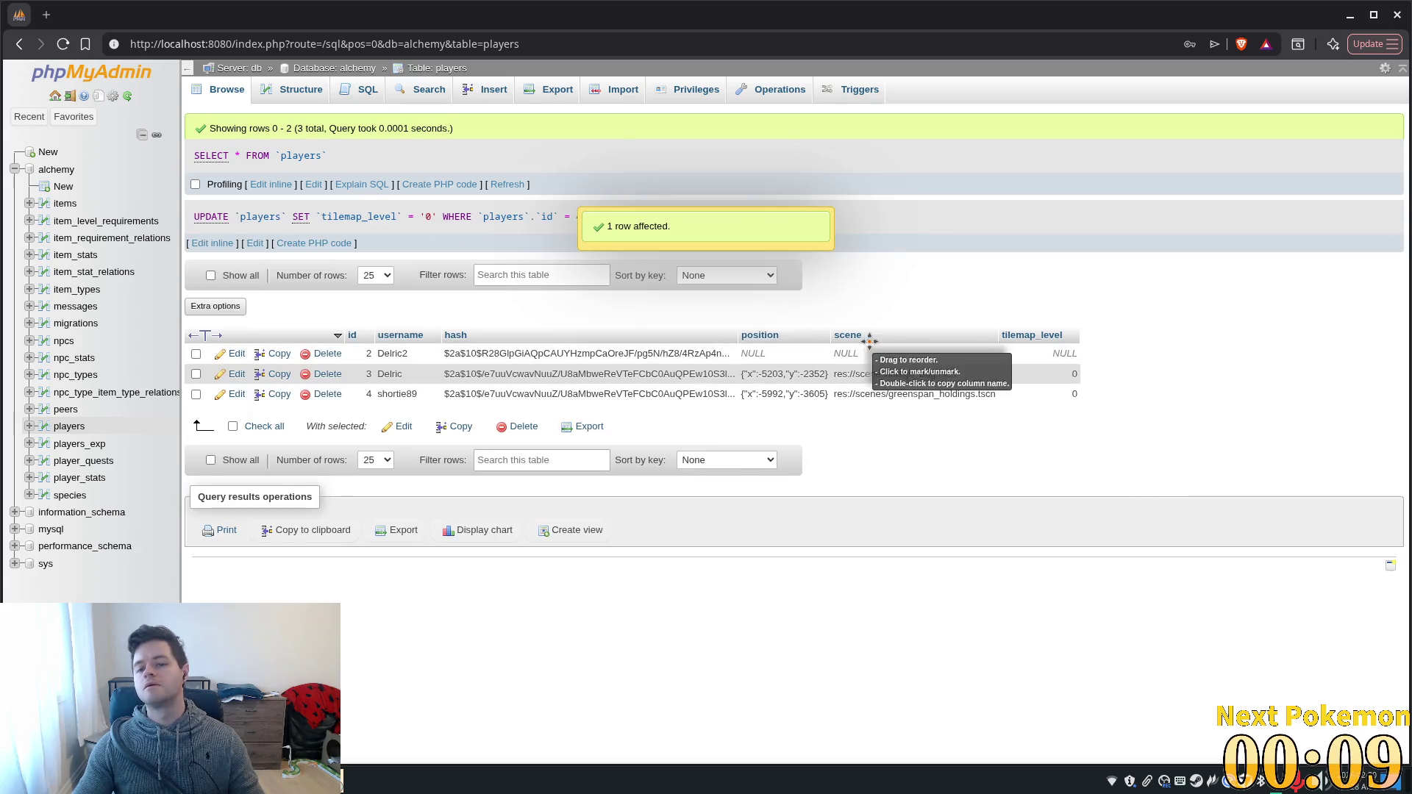
key("alt+Tab")
key("alt+Tab")
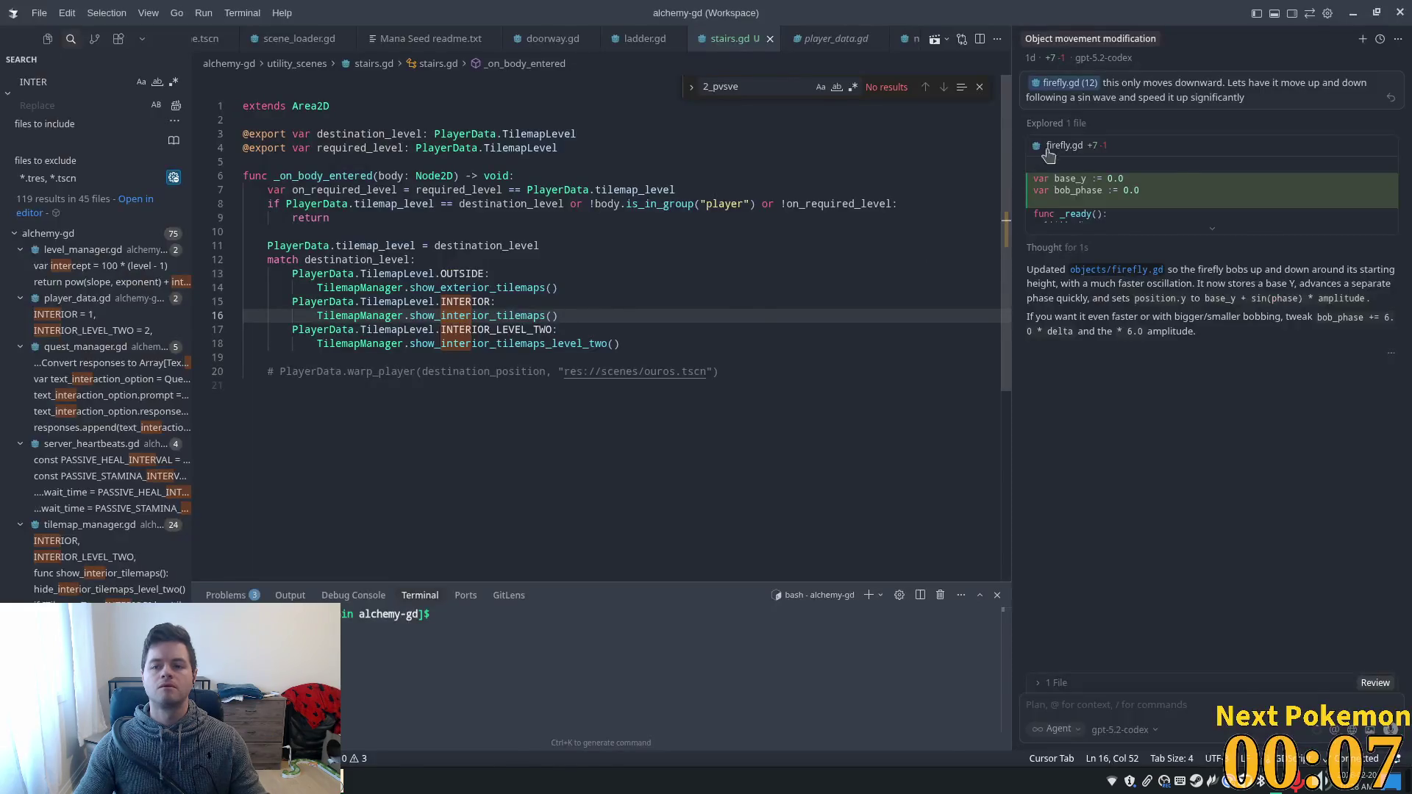
- Relaunch the game with F5 and walk the character through the front door toward the stairs
key("ctrl+F1")
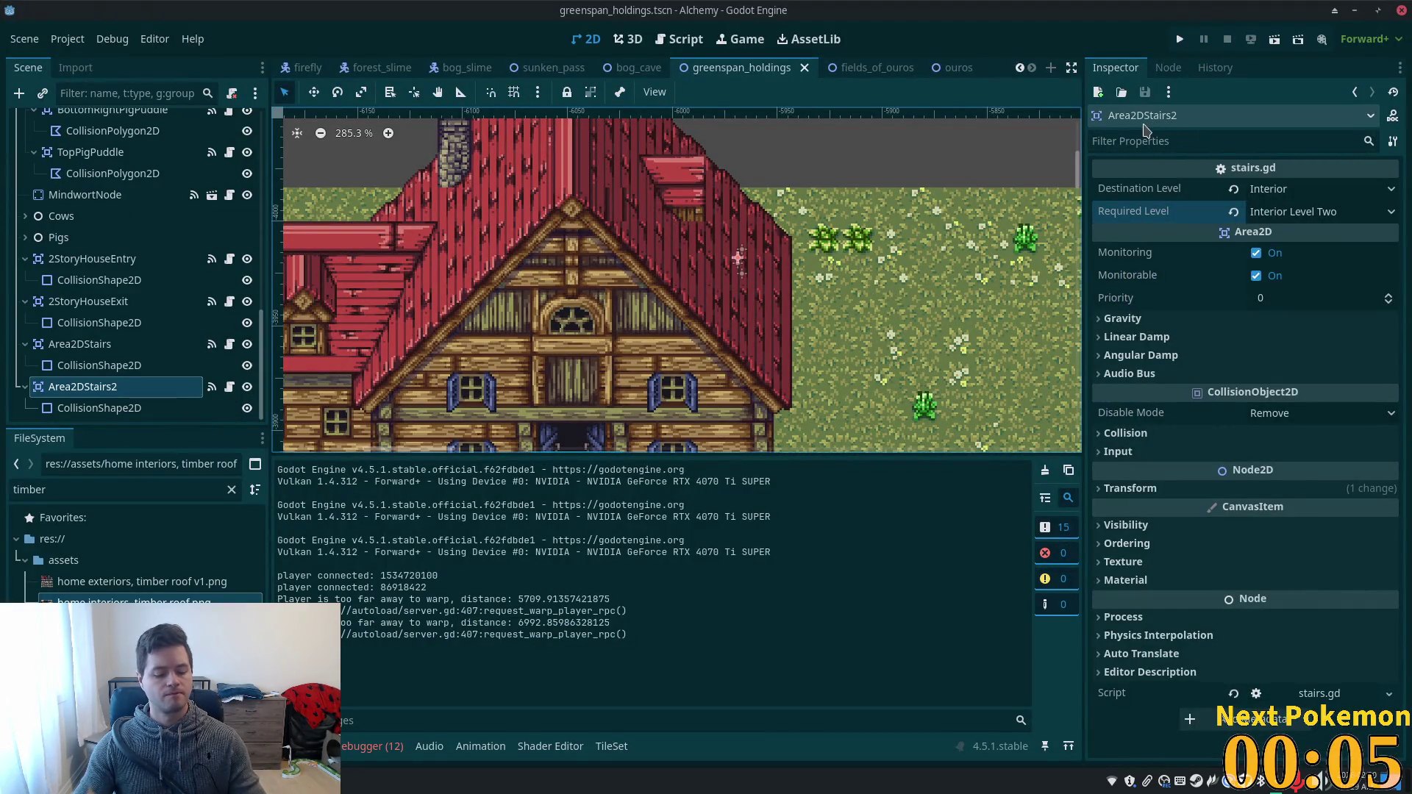
key("F5")
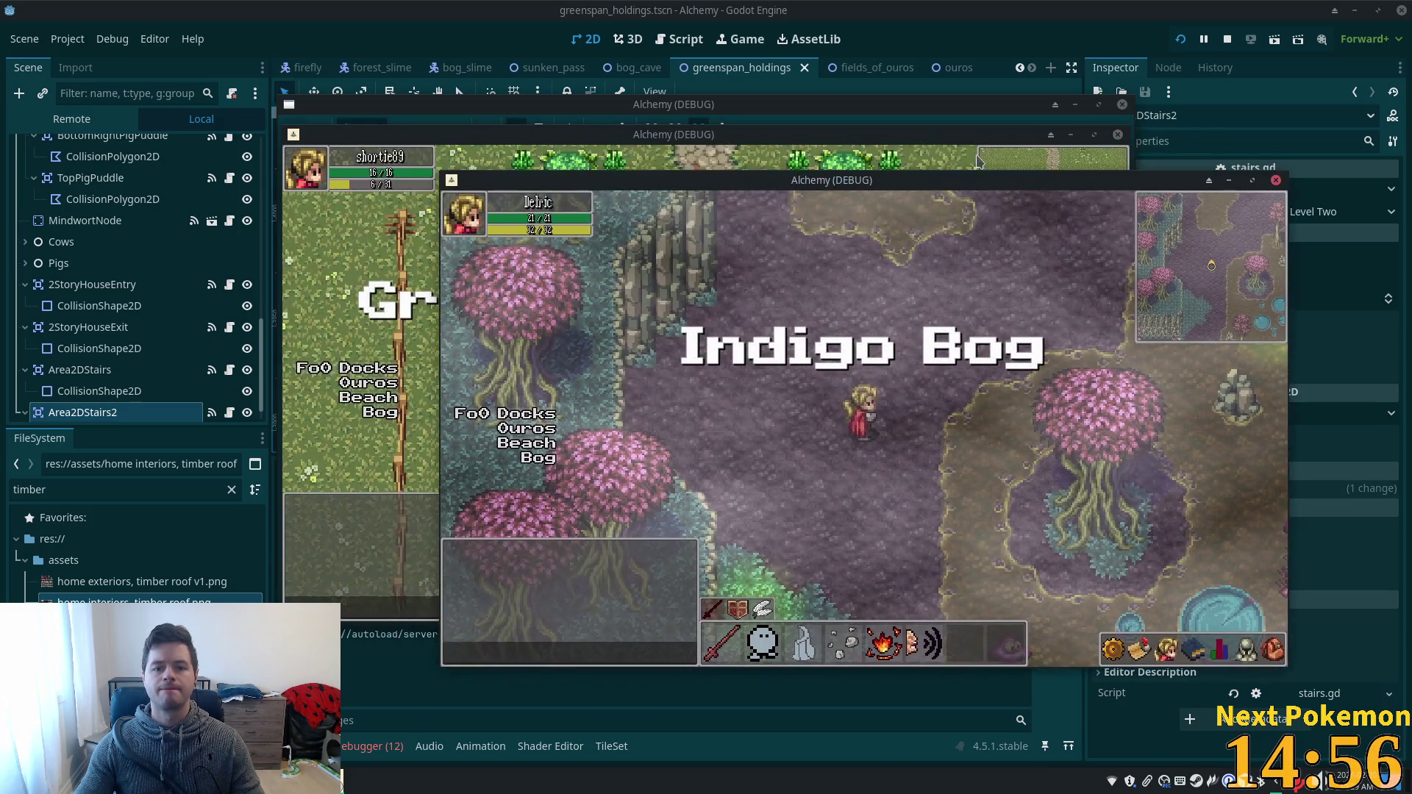
left_click(978, 162)
key("Up")
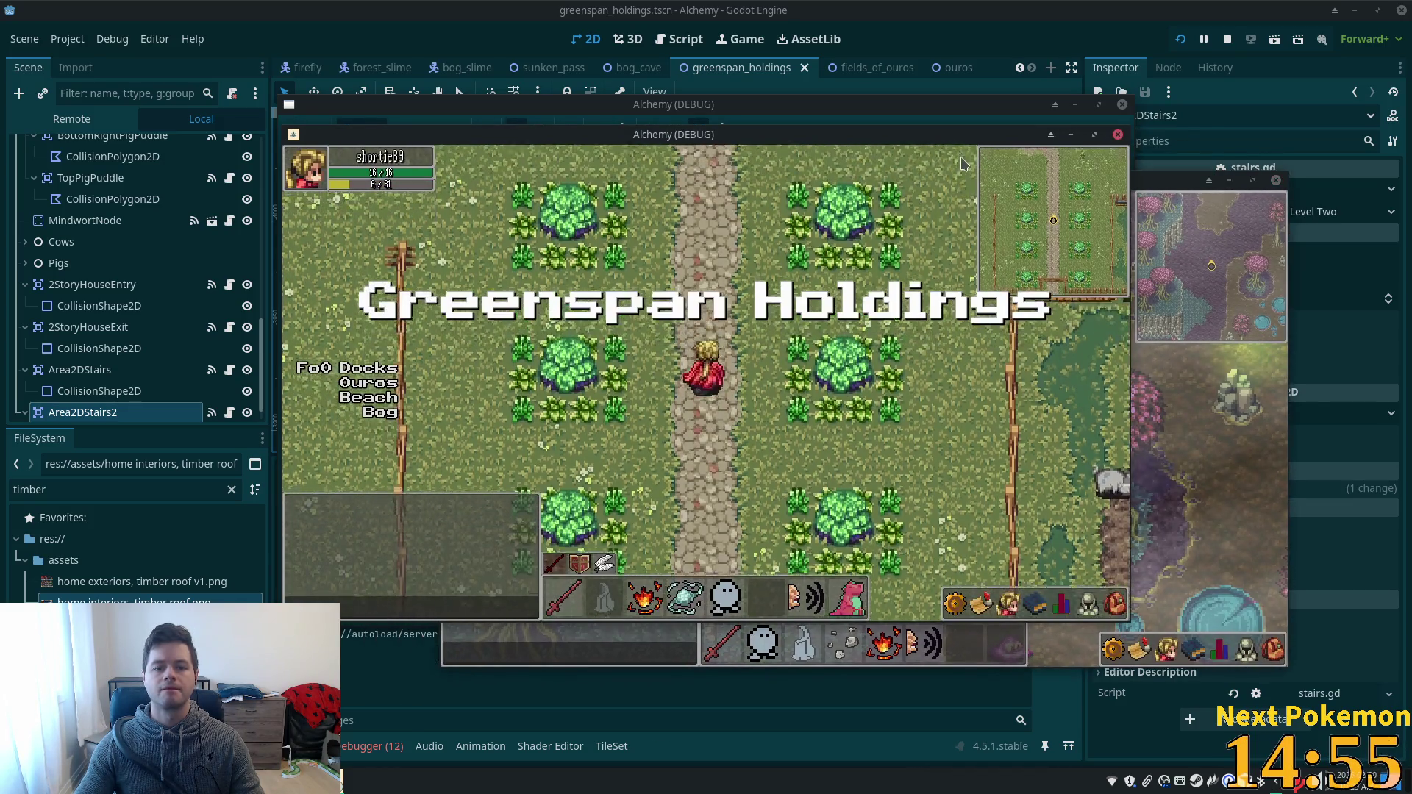
key("Up")
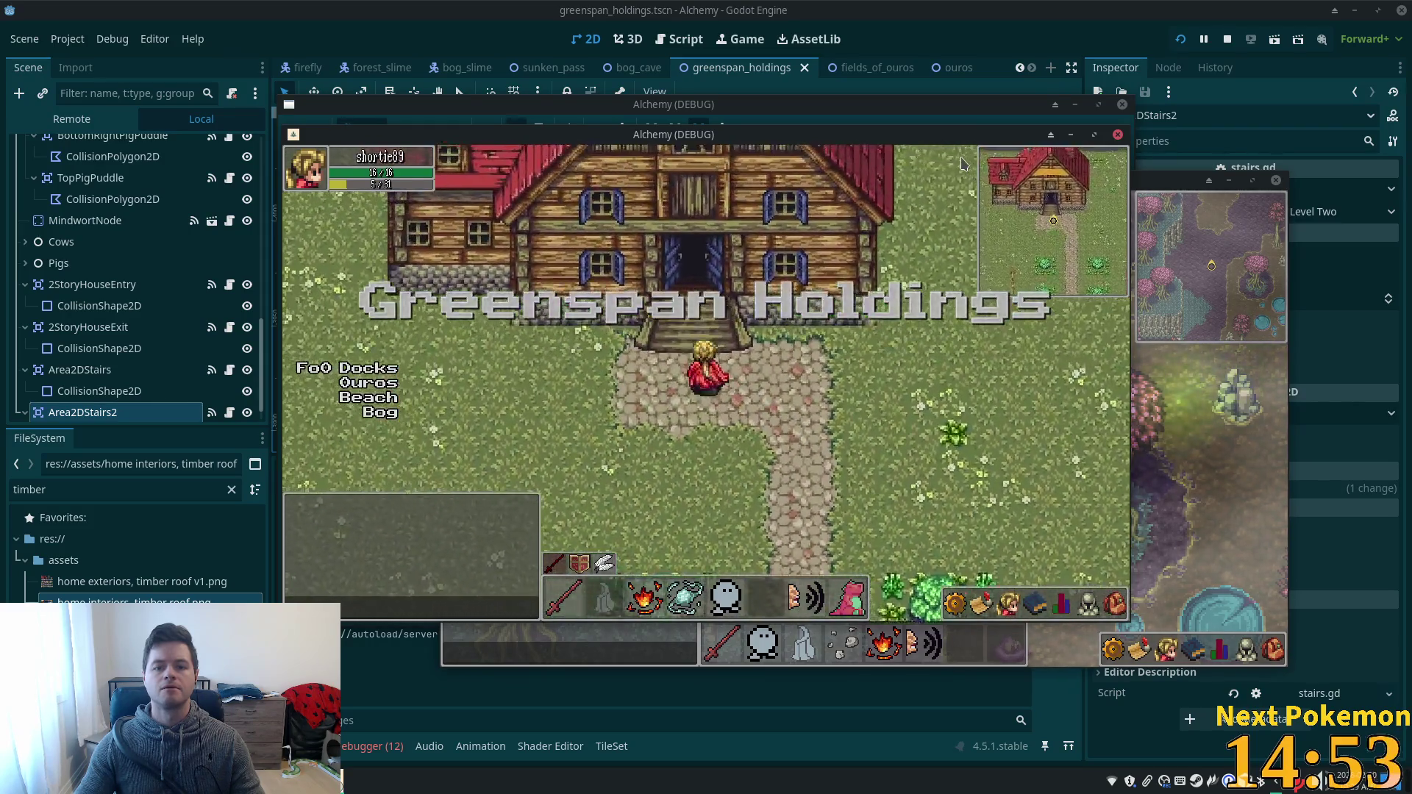
key("Up")
key("Right")
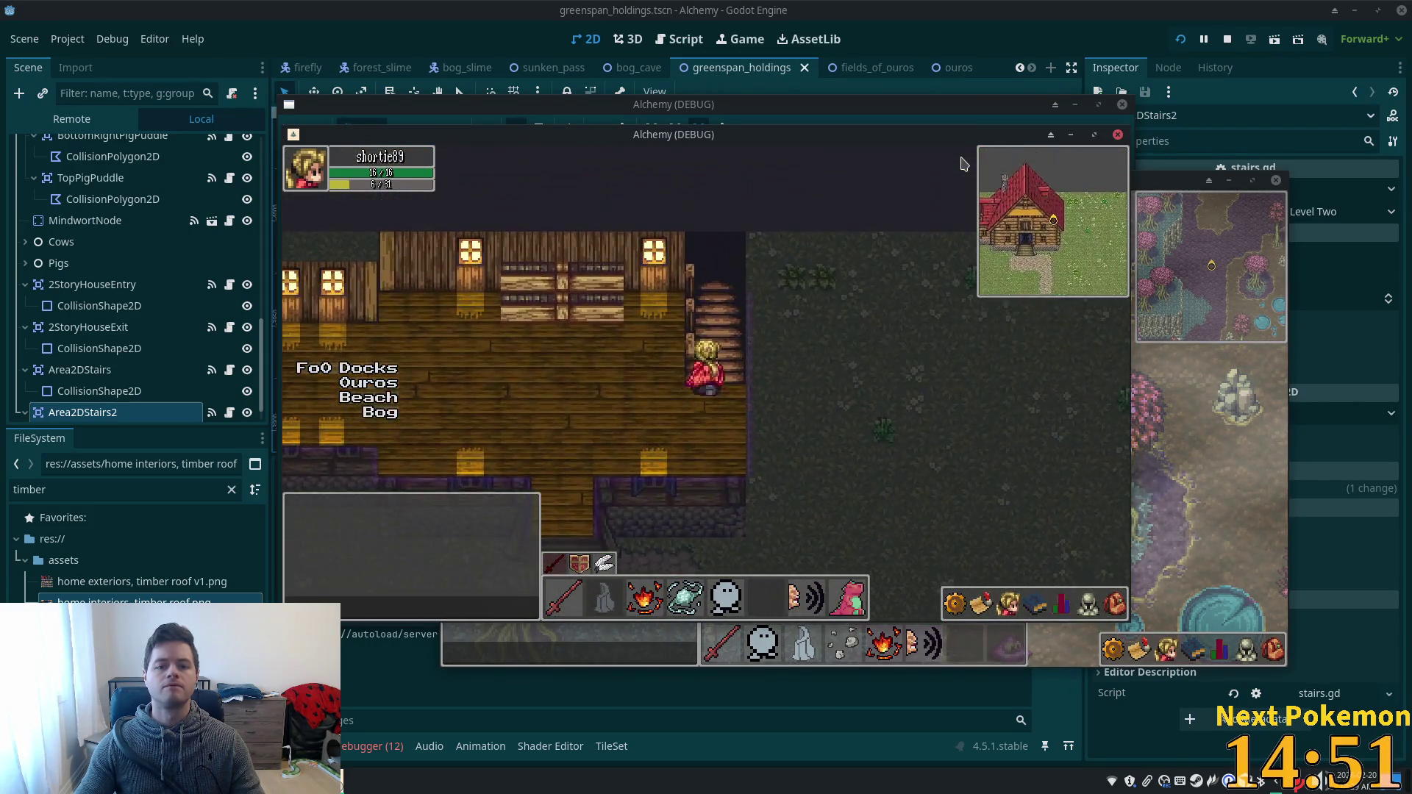
- Walk around the house interior, climb the stairs, then walk back down and out
key("Down")
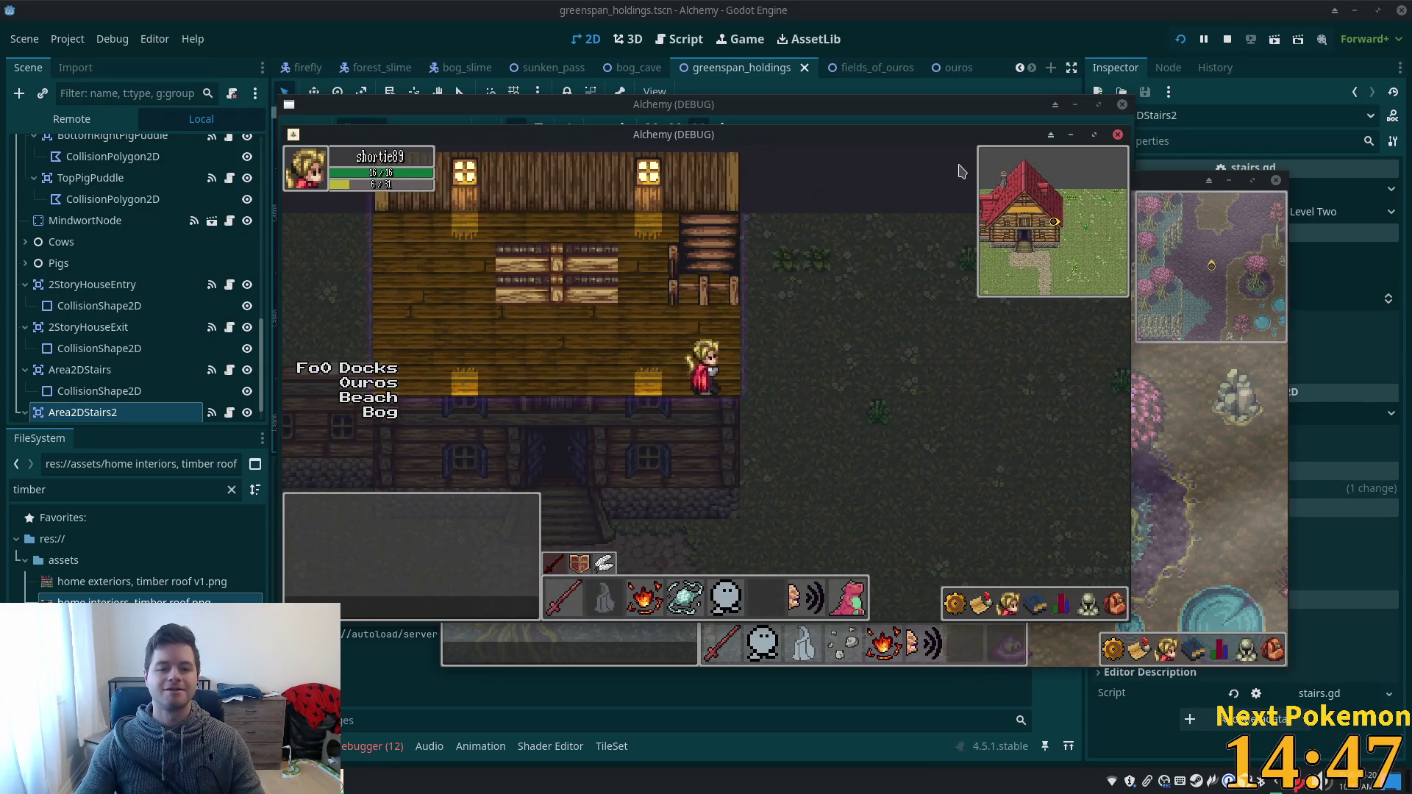
key("Right")
key("Left")
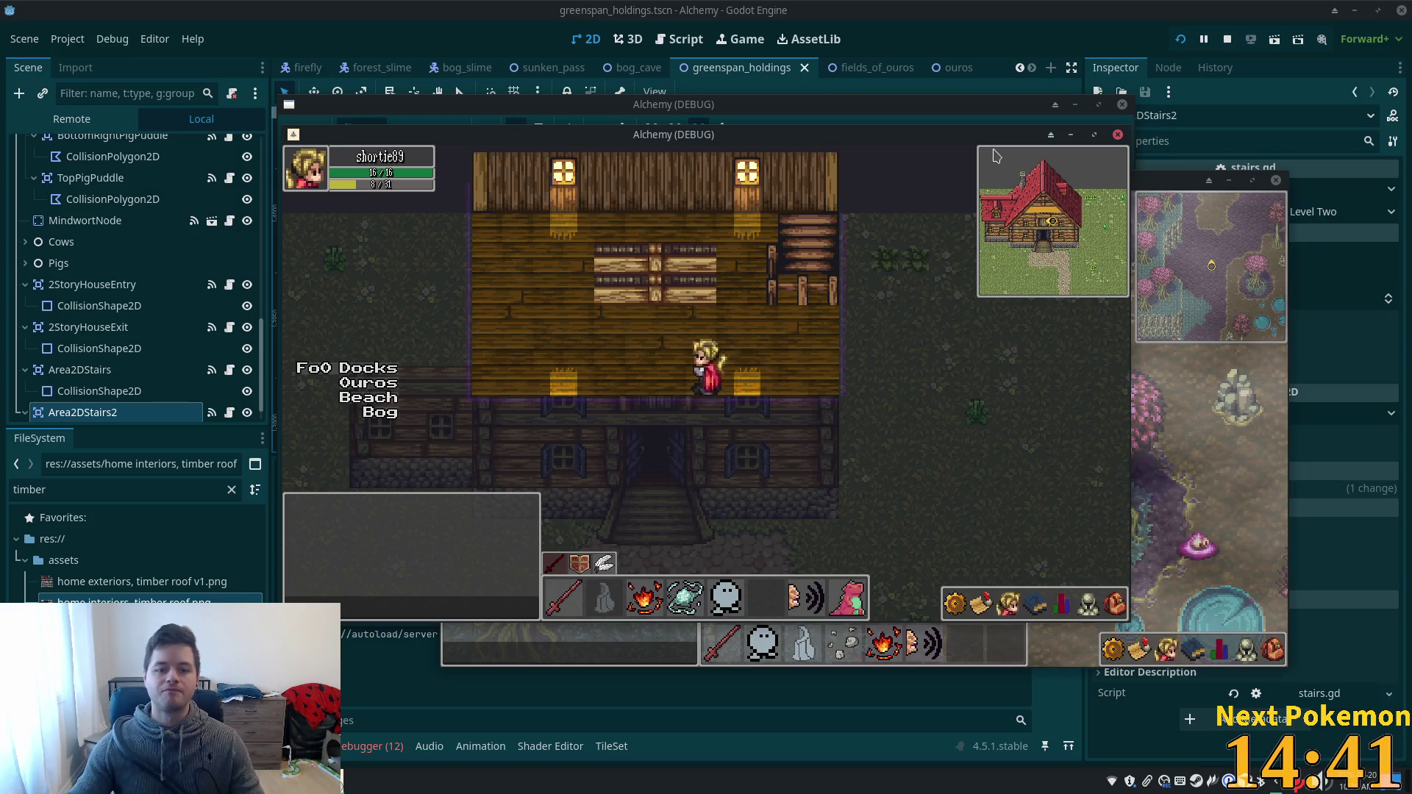
key("Up")
key("Right")
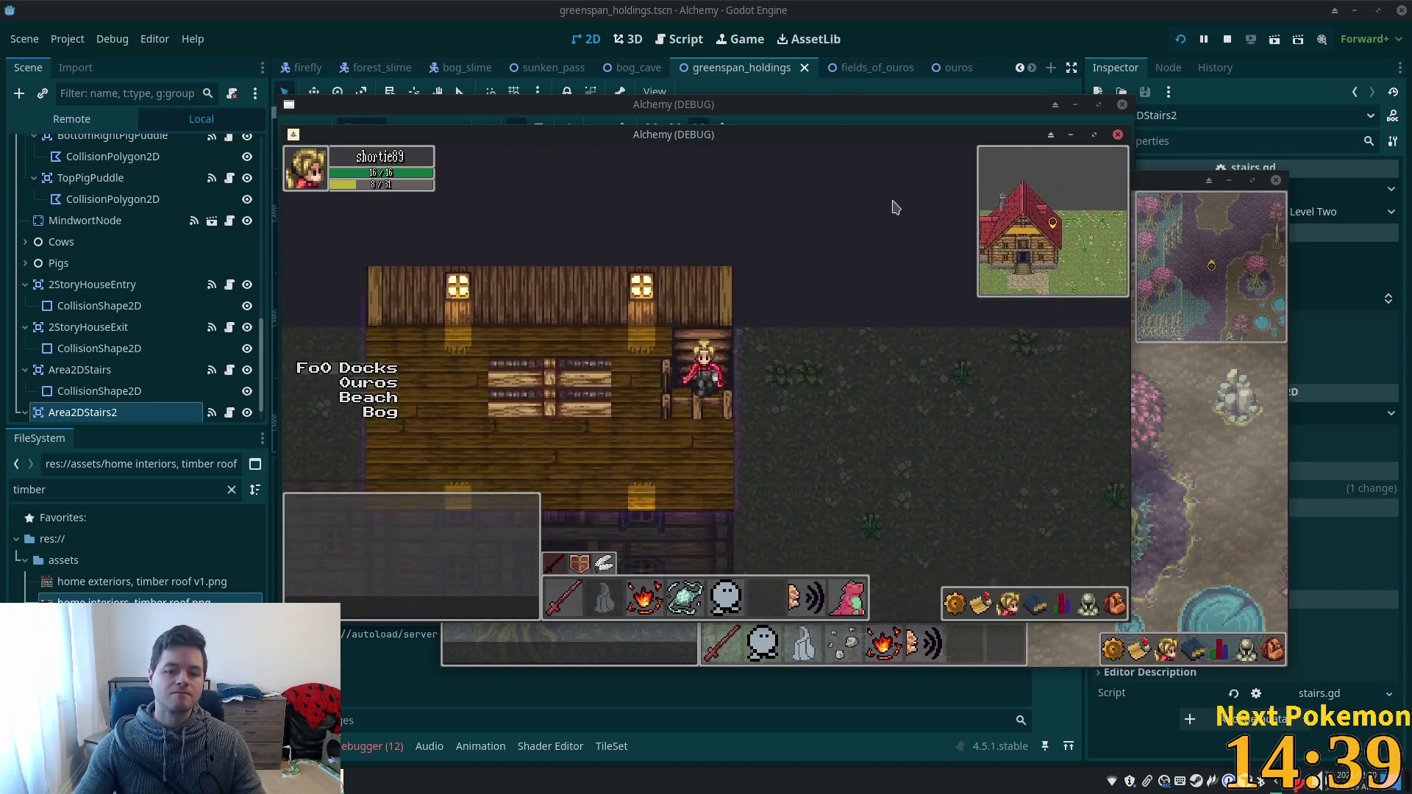
key("Up")
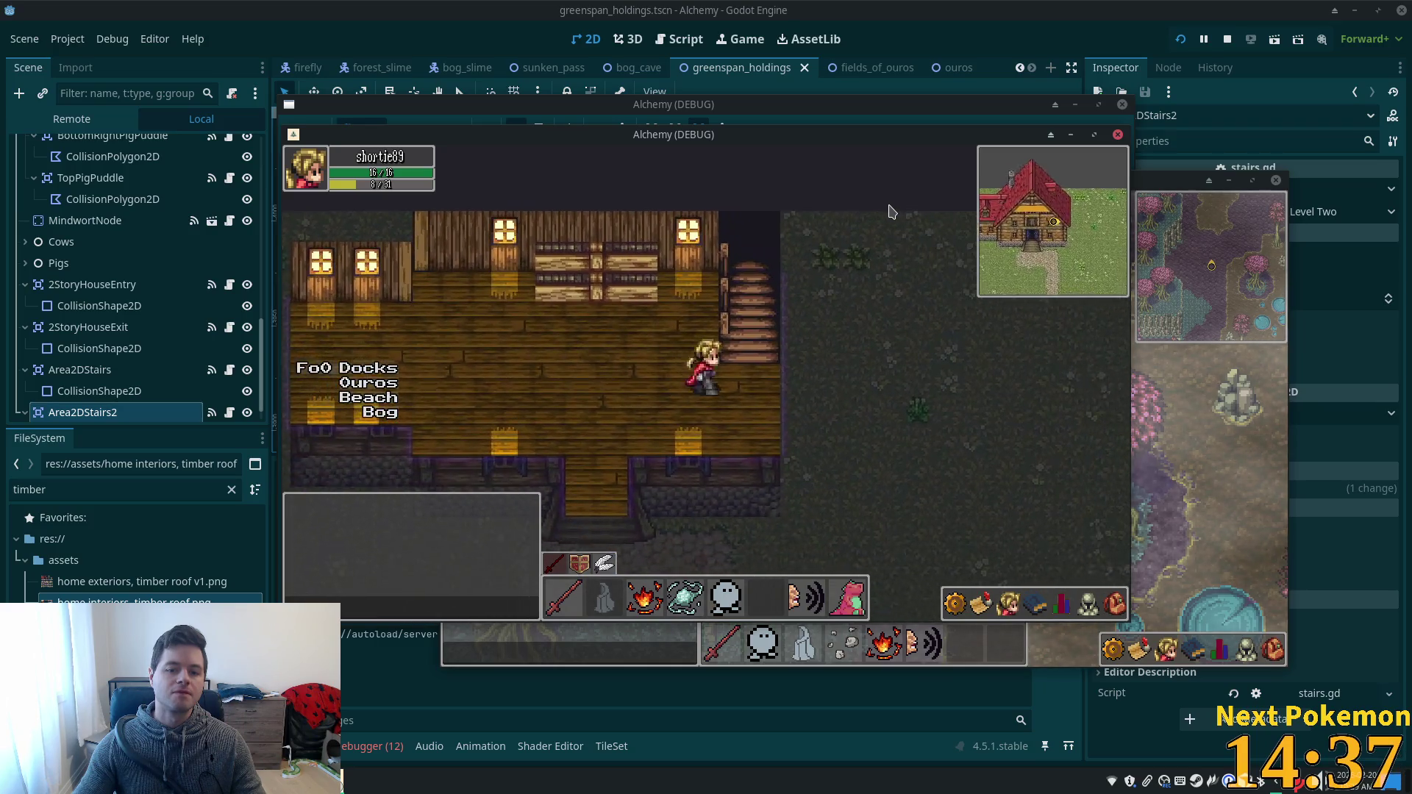
key("Left")
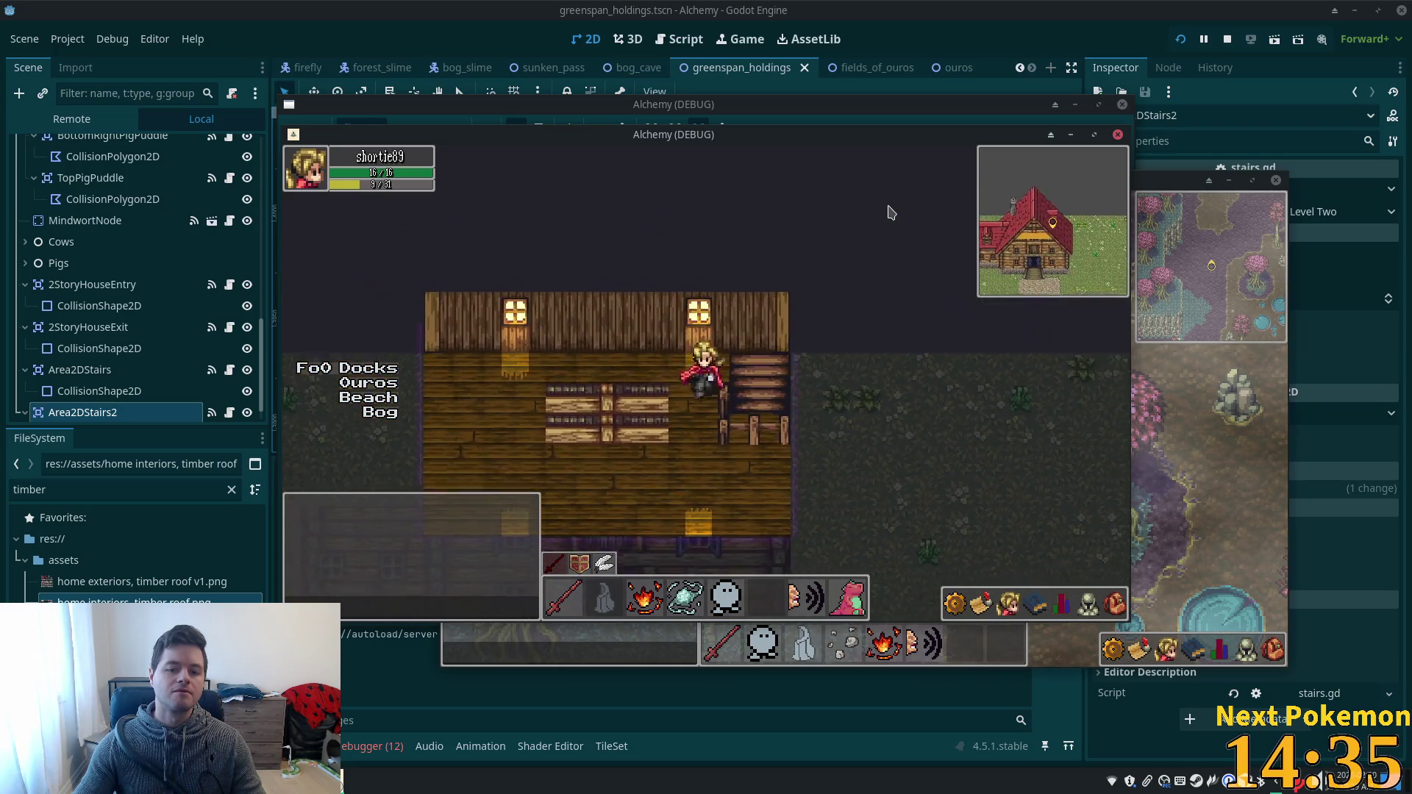
key("Down")
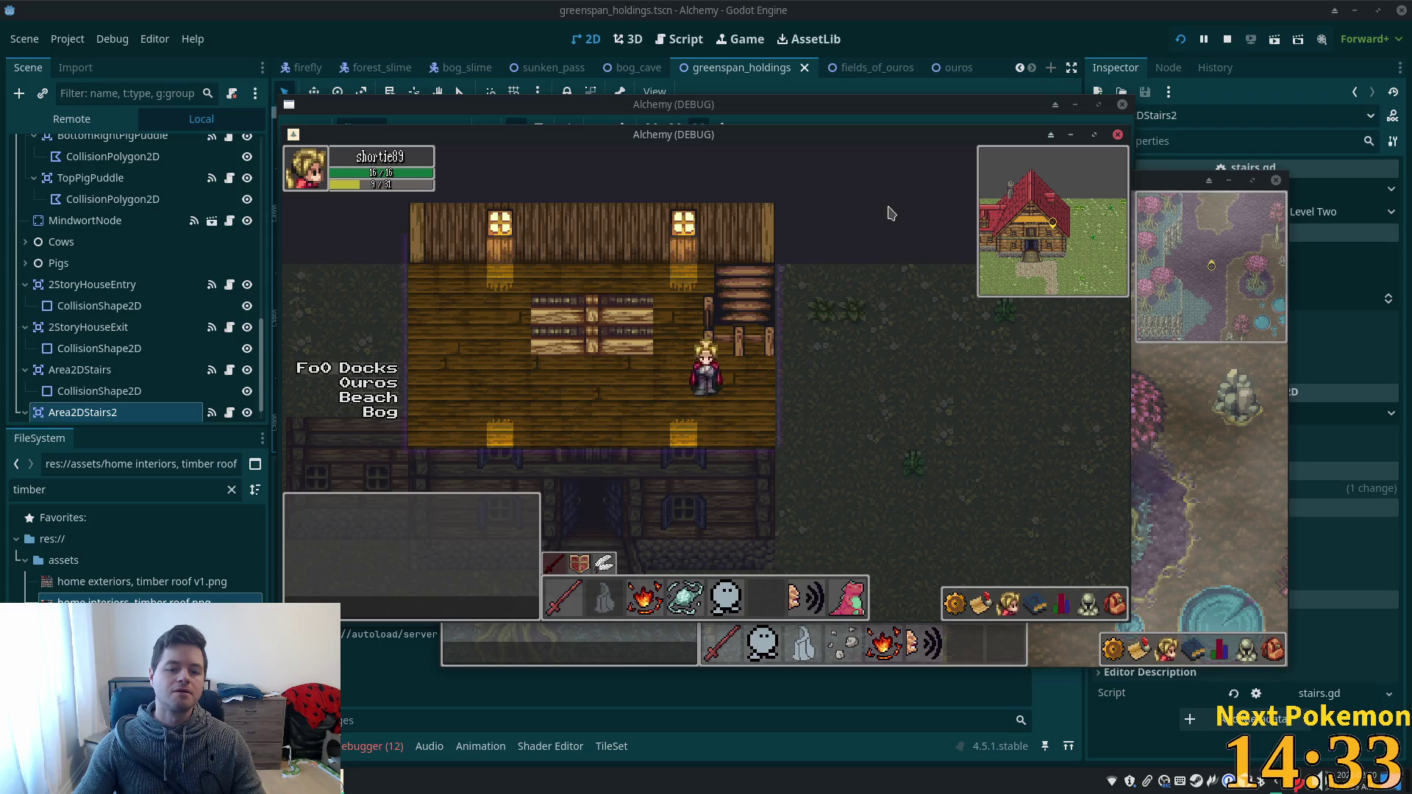
key("Left")
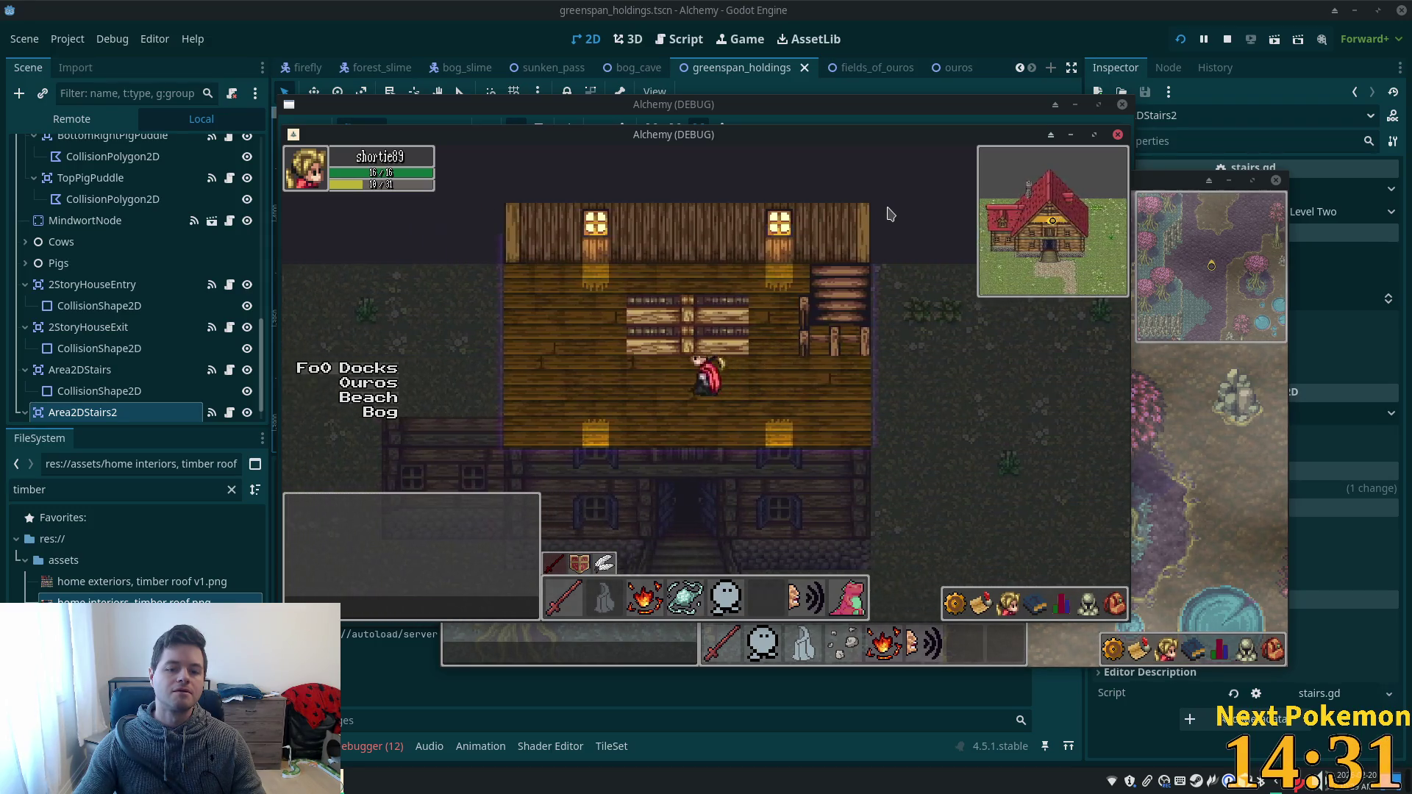
key("Up")
key("Down")
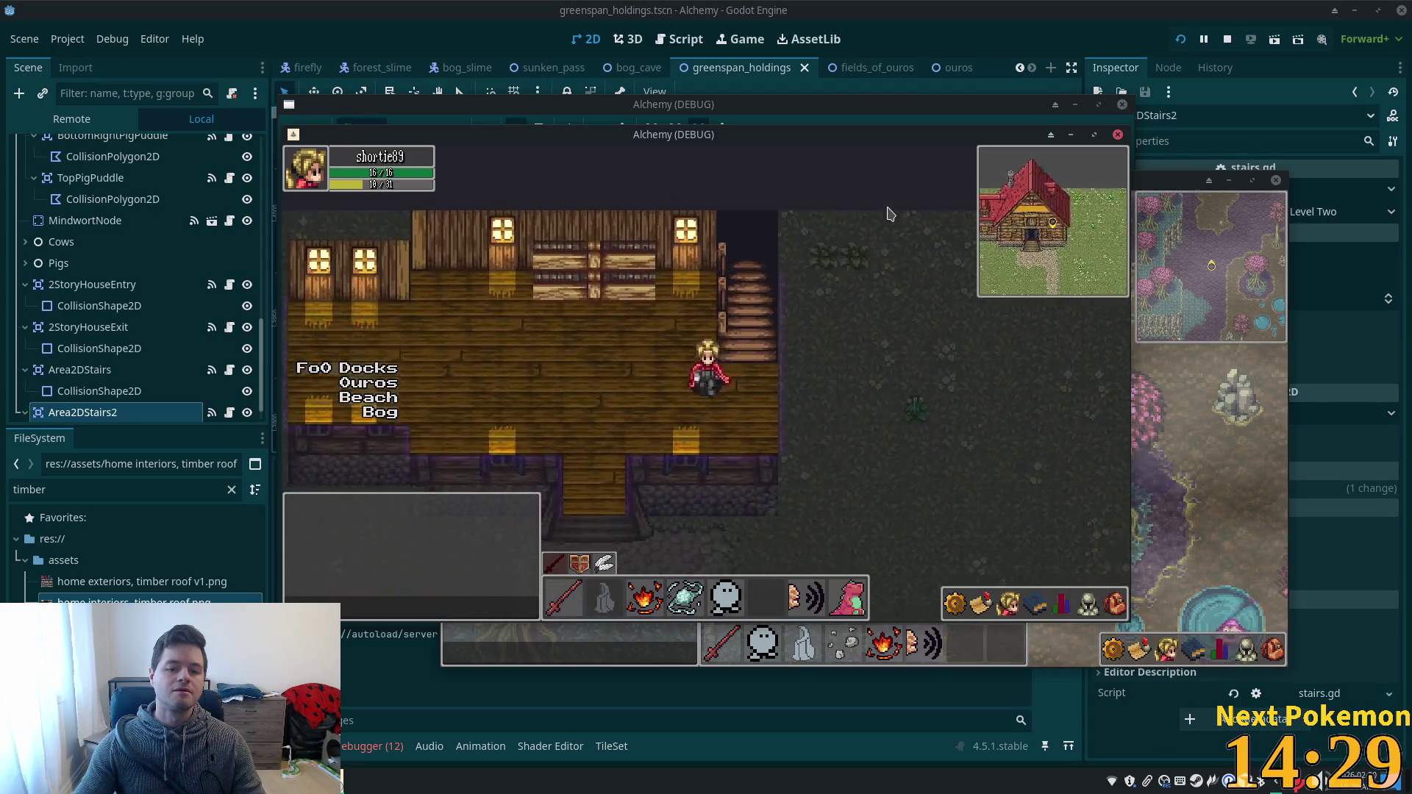
- Circle outside behind the house roof and back to the front stairs, then return to the editor
key("Up")
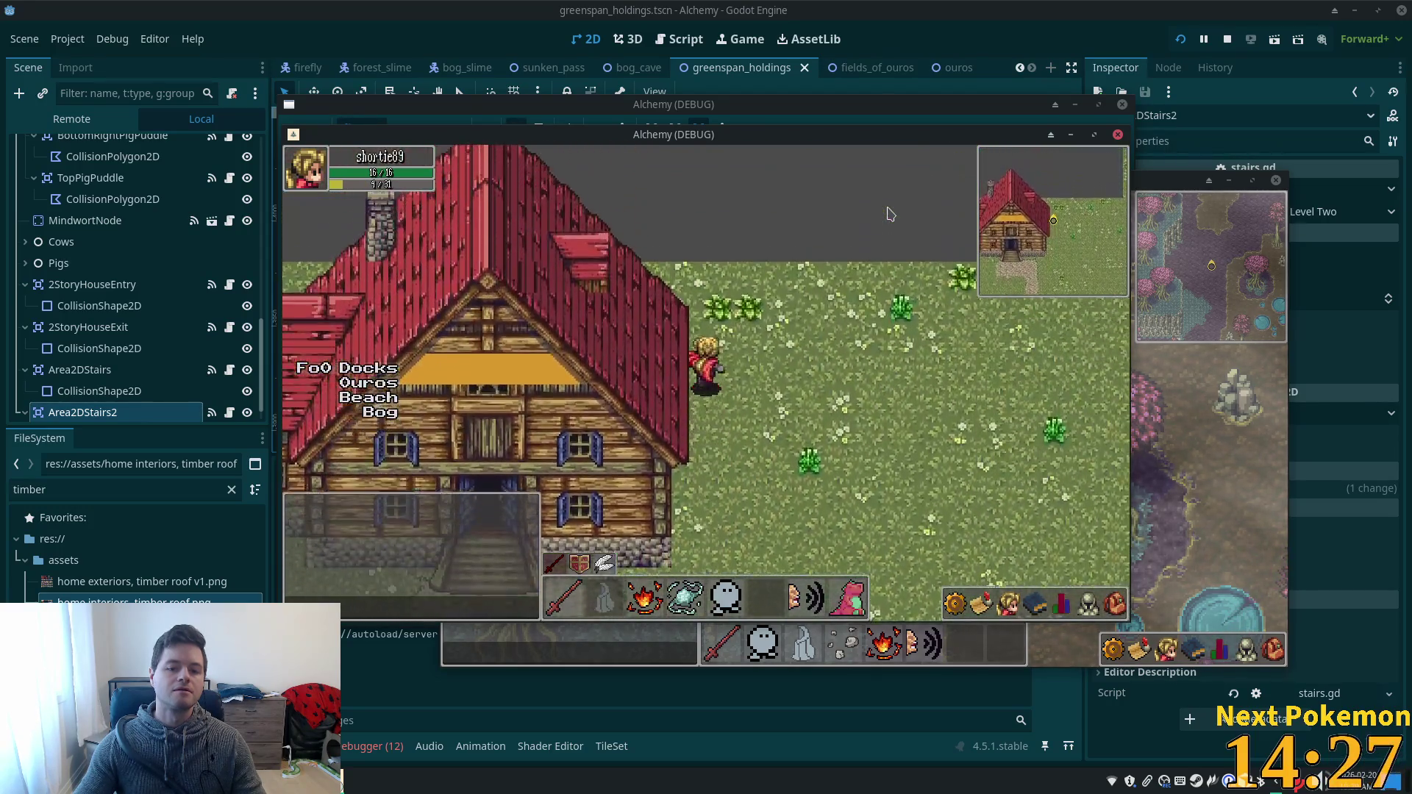
key("Right")
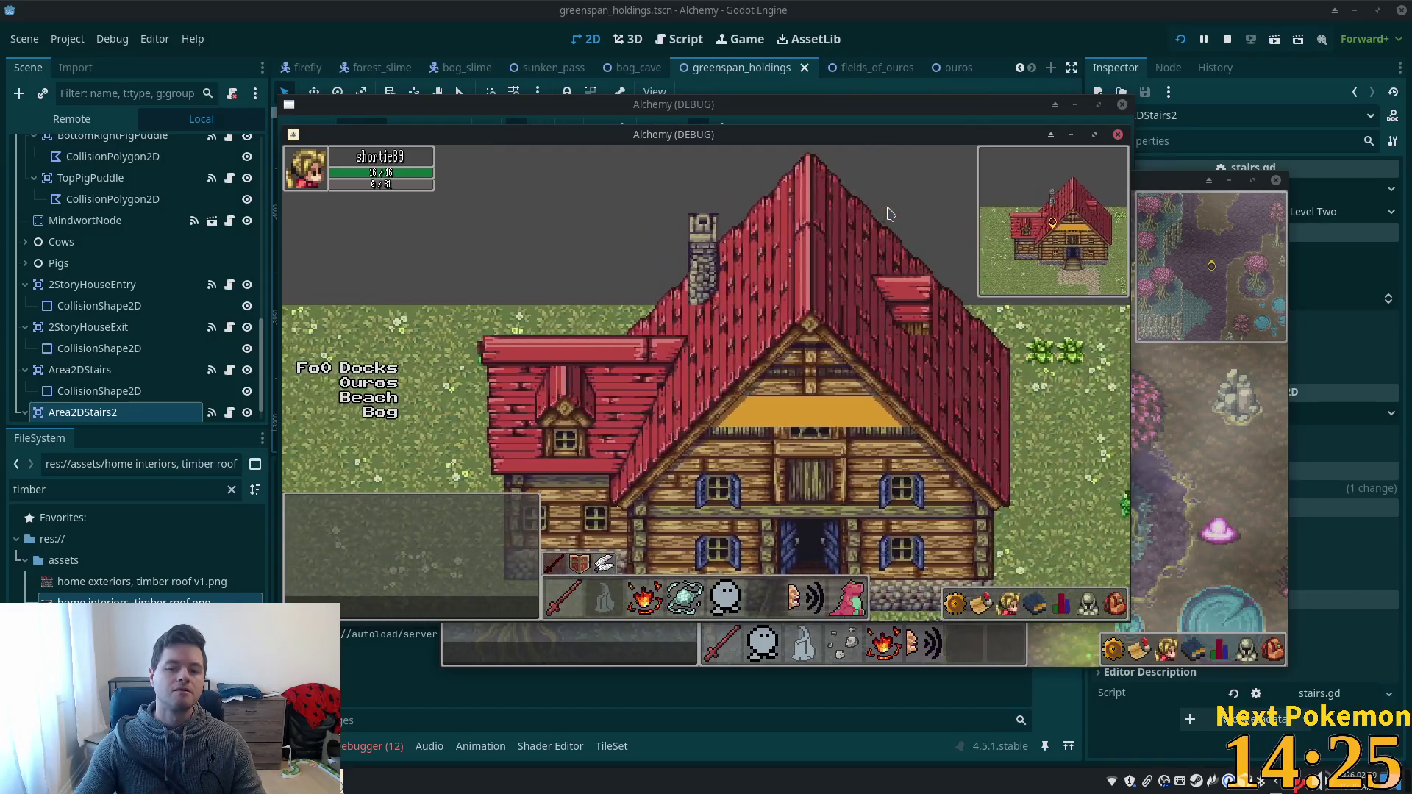
key("Up")
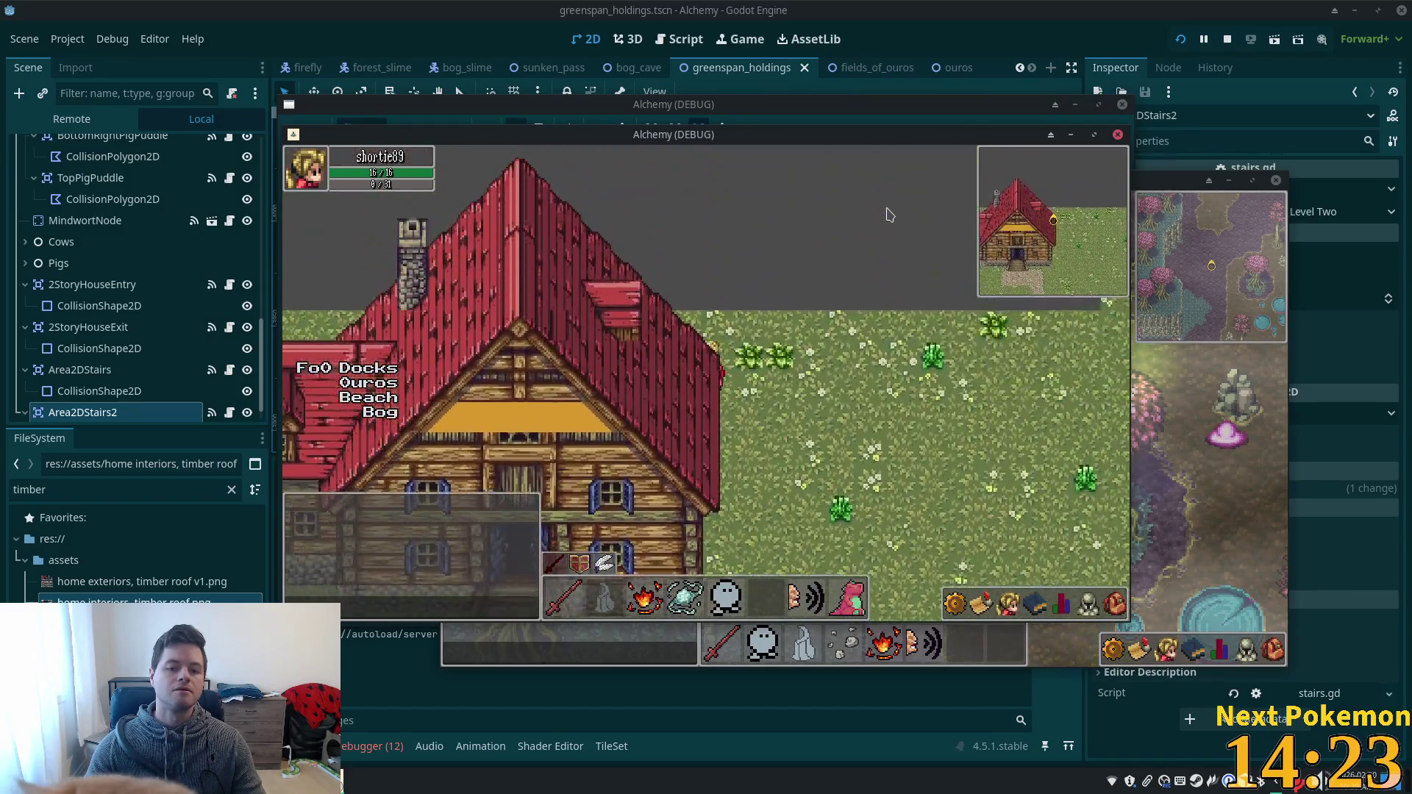
key("Left")
key("Left")
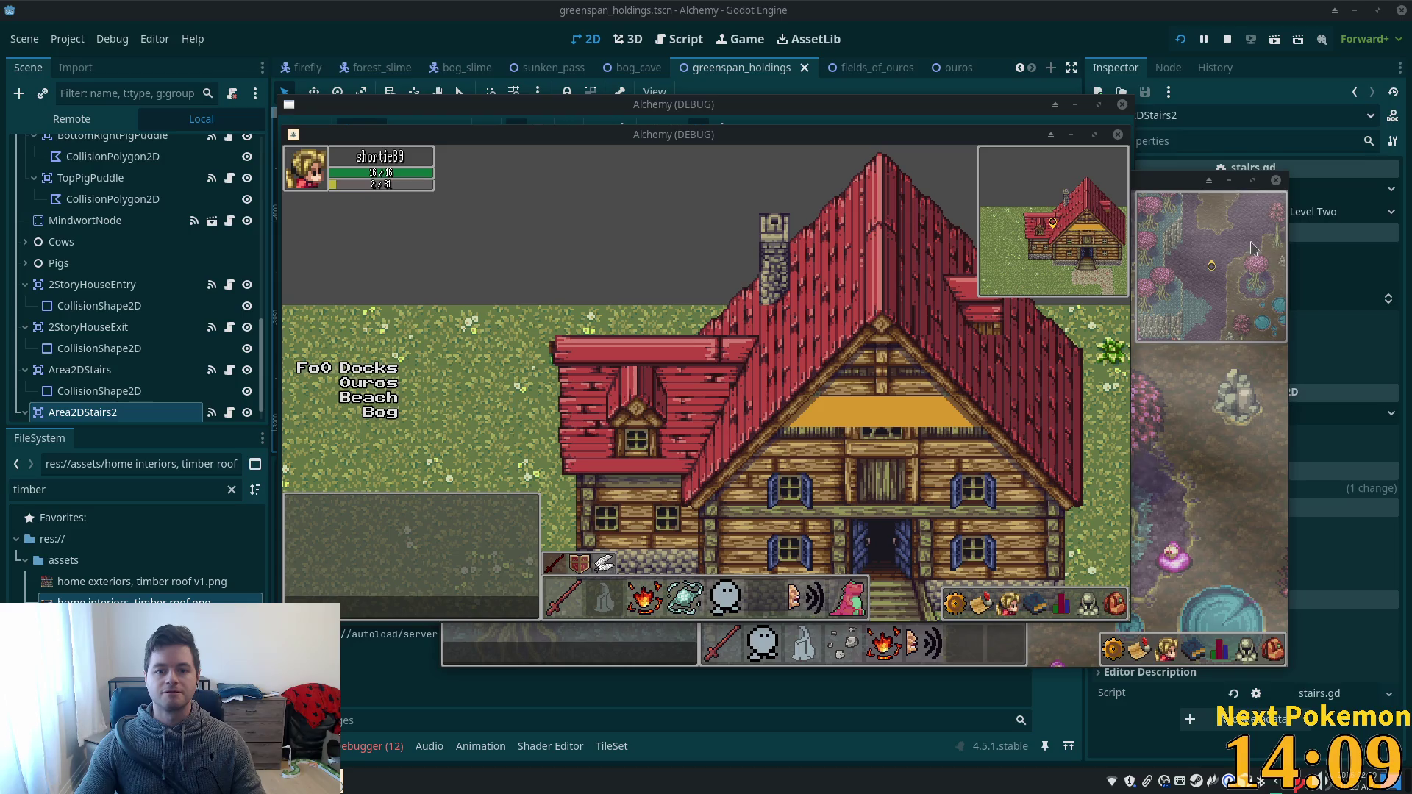
left_click(778, 282)
key("Up")
key("Left")
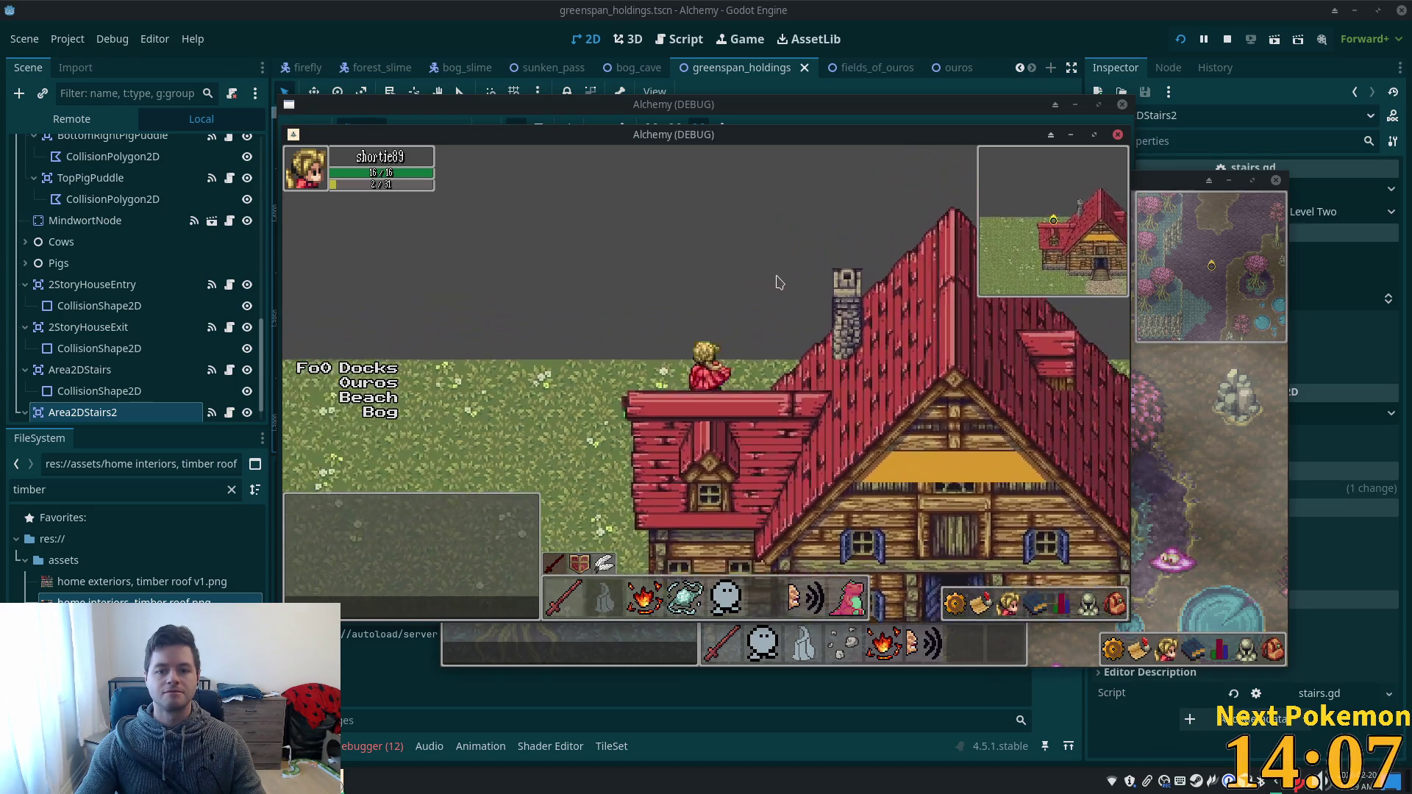
key("Right")
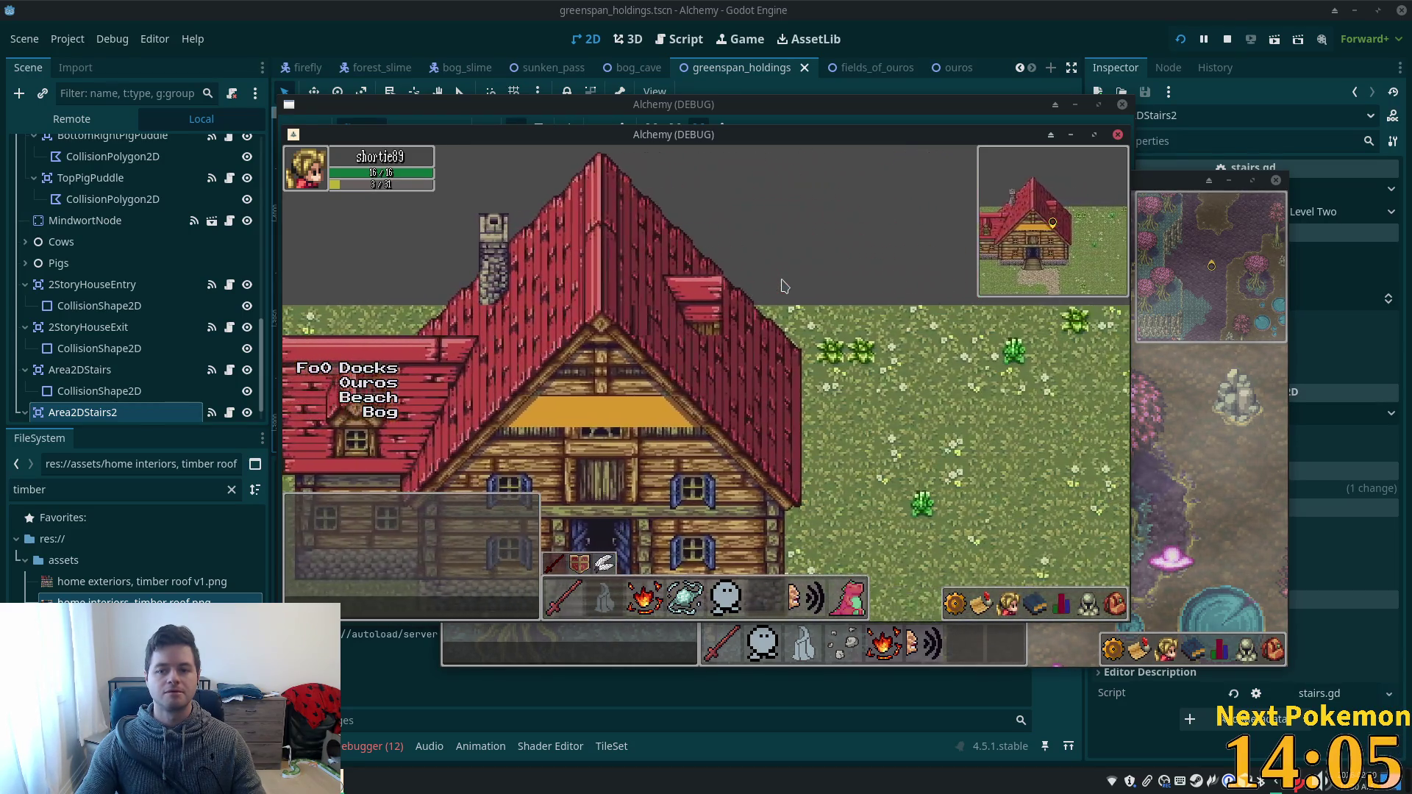
key("Right")
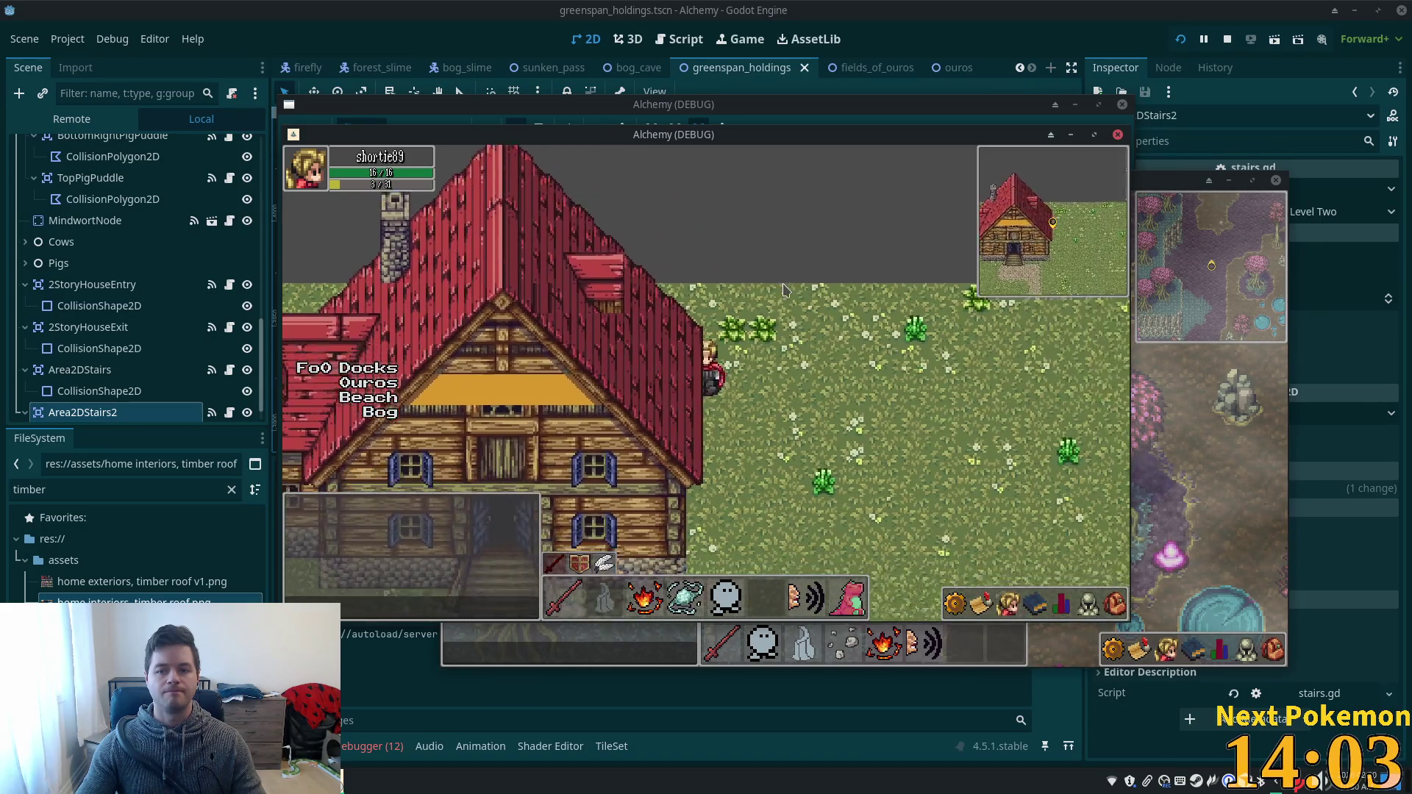
key("Down")
key("Left")
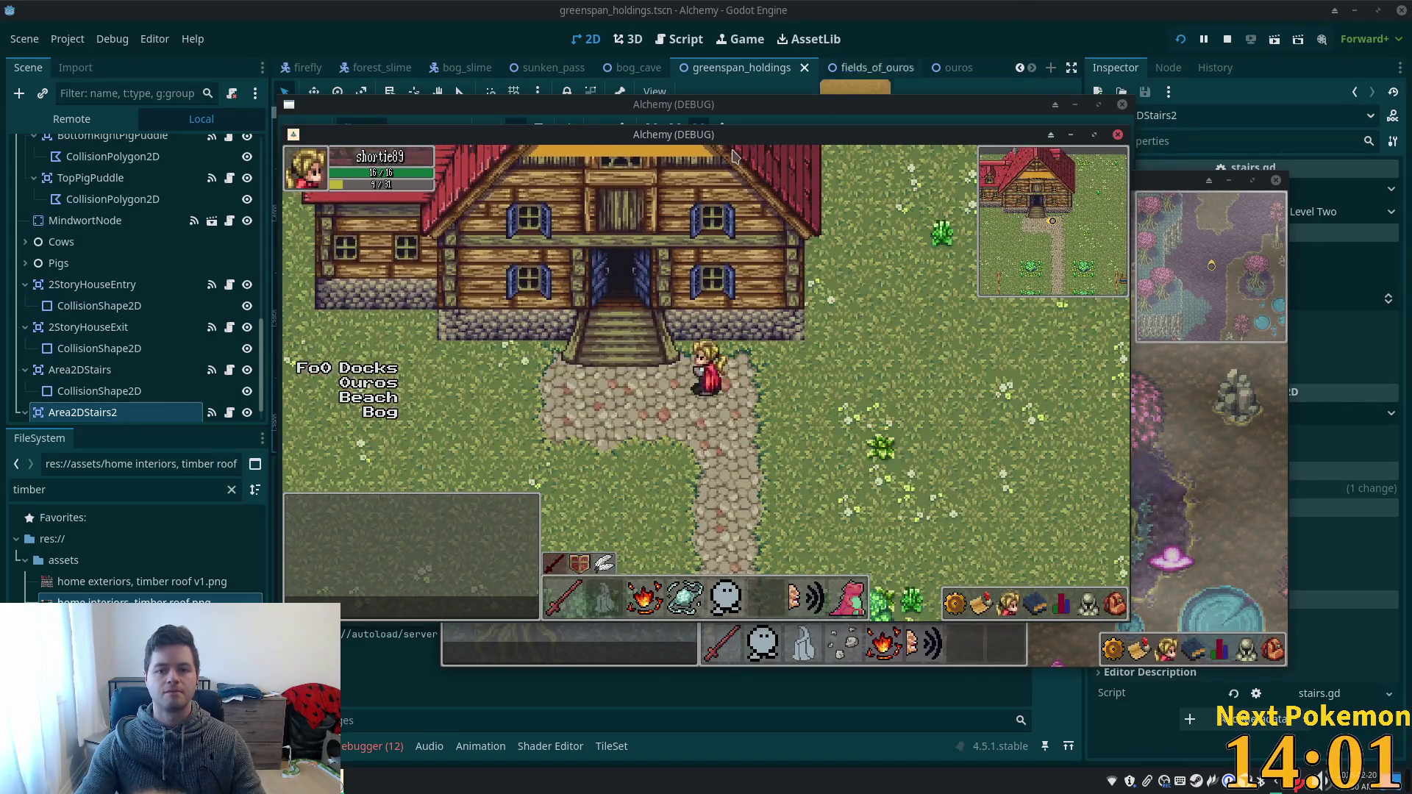
key("alt+Tab")
scroll(176, 298, "up", 1)
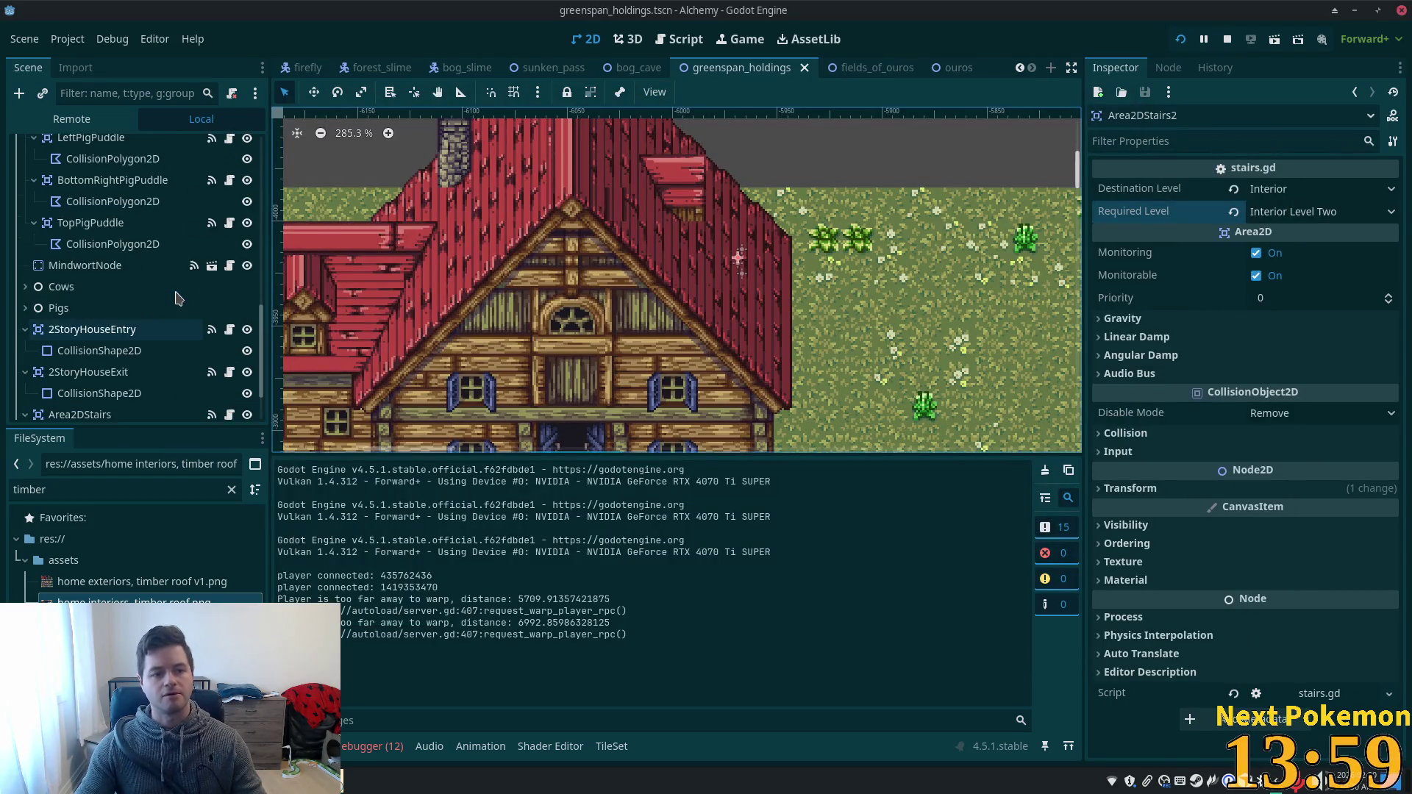
- Toggle the Boundary layer's visibility on and off, then save the greenspan_holdings scene
scroll(176, 298, "up", 5)
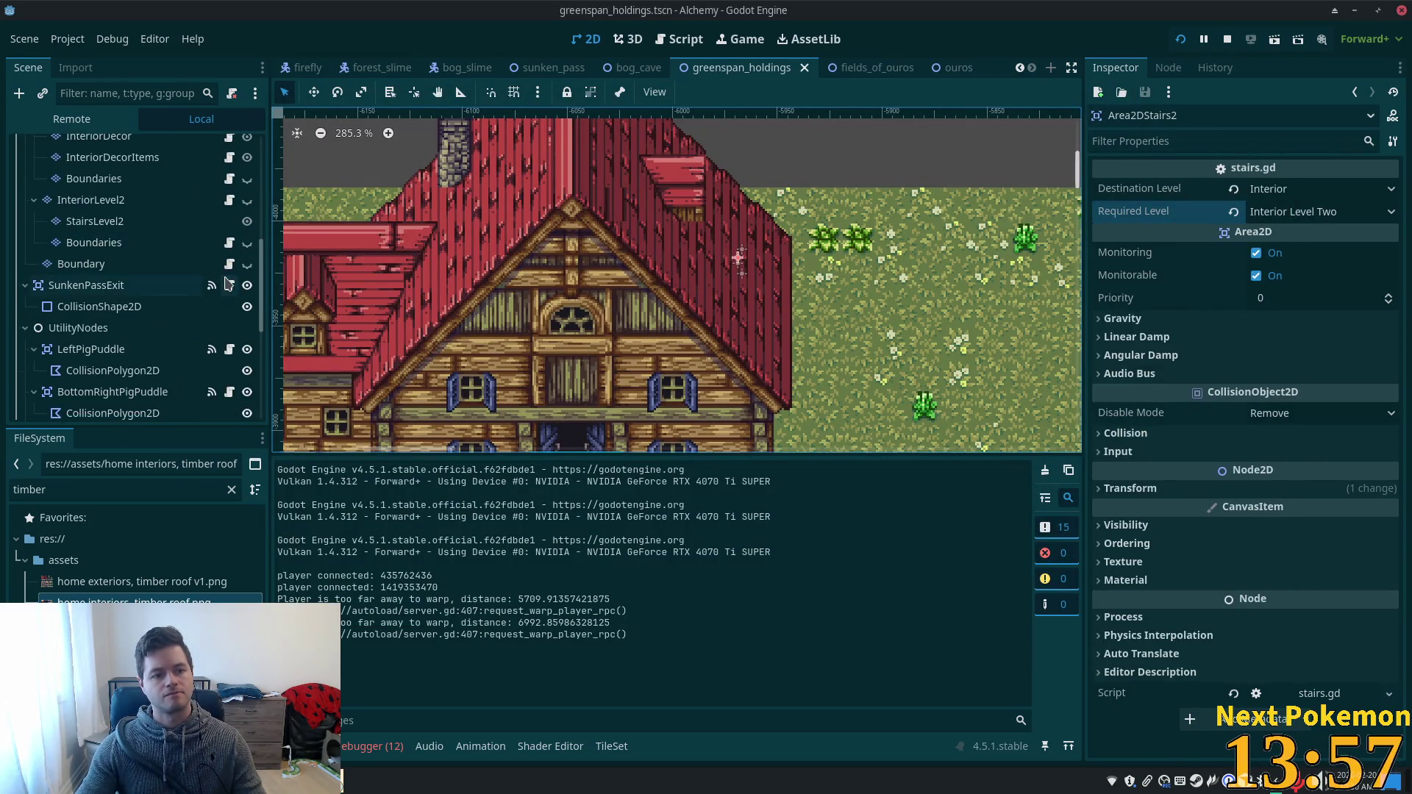
left_click(247, 264)
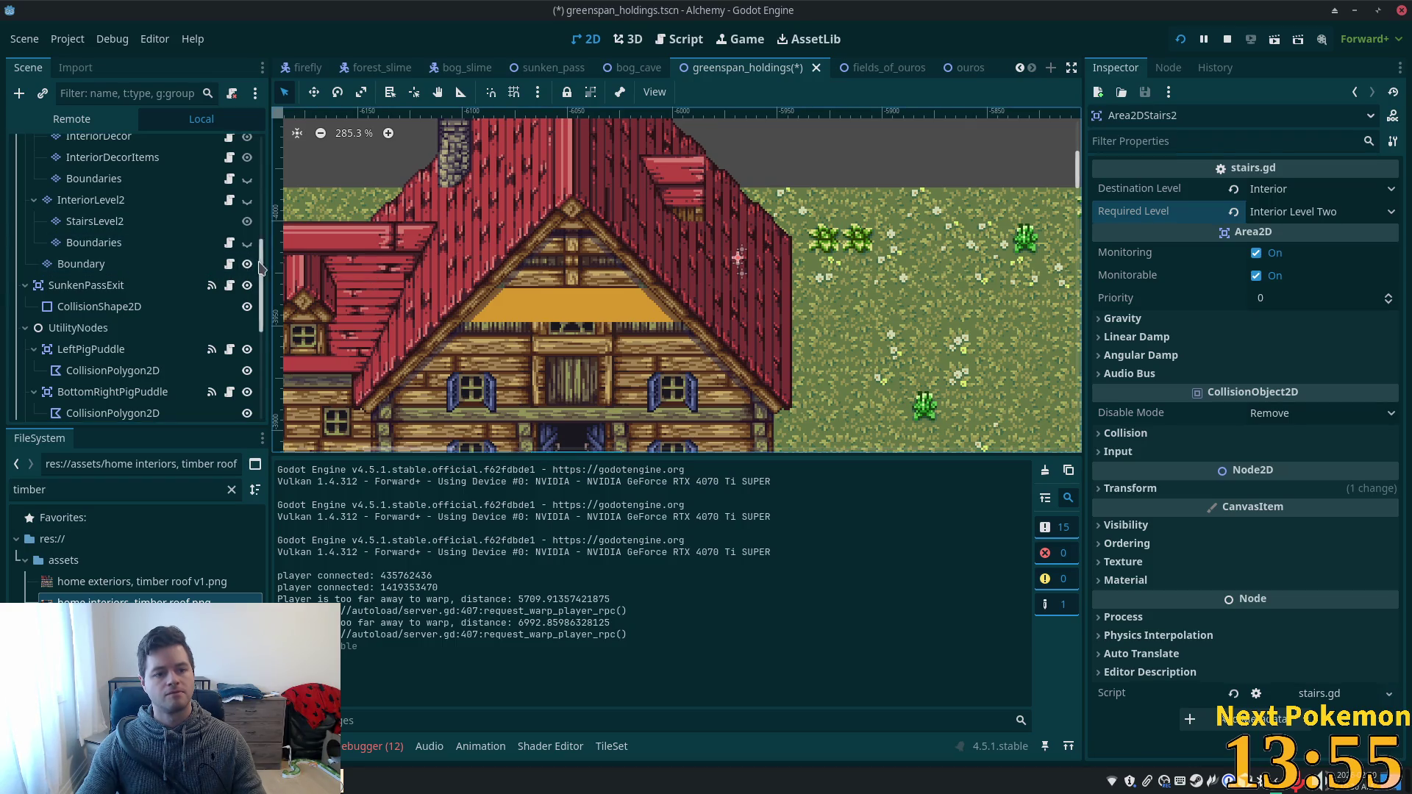
left_click(248, 264)
key("ctrl+s")
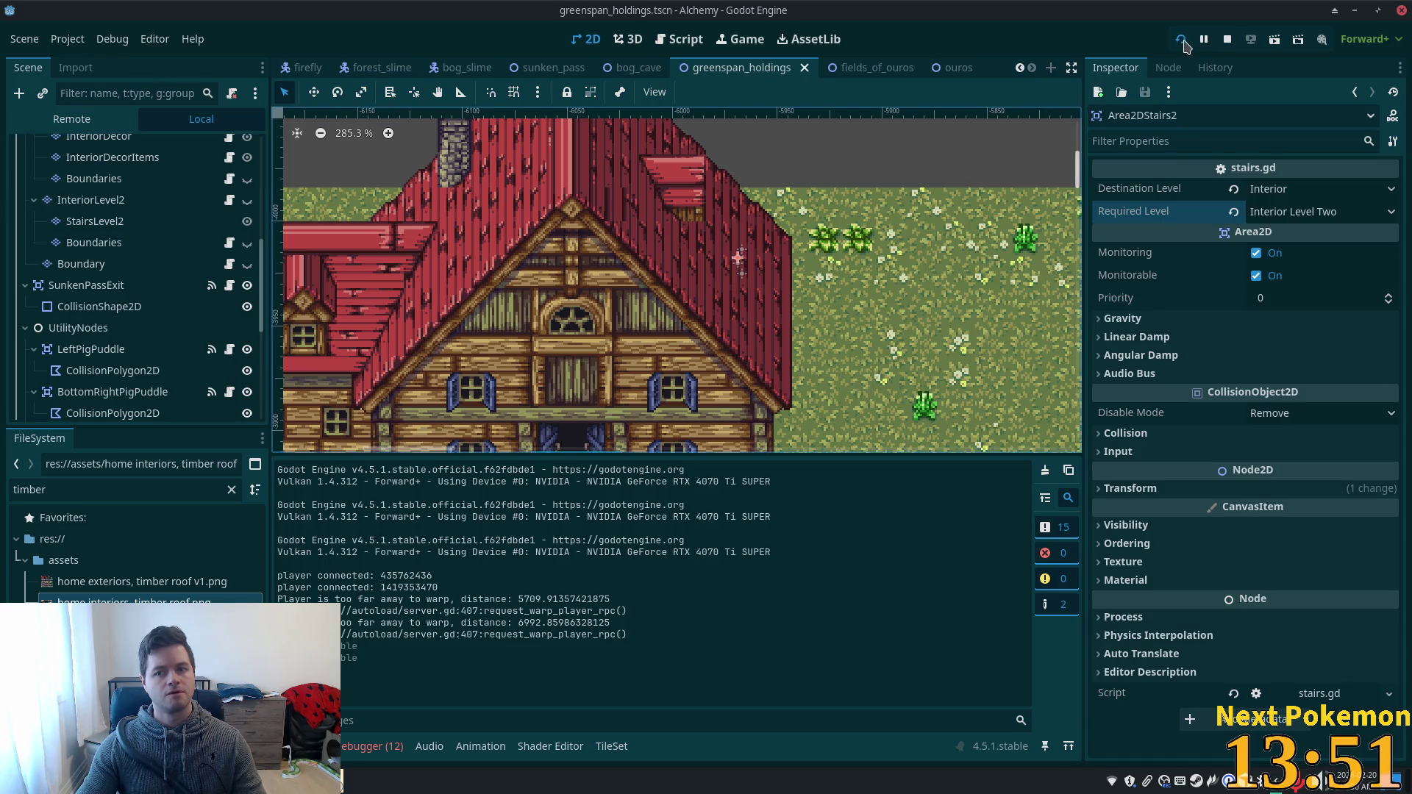
- Set the Boundary layer's Modulate alpha to 00 (ffffff00) and reload the played scene
left_click(75, 264)
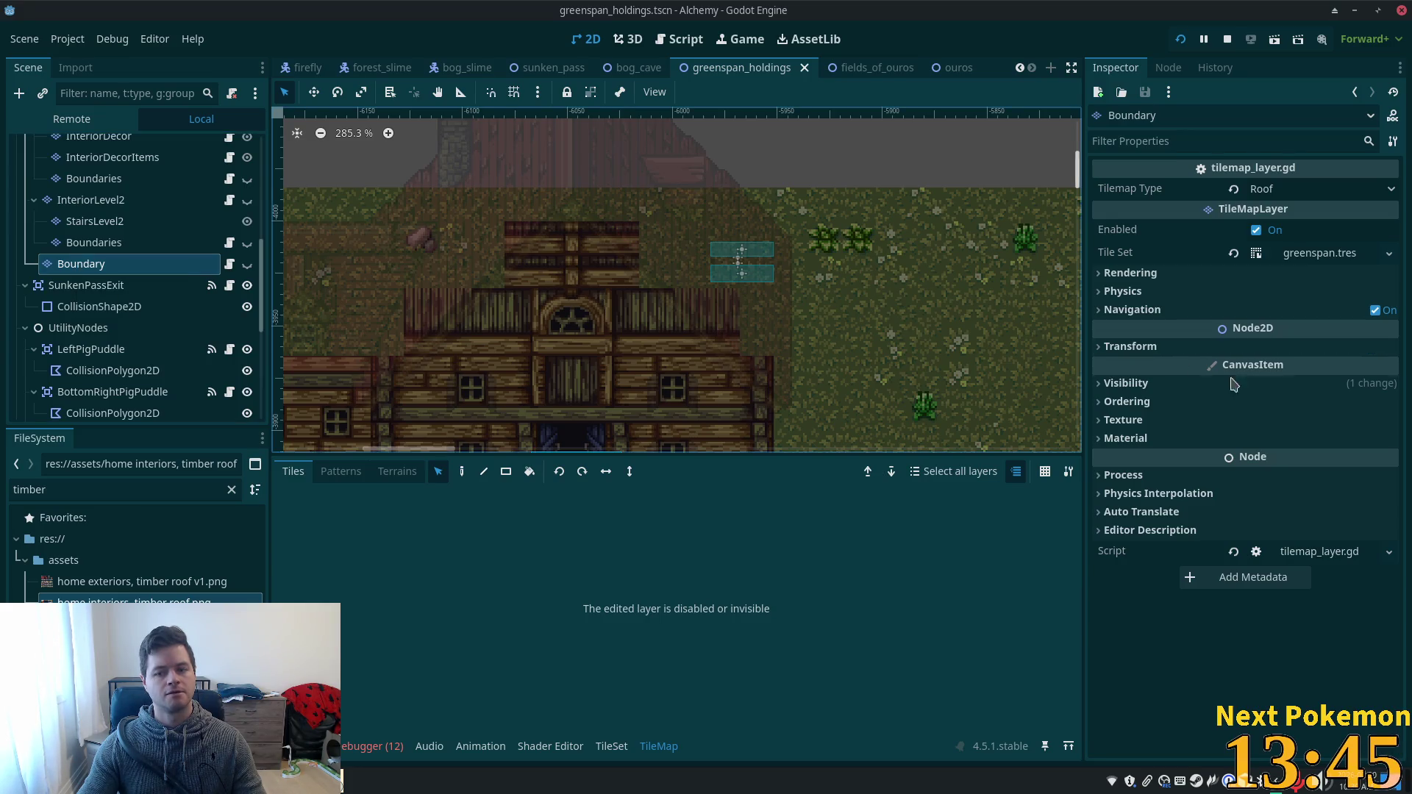
left_click(1167, 384)
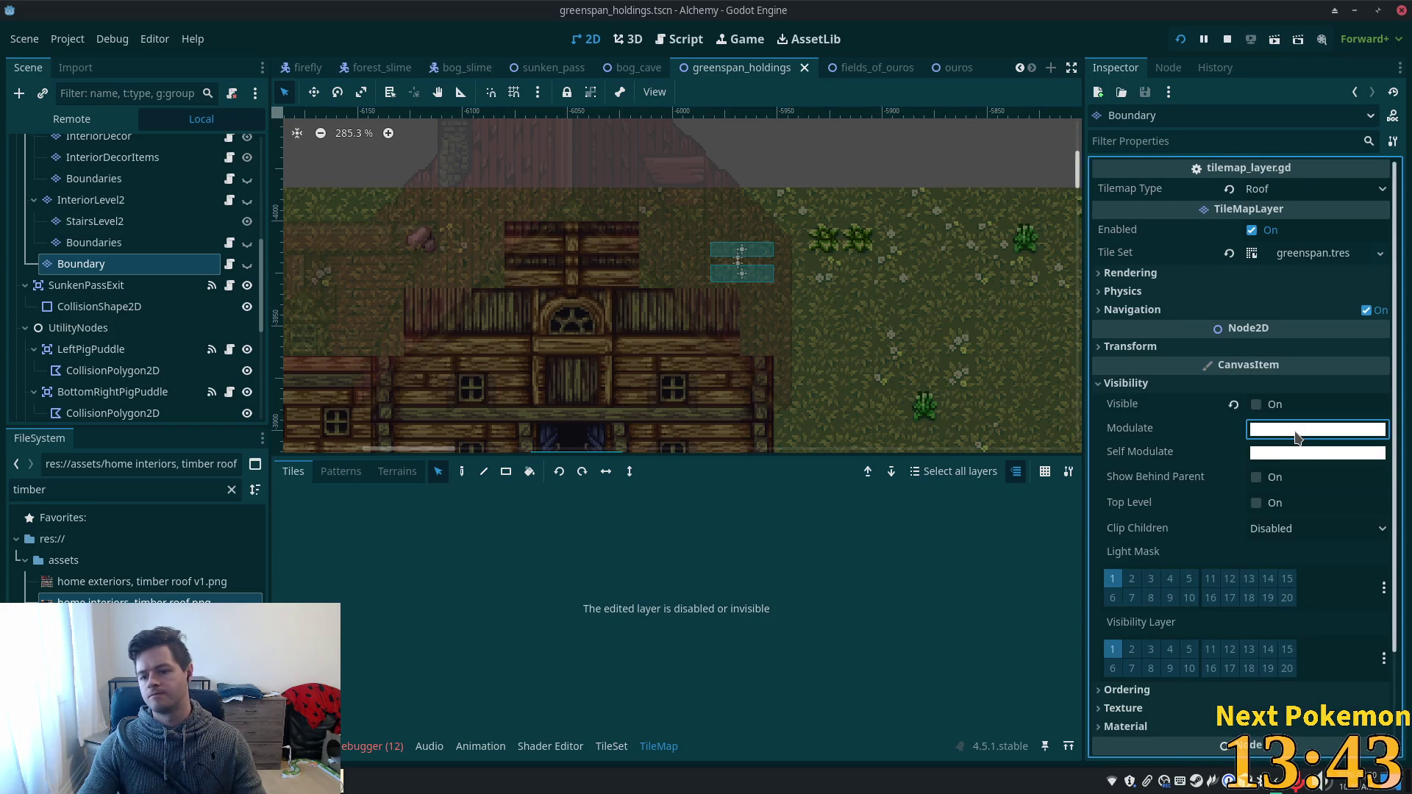
left_click(1299, 448)
type("00")
key("Return")
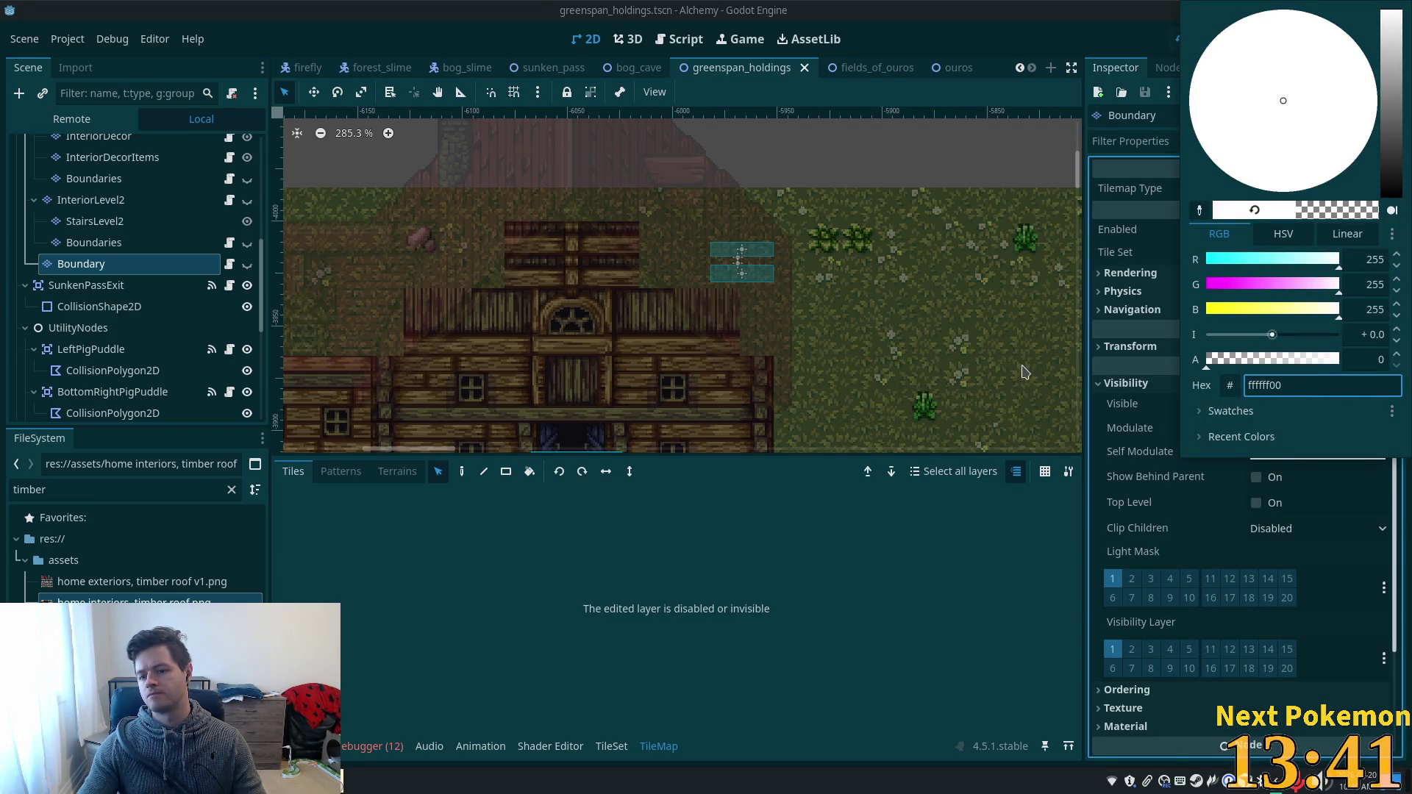
left_click(1105, 531)
left_click(1183, 42)
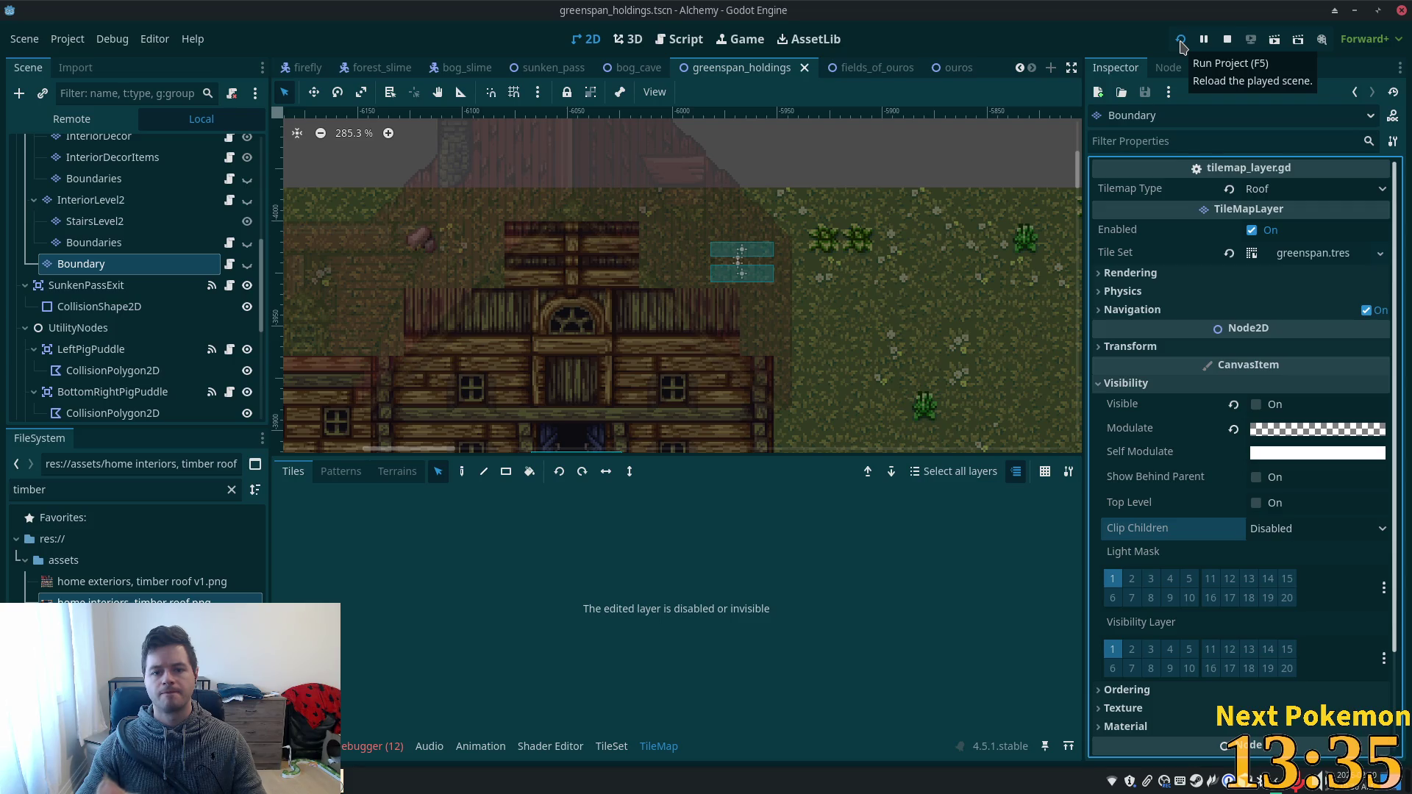
- Start another game instance and walk the character around the sides and back of the house
left_click(1181, 42)
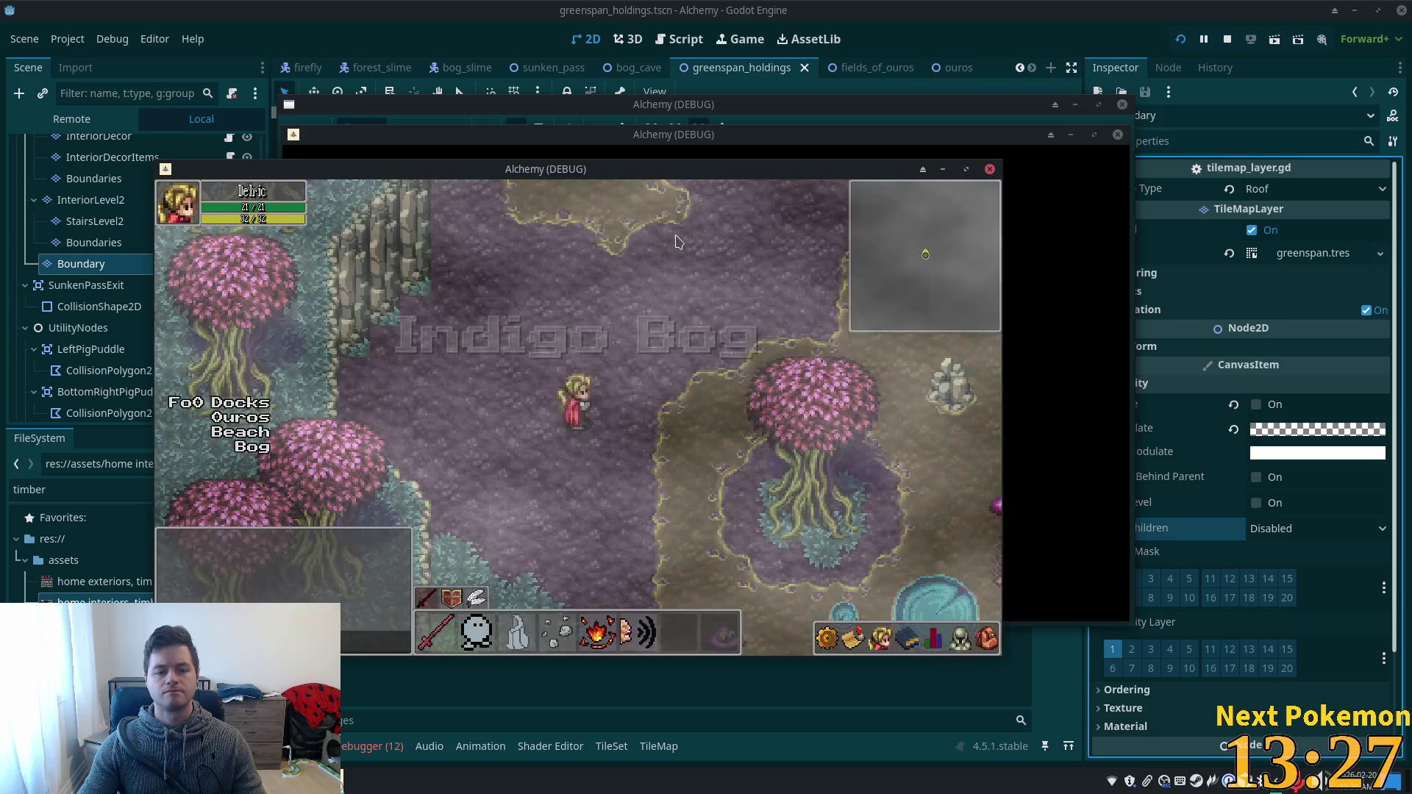
left_click(805, 137)
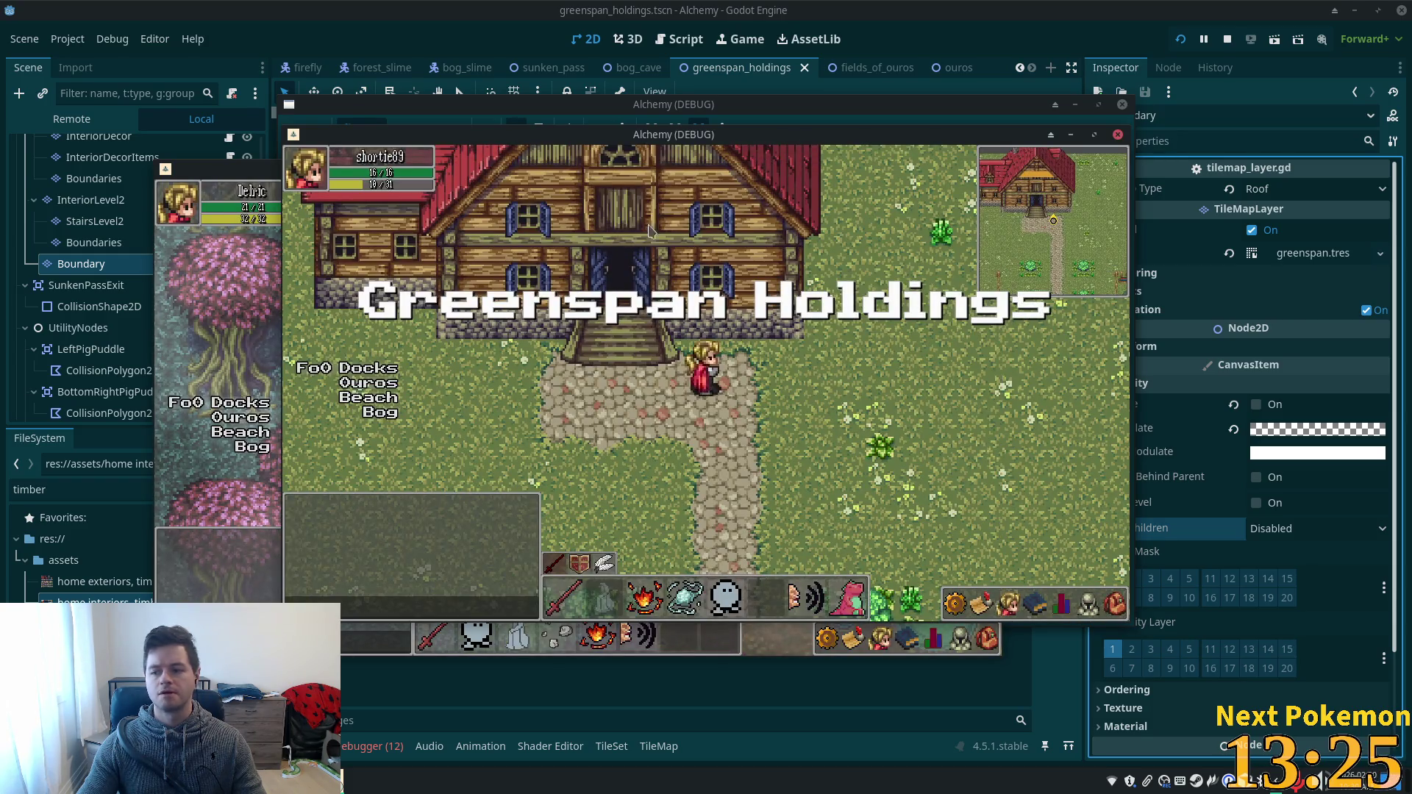
key("Up")
key("Right")
key("Up")
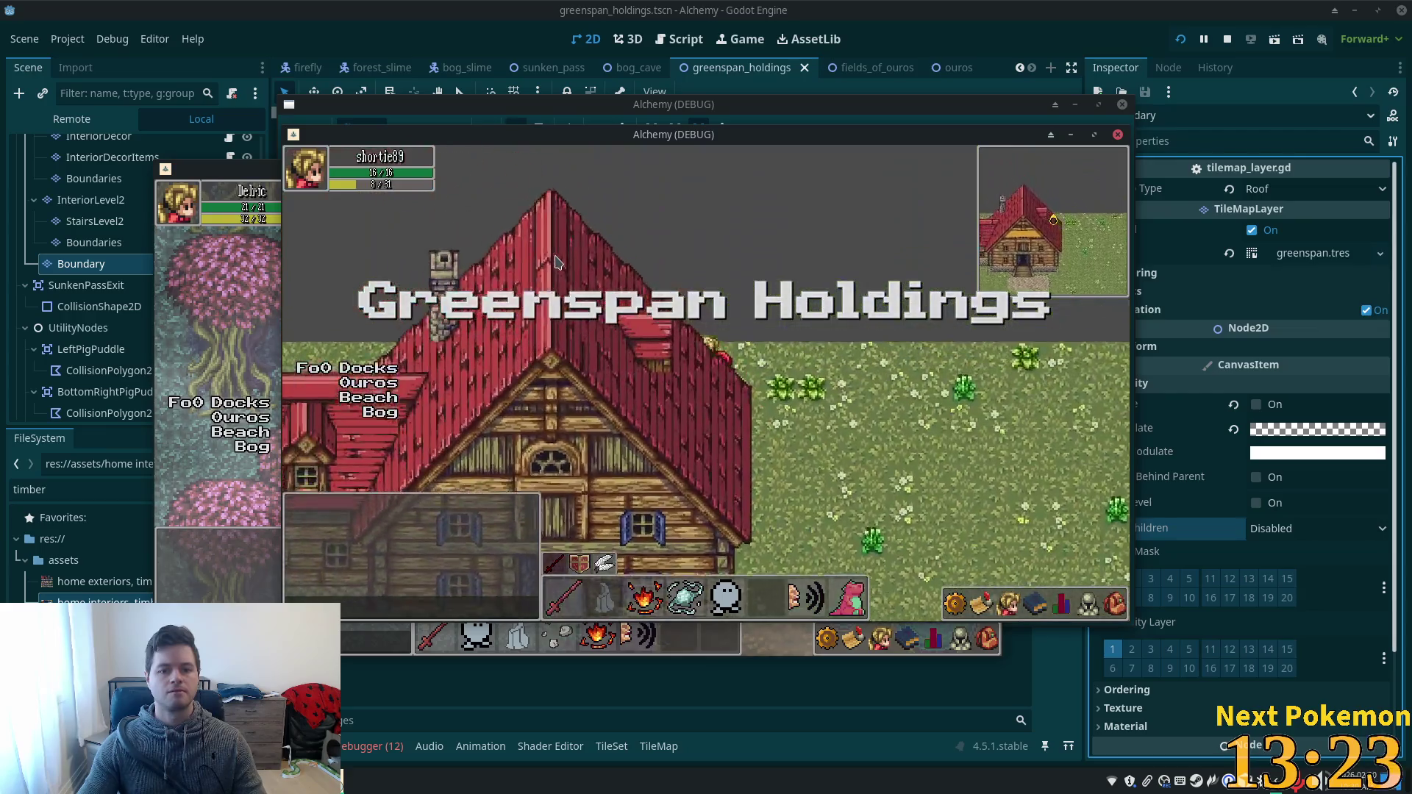
key("Left")
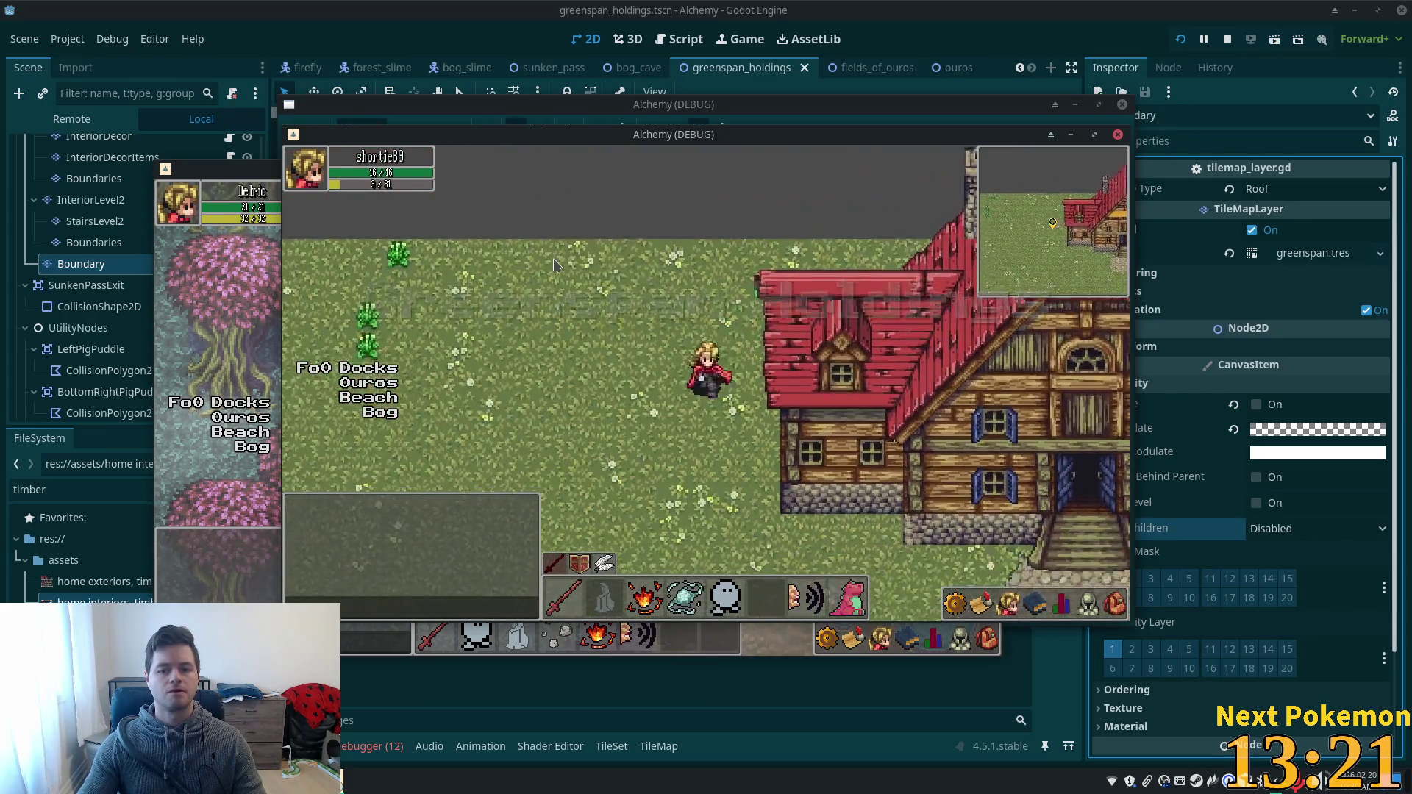
key("Down")
key("Right")
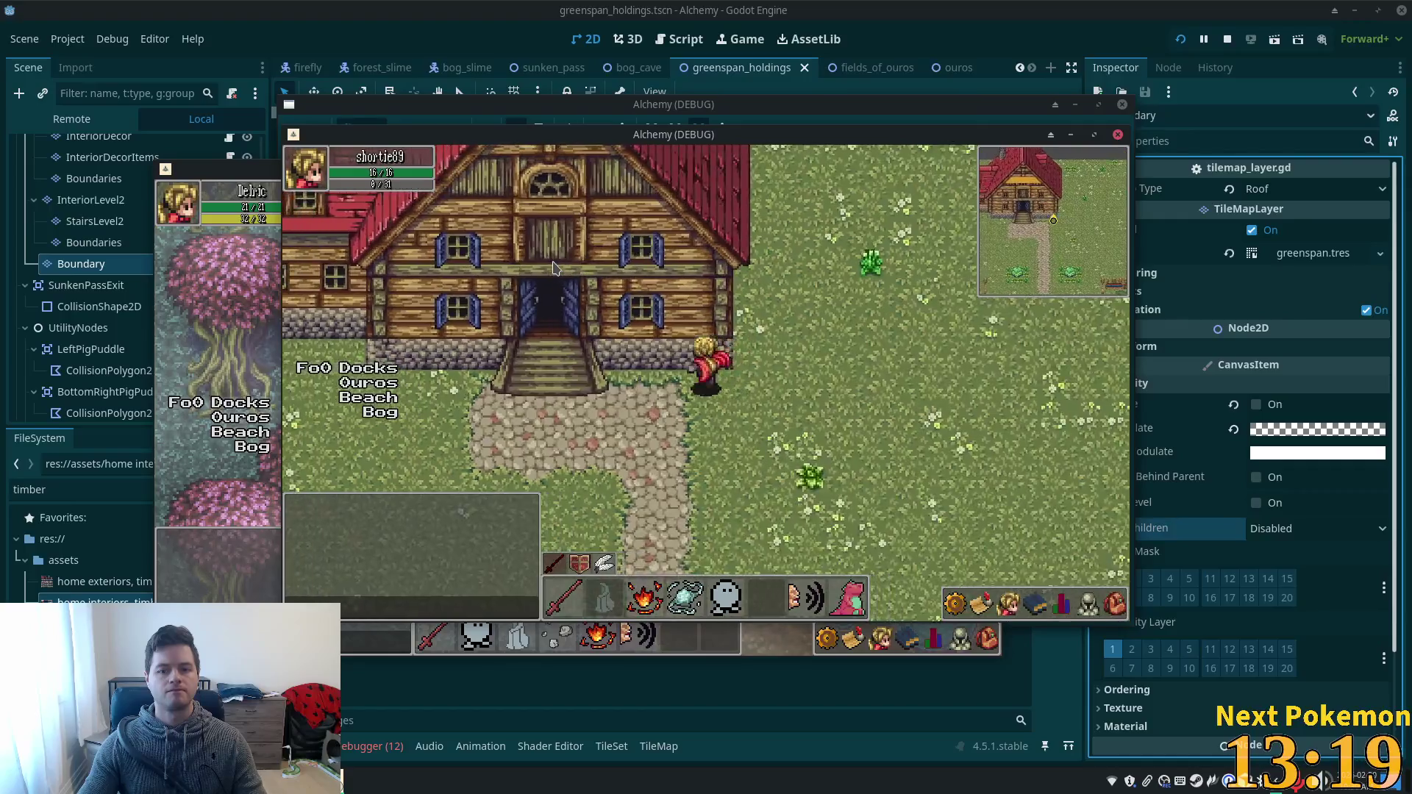
key("Up")
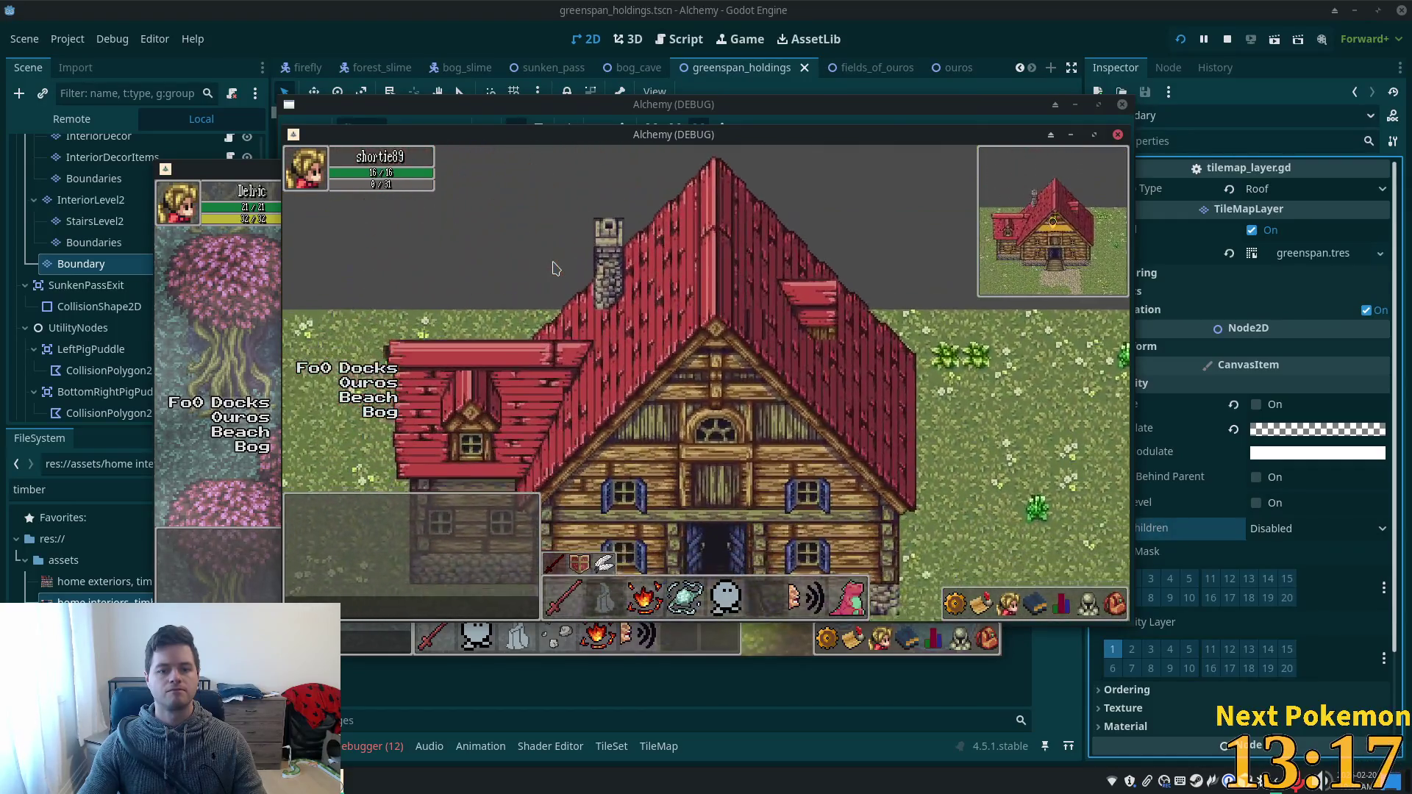
key("Left")
- Walk below the front steps and back up to them, then bring the editor forward
key("Down")
key("Right")
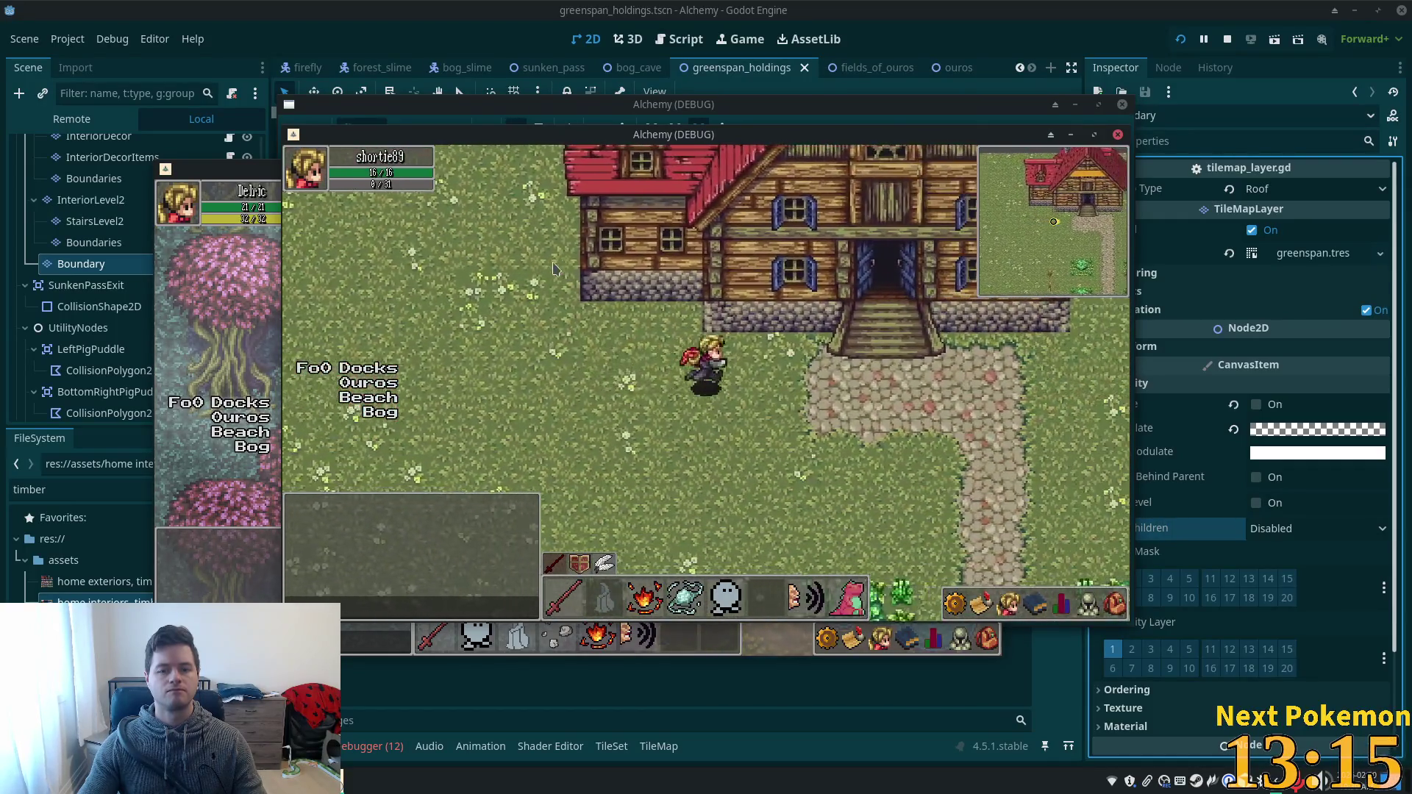
key("Up")
key("Left")
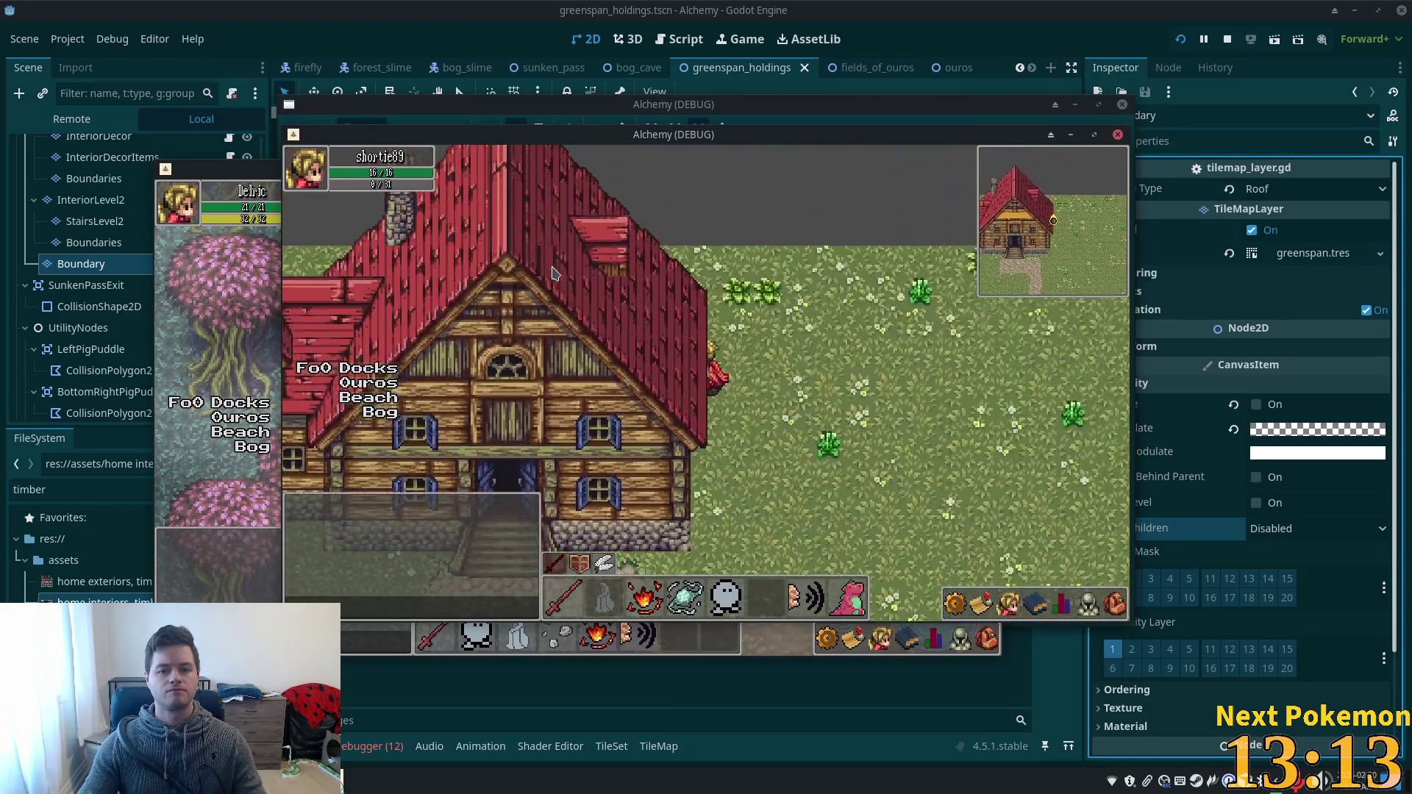
key("Down")
key("Left")
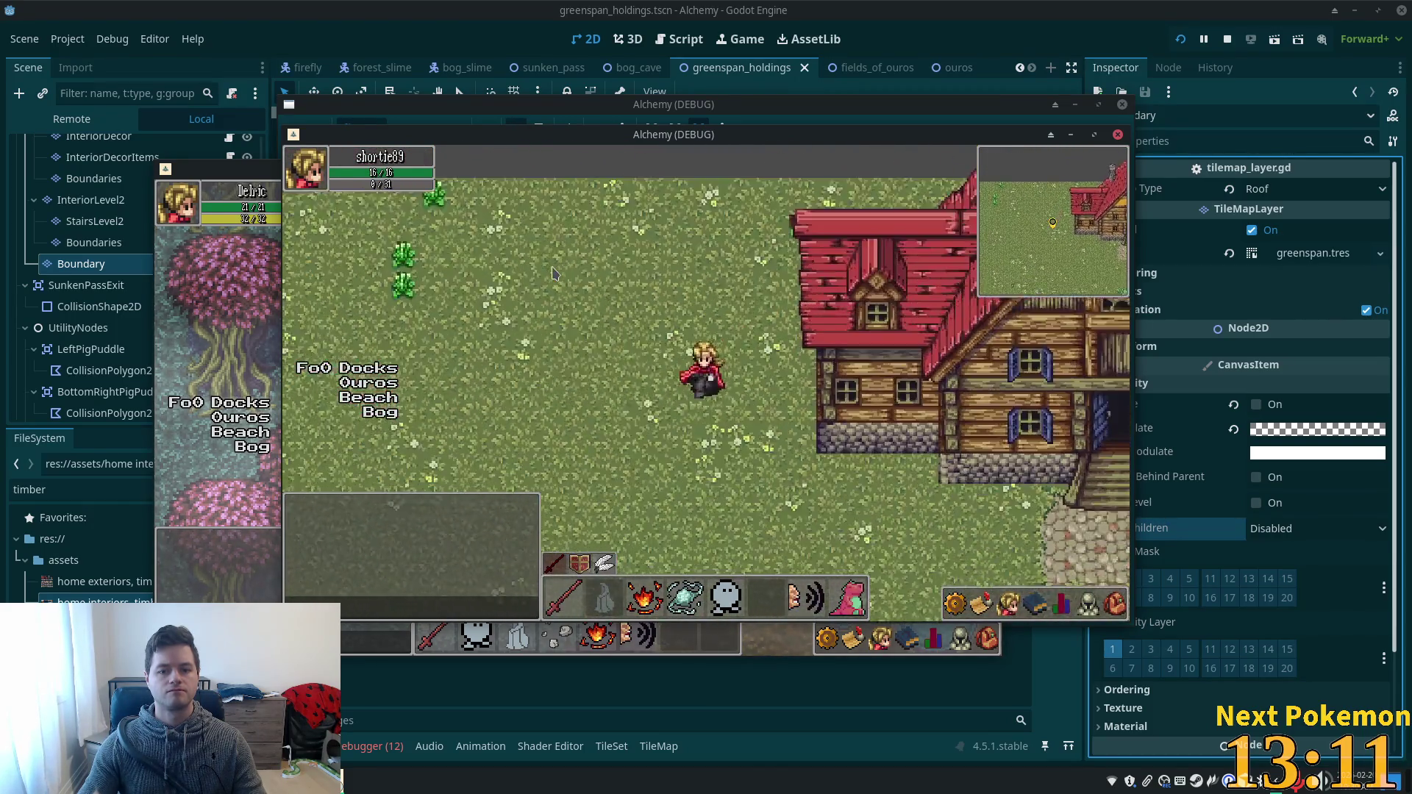
key("Right")
key("Right")
key("Up")
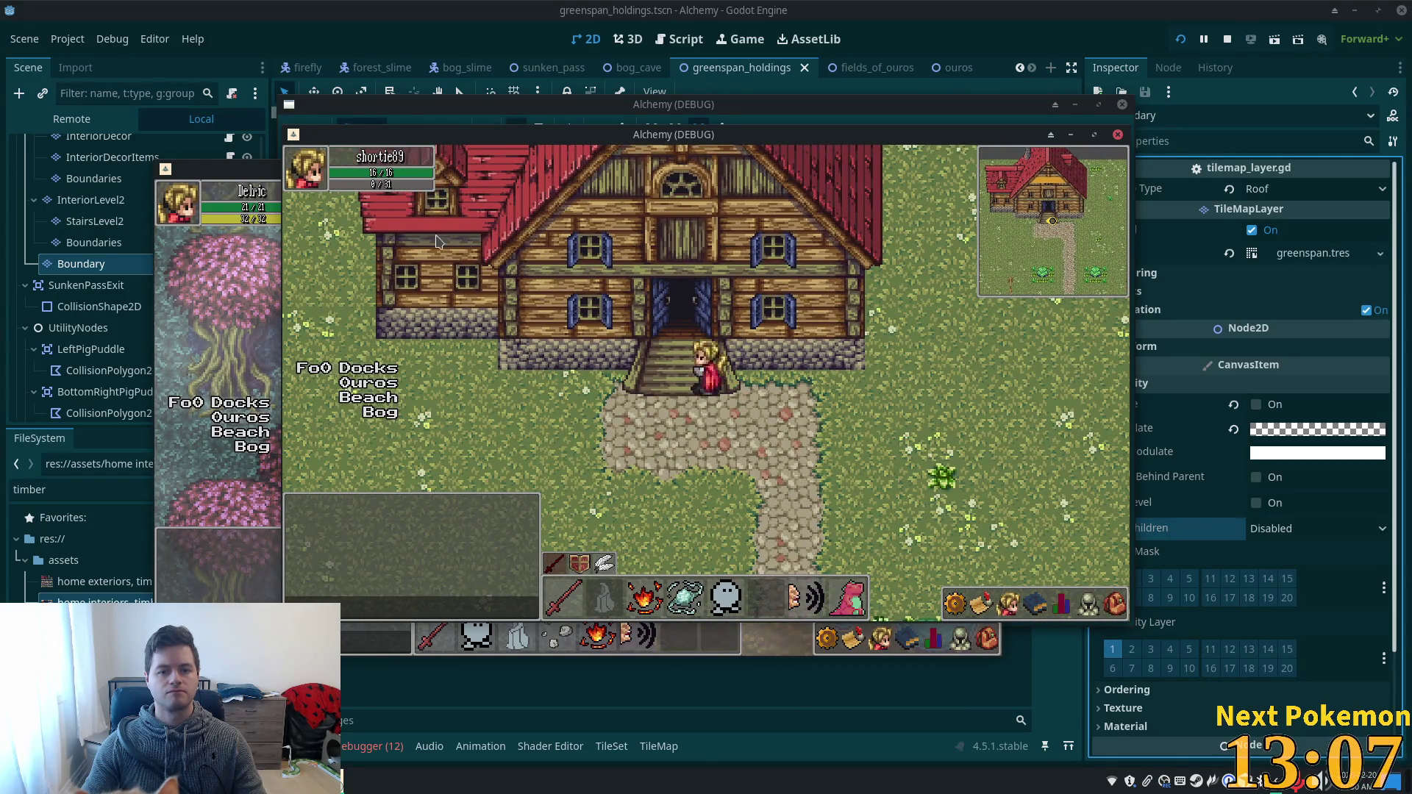
left_click(93, 243)
scroll(121, 245, "up", 3)
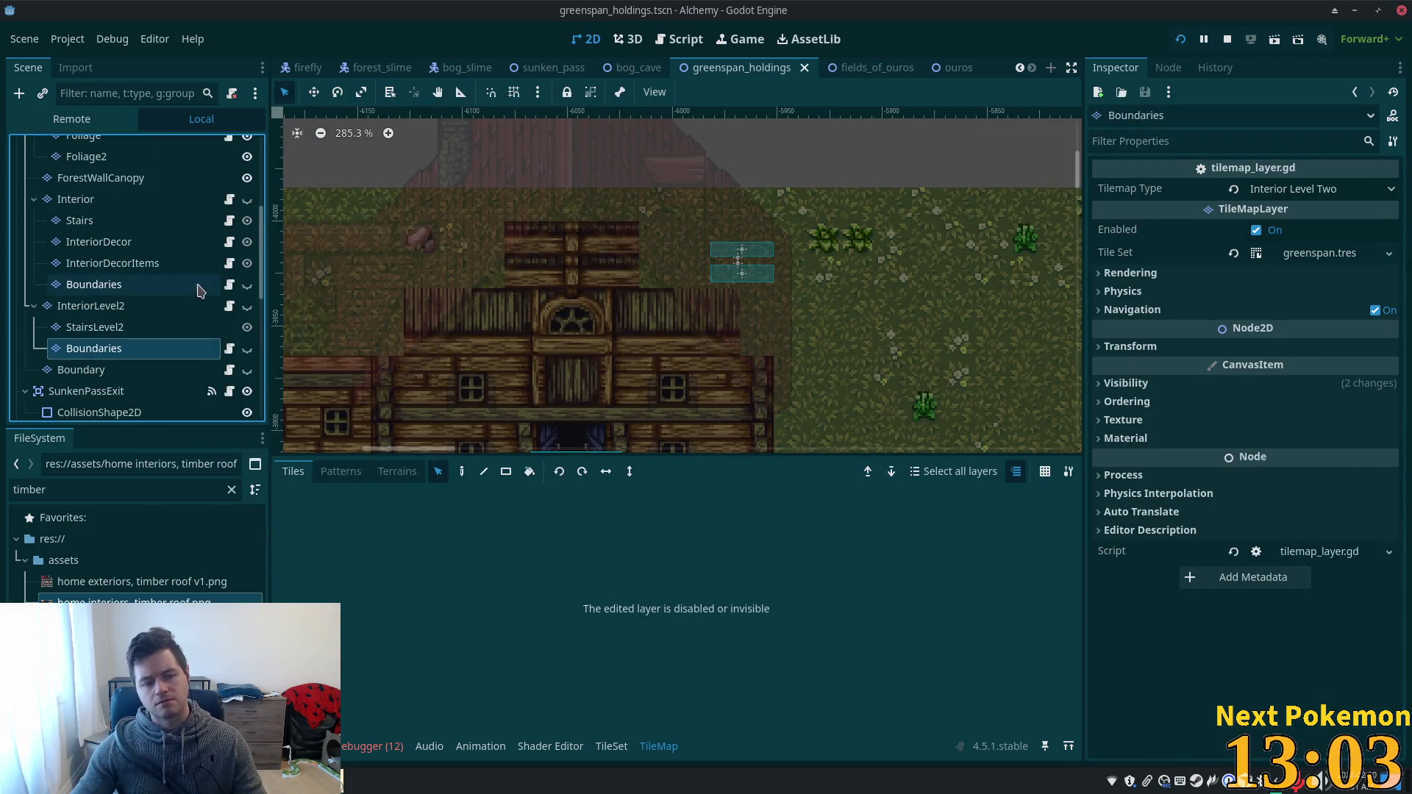
- In the Scene dock, select the Roofs layer and then the Structures TileMapLayer node
scroll(176, 254, "up", 3)
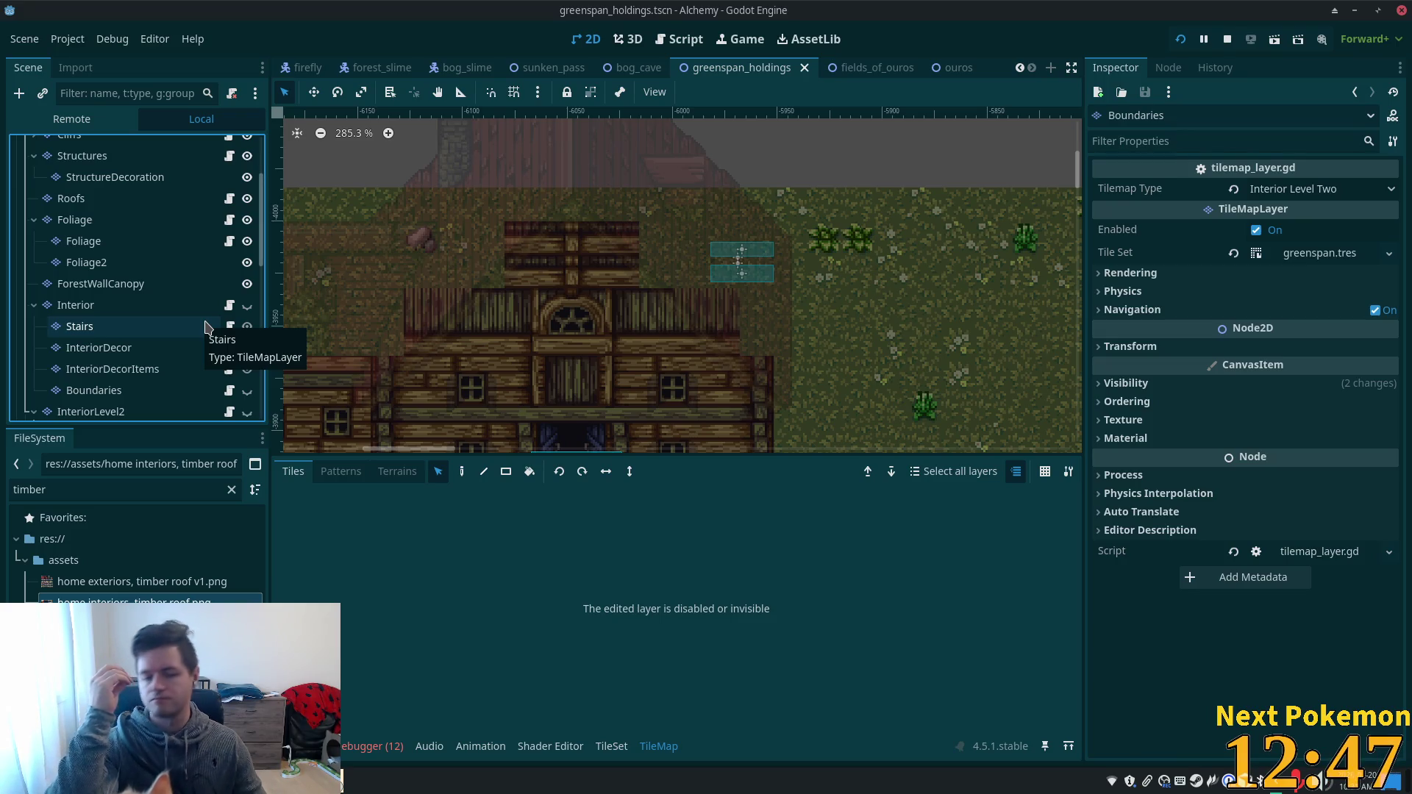
scroll(125, 320, "down", 2)
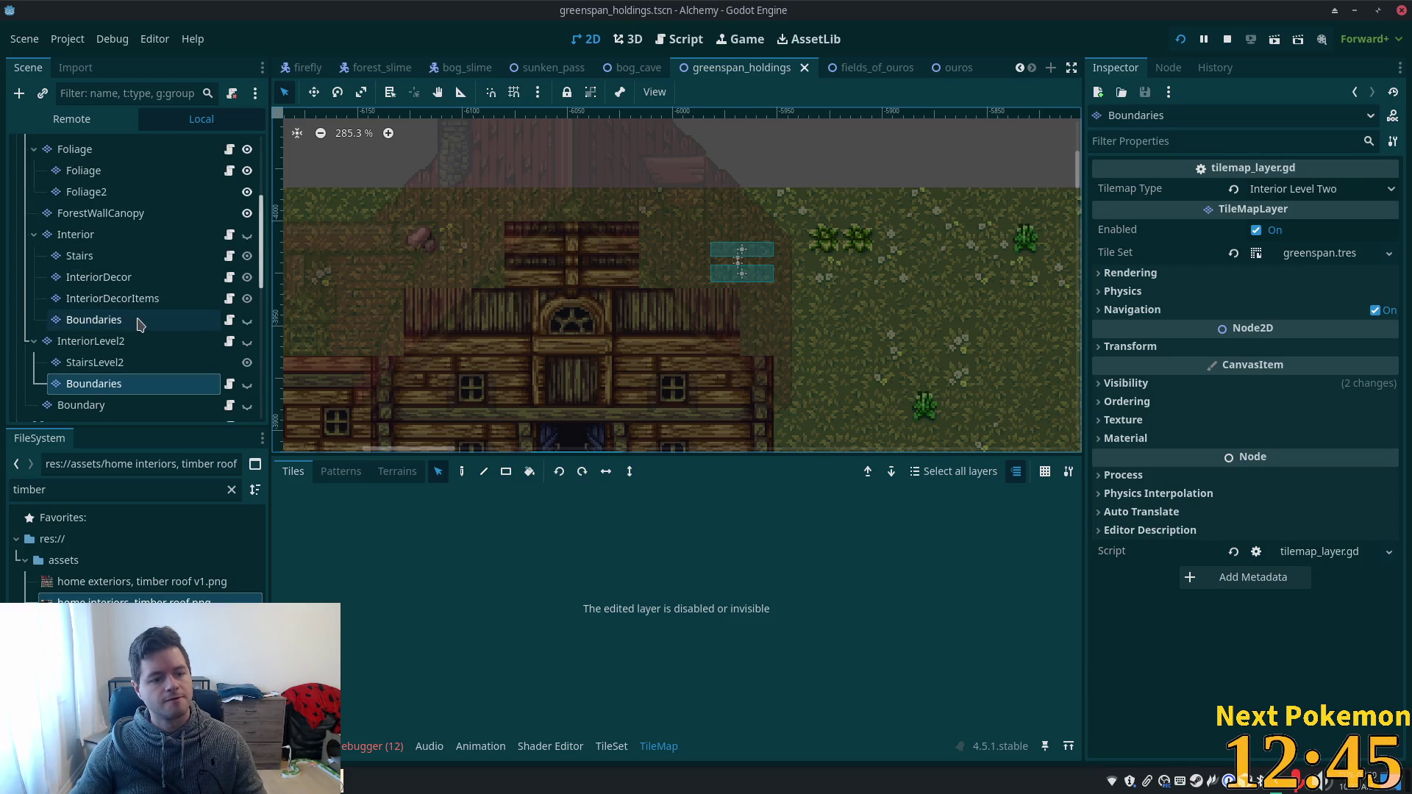
scroll(140, 324, "up", 2)
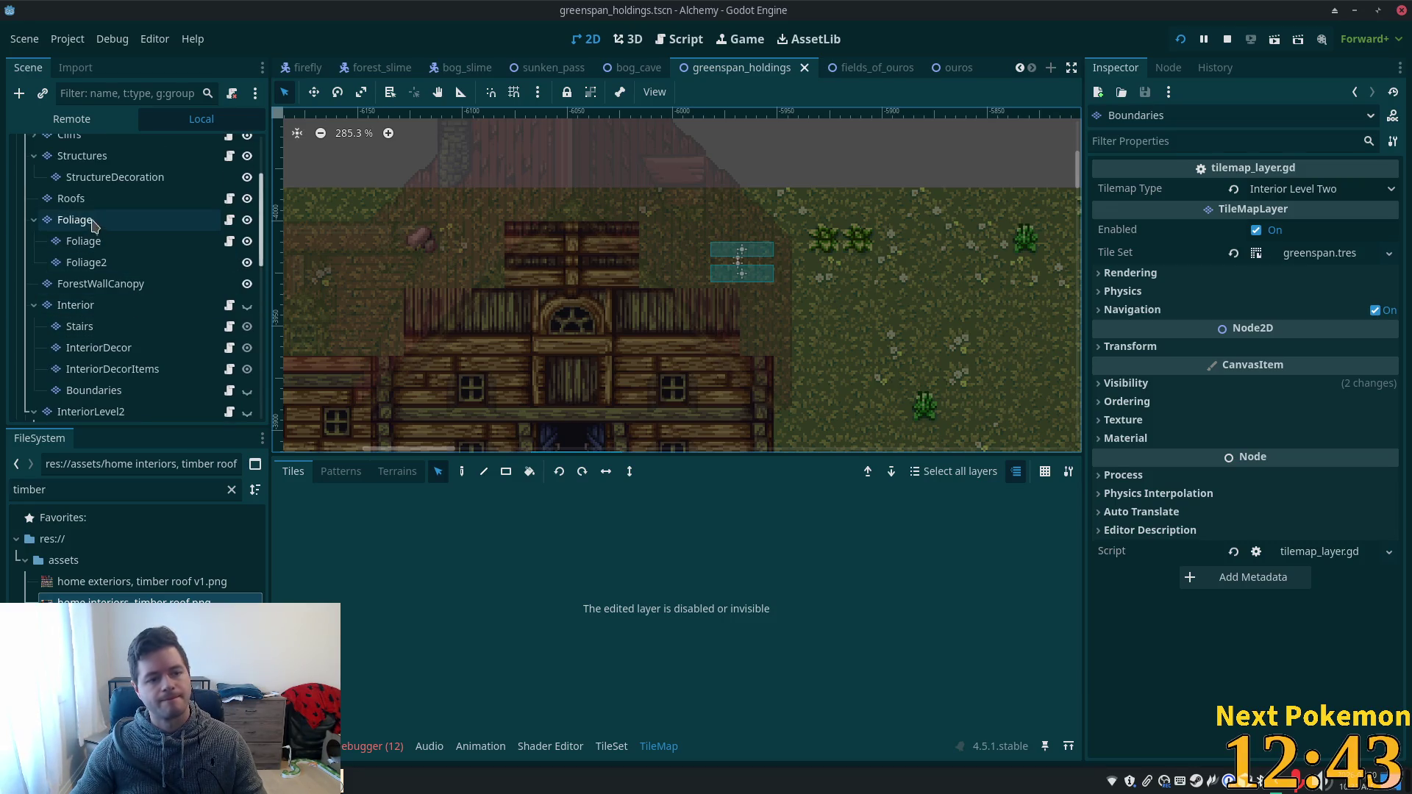
left_click(73, 198)
scroll(107, 265, "up", 3)
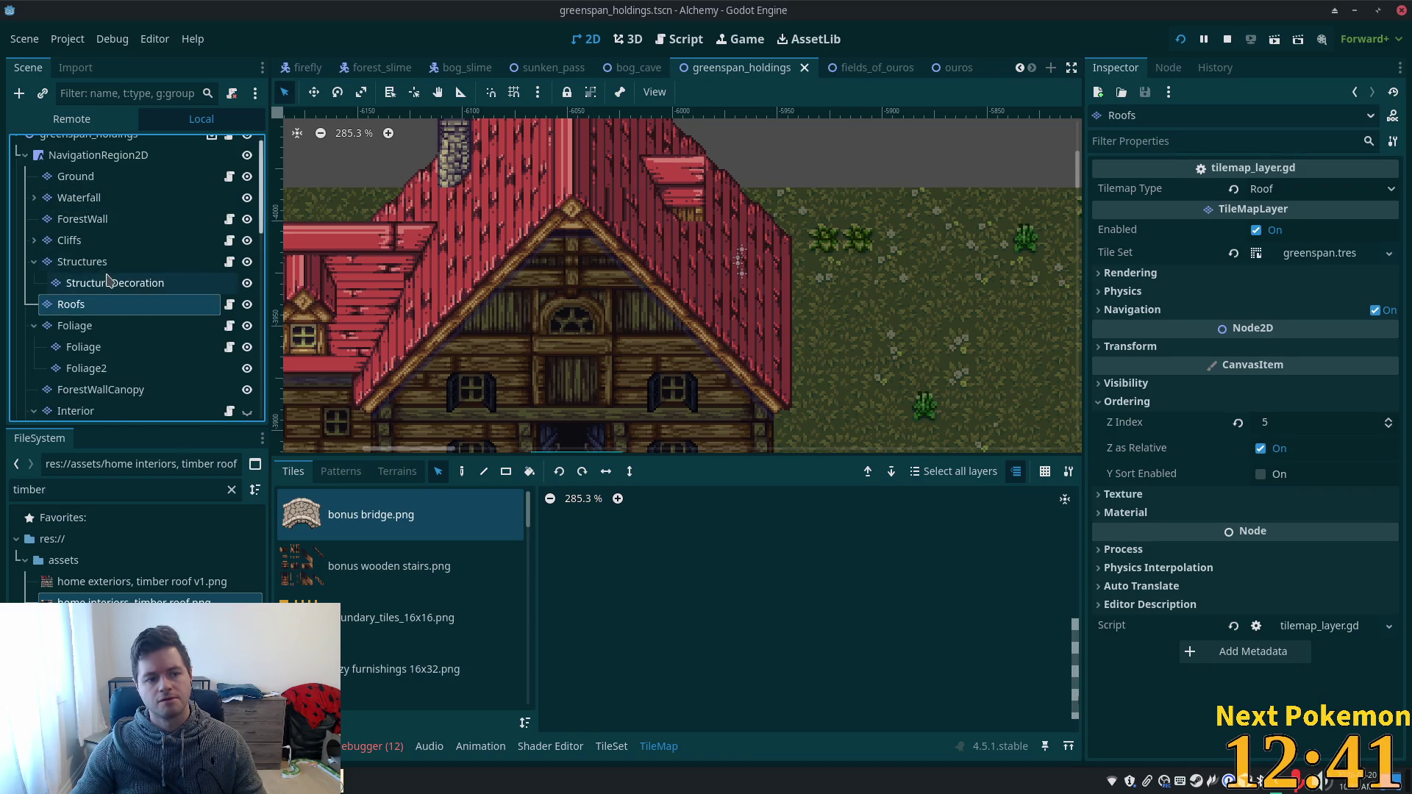
left_click(108, 263)
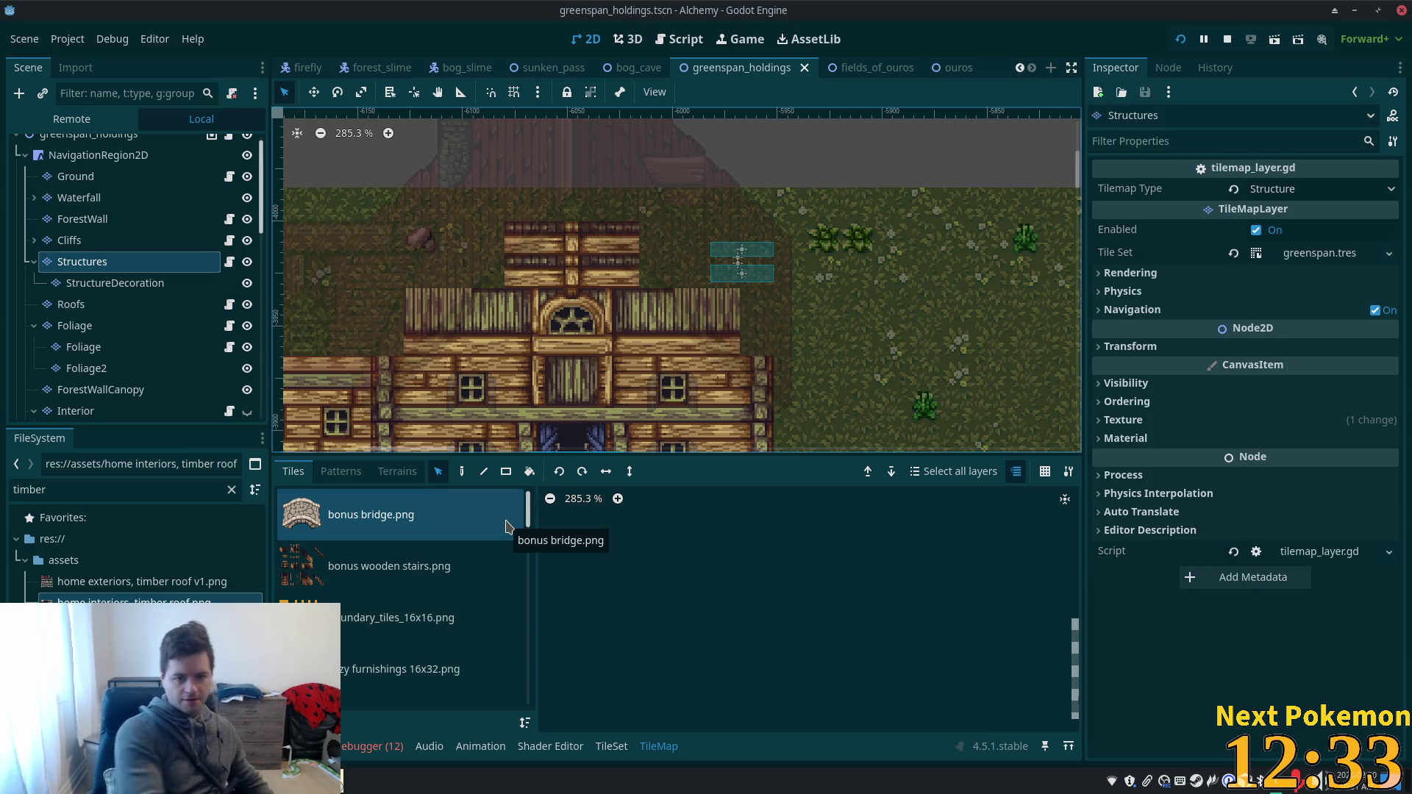
- In the TileSet editor, bring up the home exteriors timber roof atlas
left_click(611, 746)
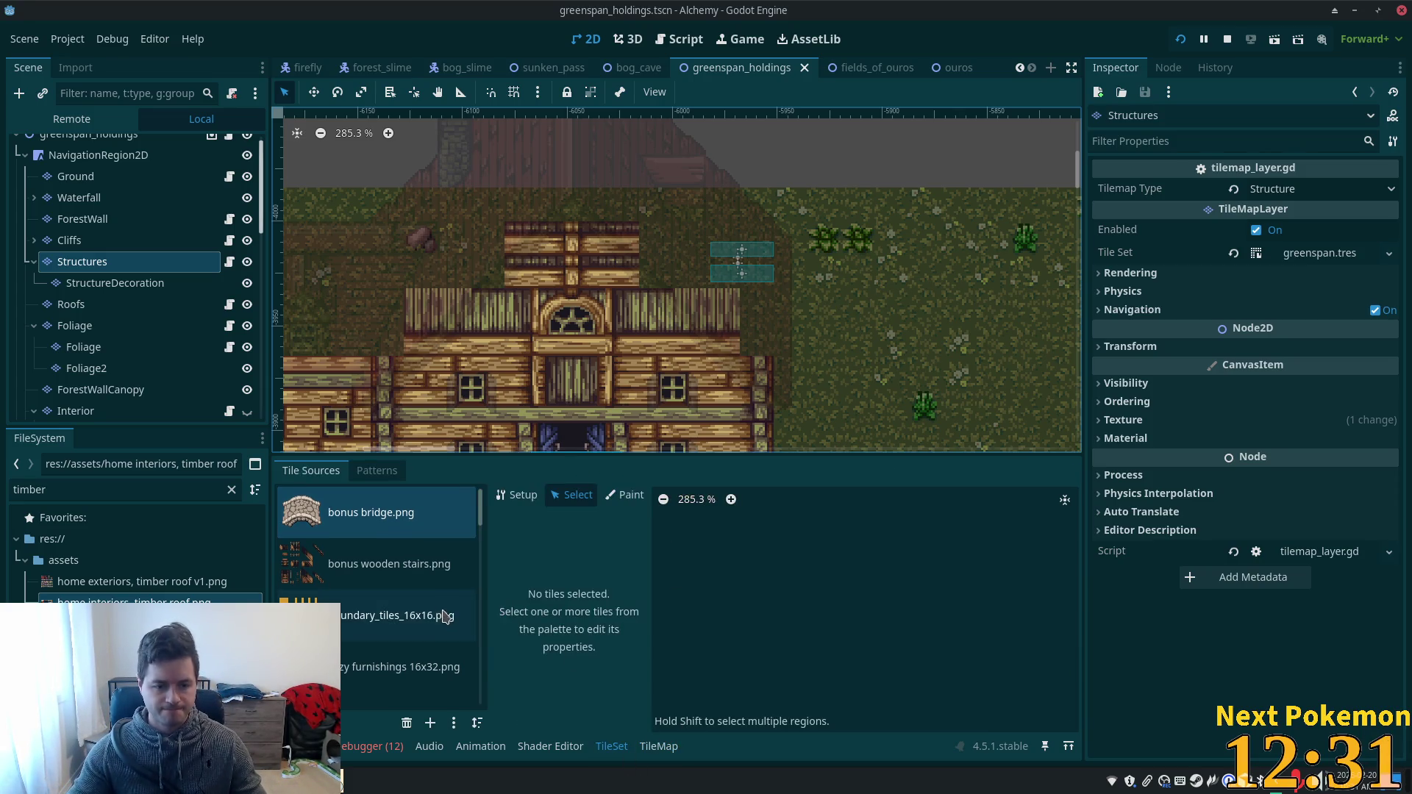
scroll(443, 616, "down", 5)
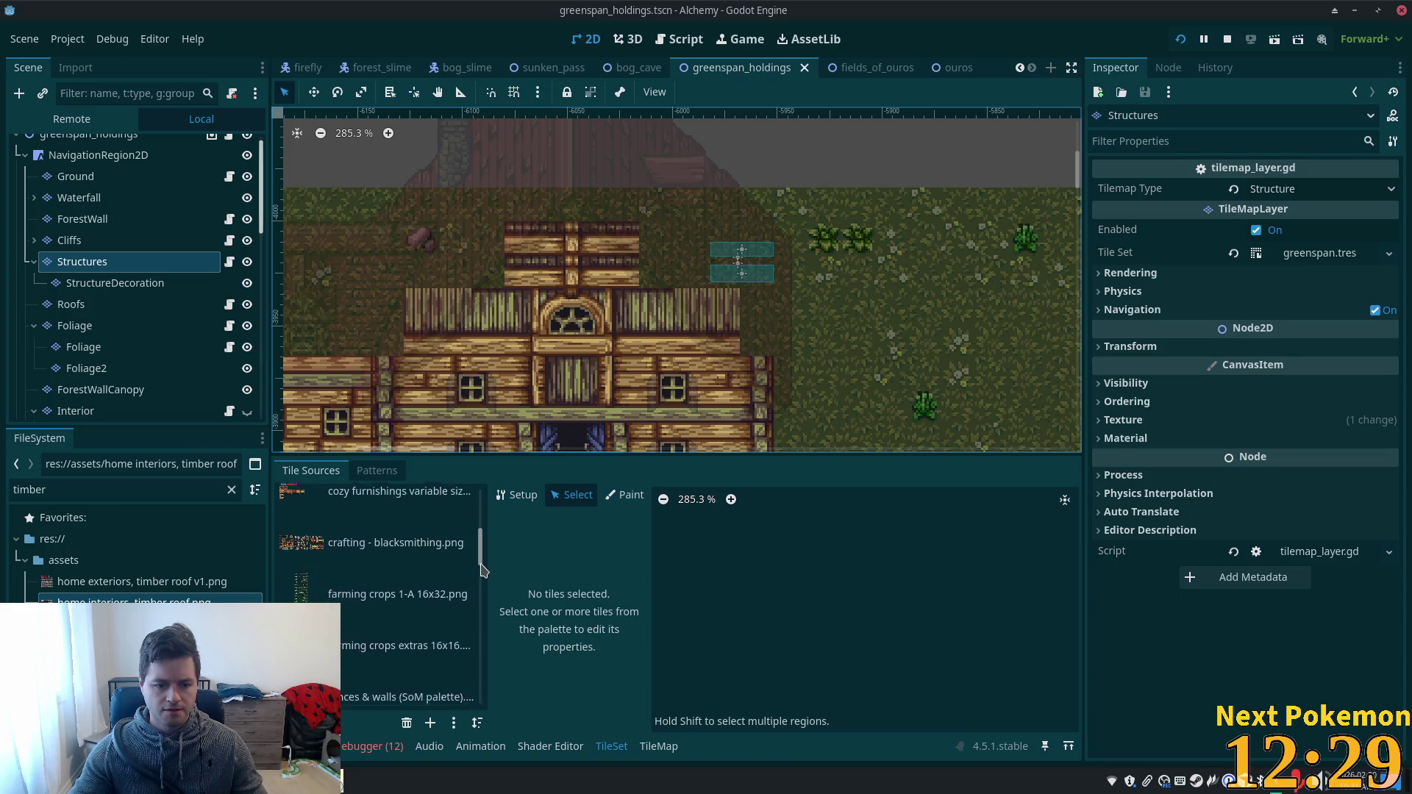
scroll(484, 570, "down", 3)
left_click(400, 647)
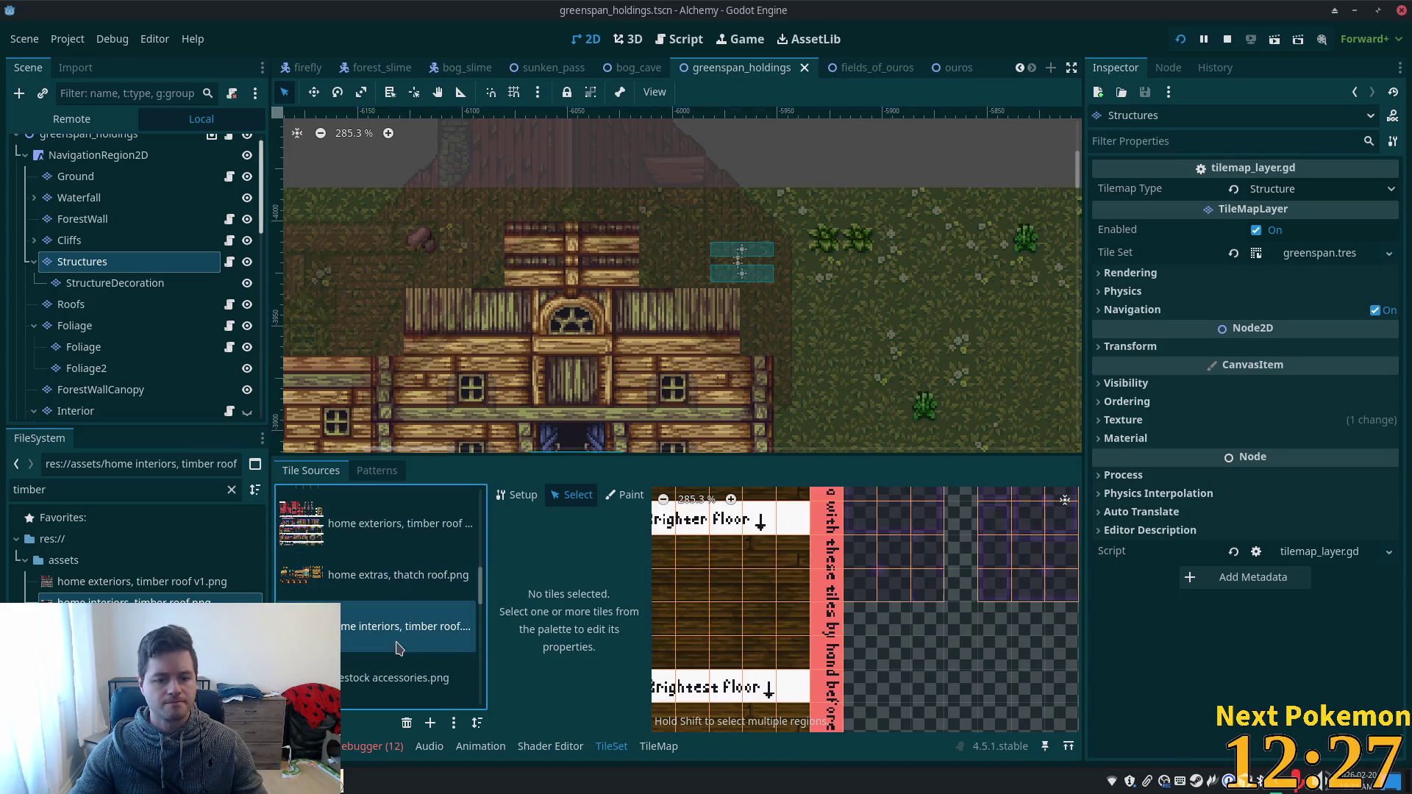
scroll(695, 593, "down", 3)
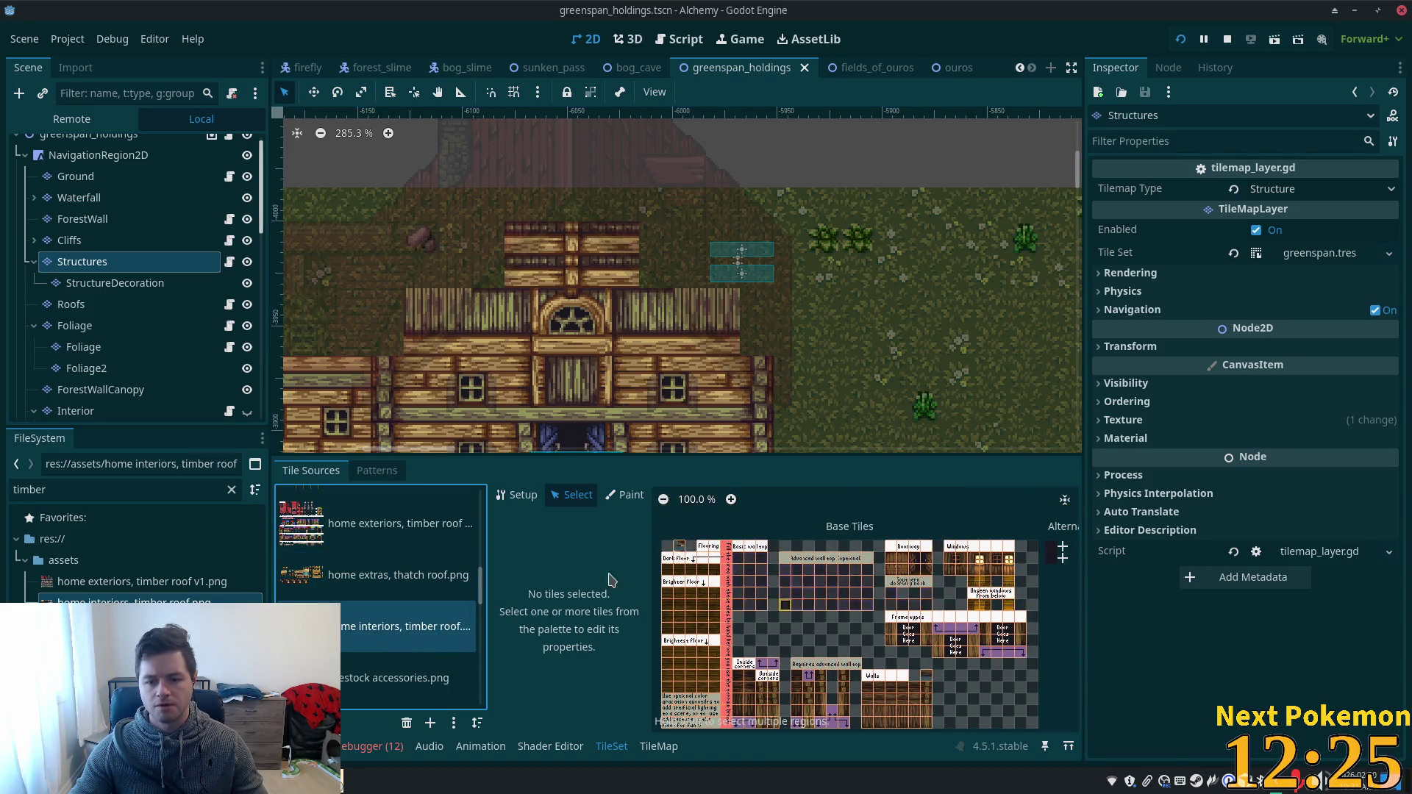
key("Up")
key("Up")
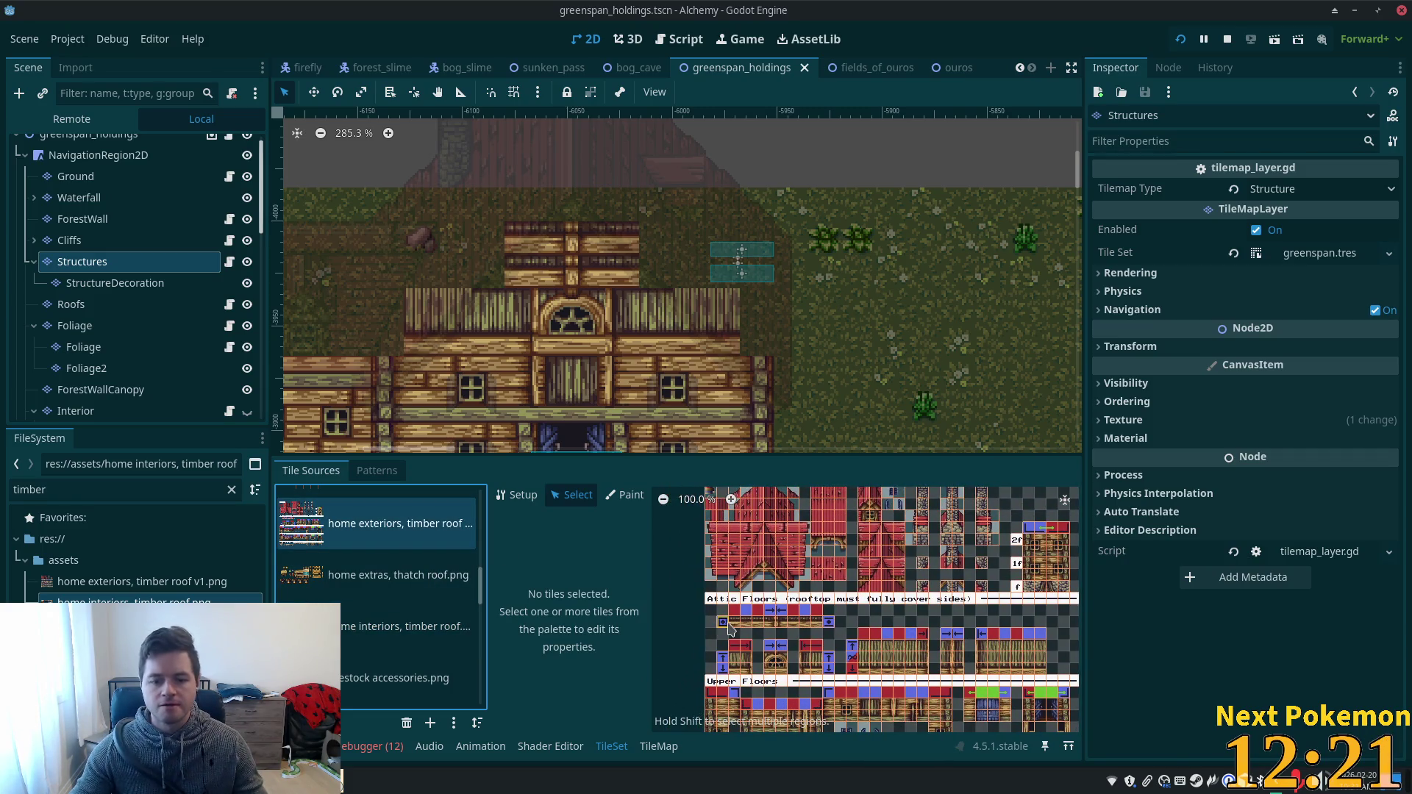
- Set the selected roof tile row's Z Index to 3, save, and select the Foliage layer
left_click(825, 626)
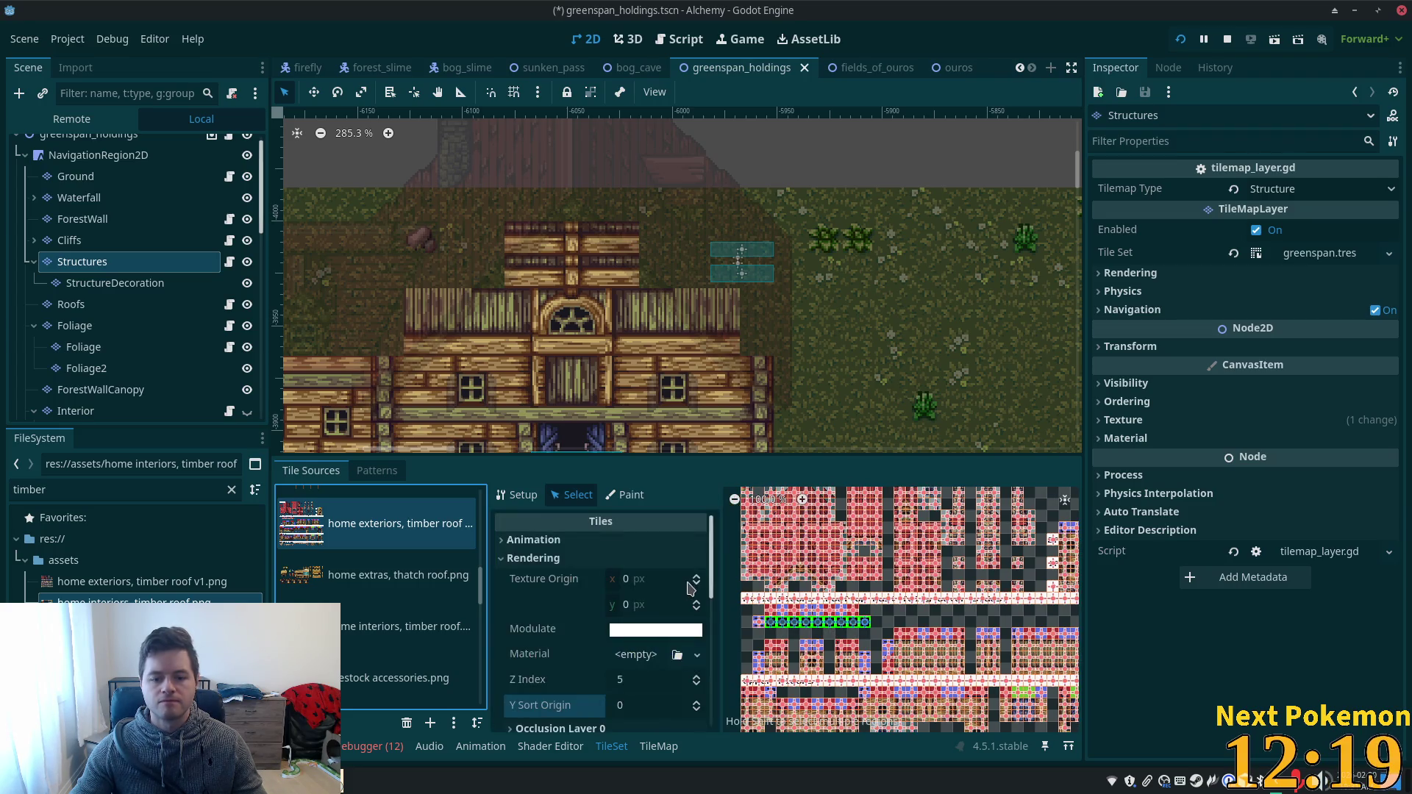
scroll(690, 592, "down", 2)
left_click(651, 626)
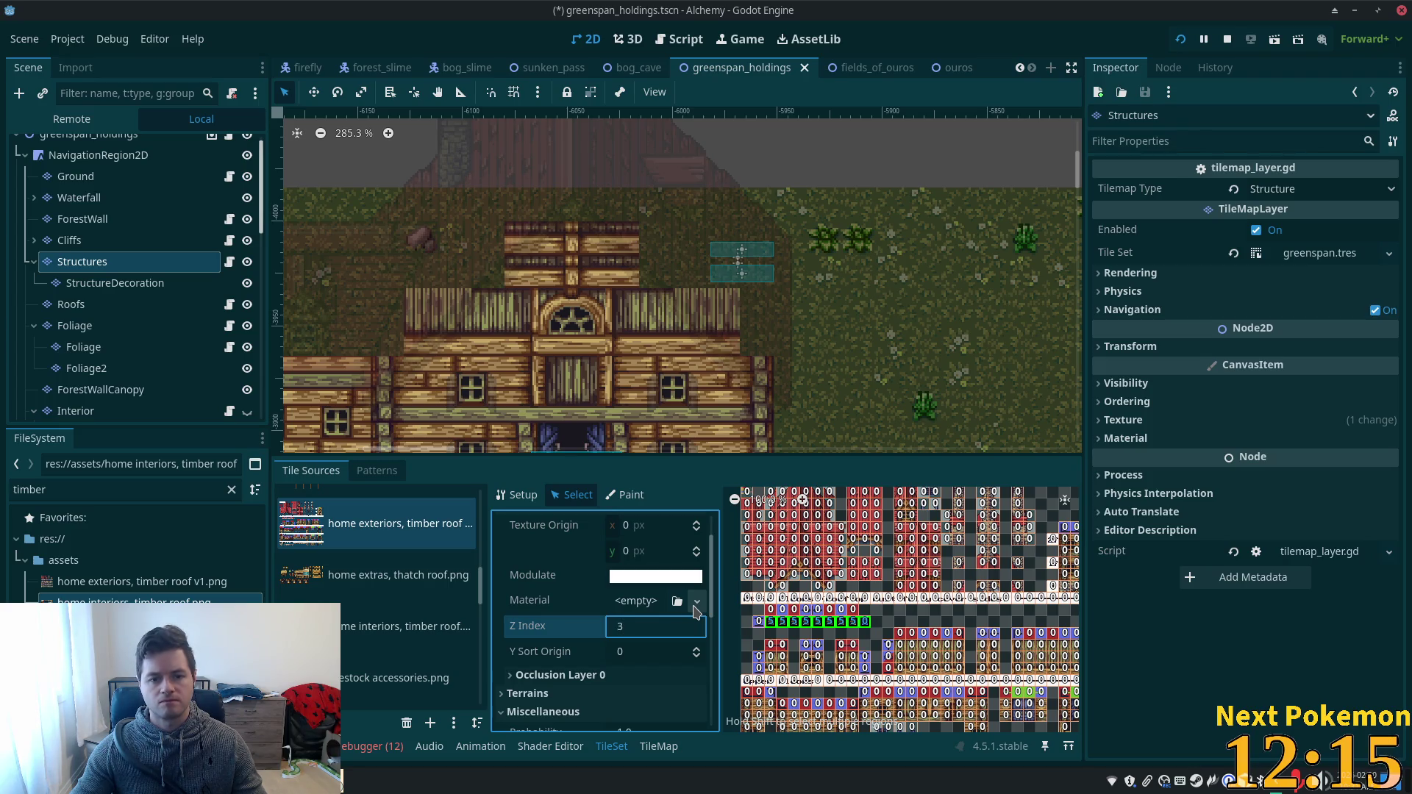
key("Tab")
key("ctrl+s")
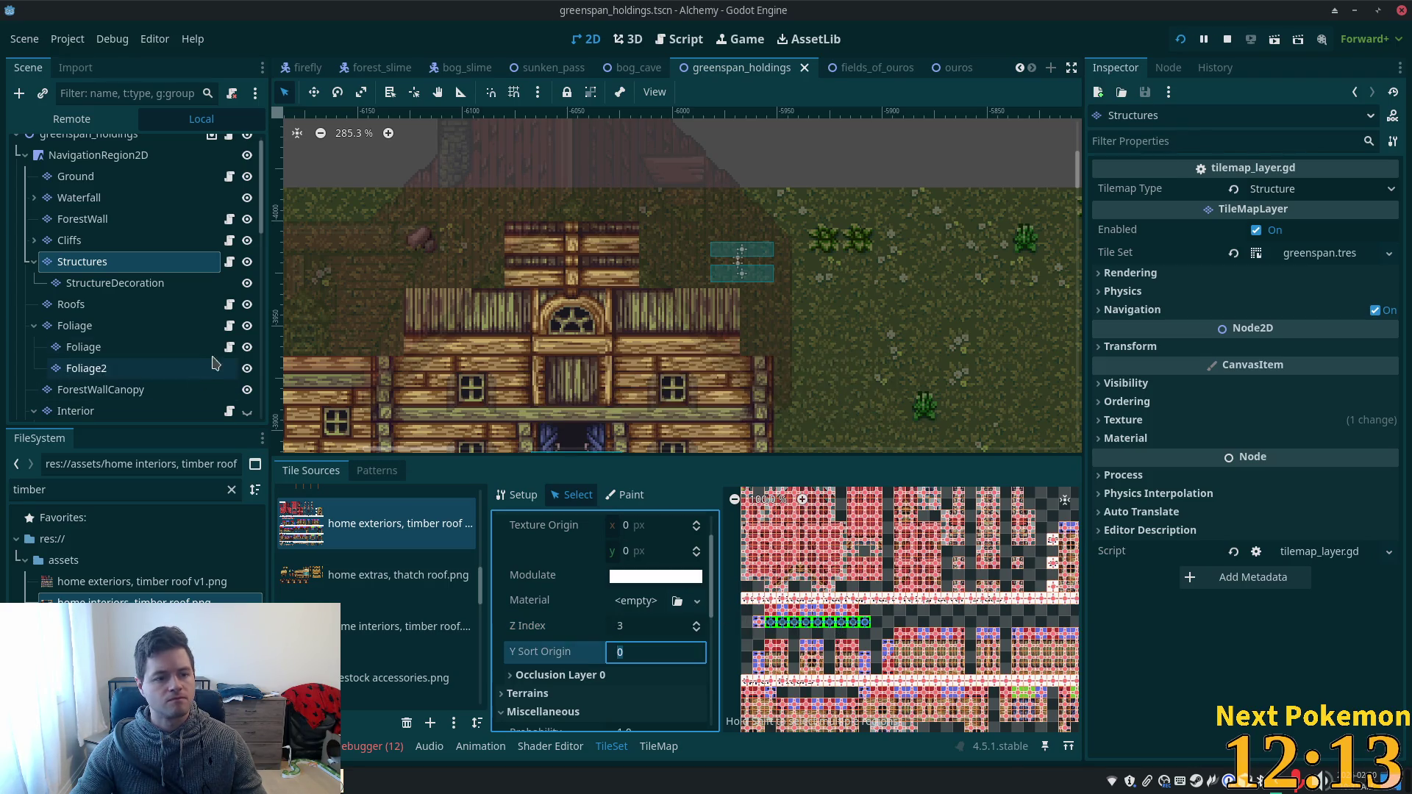
left_click(155, 326)
scroll(118, 309, "down", 3)
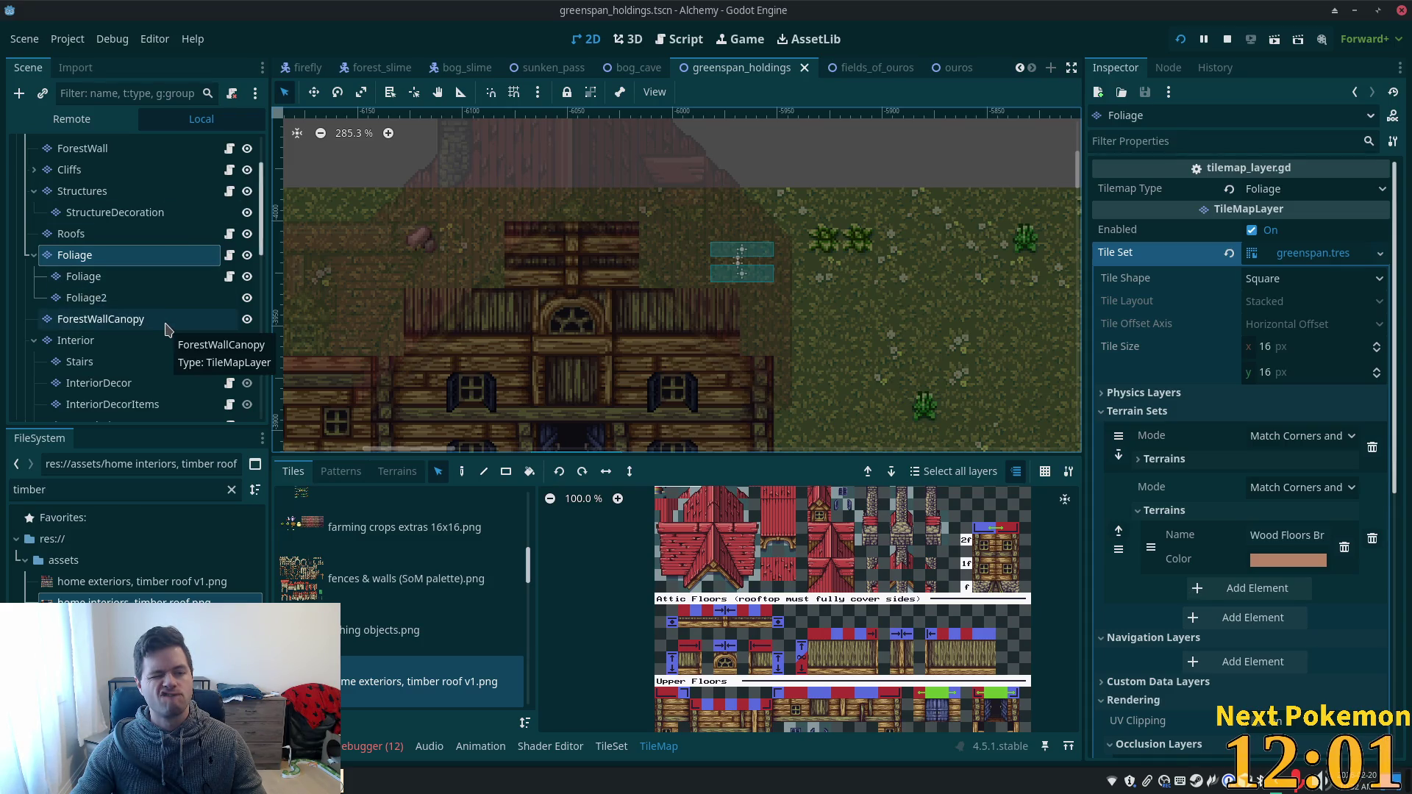
- Select InteriorLevel2 to check its Z Index of 3, then run the game again
scroll(147, 342, "down", 3)
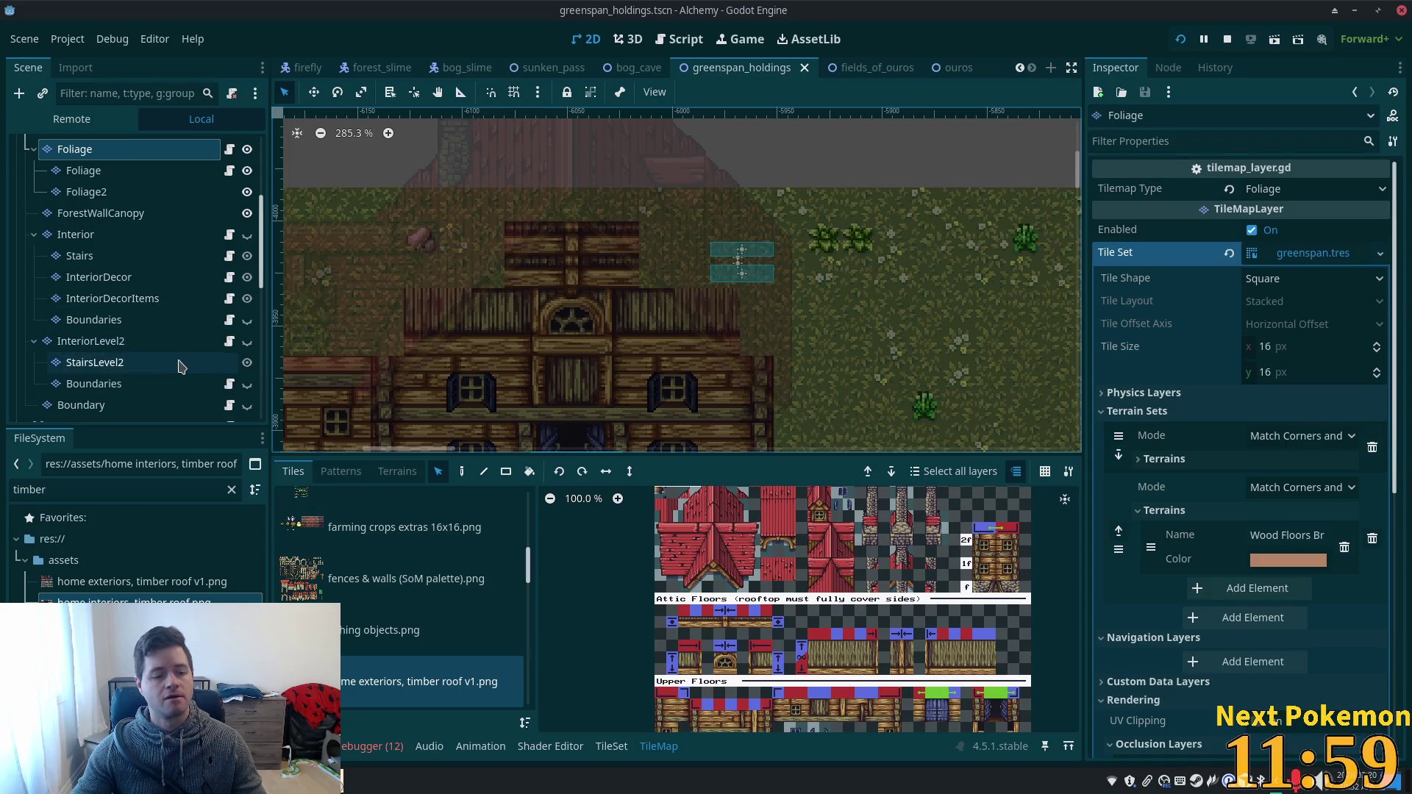
left_click(166, 356)
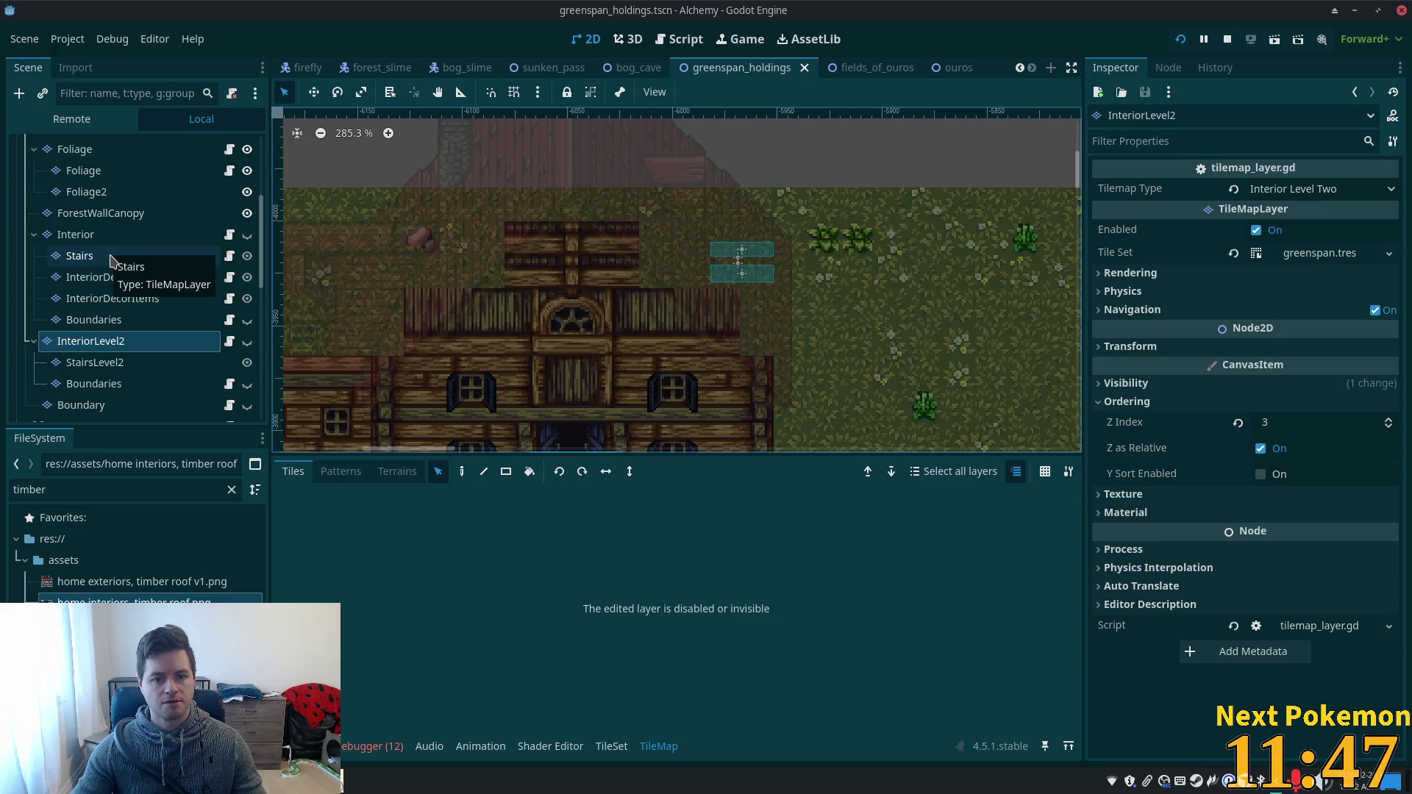
left_click(1180, 40)
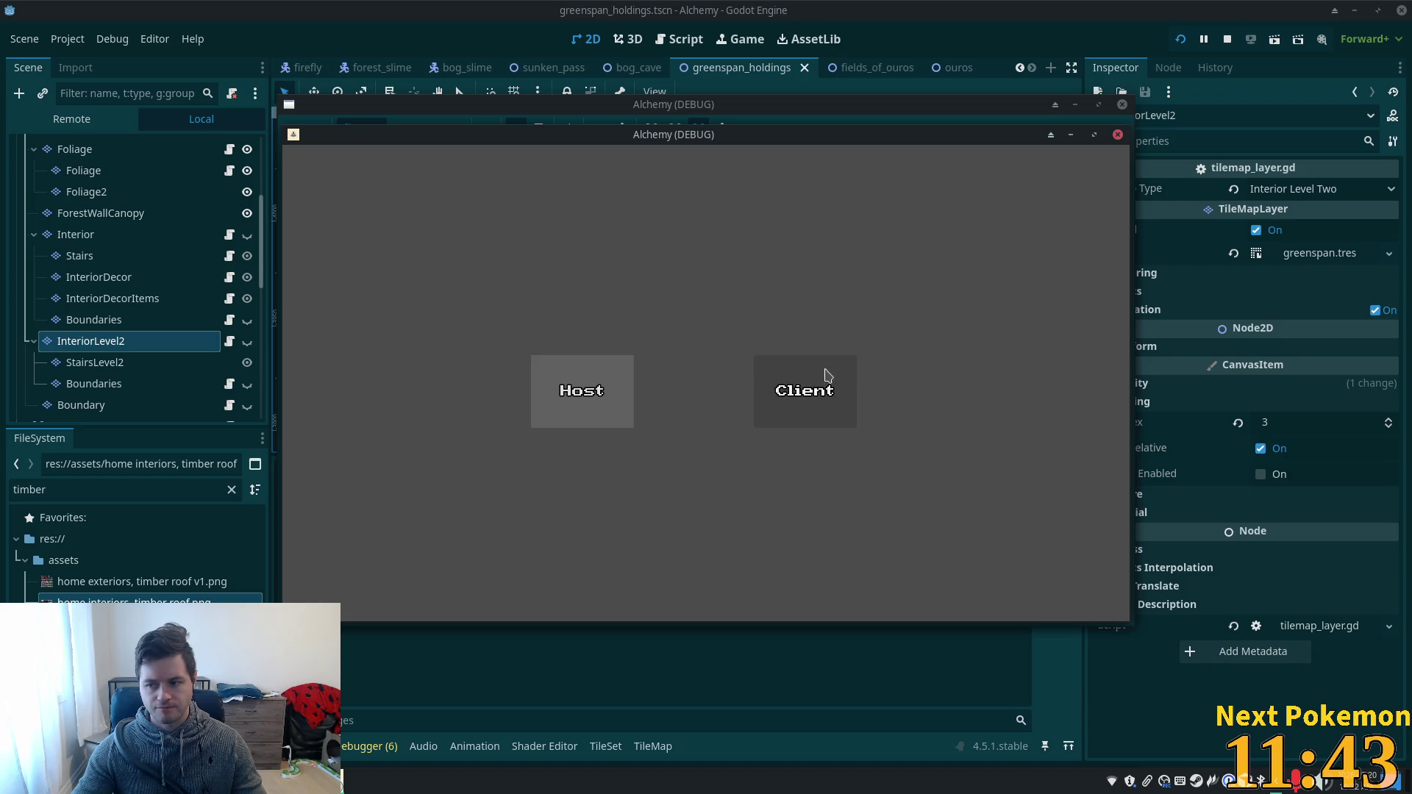
- Join as Client, submit the login, and walk off the stairs and out of the house
left_click(824, 372)
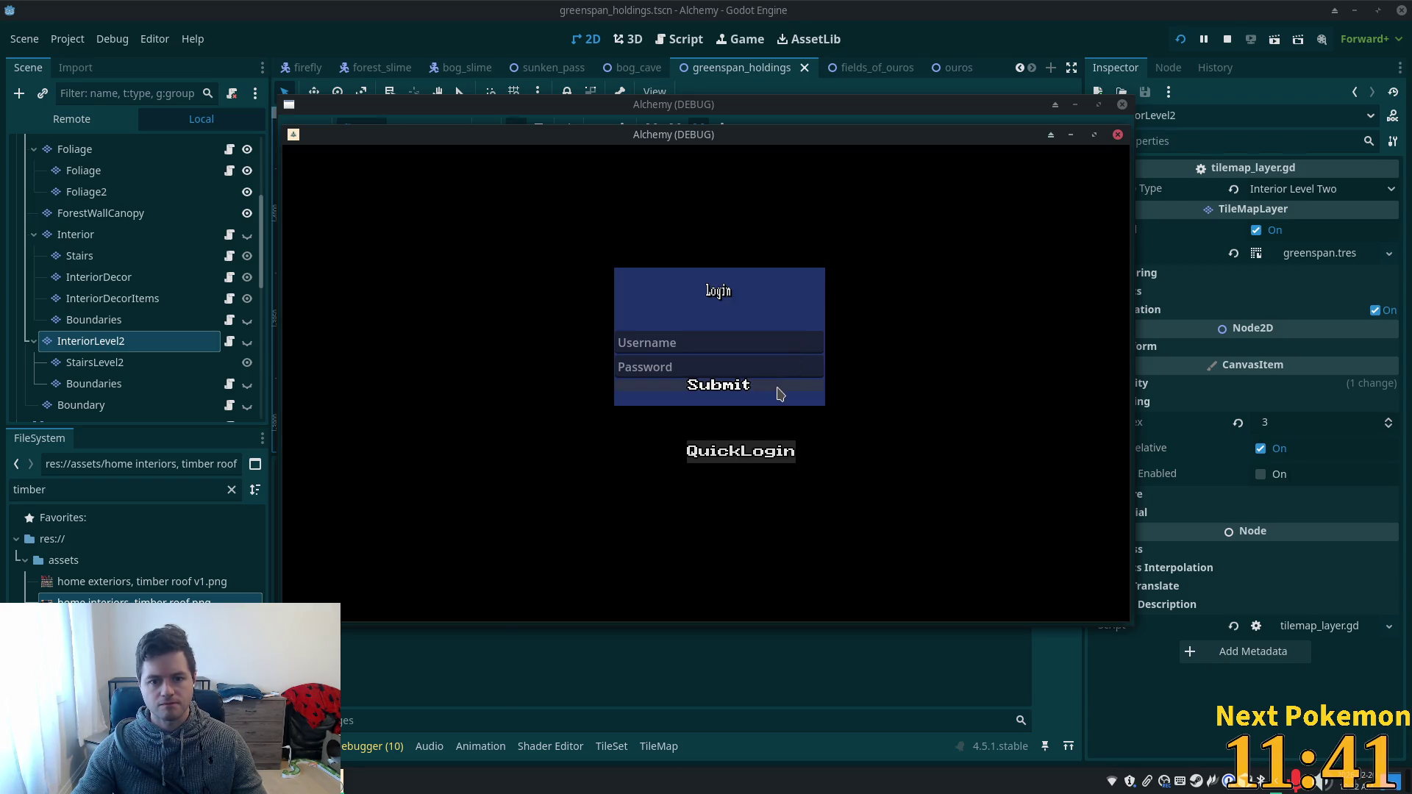
left_click(778, 389)
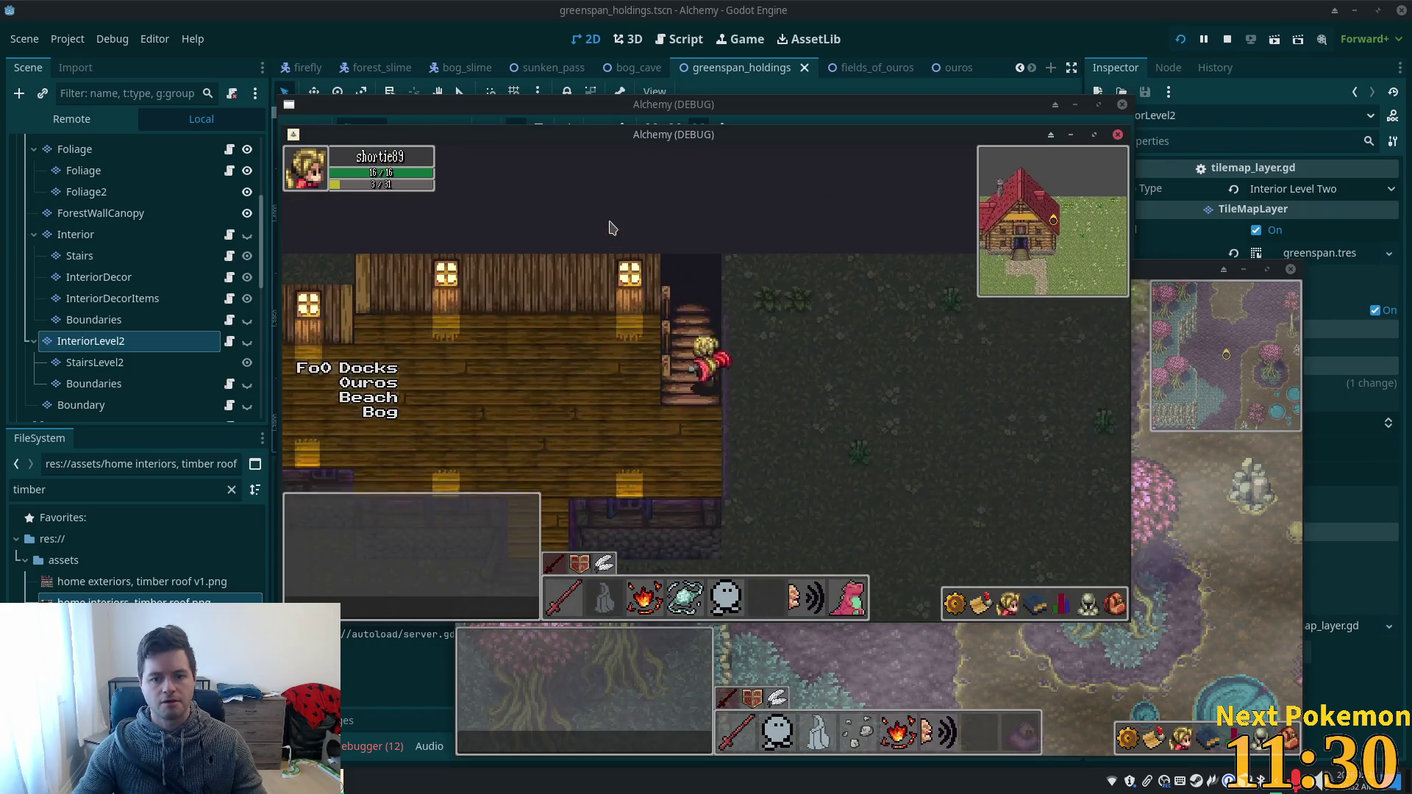
key("Left")
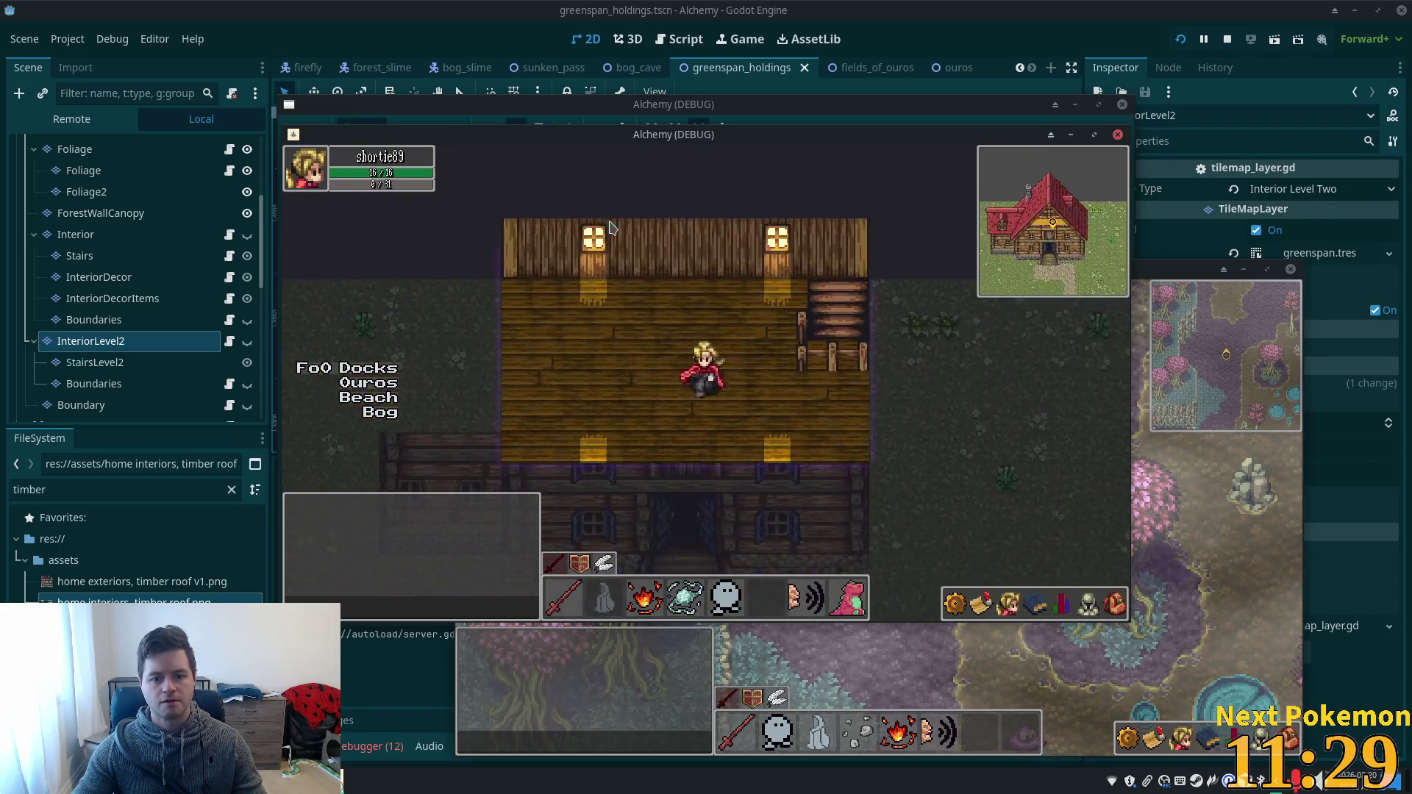
key("Right")
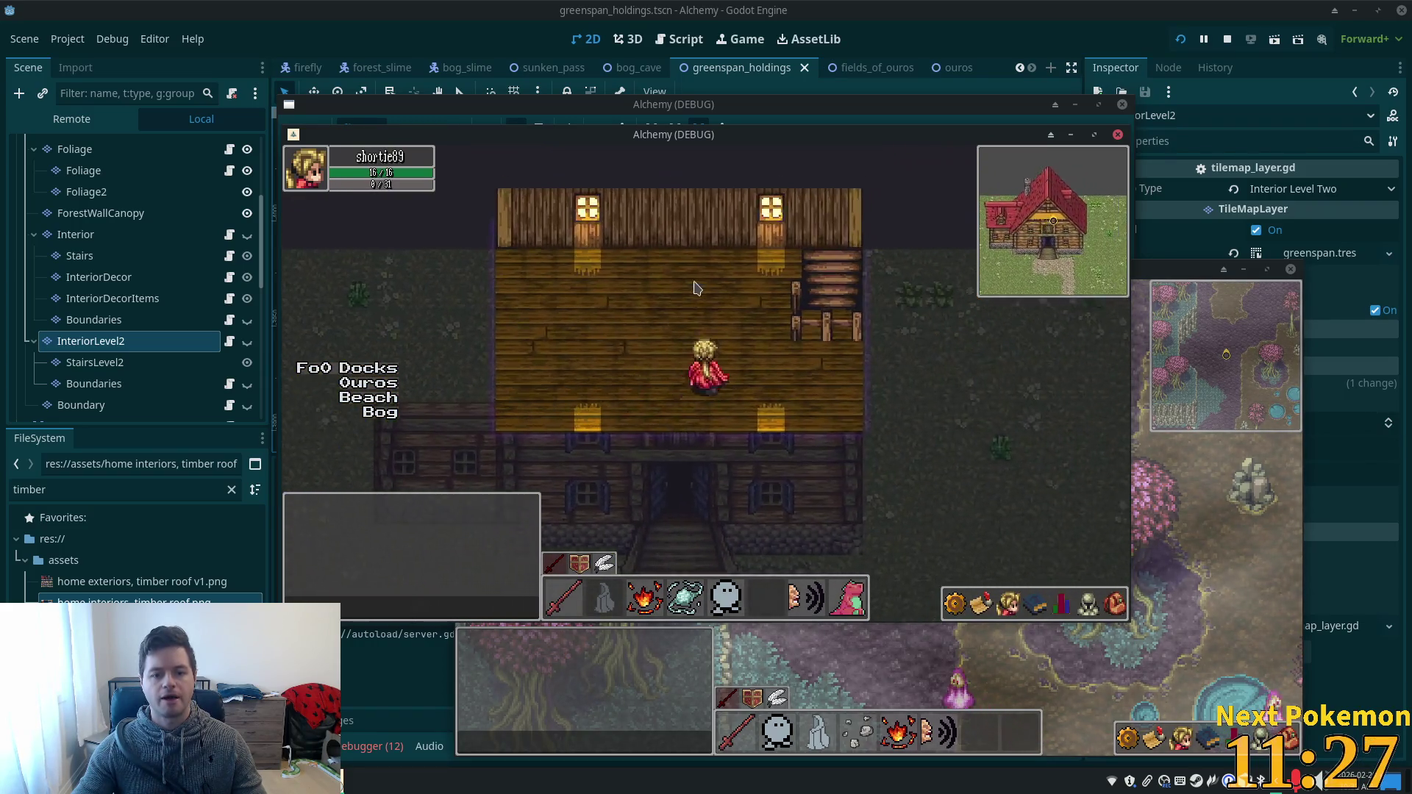
key("Up")
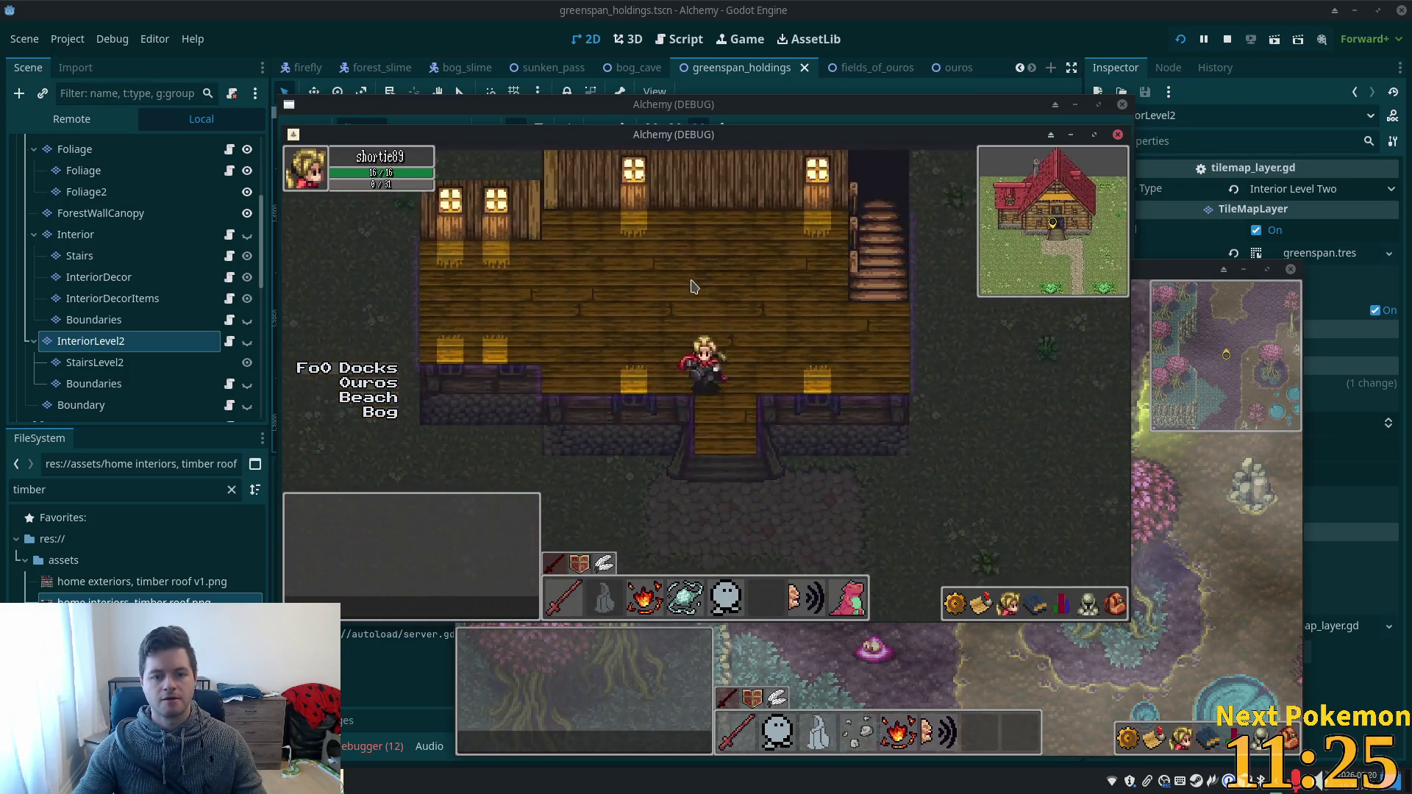
key("Left")
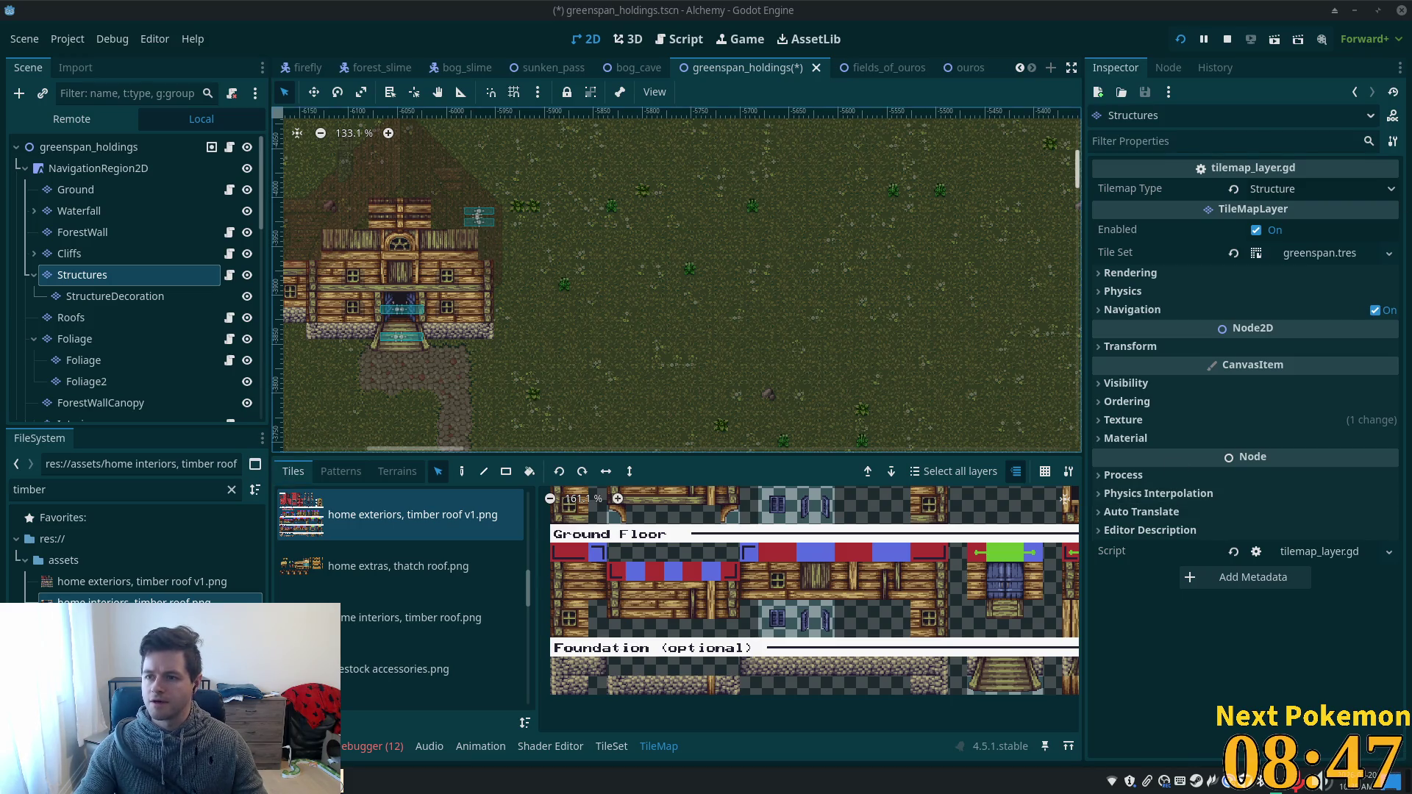
- Paint a 2x2 timber wall block on the grass east of the house, then switch to the livestock accessories atlas
scroll(754, 246, "up", 5)
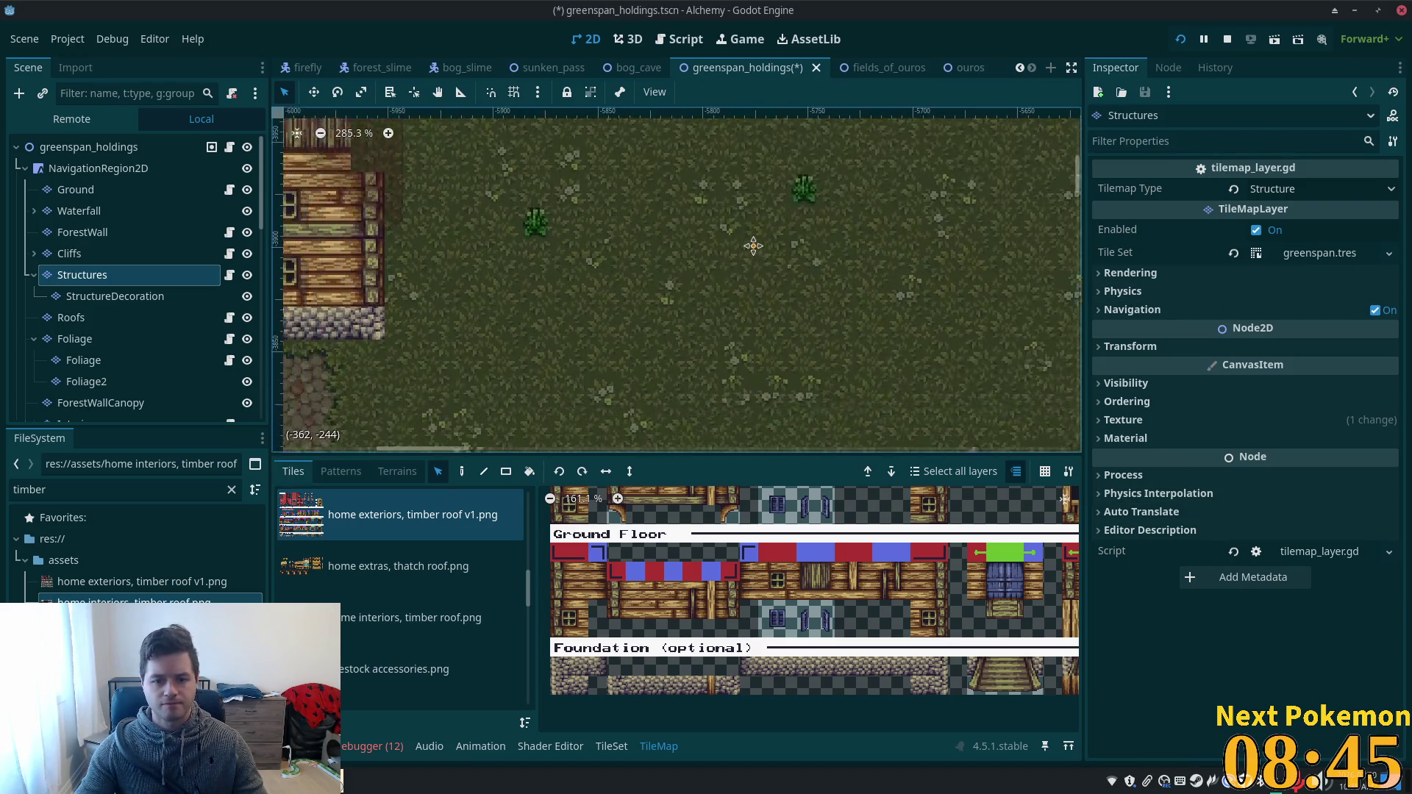
left_click_drag(754, 246, 782, 274)
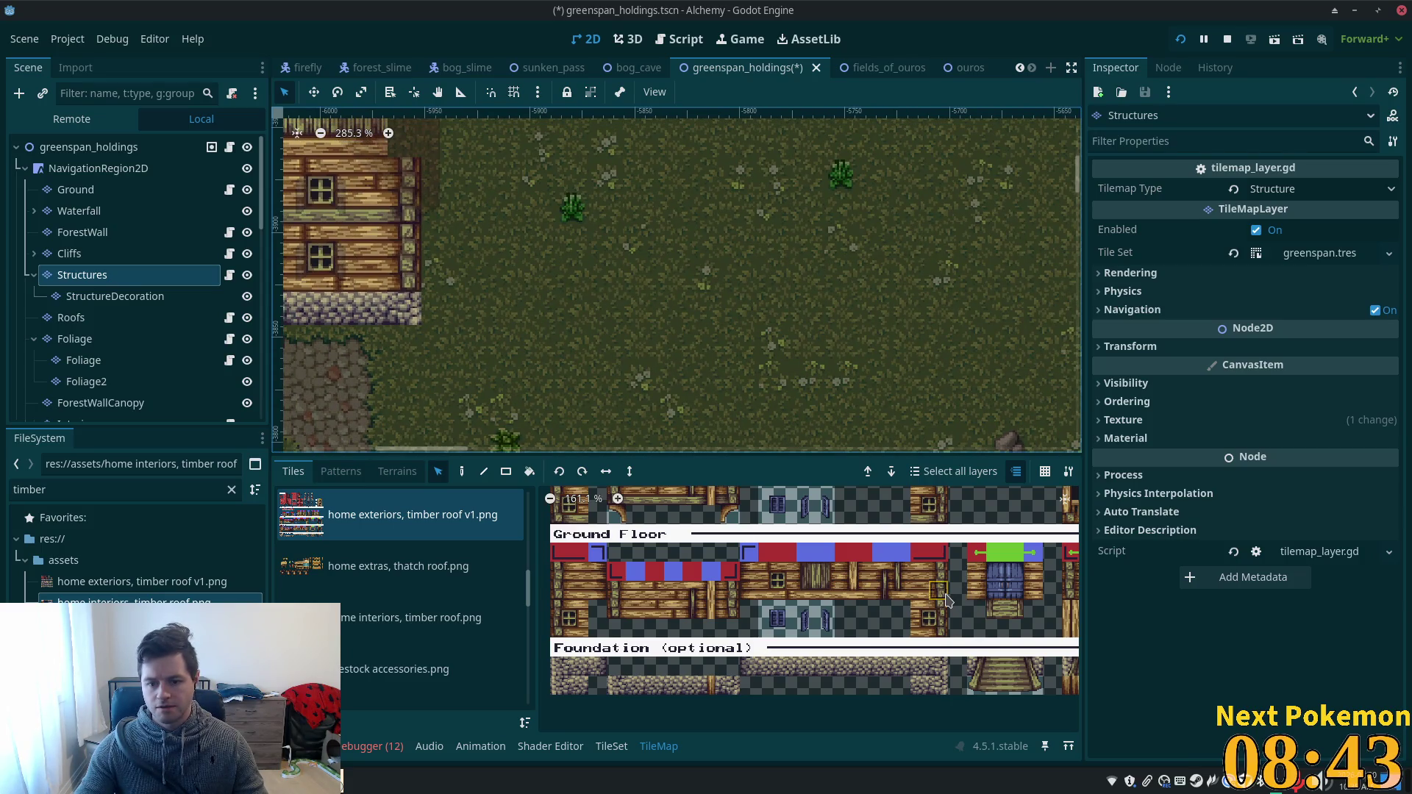
left_click_drag(948, 601, 928, 581)
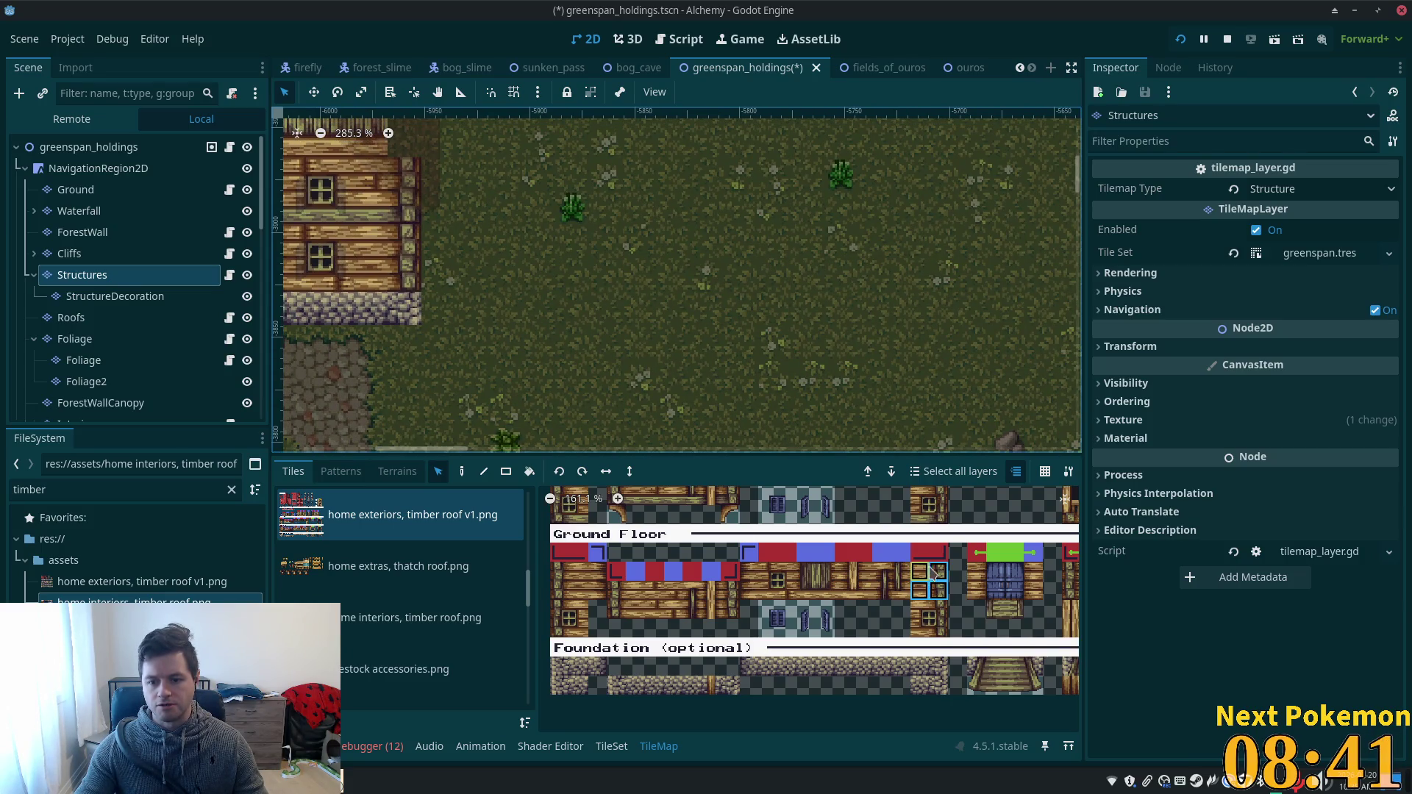
left_click(462, 472)
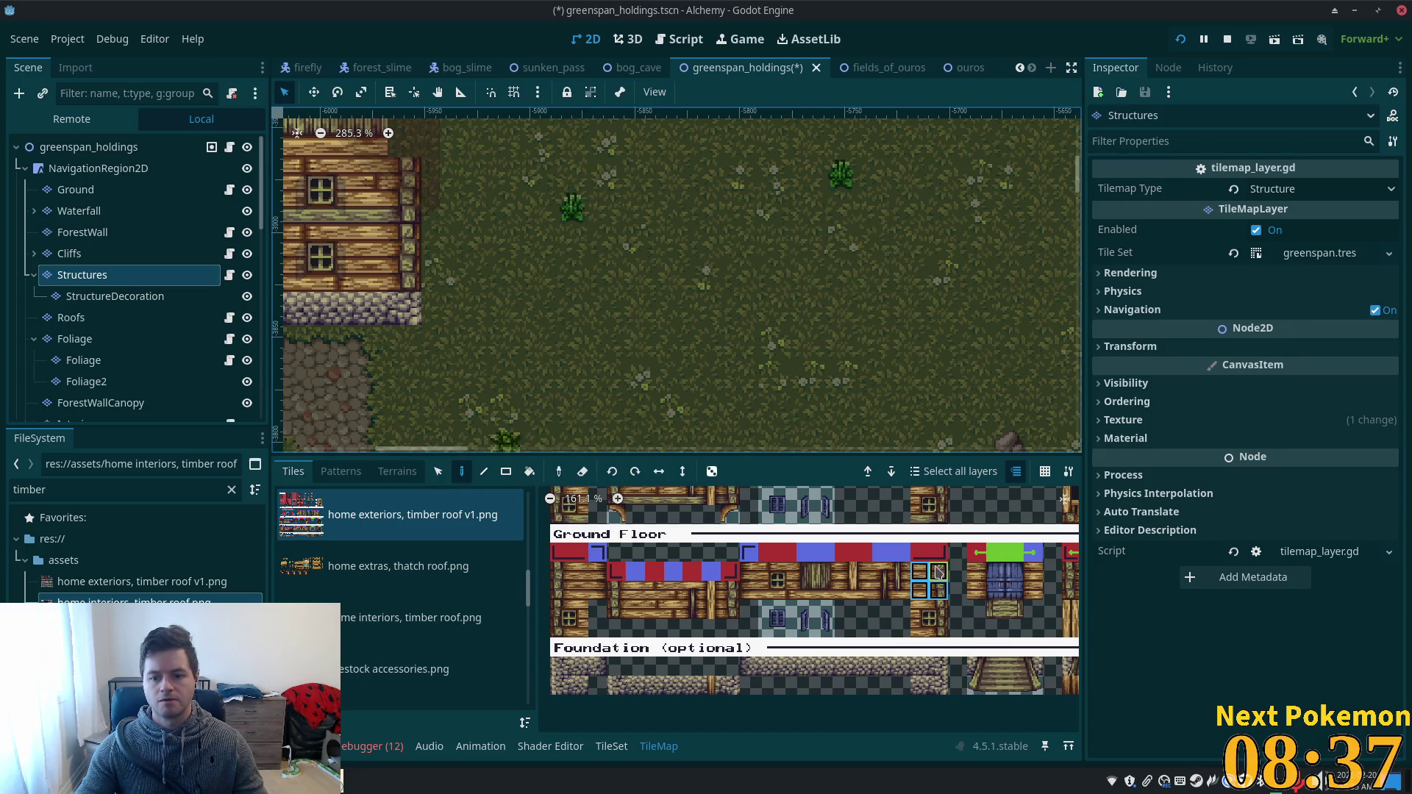
scroll(927, 294, "up", 2)
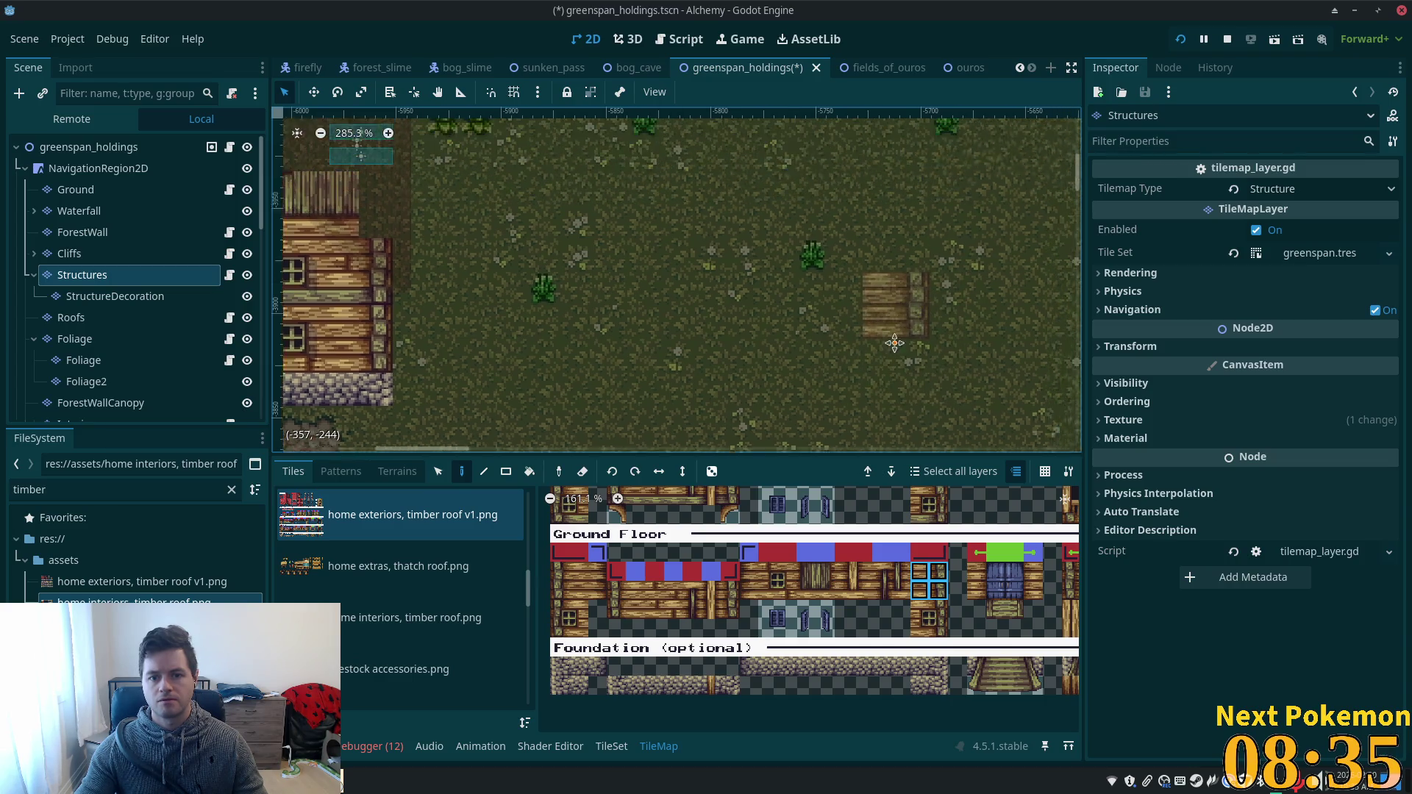
scroll(870, 302, "down", 5)
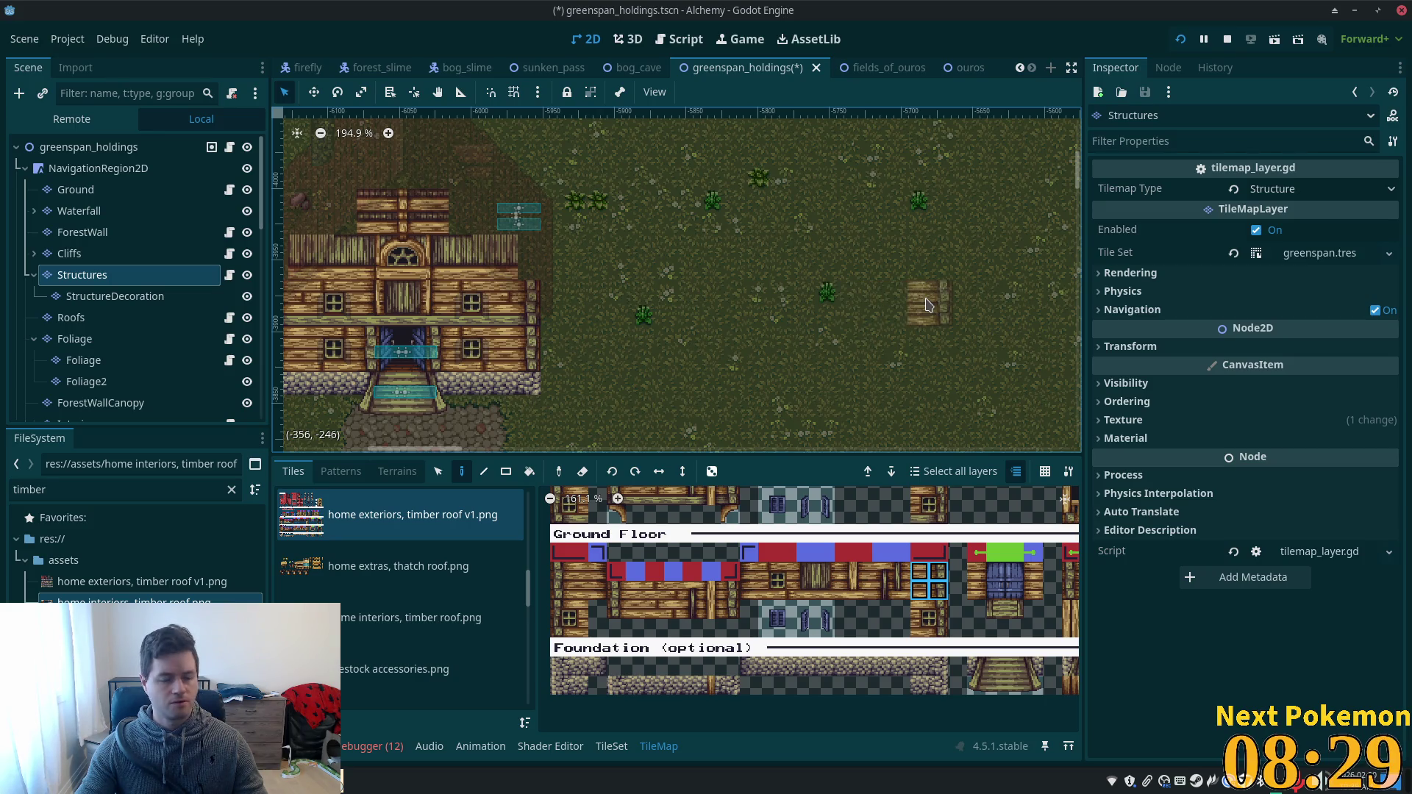
left_click(936, 303)
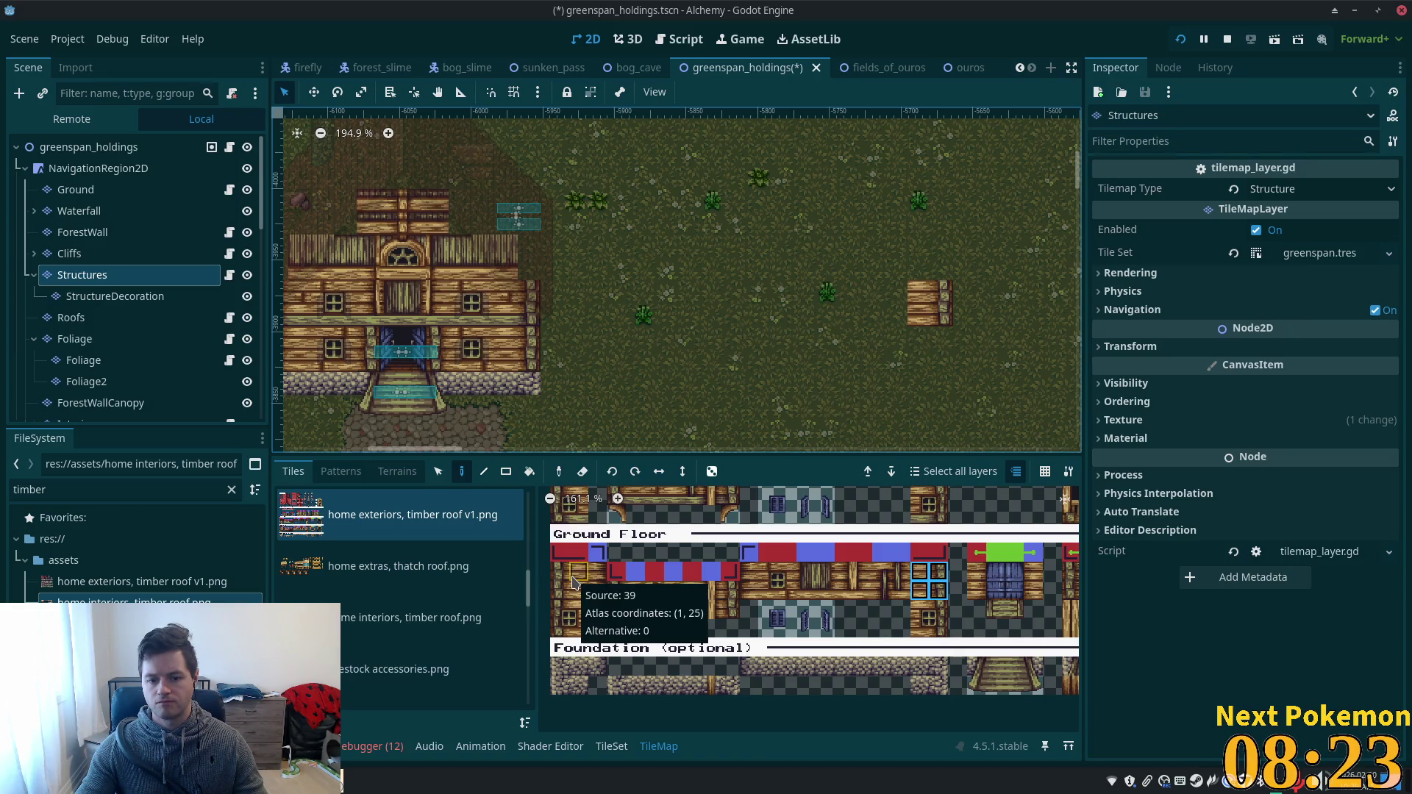
left_click_drag(568, 577, 569, 589)
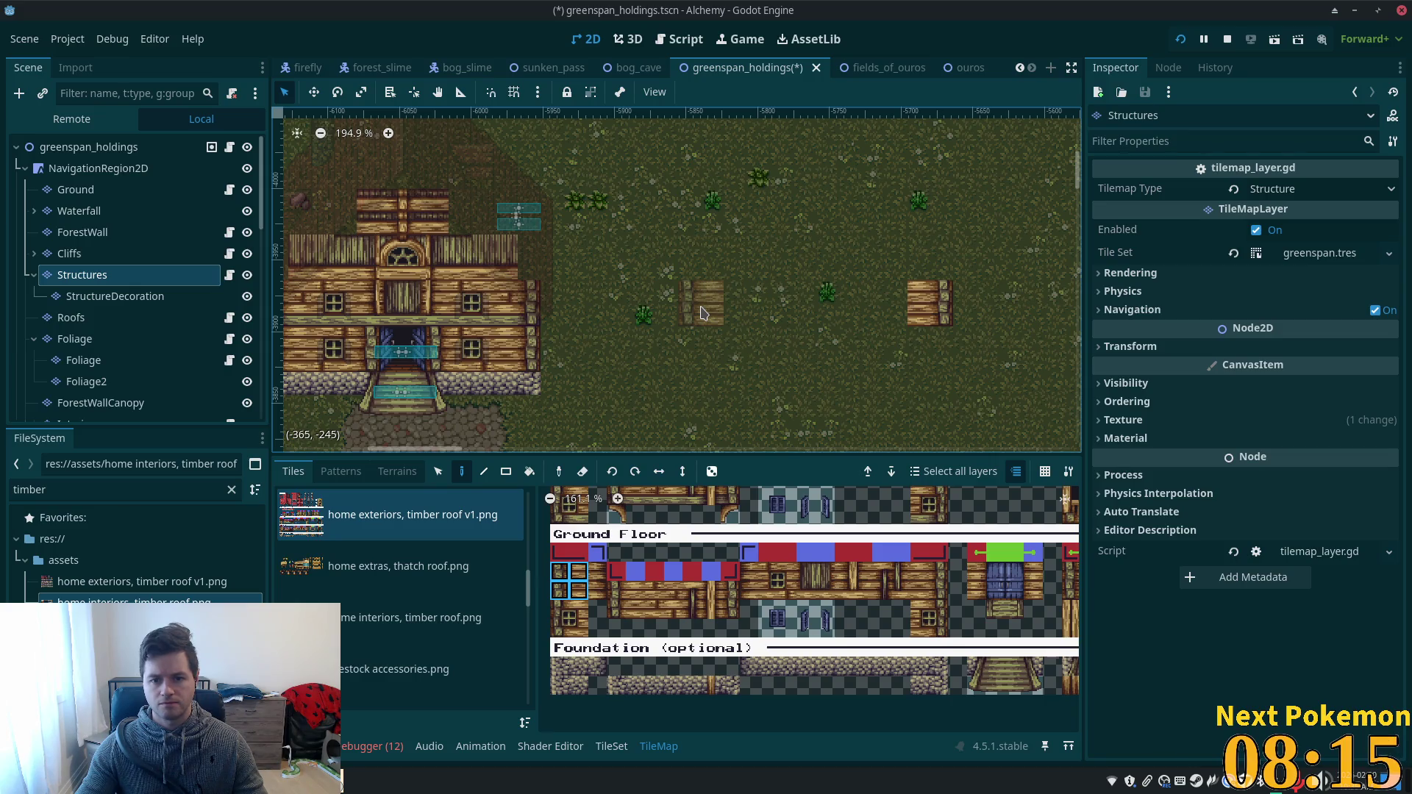
scroll(1015, 614, "down", 2)
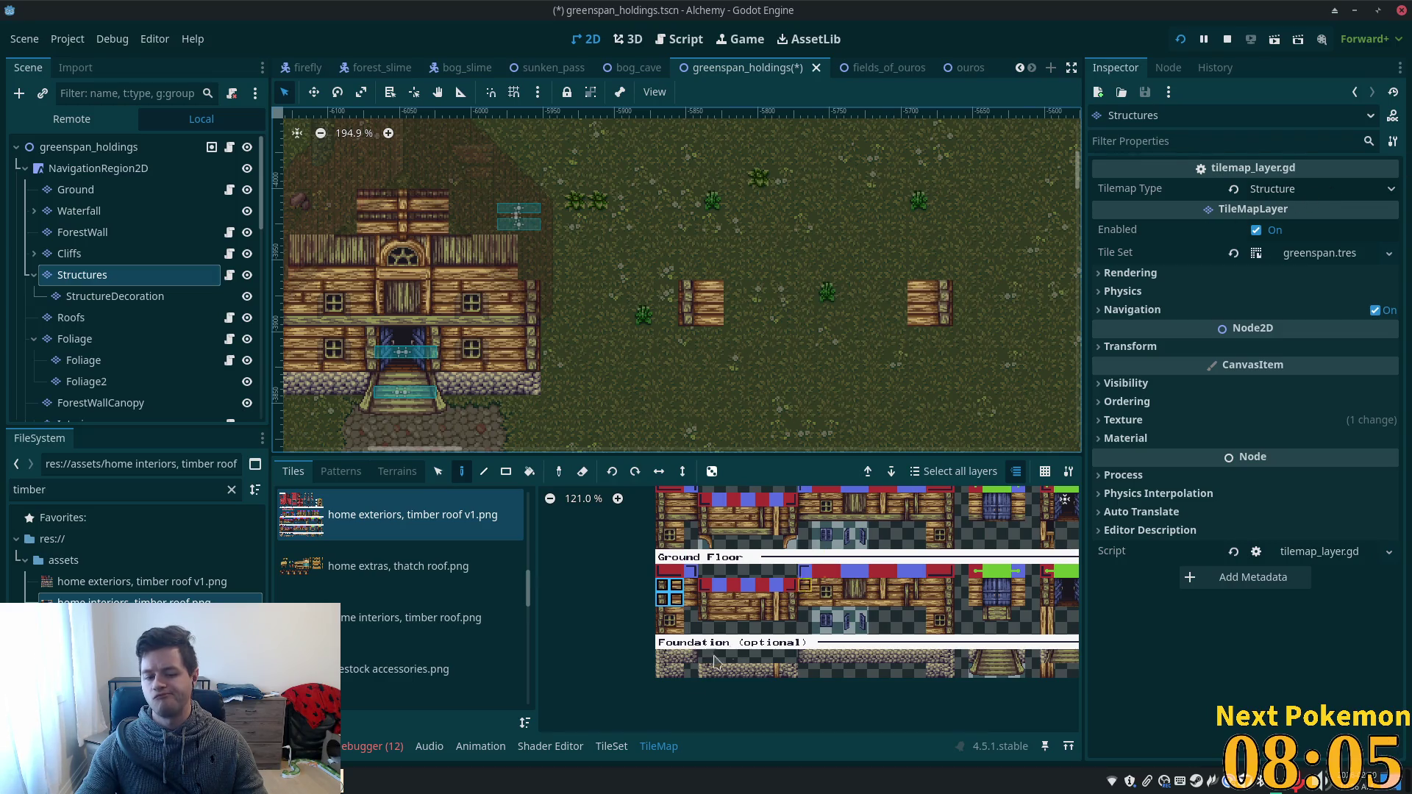
left_click(397, 669)
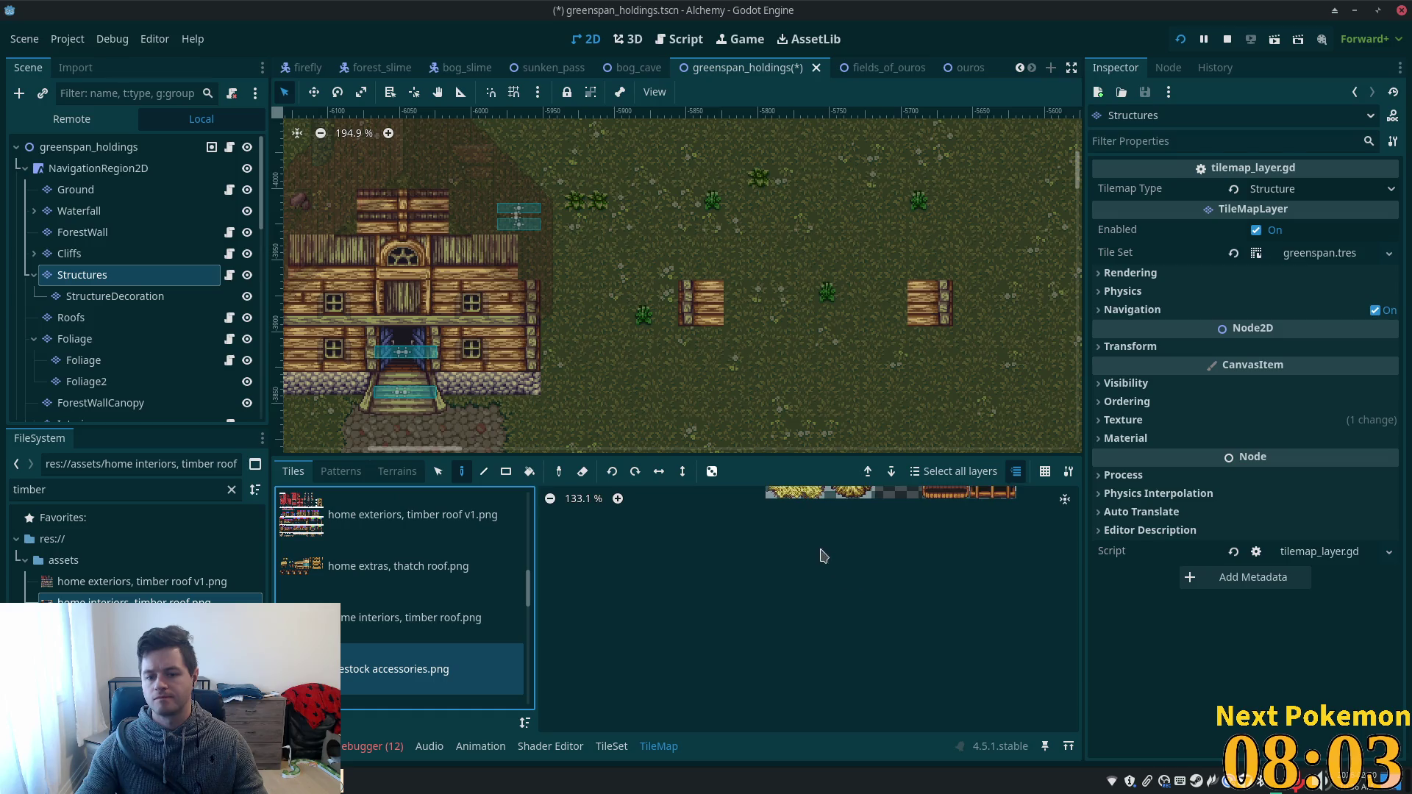
left_click_drag(763, 589, 812, 605)
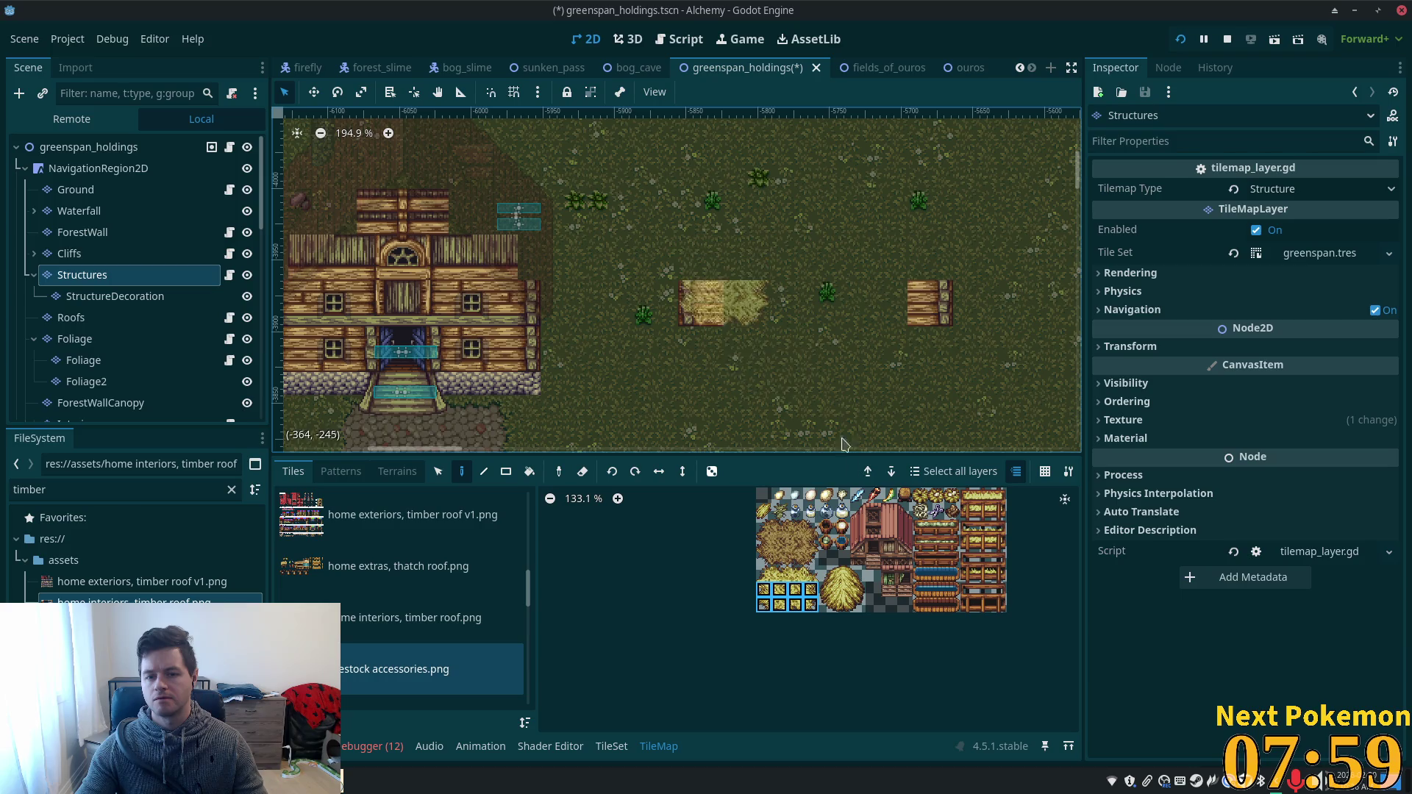
scroll(648, 592, "down", 1)
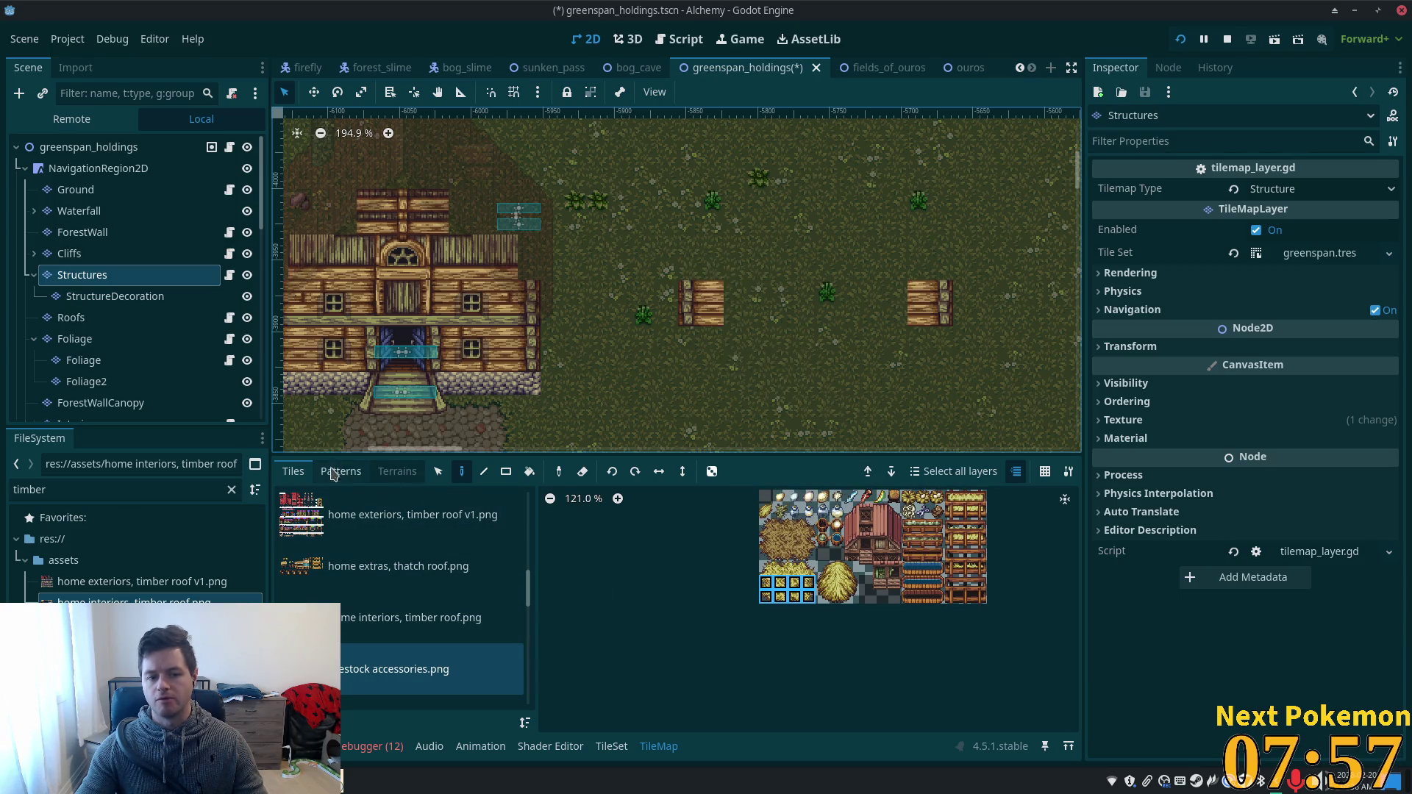
left_click(438, 471)
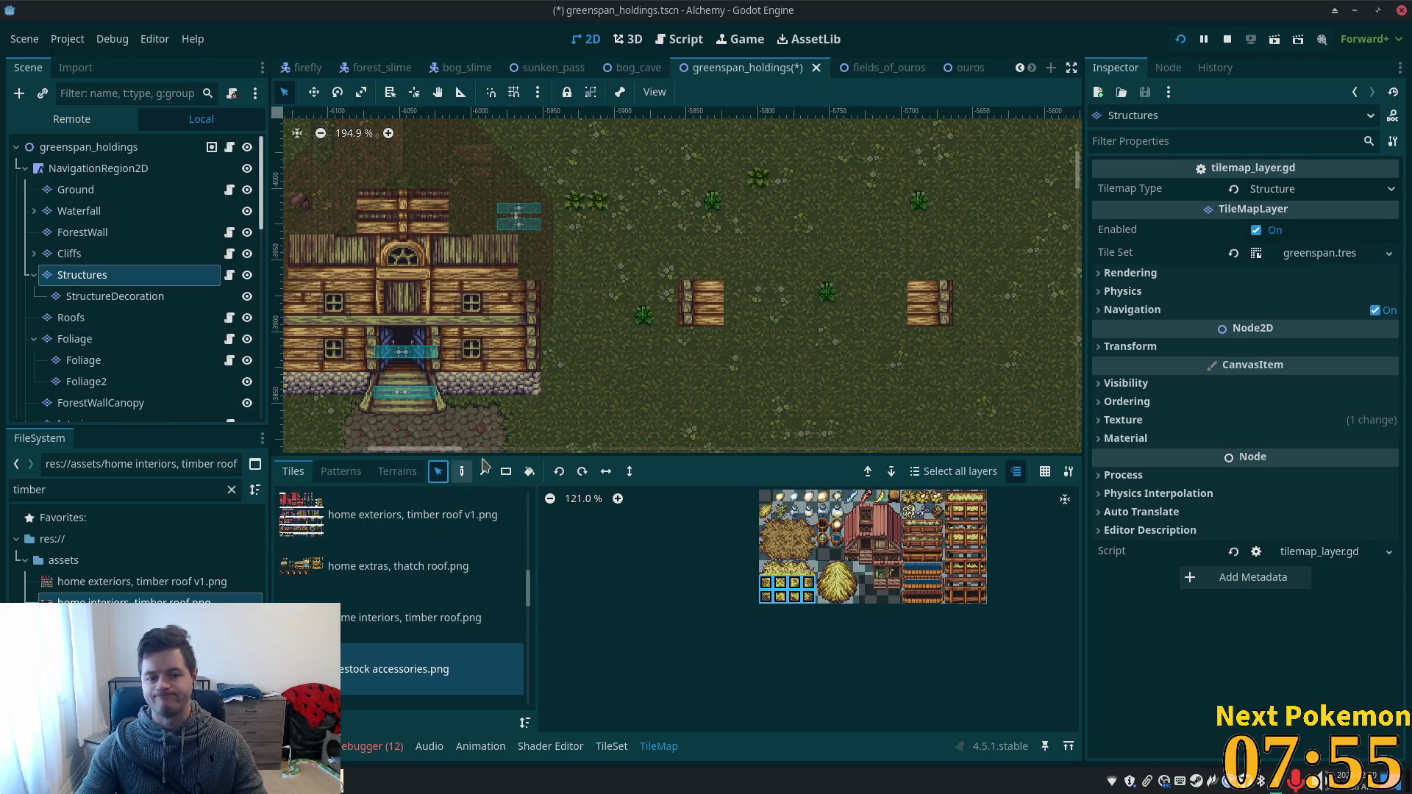
mouse_move(894, 346)
left_mouse_down()
mouse_move(928, 317)
mouse_move(959, 321)
left_mouse_up()
scroll(873, 401, "down", 2)
mouse_move(874, 400)
left_mouse_down()
mouse_move(846, 306)
mouse_move(804, 341)
mouse_move(804, 384)
left_mouse_up()
scroll(804, 384, "up", 3)
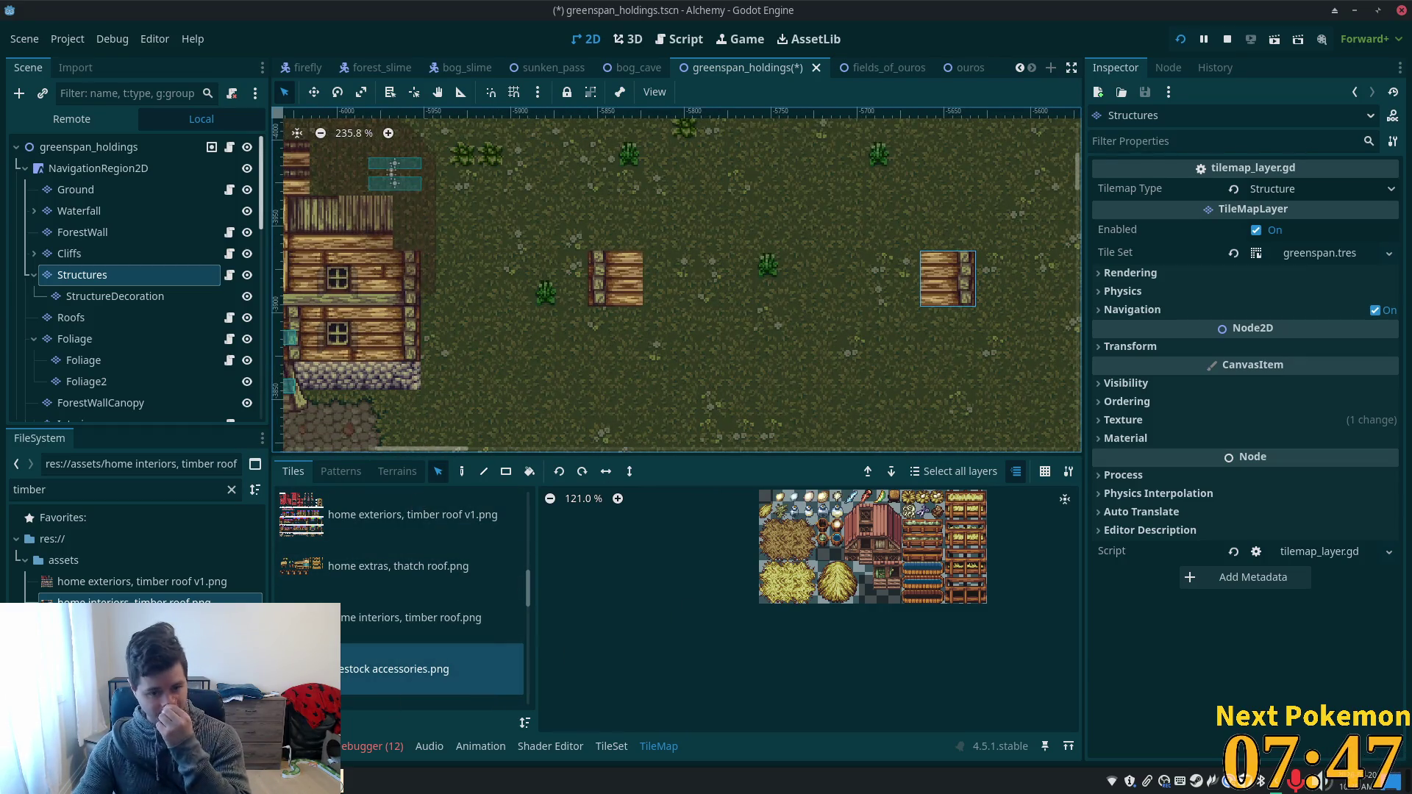
scroll(356, 614, "up", 2)
left_click(357, 572)
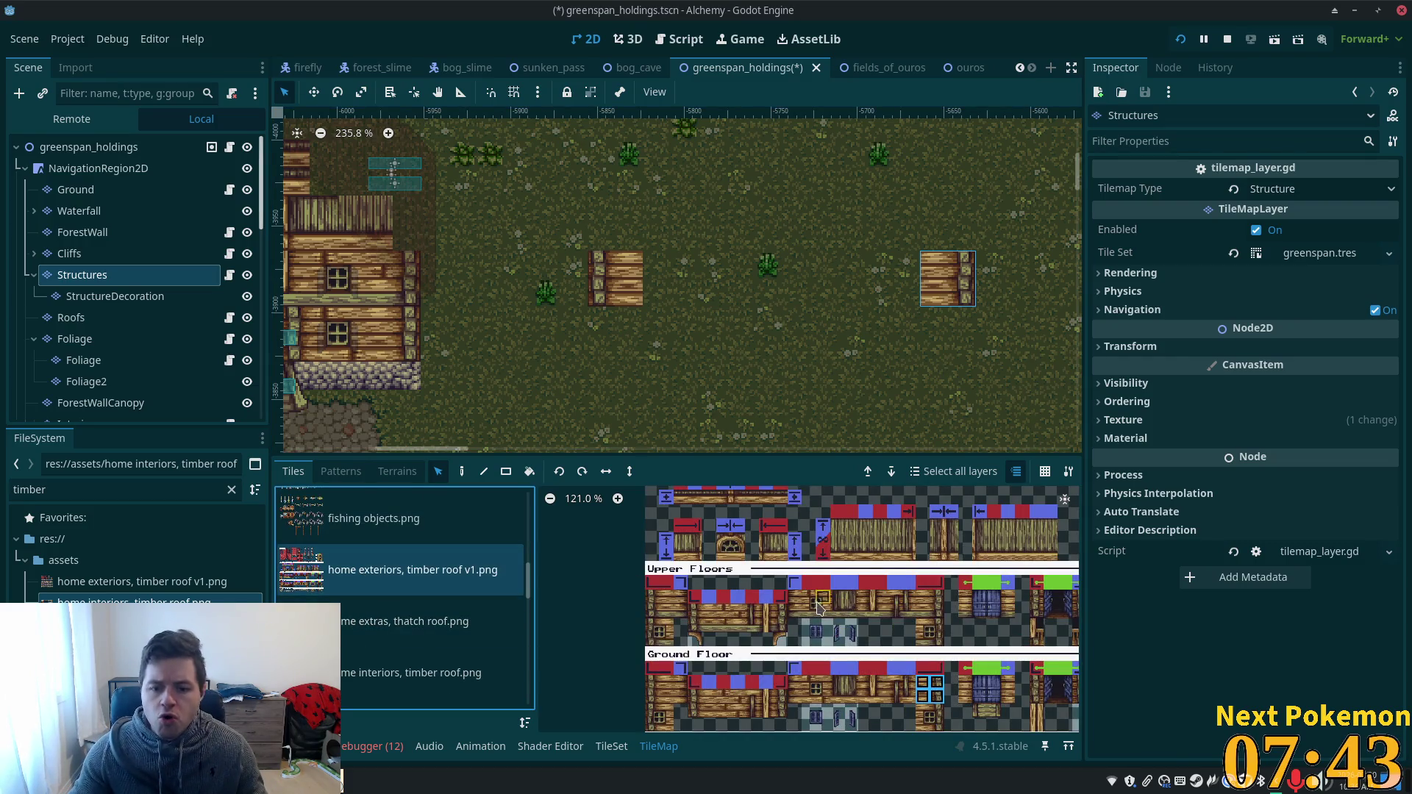
- Paint a timber wall tile beside both the left and right timber blocks
left_click(666, 598)
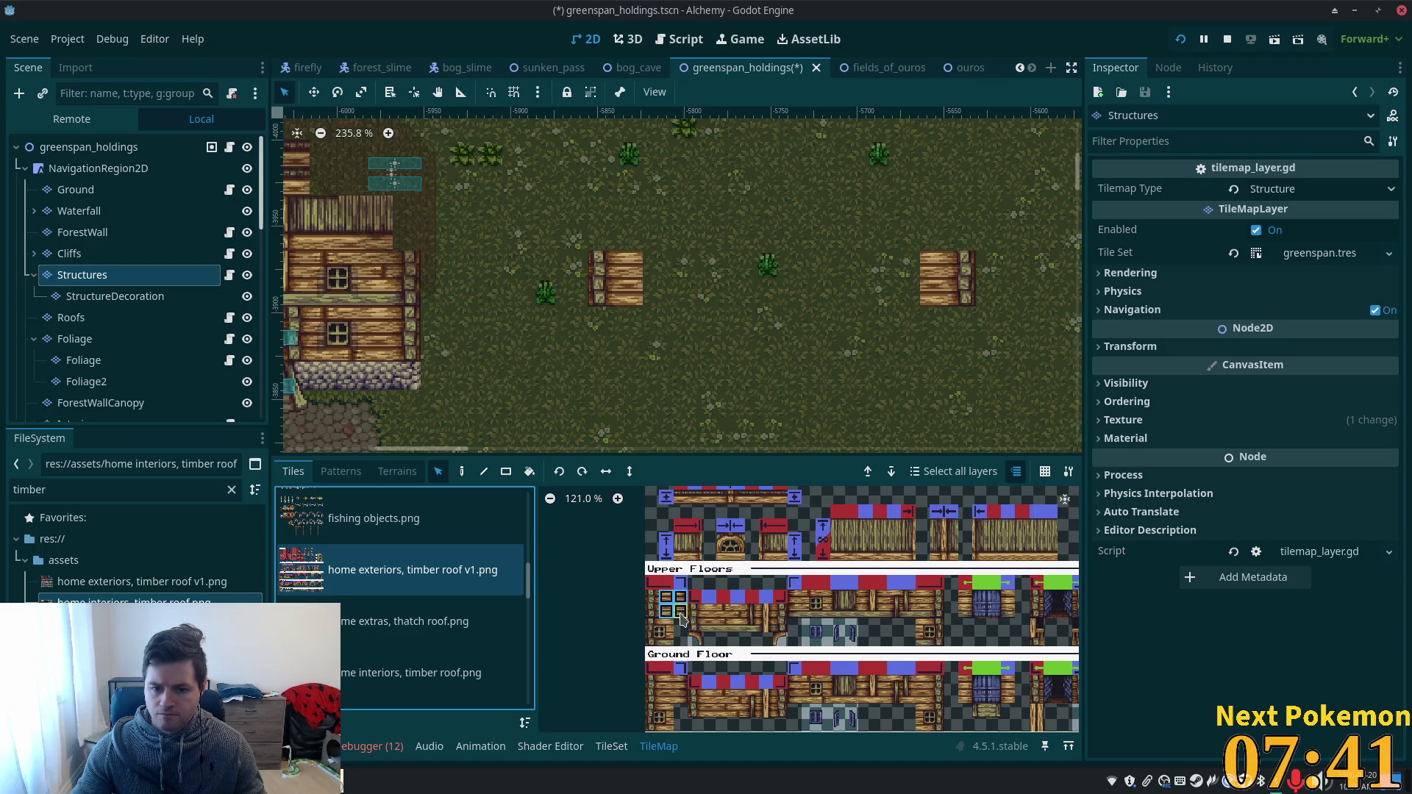
left_click(462, 472)
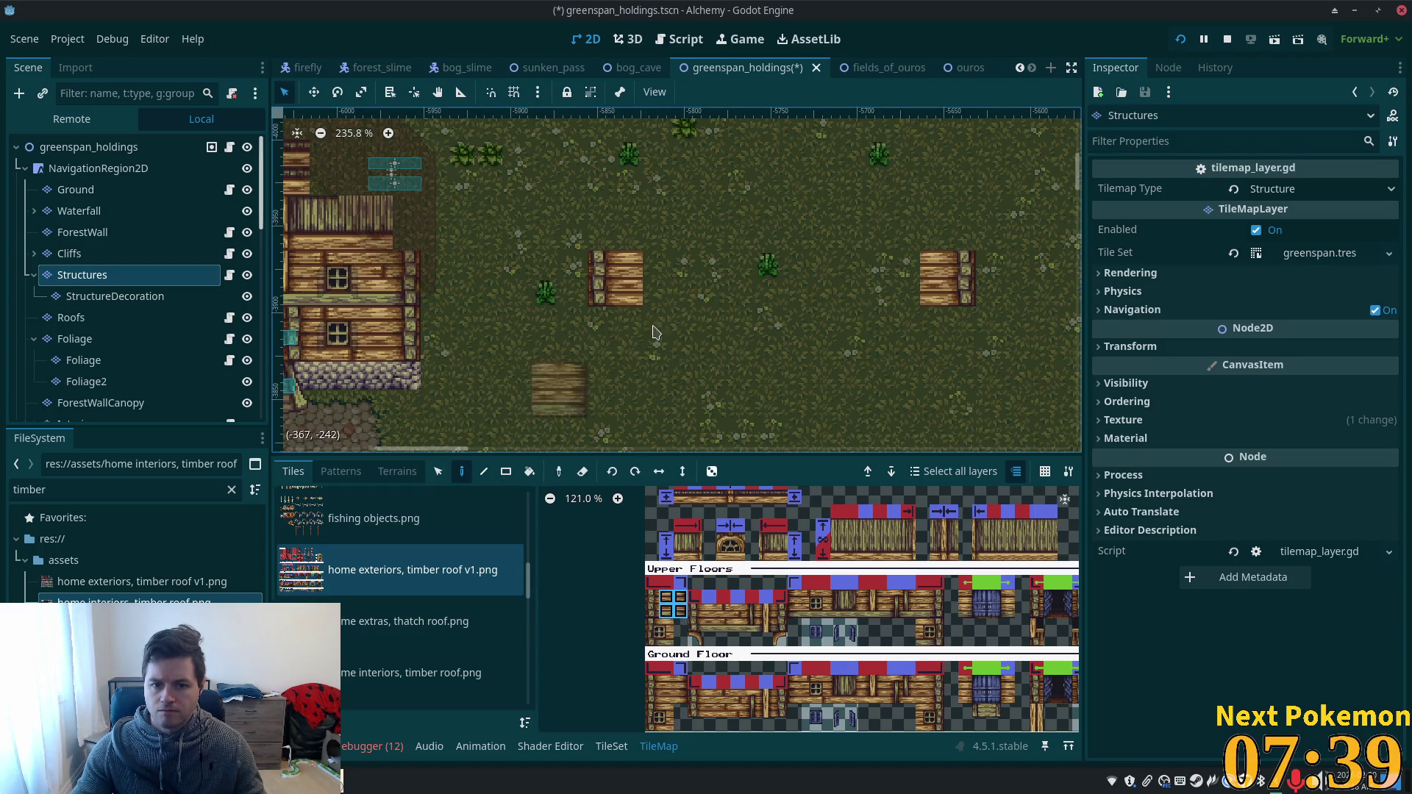
left_click(670, 287)
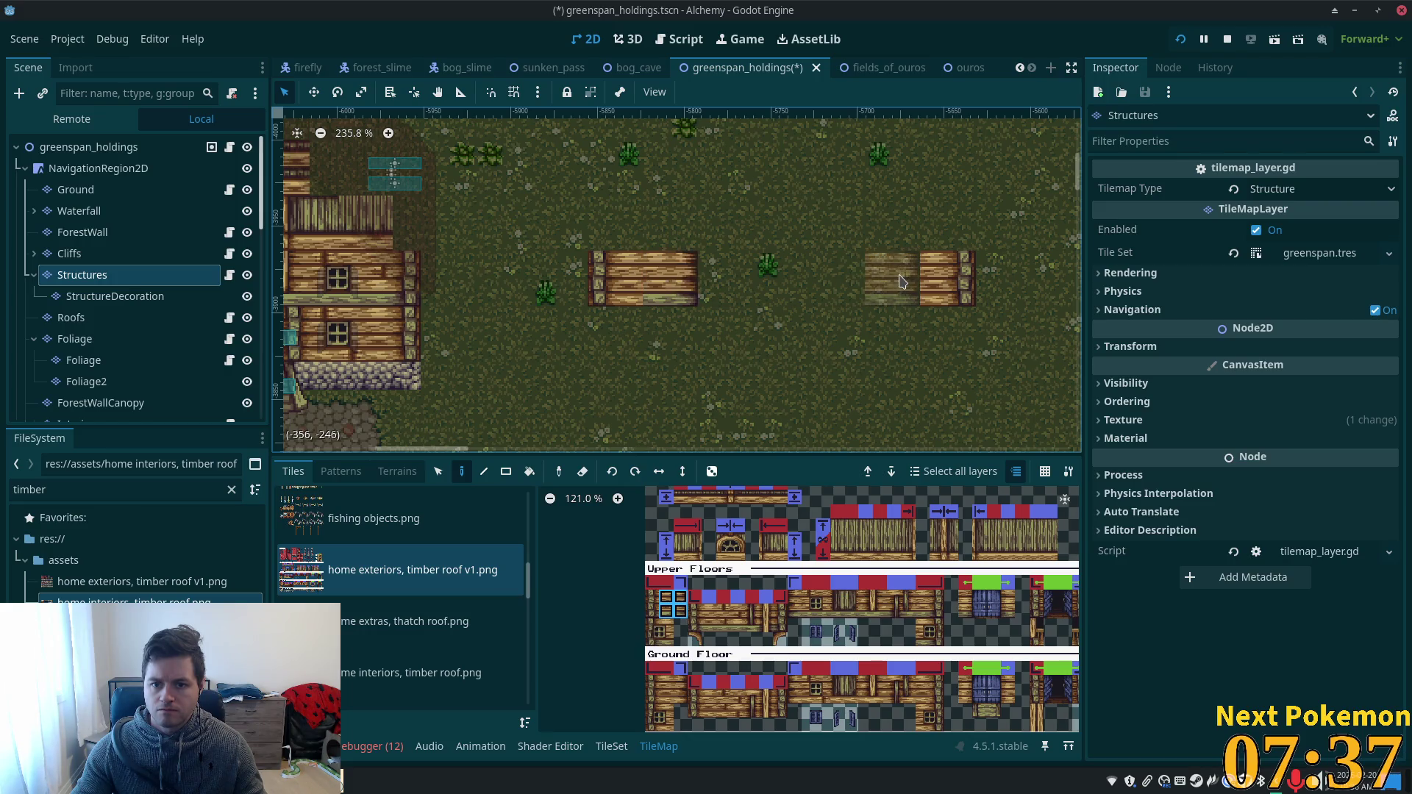
left_click(901, 282)
- Pick a 2x2 timber wall block, then a two-tile vertical wall strip from the atlas
scroll(901, 287, "down", 1)
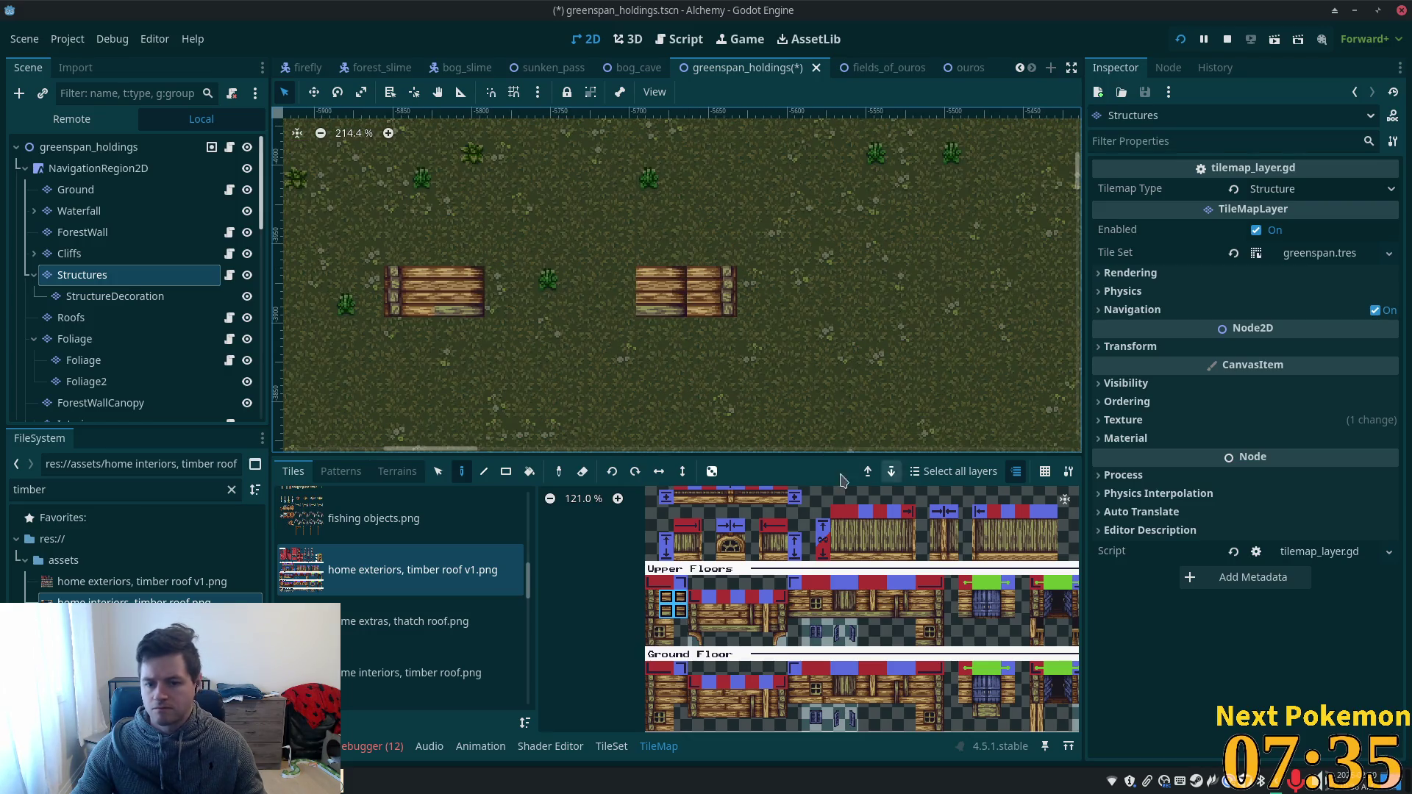
scroll(824, 608, "down", 1)
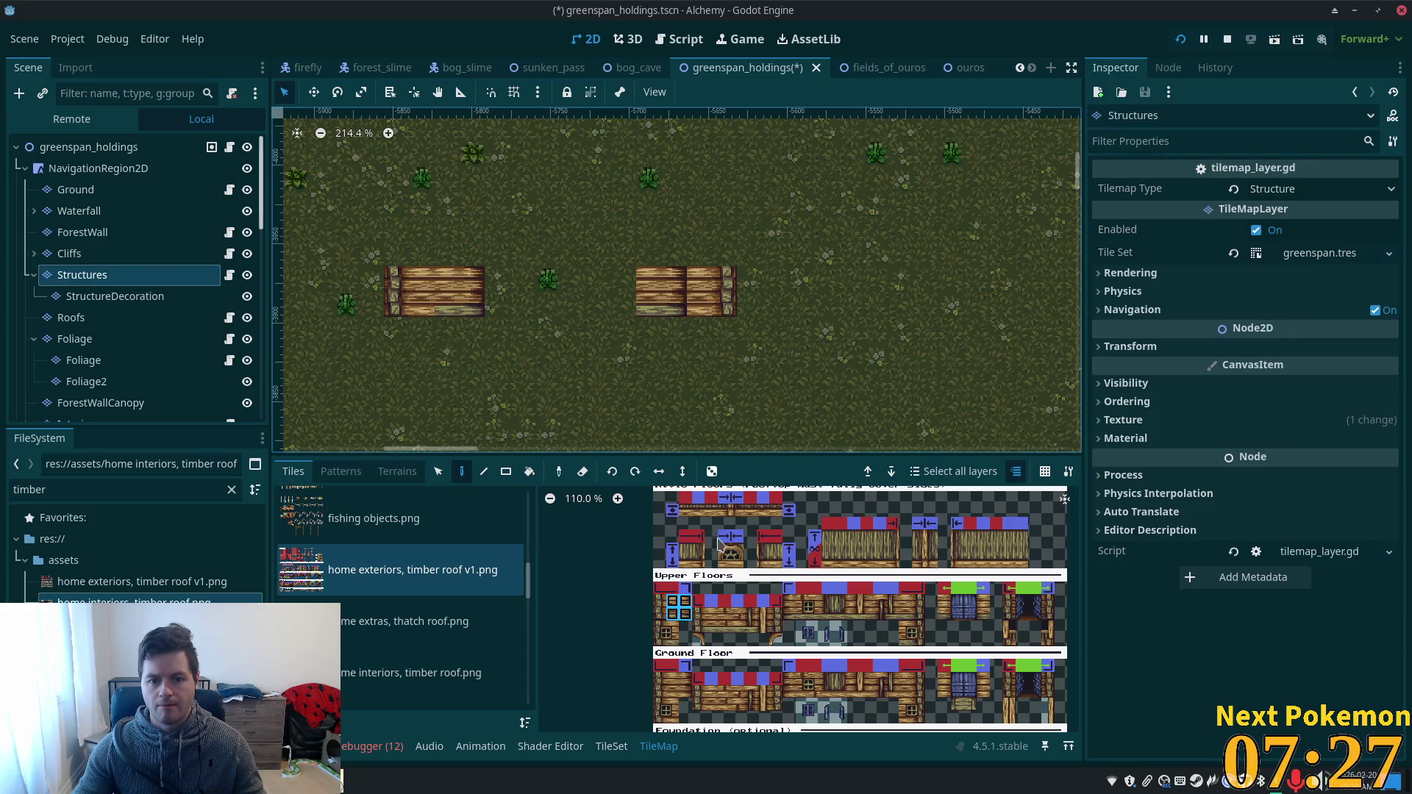
scroll(640, 388, "up", 3)
scroll(640, 388, "left", 2)
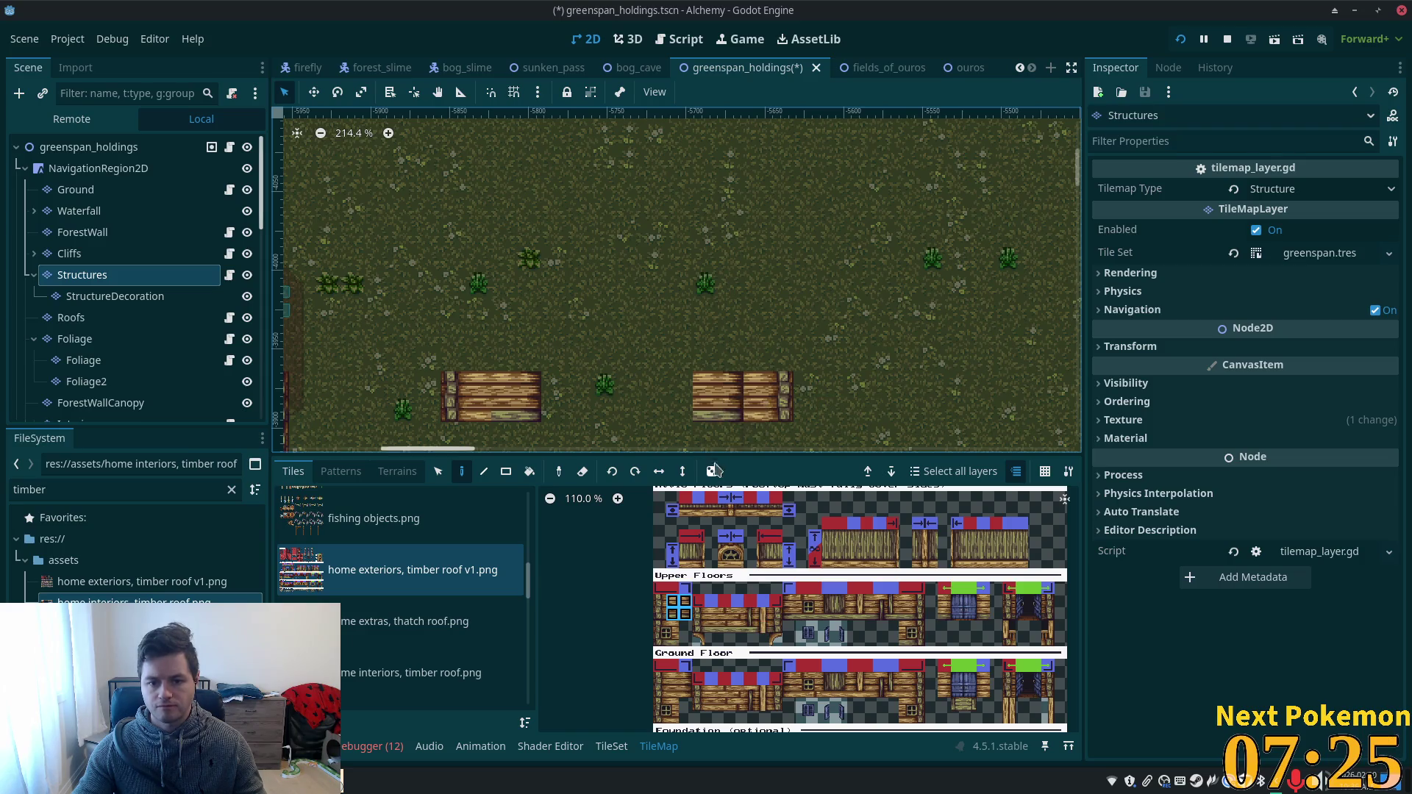
scroll(793, 619, "up", 3)
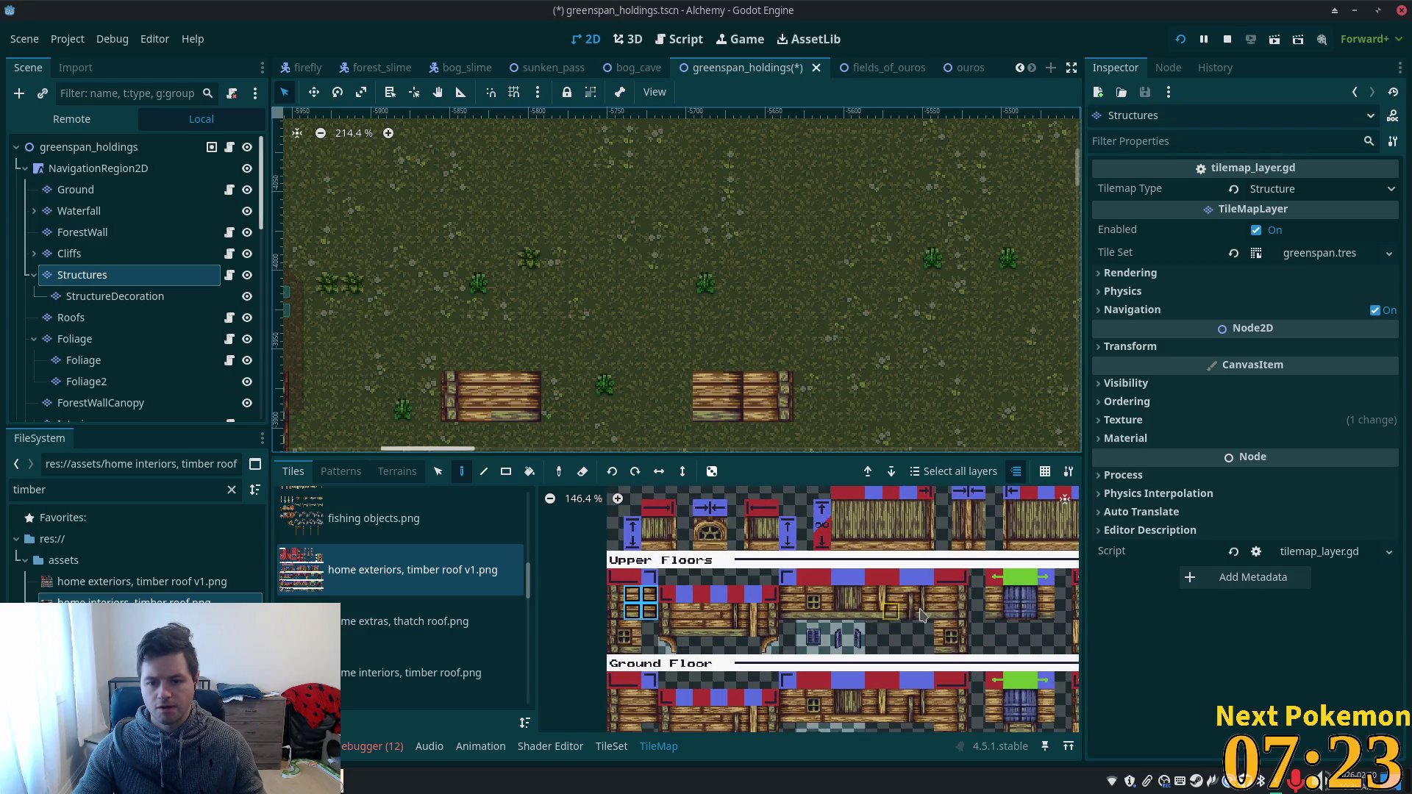
left_click_drag(944, 595, 959, 612)
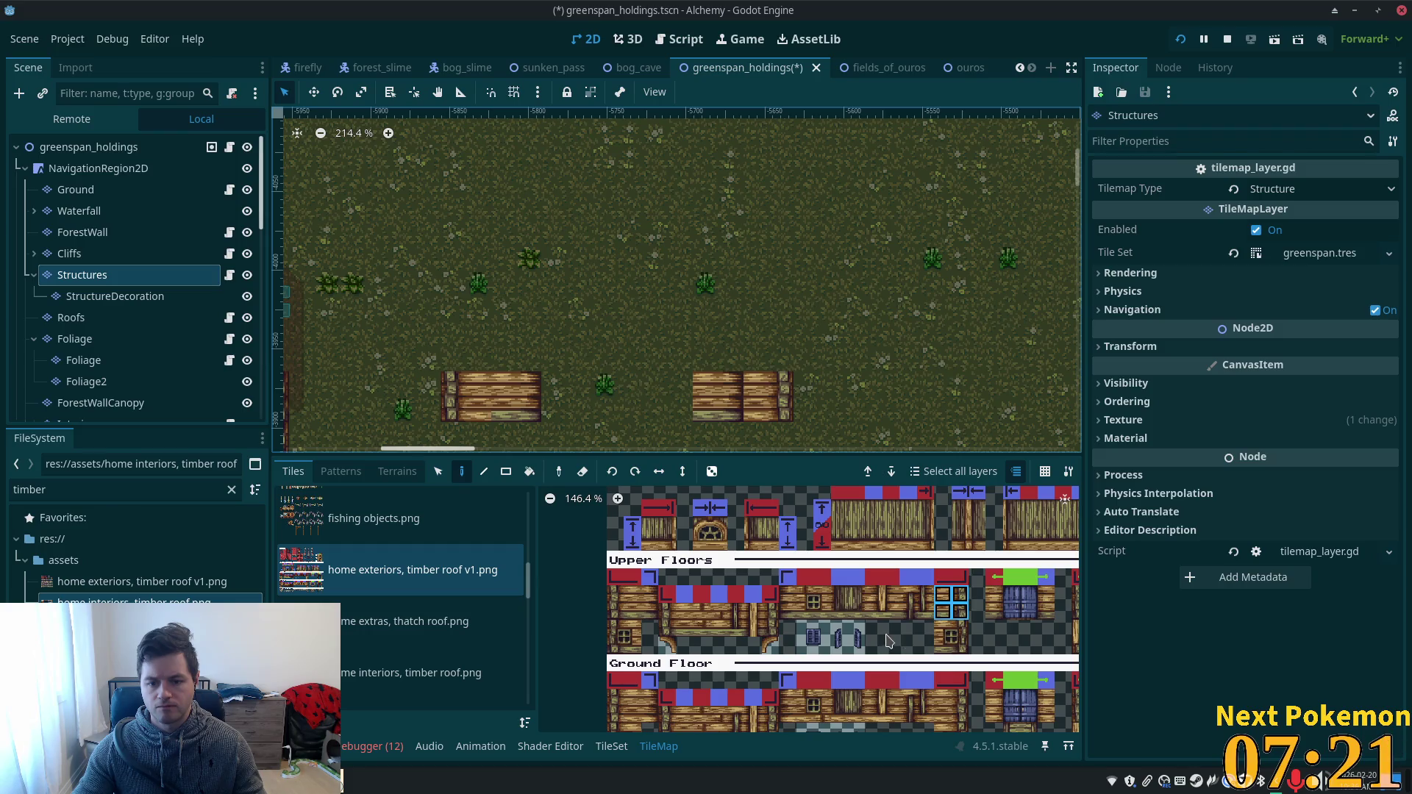
left_click_drag(888, 641, 892, 541)
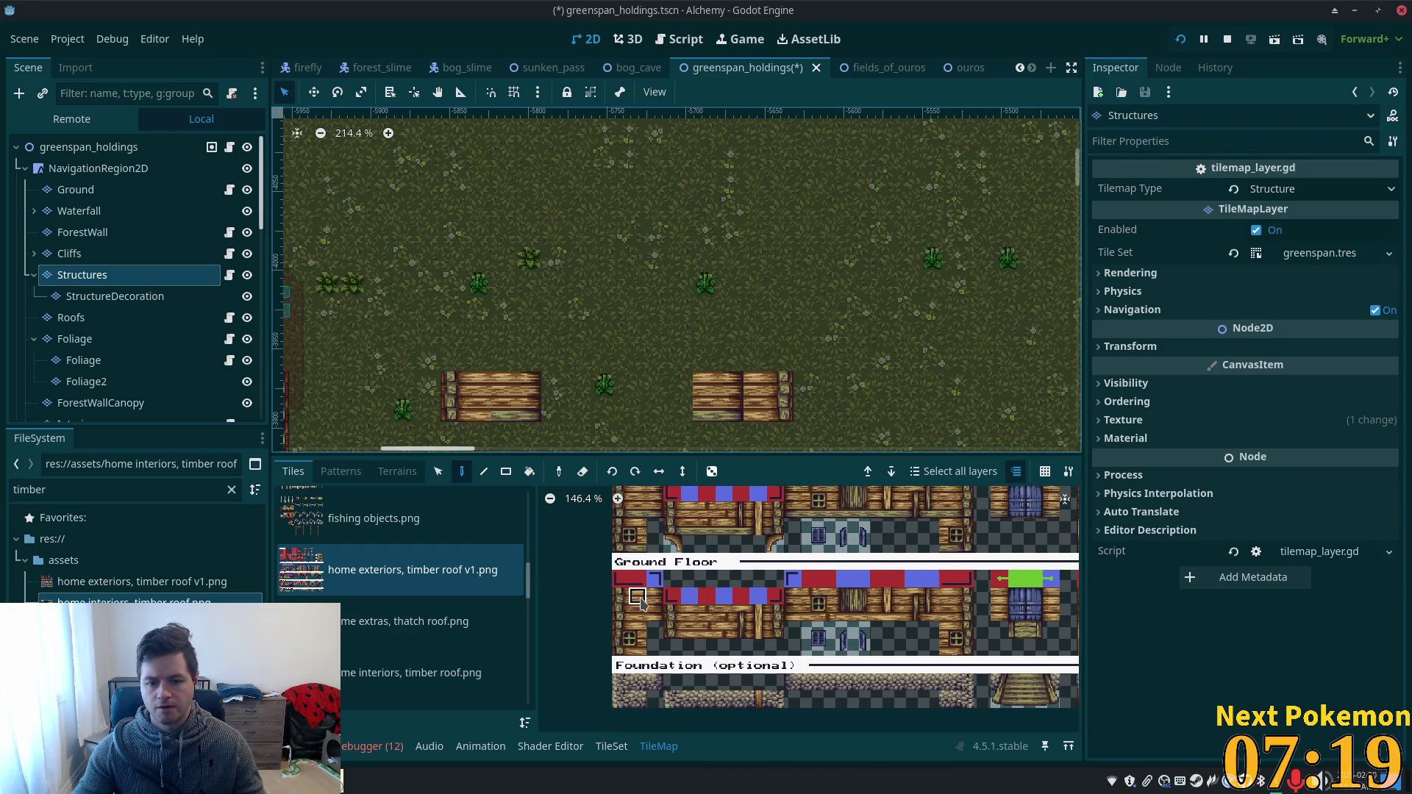
left_click_drag(641, 602, 638, 615)
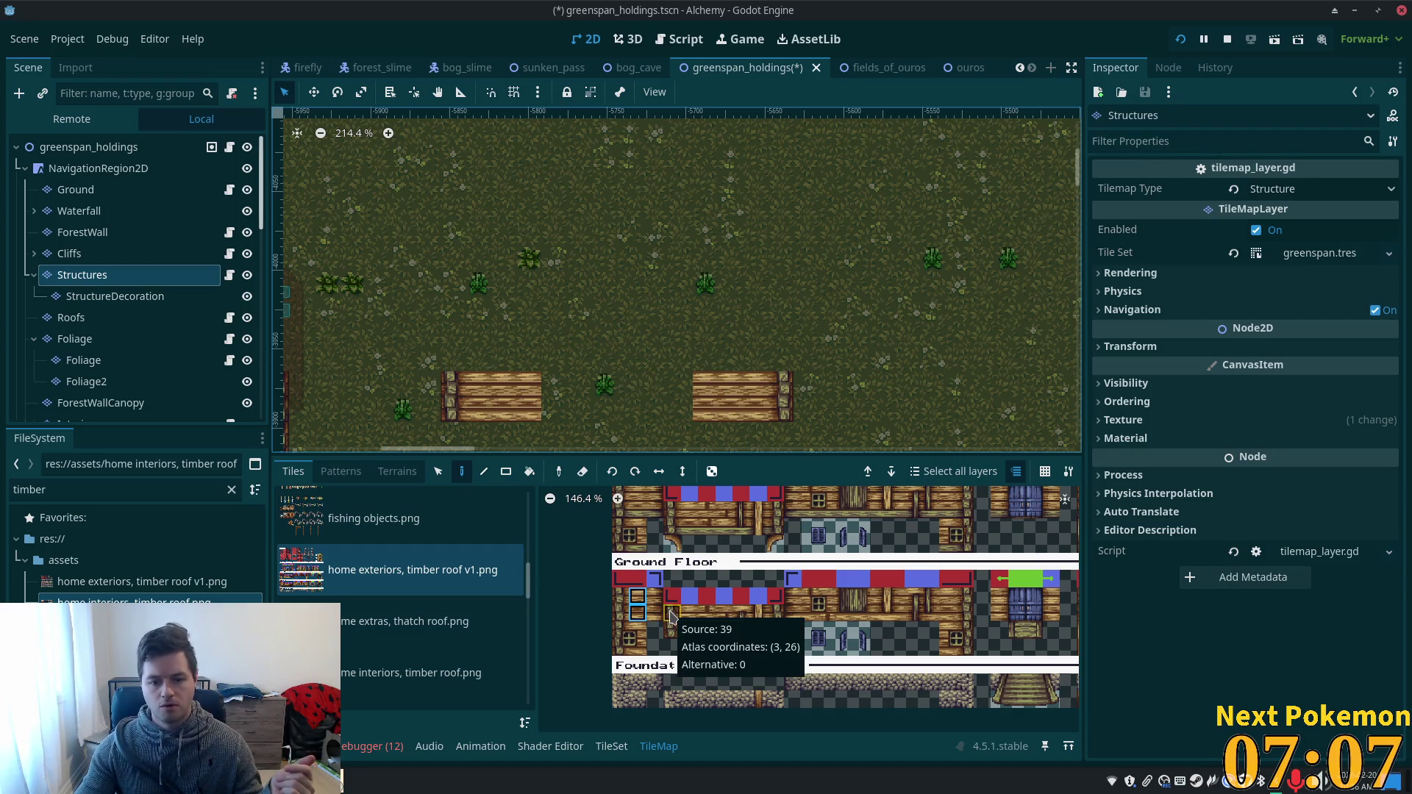
- Paint a 2x2 log wall piece above both the right and left timber blocks
left_click(671, 614)
left_click_drag(671, 615, 684, 637)
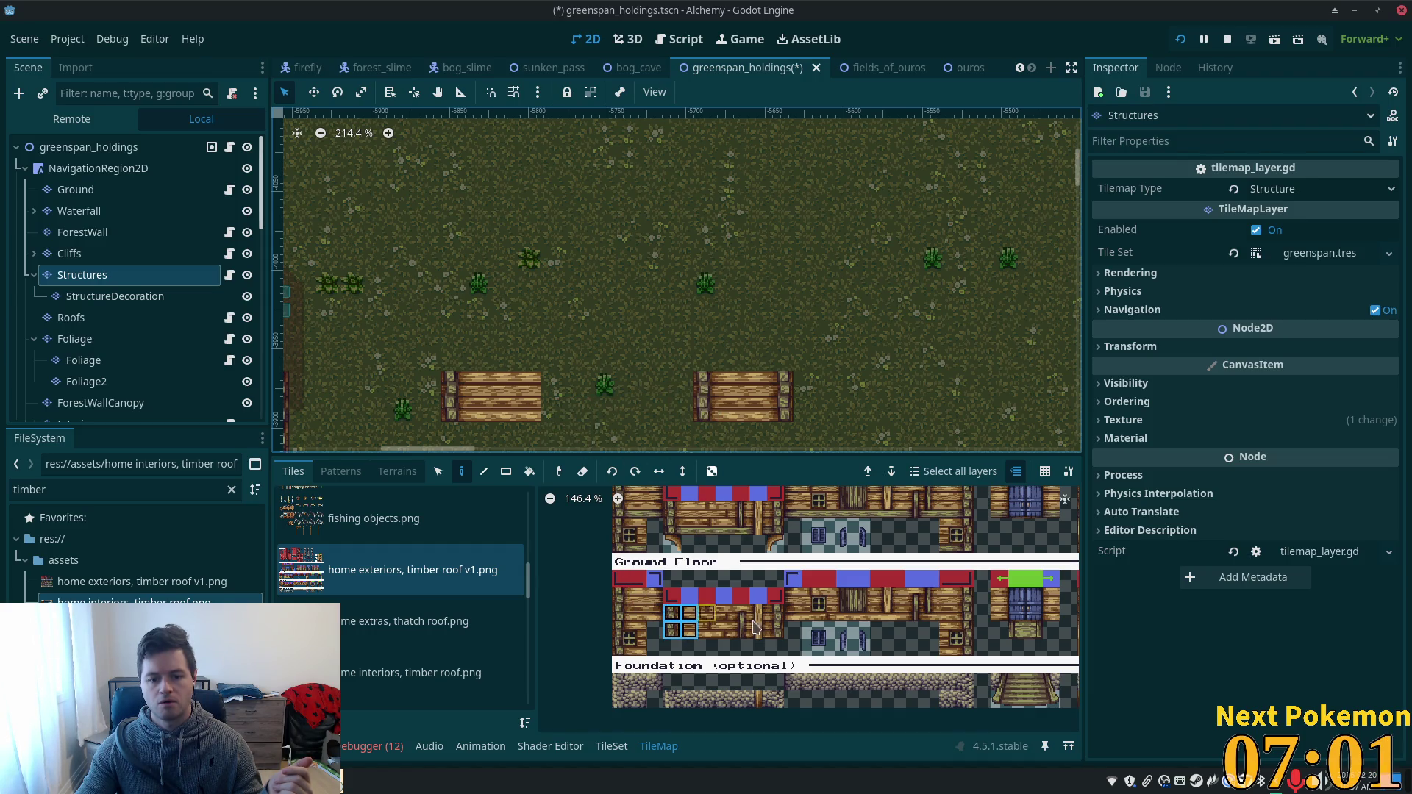
left_click(776, 615)
left_click_drag(778, 636, 777, 633)
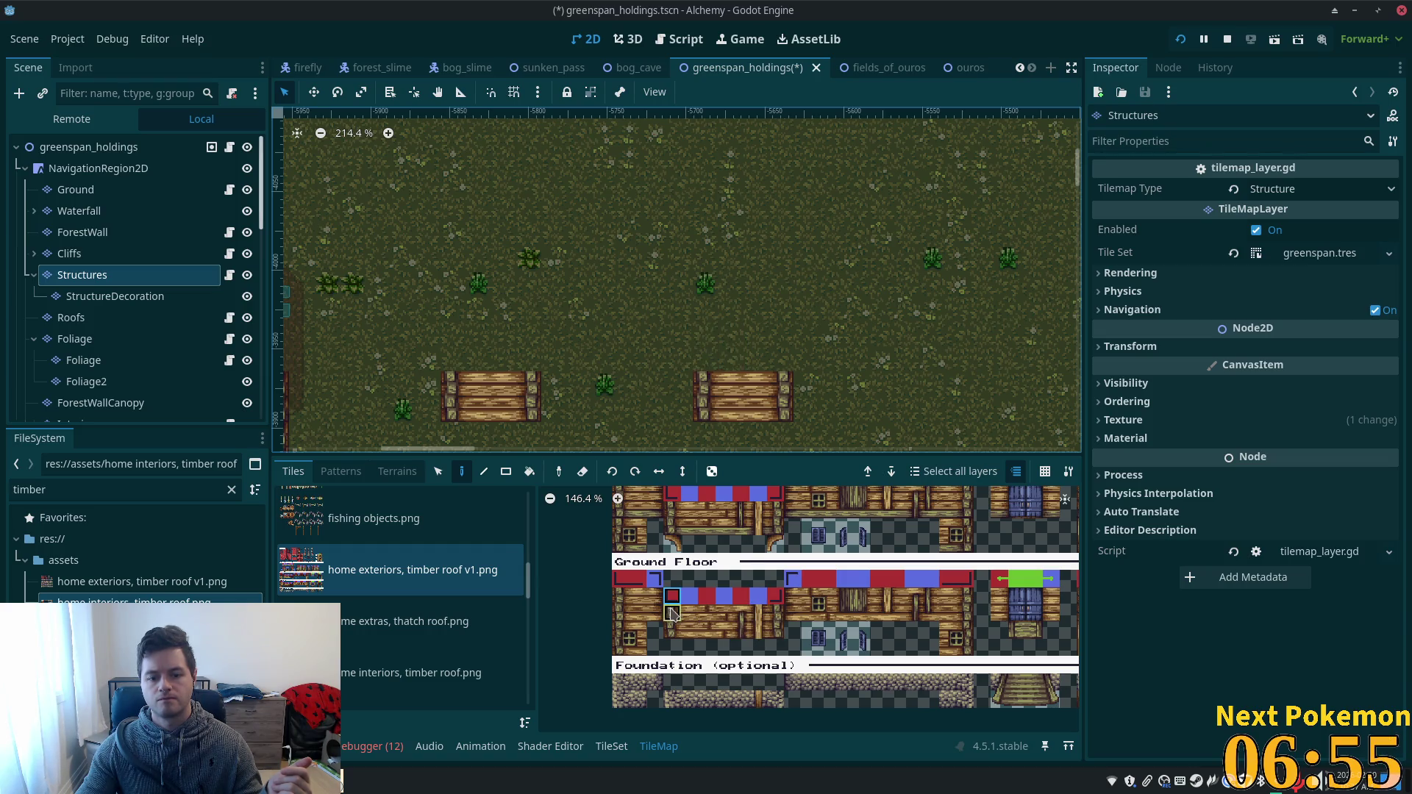
left_click_drag(682, 630, 690, 633)
left_click(728, 342)
left_click(477, 342)
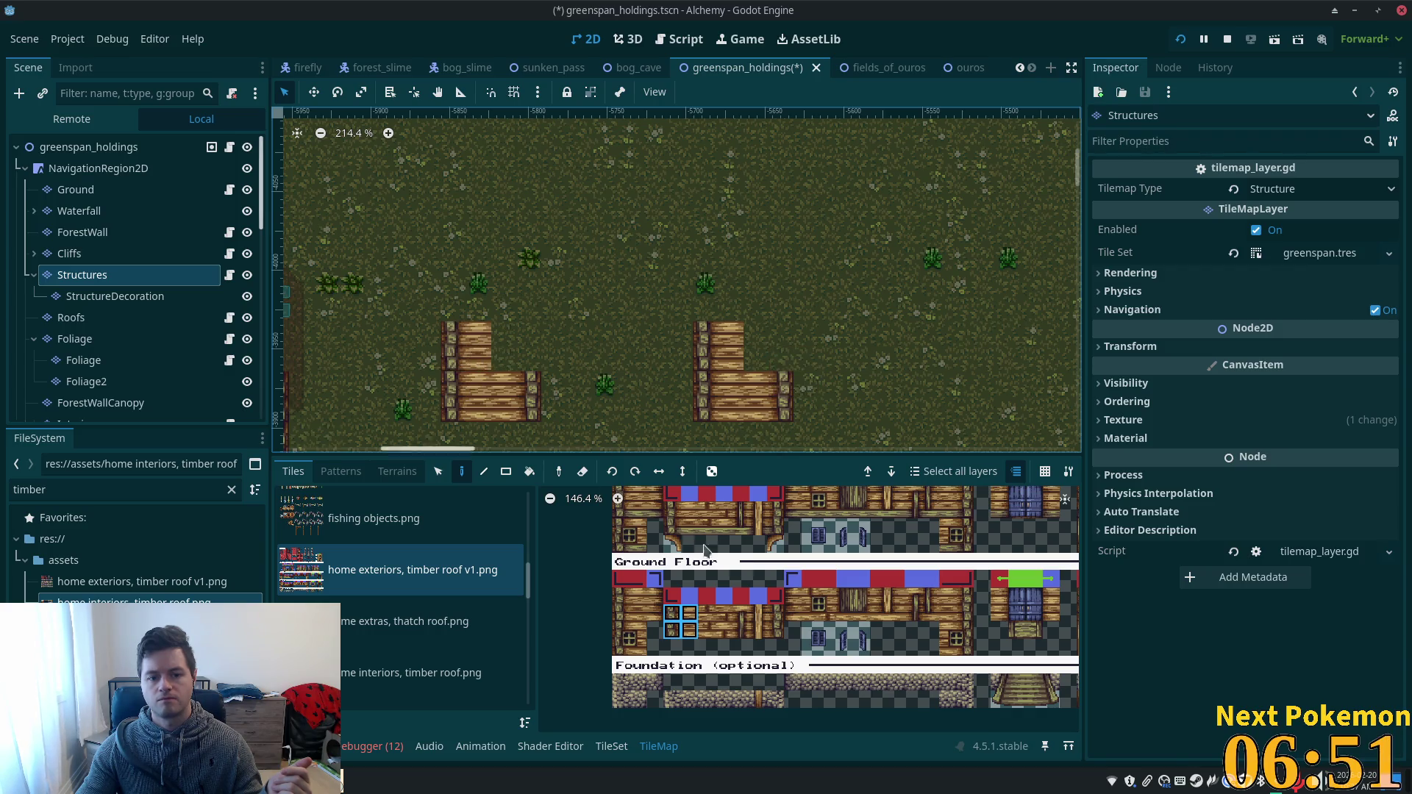
- Place a curled roof-corner tile atop the left block and pick the opposite corner tile
left_click(775, 614)
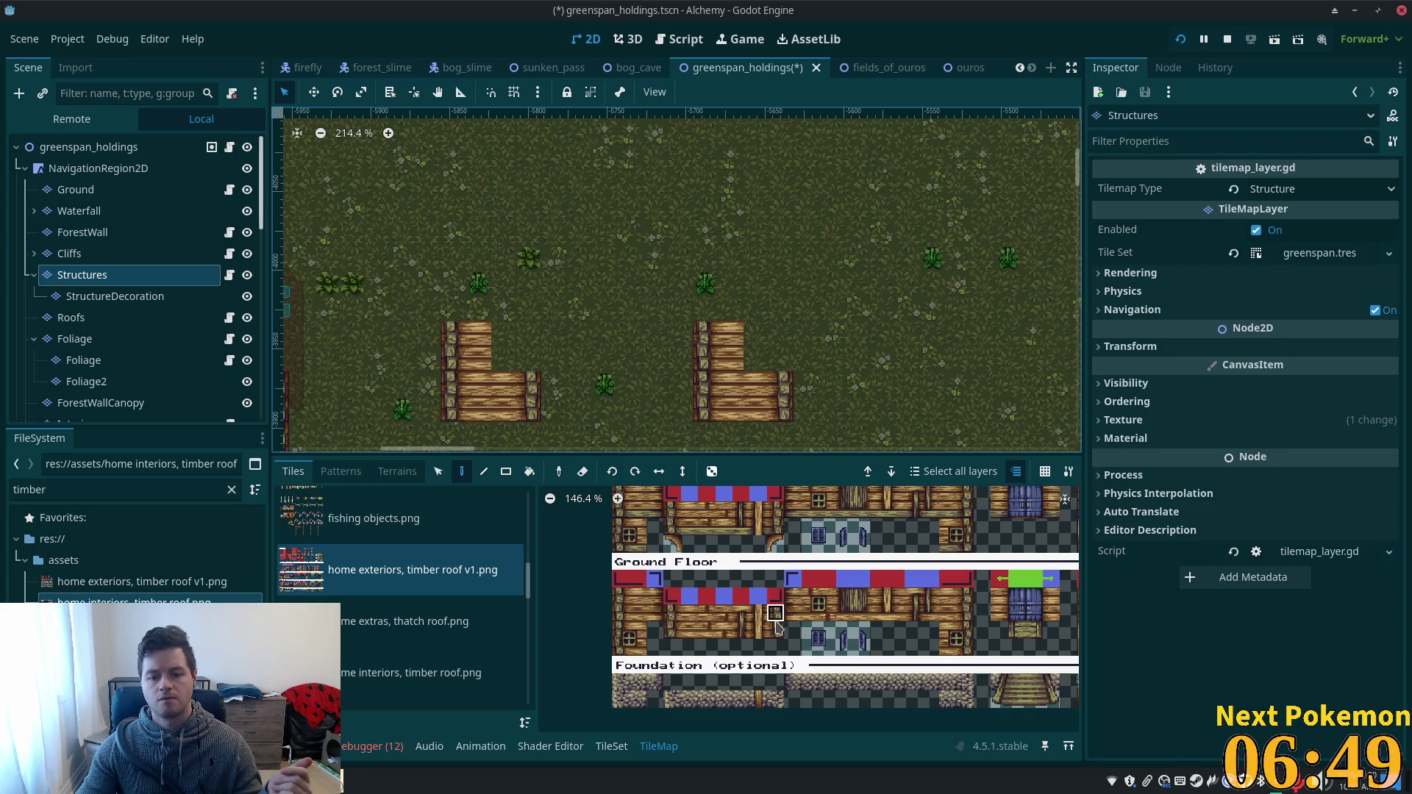
left_click_drag(778, 625, 777, 633)
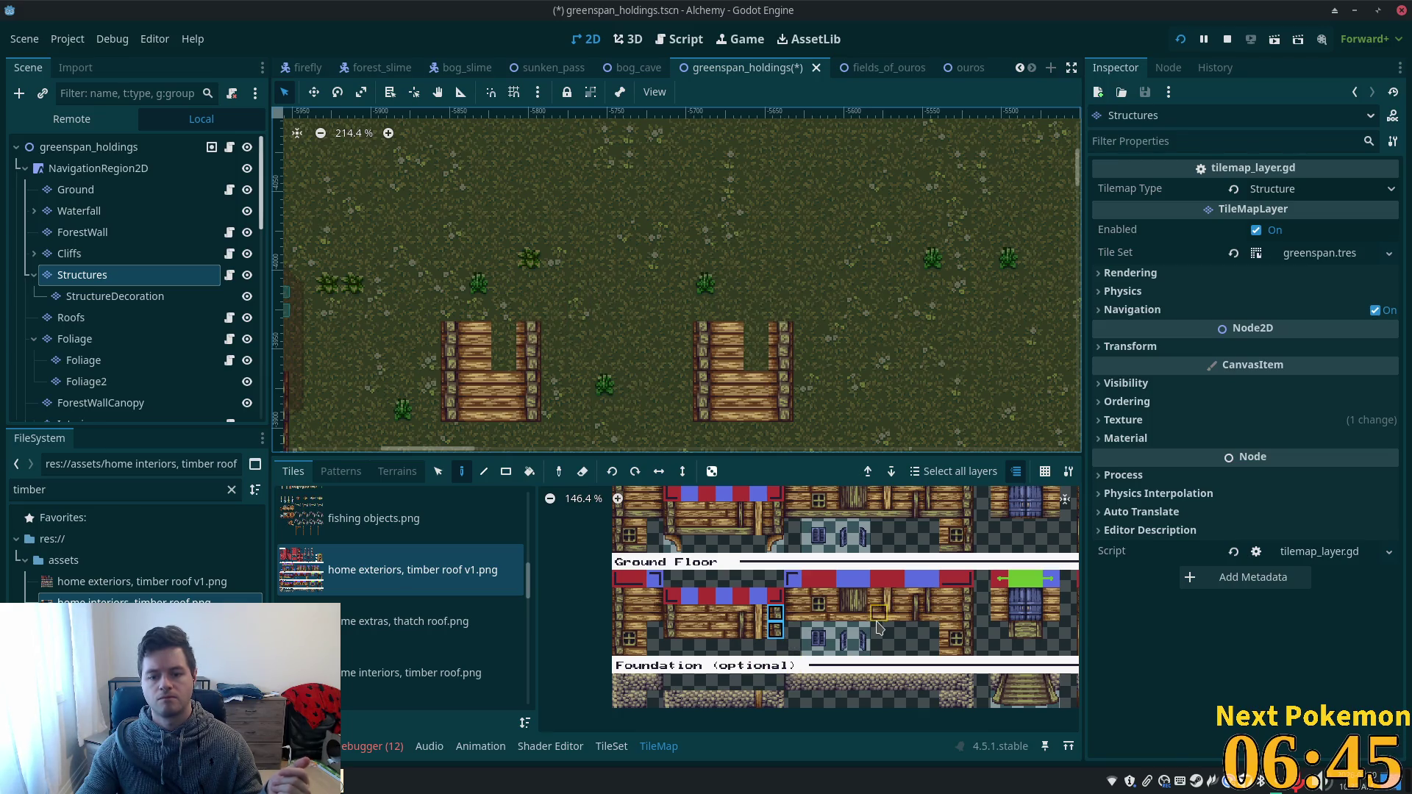
left_click(965, 597)
left_click_drag(964, 596, 949, 614)
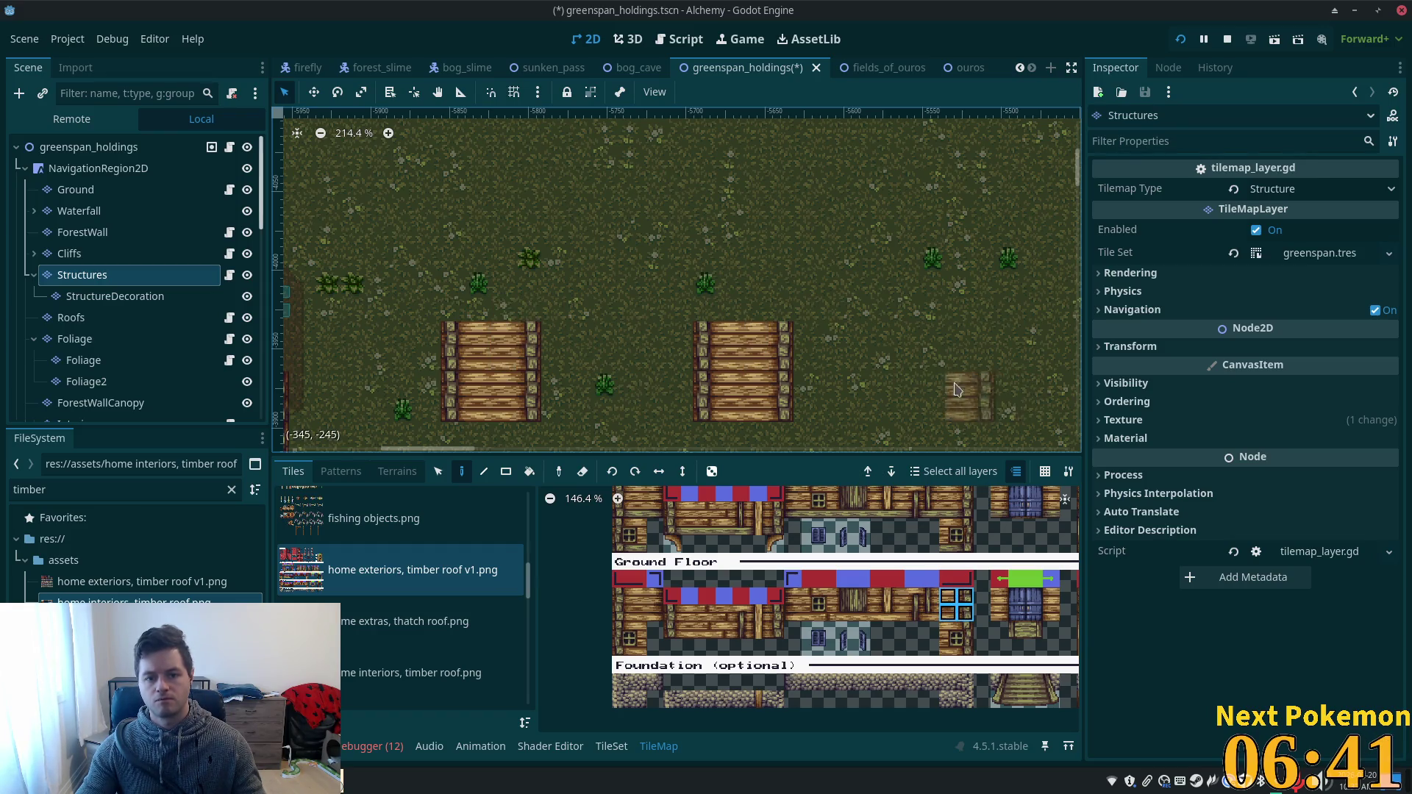
scroll(899, 363, "down", 3)
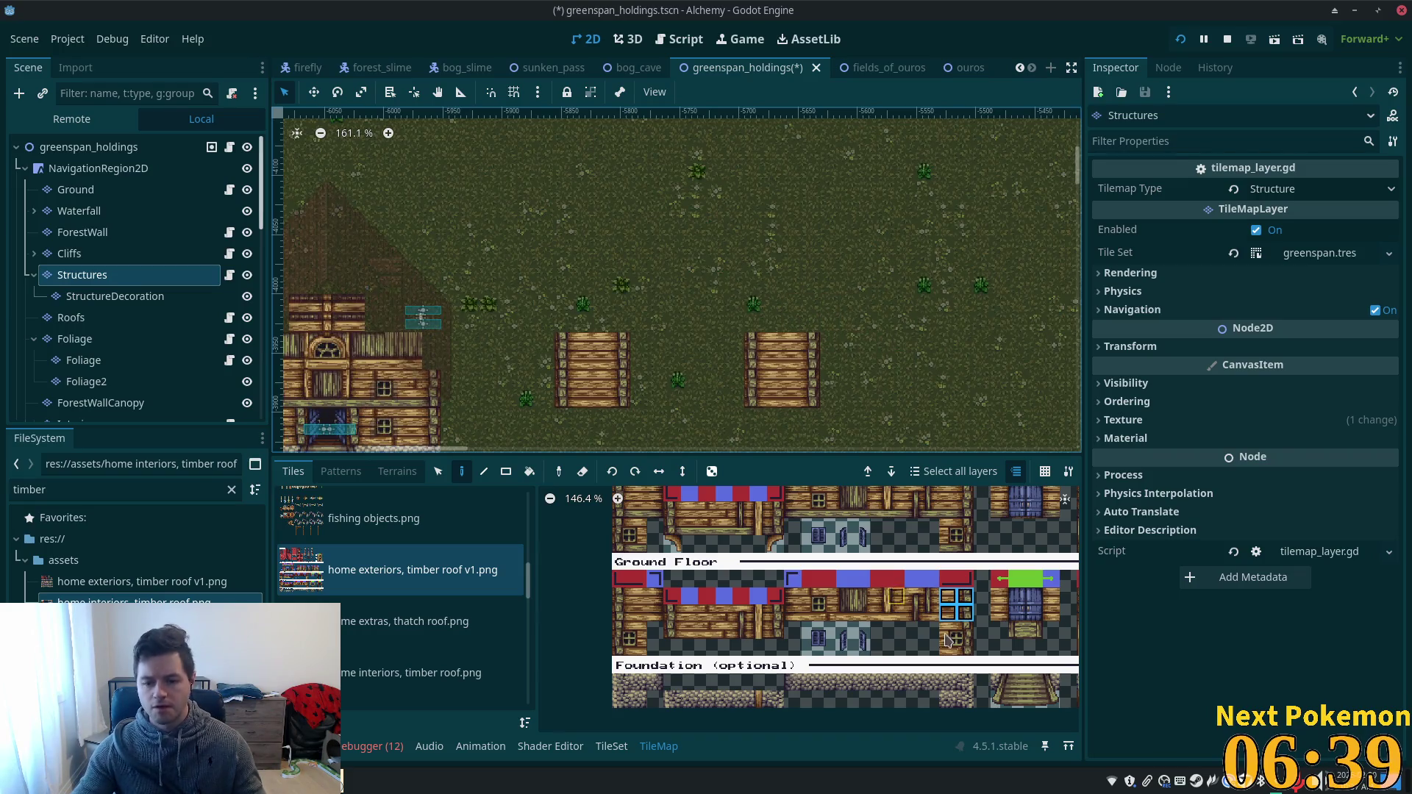
left_click(774, 543)
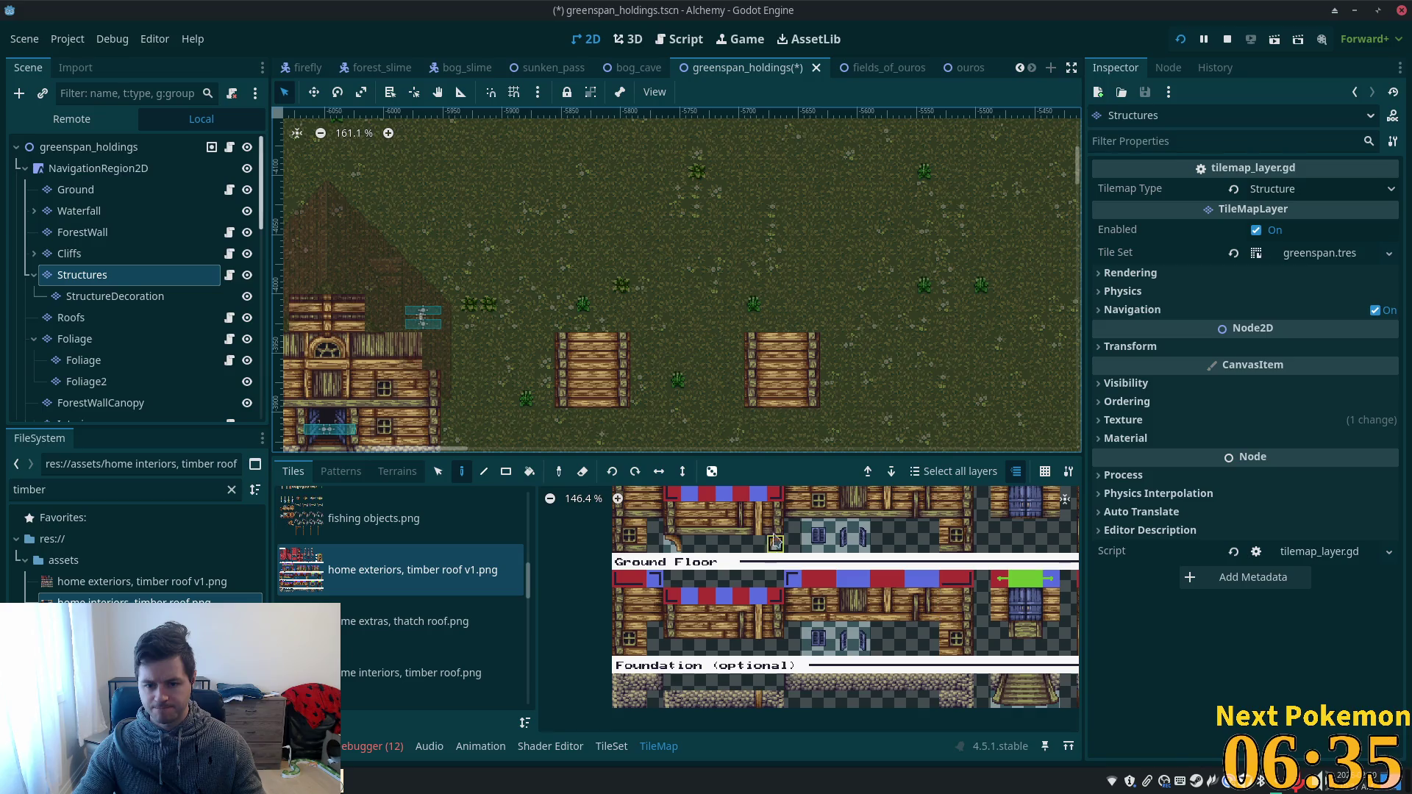
left_click(637, 347)
left_click(672, 543)
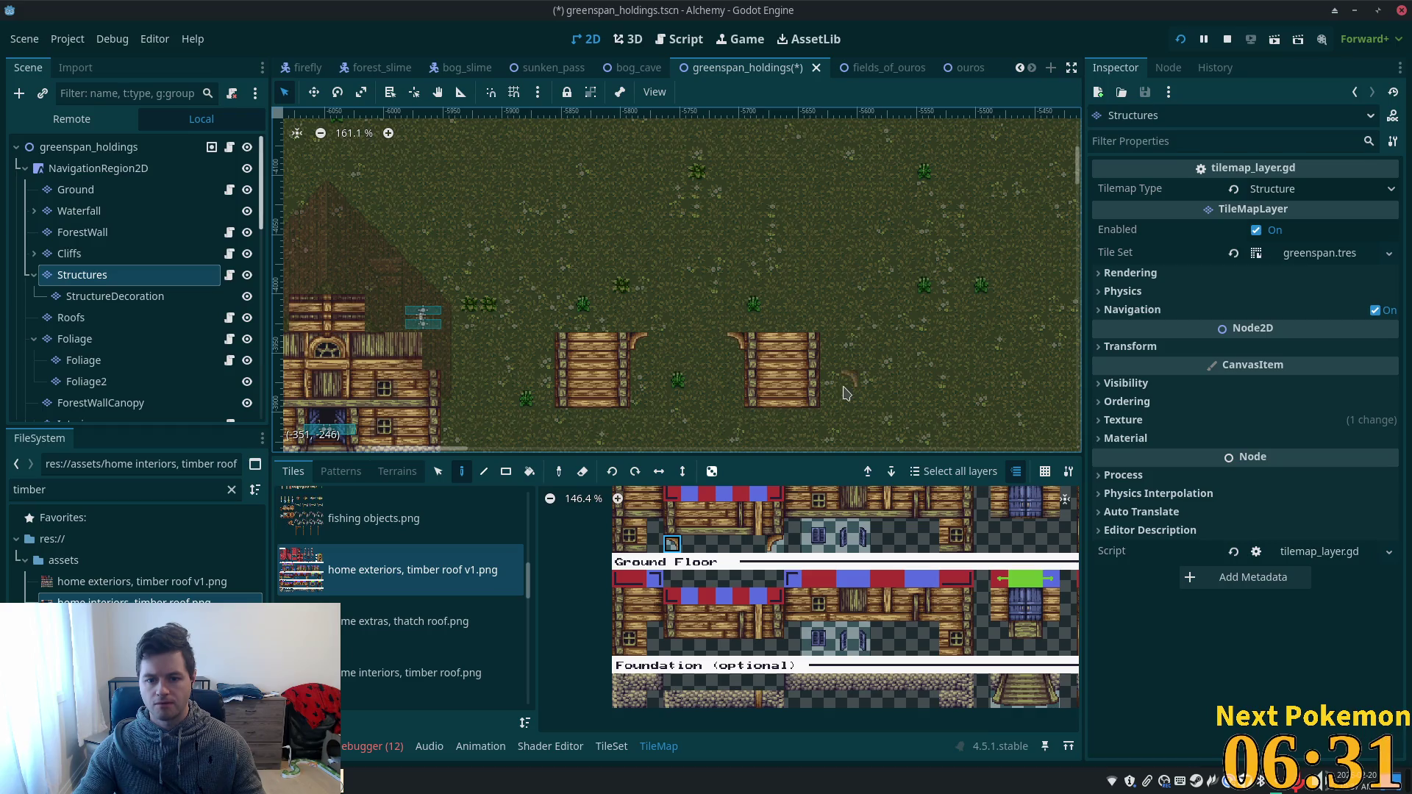
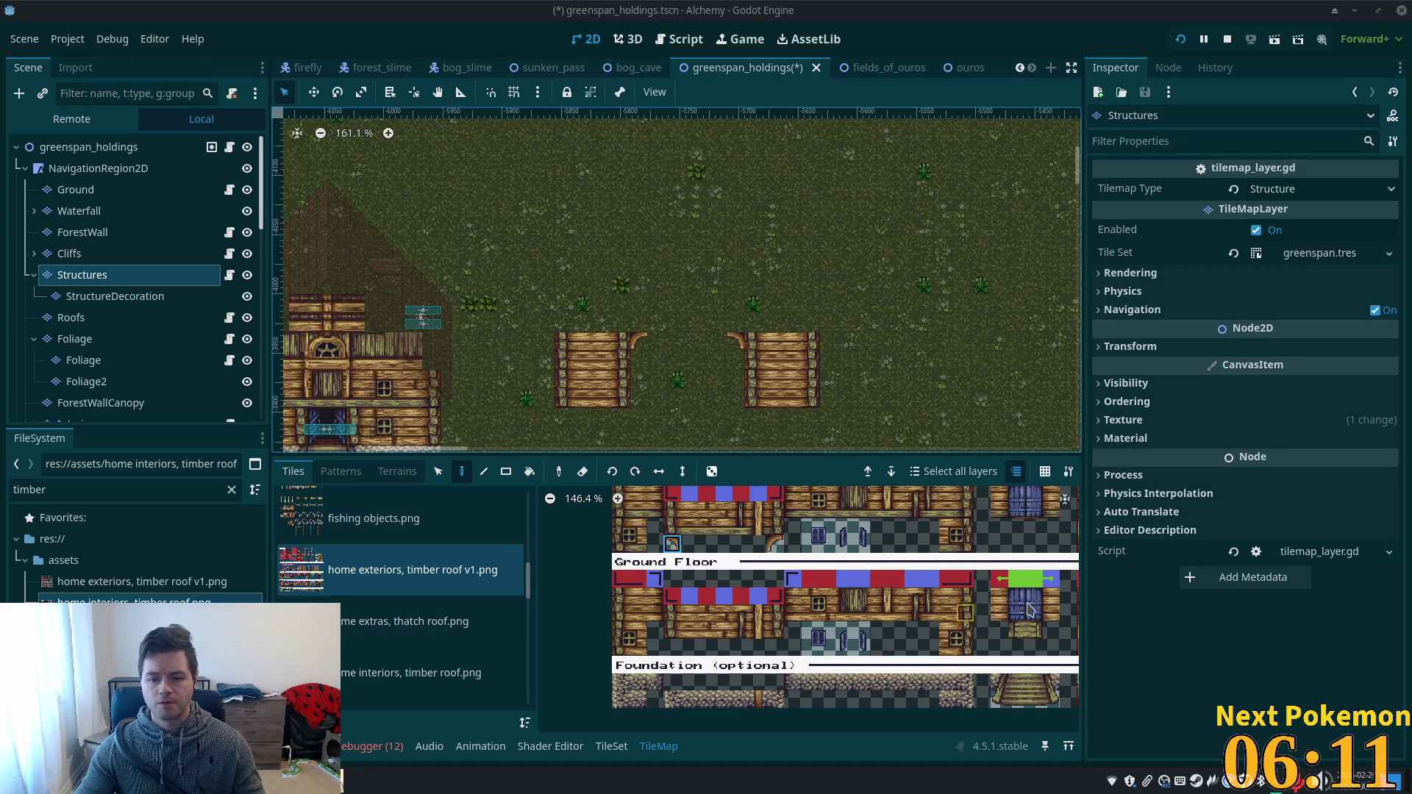
- Pick door, beam and upper-floor tiles from the timber exterior atlas
scroll(956, 581, "up", 2, "ctrl")
scroll(906, 554, "up", 3)
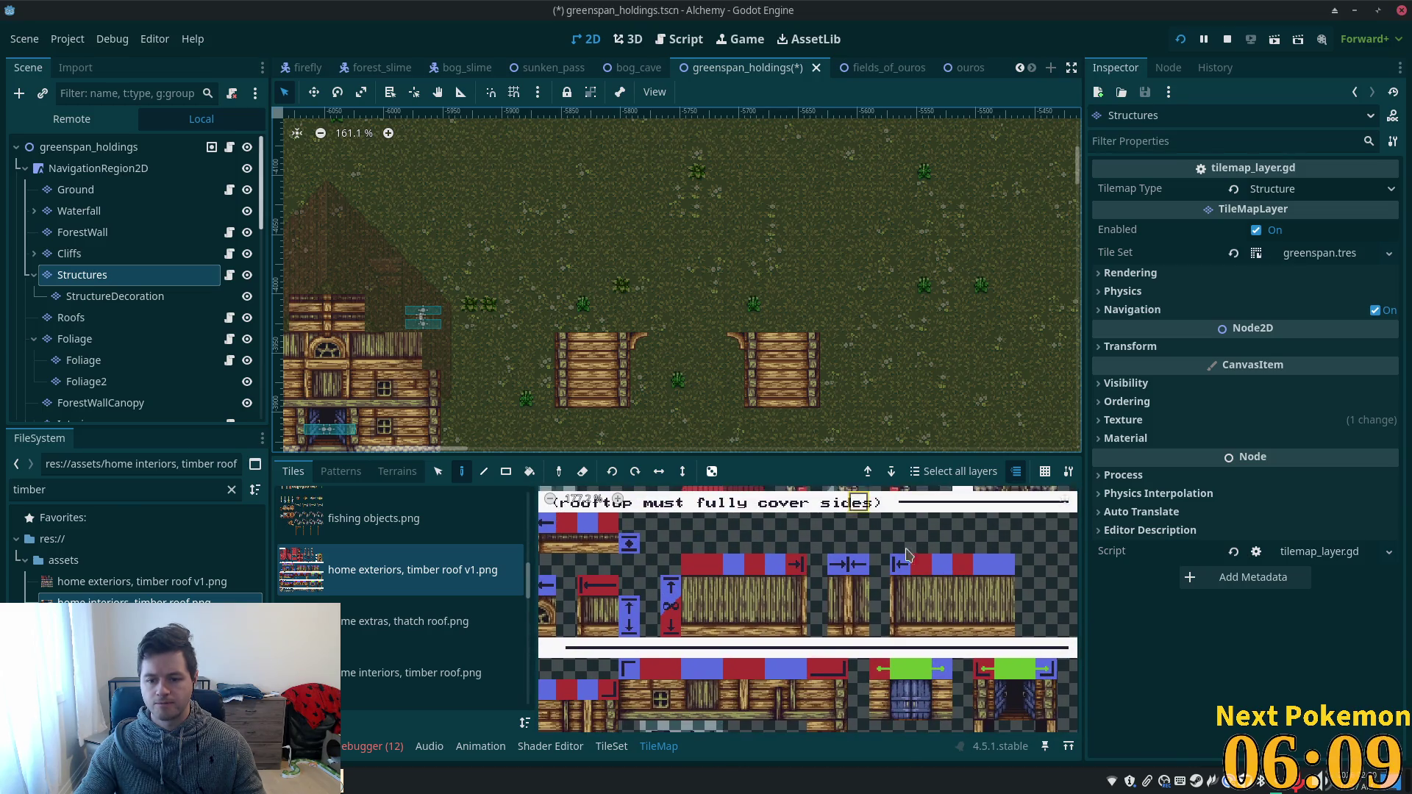
scroll(906, 555, "down", 3)
scroll(901, 567, "right", 3)
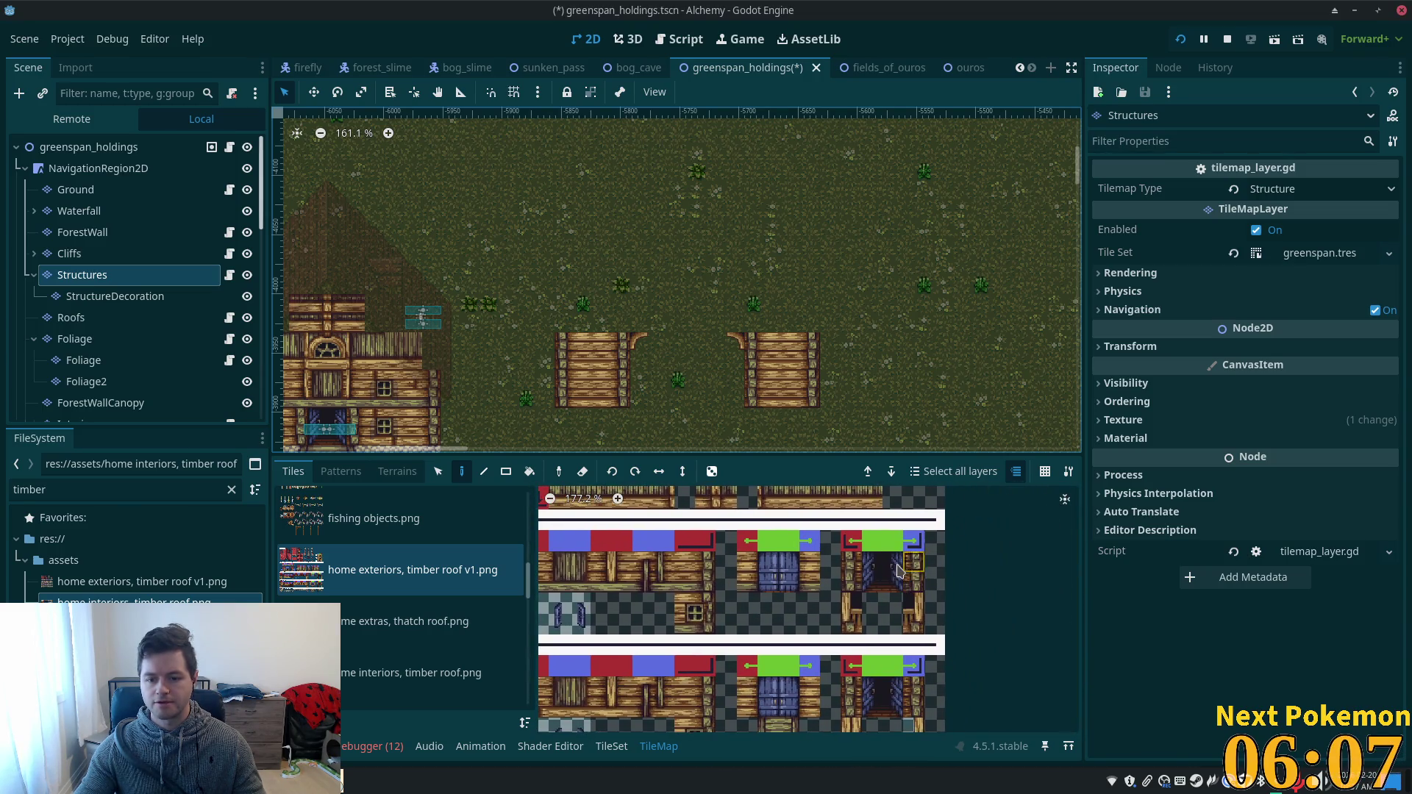
left_click_drag(899, 571, 894, 589)
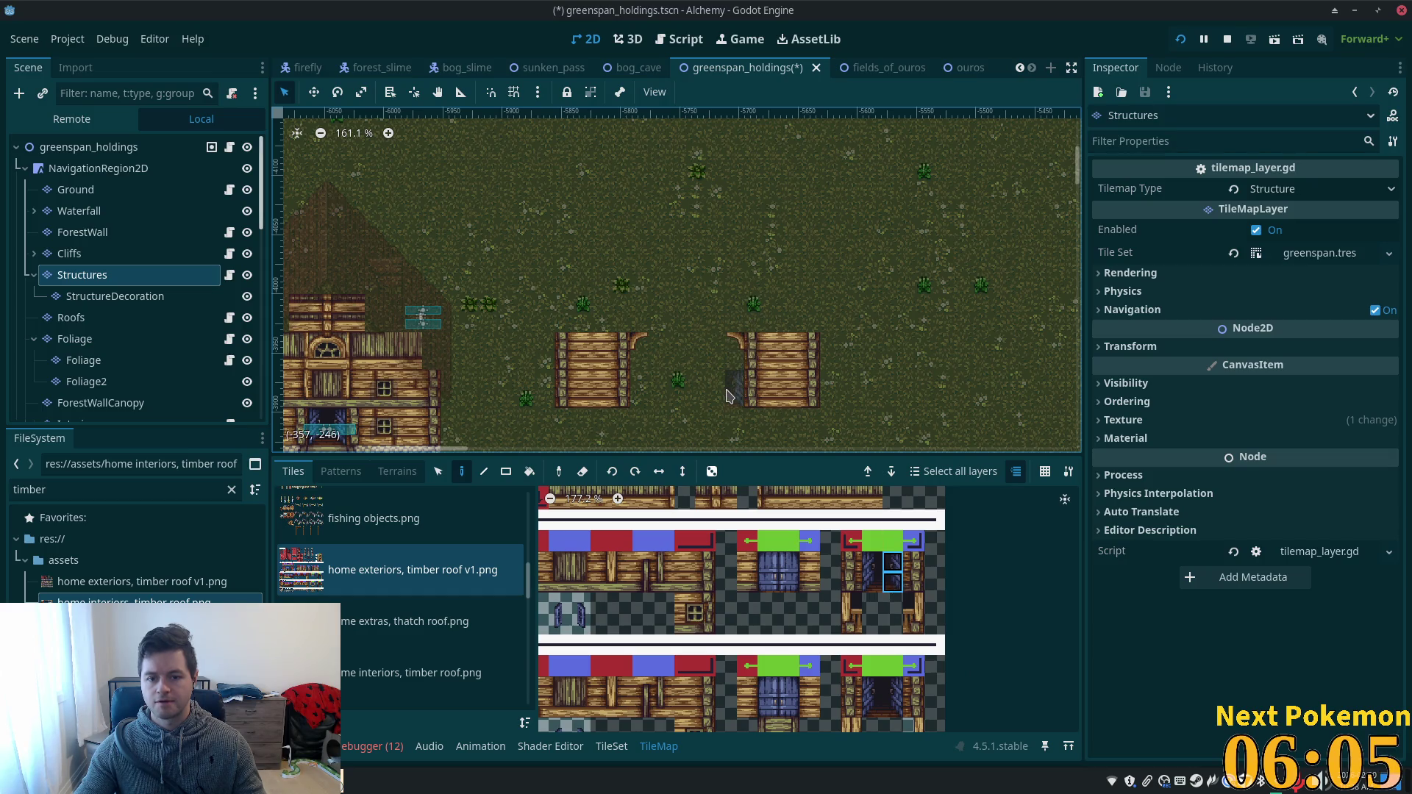
scroll(927, 624, "down", 5)
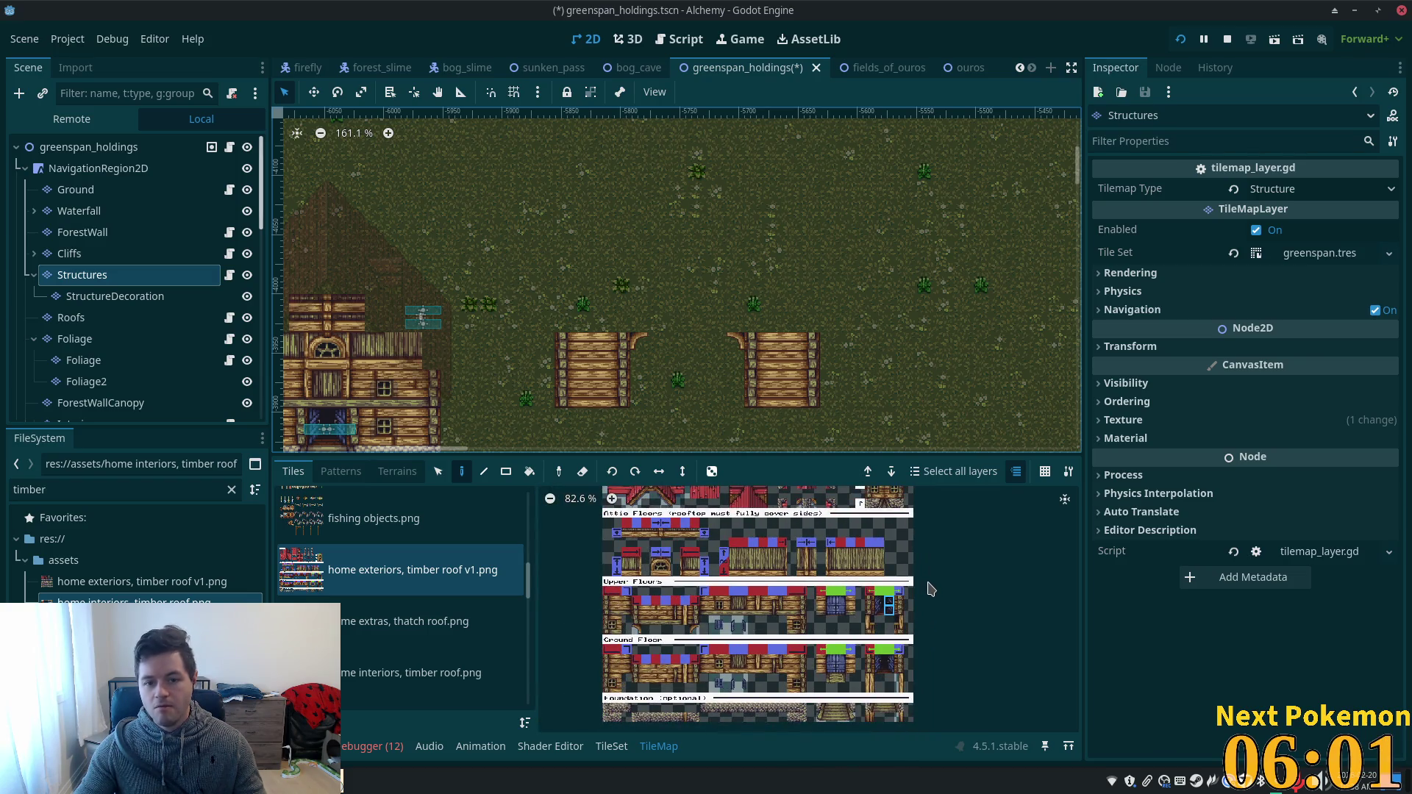
scroll(760, 548, "up", 2)
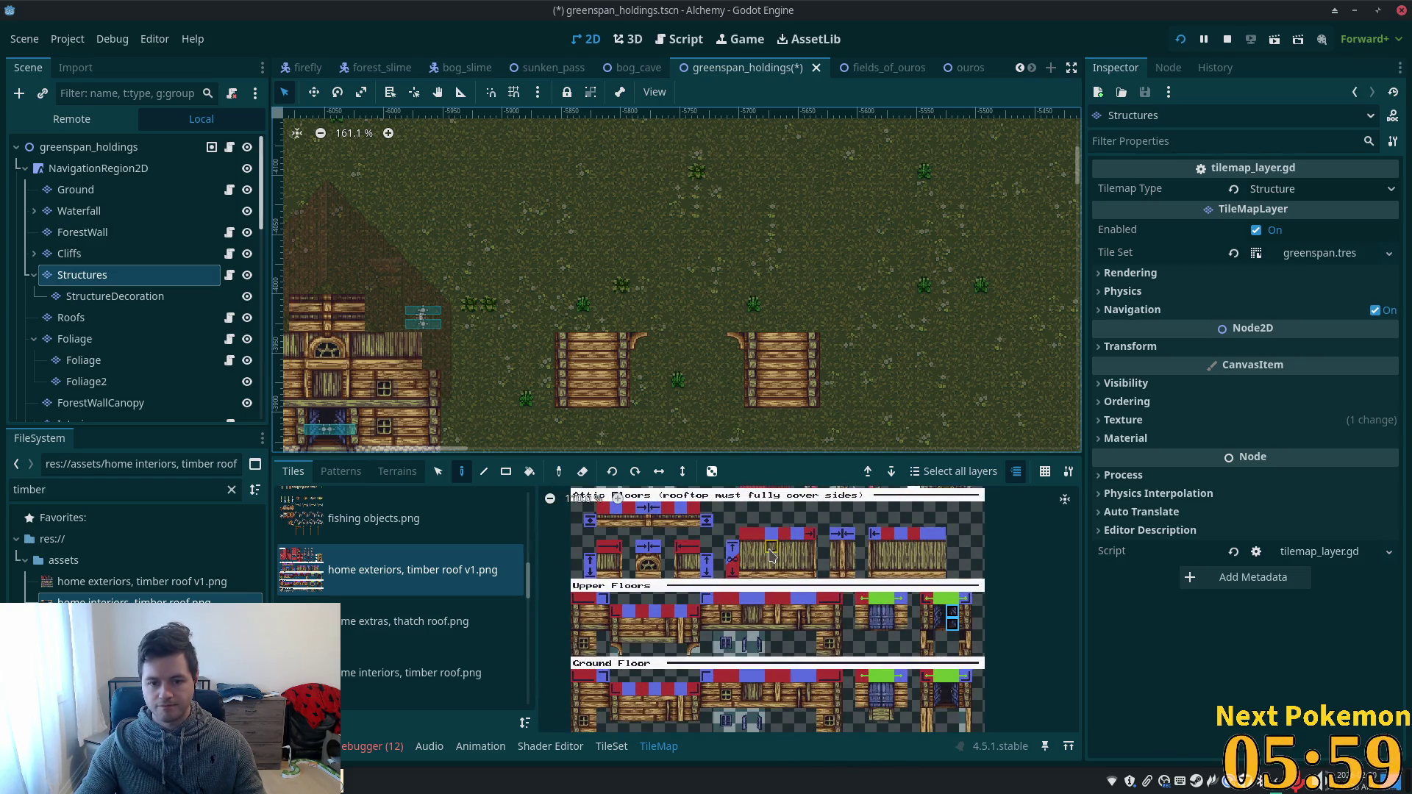
left_click_drag(593, 521, 631, 521)
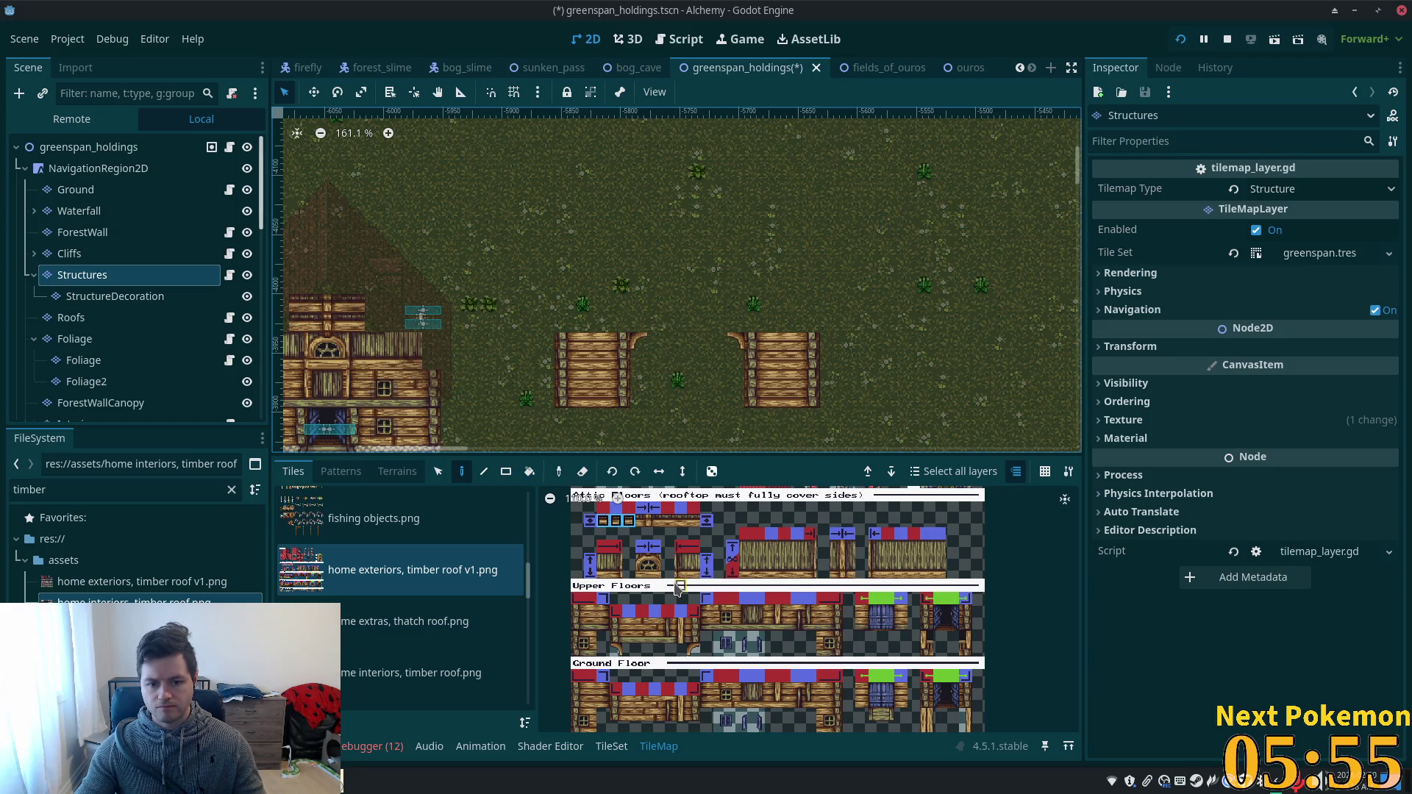
left_click(629, 637)
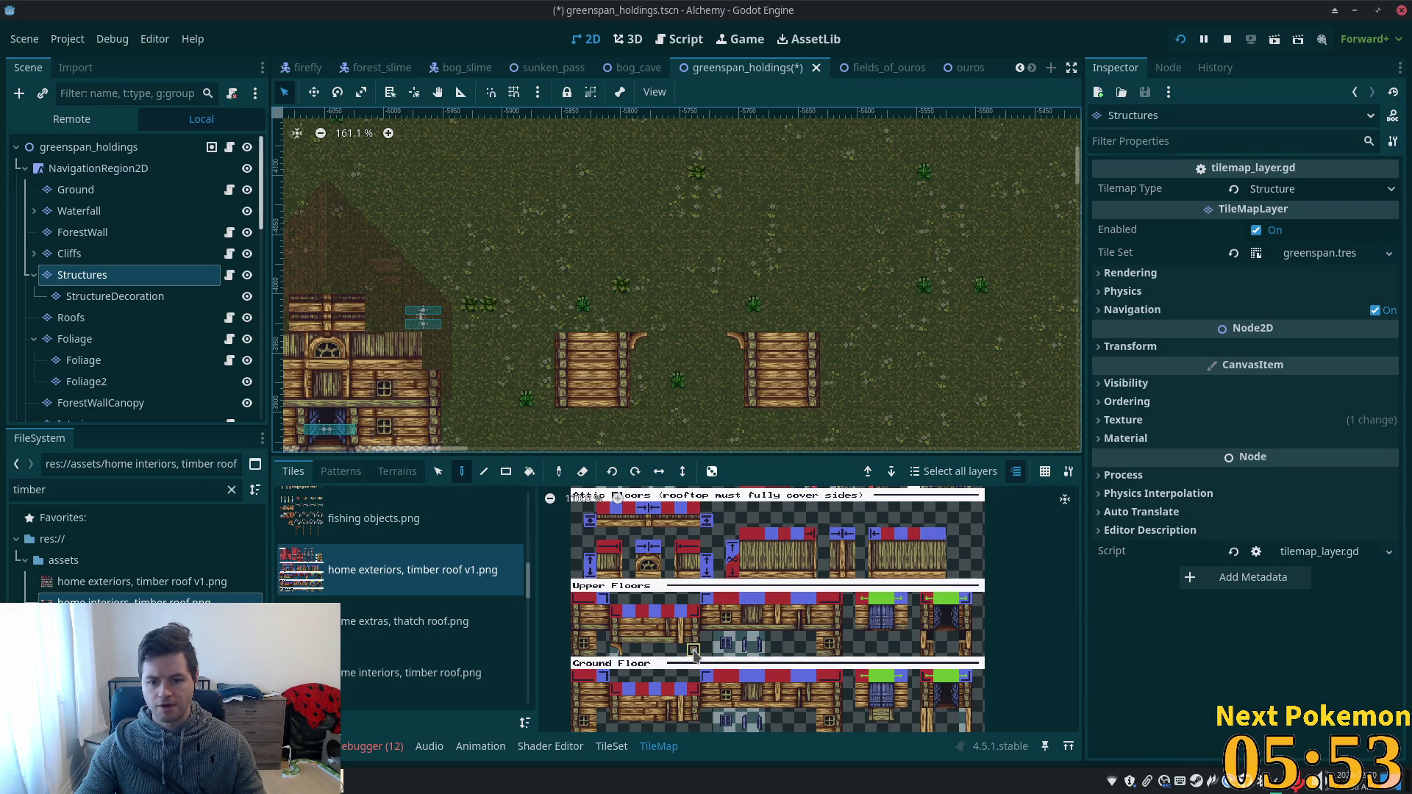
- Place the arch tile at the left wall's inner top corner, then pick a 2x2 wall block
scroll(694, 651, "up", 3)
scroll(693, 634, "down", 1)
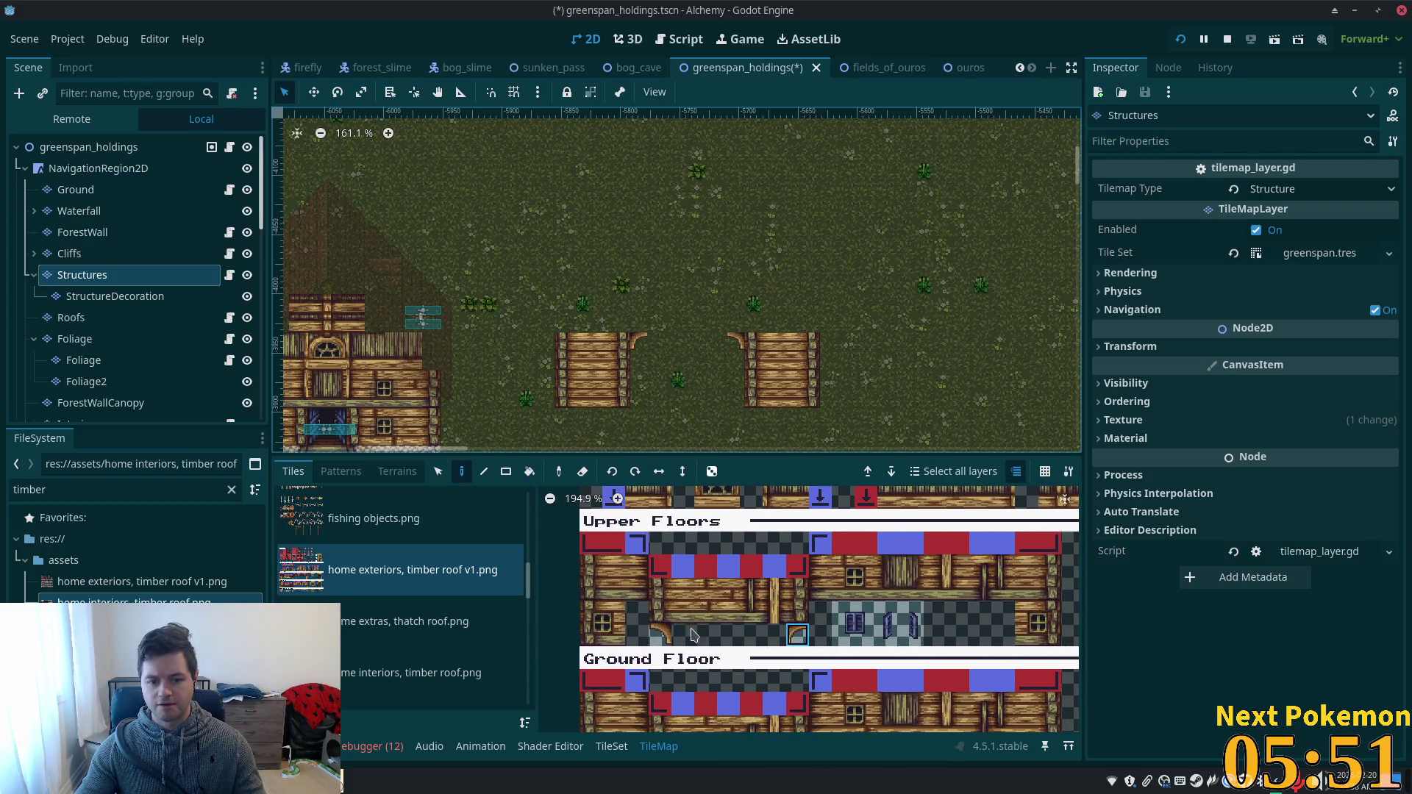
left_click(649, 340)
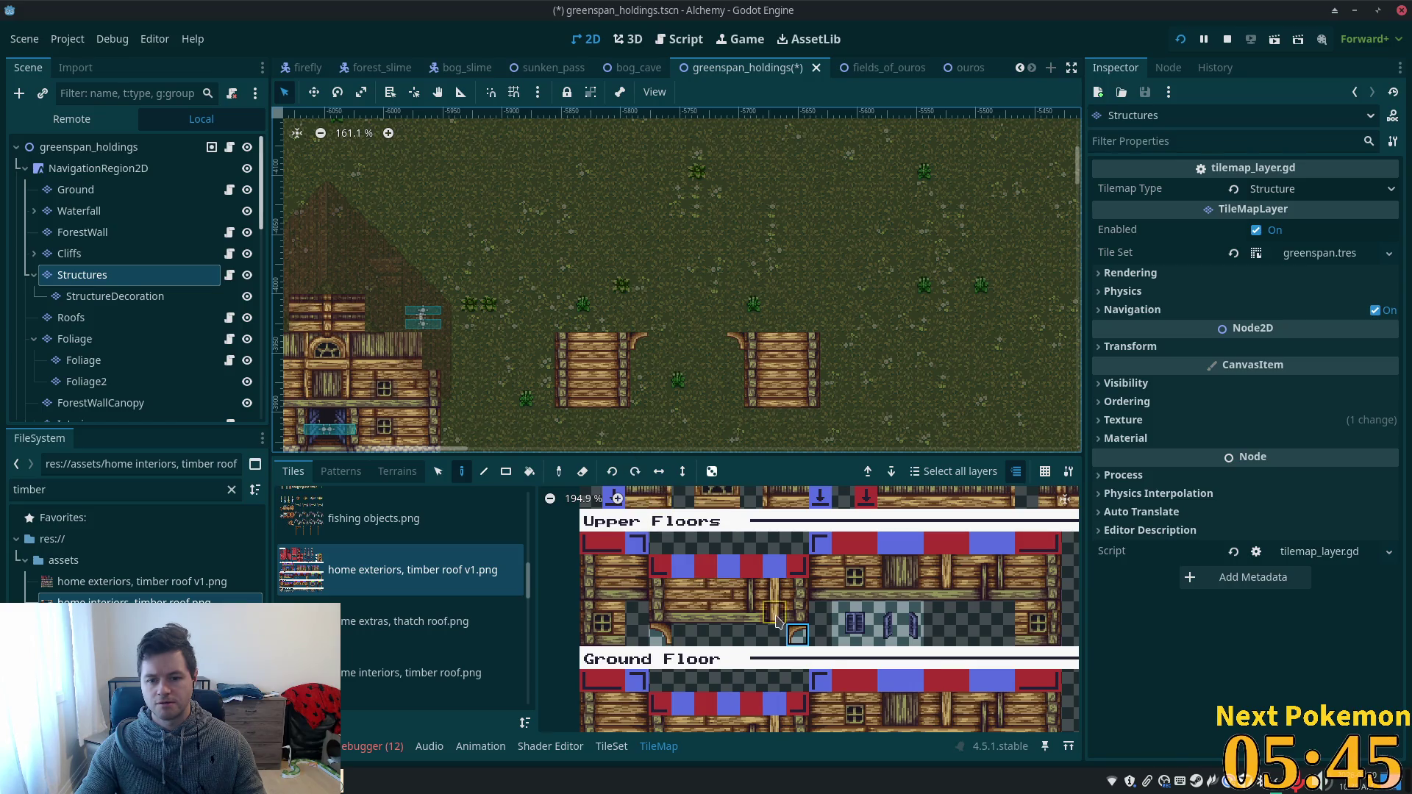
scroll(792, 637, "down", 5)
scroll(789, 636, "up", 1)
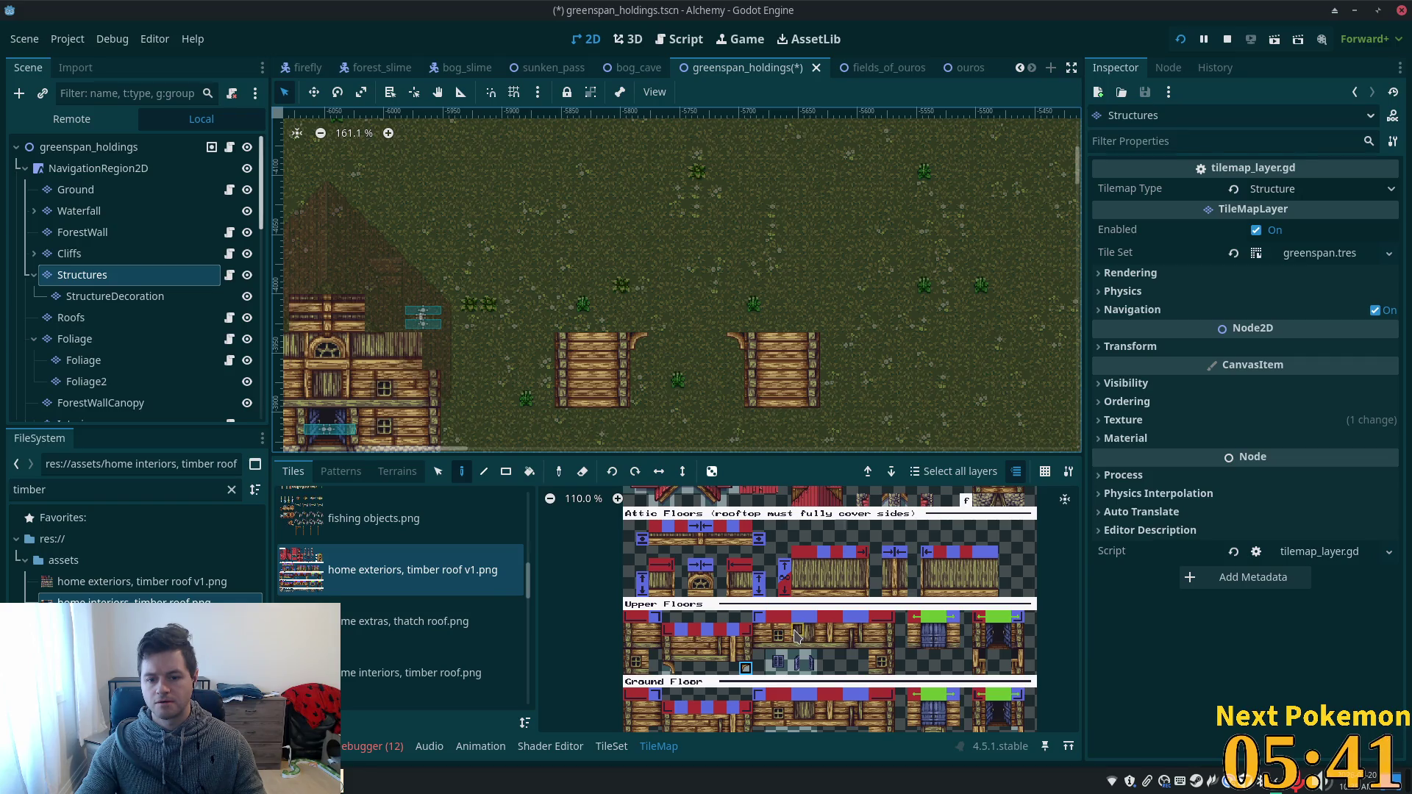
left_click_drag(794, 635, 816, 654)
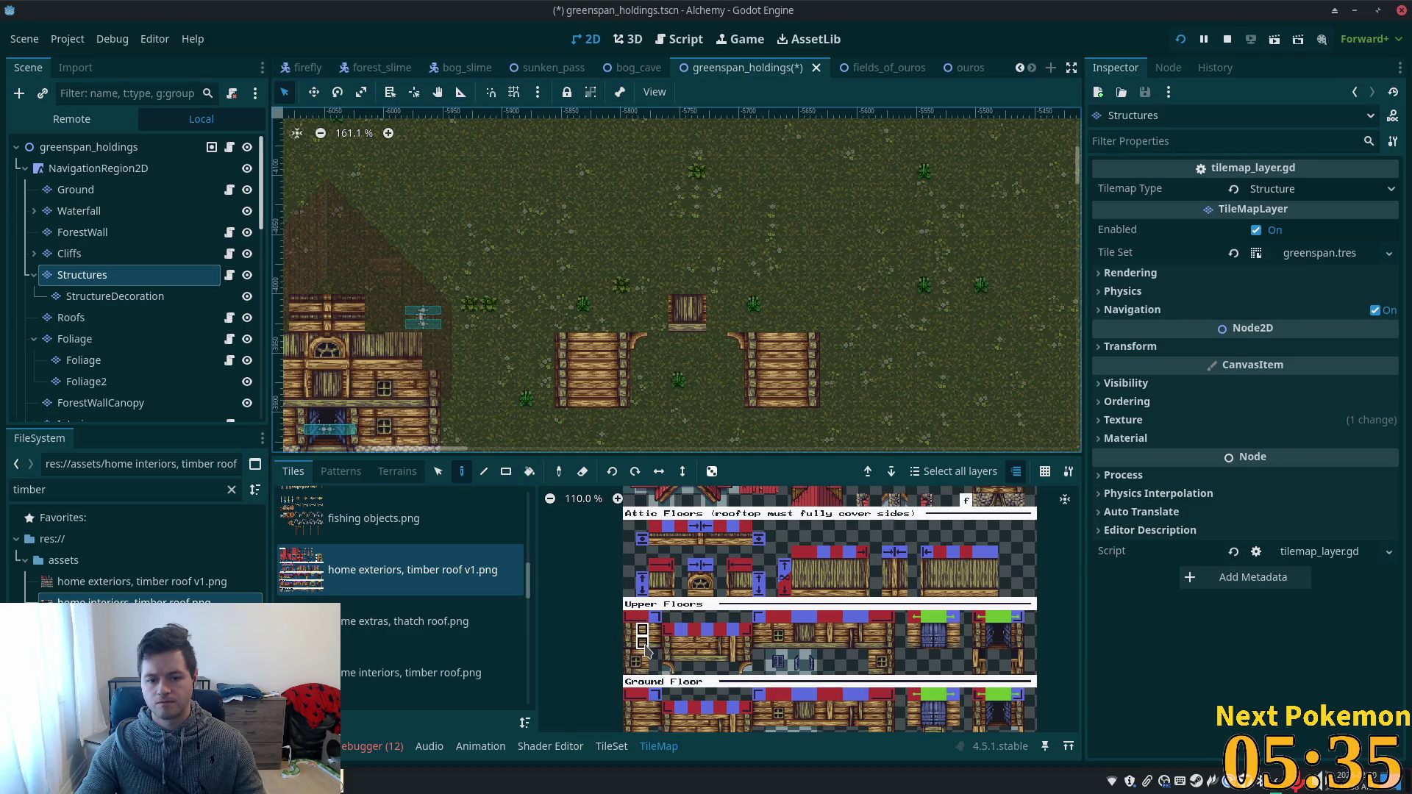
- Paint a timber wall strip across the top, undo strays, and add a two-tile column at the top-left corner
left_click_drag(642, 630, 643, 643)
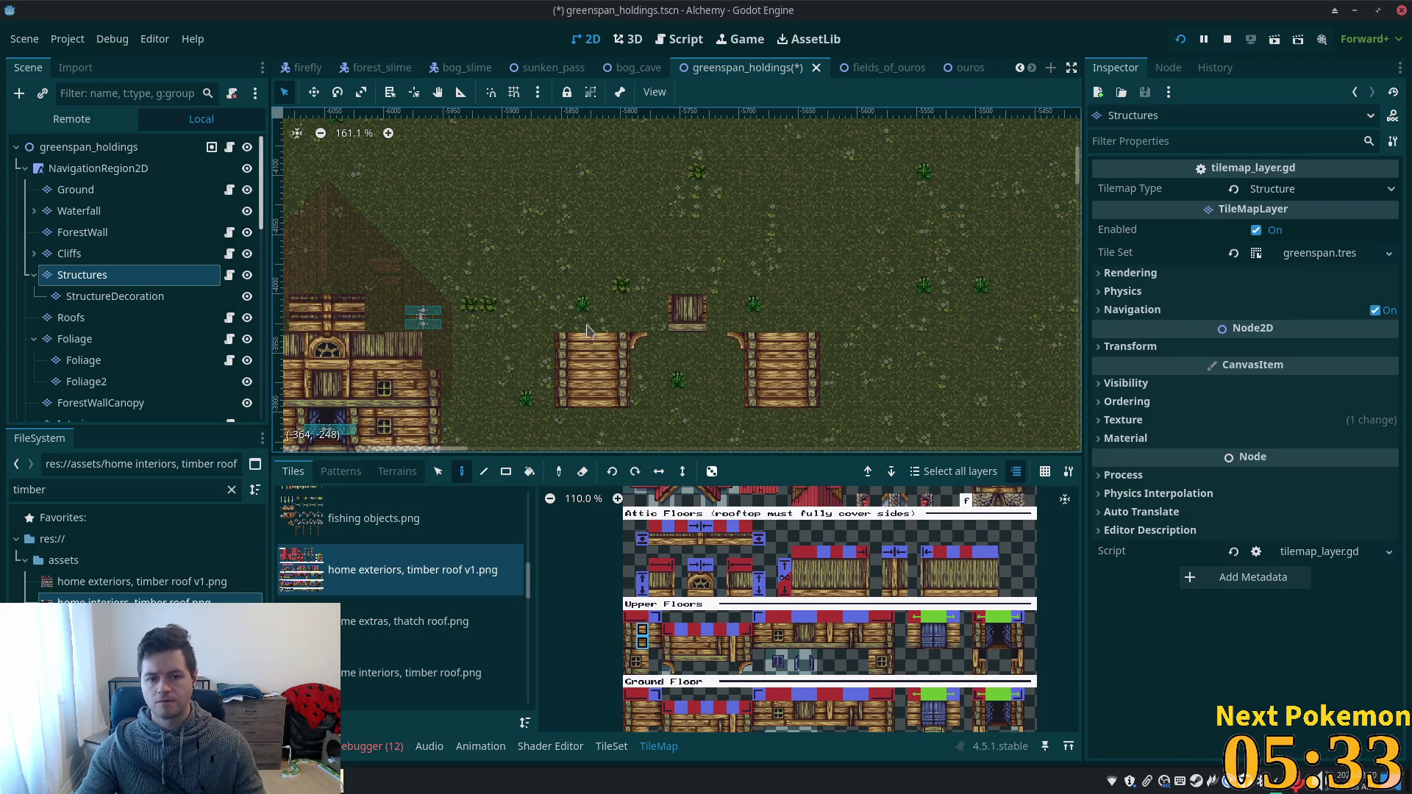
left_click_drag(581, 316, 786, 324)
key("ctrl+z")
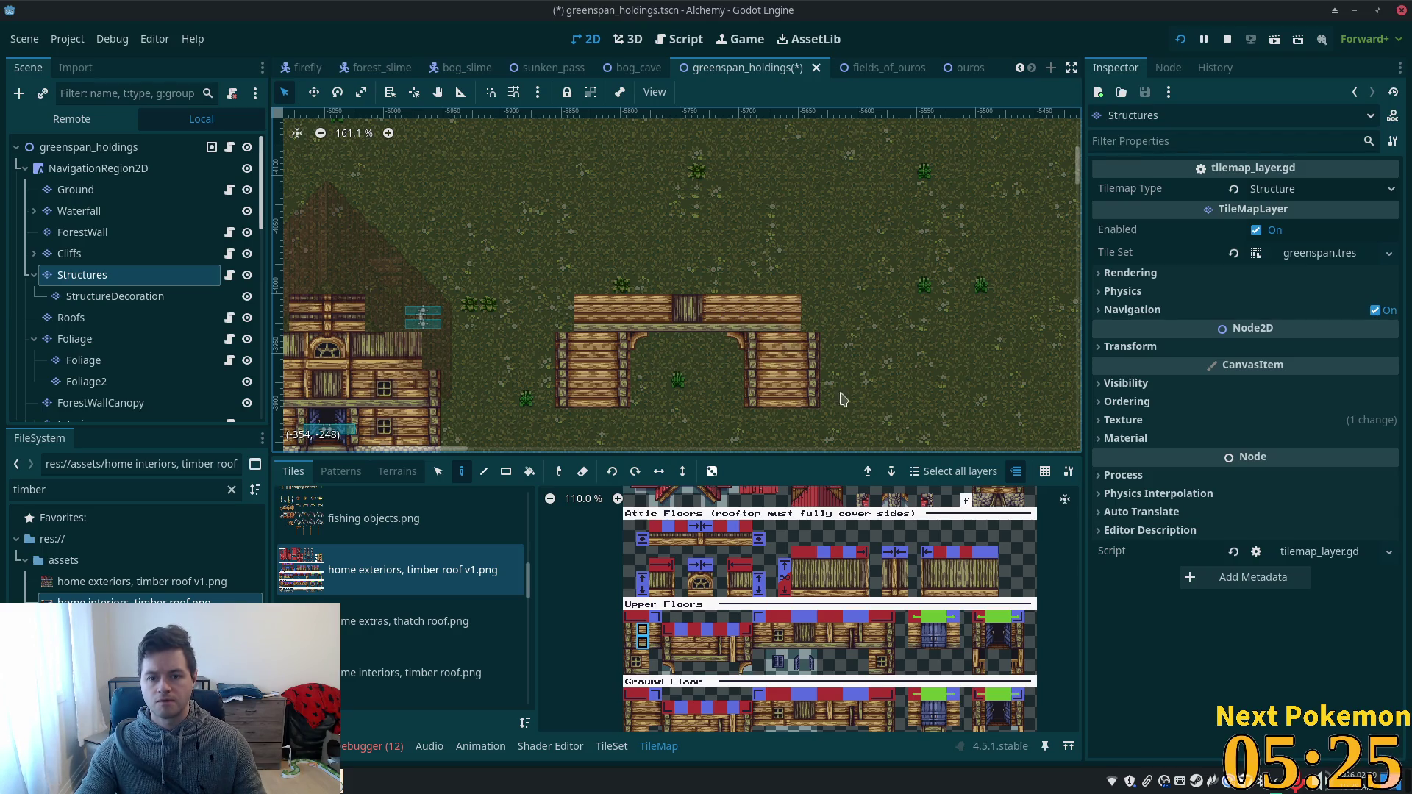
left_click(888, 634)
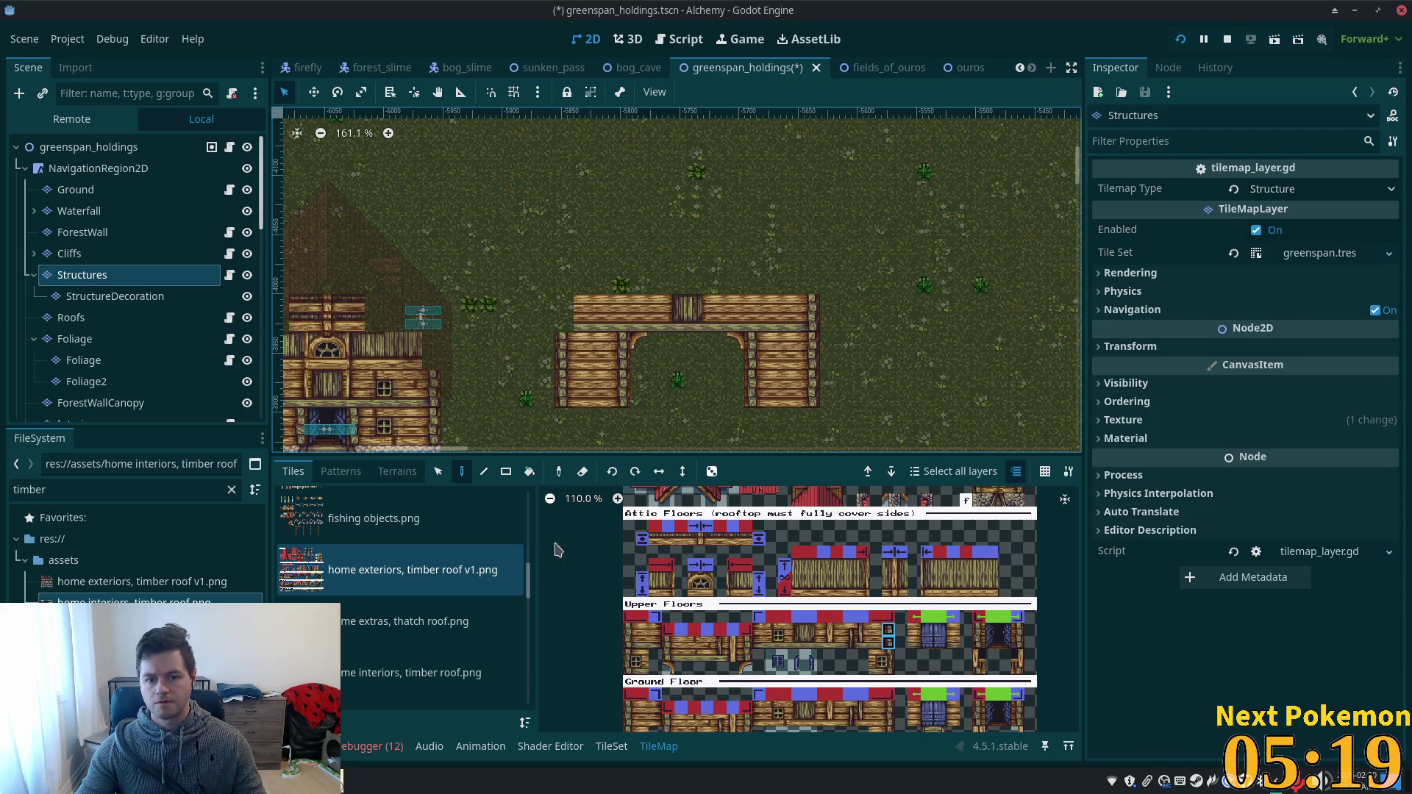
left_click_drag(632, 634, 635, 645)
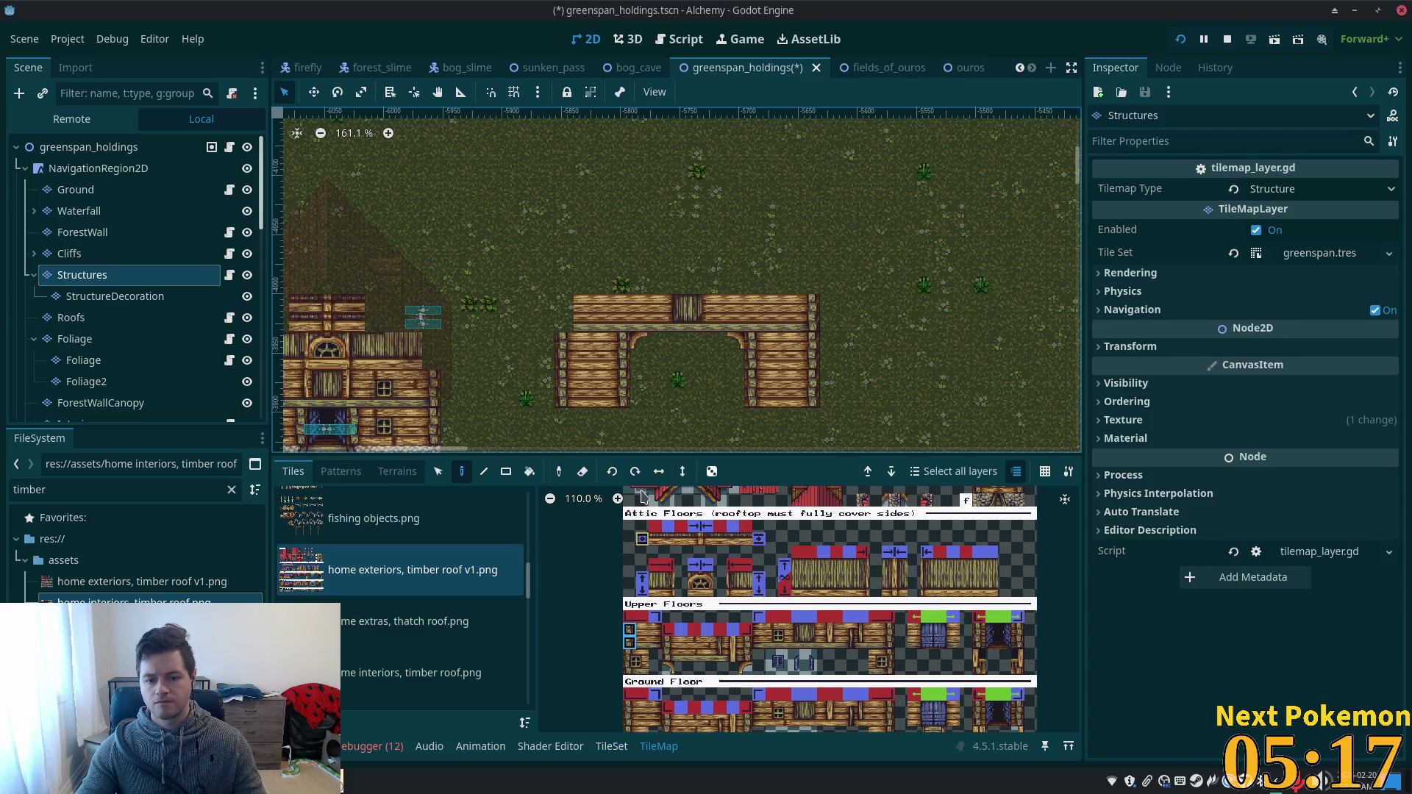
left_click(565, 304)
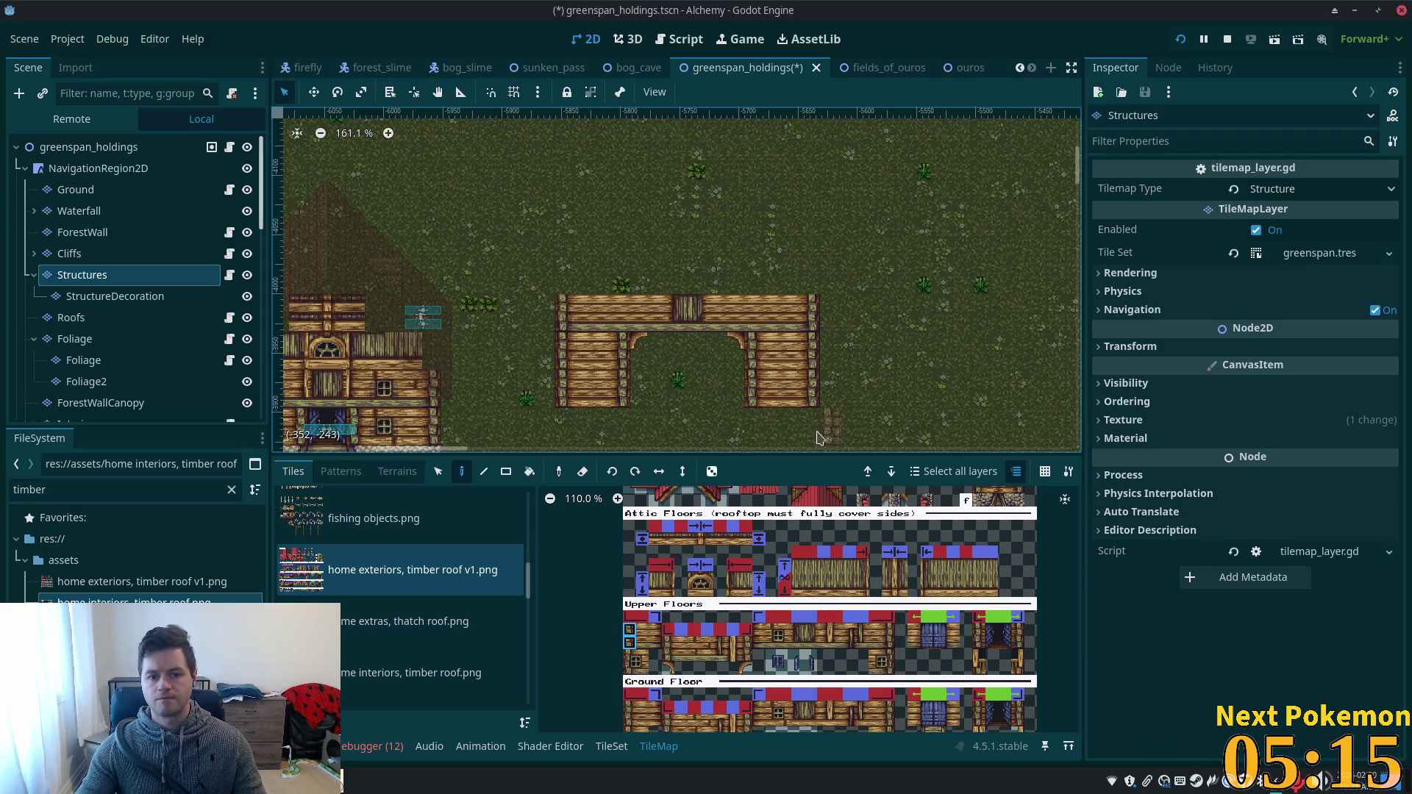
scroll(667, 357, "up", 4)
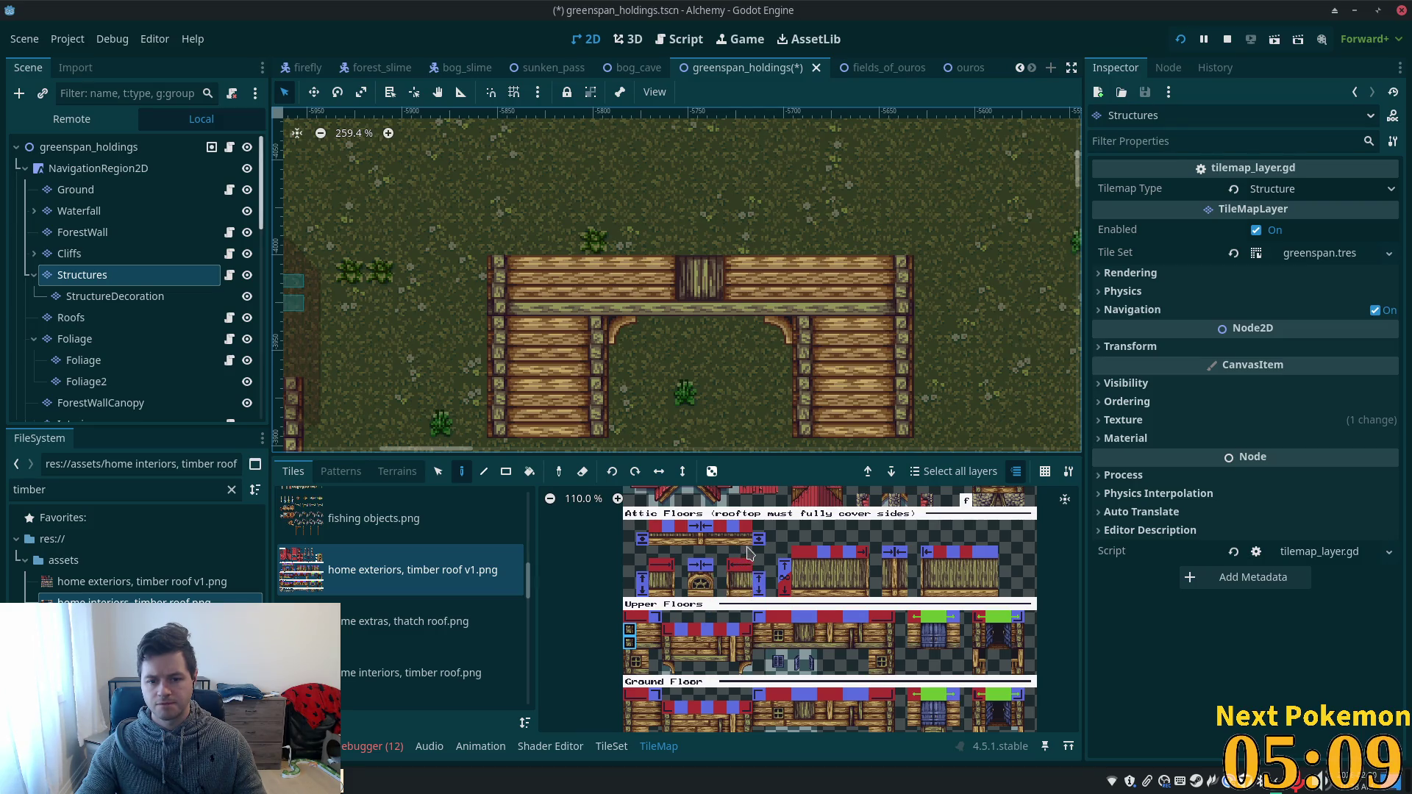
- Paint a row of Attic Floors beam tiles above the barn wall
scroll(698, 559, "down", 1)
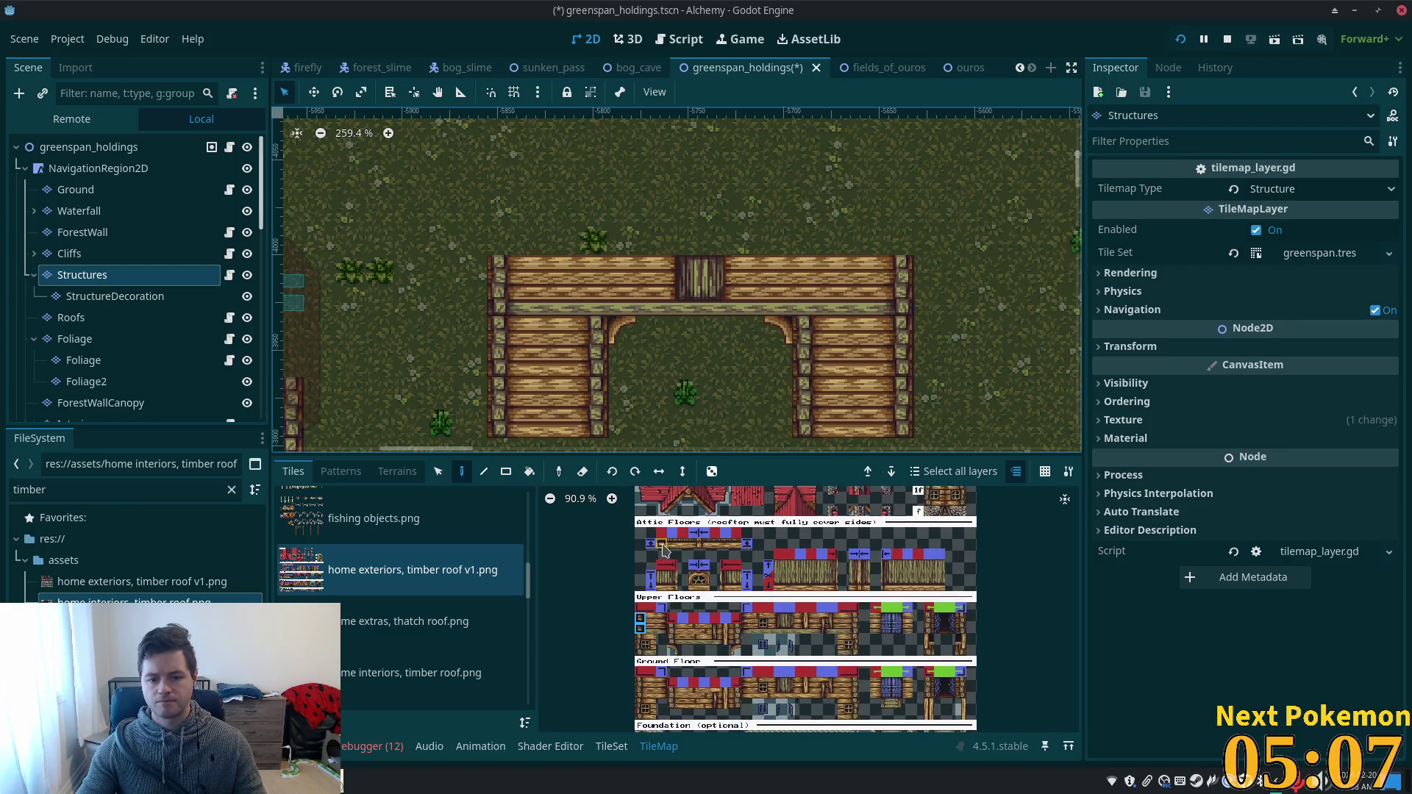
left_click_drag(662, 548, 729, 549)
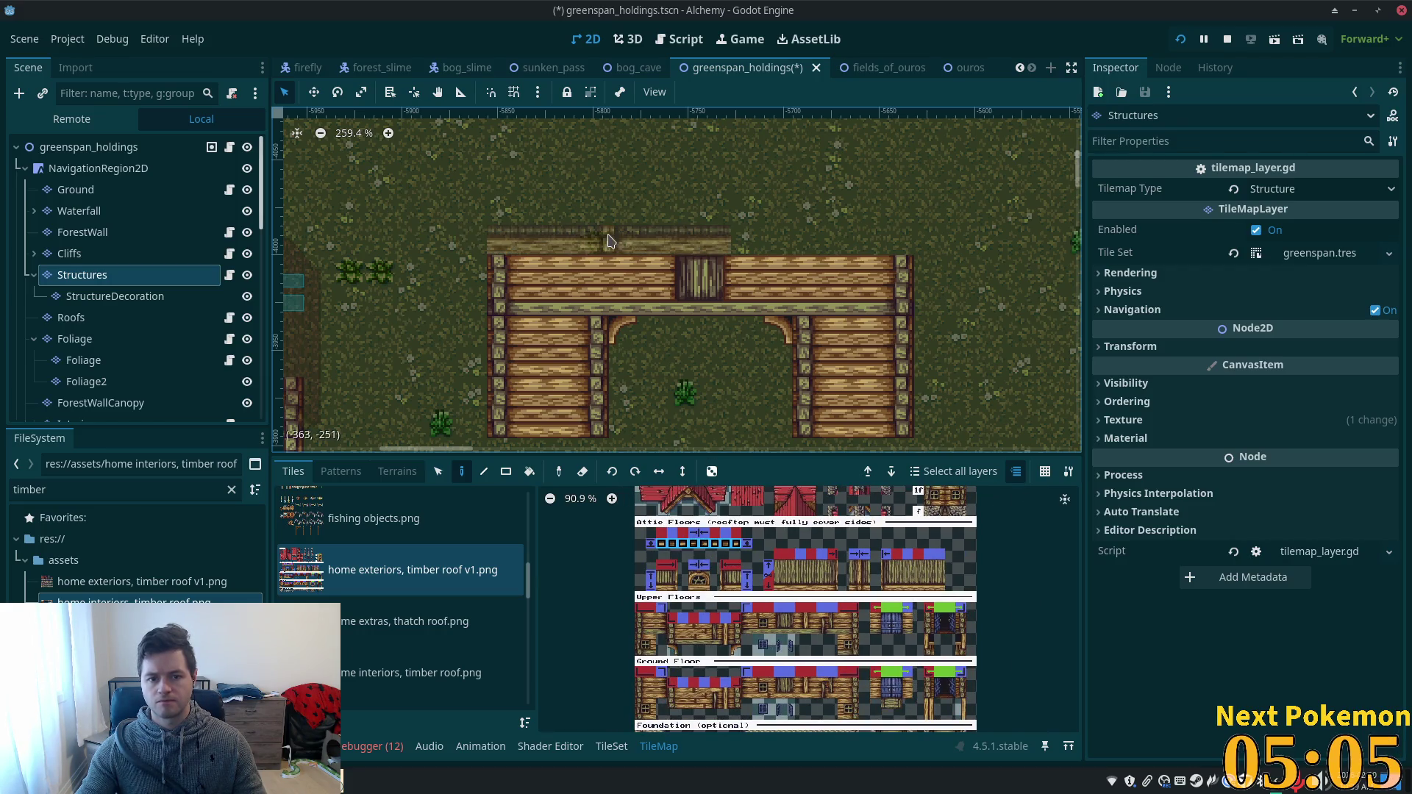
left_click(696, 243)
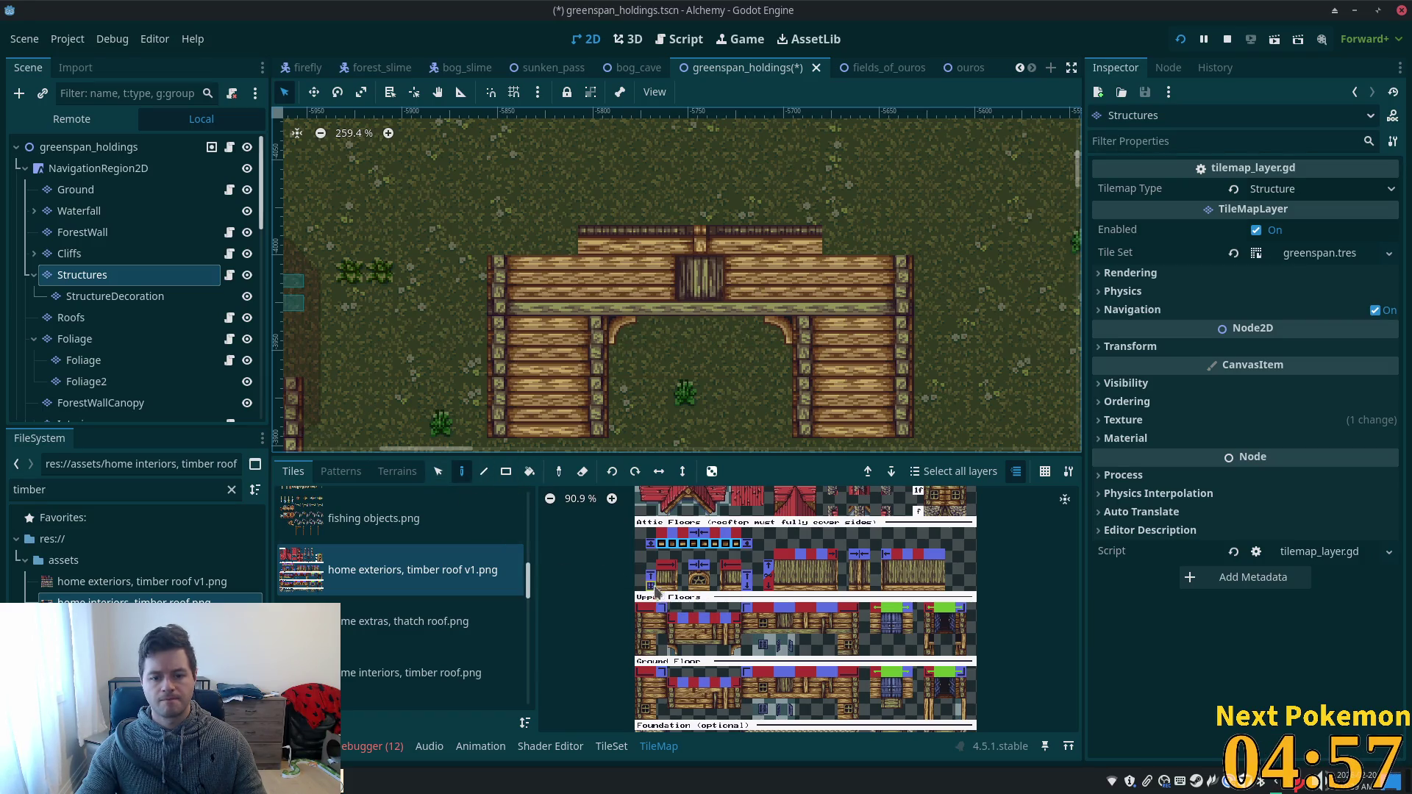
- Browse the tile atlas and pick a red roof tile
scroll(739, 555, "up", 1)
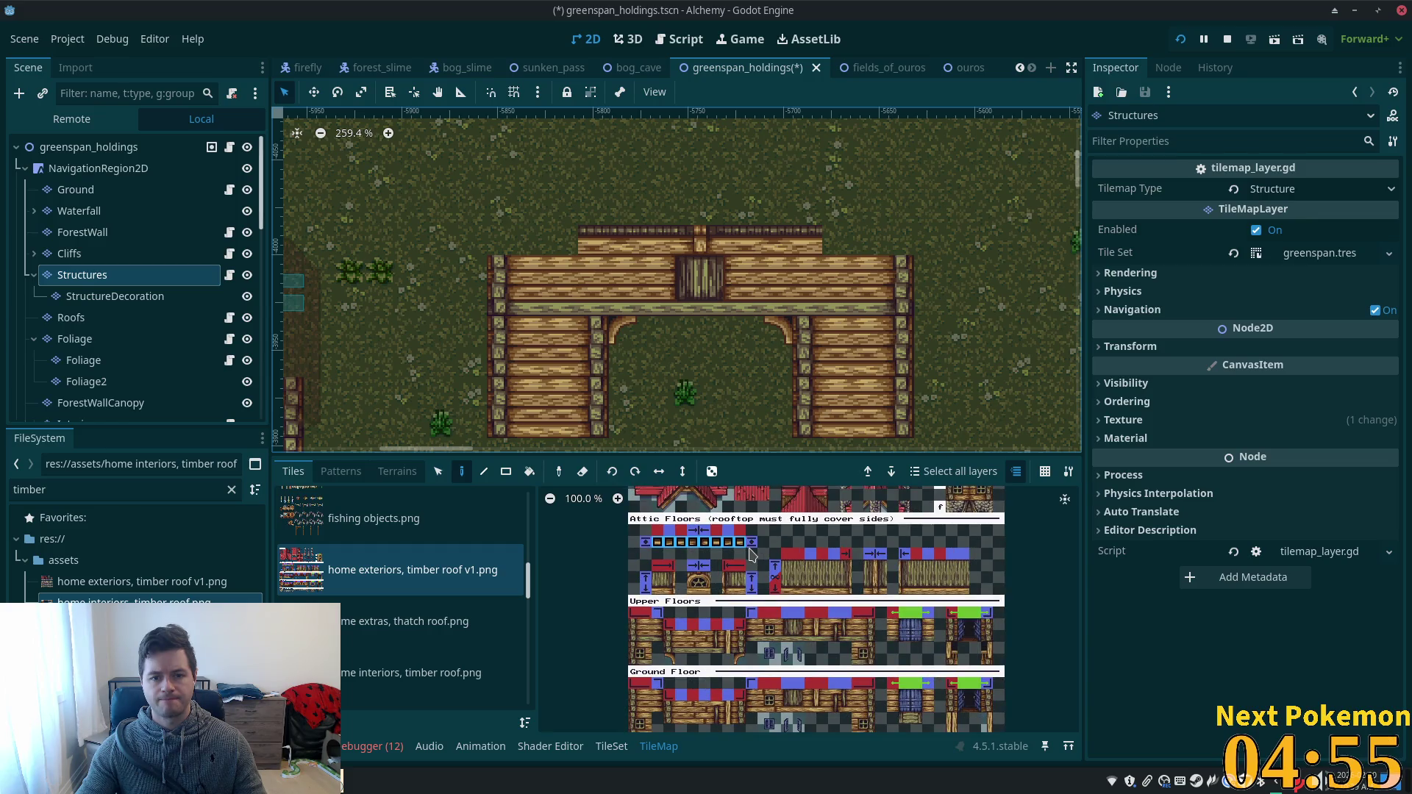
scroll(748, 555, "down", 5)
scroll(609, 362, "down", 1)
scroll(609, 362, "right", 10)
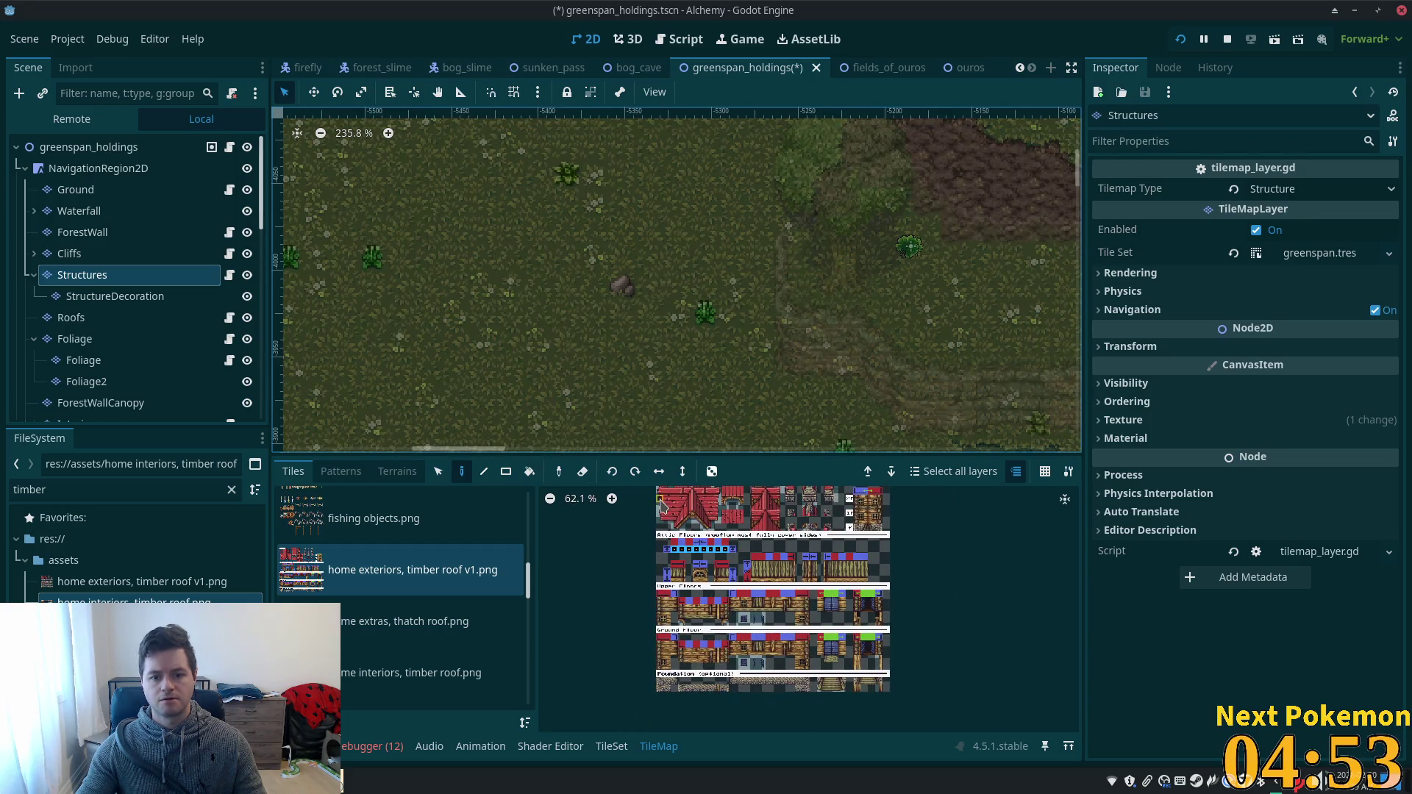
scroll(809, 309, "down", 5)
scroll(931, 300, "left", 5)
scroll(932, 300, "left", 5)
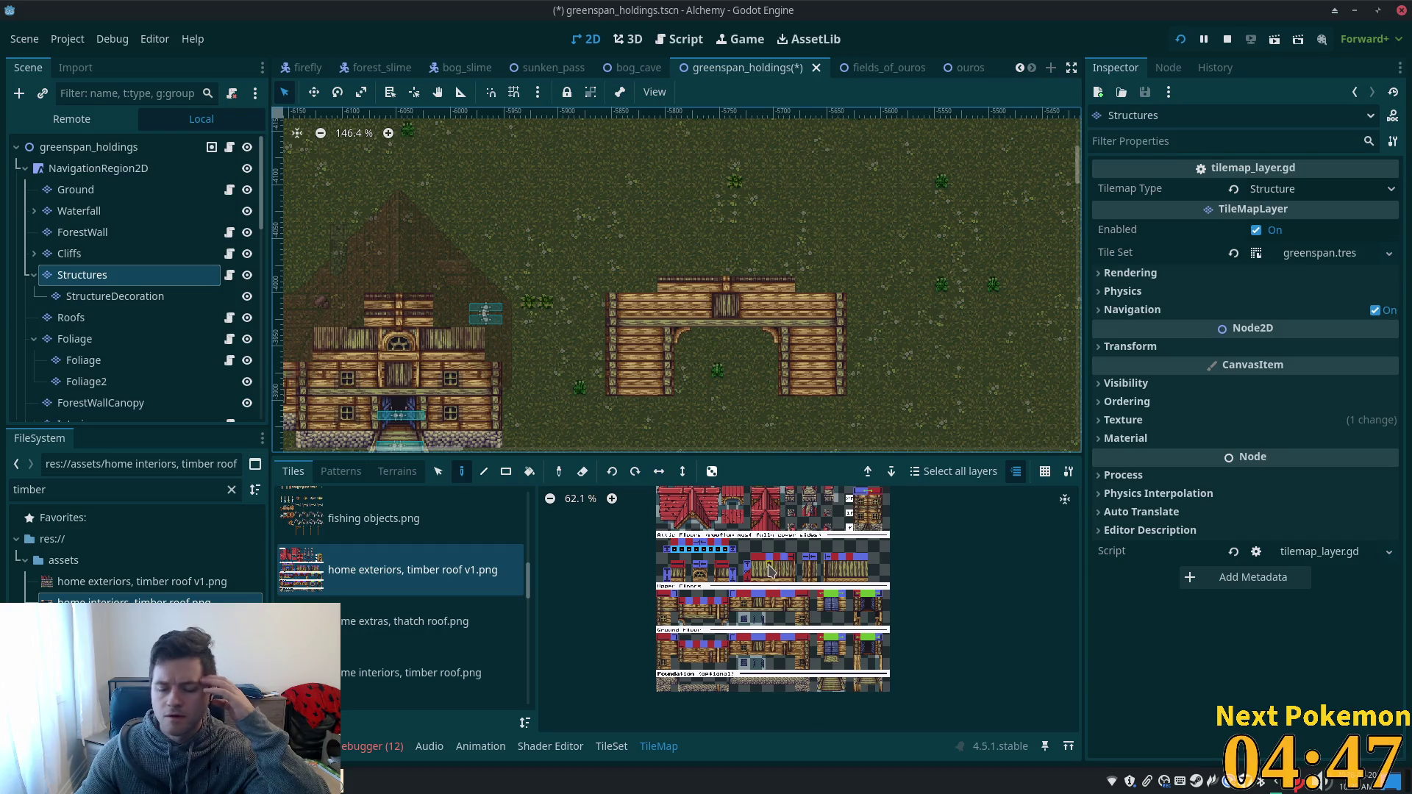
scroll(807, 555, "up", 4)
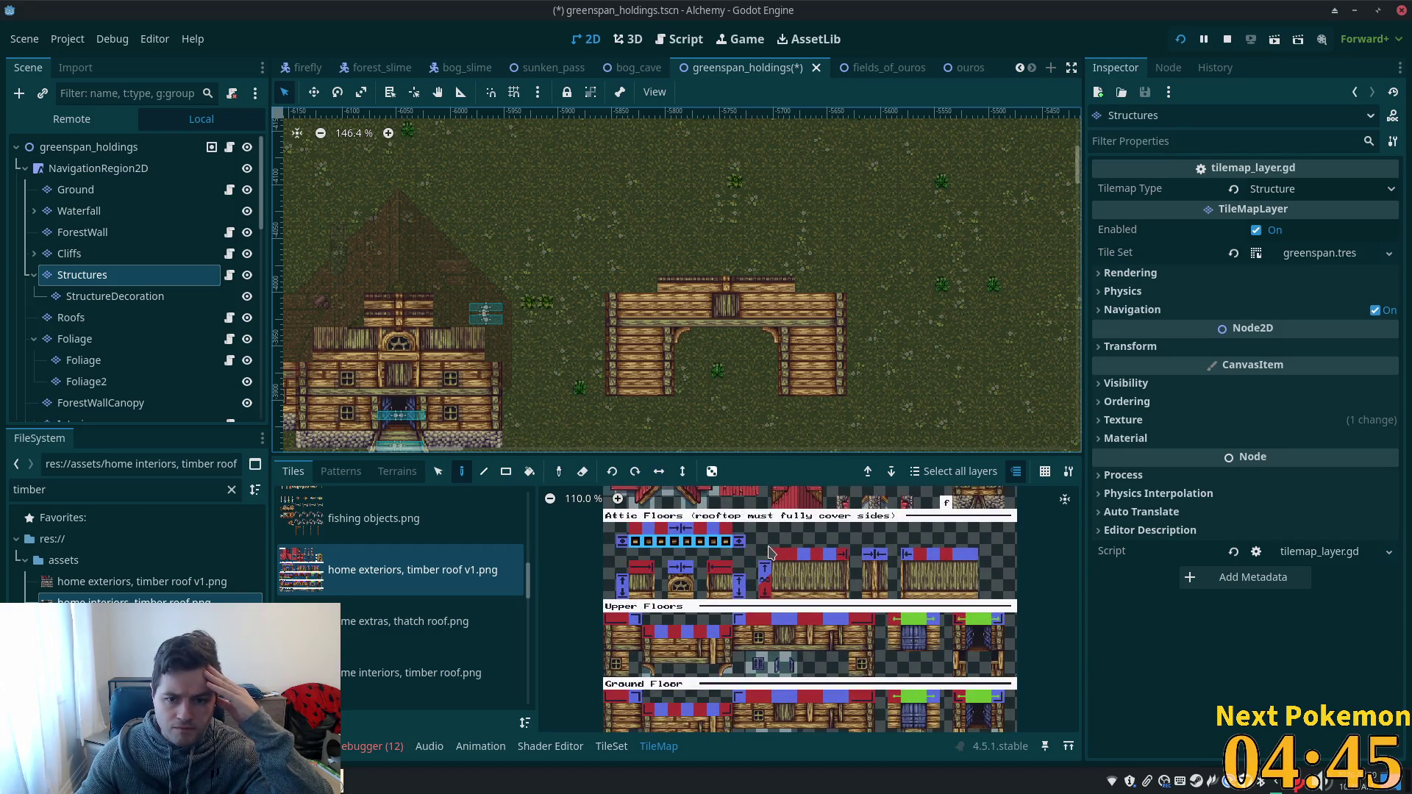
scroll(769, 552, "up", 3)
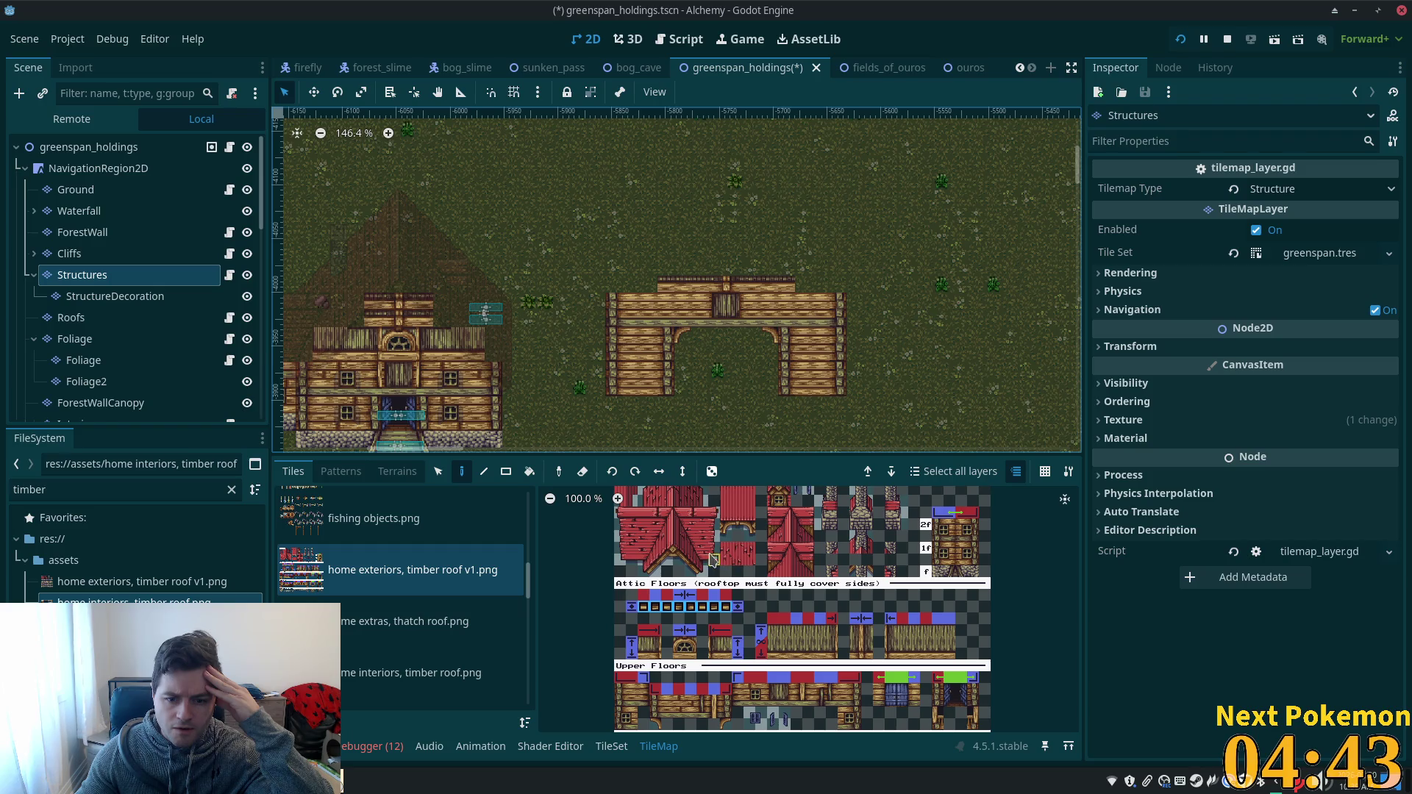
left_click(695, 571)
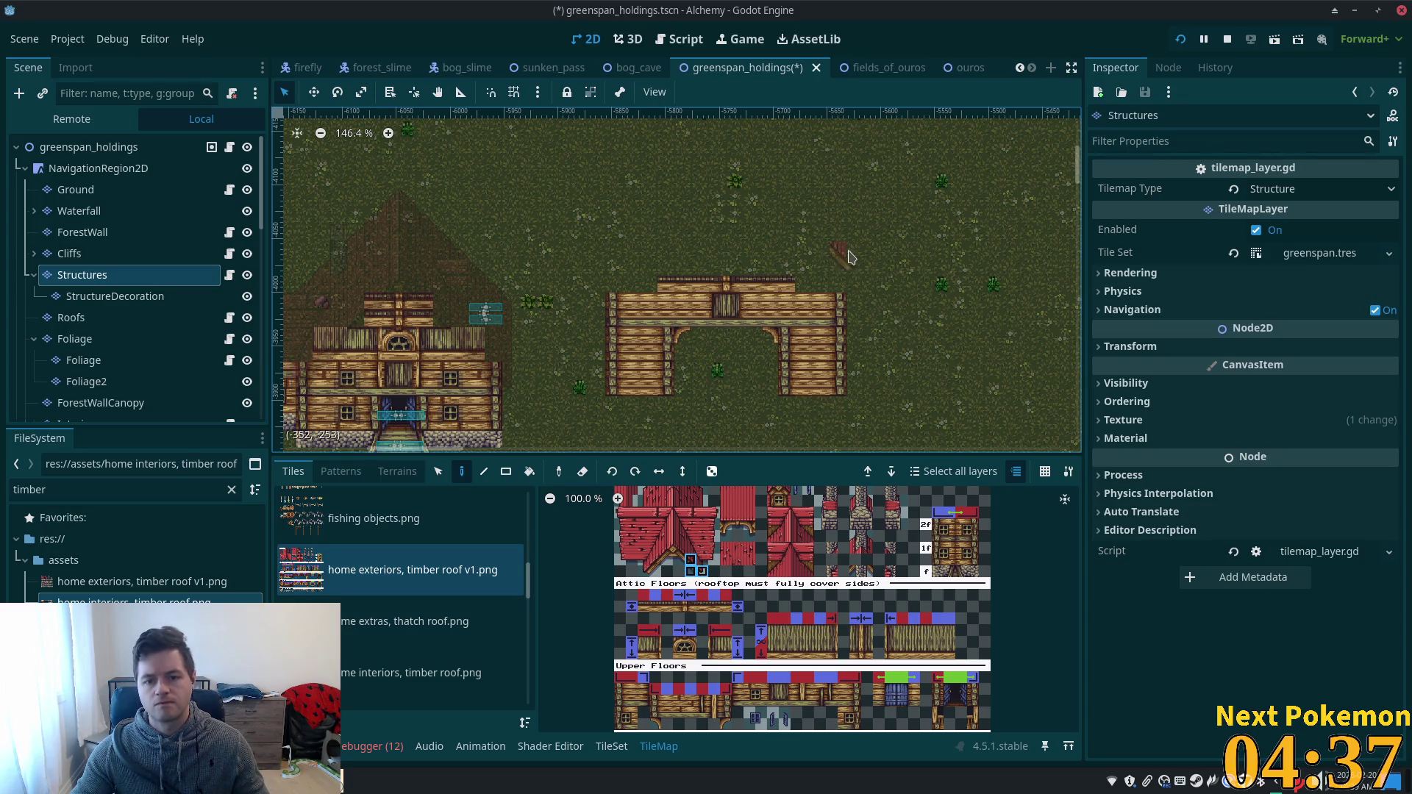
- On the Roofs layer, place roof corner tiles at the wall's top-right and top-left
left_click(129, 325)
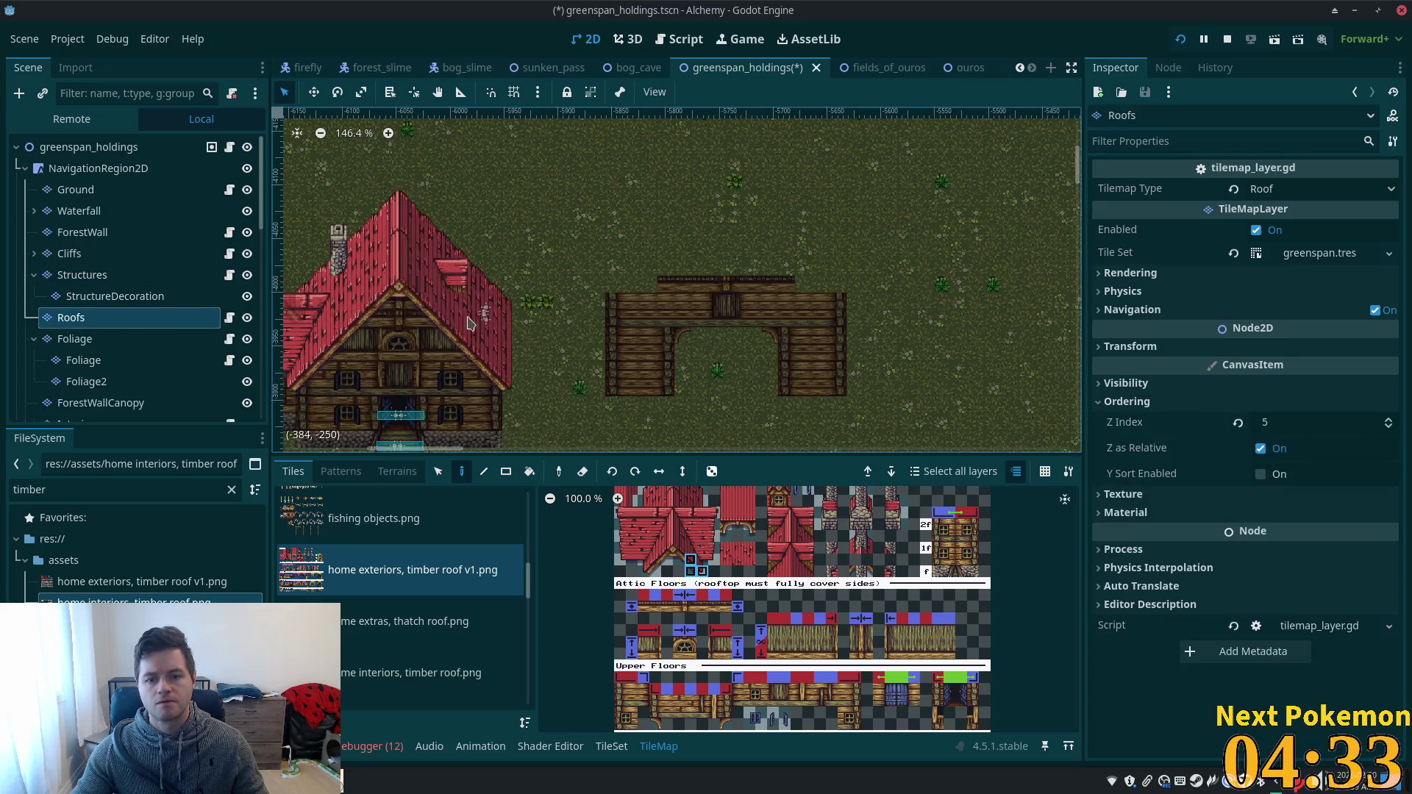
left_click(851, 294)
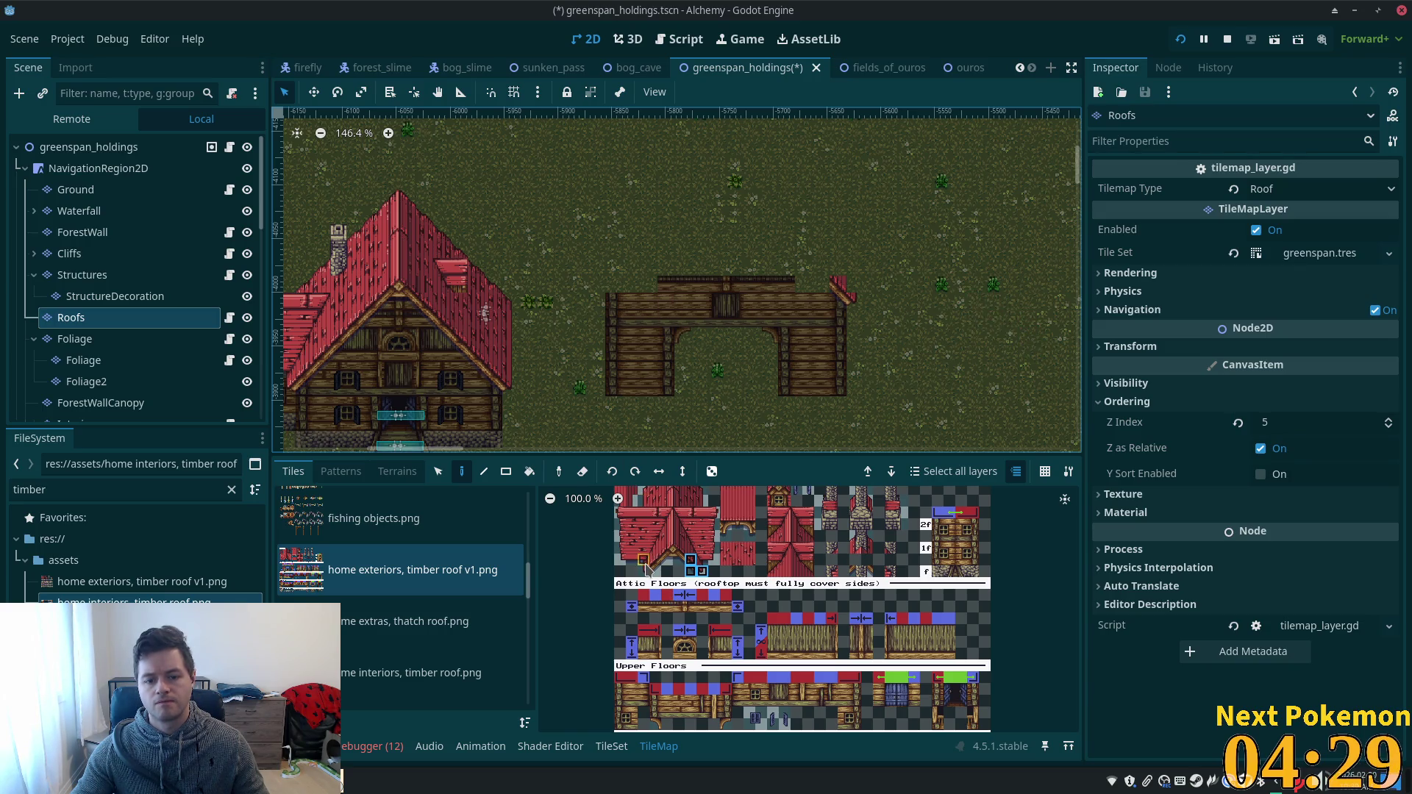
left_click(656, 564)
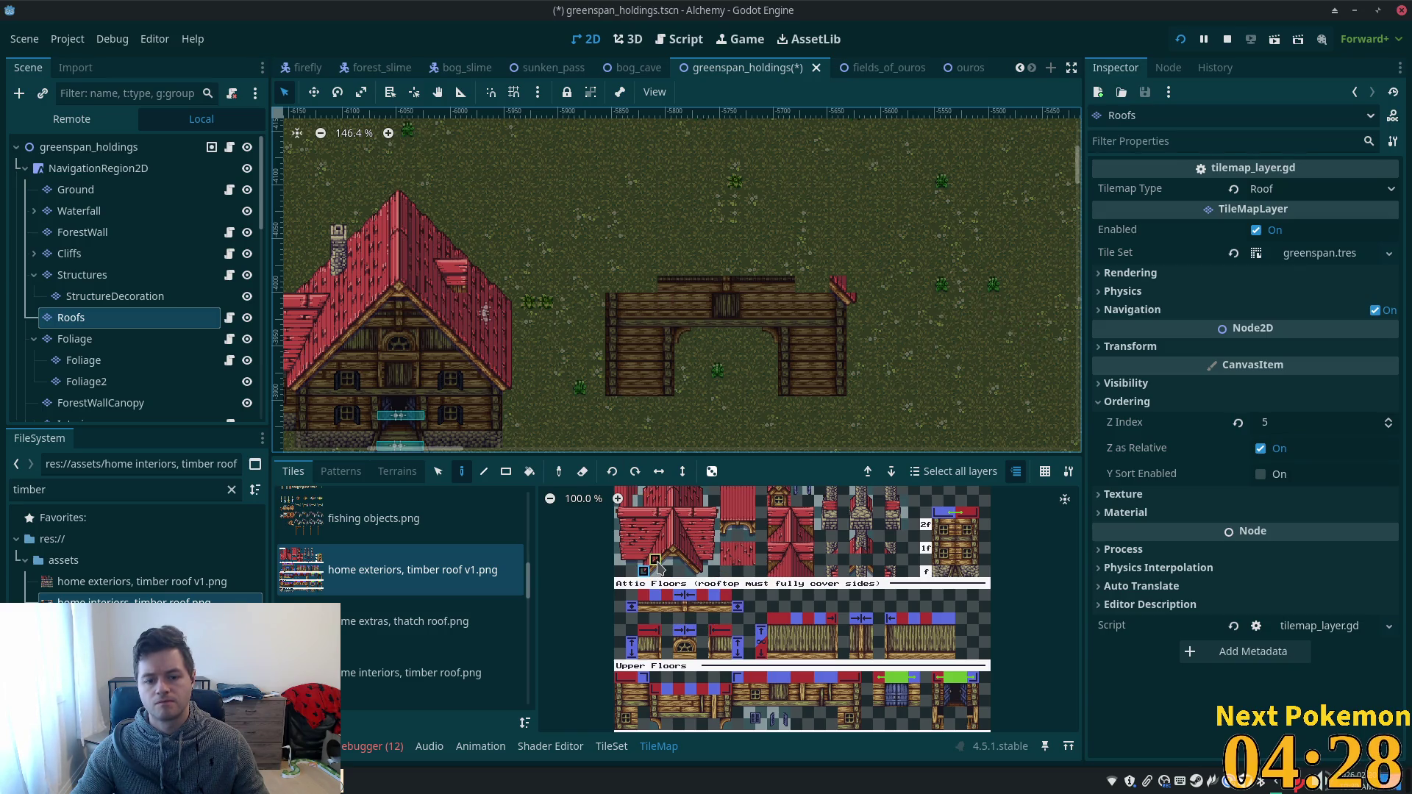
left_click(611, 294)
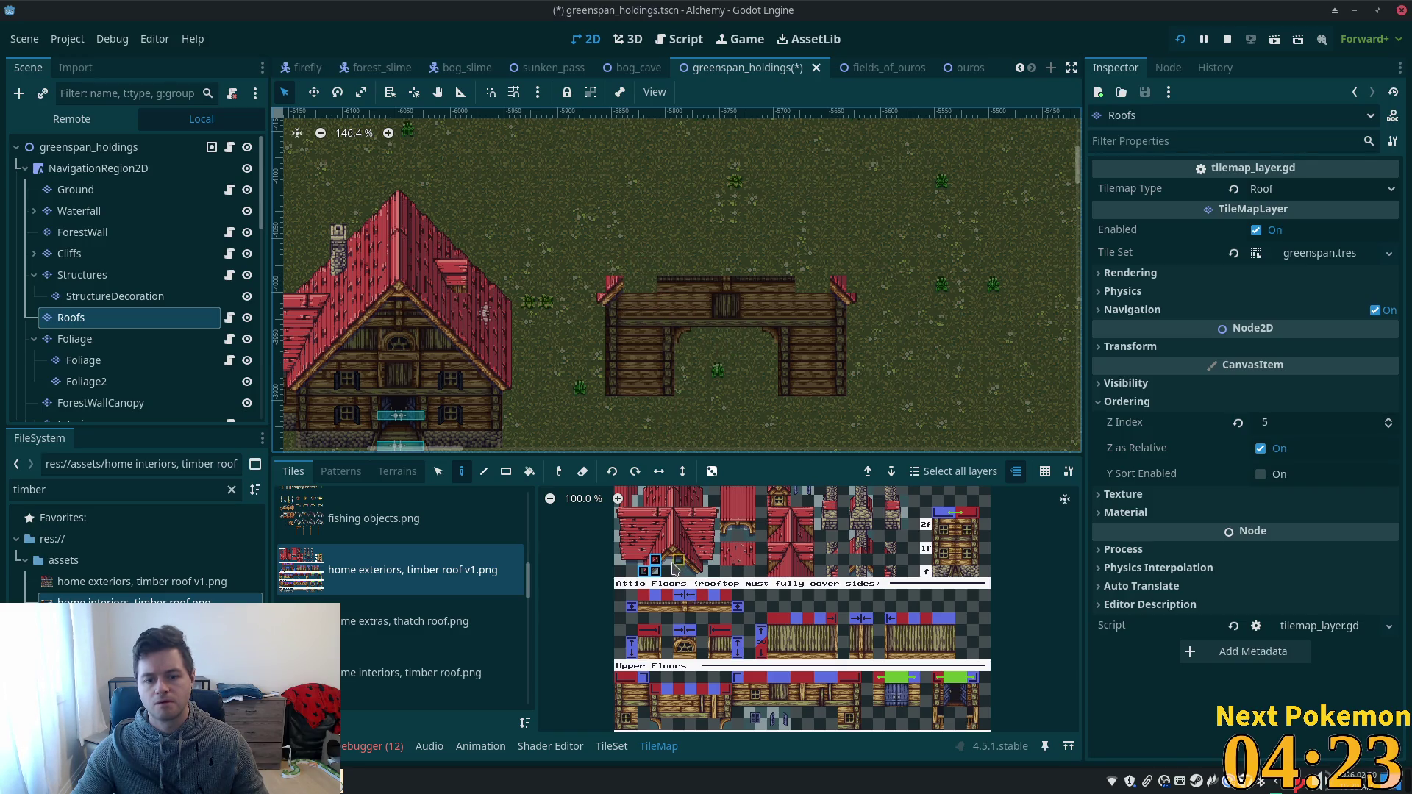
- Paint two stacked roof-edge tiles on the barn's right gable
left_click(662, 553)
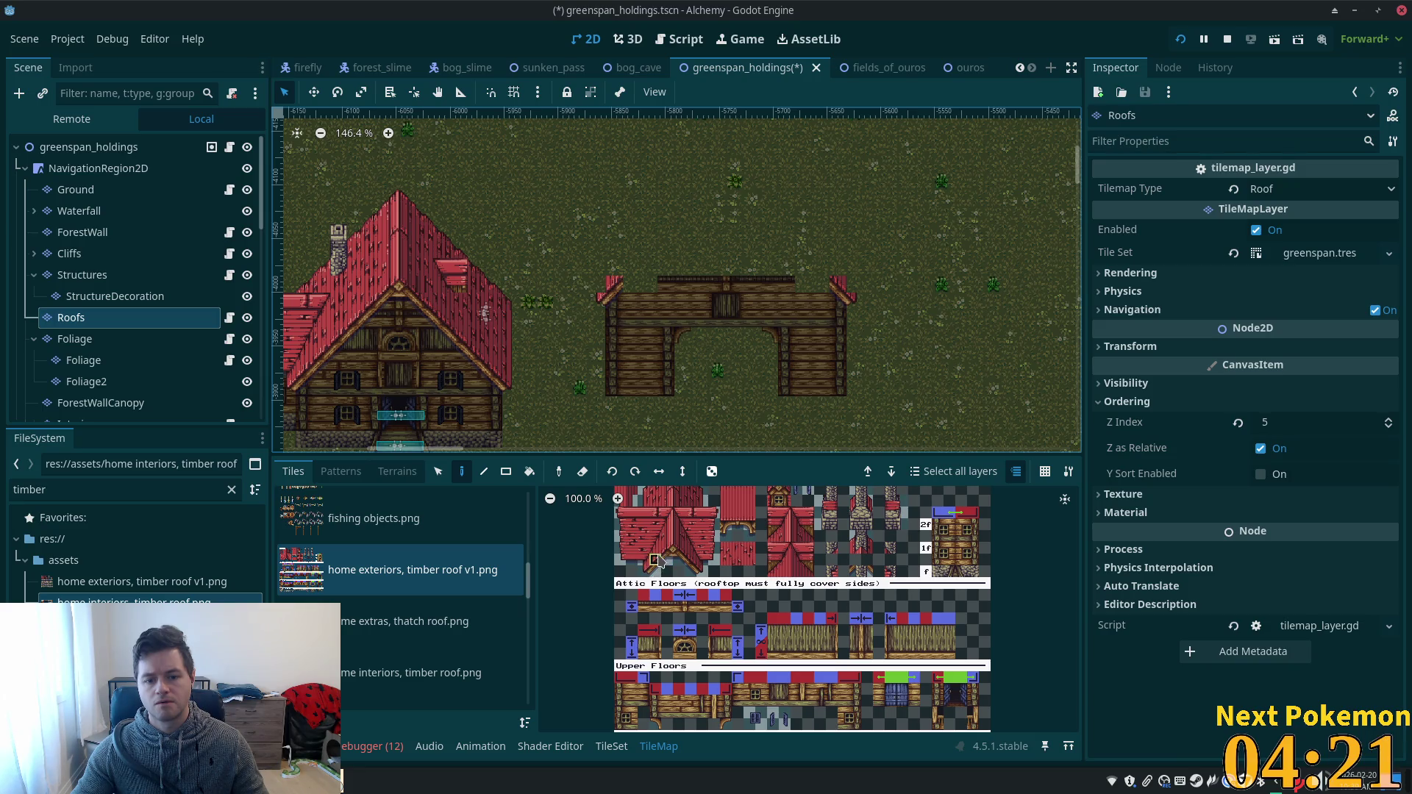
left_click(656, 561)
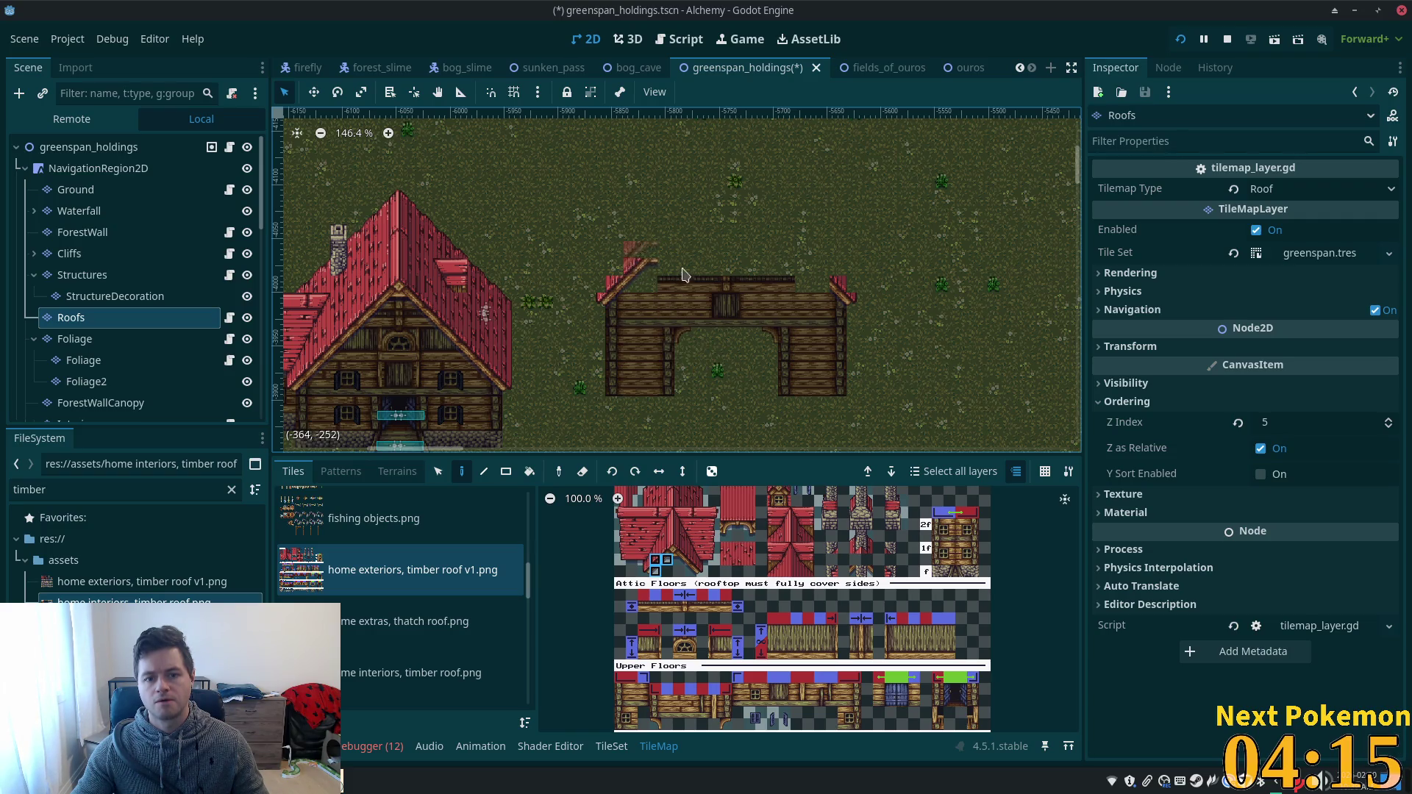
left_click(683, 563)
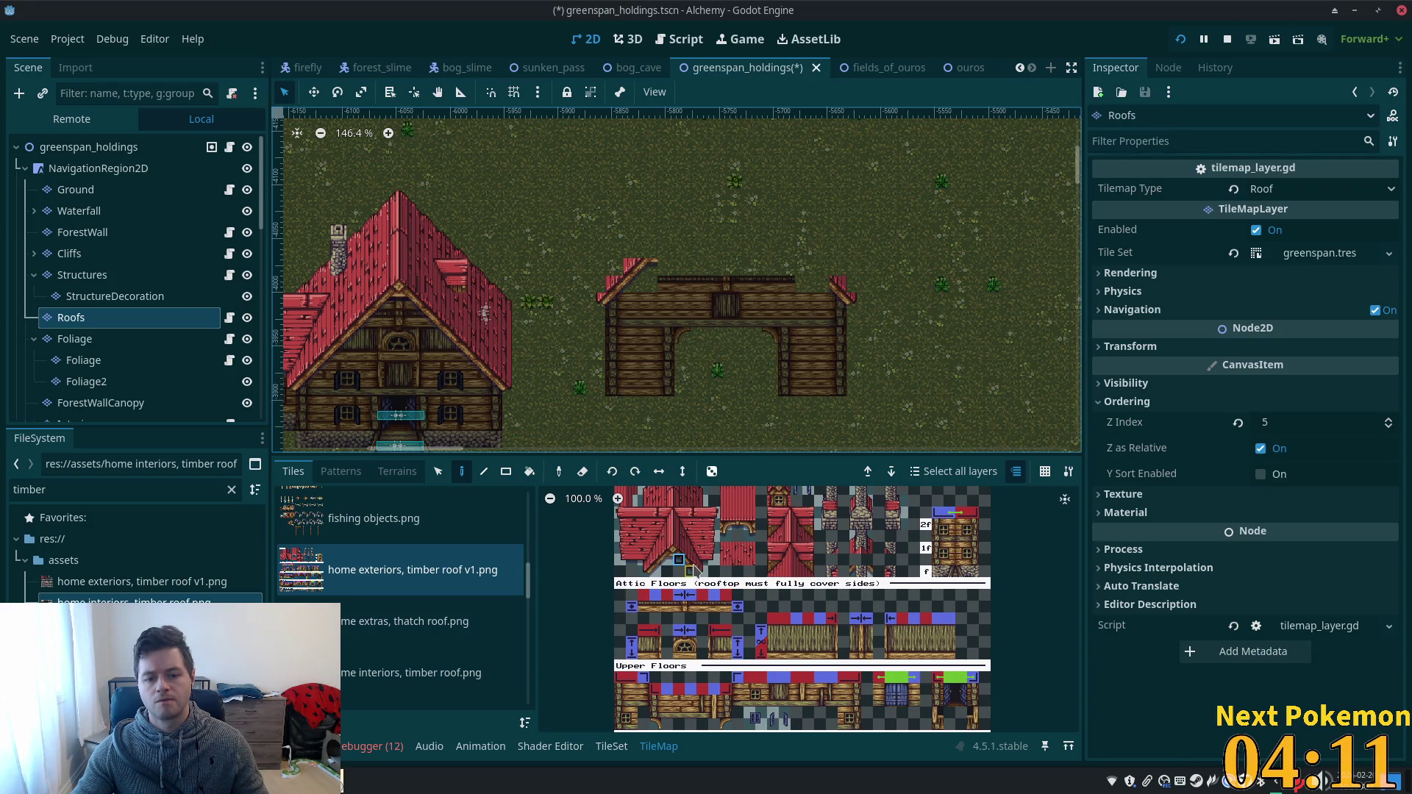
left_click_drag(694, 566, 692, 575)
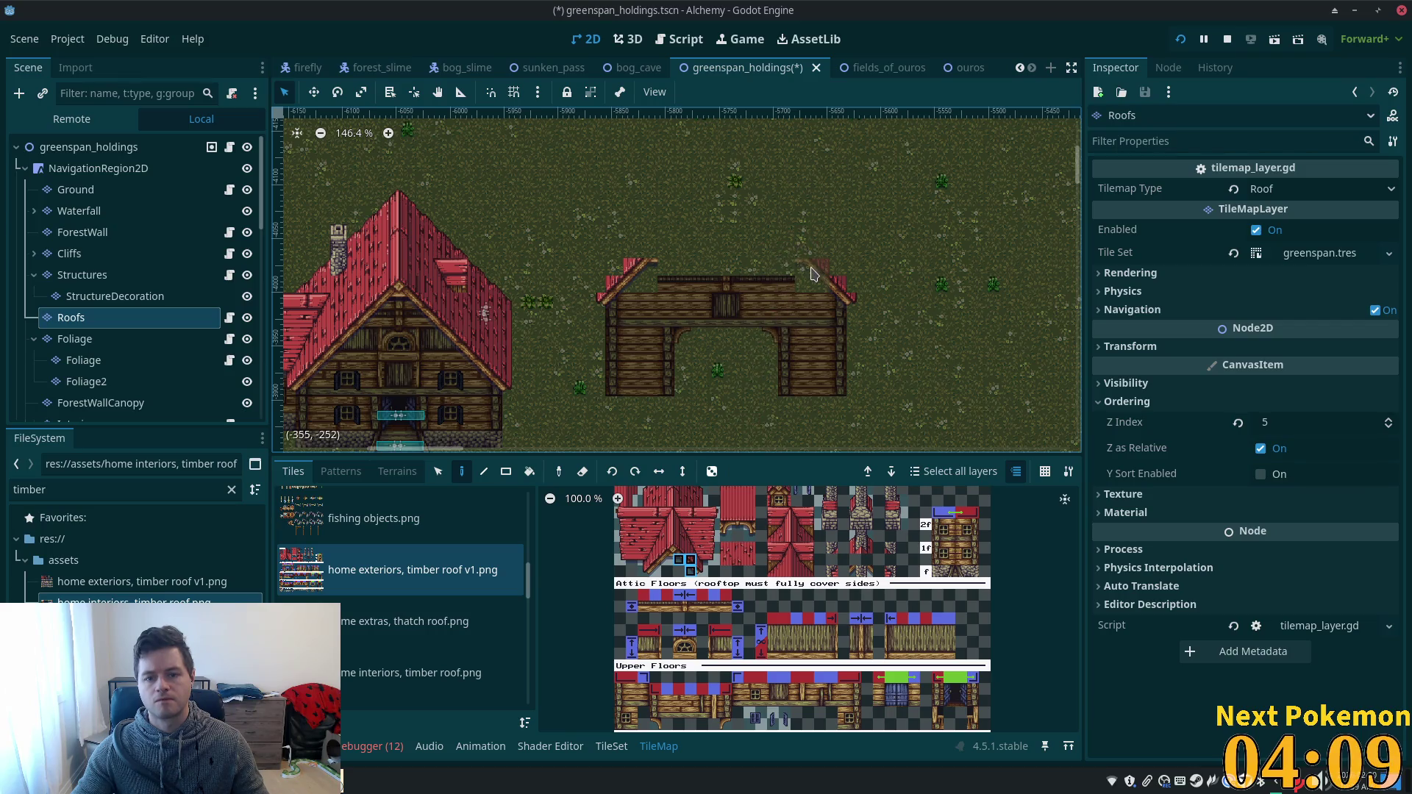
left_click(813, 276)
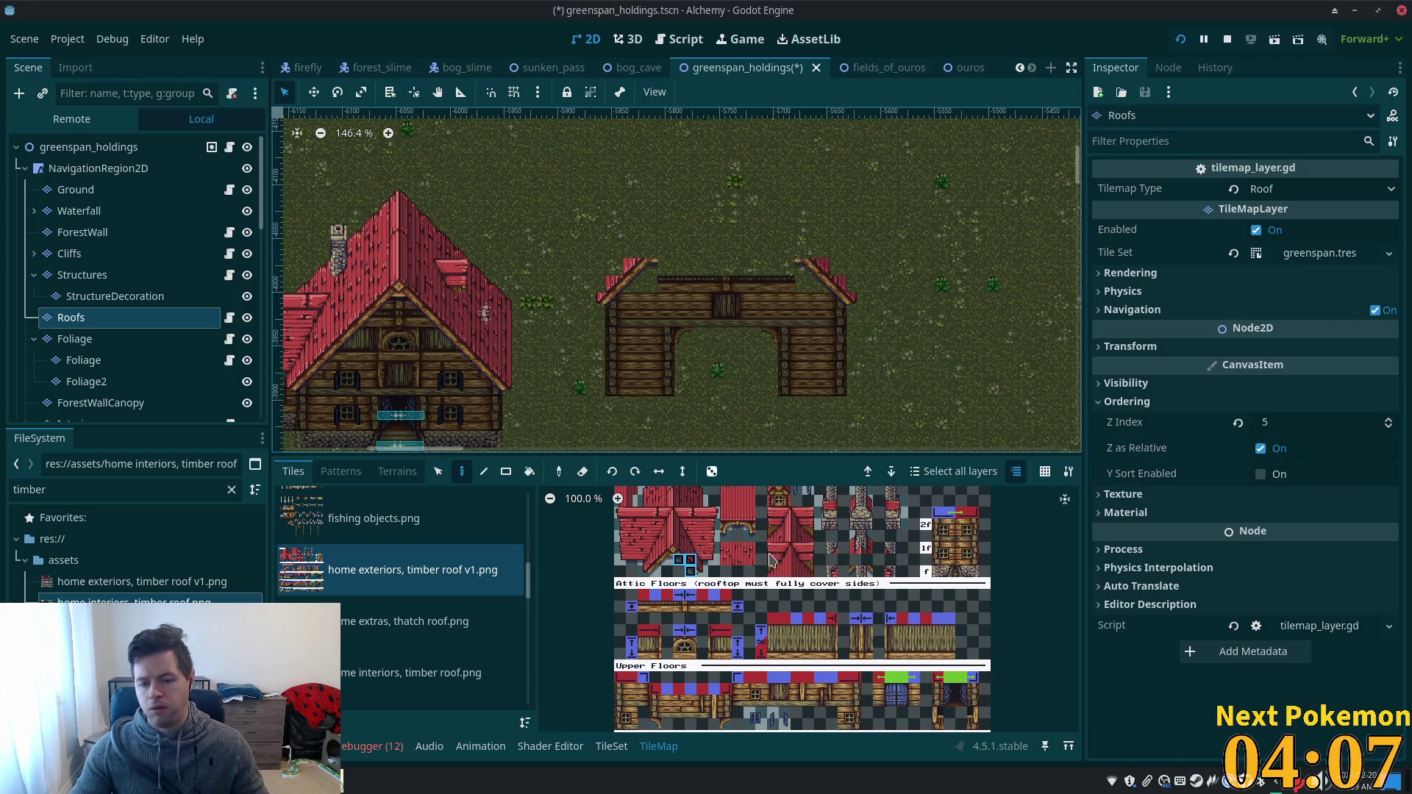
left_click_drag(727, 524, 736, 538)
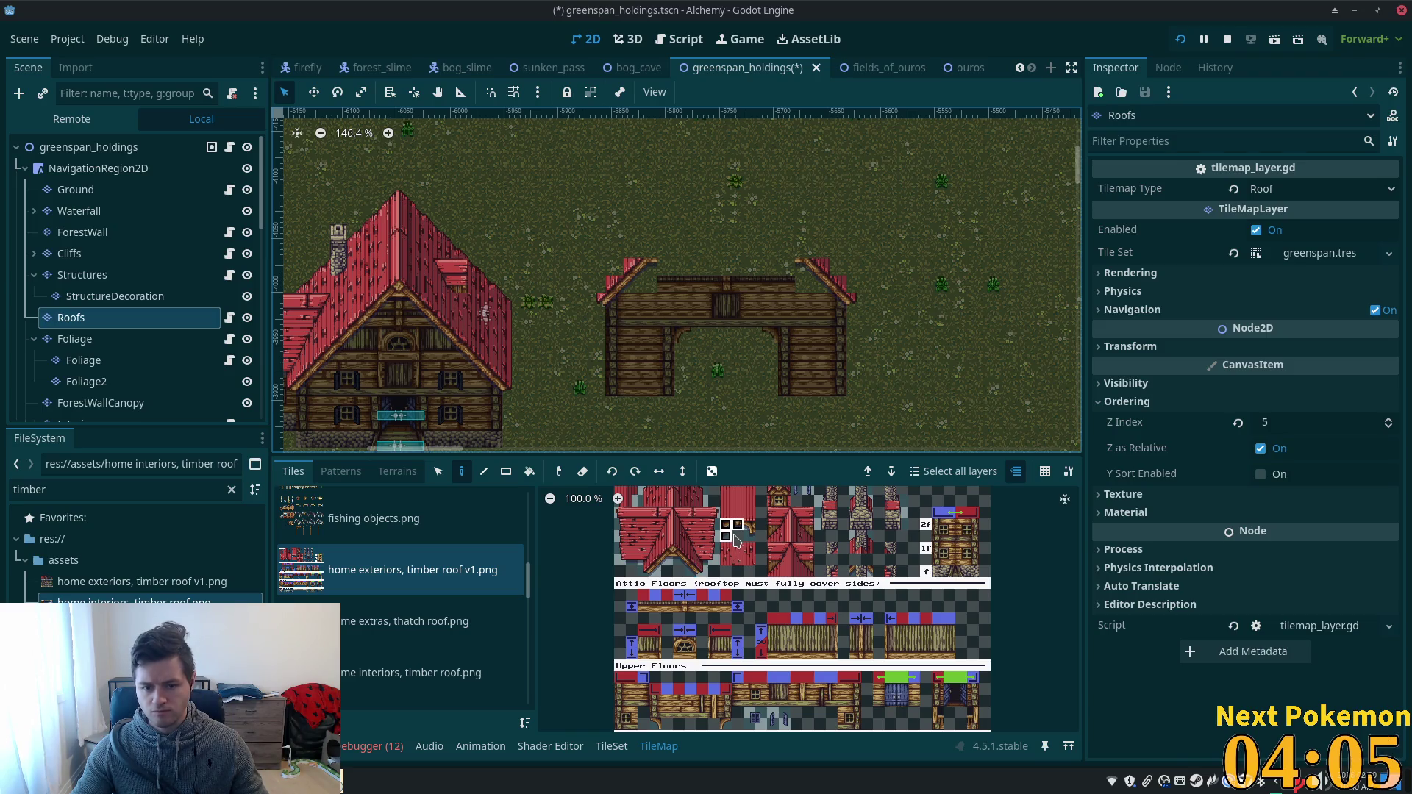
- Place the small gable cap tile on the barn's right gable
left_click(730, 537)
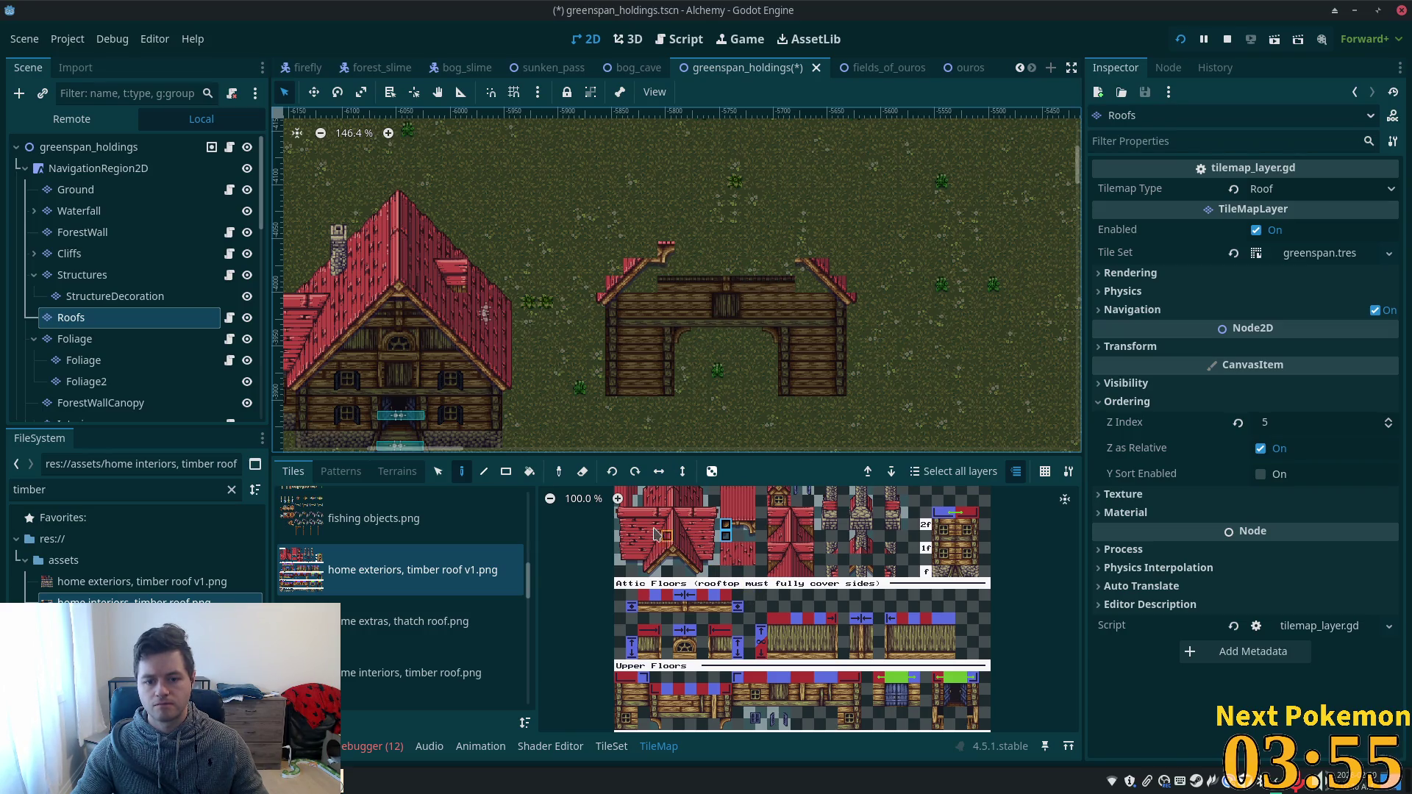
left_click(655, 560)
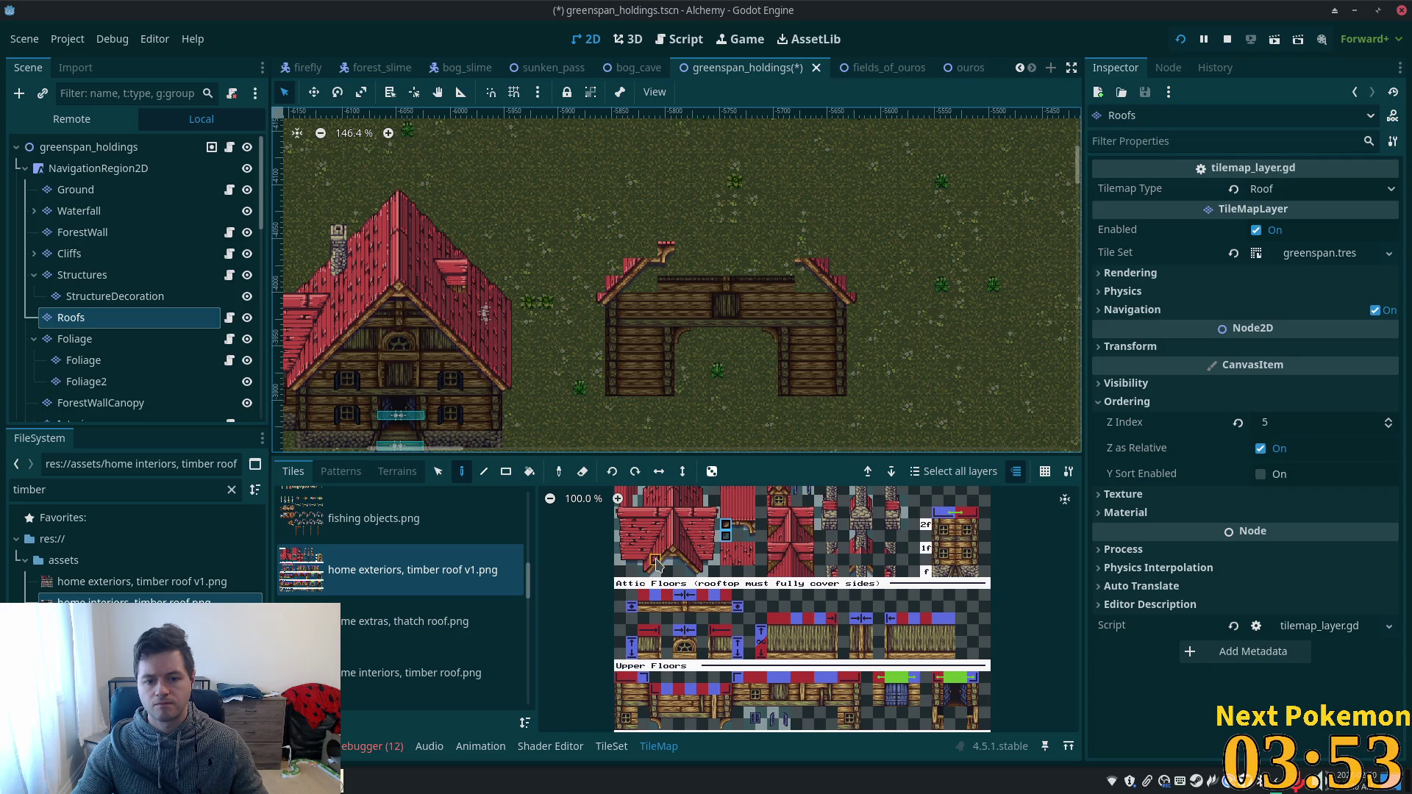
left_click(665, 564)
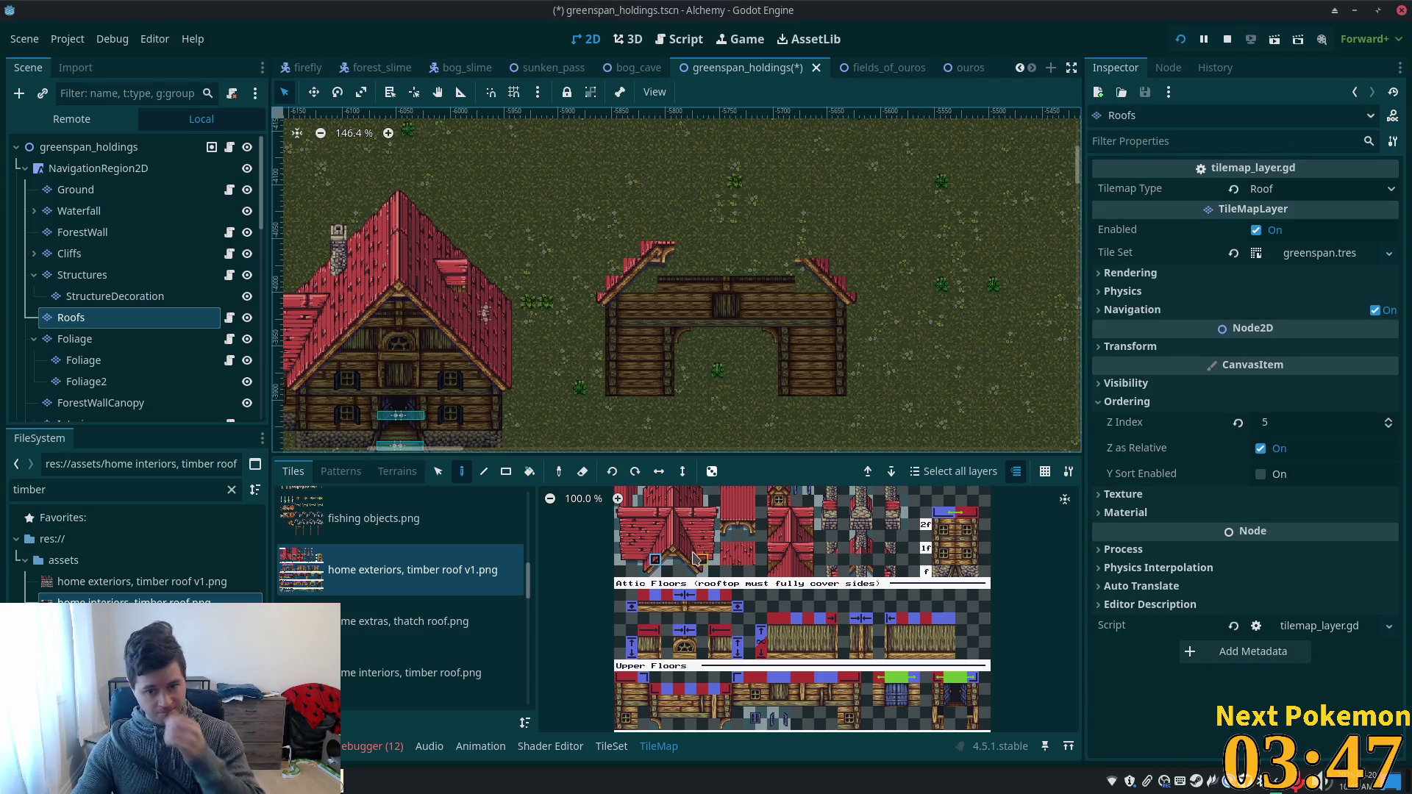
left_click(749, 527)
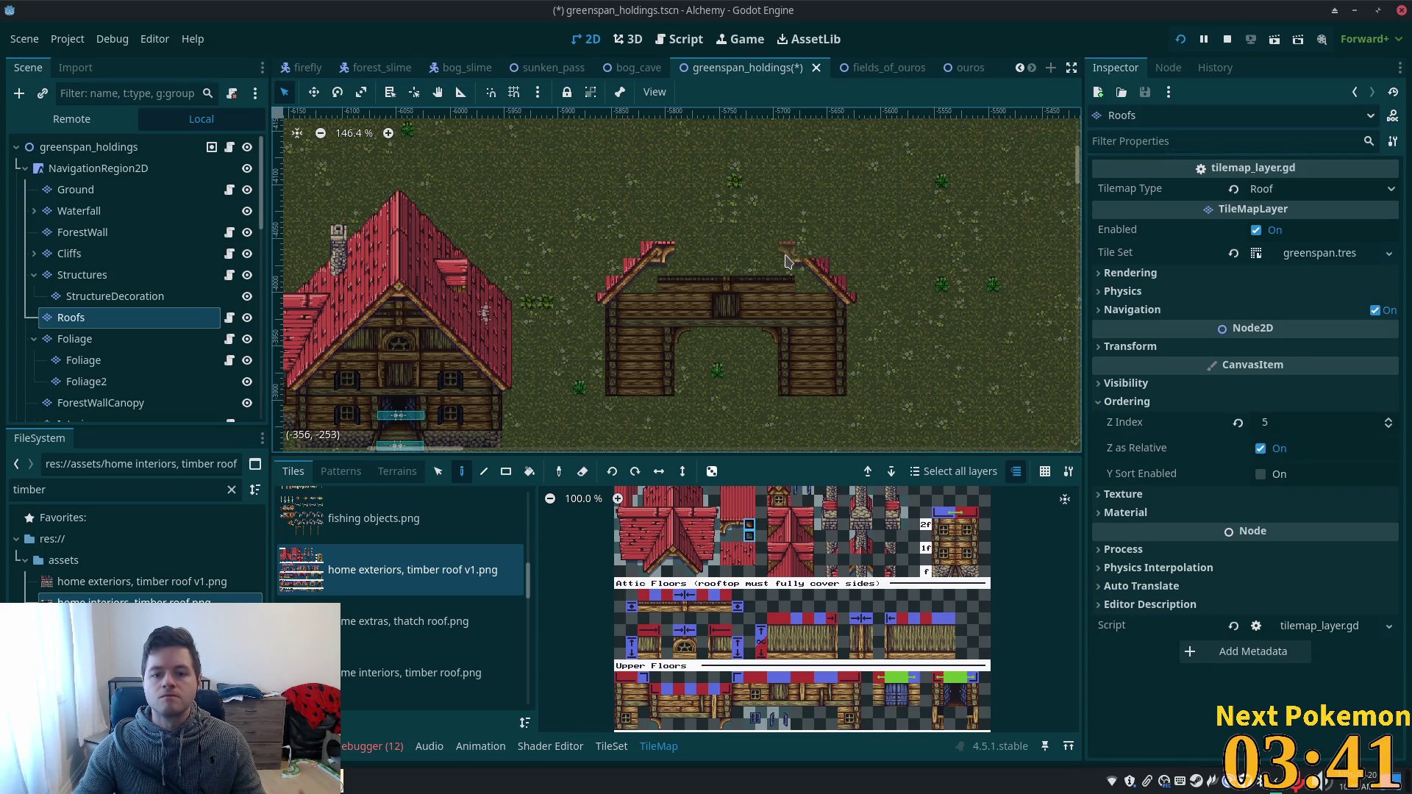
left_click(786, 259)
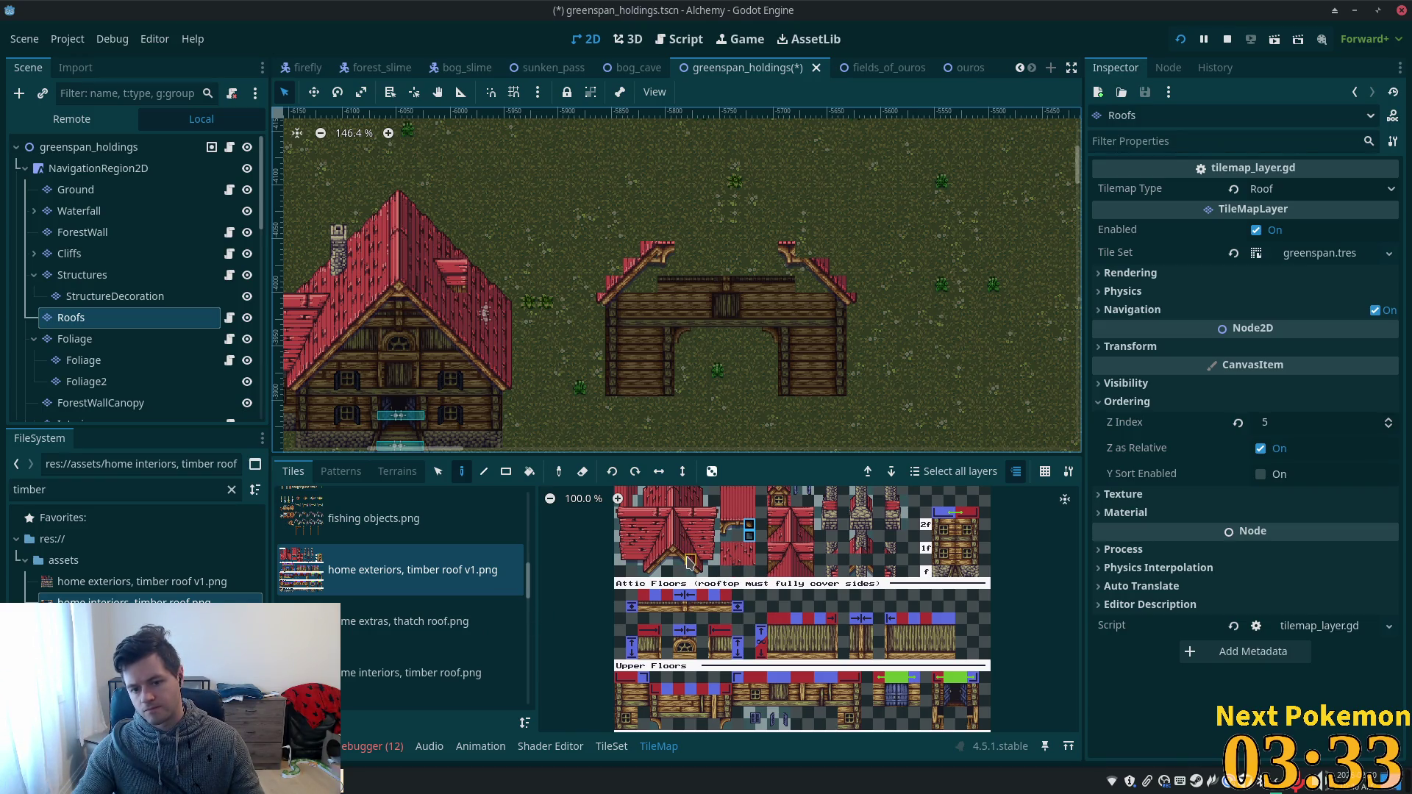
- Paint two bands of 2x2 red rooftop tiles over the barn, erasing extras at the right end
left_click(691, 561)
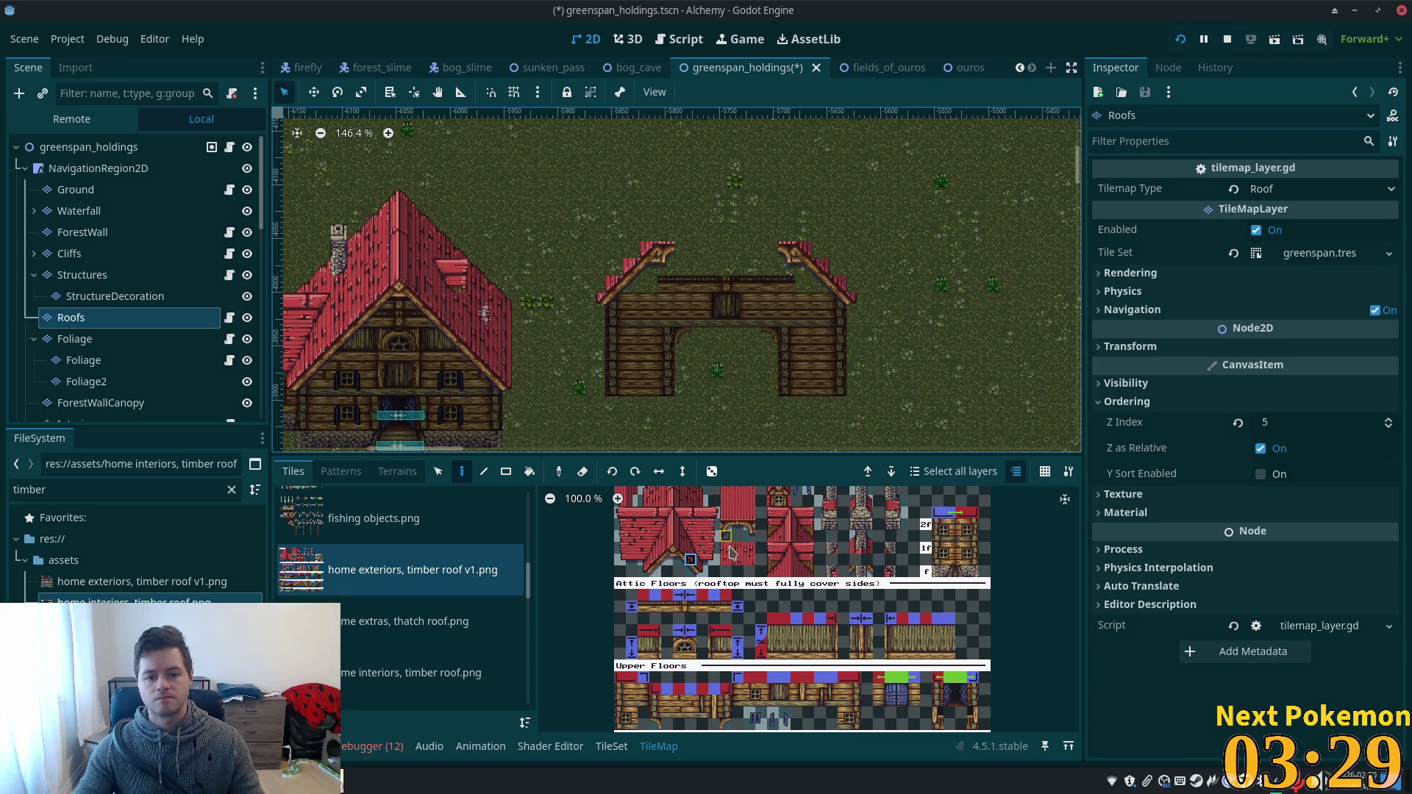
scroll(750, 588, "up", 3)
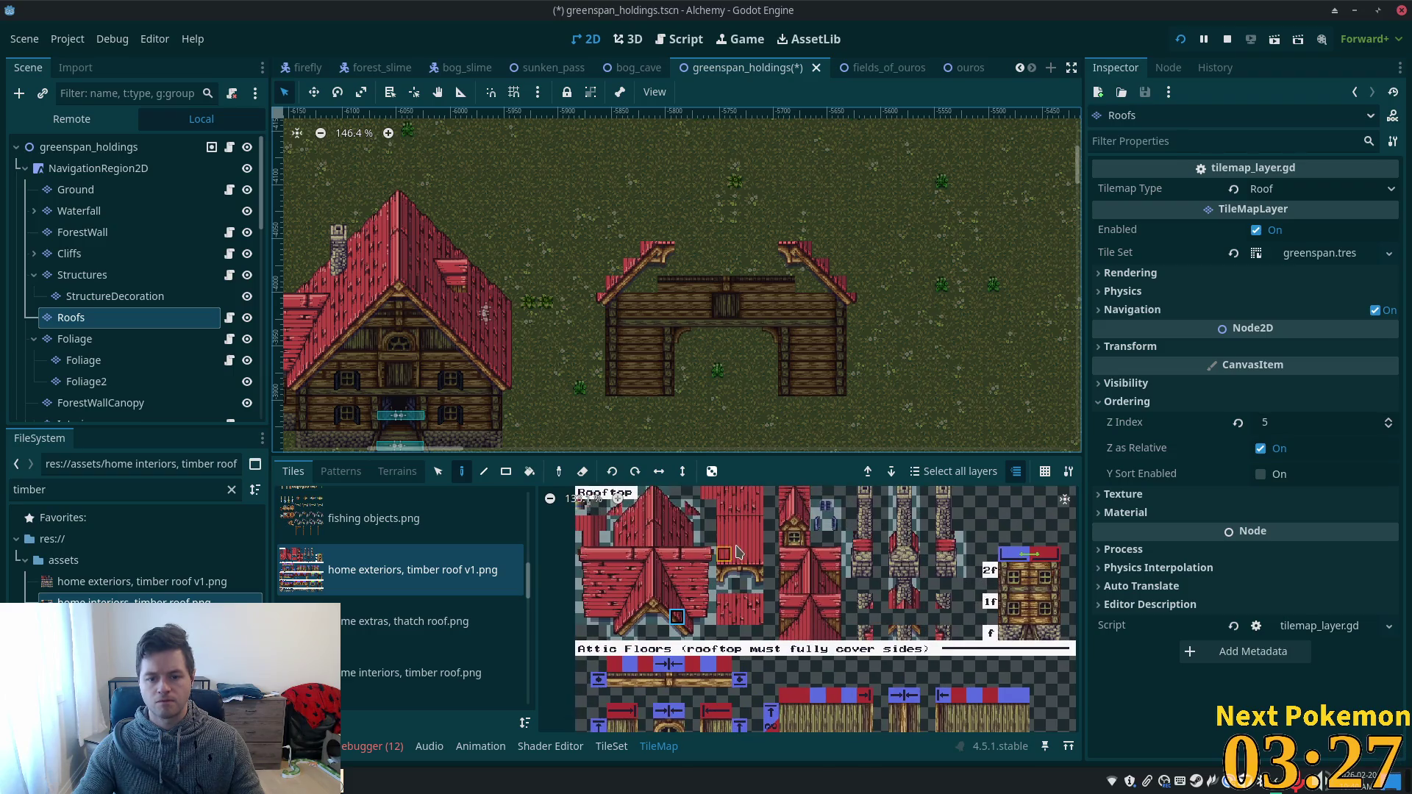
scroll(720, 614, "up", 1)
left_click_drag(709, 563, 738, 585)
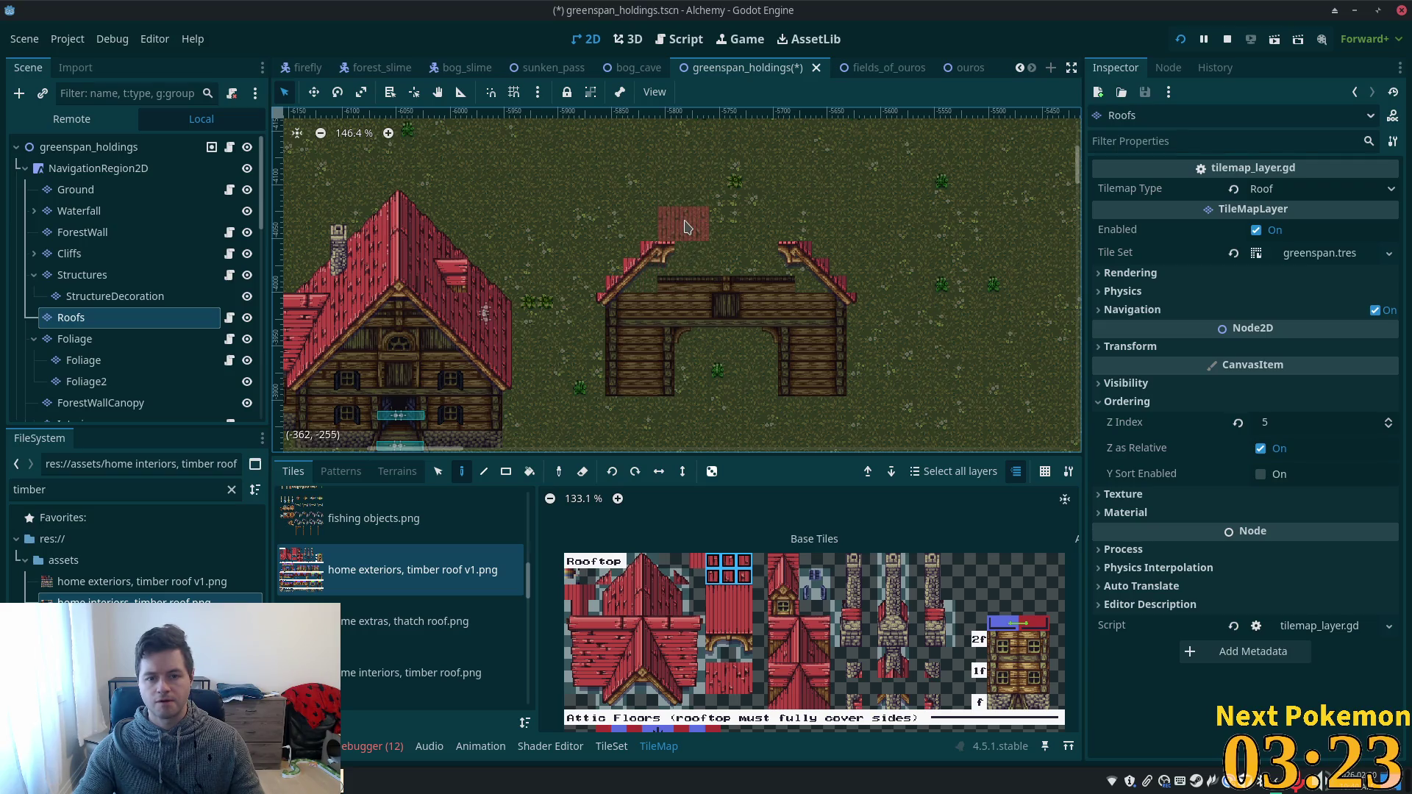
left_click_drag(686, 227, 786, 228)
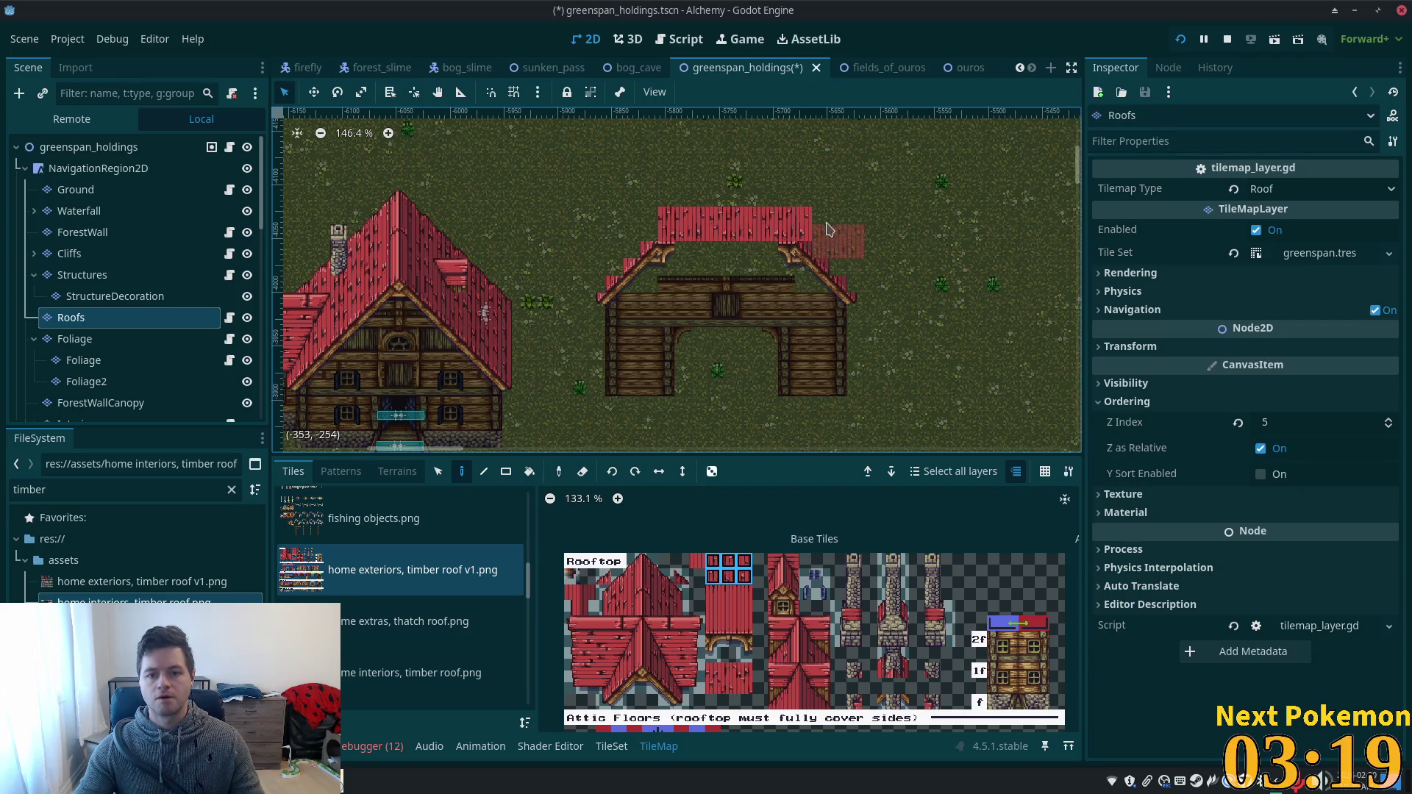
right_click(804, 225)
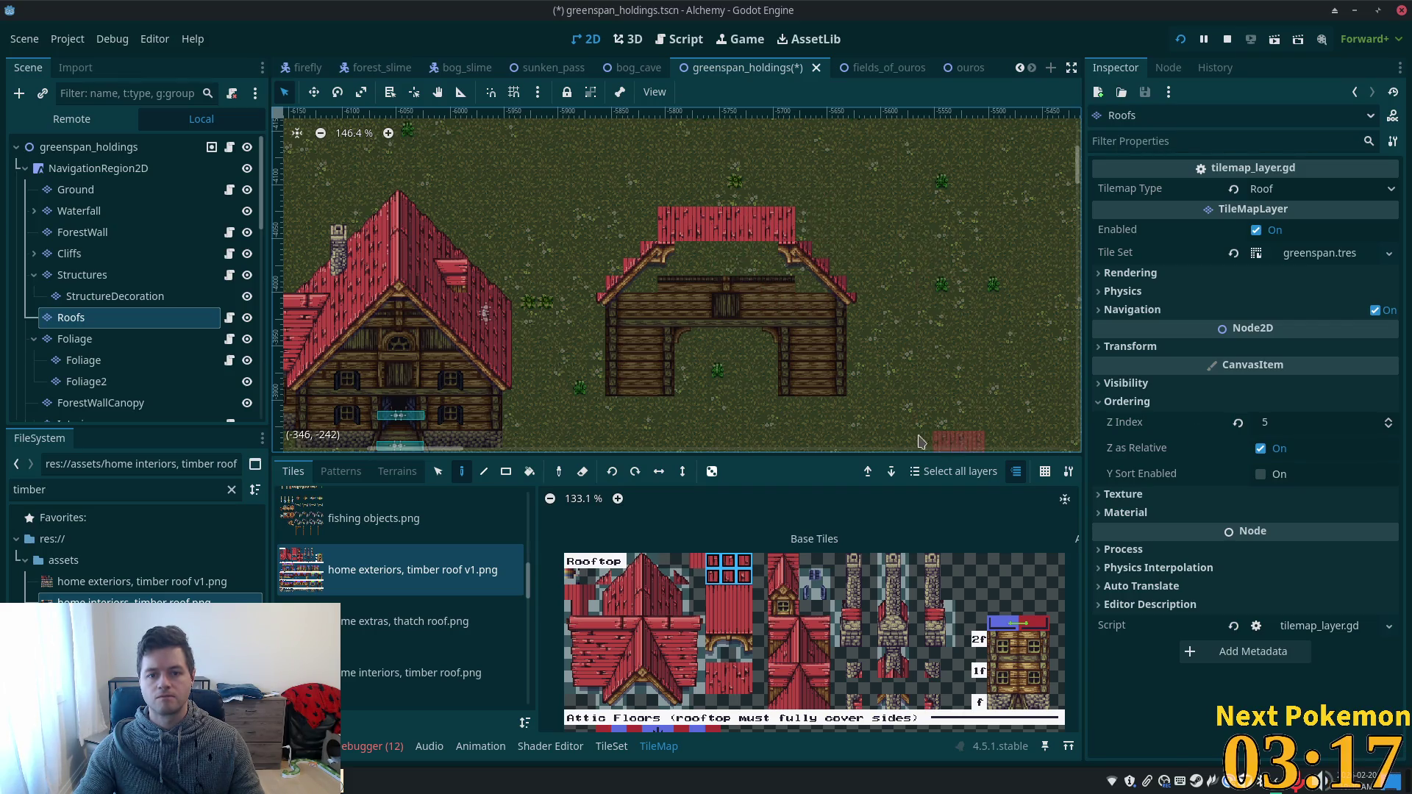
left_click_drag(662, 191, 756, 197)
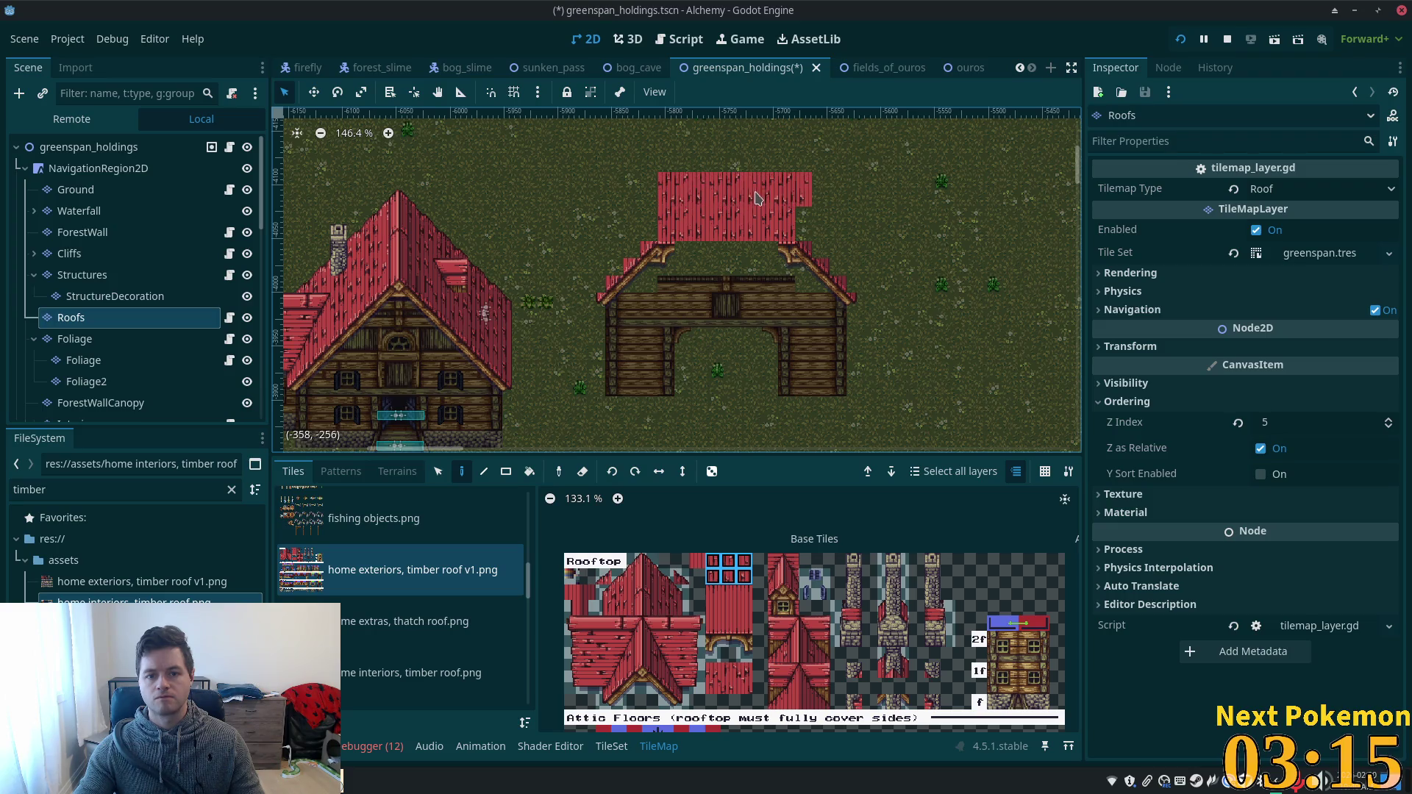
right_click(803, 189)
- Repaint the roof rows higher across the barn top and fill the top-right corner gap
scroll(765, 206, "up", 2)
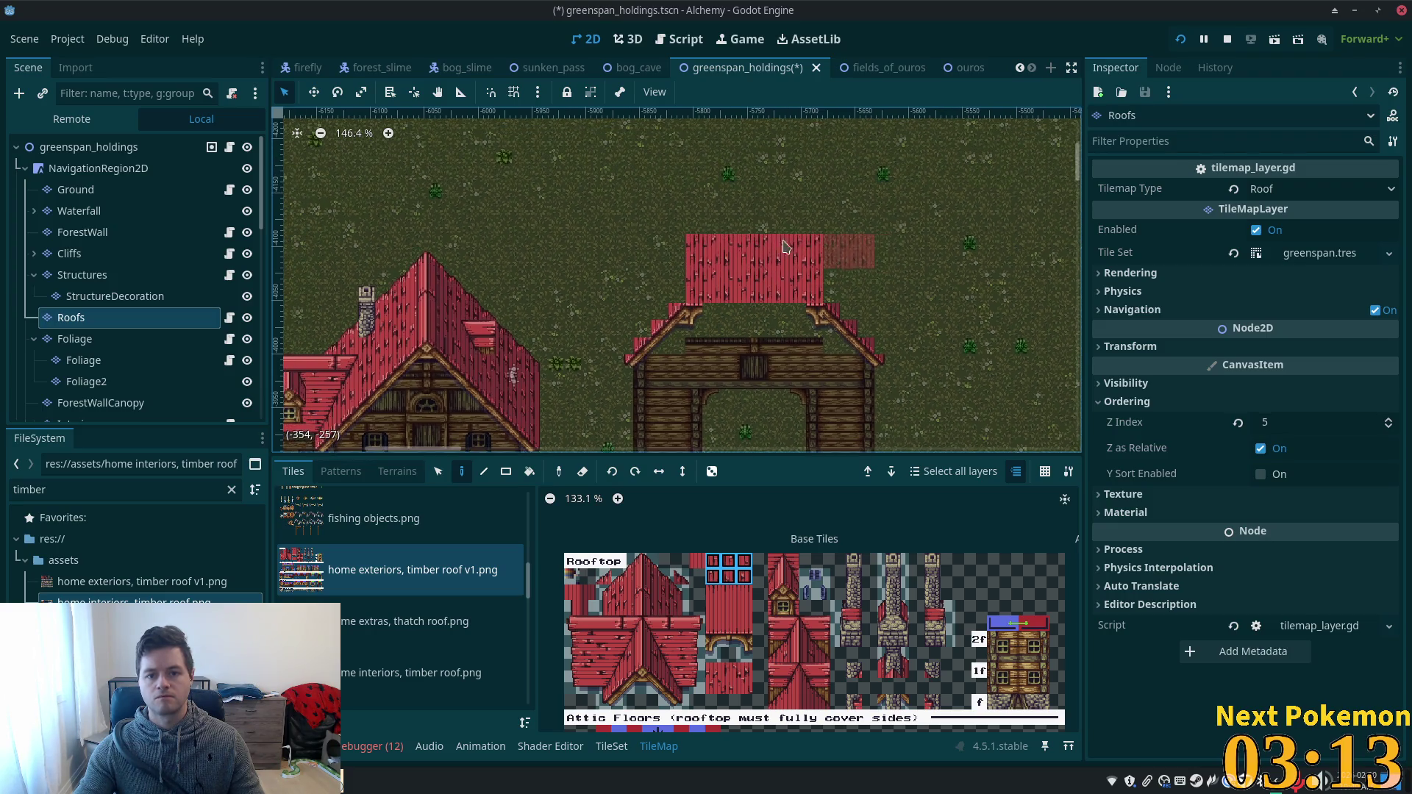
left_click_drag(708, 215, 780, 217)
right_click(831, 217)
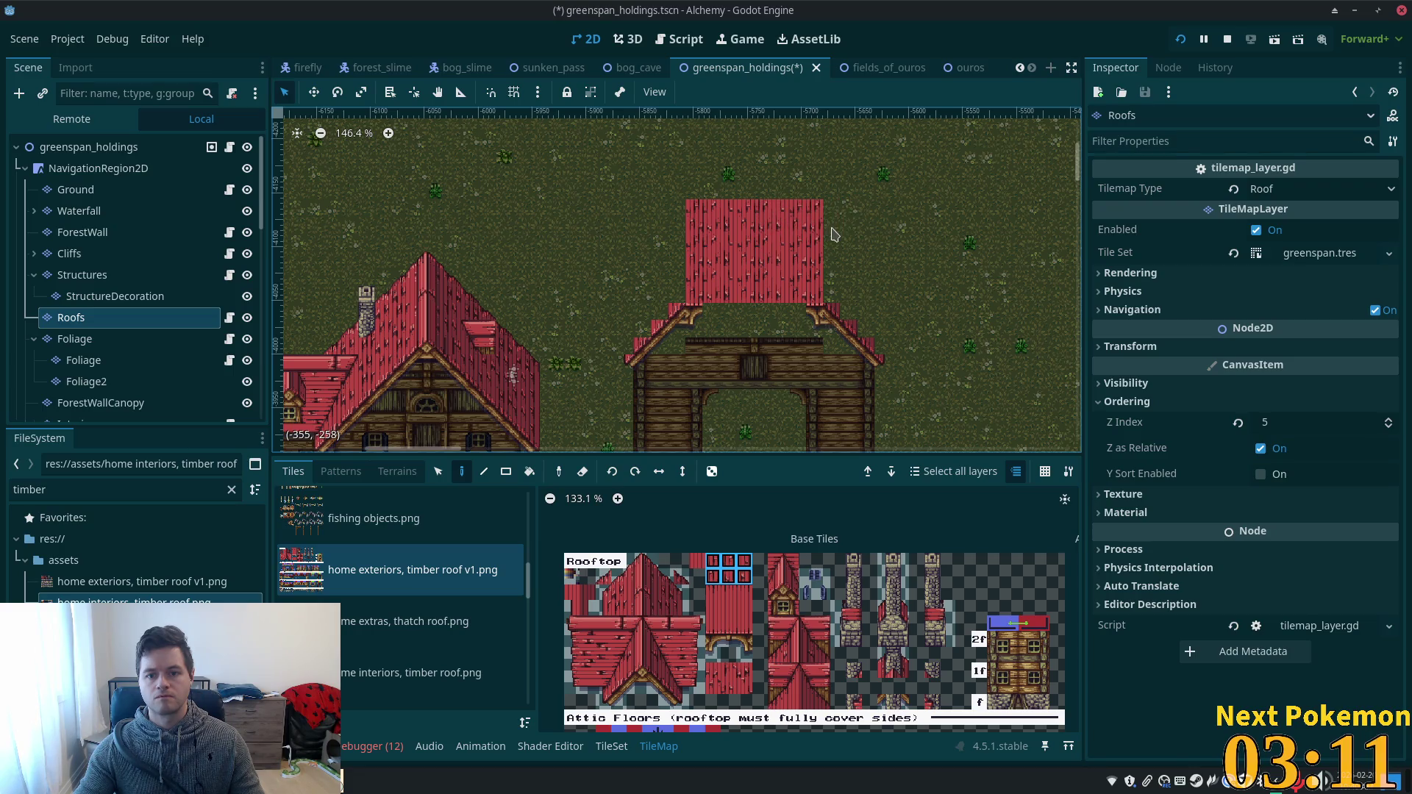
left_click_drag(705, 184, 770, 190)
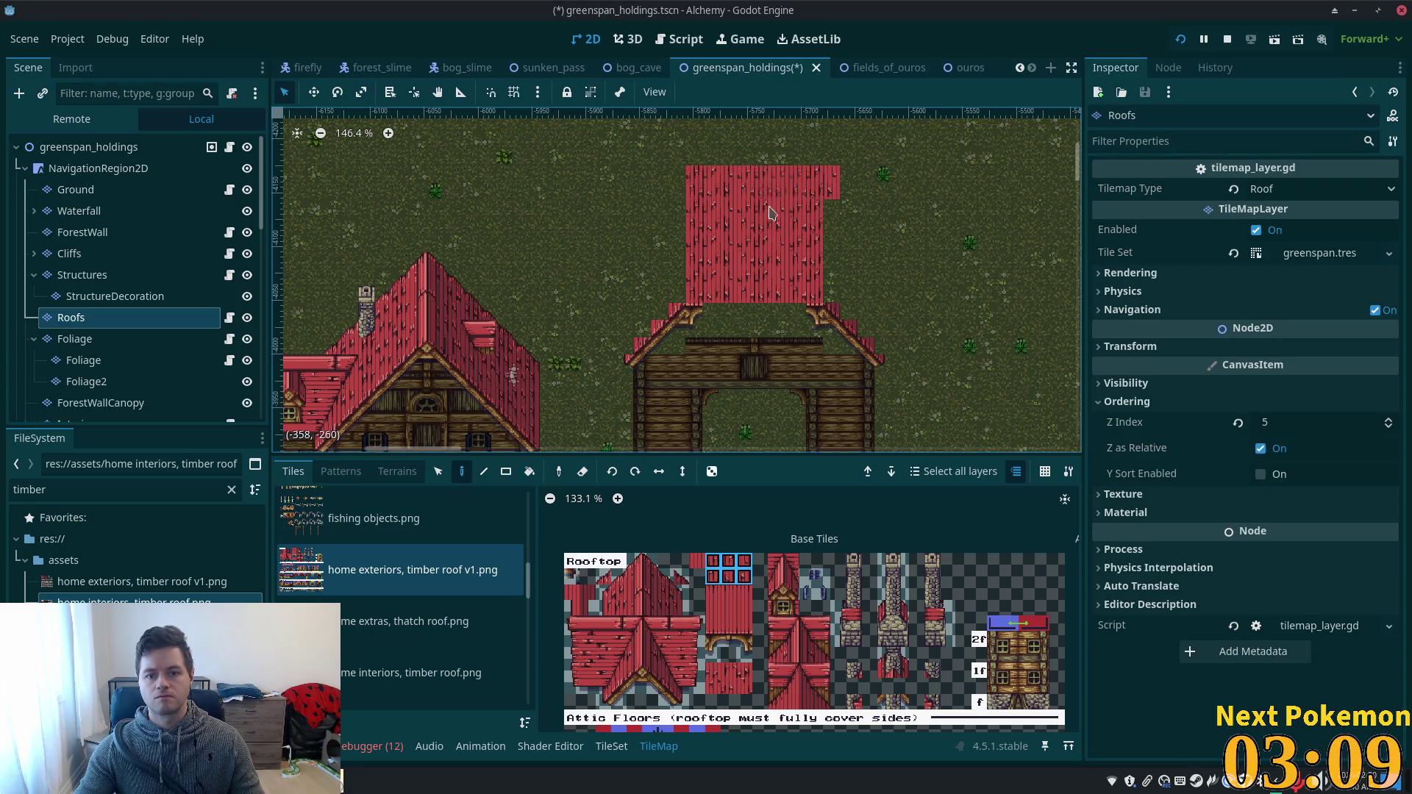
left_click(813, 184)
- Paint a roof-beam tile strip along the roof's lower edge
scroll(931, 272, "down", 2)
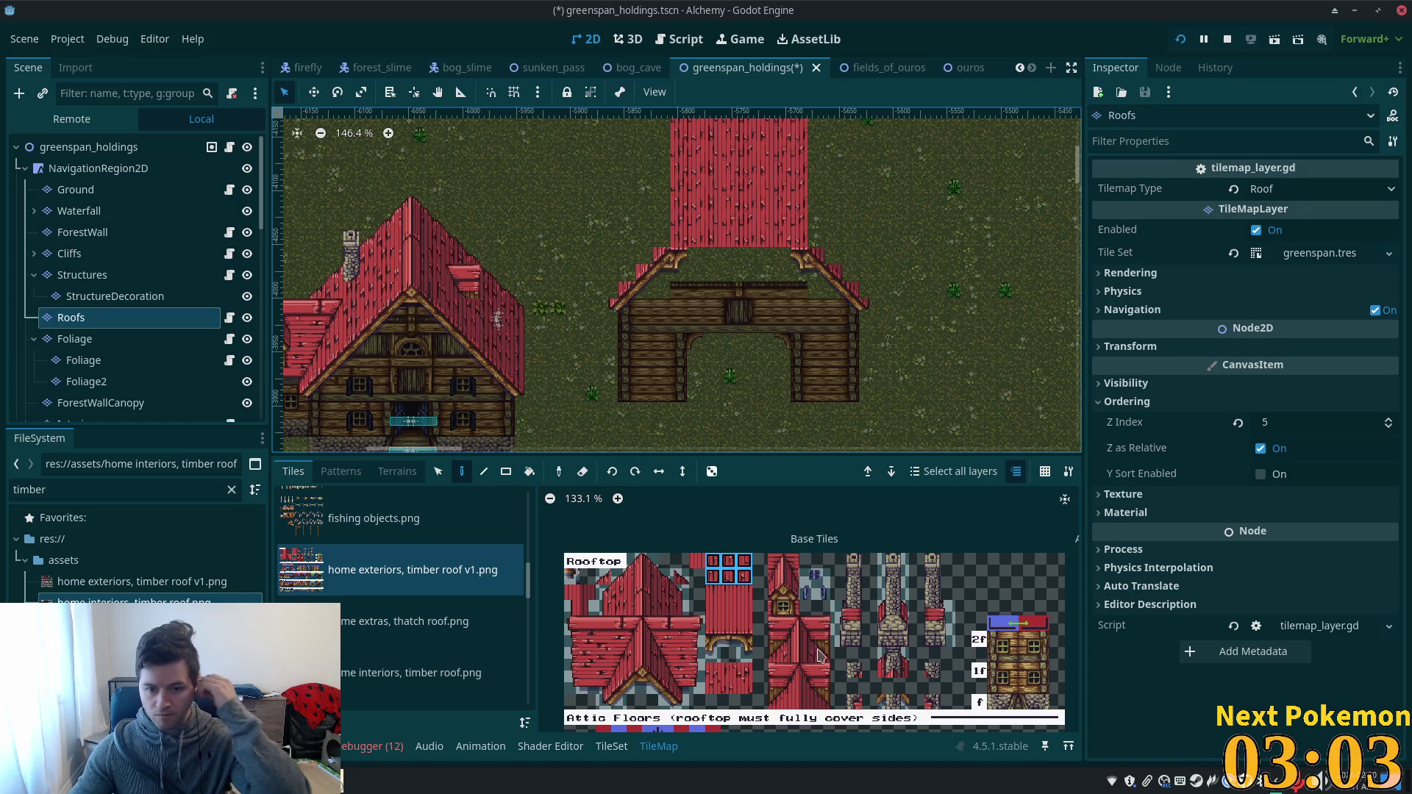
left_click(731, 640)
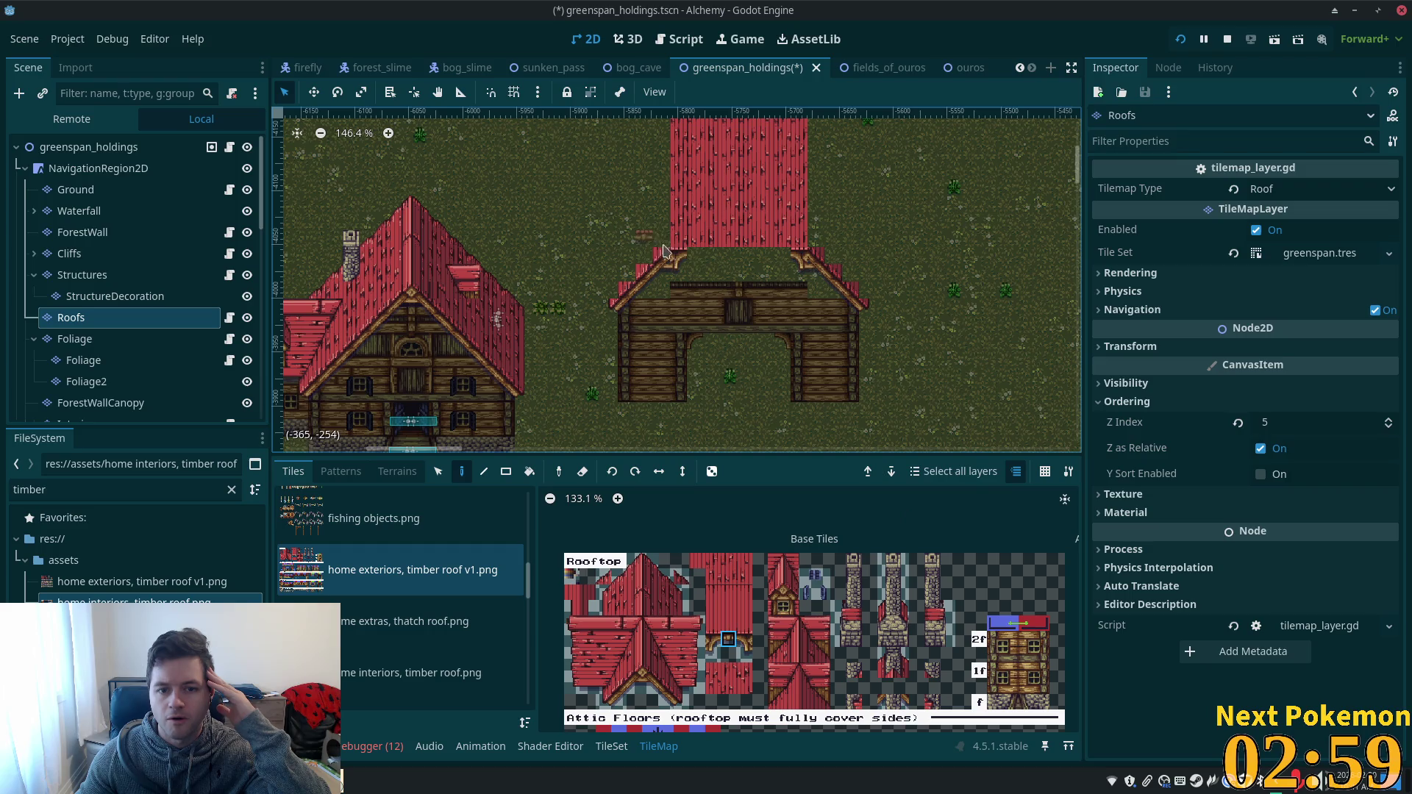
left_click_drag(699, 263, 739, 260)
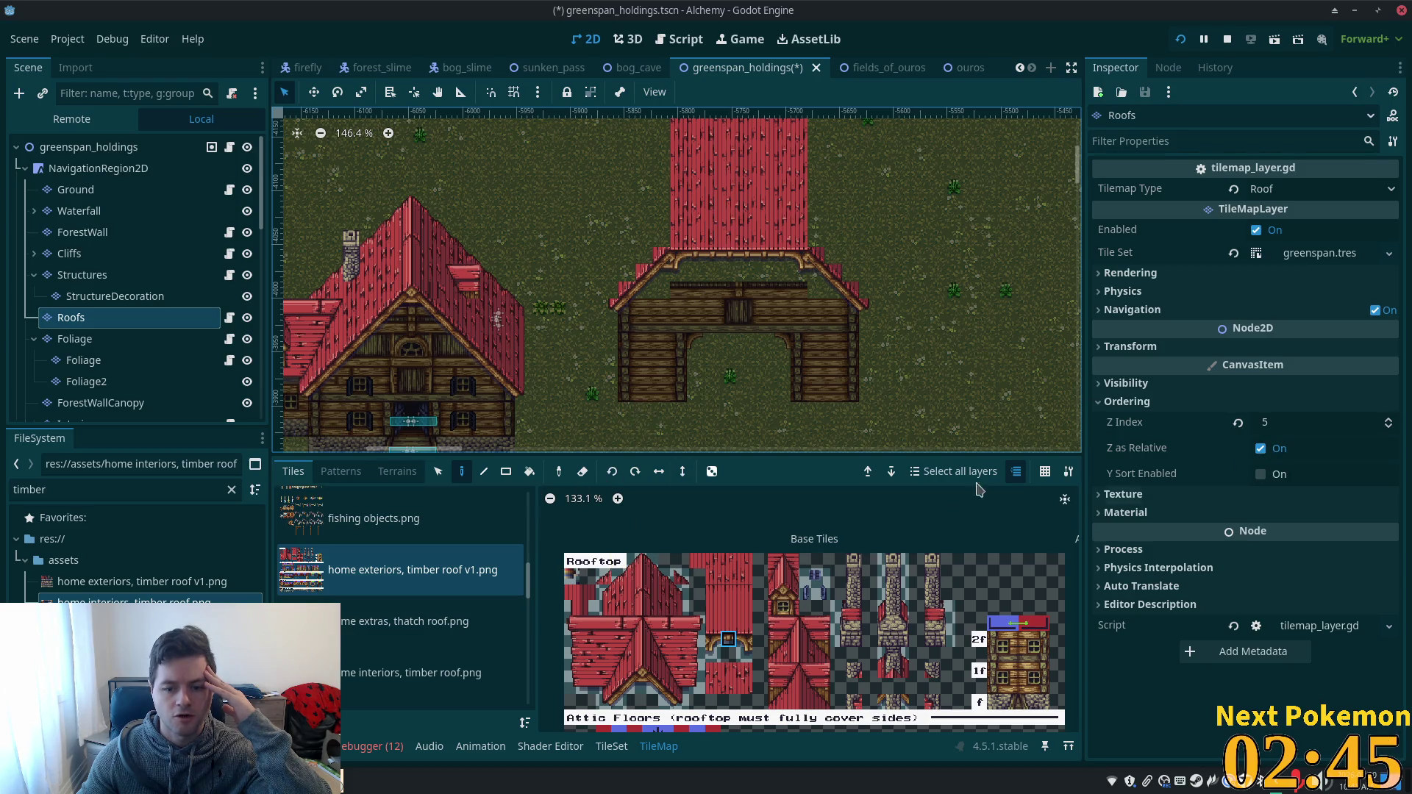
- On the Structures layer, place a 2x2 Upper Floors window block above the barn's gateway
scroll(900, 640, "down", 3)
scroll(830, 510, "right", 1)
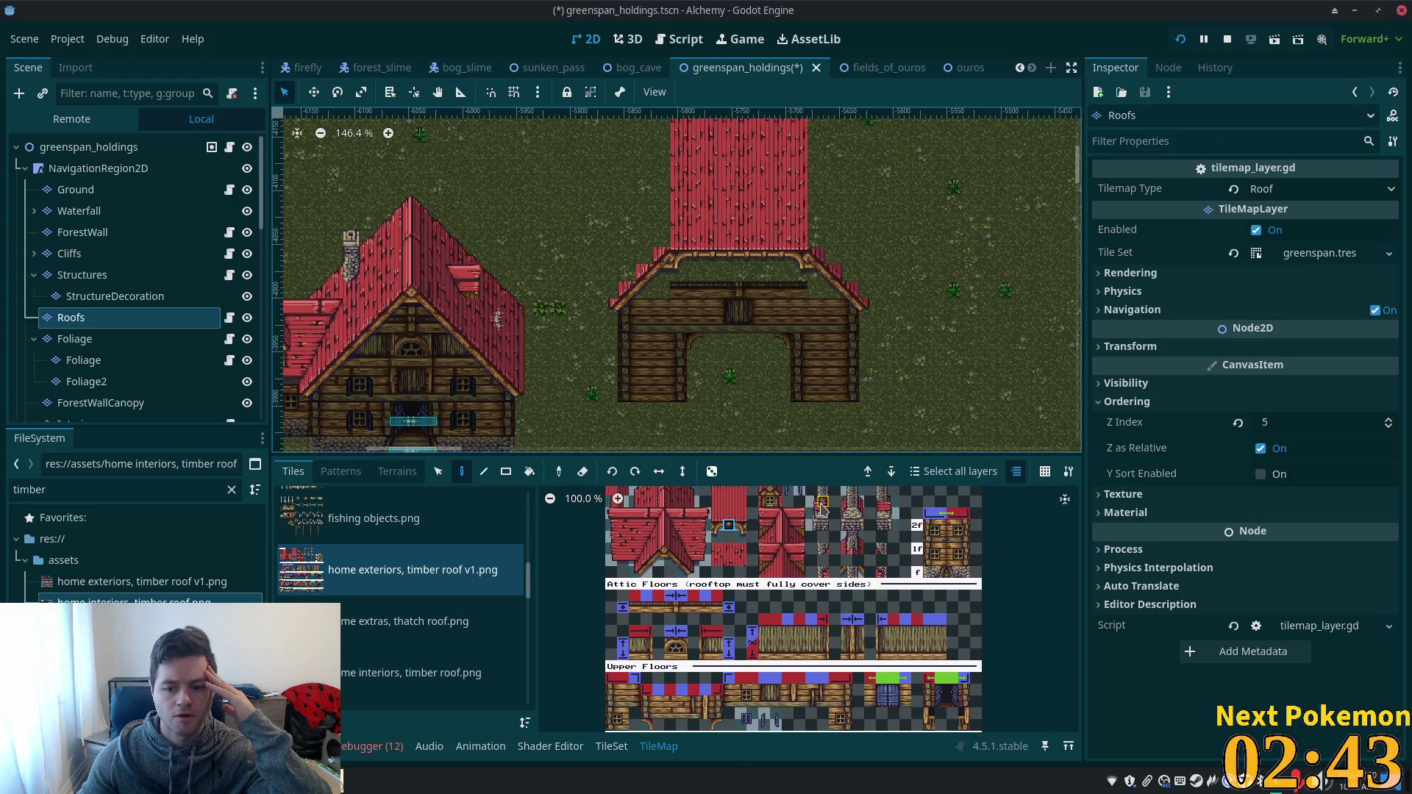
scroll(831, 545, "down", 3)
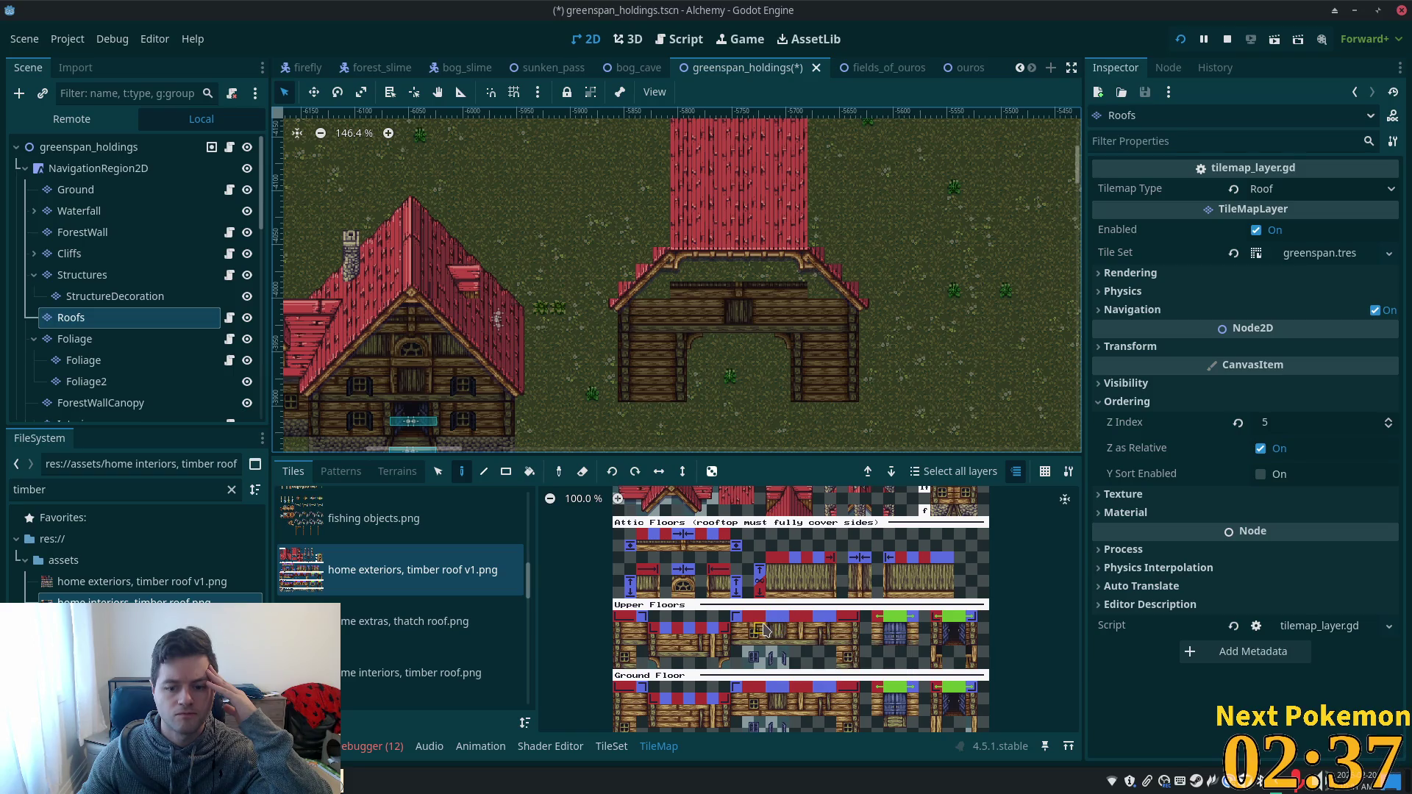
left_click_drag(770, 628, 784, 640)
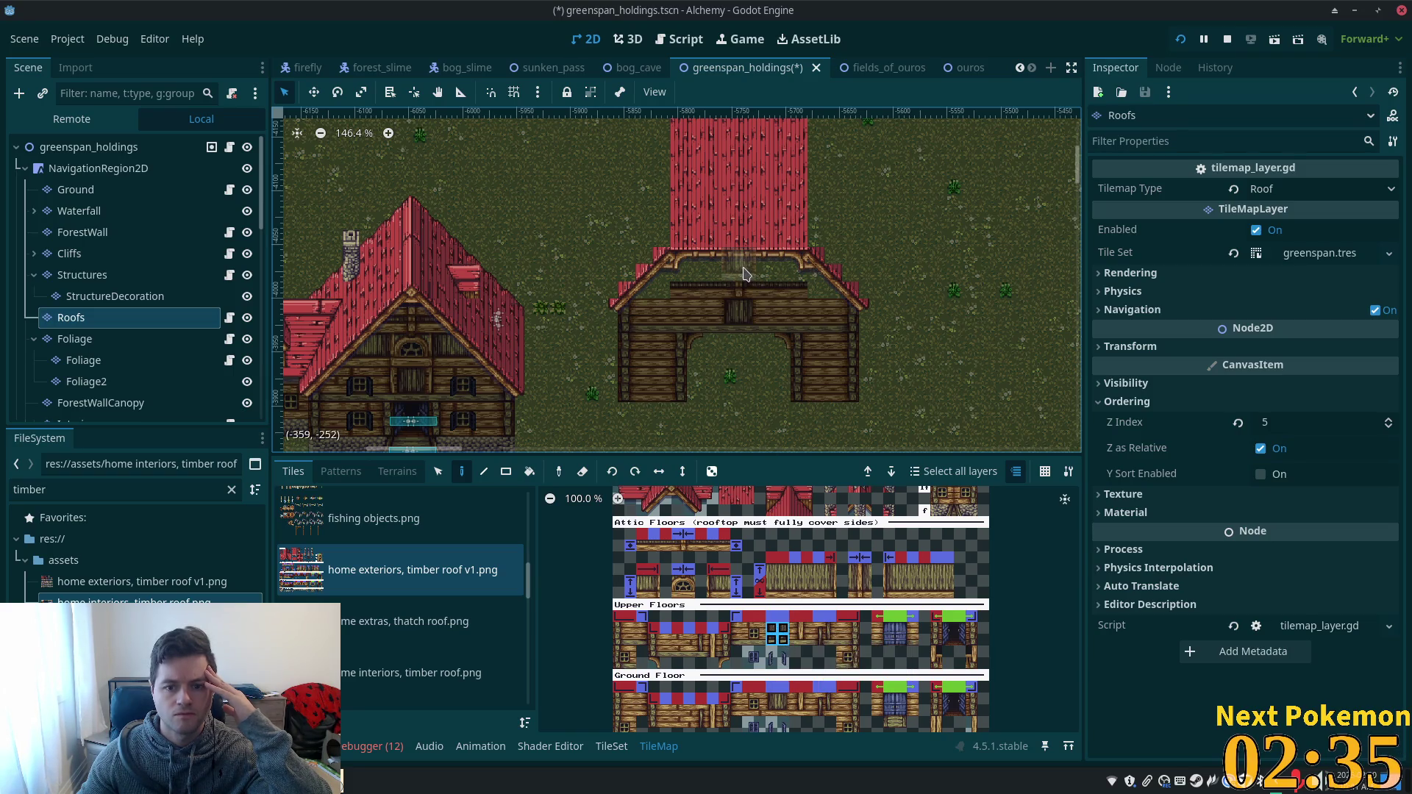
left_click(82, 274)
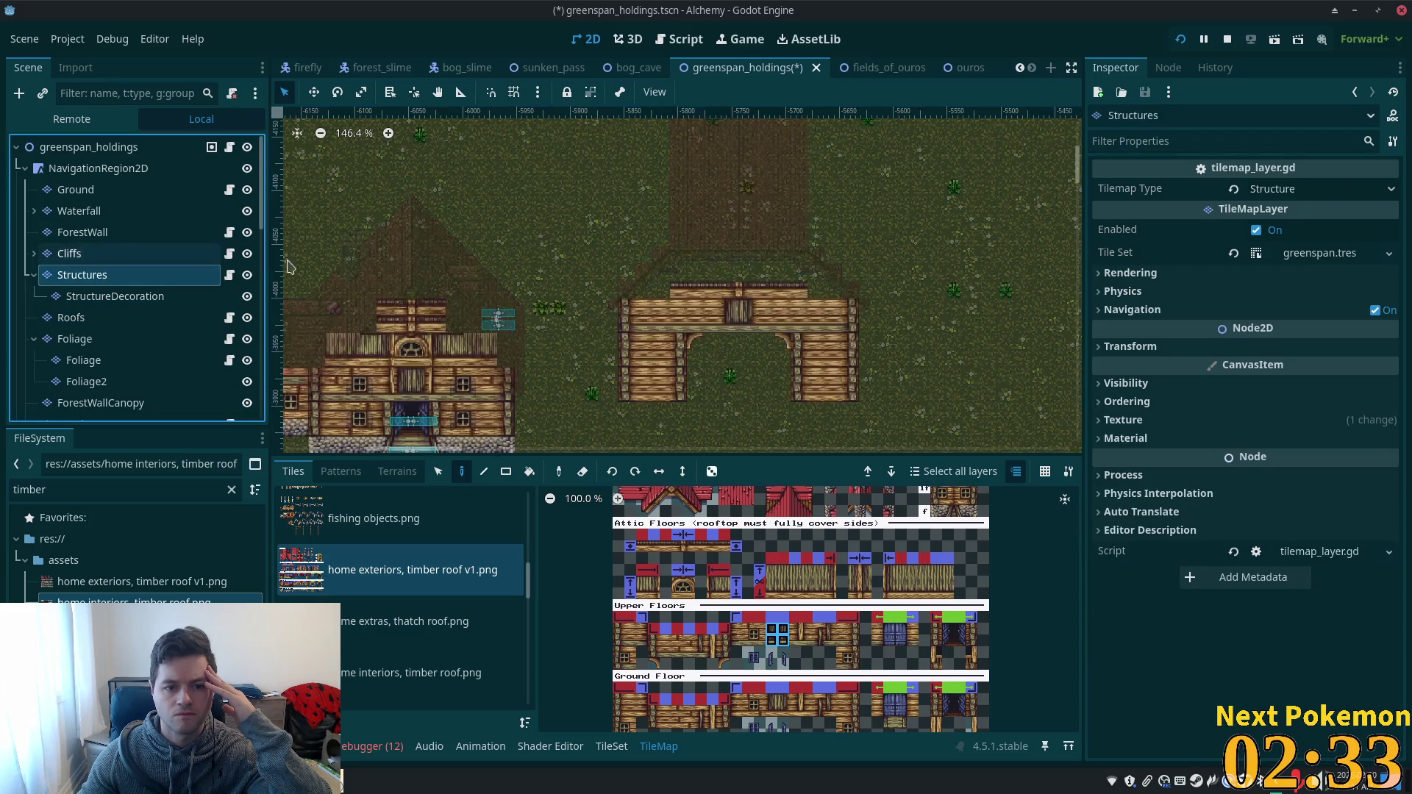
left_click(743, 267)
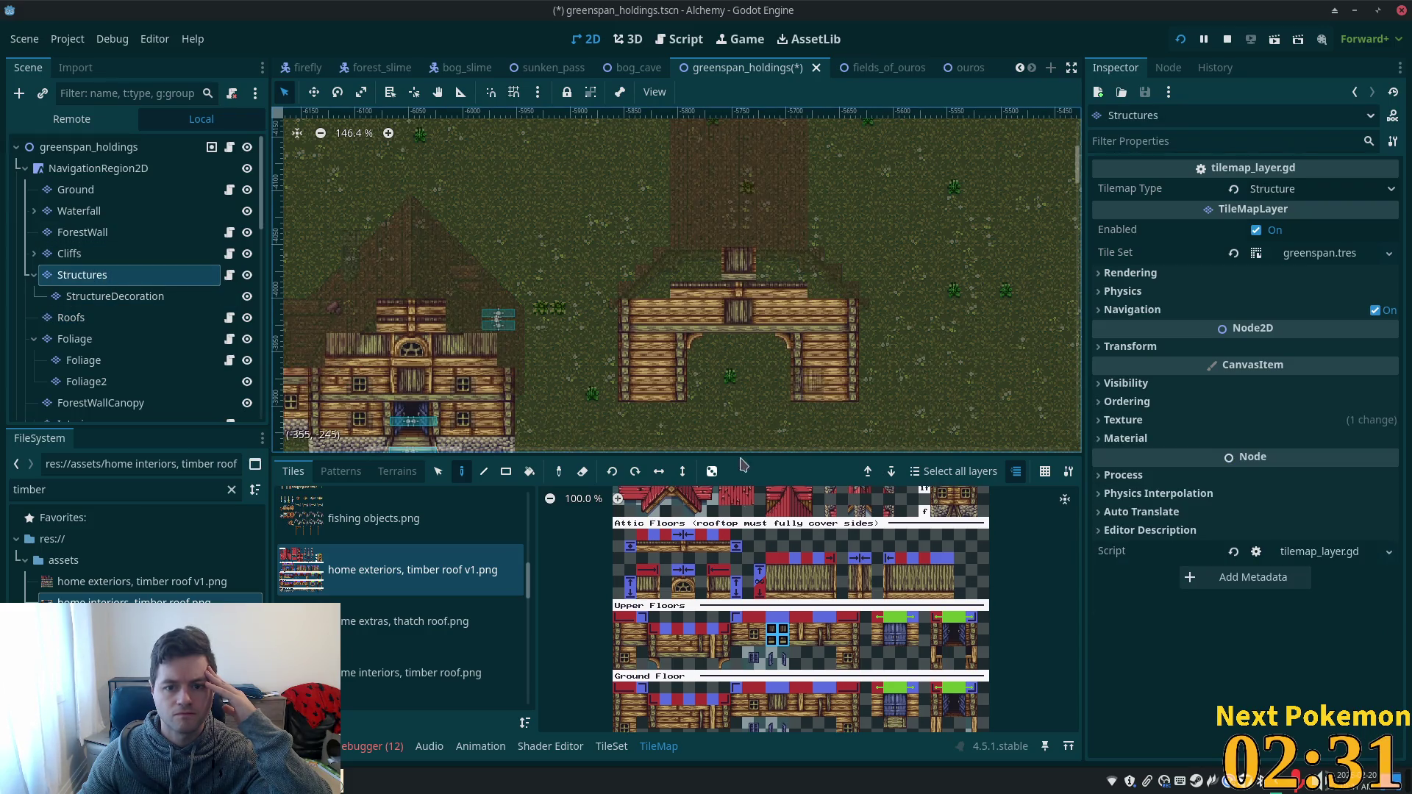
- Extend the log wall rightward across the barn top, then select the greenspan_holdings root
left_click(802, 635)
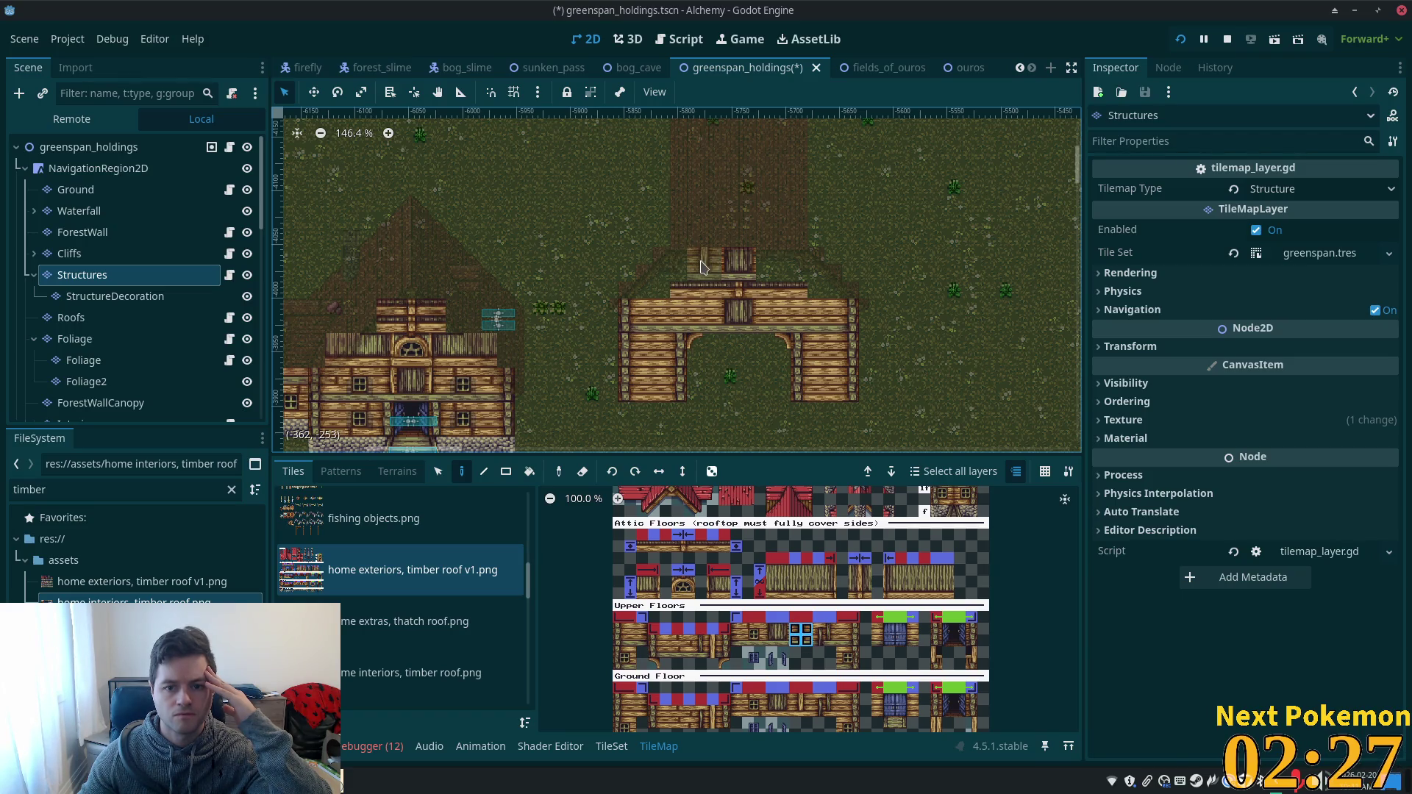
left_click_drag(669, 267, 807, 272)
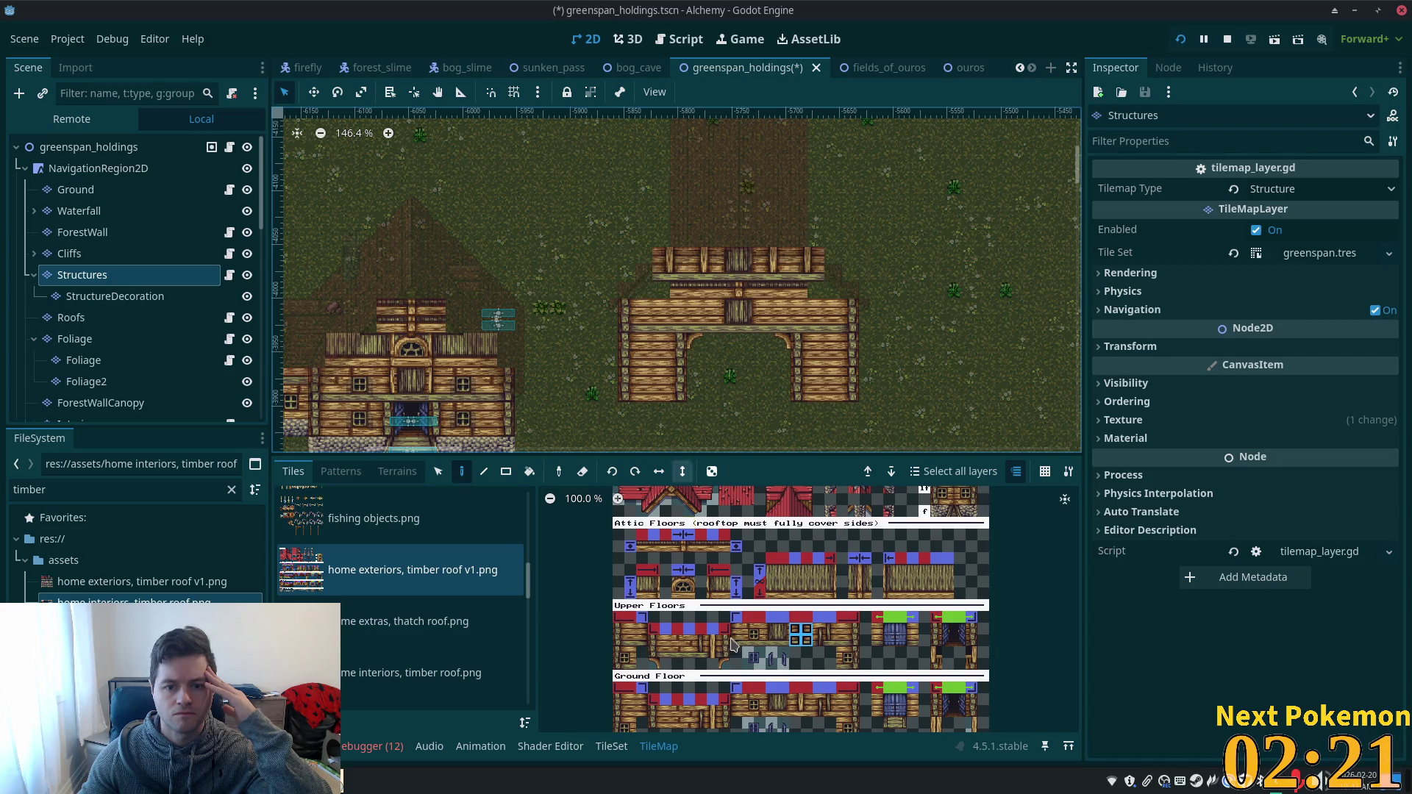
left_click(654, 549)
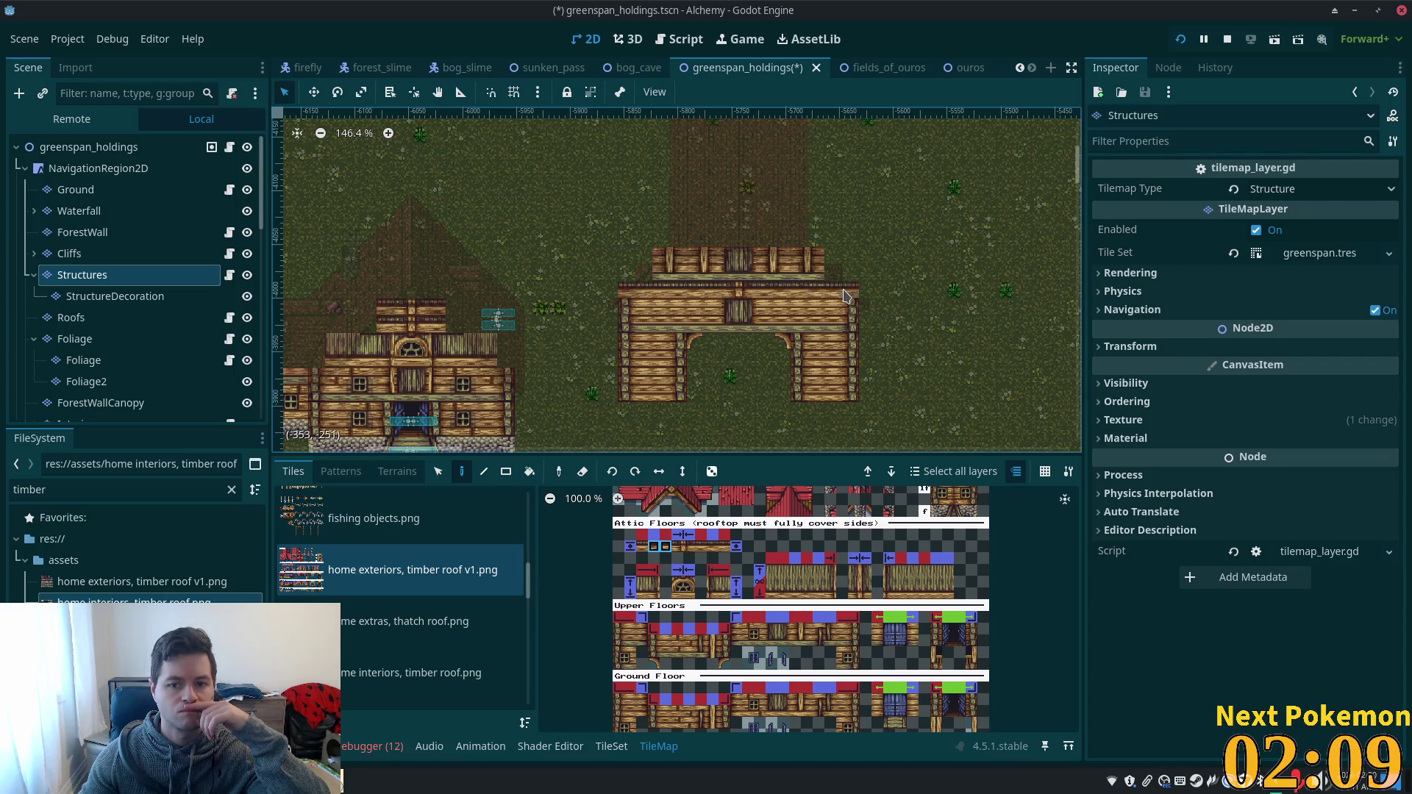
left_click(106, 148)
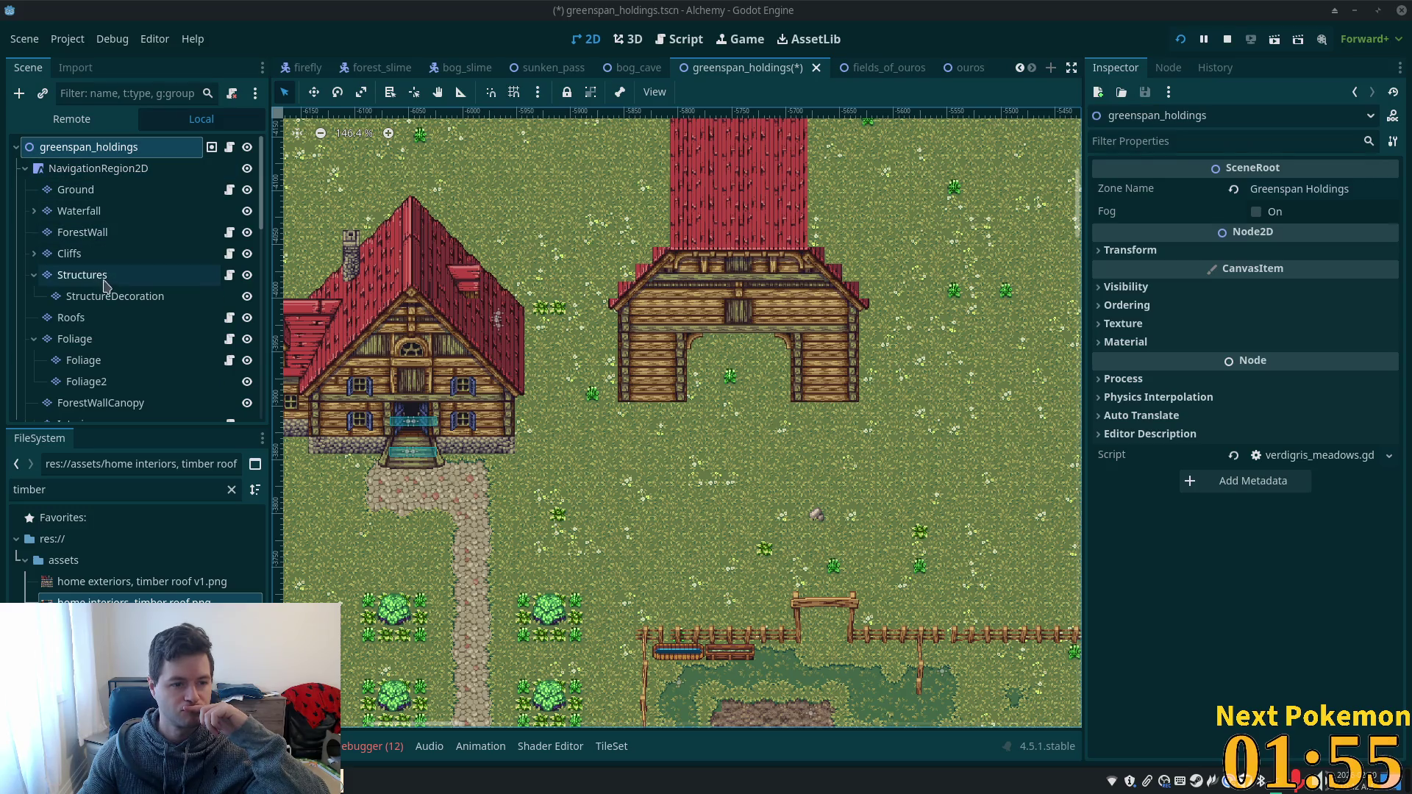
- On the Roofs layer, paint a two-tile roof piece at the roof's top-left corner
left_click(95, 318)
scroll(780, 625, "up", 3)
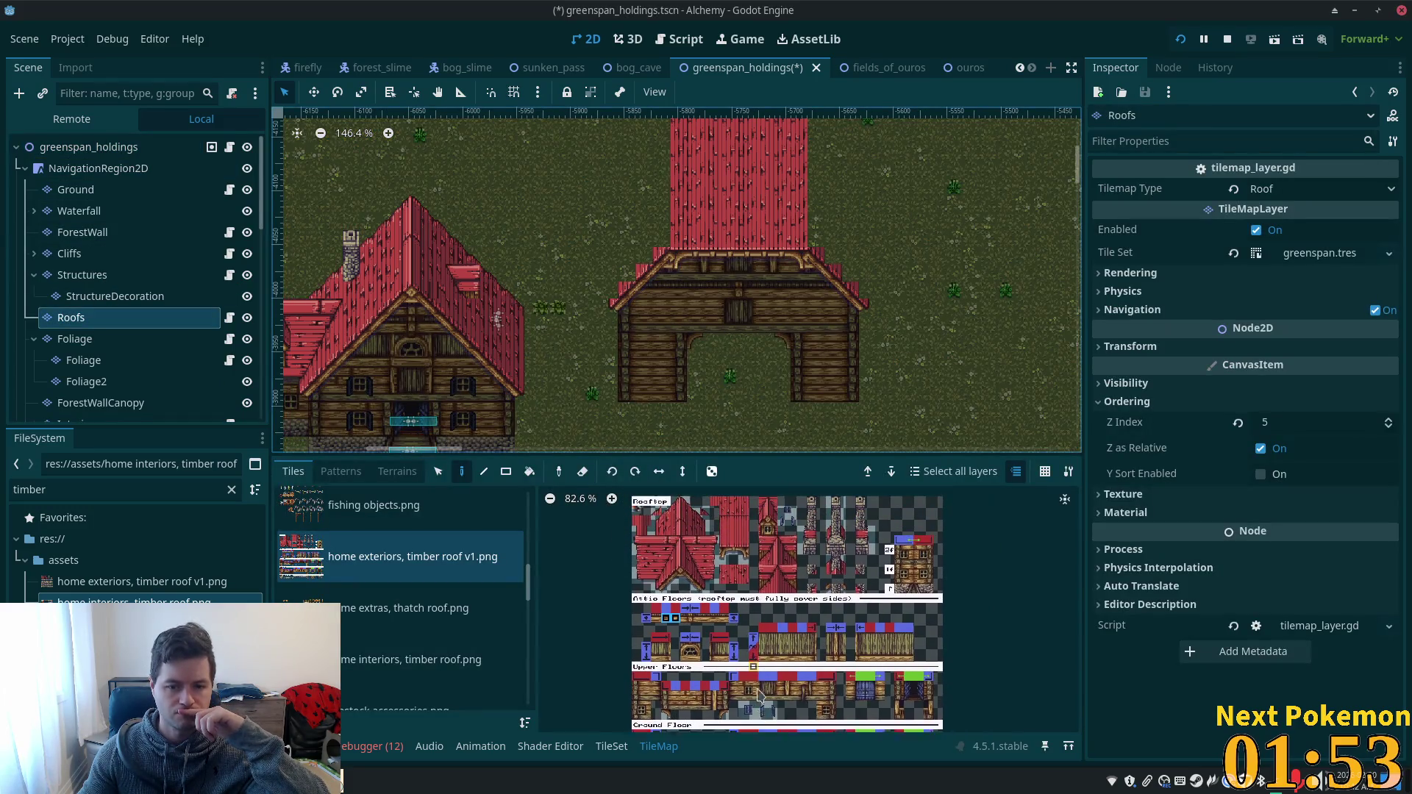
scroll(721, 583, "up", 3, "ctrl")
scroll(717, 603, "up", 2)
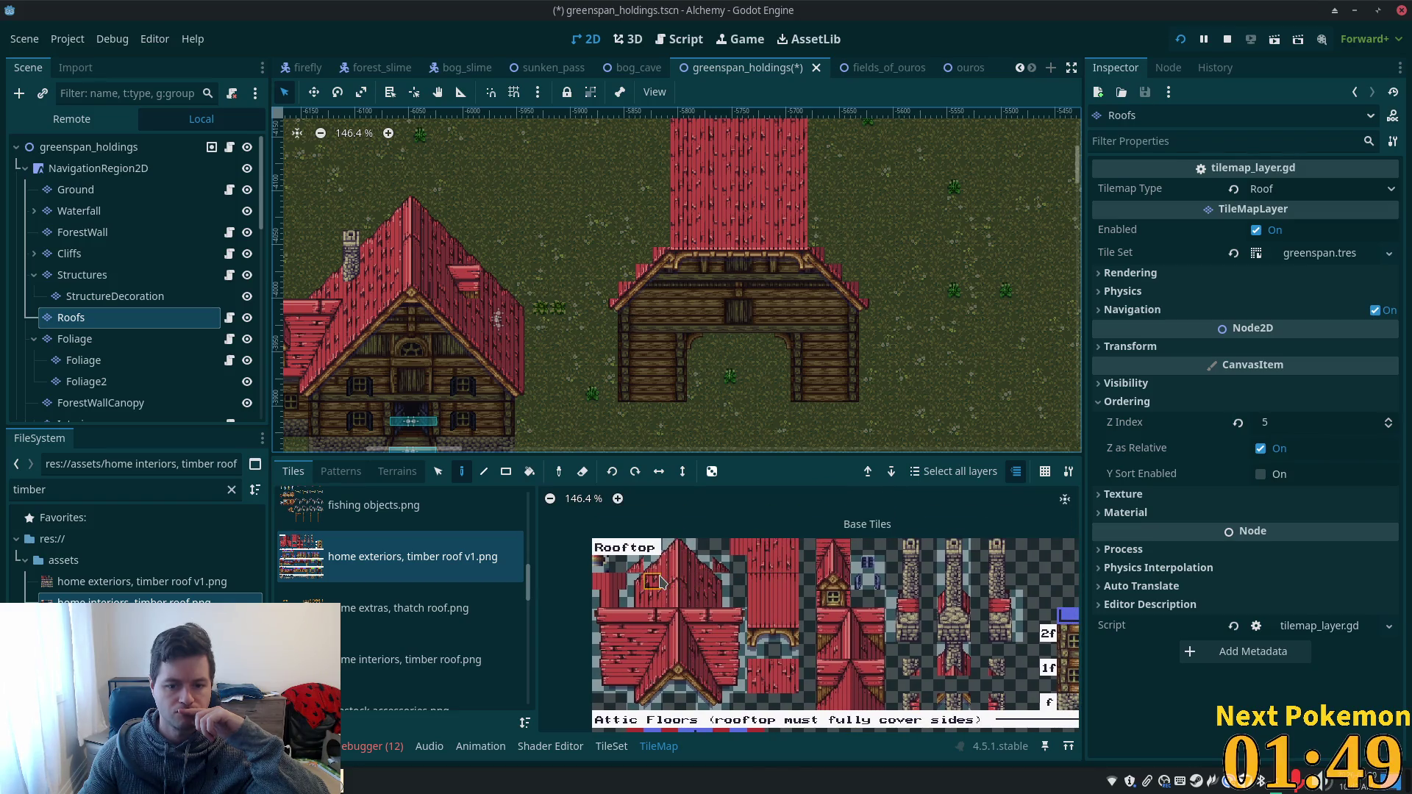
left_click(658, 602)
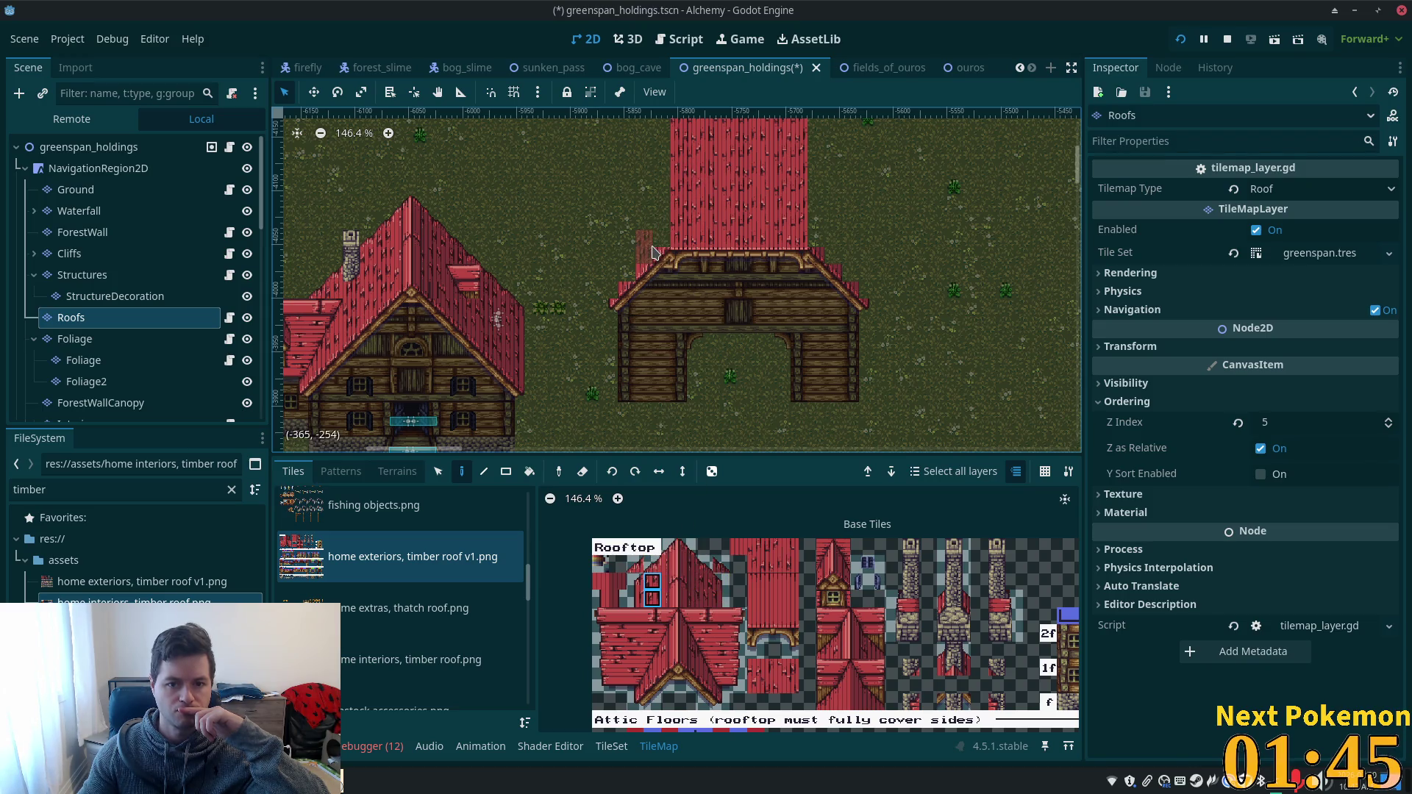
left_click_drag(665, 149, 646, 307)
left_click(660, 195)
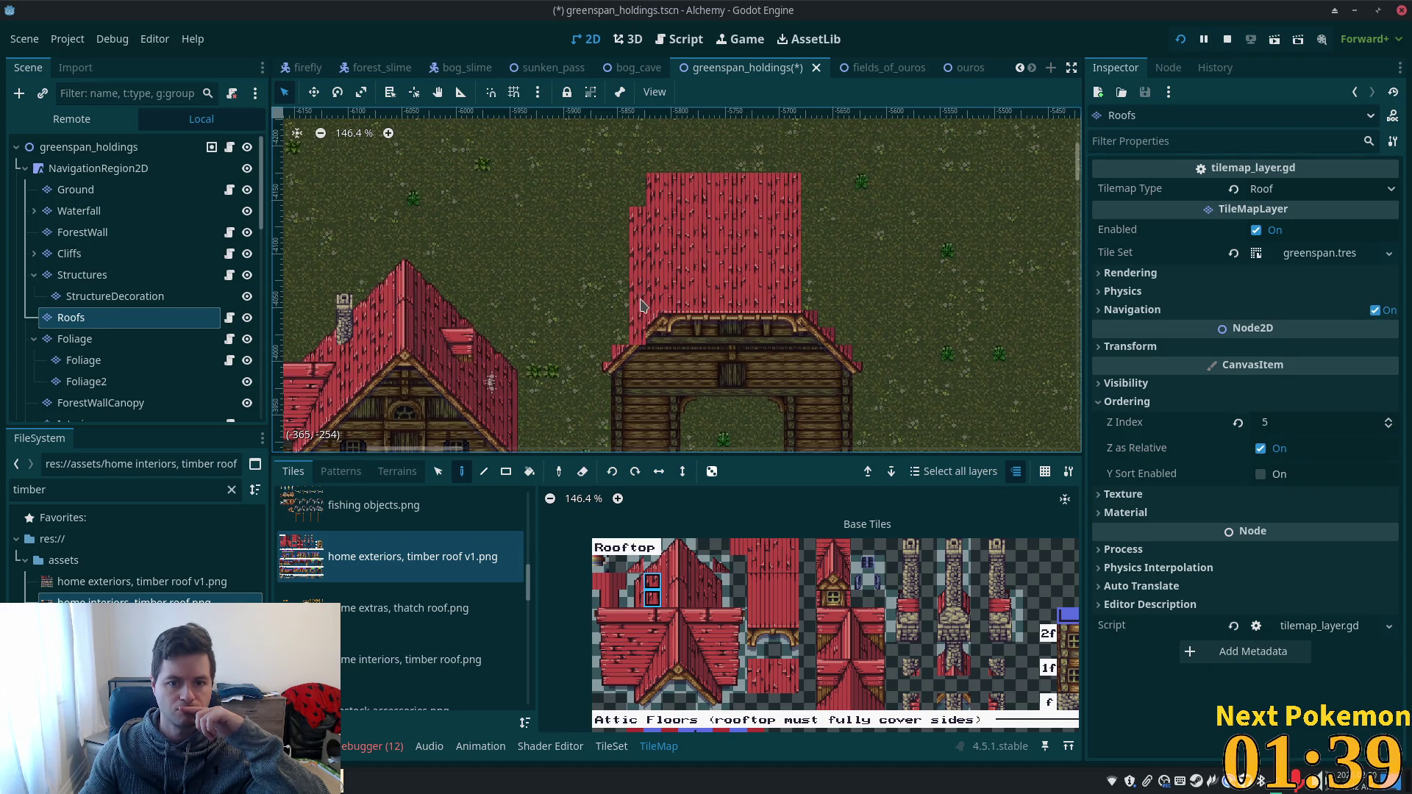
- Replace it with two columns of roof tiles along the roof's left edge, then pick more roof tiles
key("ctrl+z")
left_click_drag(633, 324, 637, 211)
left_click_drag(622, 323, 626, 243)
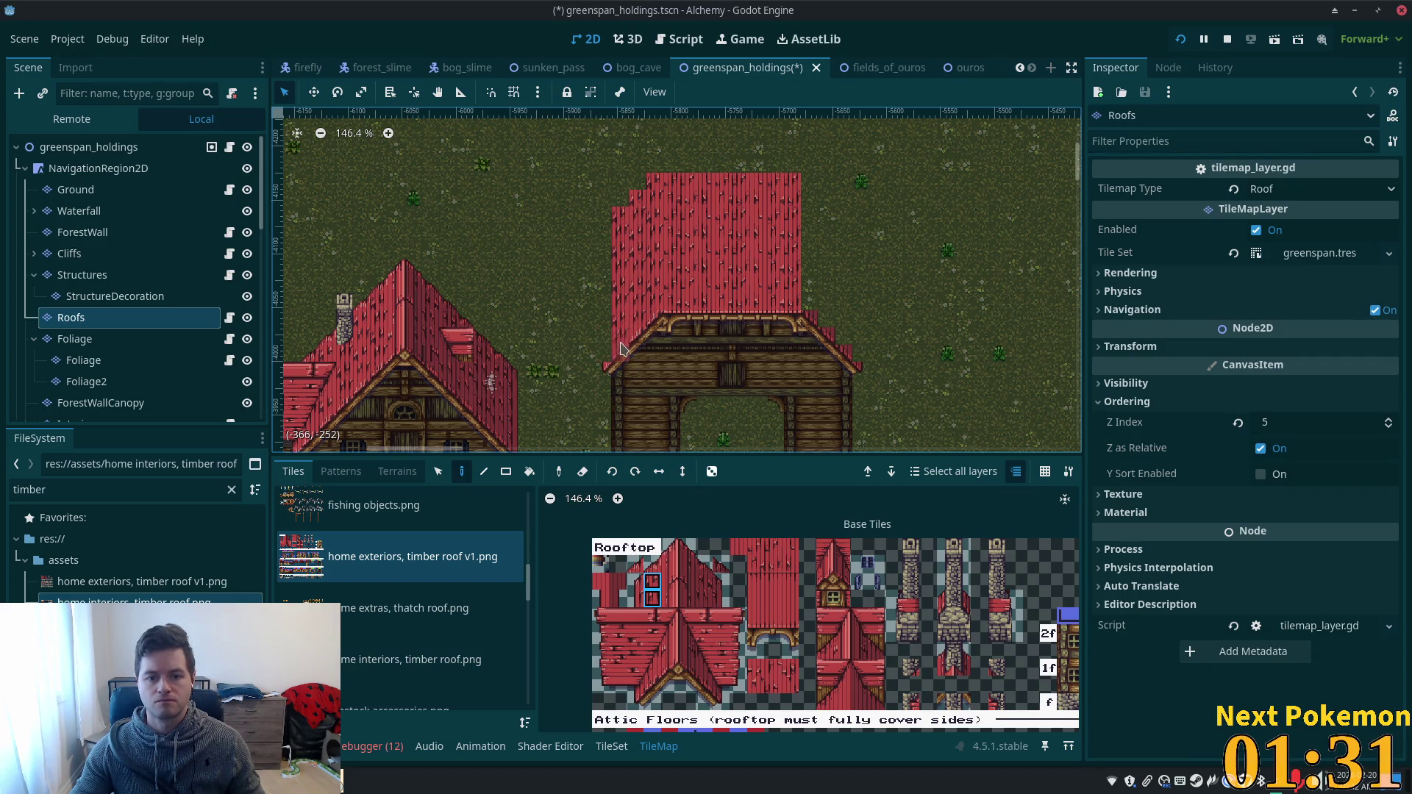
left_click(636, 601)
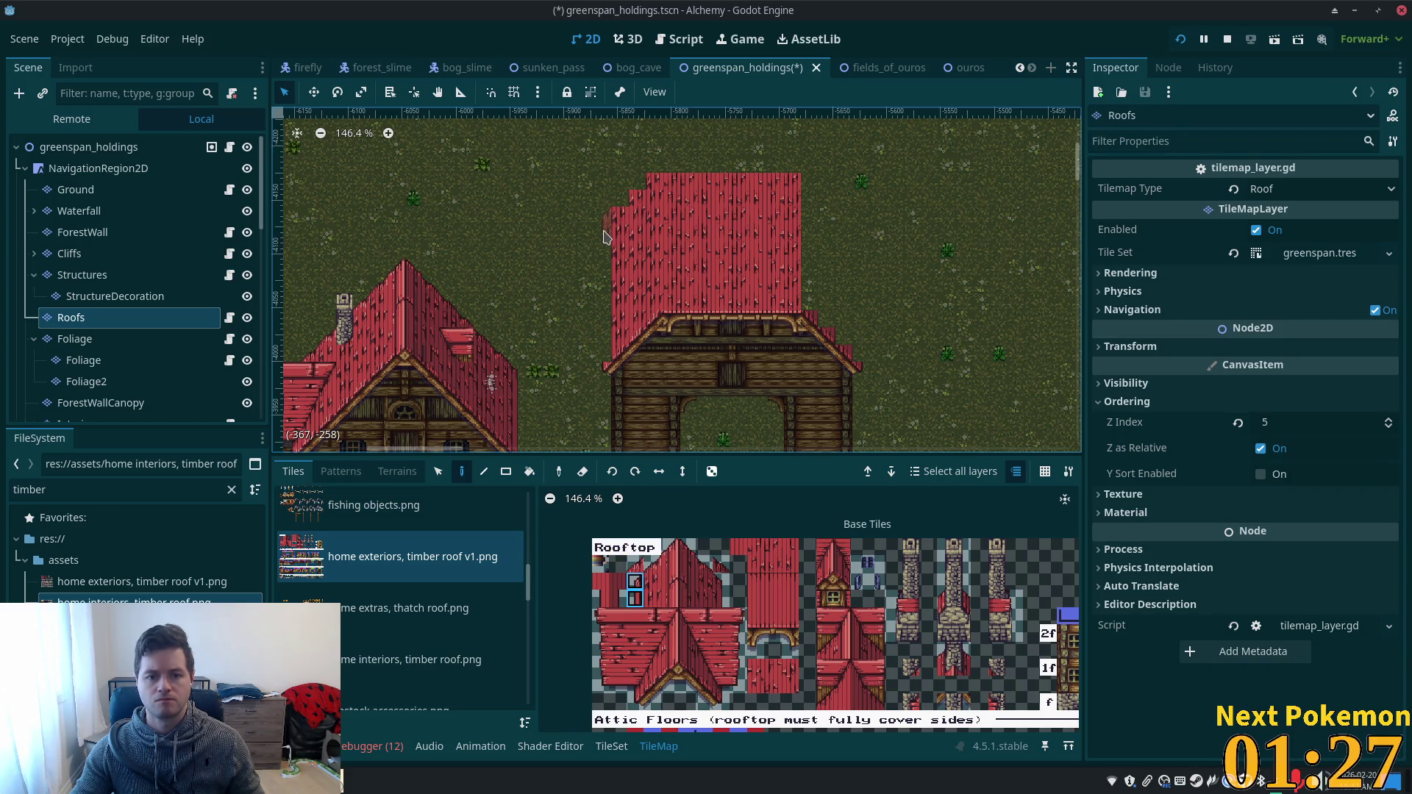
left_click(637, 601)
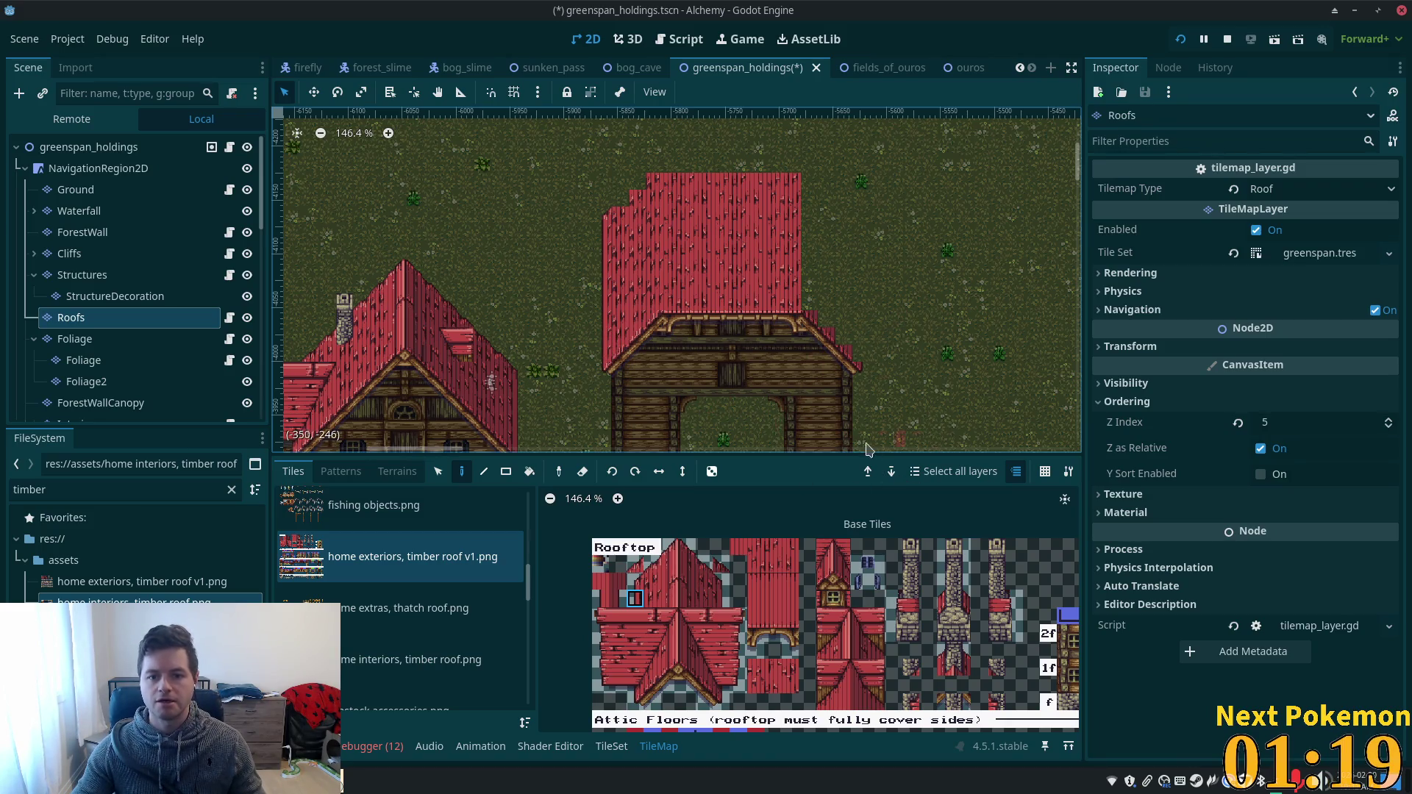
left_click_drag(721, 587, 721, 599)
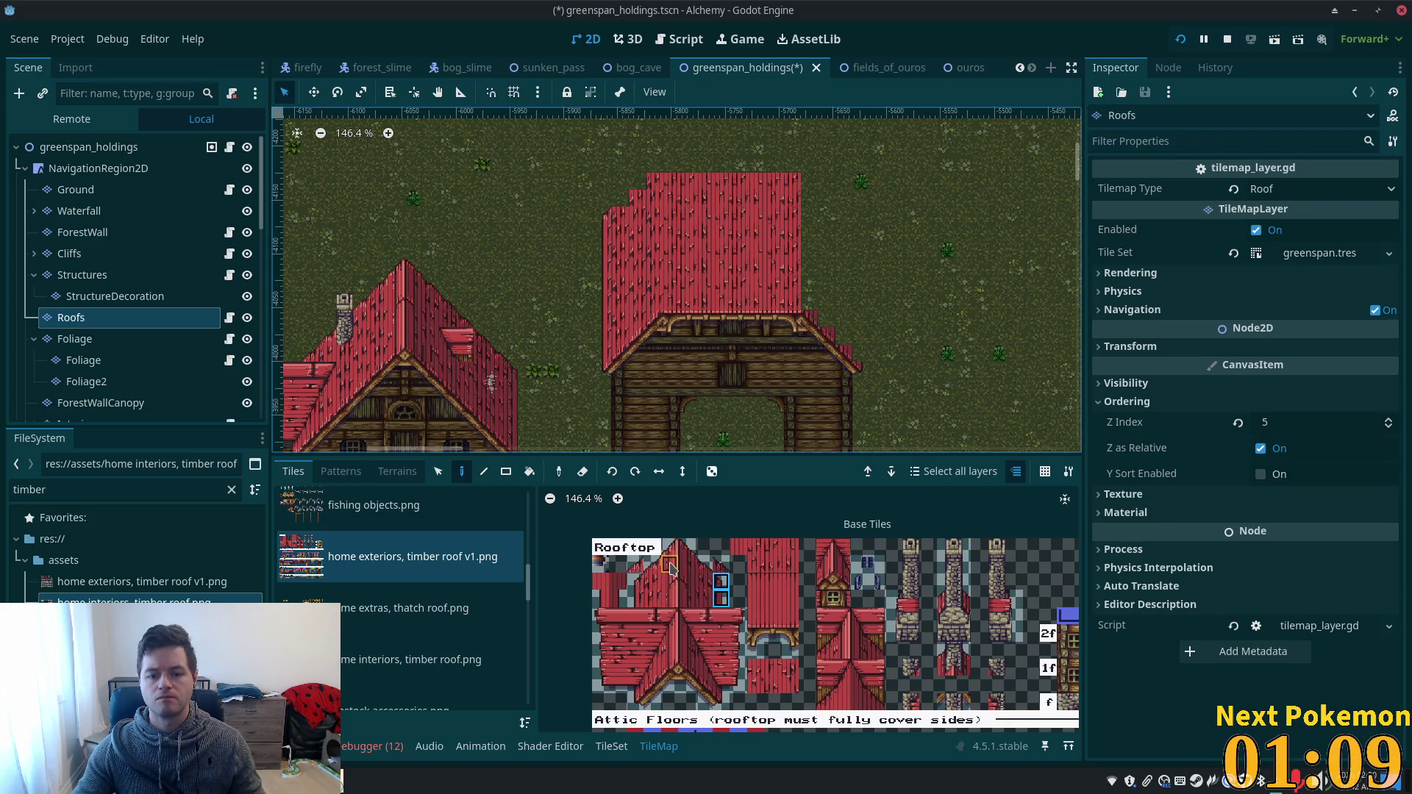
left_click_drag(671, 551, 672, 600)
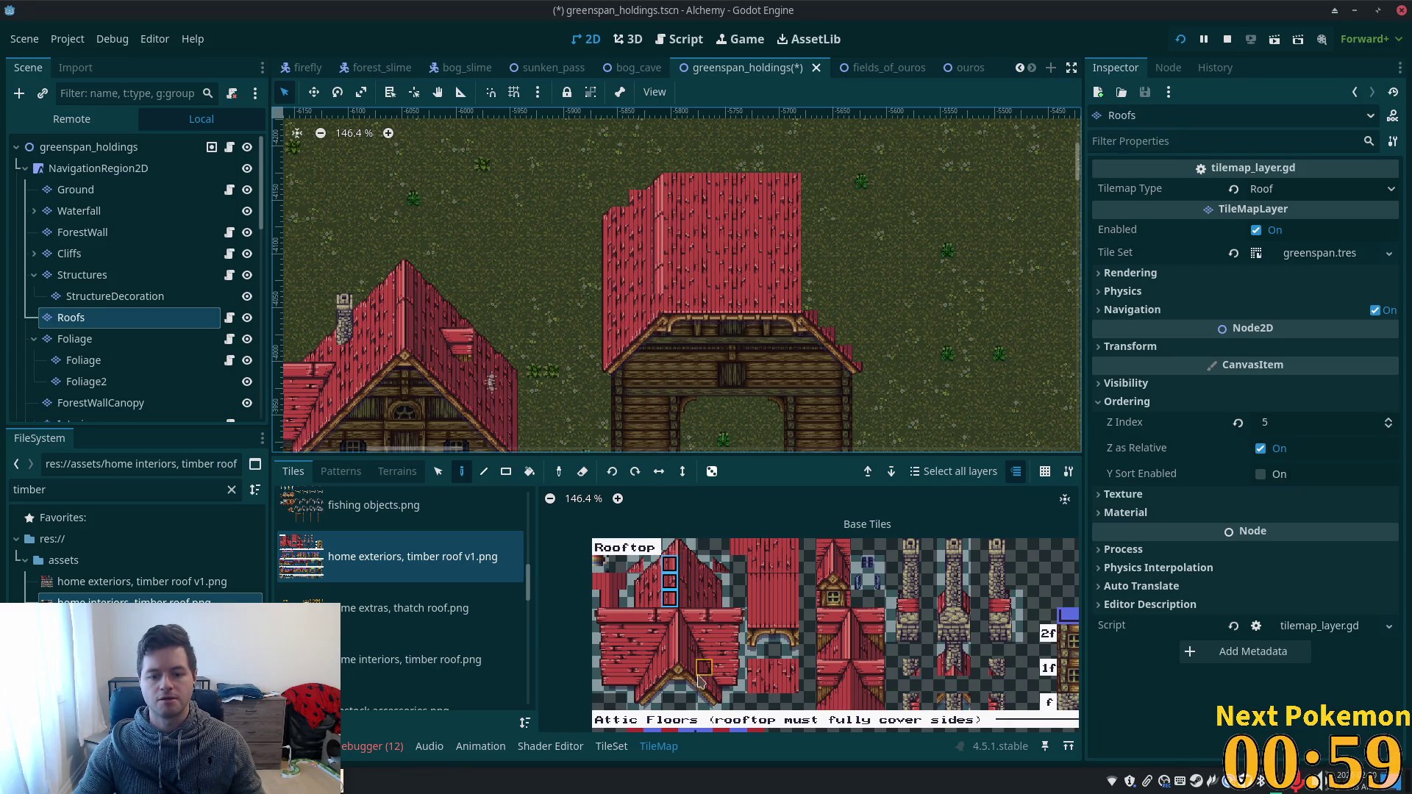
- Paint two-tile roof-edge columns down the barn roof's right side
left_click(670, 667)
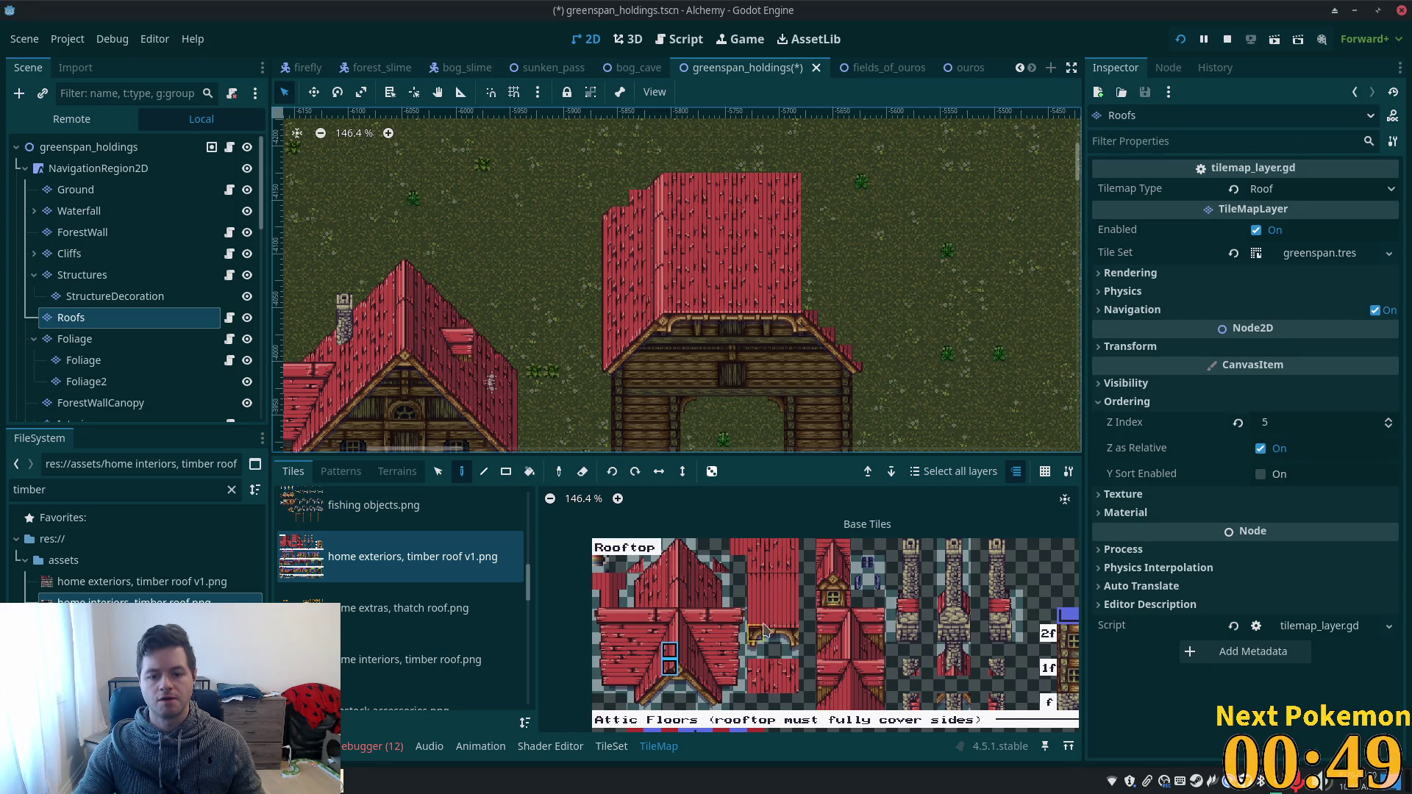
left_click_drag(686, 650, 687, 666)
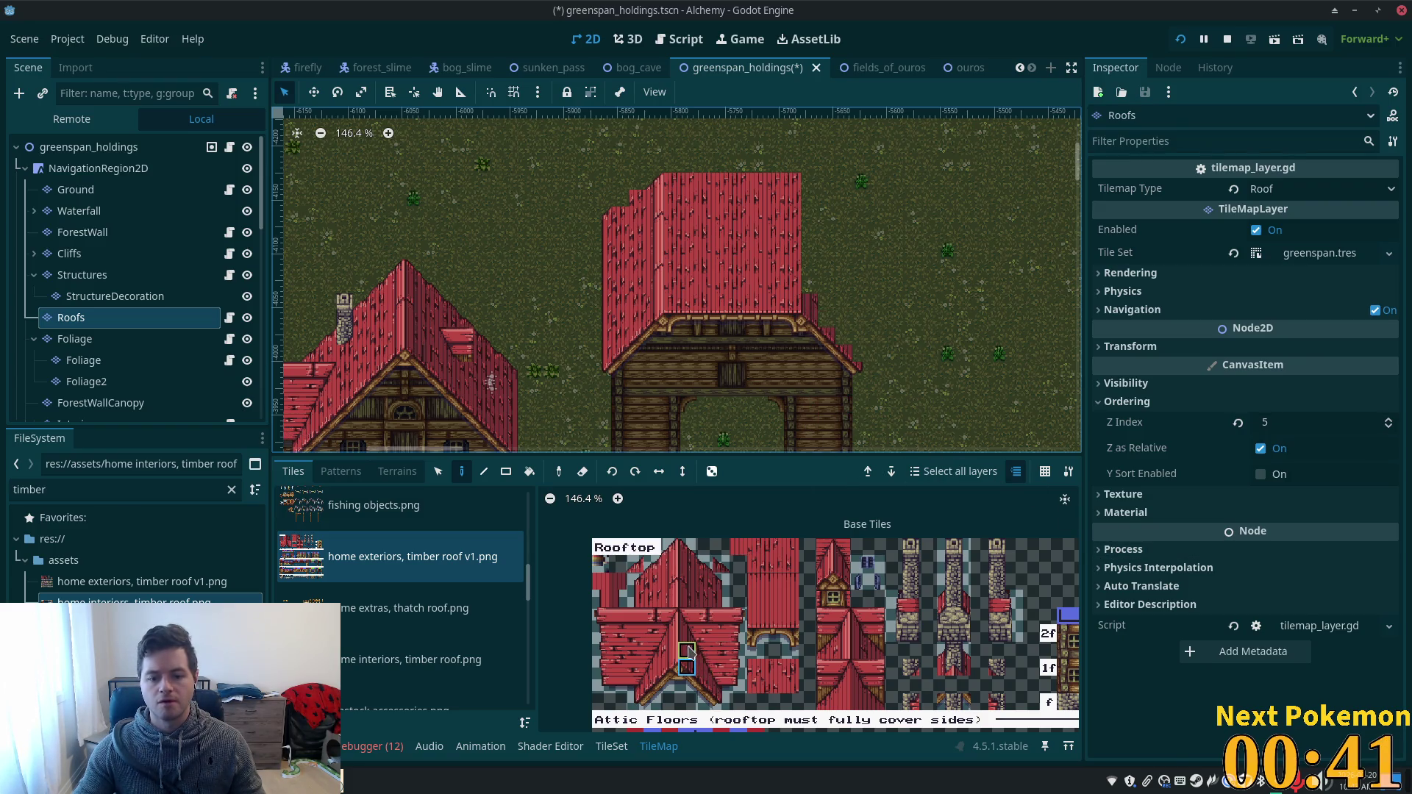
left_click(686, 548)
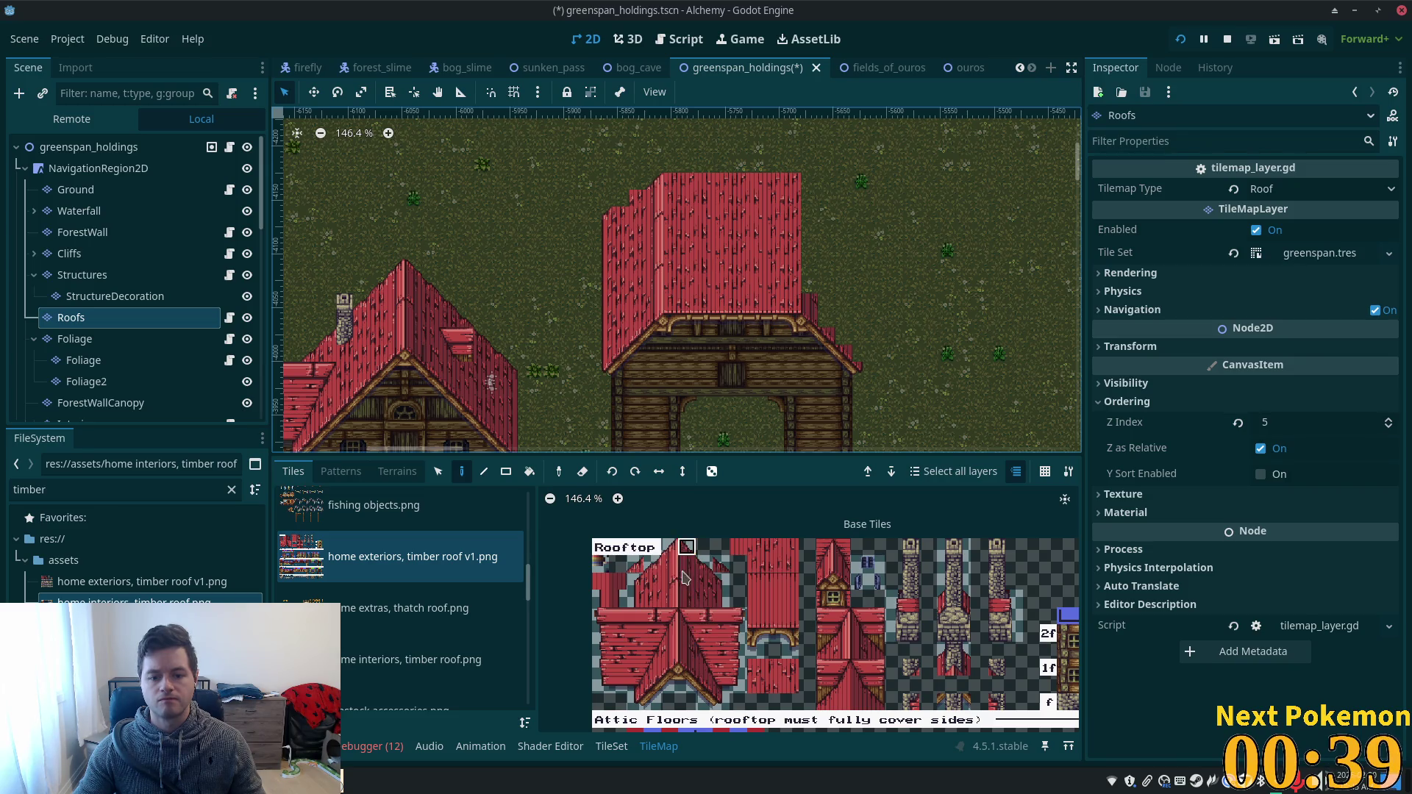
left_click_drag(684, 601, 685, 602)
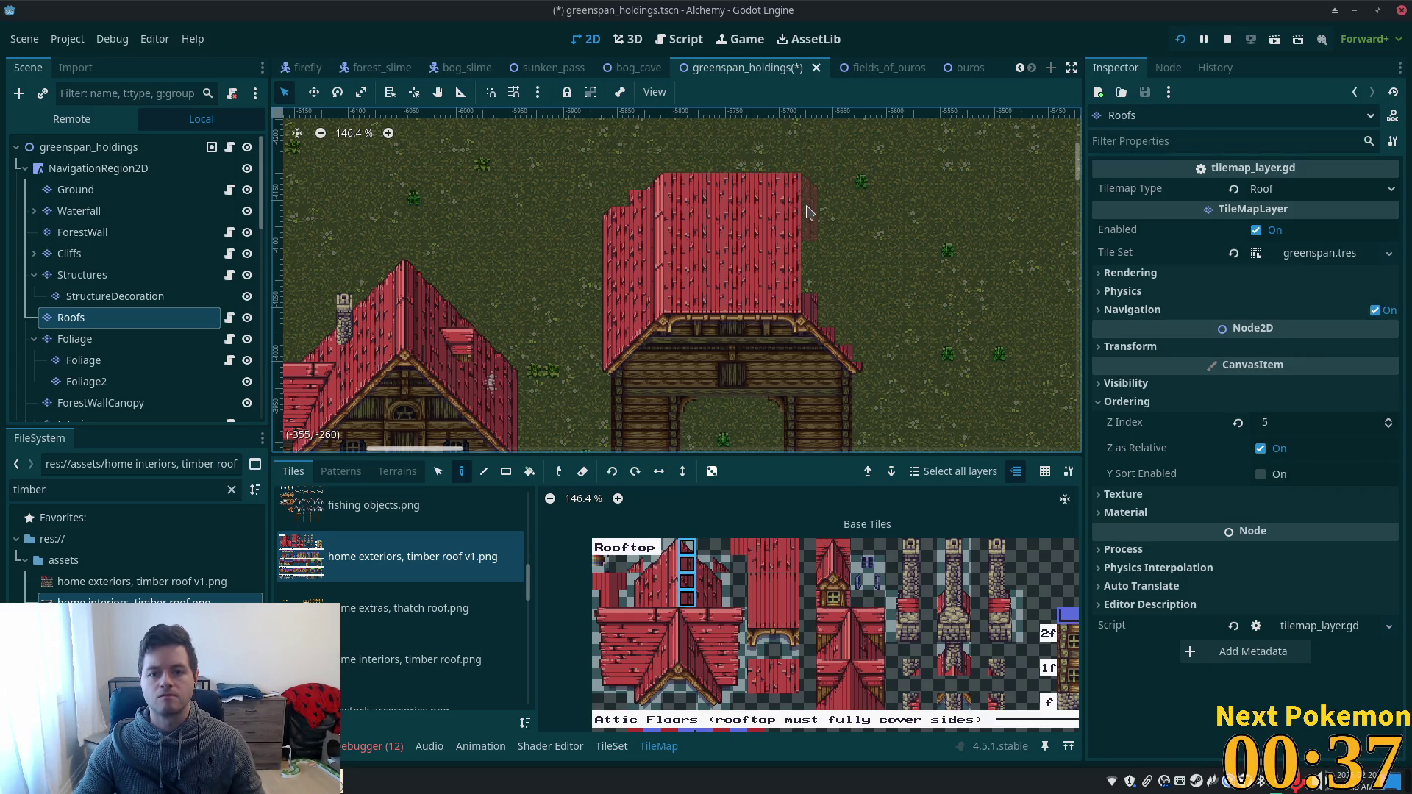
left_click_drag(691, 597, 690, 600)
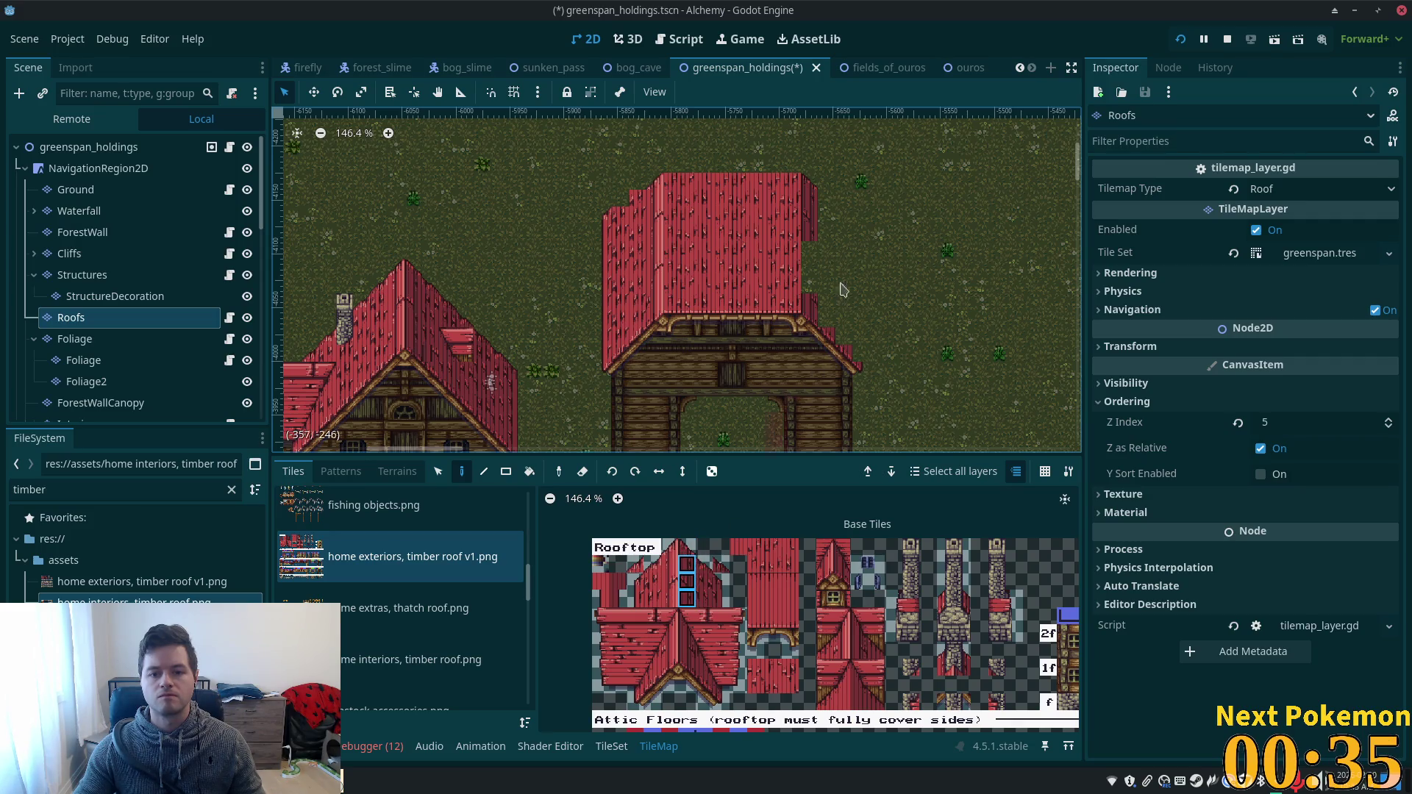
scroll(861, 261, "down", 4)
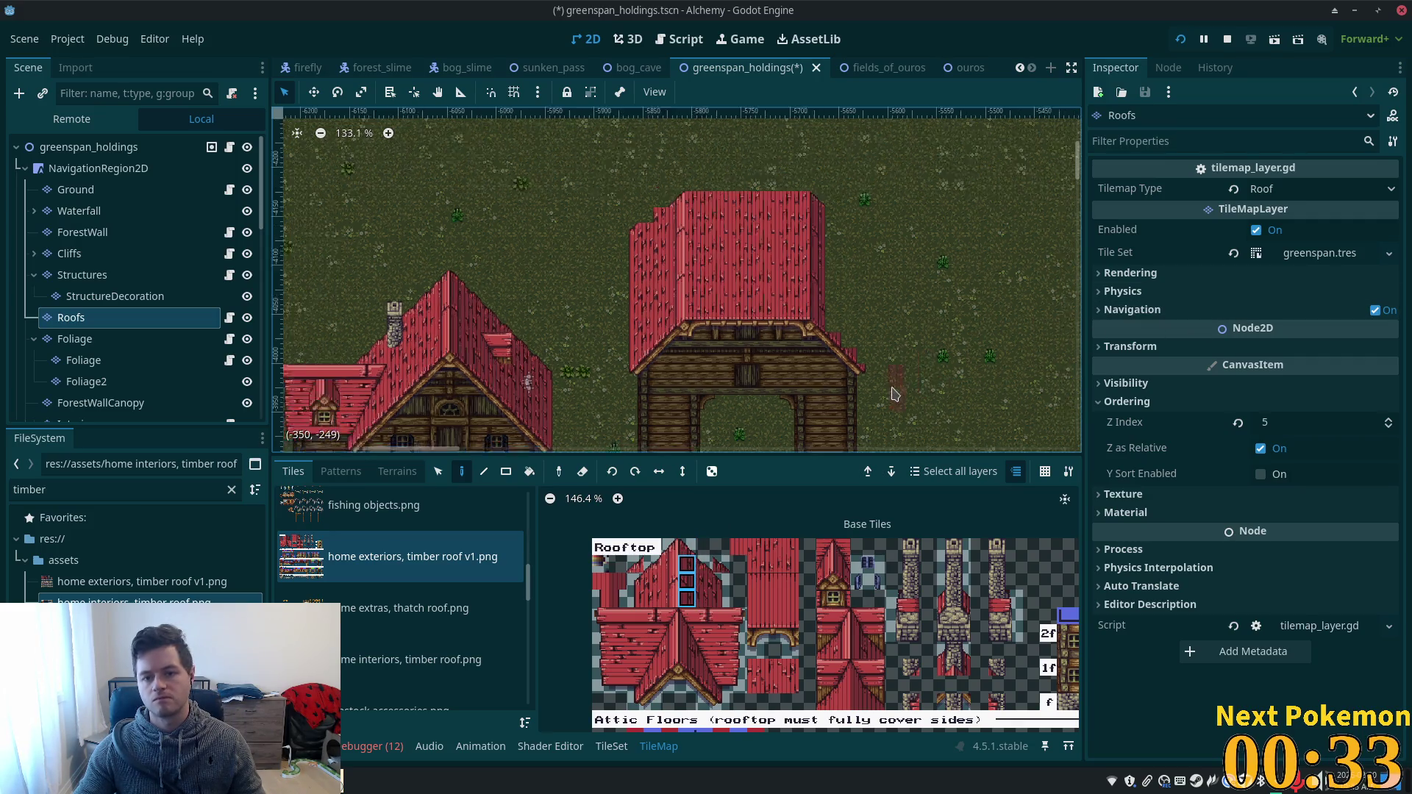
scroll(861, 261, "up", 5)
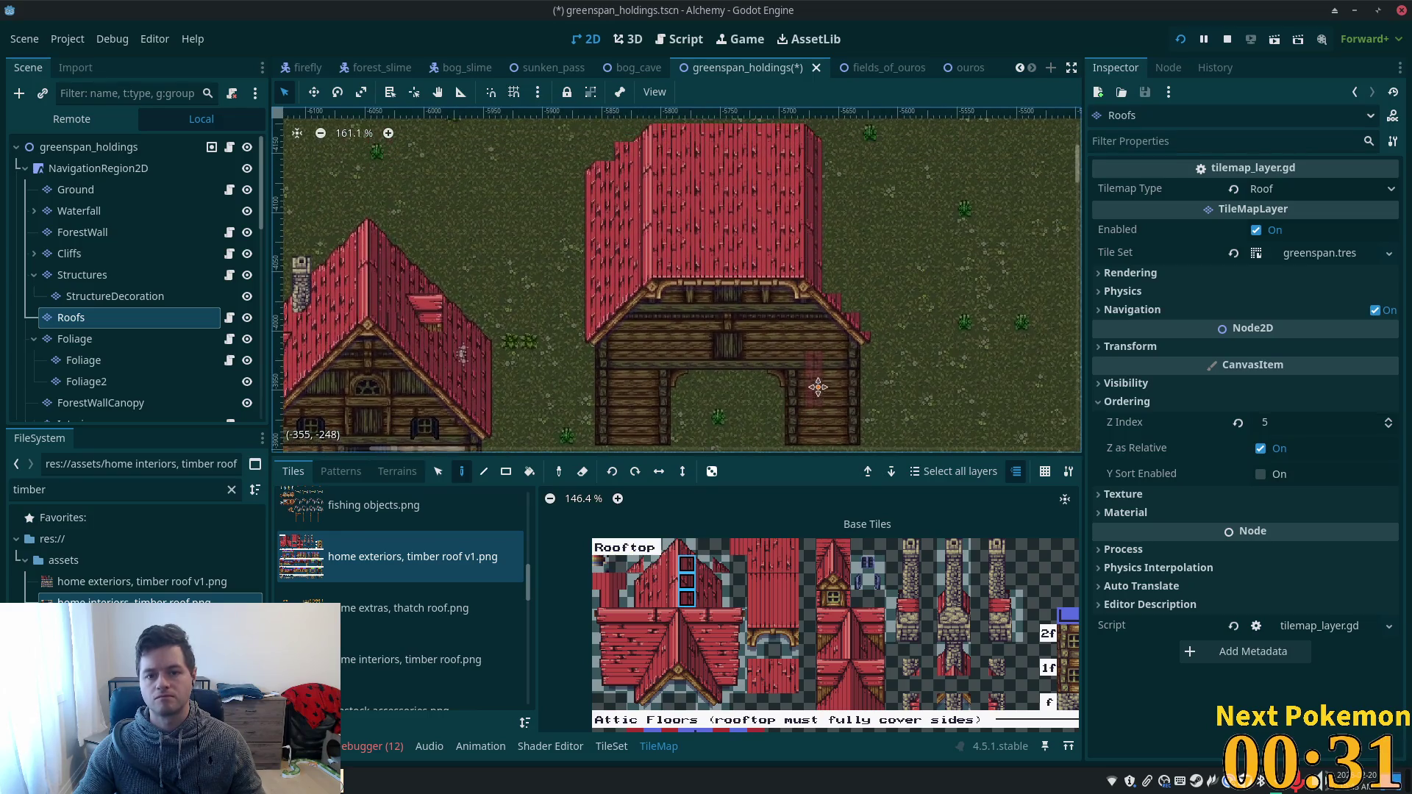
left_click_drag(704, 583, 704, 608)
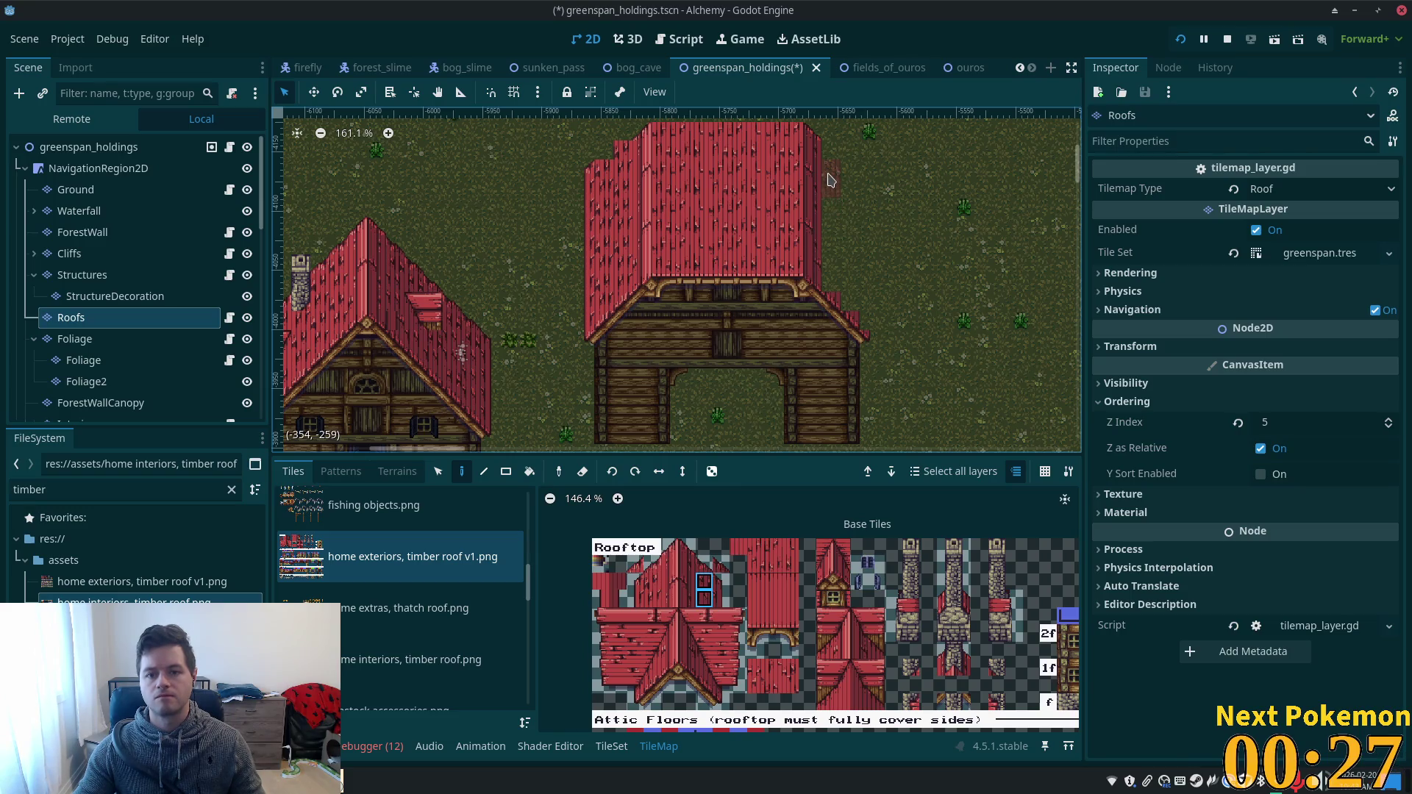
mouse_move(828, 199)
left_mouse_down()
mouse_move(838, 284)
mouse_move(832, 196)
left_mouse_up()
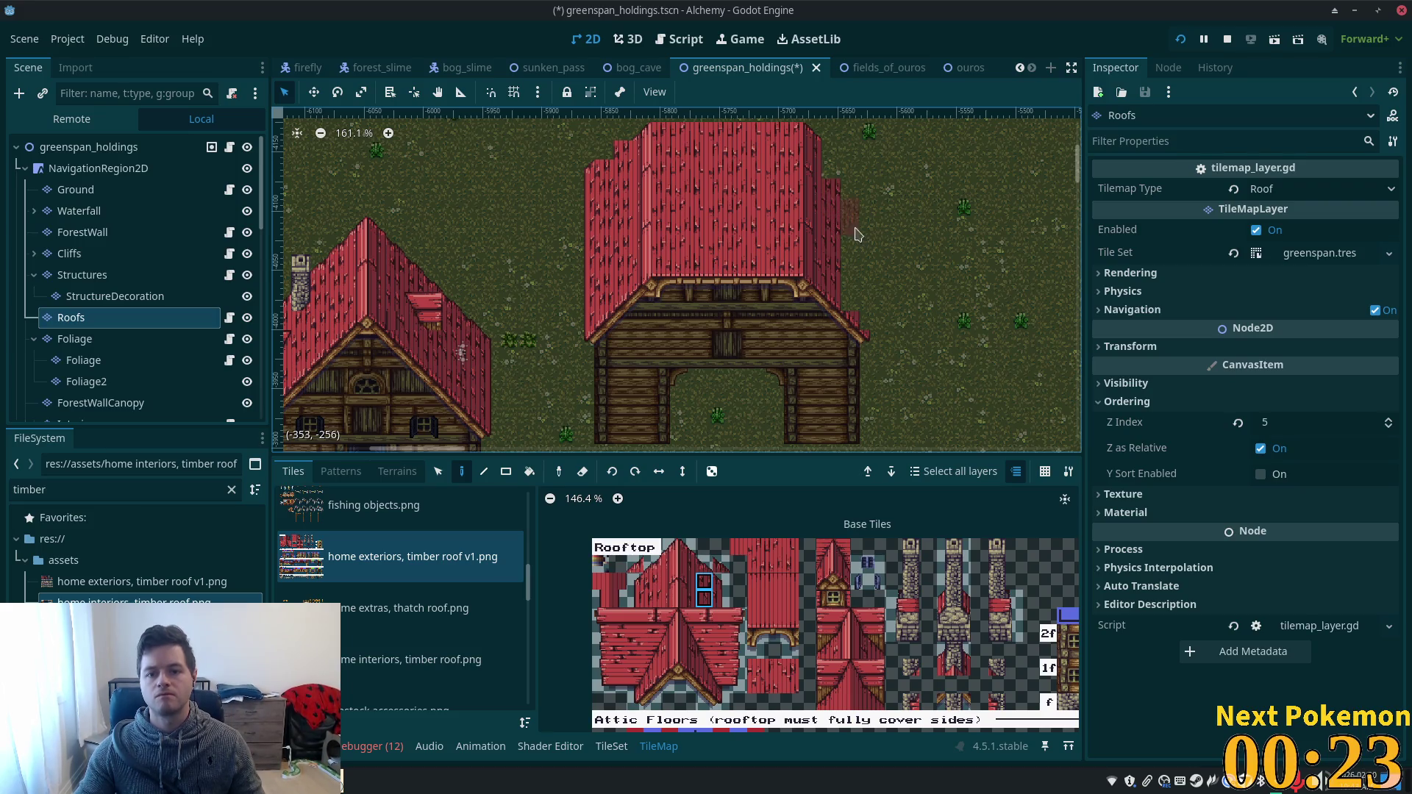
left_click_drag(857, 313, 850, 232)
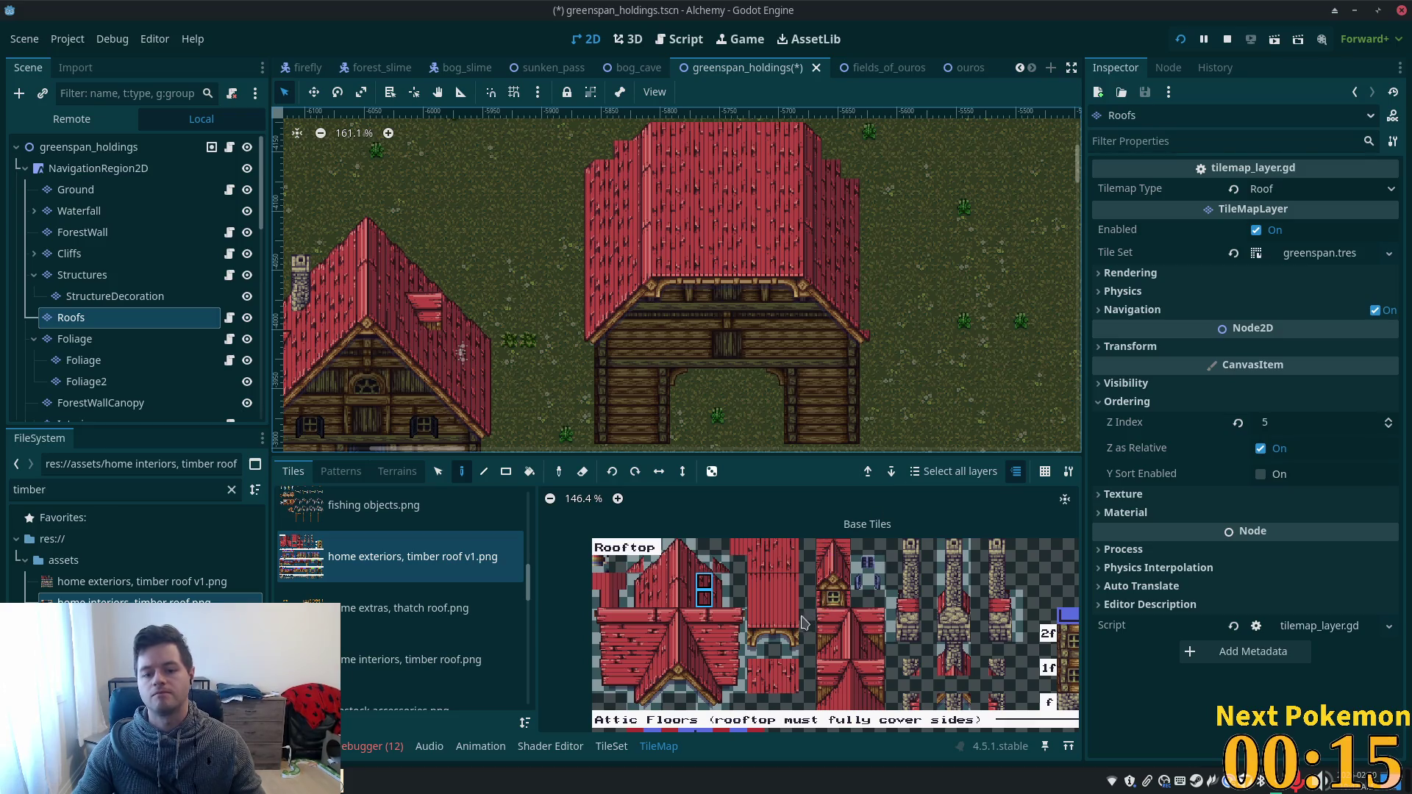
- Pick another roof tile, review the map from the scene root, then select the Structures layer
left_click(722, 598)
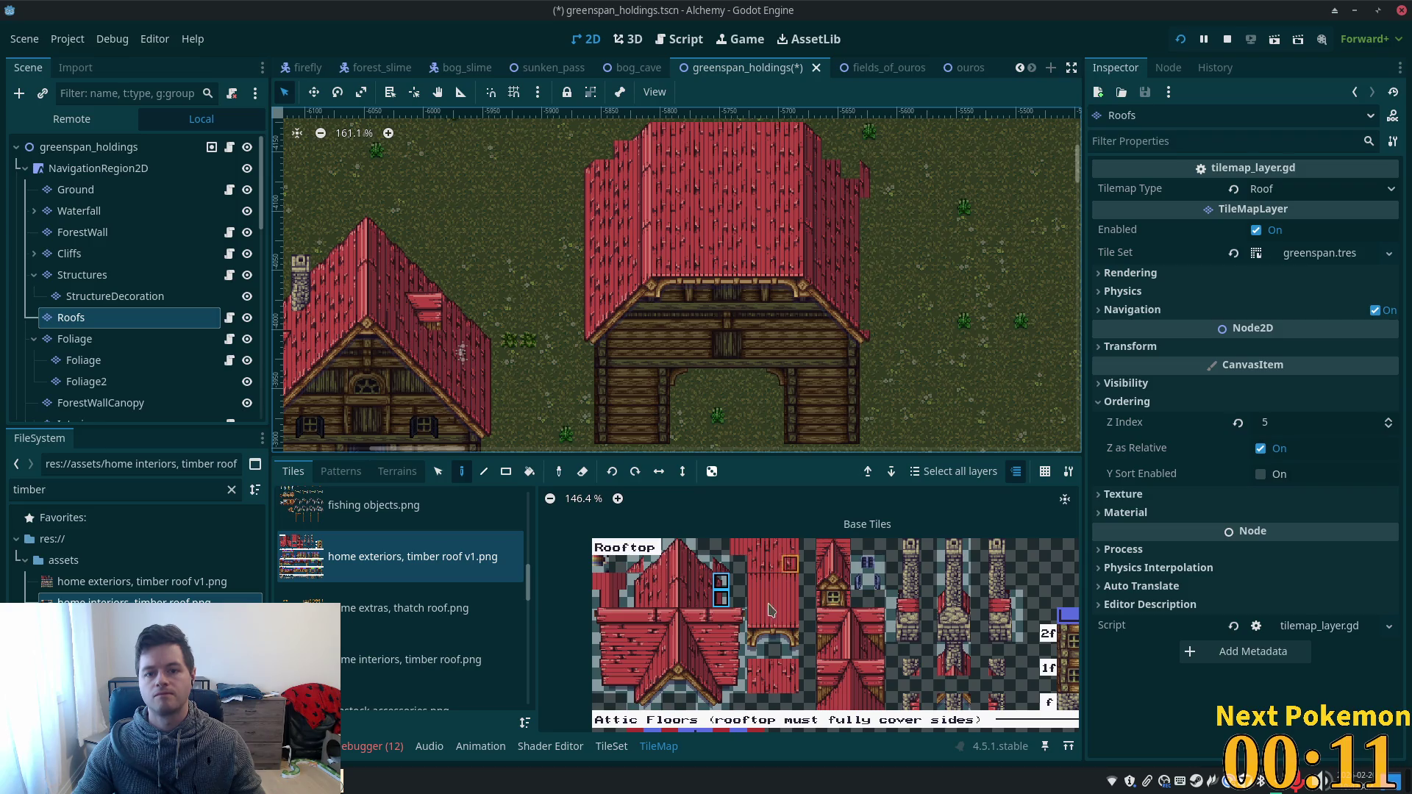
left_click(727, 599)
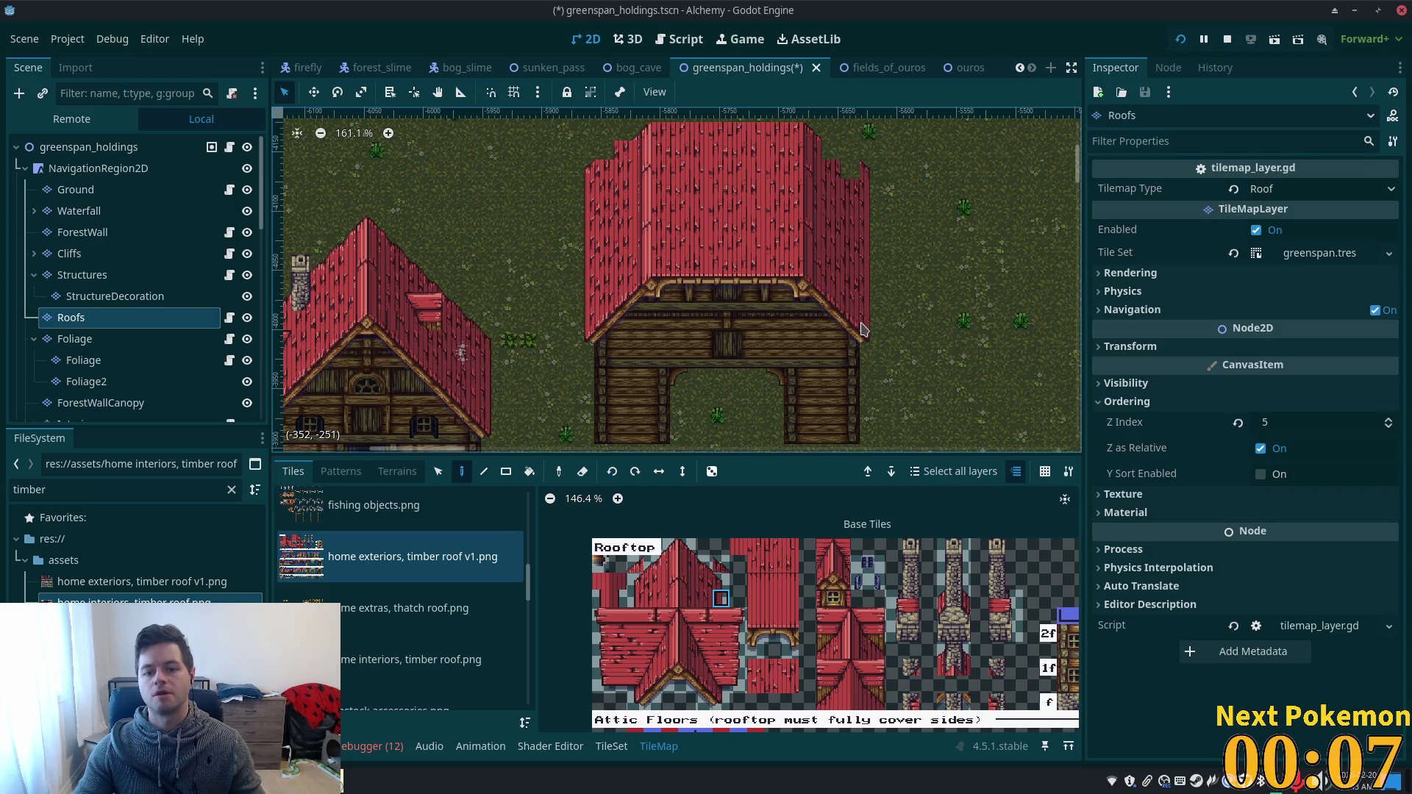
scroll(770, 579, "down", 2)
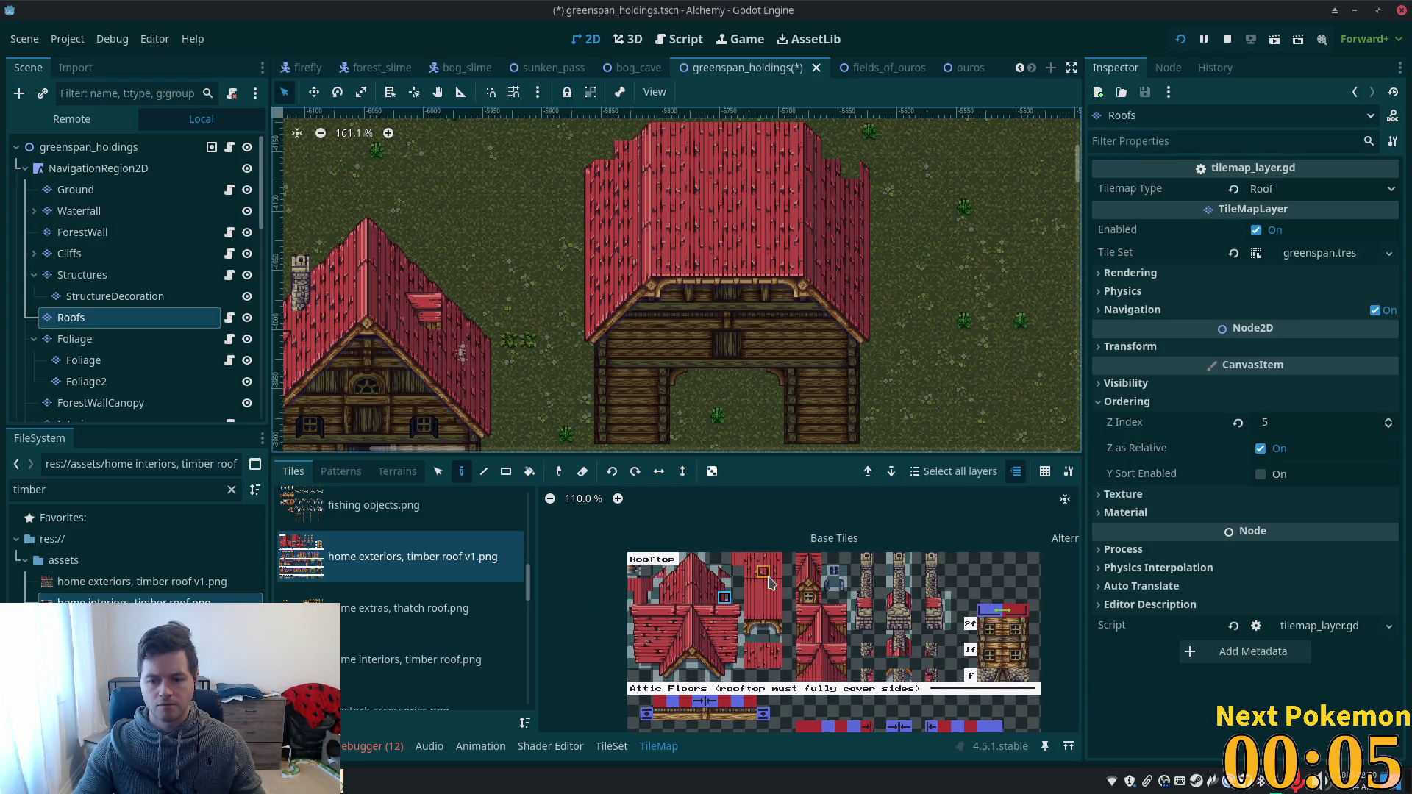
scroll(813, 410, "down", 3)
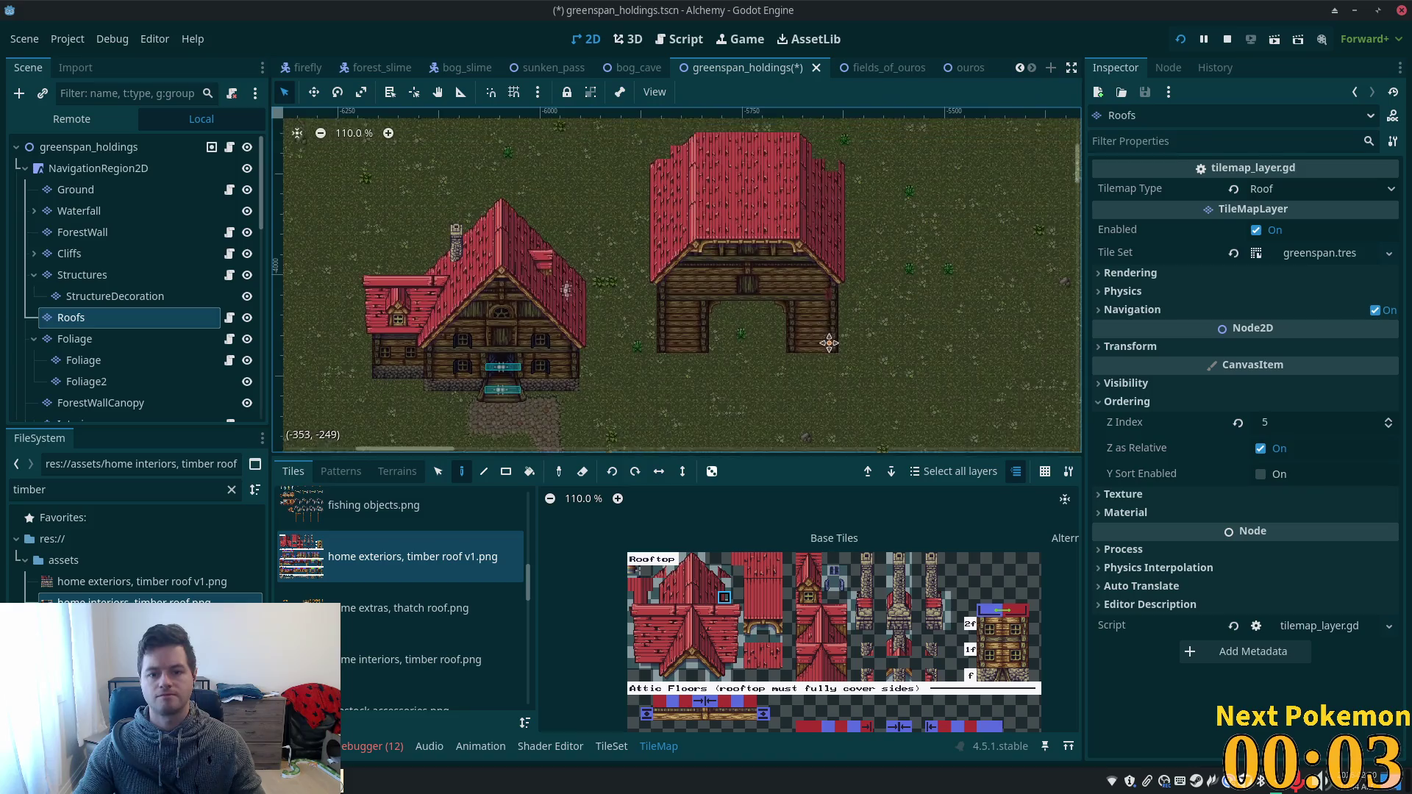
left_click(162, 156)
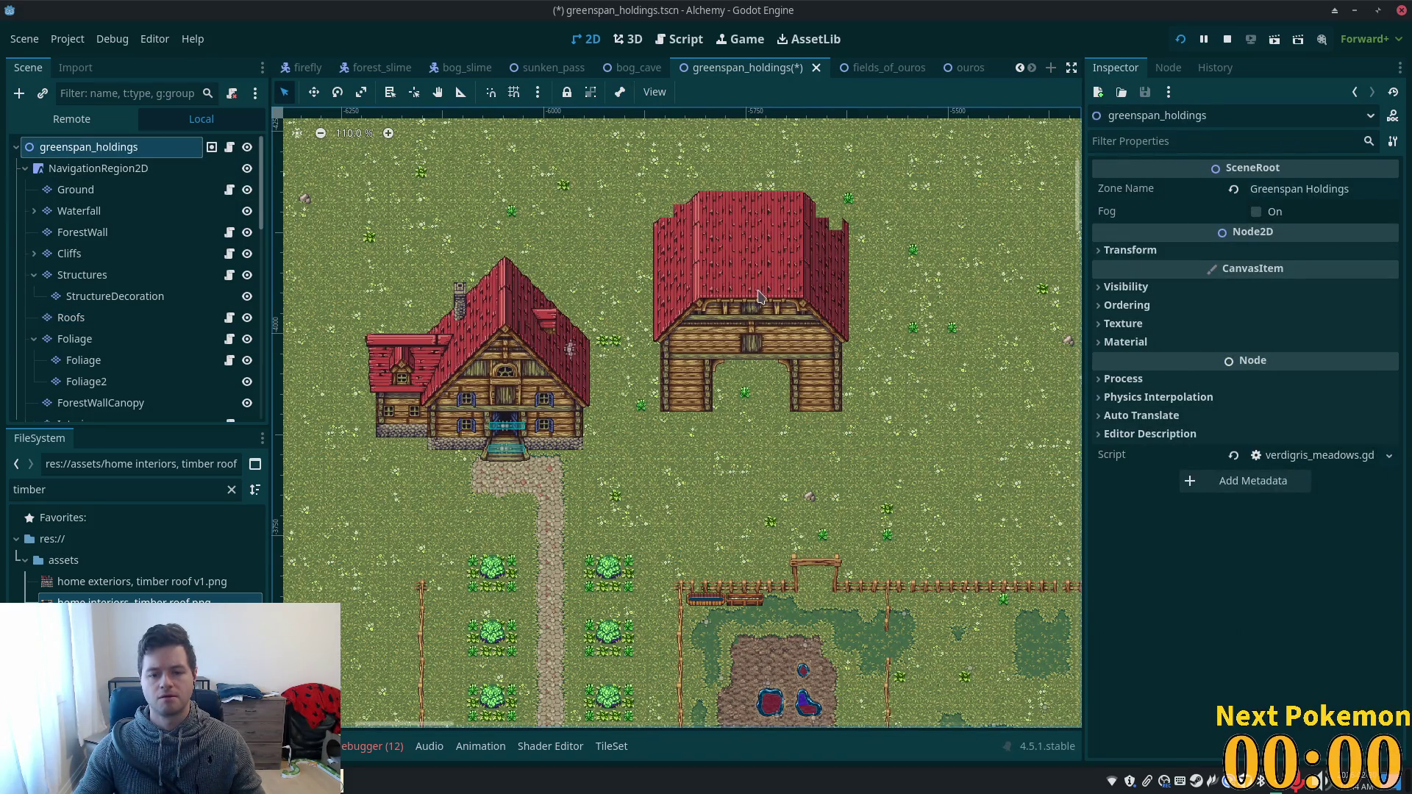
scroll(777, 318, "up", 5)
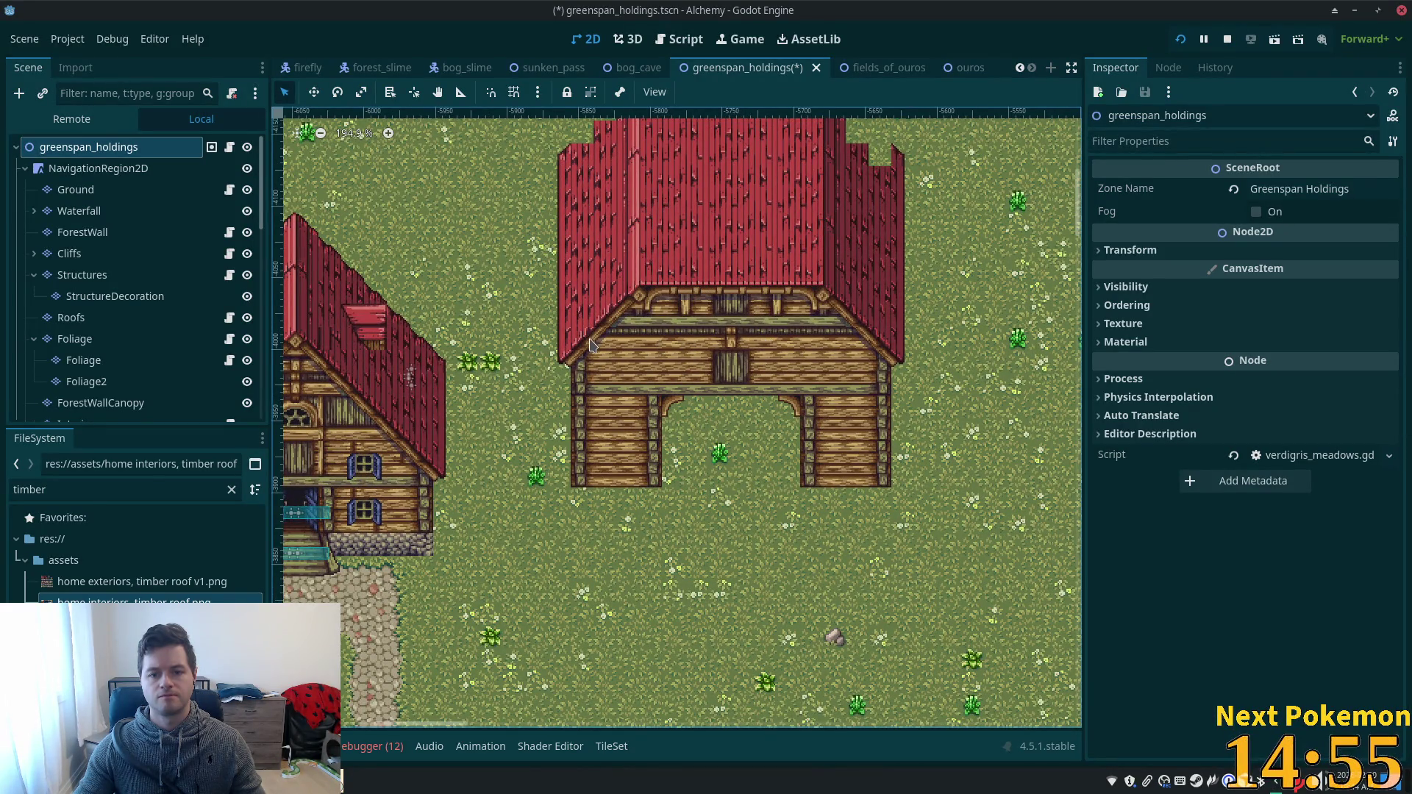
scroll(721, 381, "down", 2)
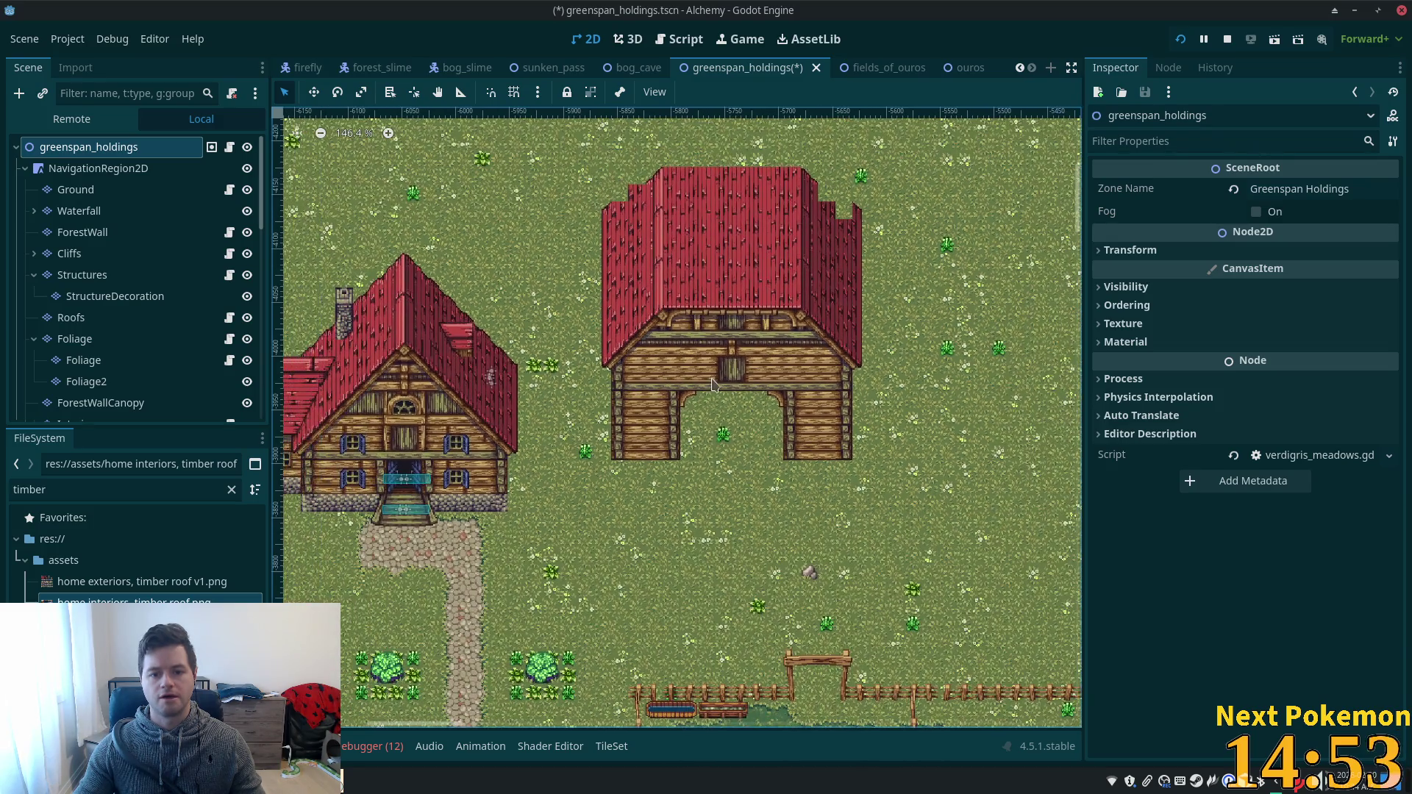
scroll(657, 386, "up", 3)
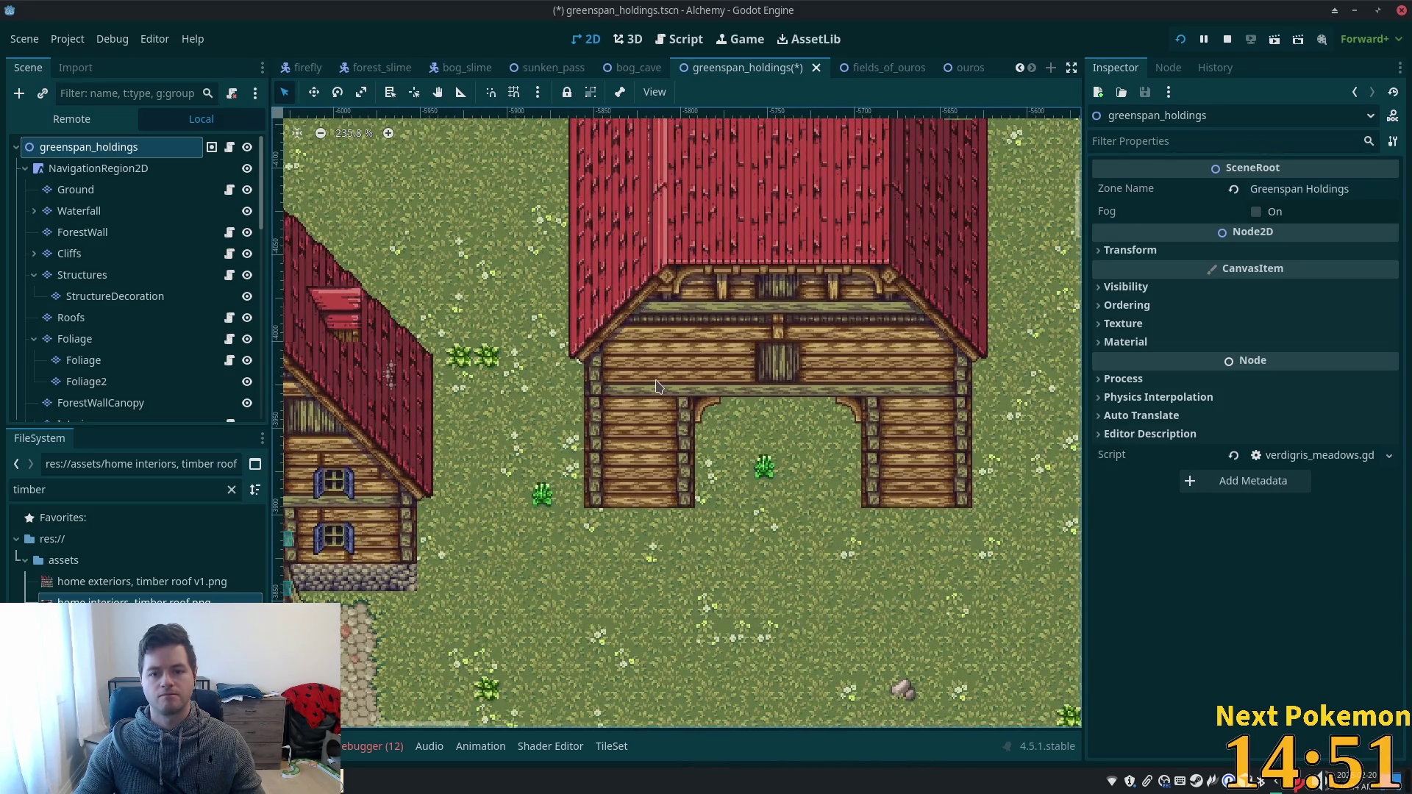
scroll(657, 386, "down", 1)
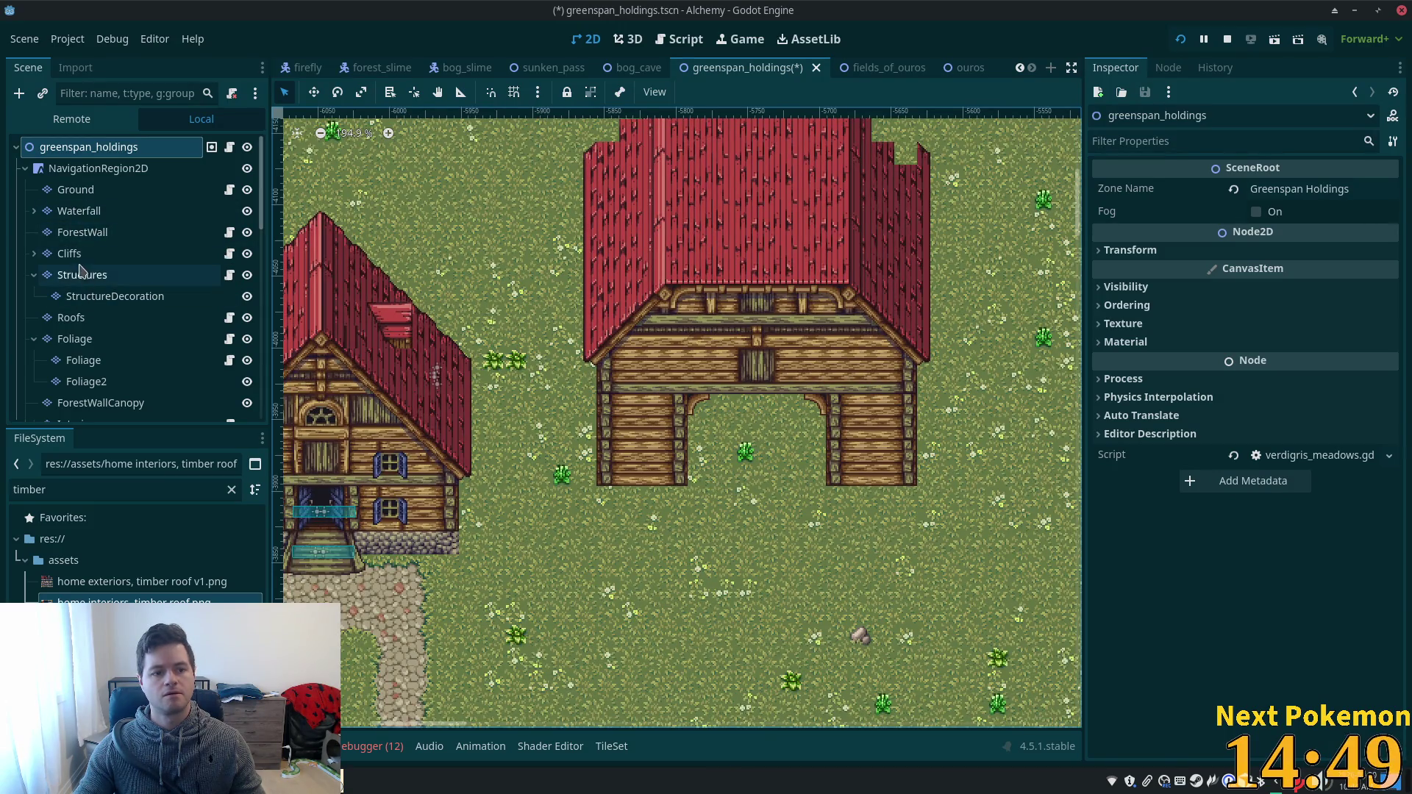
left_click(81, 274)
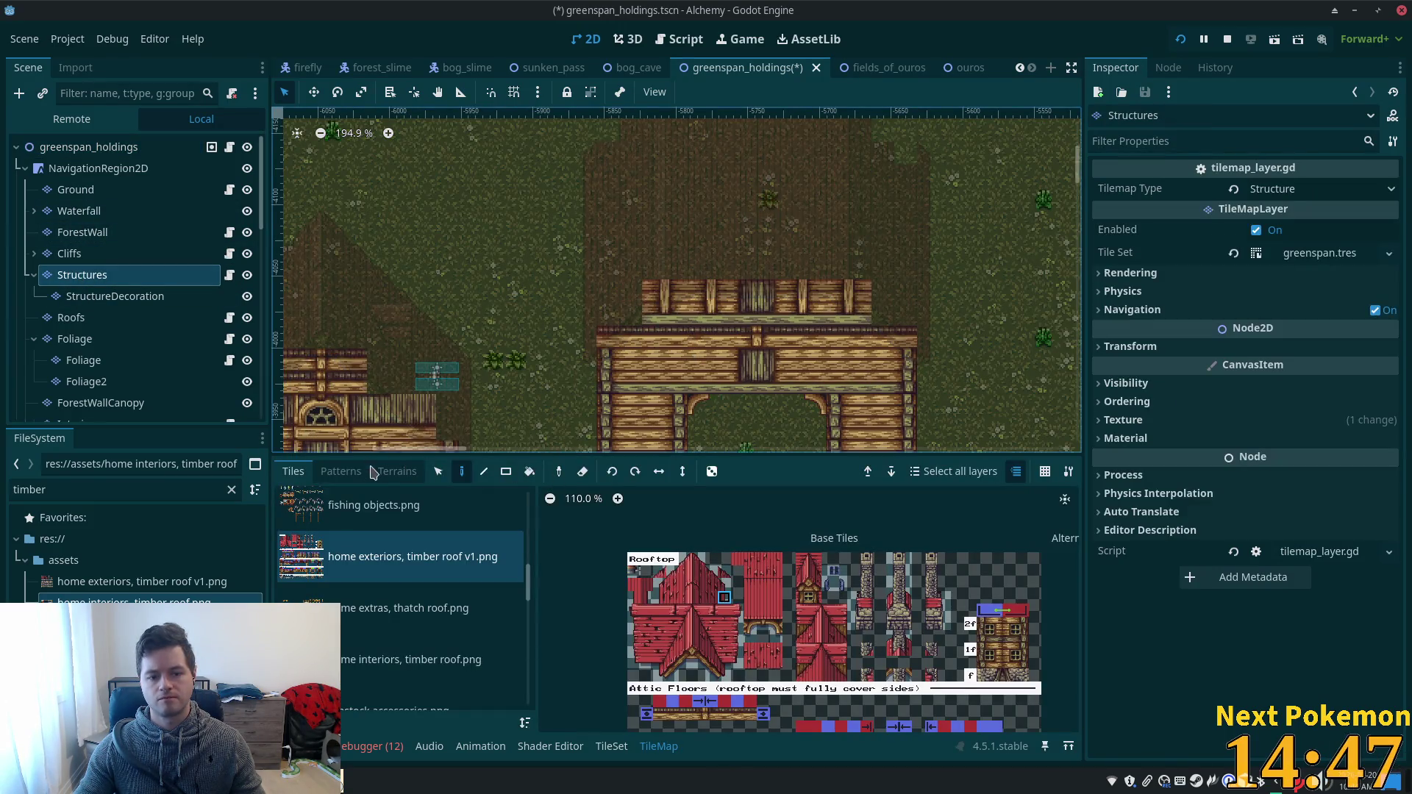
- With the Select tool, box-select the barn's upper wall tiles on Structures
left_click(438, 473)
mouse_move(516, 269)
left_mouse_down()
mouse_move(928, 323)
mouse_move(854, 335)
left_mouse_up()
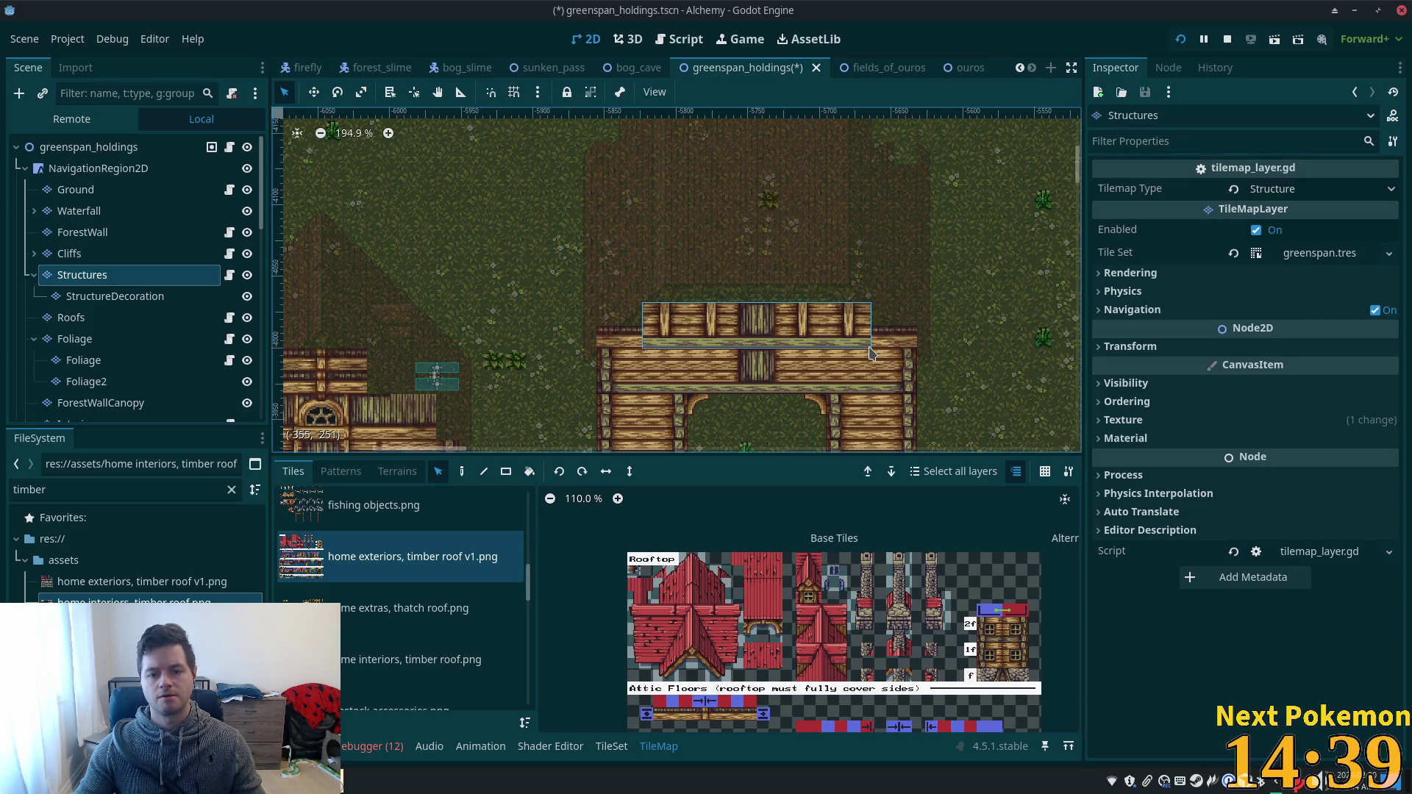
left_click(113, 151)
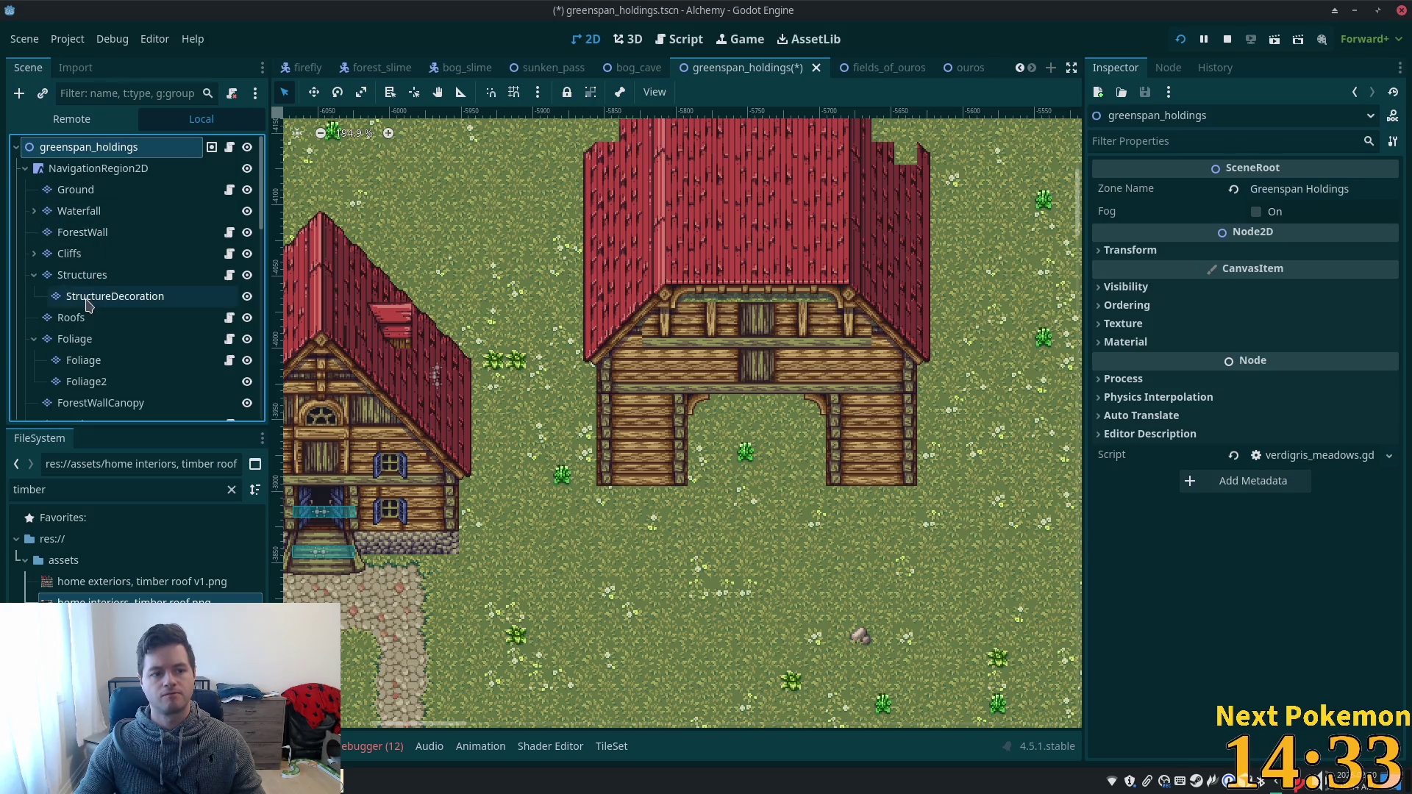
- On the Roofs layer, box-select the whole barn roof and shift it slightly
left_click(71, 317)
scroll(532, 236, "up", 3)
scroll(532, 237, "up", 2)
left_click_drag(510, 200, 844, 401)
left_click_drag(710, 270, 701, 274)
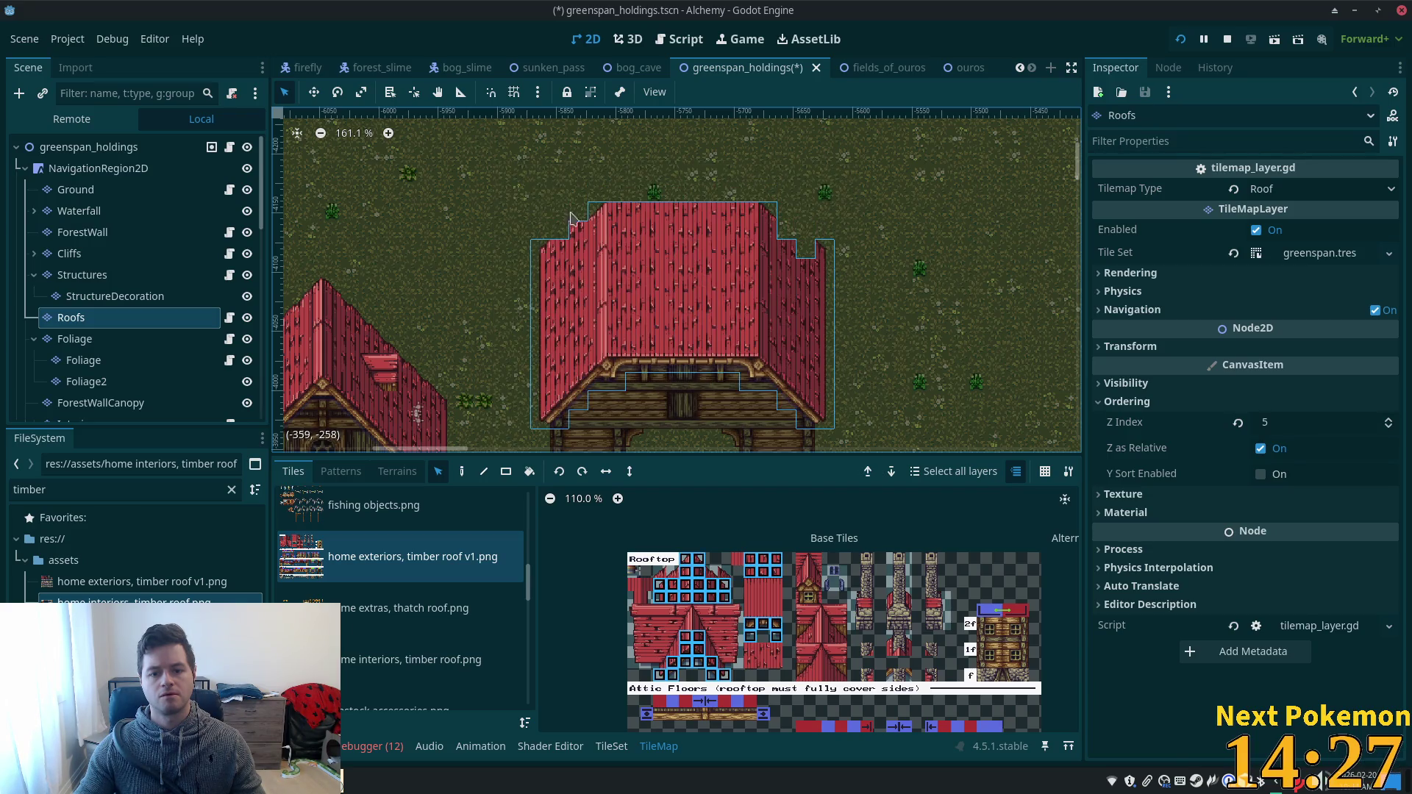
- Drop the moved roof in its new place and reselect the Roofs layer
left_click(88, 147)
scroll(540, 367, "up", 1)
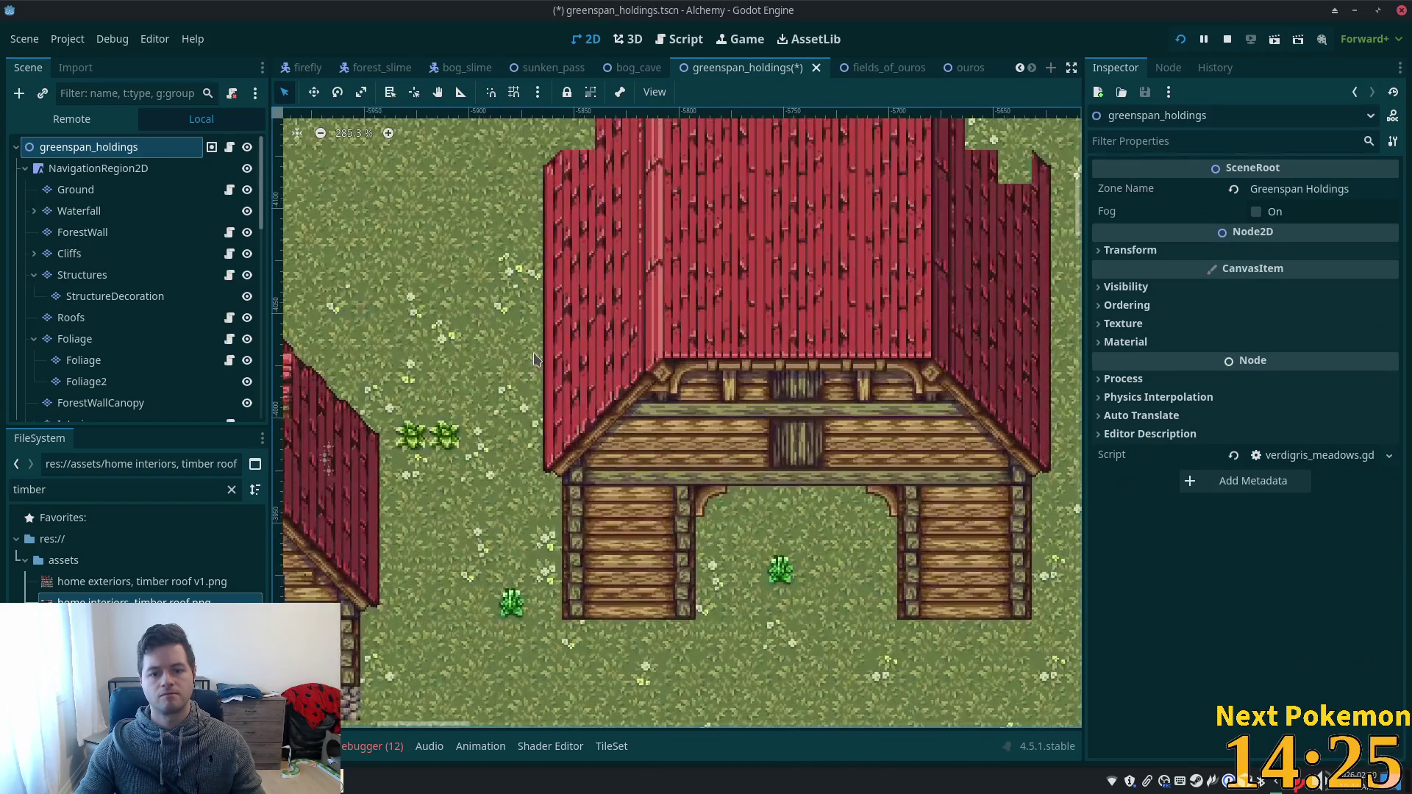
scroll(534, 358, "up", 2)
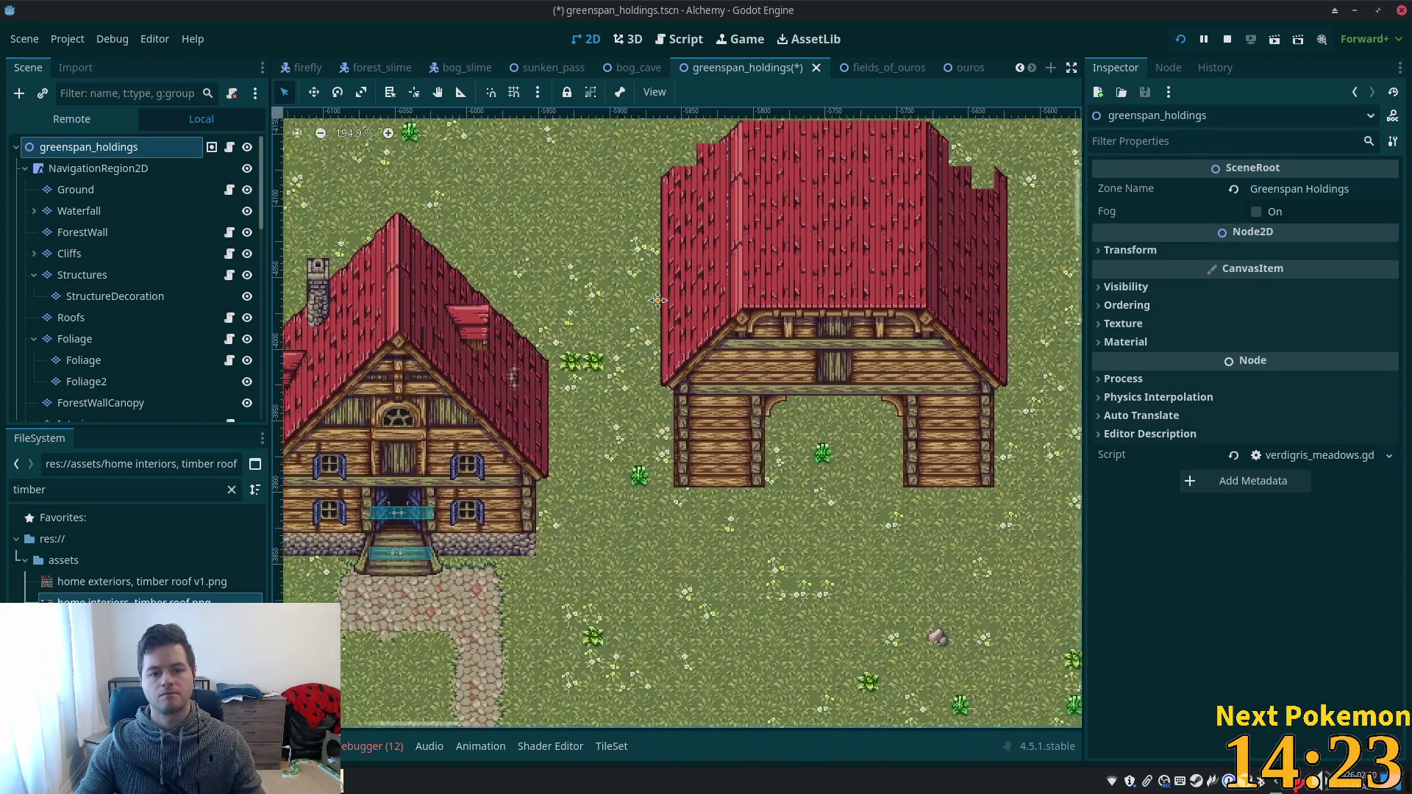
scroll(581, 362, "up", 3)
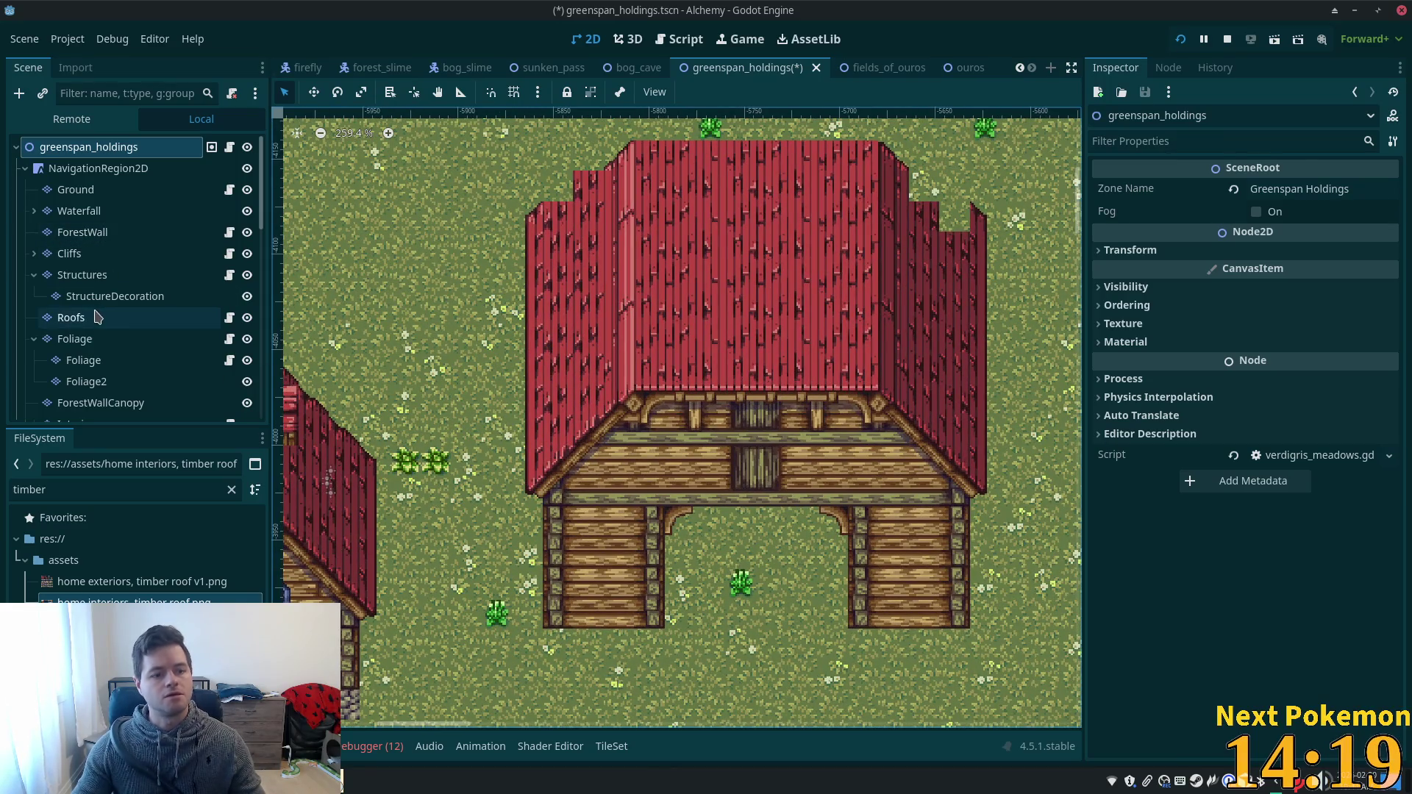
left_click(71, 317)
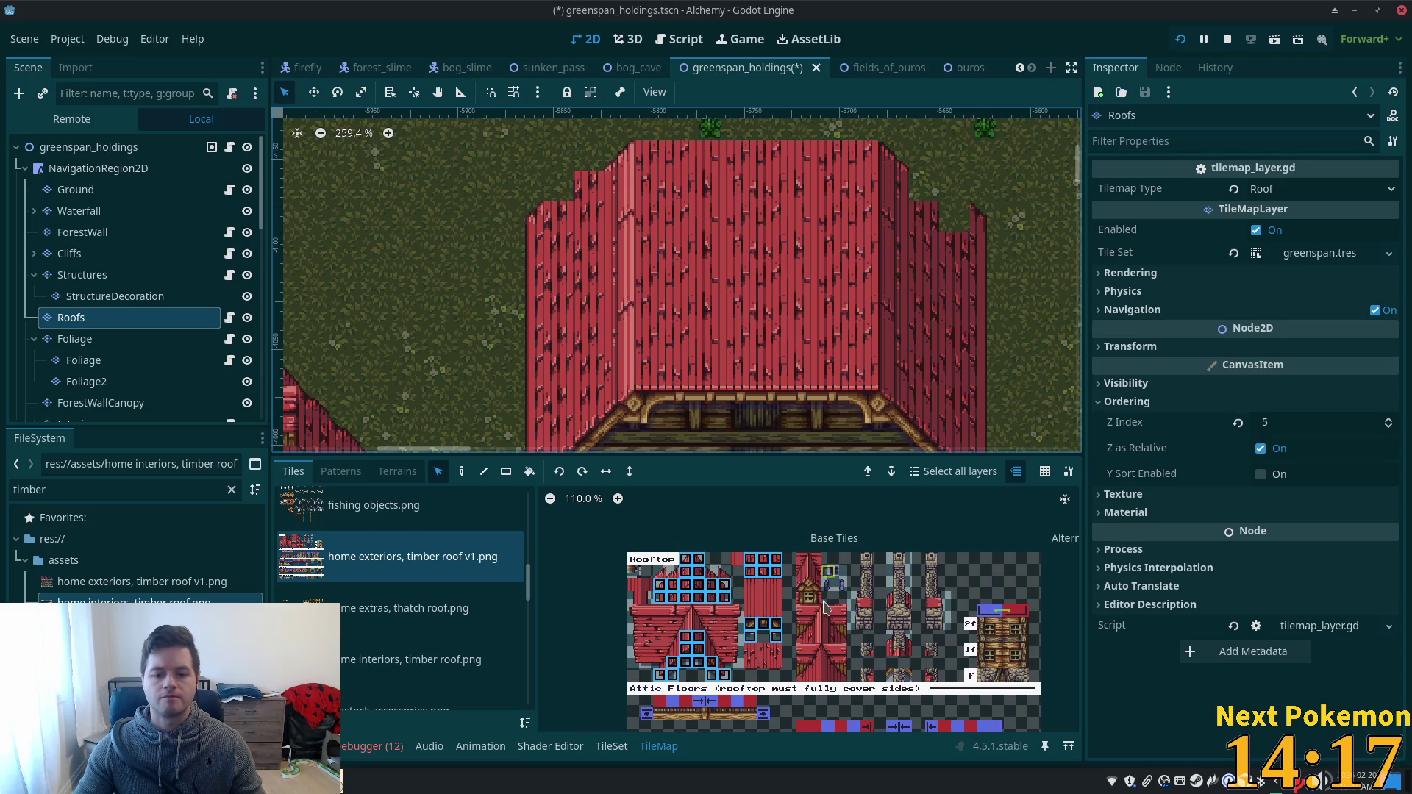
scroll(909, 617, "down", 3)
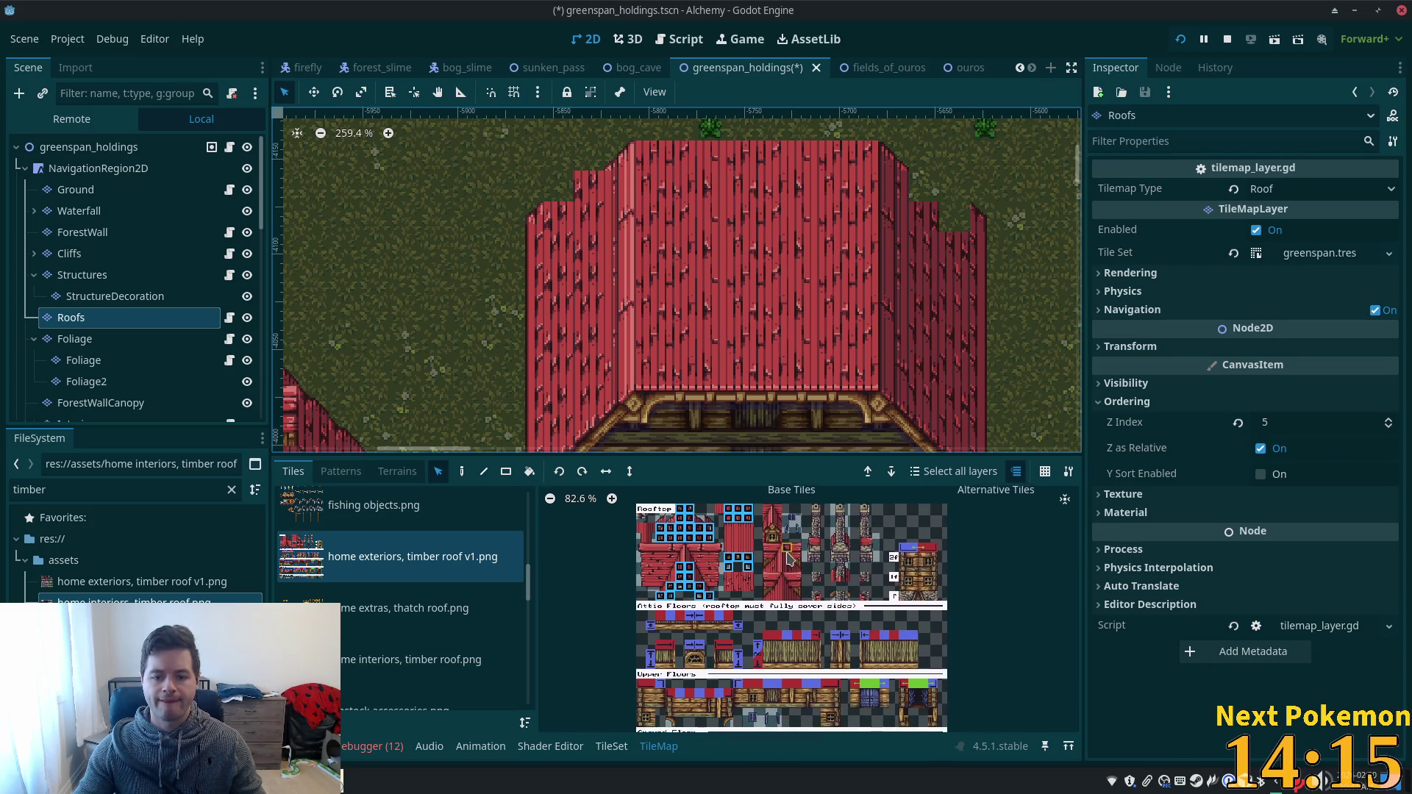
scroll(765, 565, "up", 4)
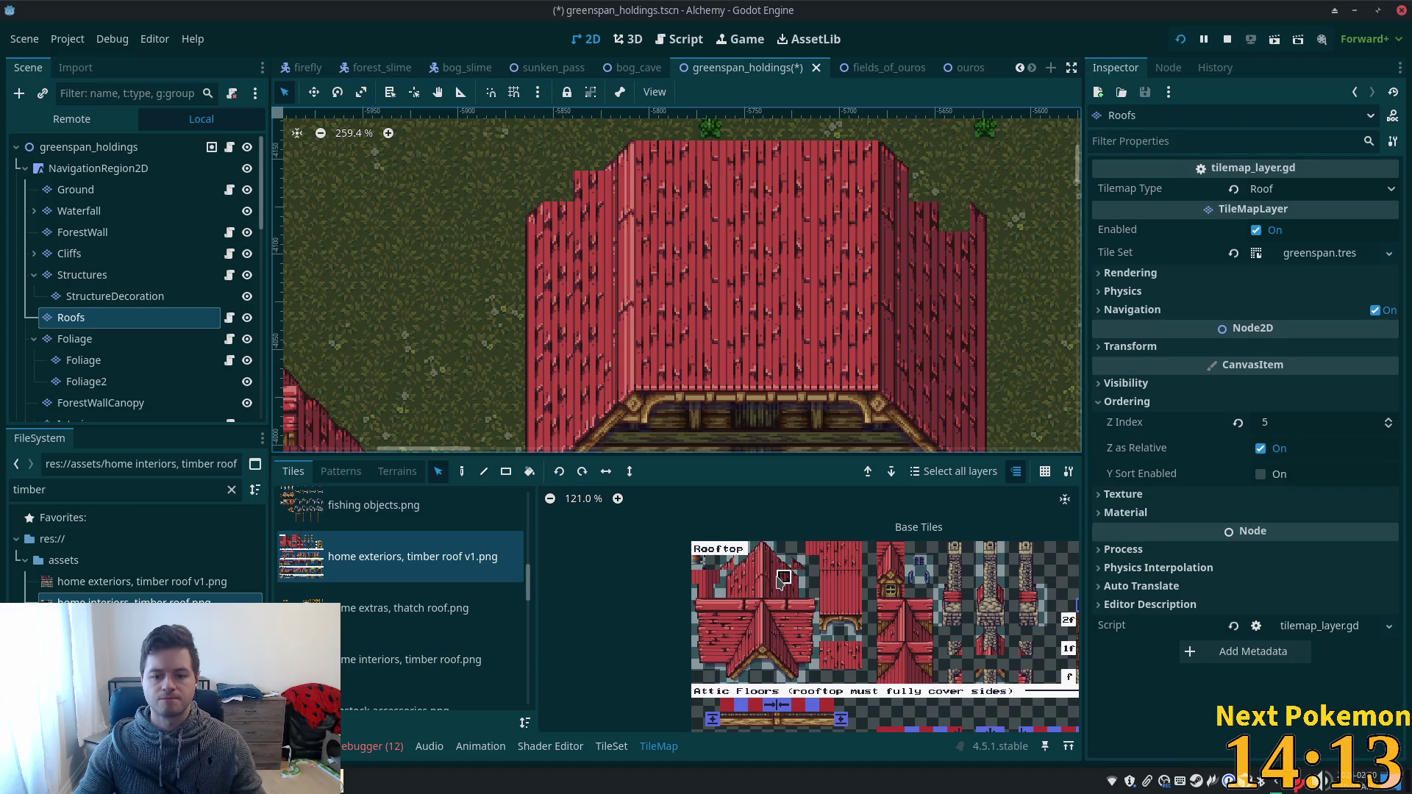
- Fill the notches at the roof's top corners with Rooftop tiles using the Paint tool
left_click(740, 564)
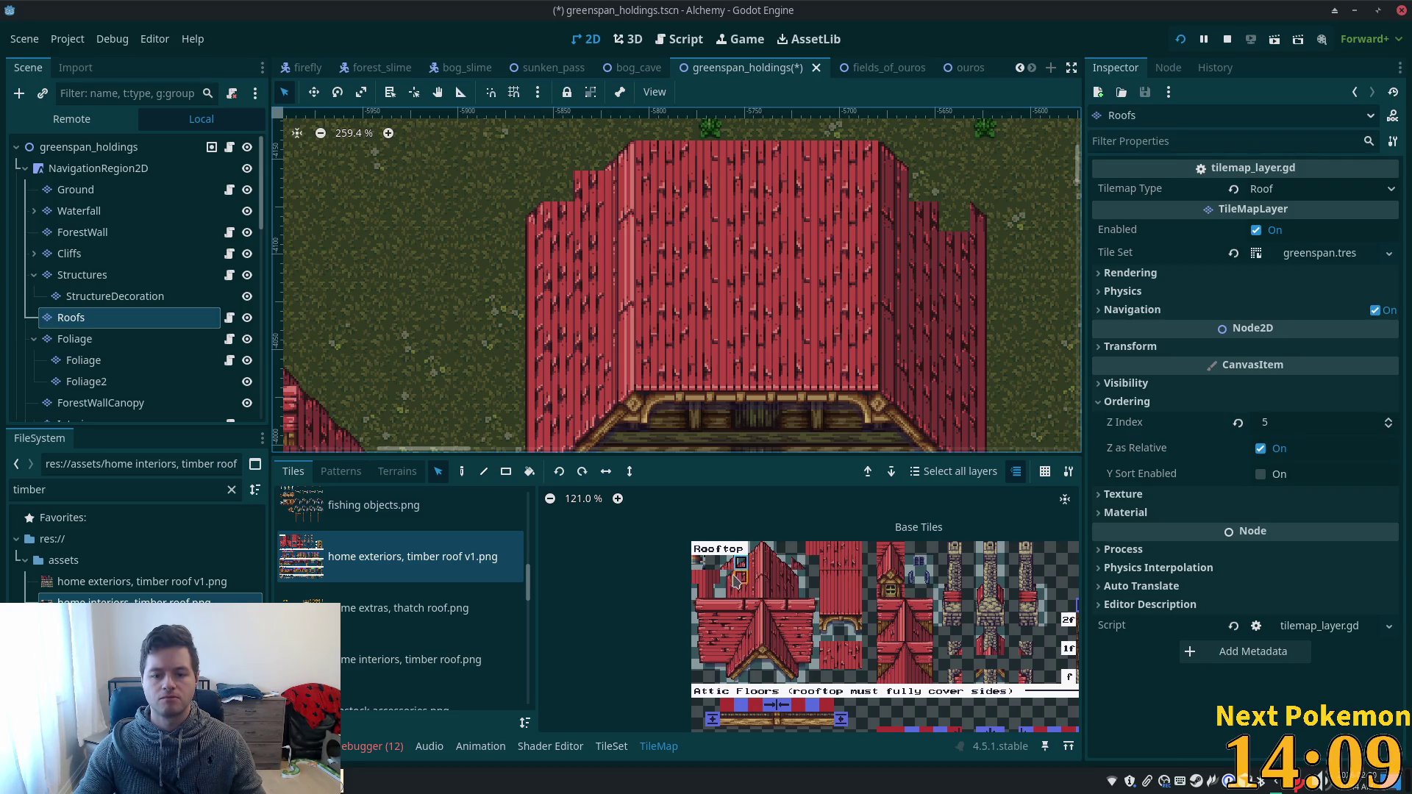
key("d")
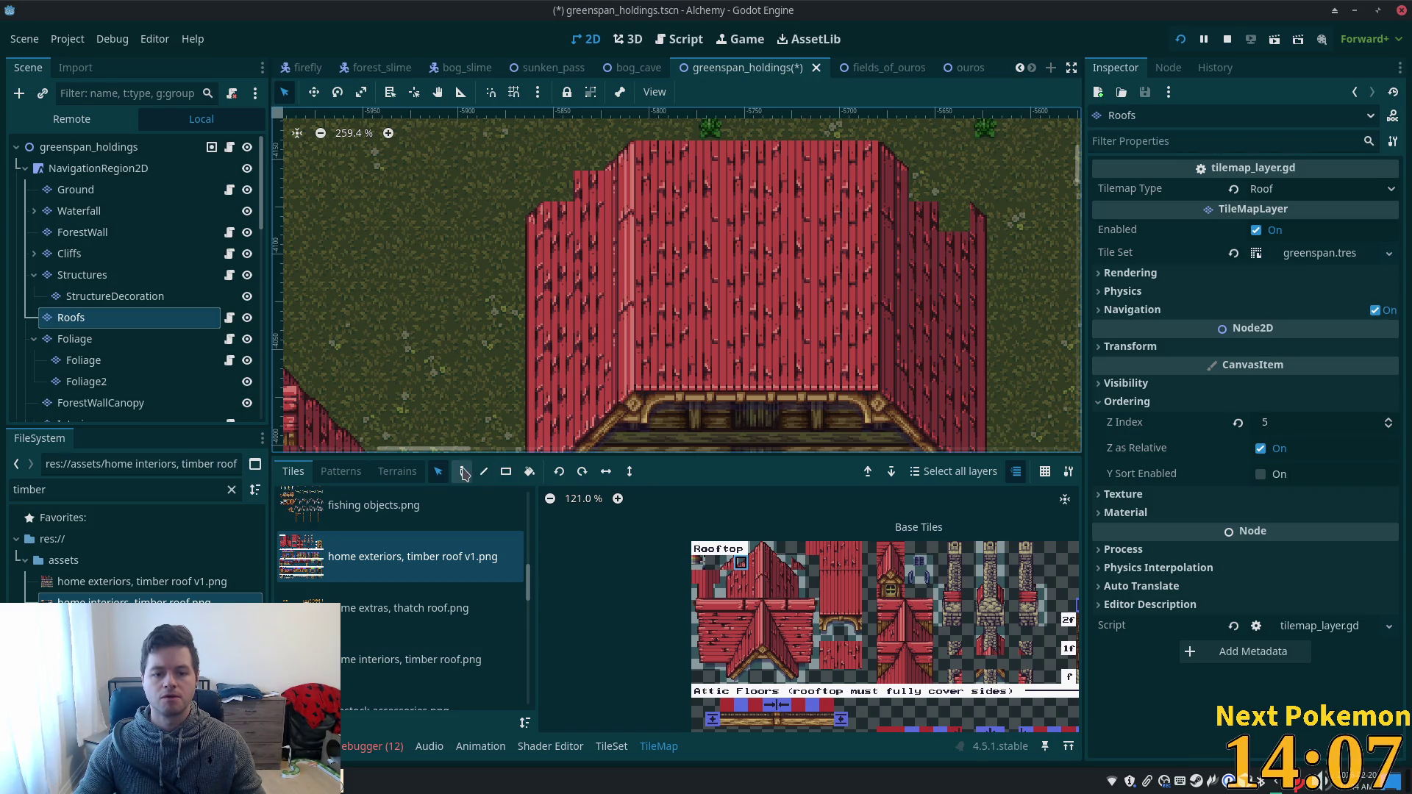
left_click(587, 186)
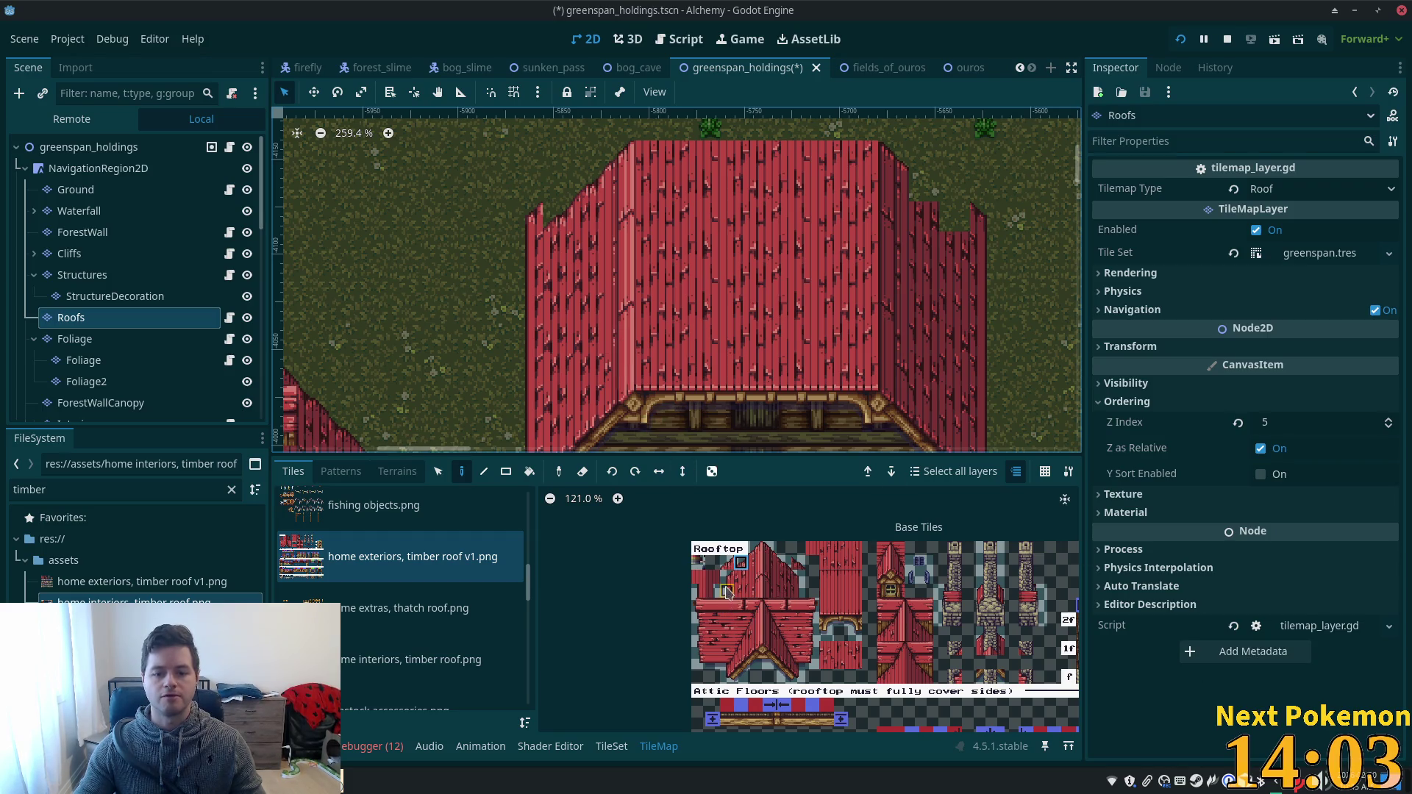
left_click(727, 577)
left_click(543, 239)
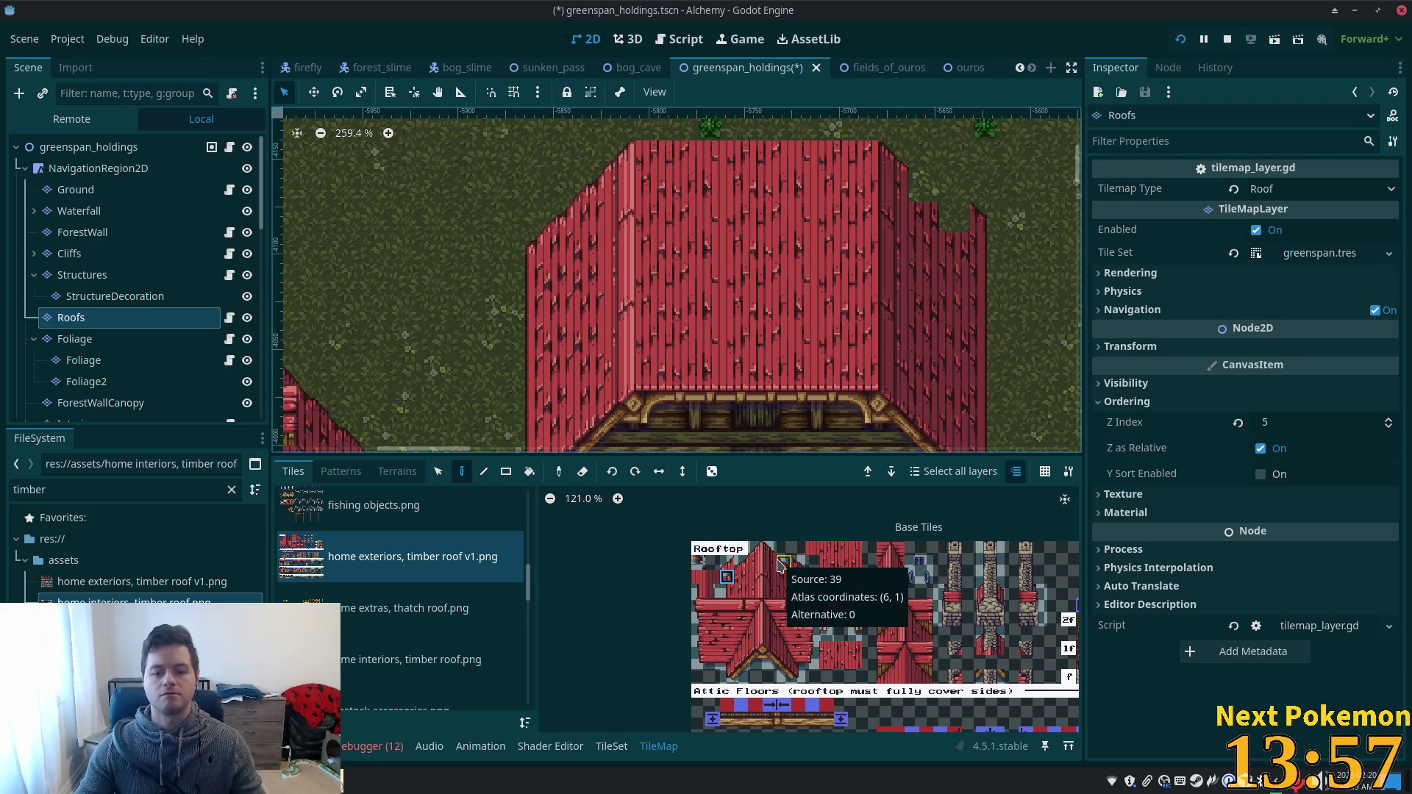
left_click(783, 563)
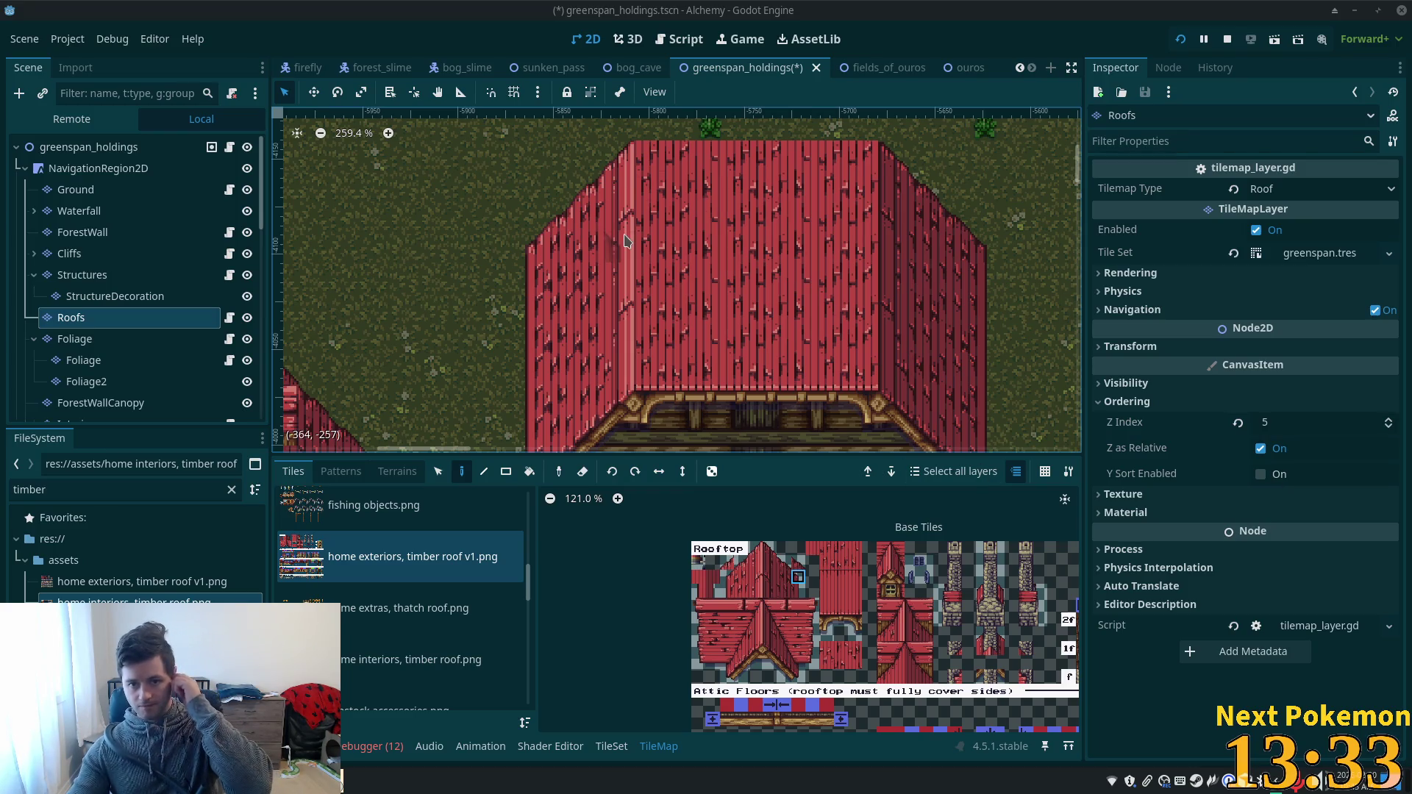
- Pan to view the buildings' lower walls and open Search Help with F1
scroll(662, 283, "down", 3)
left_click_drag(662, 283, 664, 143)
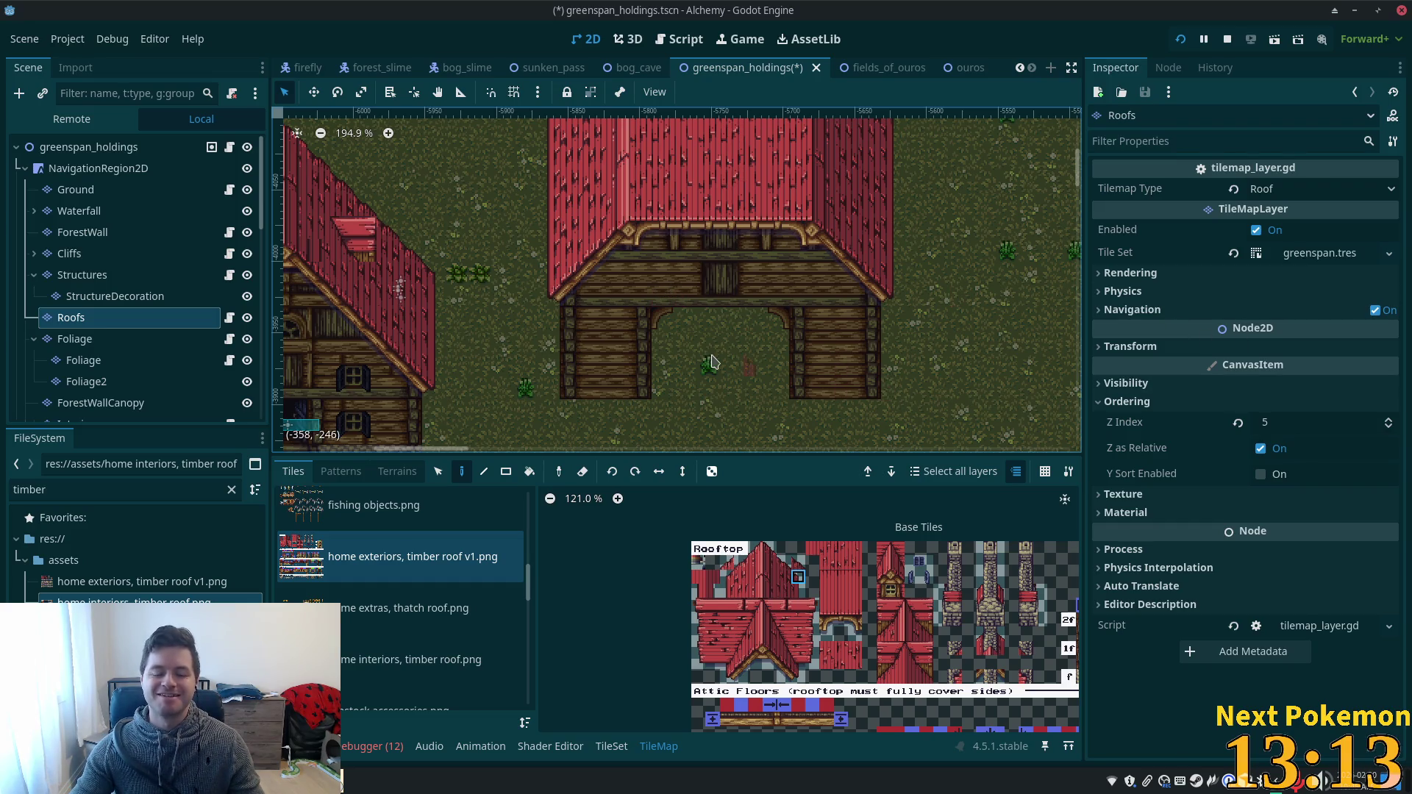
scroll(702, 324, "up", 2)
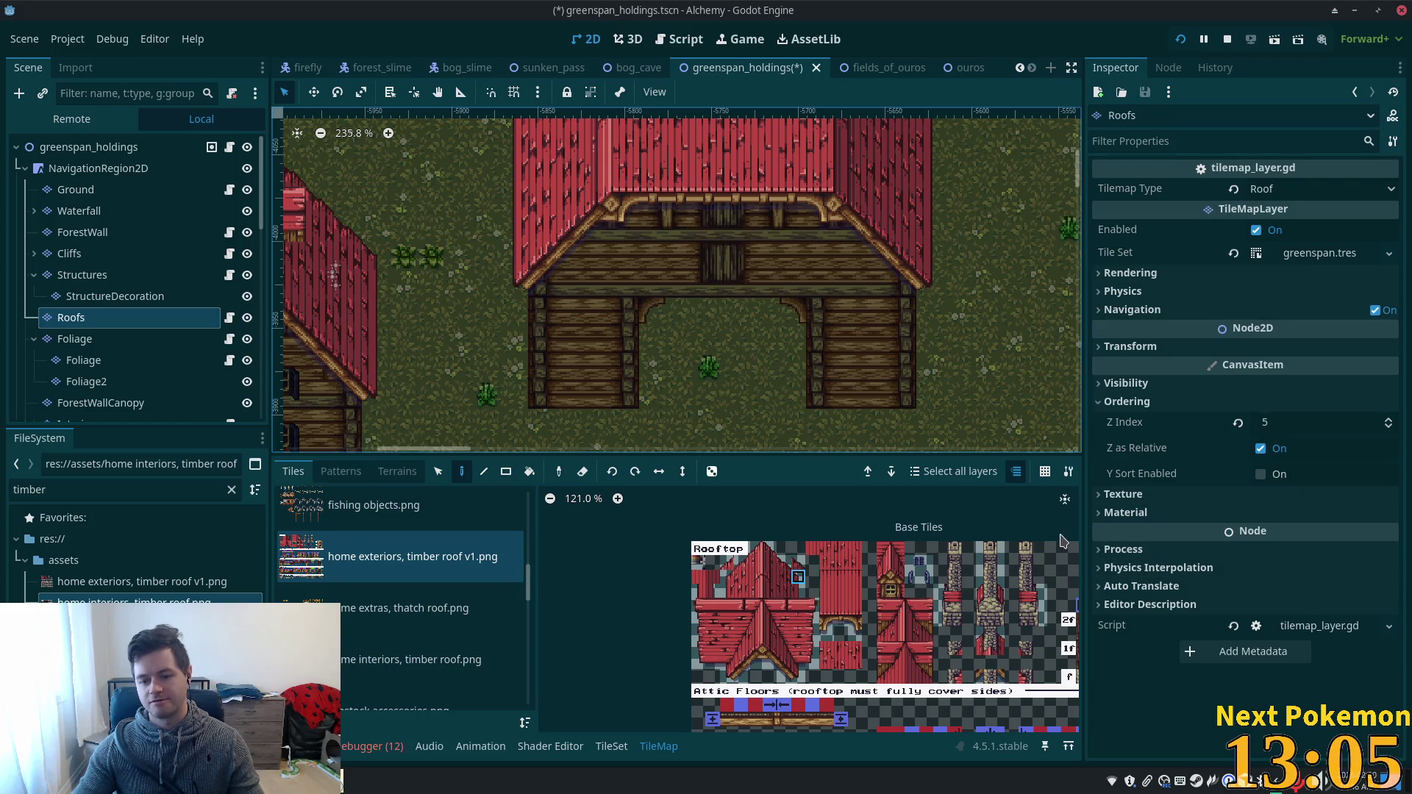
key("F1")
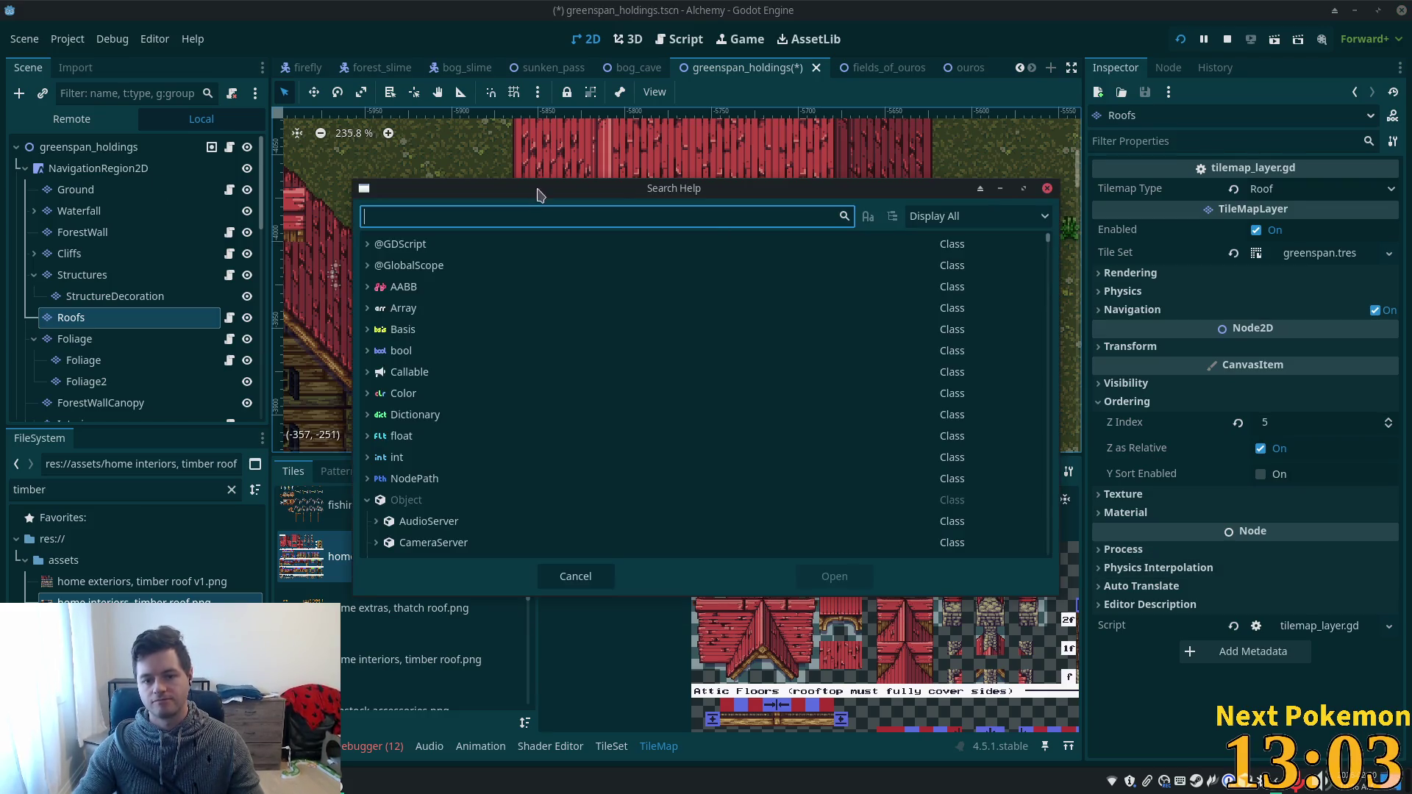
key("Escape")
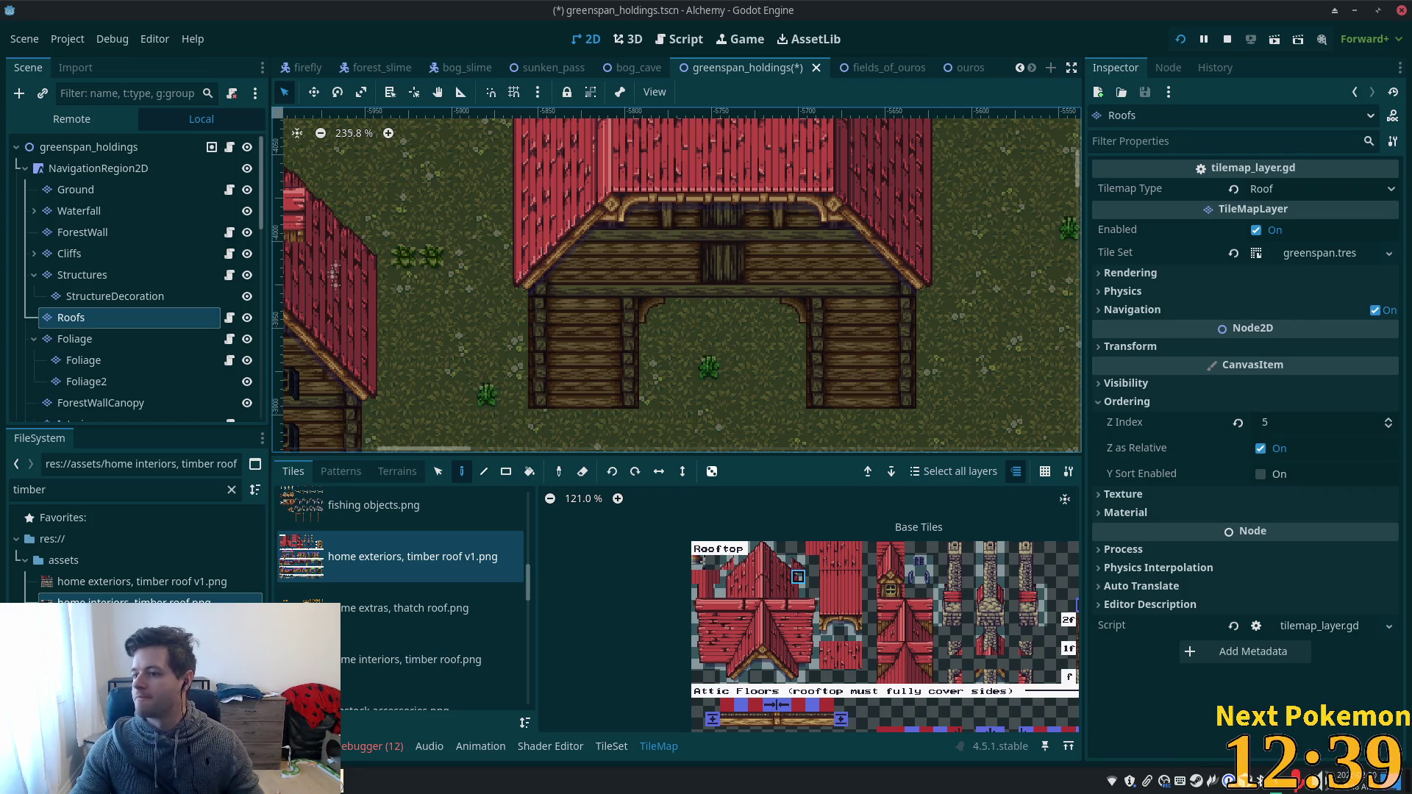
scroll(889, 352, "down", 2)
scroll(888, 353, "up", 4)
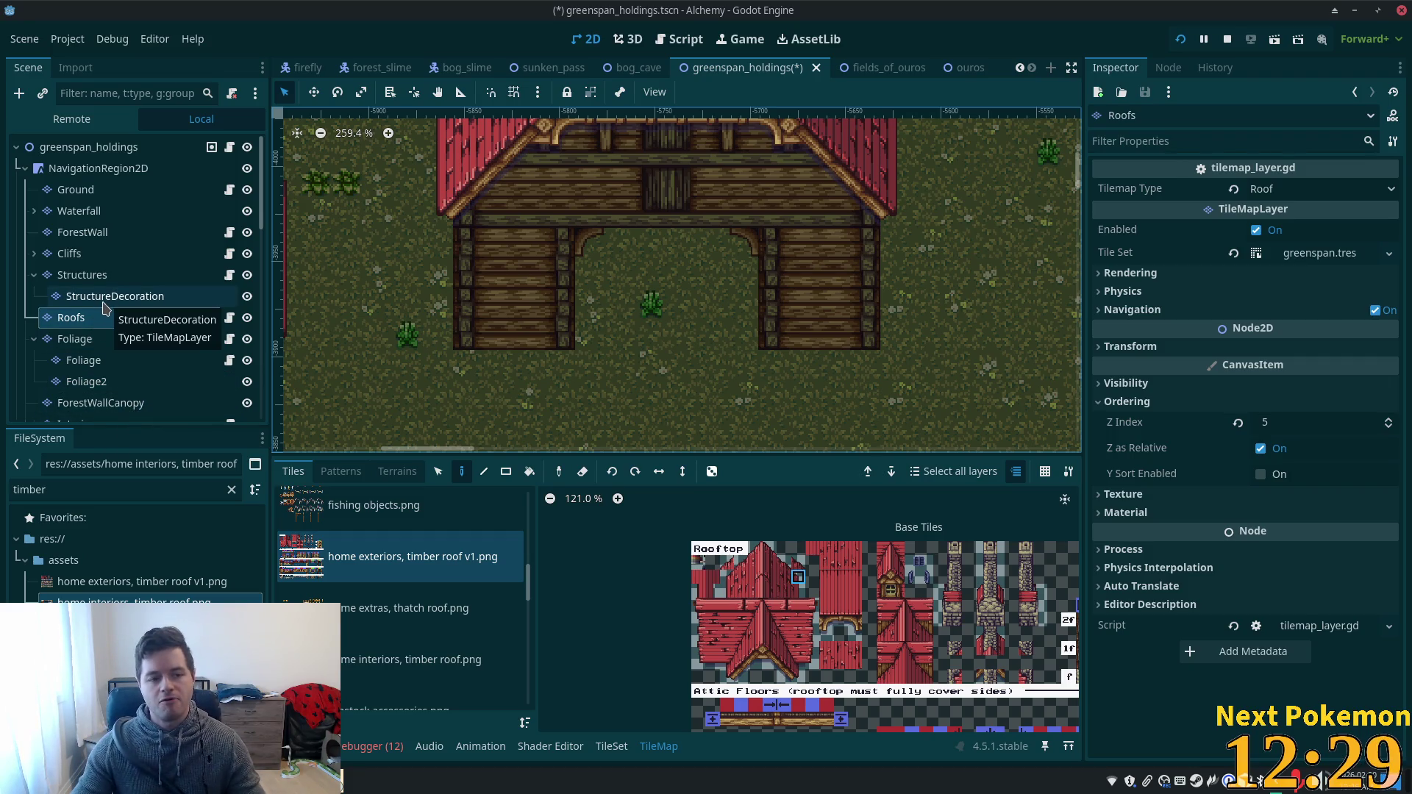
left_click(100, 300)
- Switch the atlas to the summer forest tile sheet and pick a grass tile
scroll(408, 634, "up", 2)
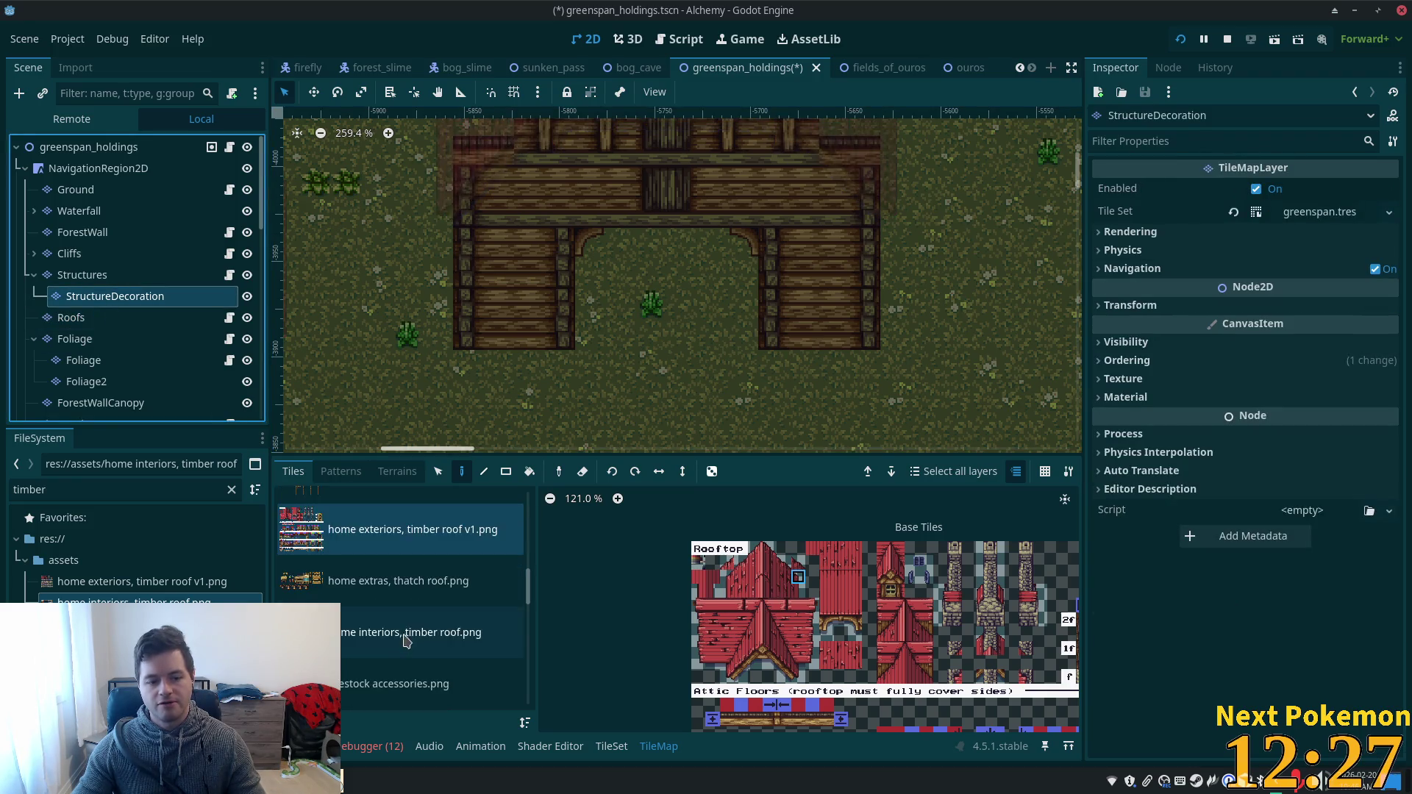
scroll(409, 634, "up", 2)
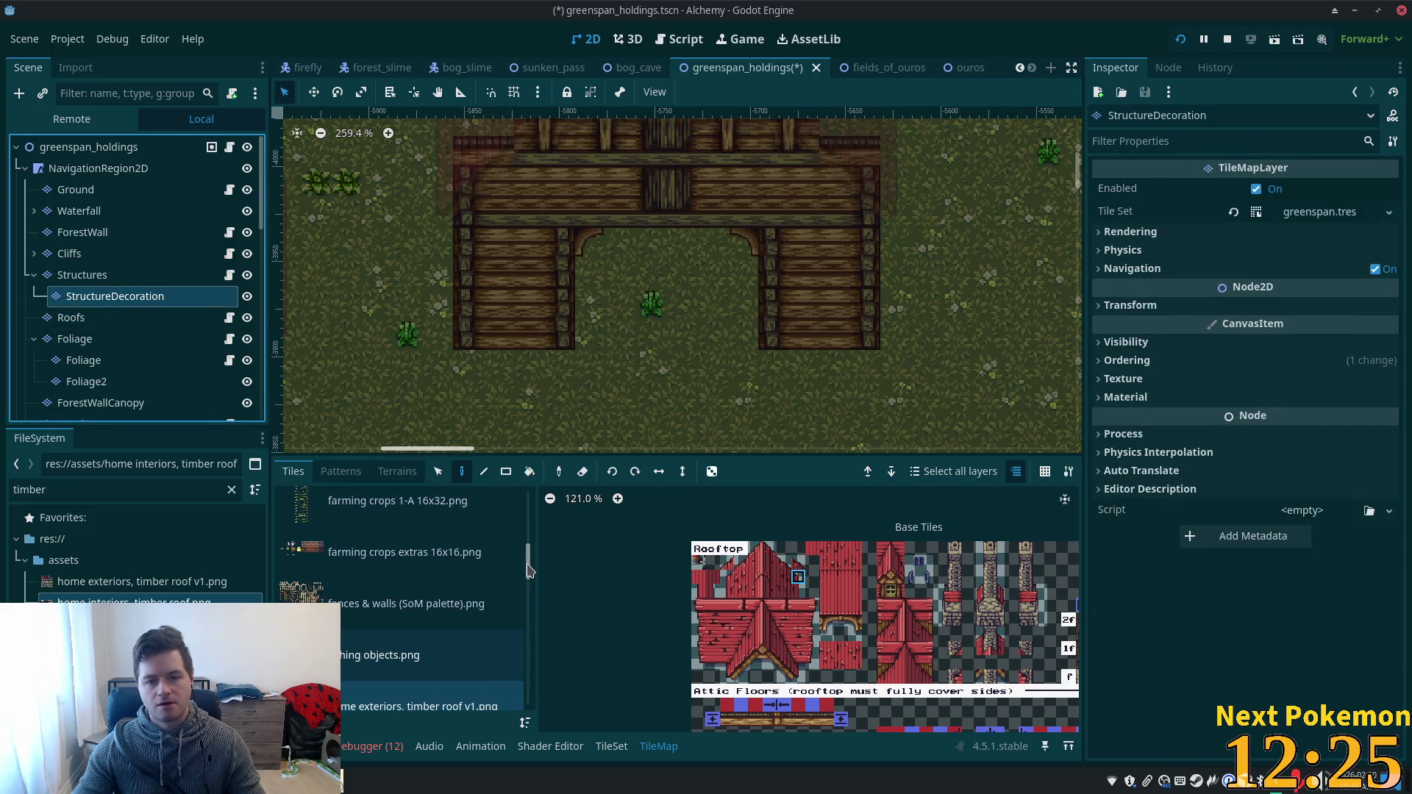
scroll(408, 634, "down", 3)
scroll(441, 617, "down", 5)
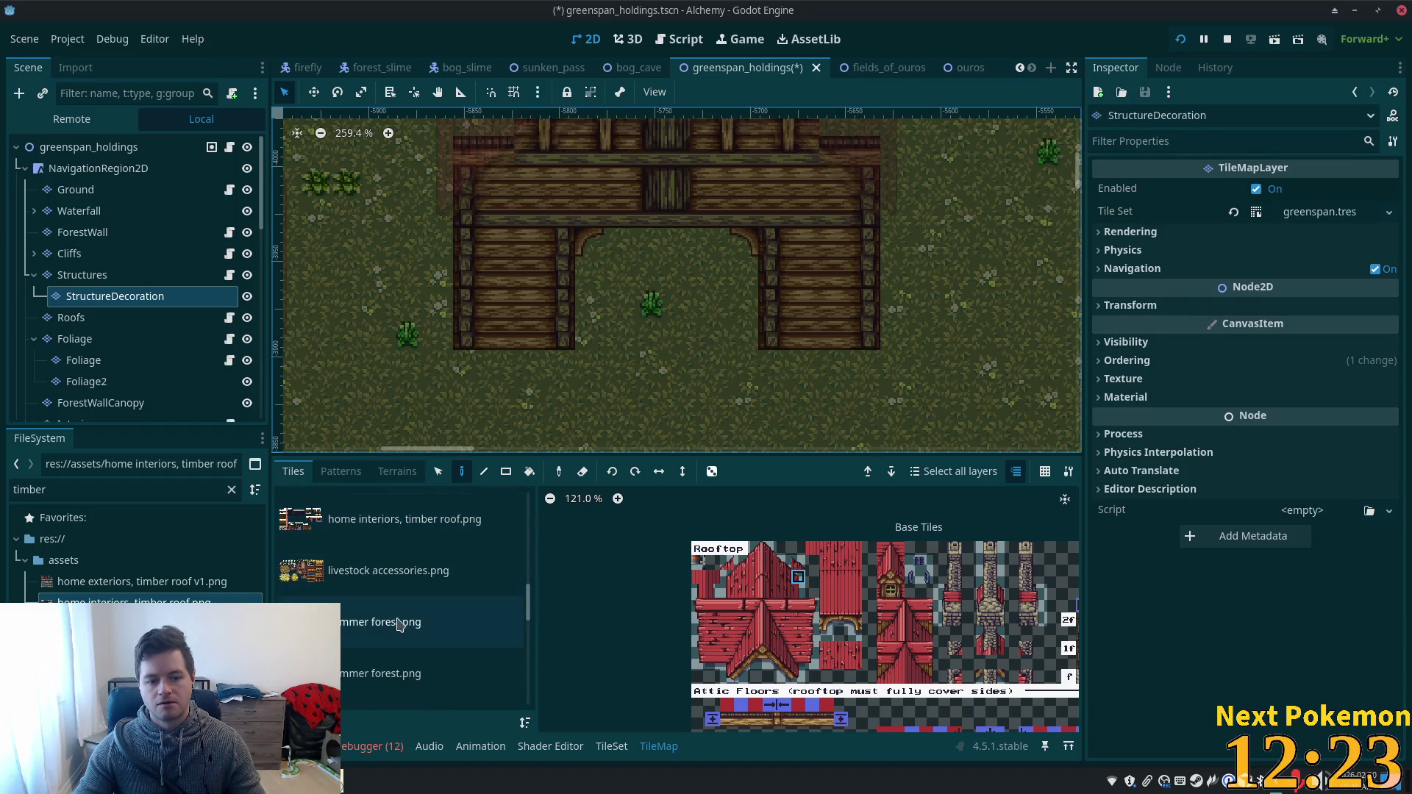
left_click(475, 629)
scroll(828, 522, "up", 4)
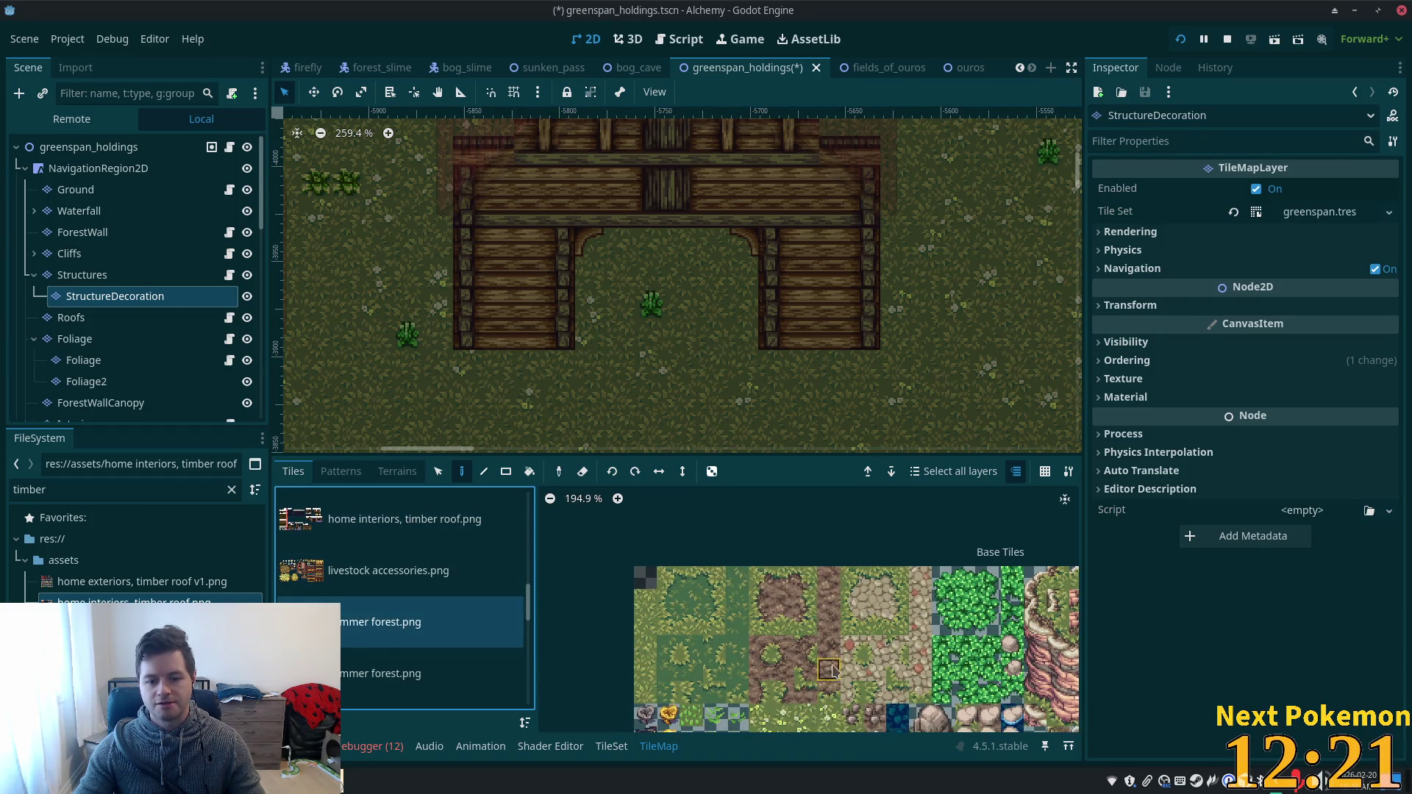
mouse_move(828, 522)
left_mouse_down()
mouse_move(693, 581)
mouse_move(726, 624)
left_mouse_up()
scroll(817, 620, "down", 4)
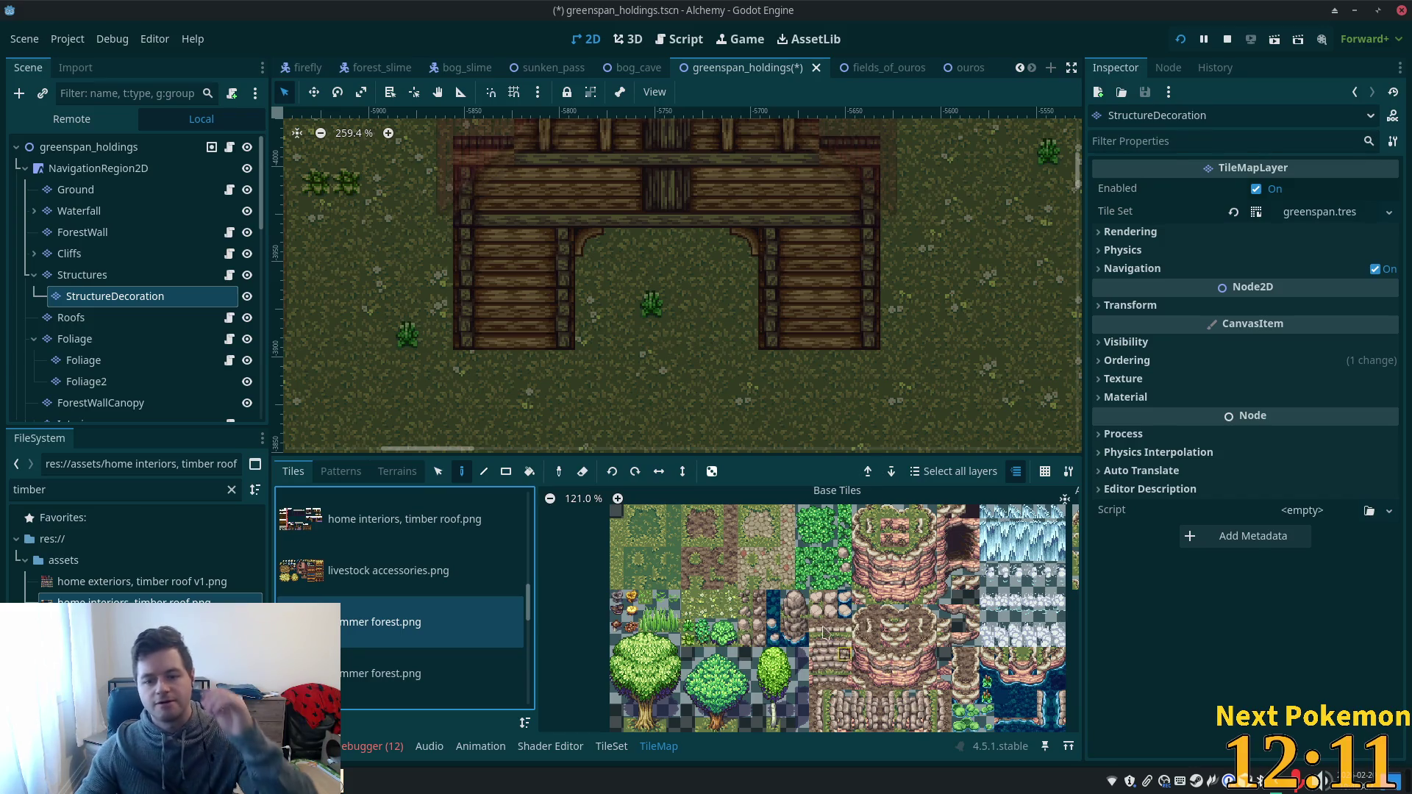
scroll(864, 630, "up", 1)
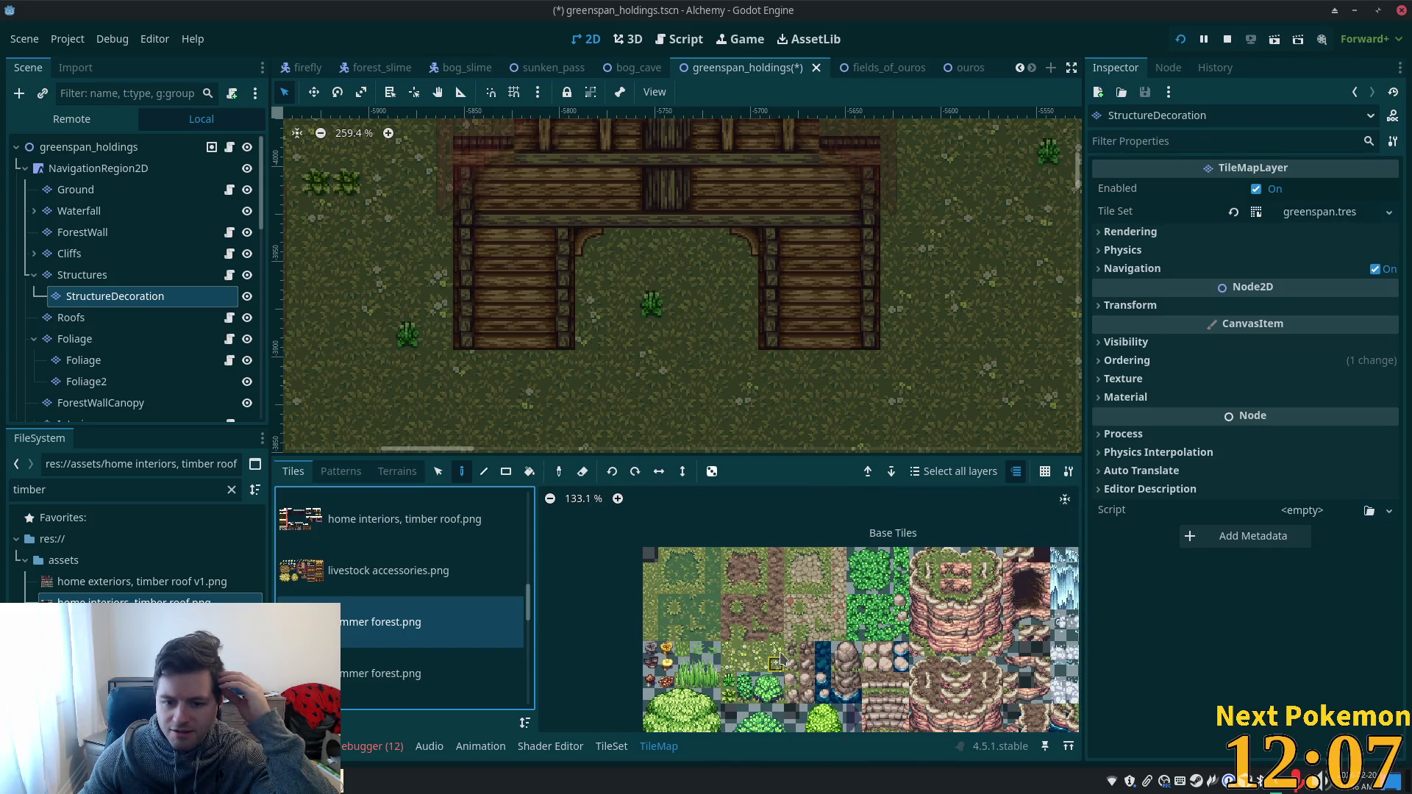
scroll(713, 665, "up", 1)
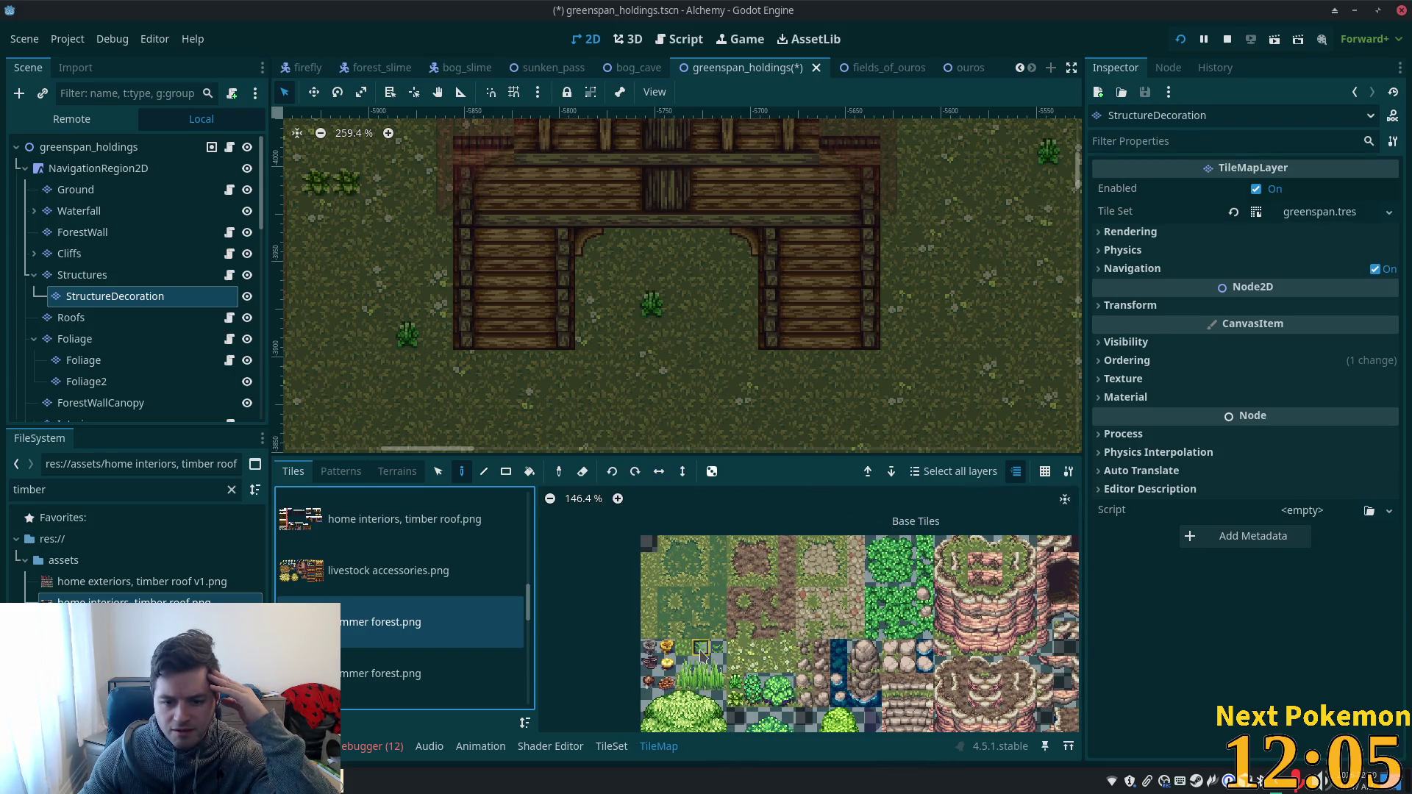
left_click(698, 670)
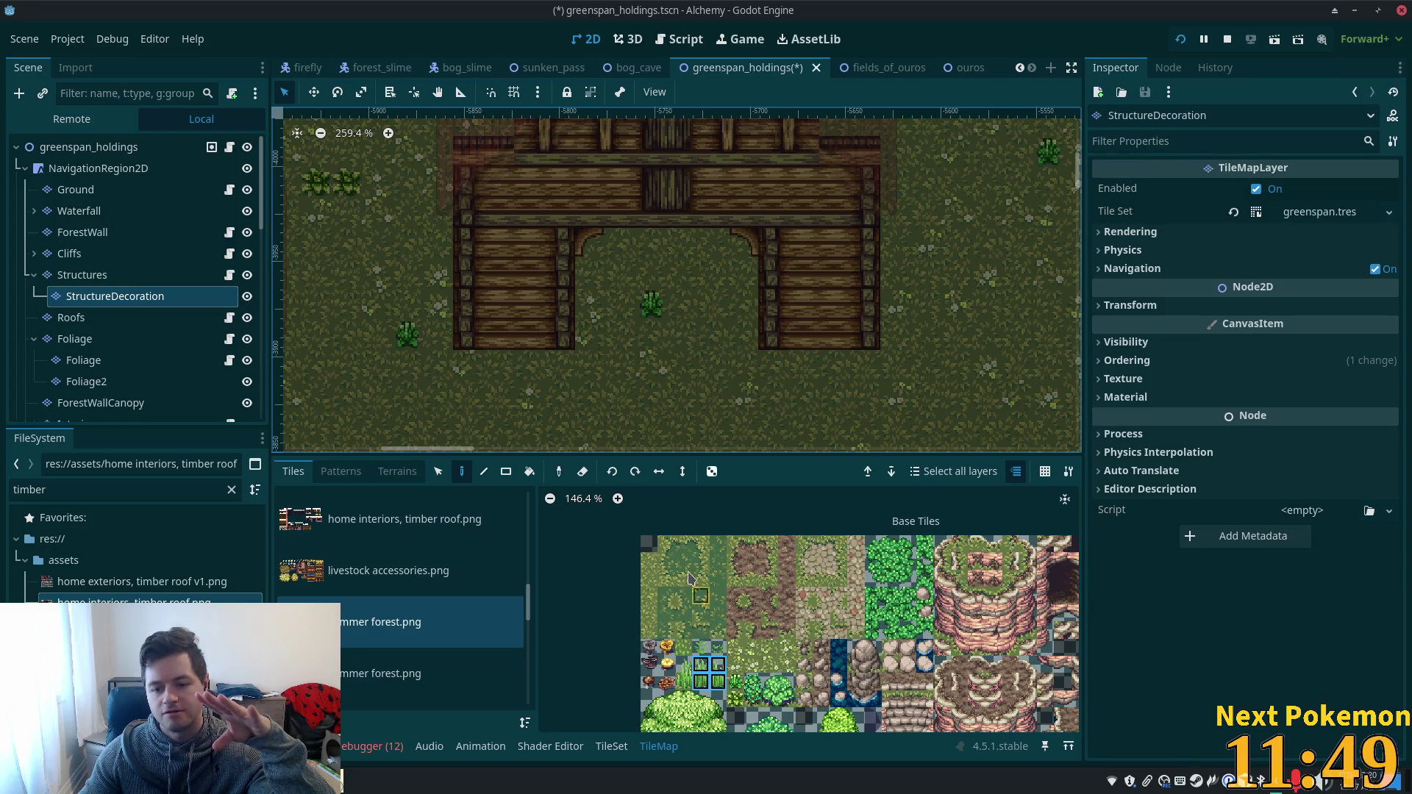
- Stamp grass and the two stacked tall-grass tiles beside the barn's right wall
scroll(690, 579, "down", 2)
left_click_drag(853, 652, 771, 560)
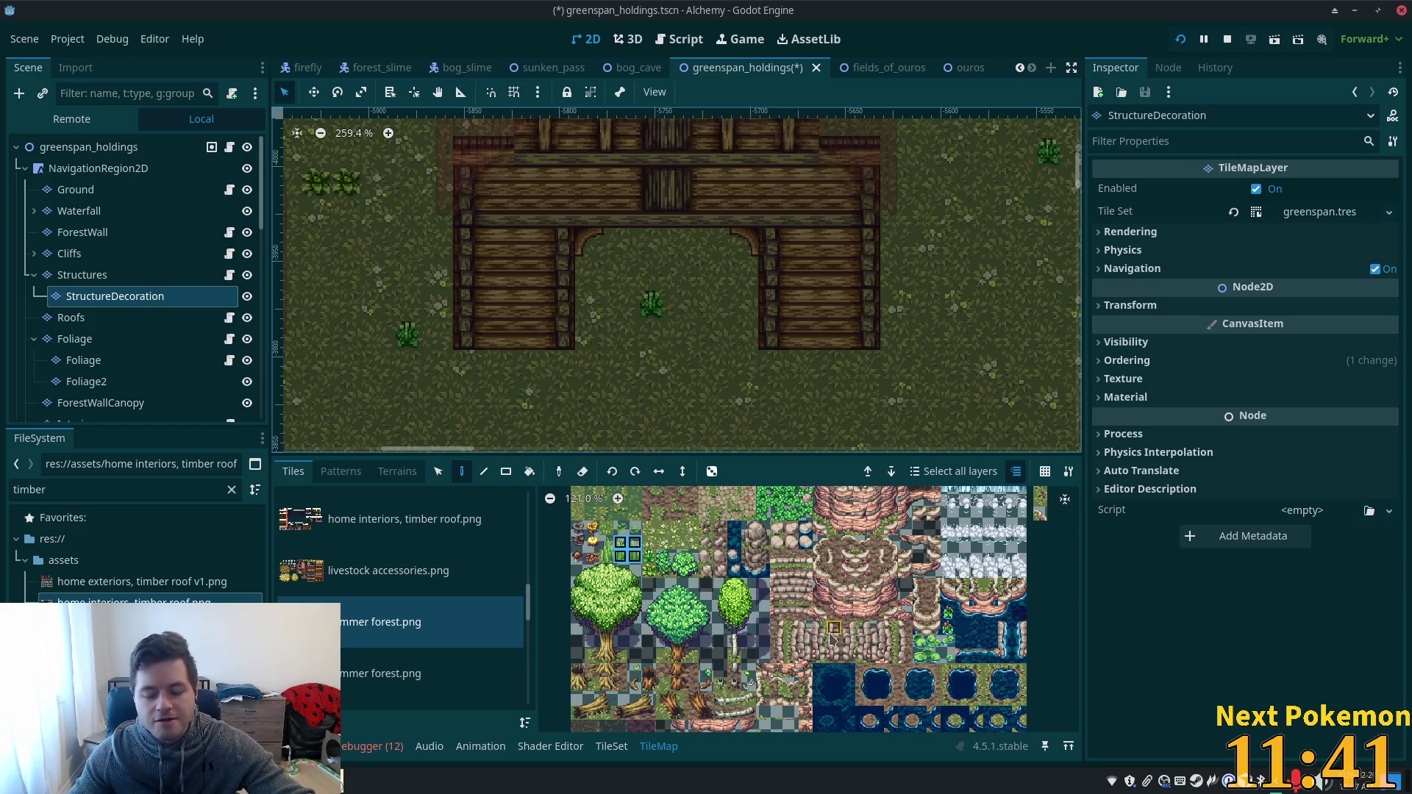
scroll(788, 660, "down", 1)
scroll(788, 660, "down", 2)
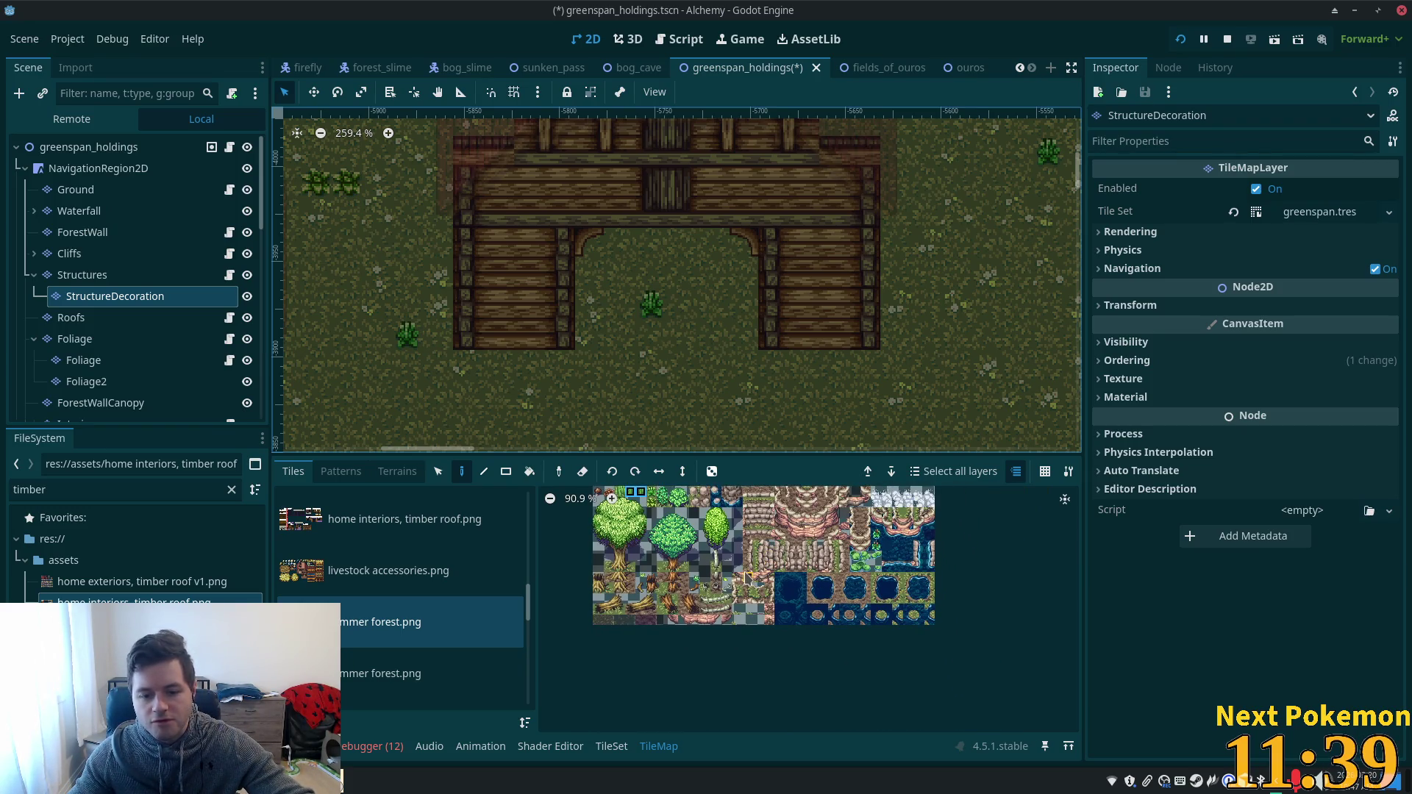
scroll(735, 581, "up", 7)
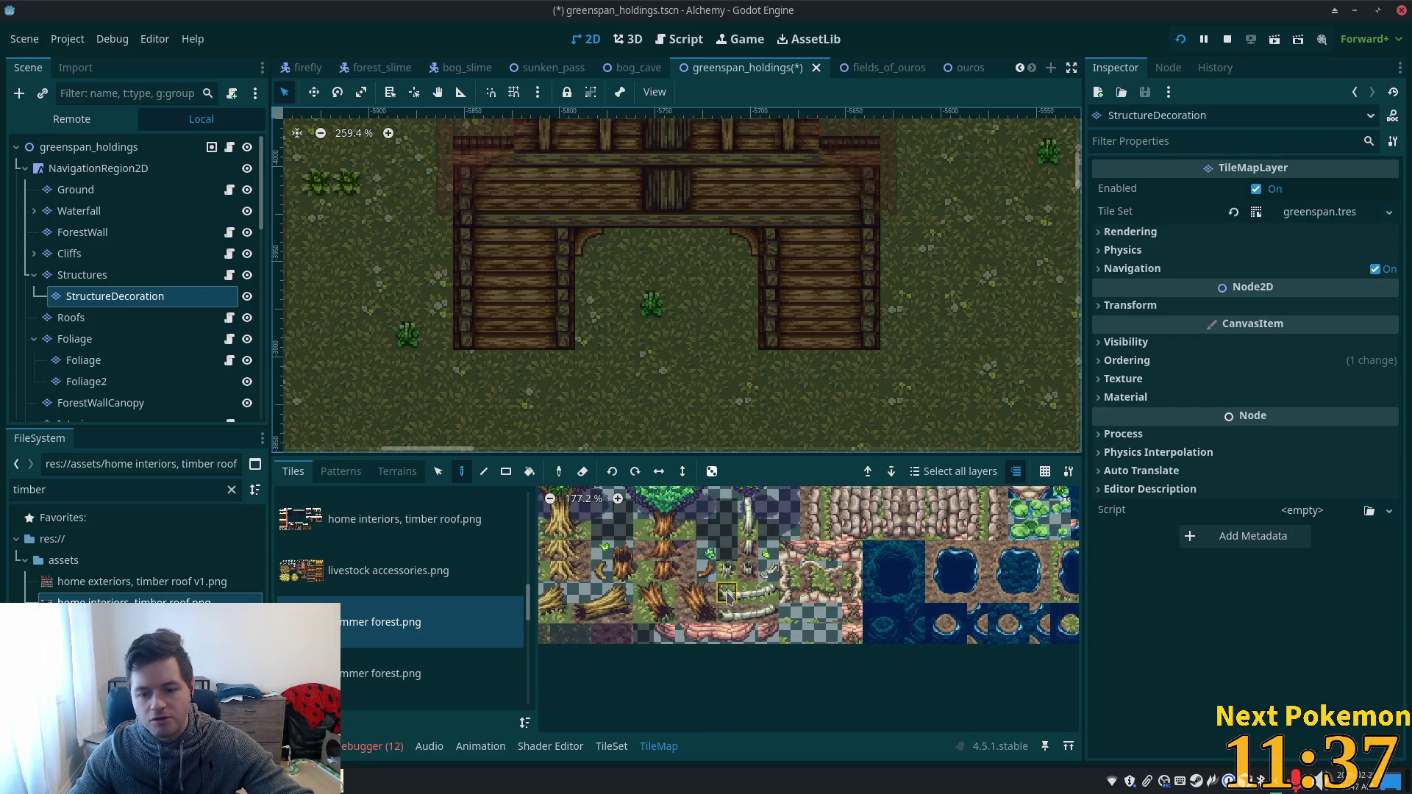
scroll(666, 567, "up", 4)
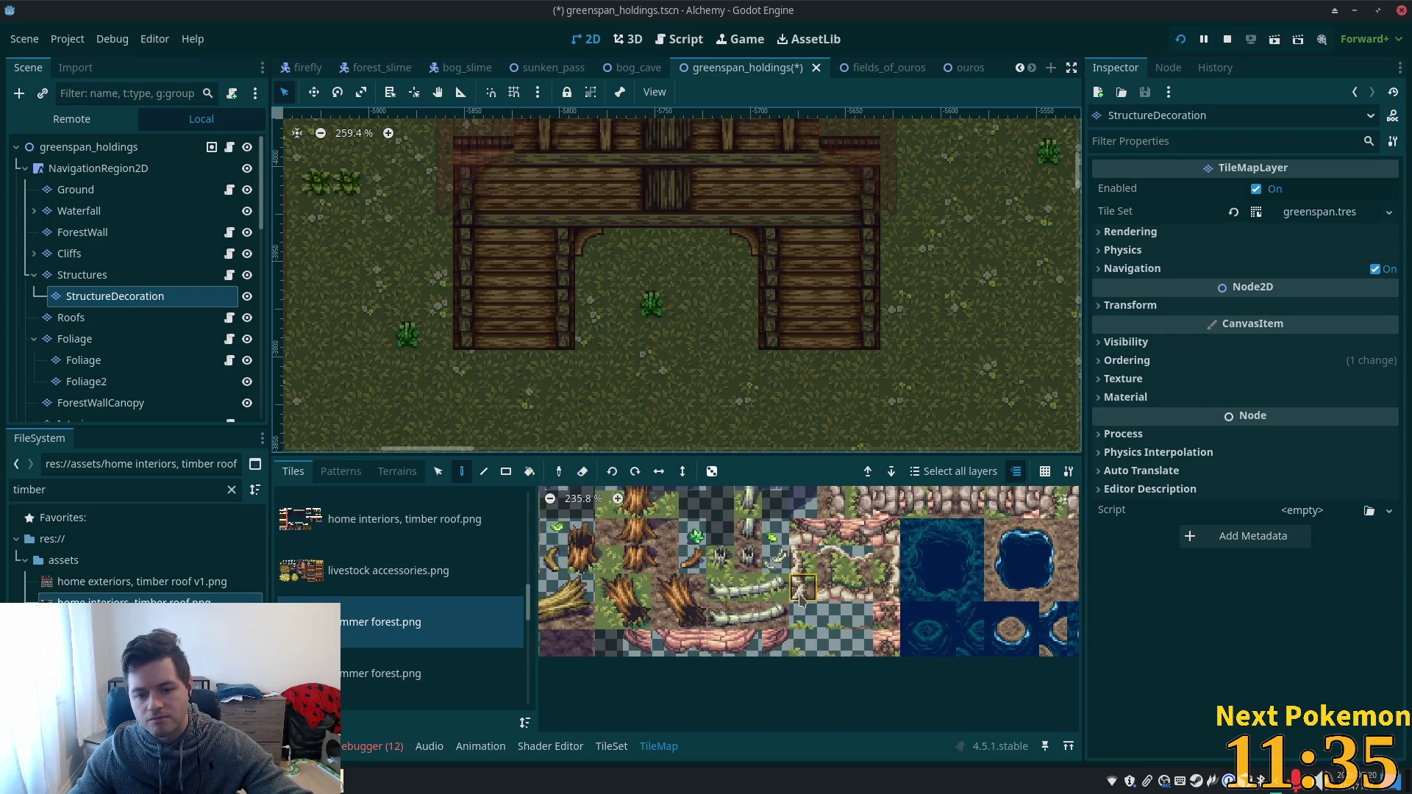
scroll(666, 566, "up", 3)
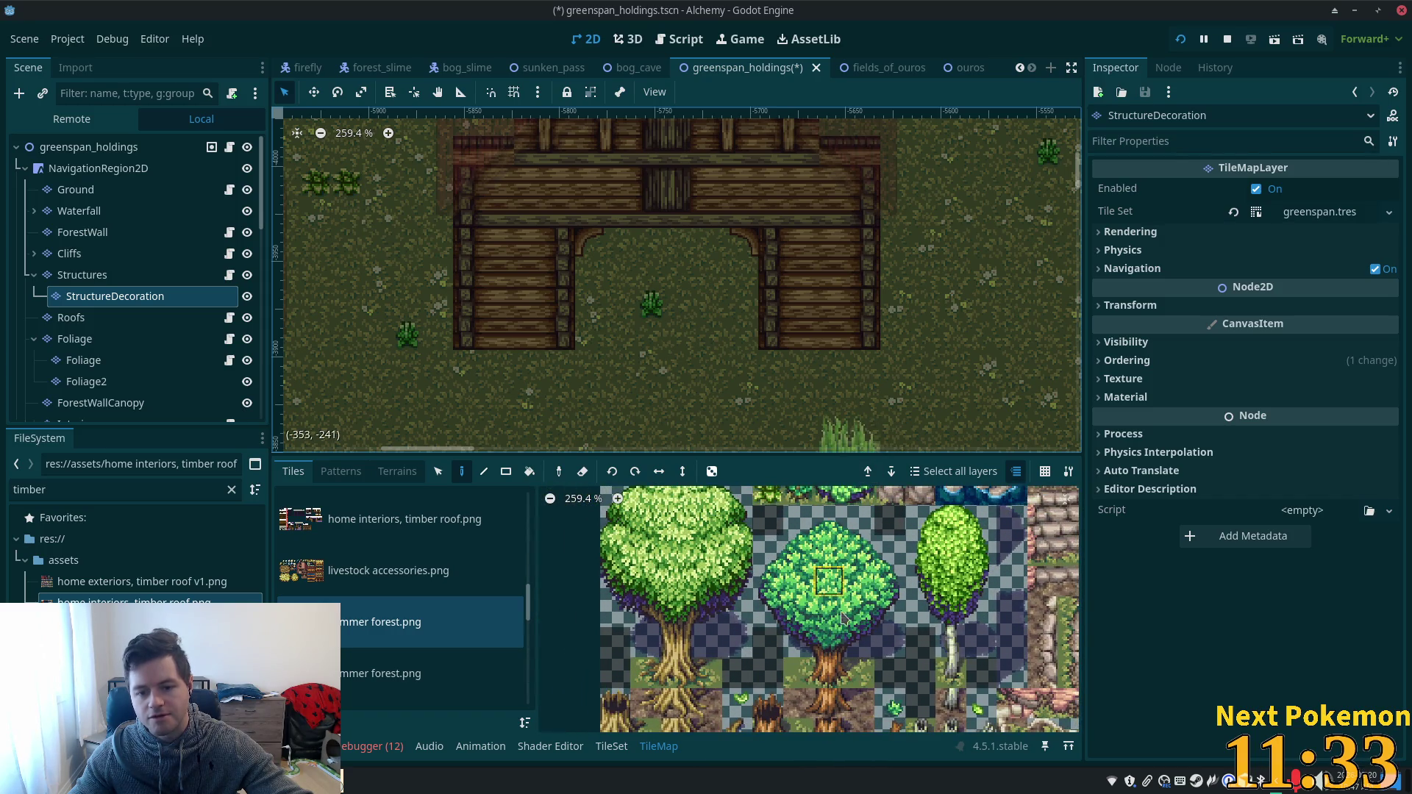
scroll(817, 640, "up", 3)
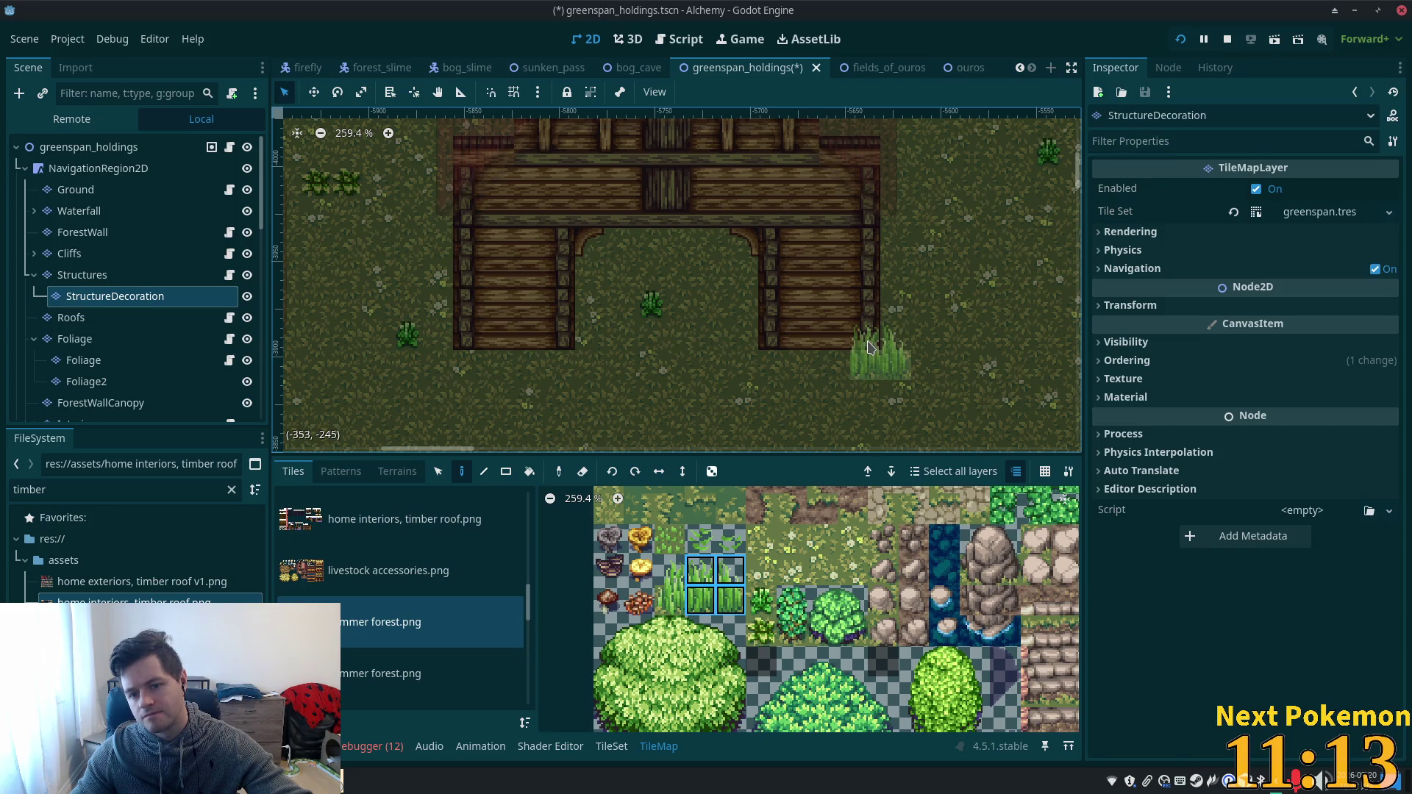
left_click(871, 347)
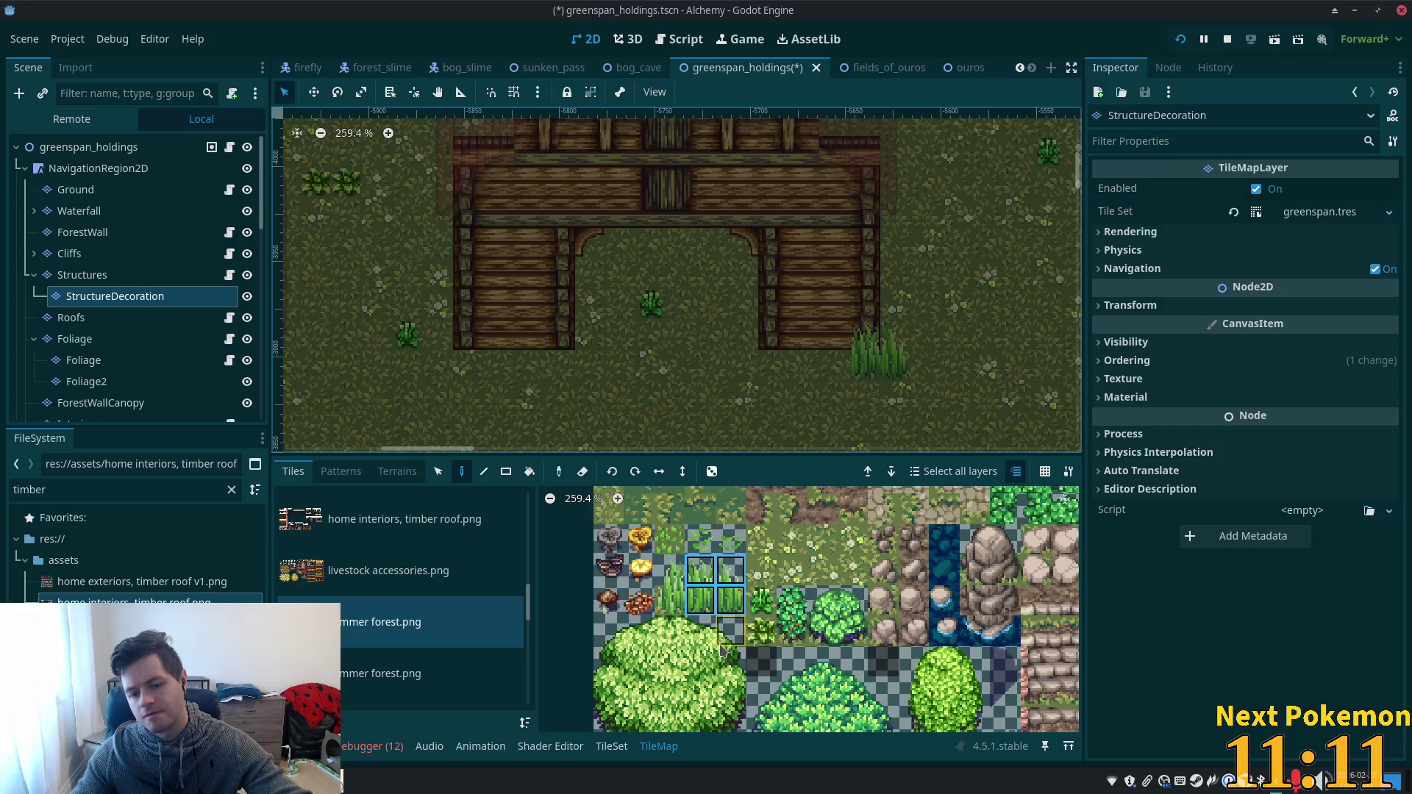
left_click_drag(673, 600, 671, 571)
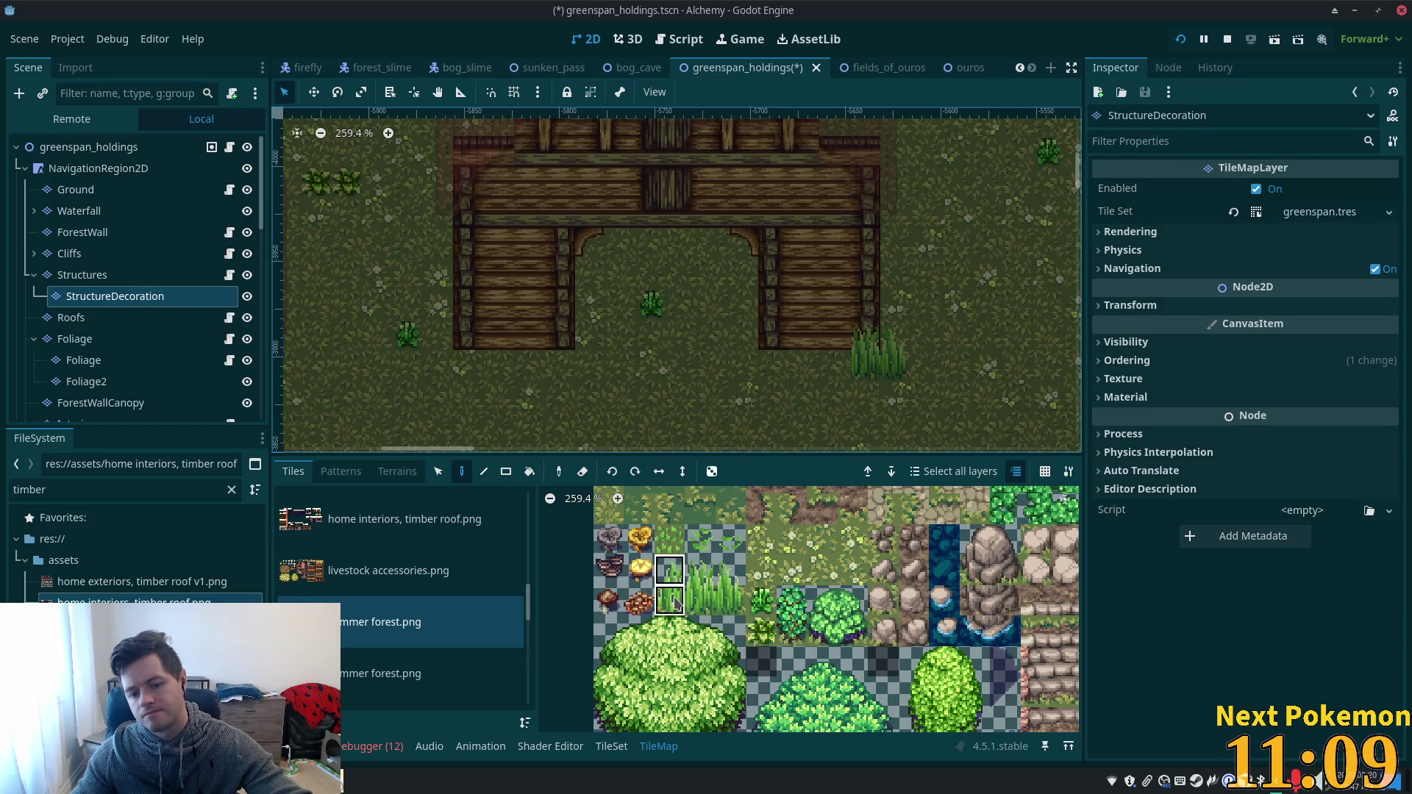
left_click(832, 361)
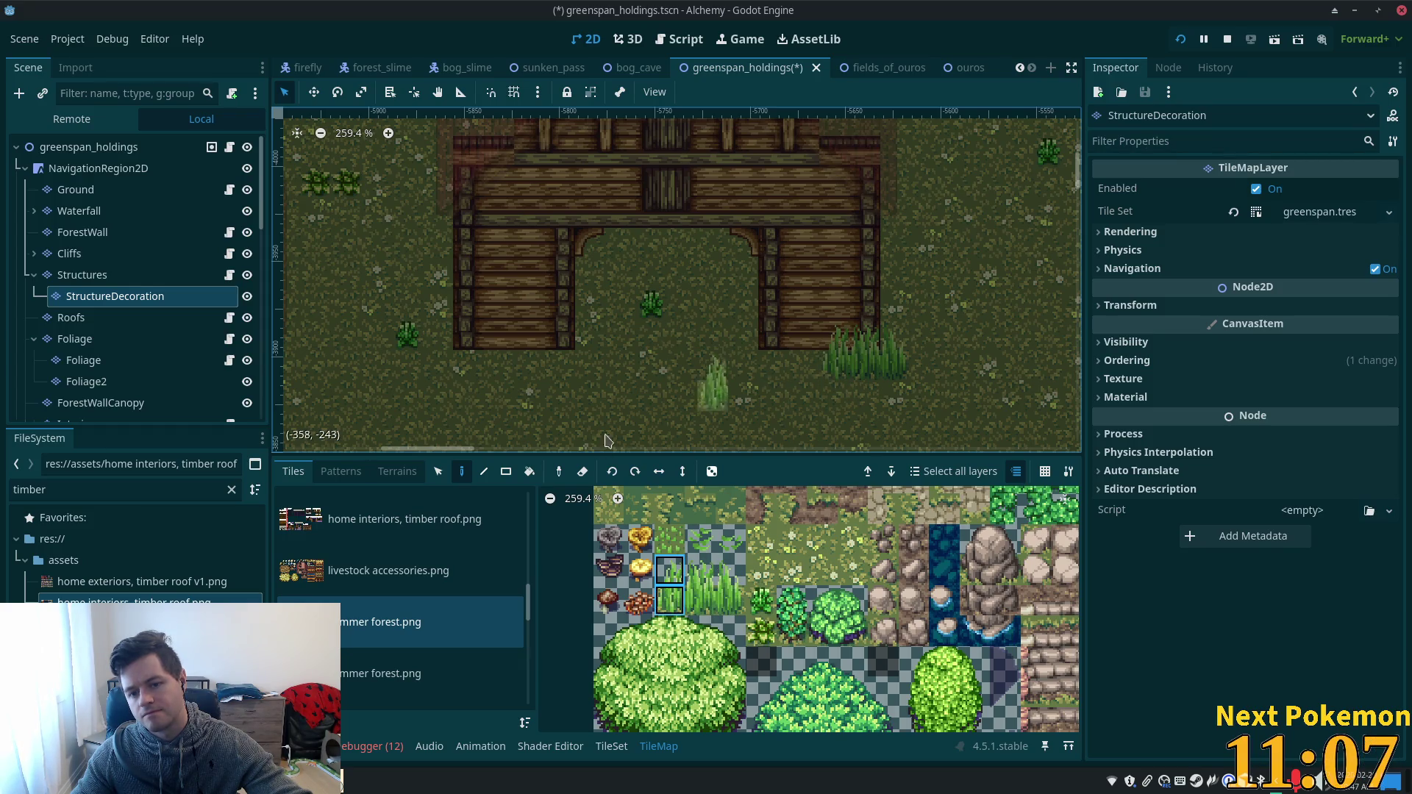
- Select the greenspan_holdings root node to stop painting
left_click(63, 152)
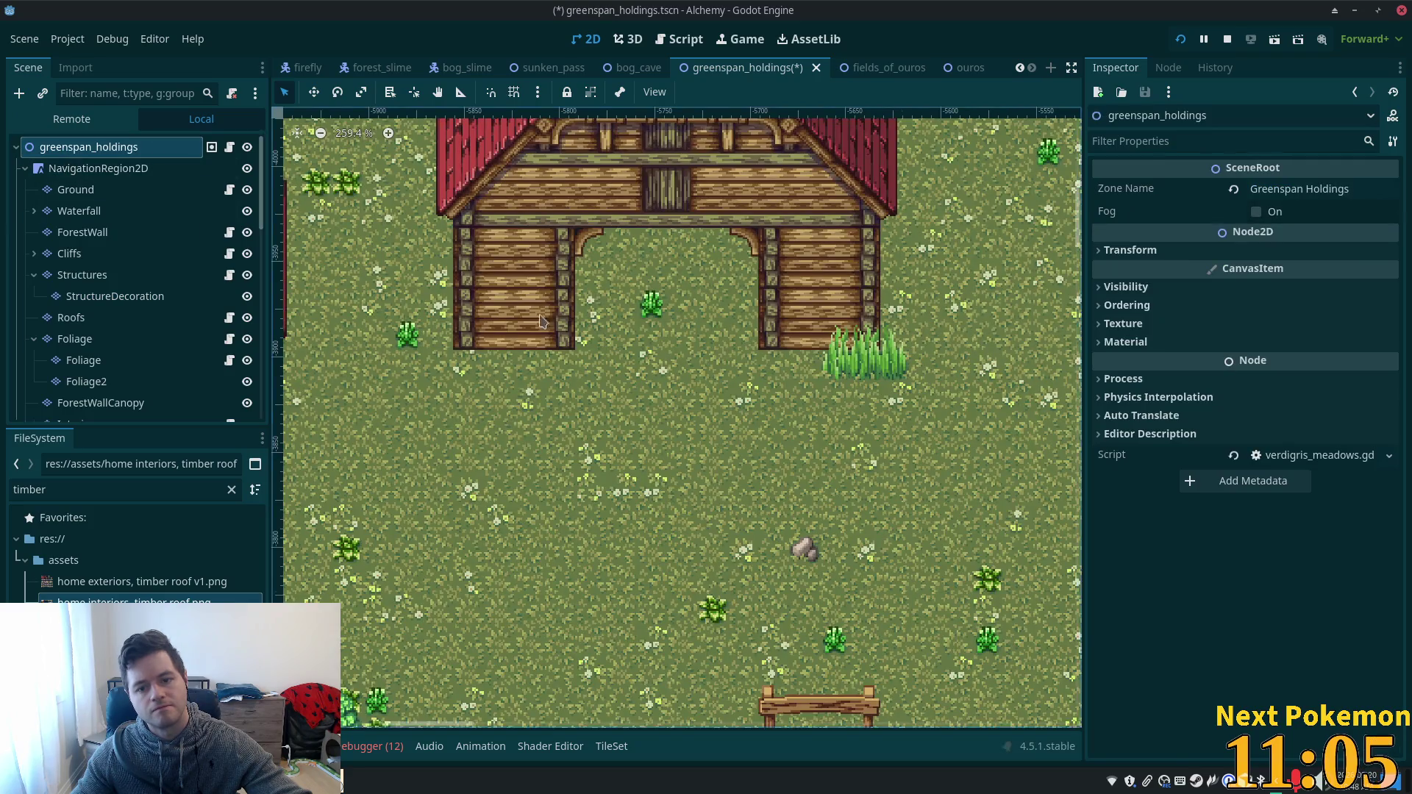
scroll(677, 378, "down", 5)
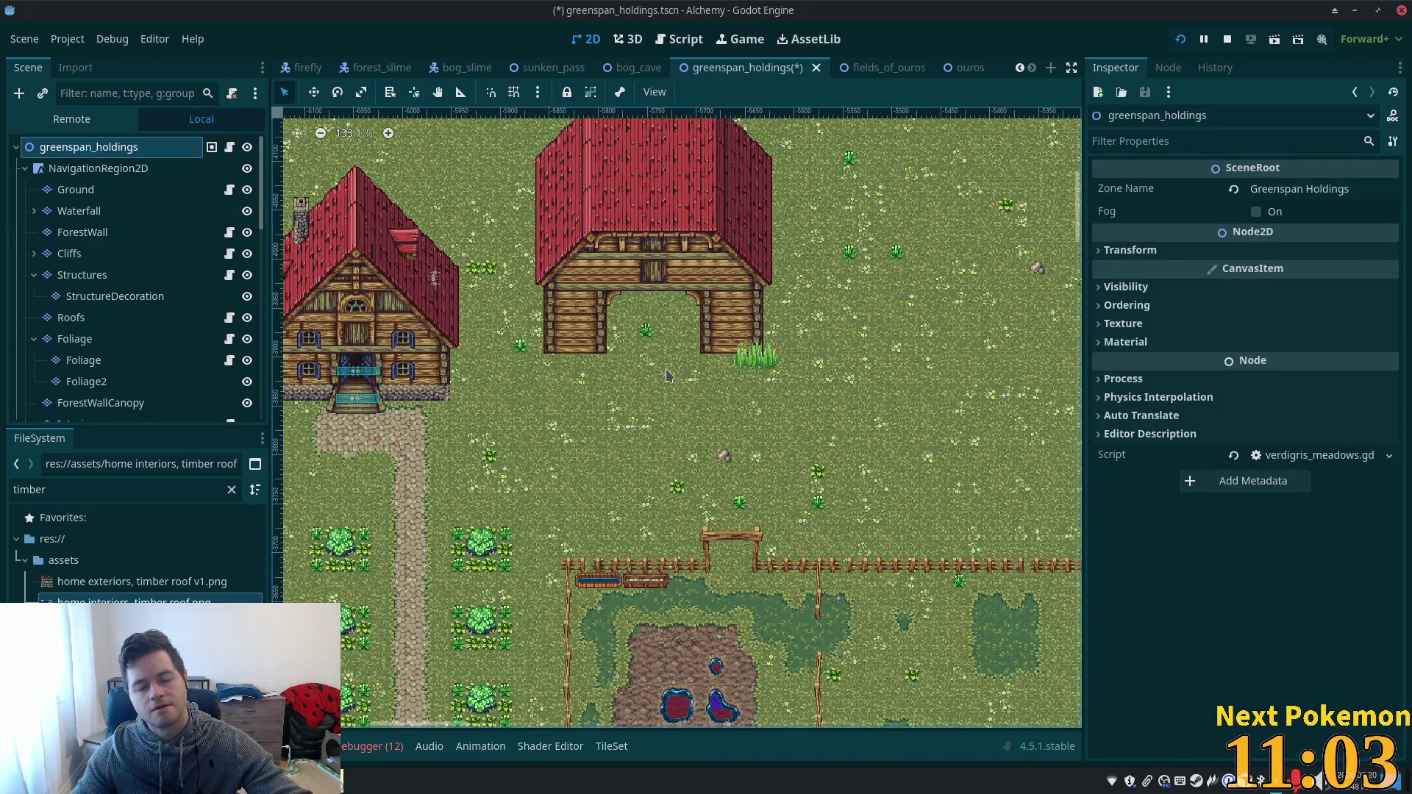
scroll(668, 376, "up", 5)
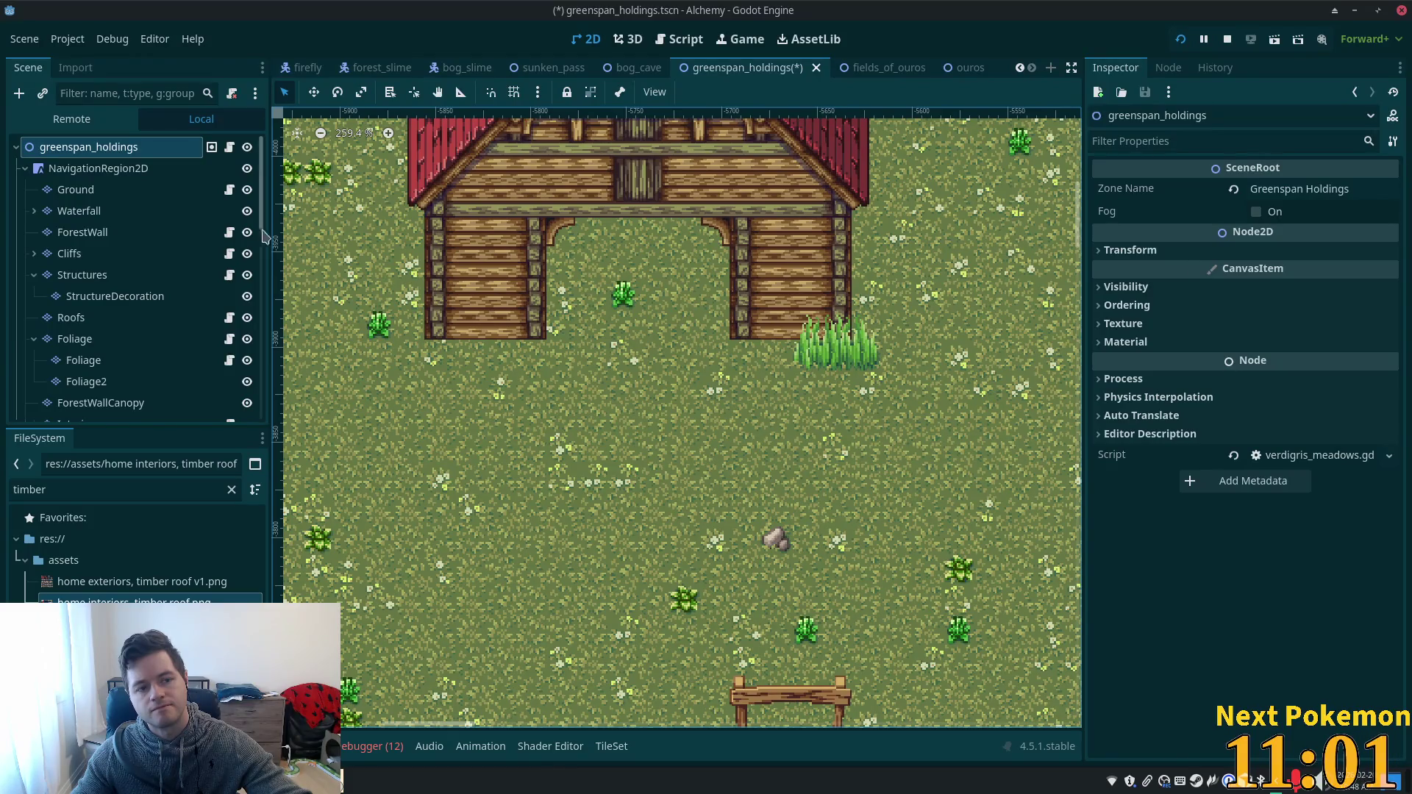
- Select the StructureDecoration layer in the Scene tree and zoom the tile atlas
left_click(110, 192)
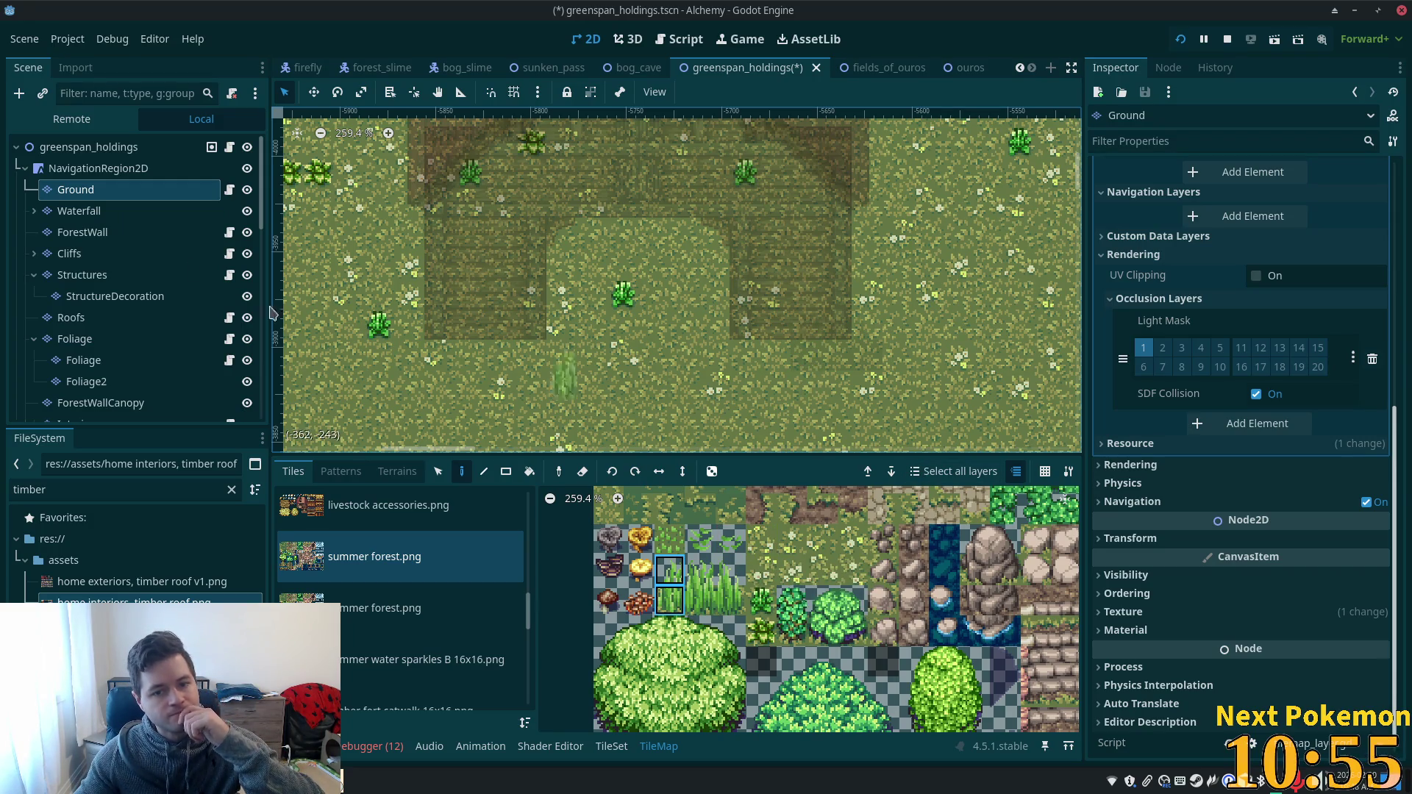
left_click(114, 298)
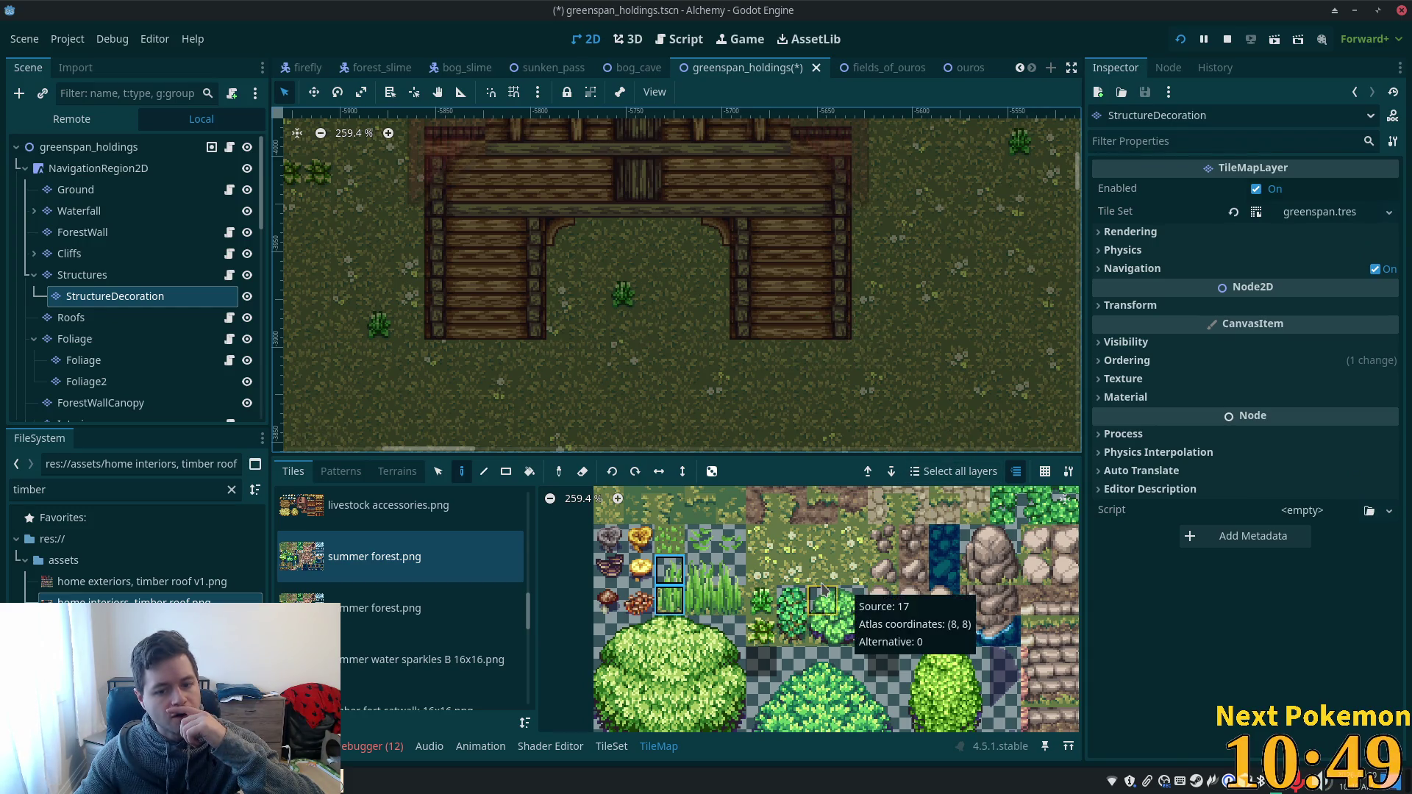
scroll(677, 610, "down", 3)
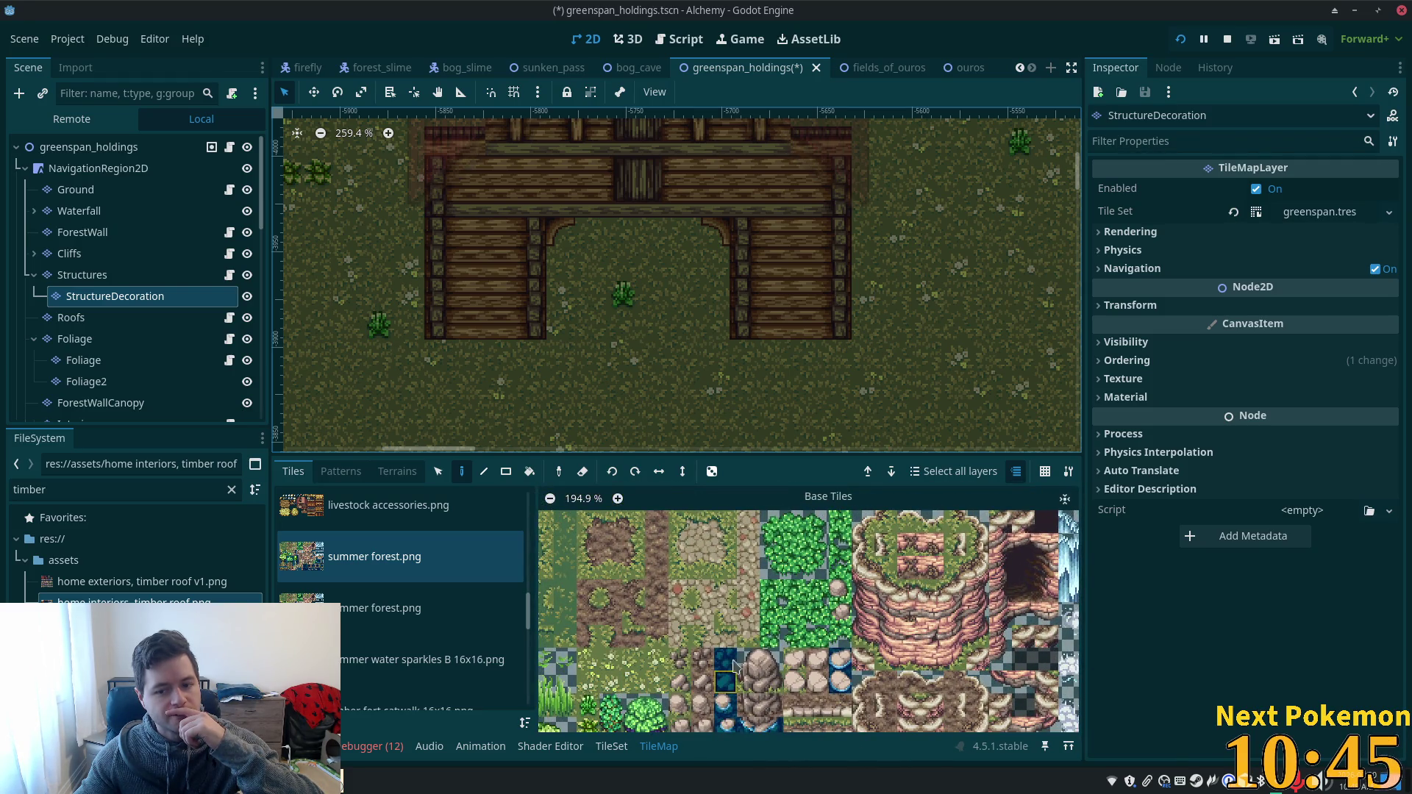
scroll(733, 576, "down", 1)
scroll(733, 576, "down", 2)
scroll(731, 597, "down", 1)
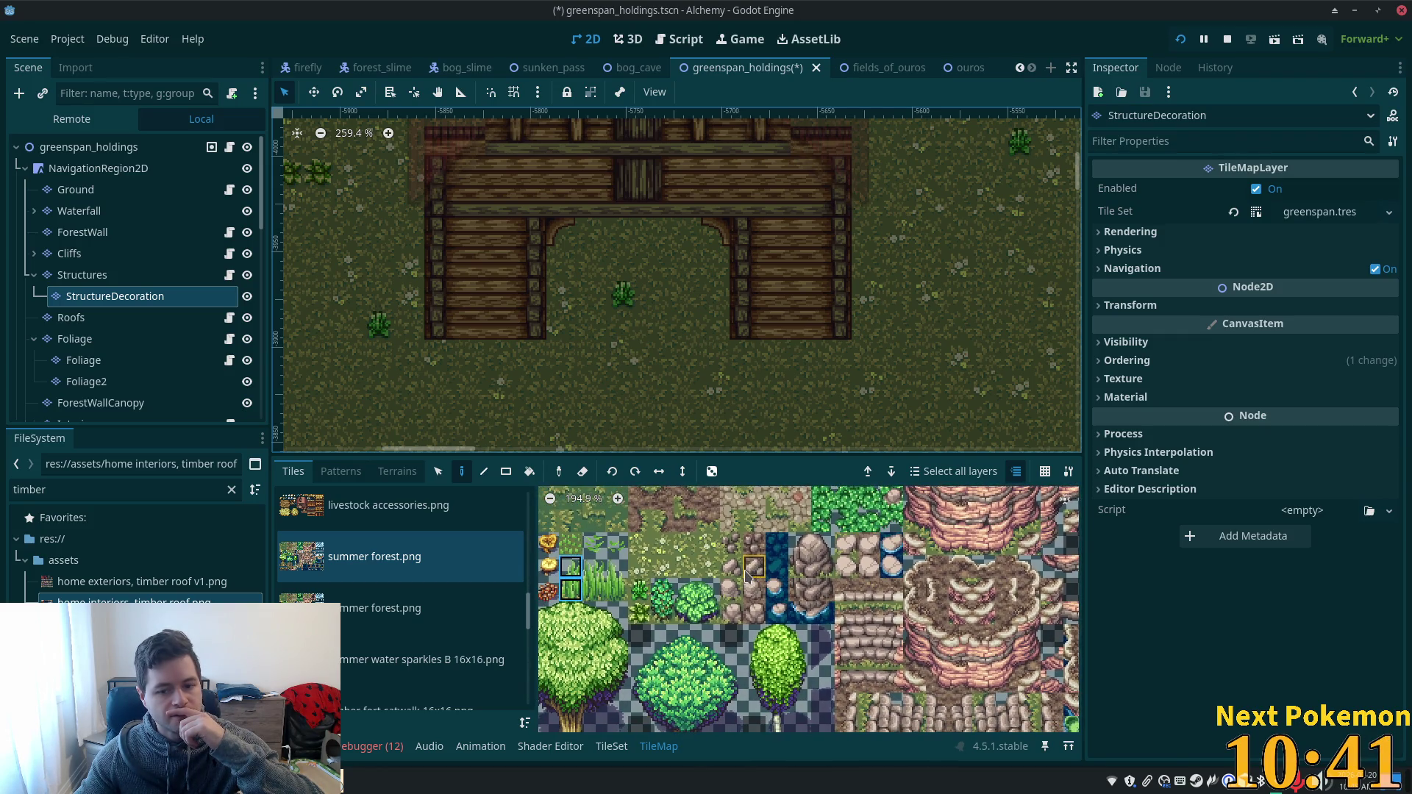
scroll(809, 533, "down", 1)
scroll(810, 529, "down", 2)
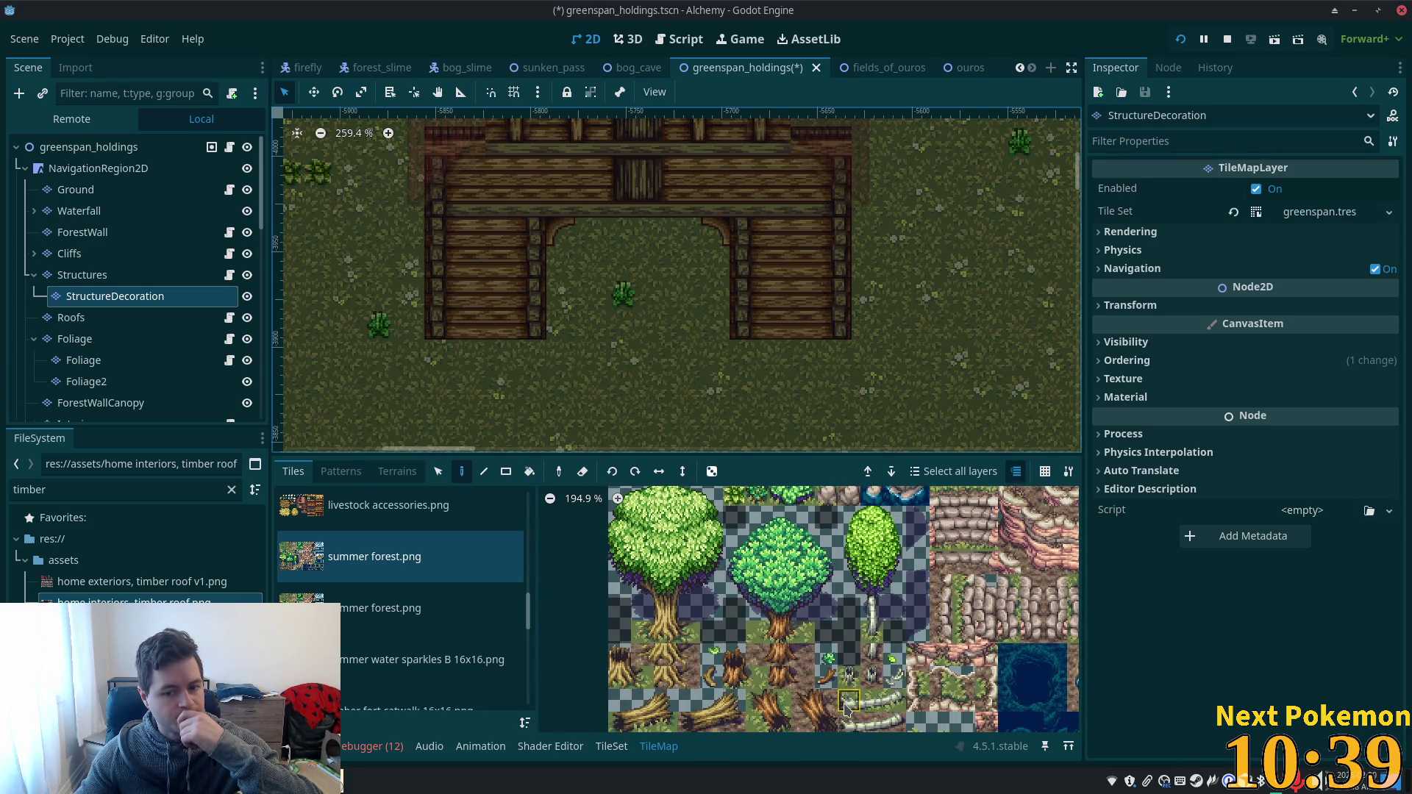
scroll(785, 615, "down", 2)
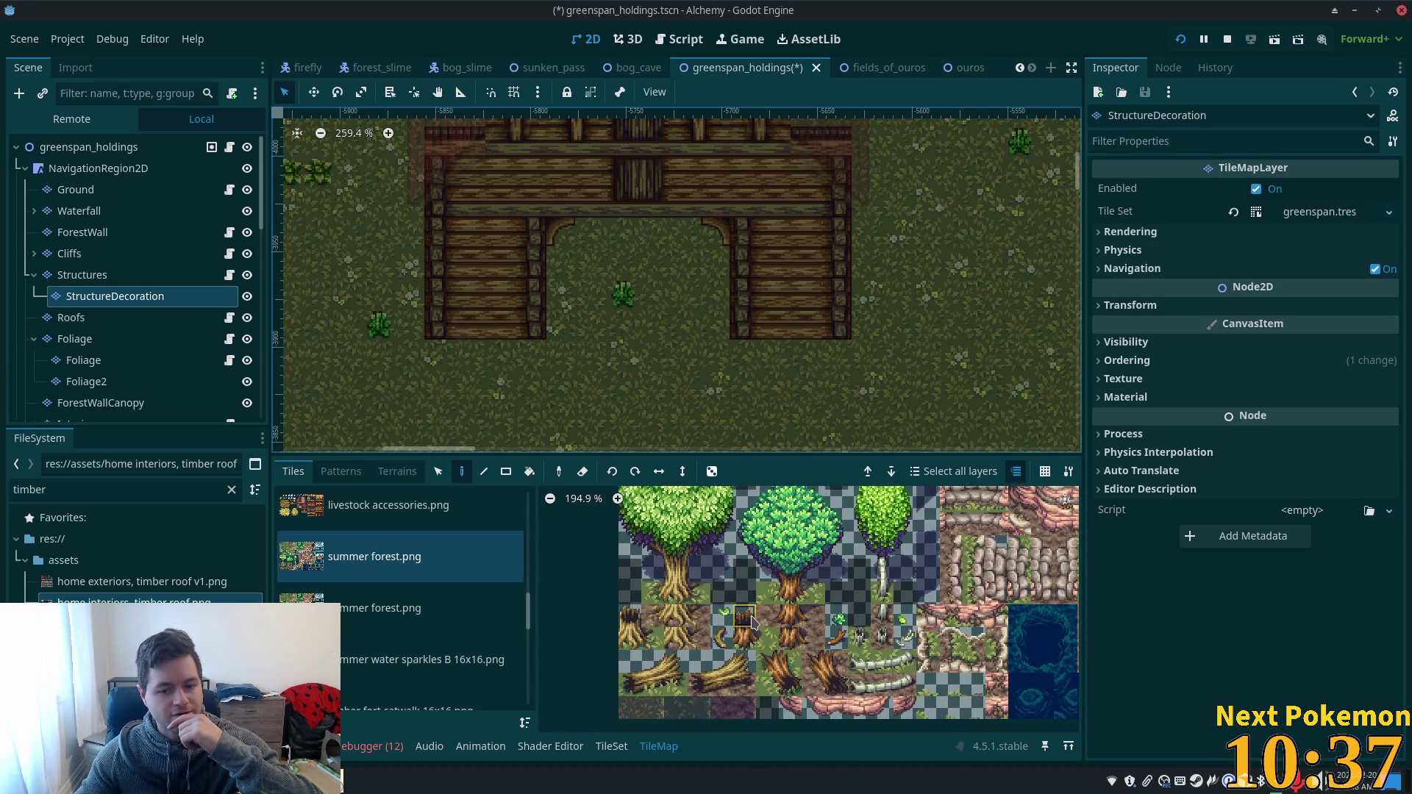
- Pick a stump or small log tile from the summer forest.png atlas
left_click_drag(749, 637, 746, 617)
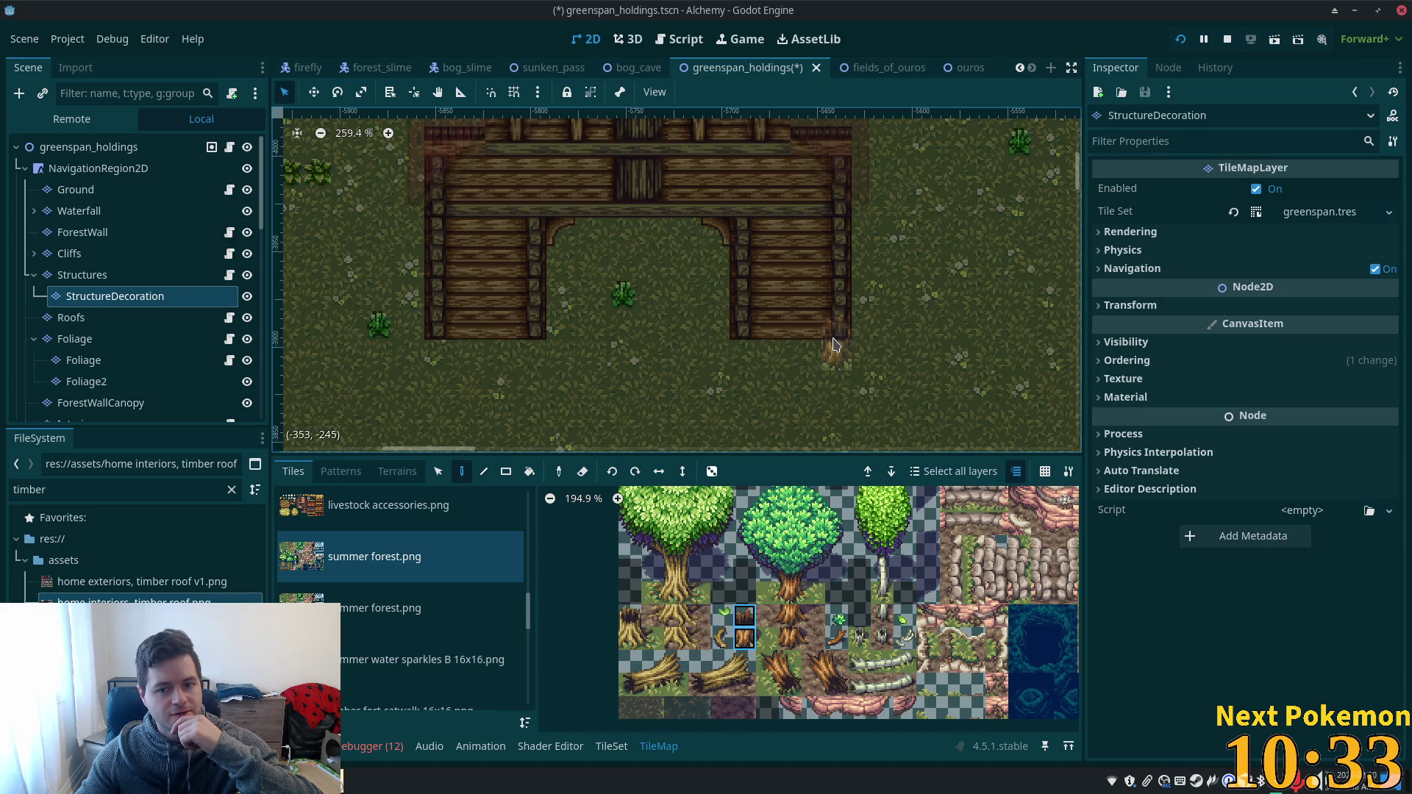
left_click(886, 644)
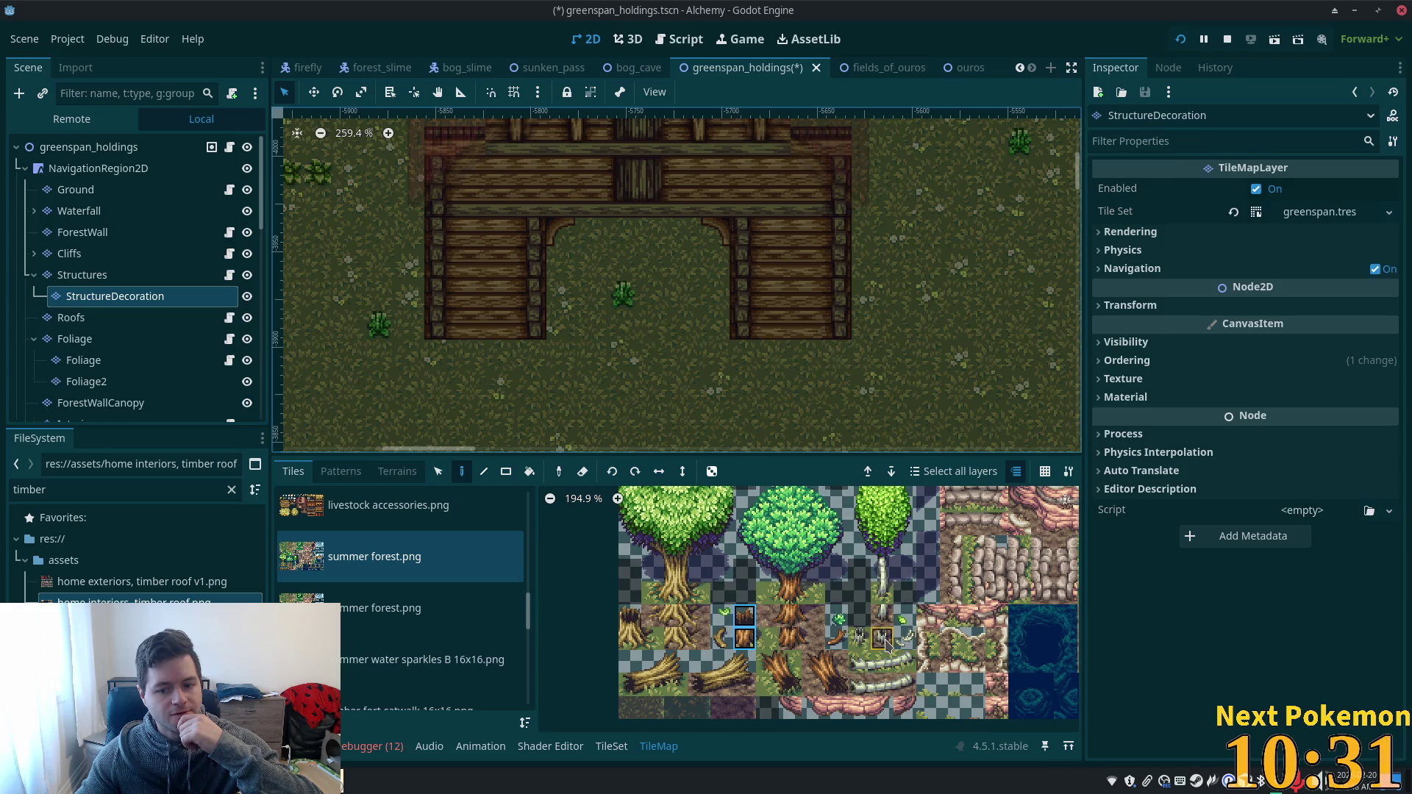
left_click(857, 639)
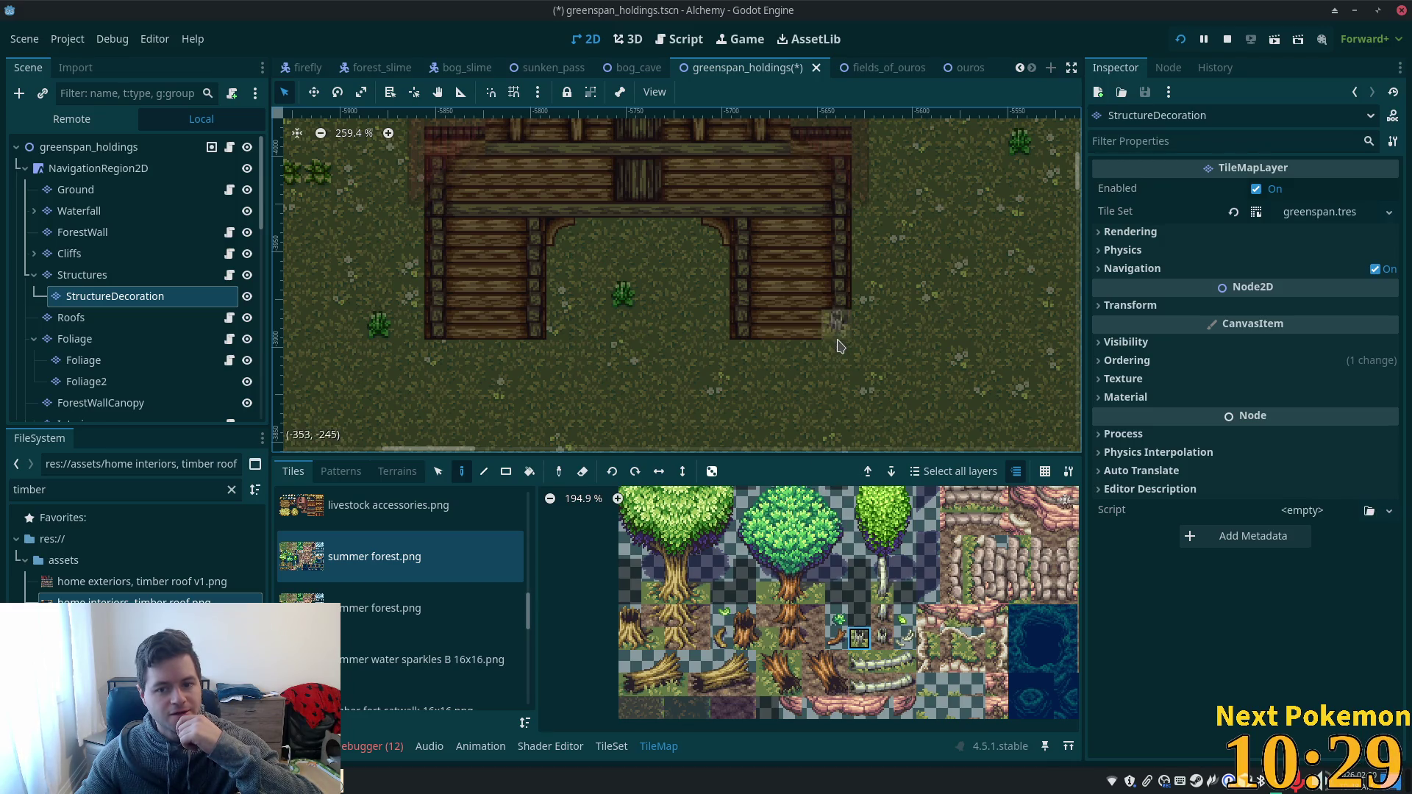
scroll(770, 666, "down", 2)
scroll(769, 665, "down", 1)
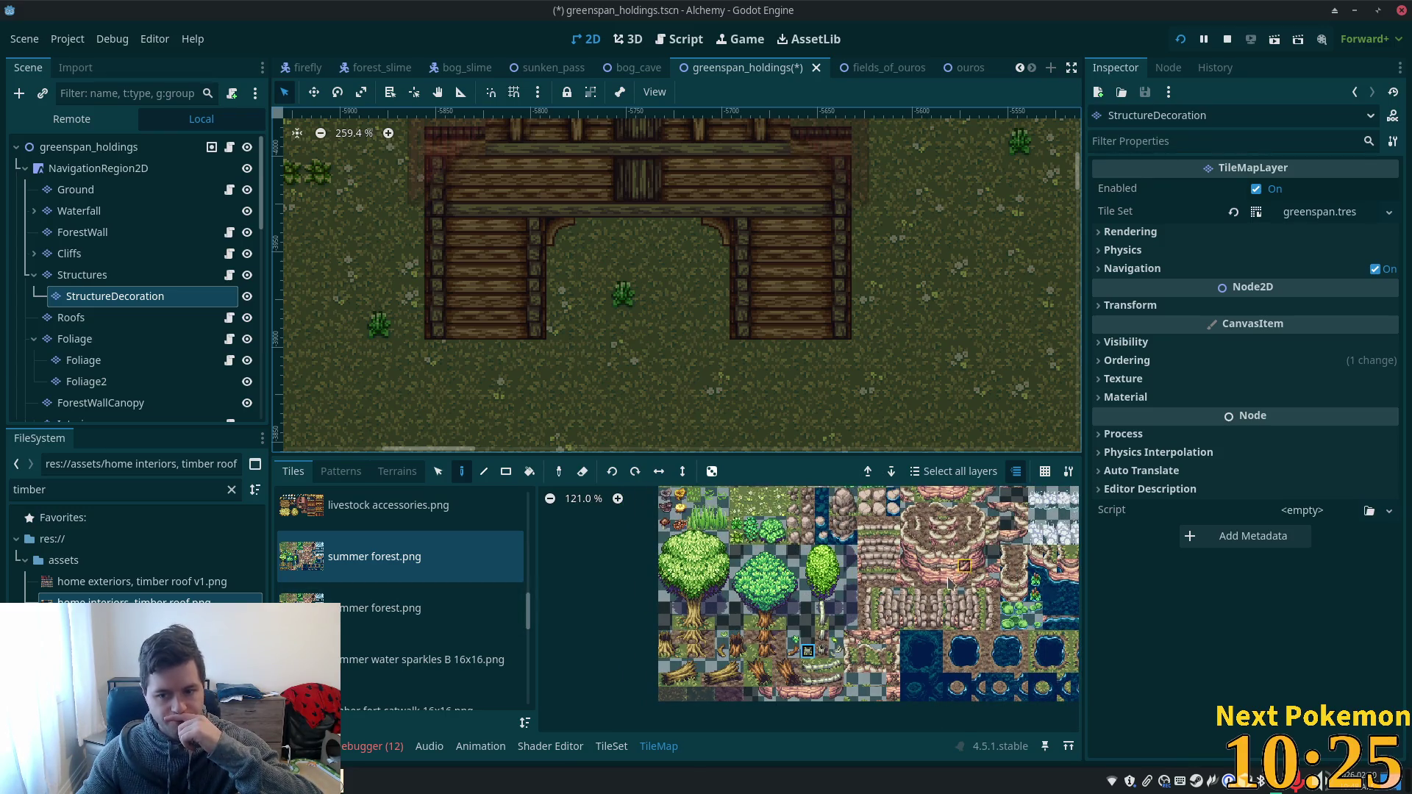
left_click_drag(792, 589, 830, 630)
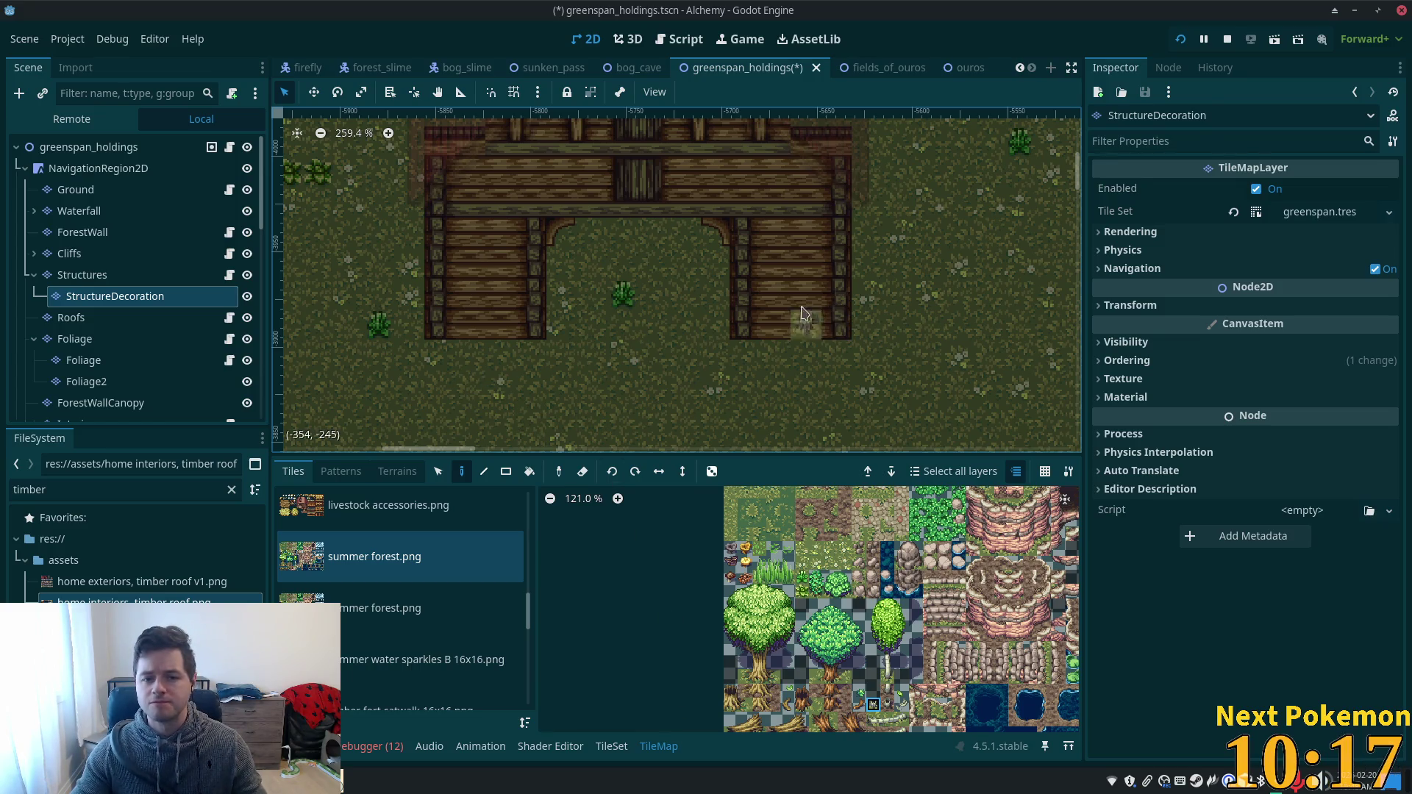
scroll(774, 310, "down", 2)
scroll(774, 310, "down", 1)
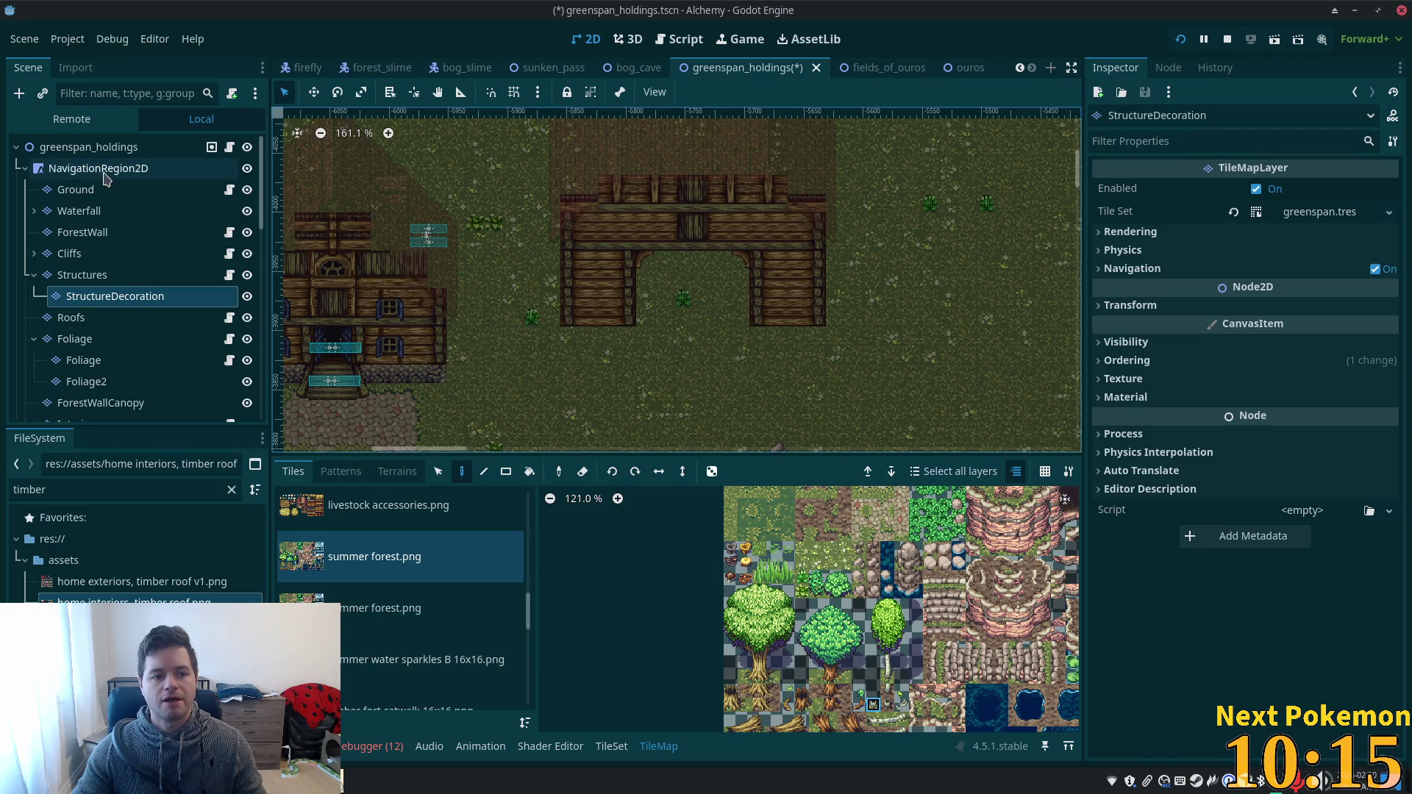
- On the Ground layer, paint a dirt-edge tile below the doorway's left side
left_click(76, 189)
scroll(652, 317, "up", 2)
scroll(655, 320, "up", 2)
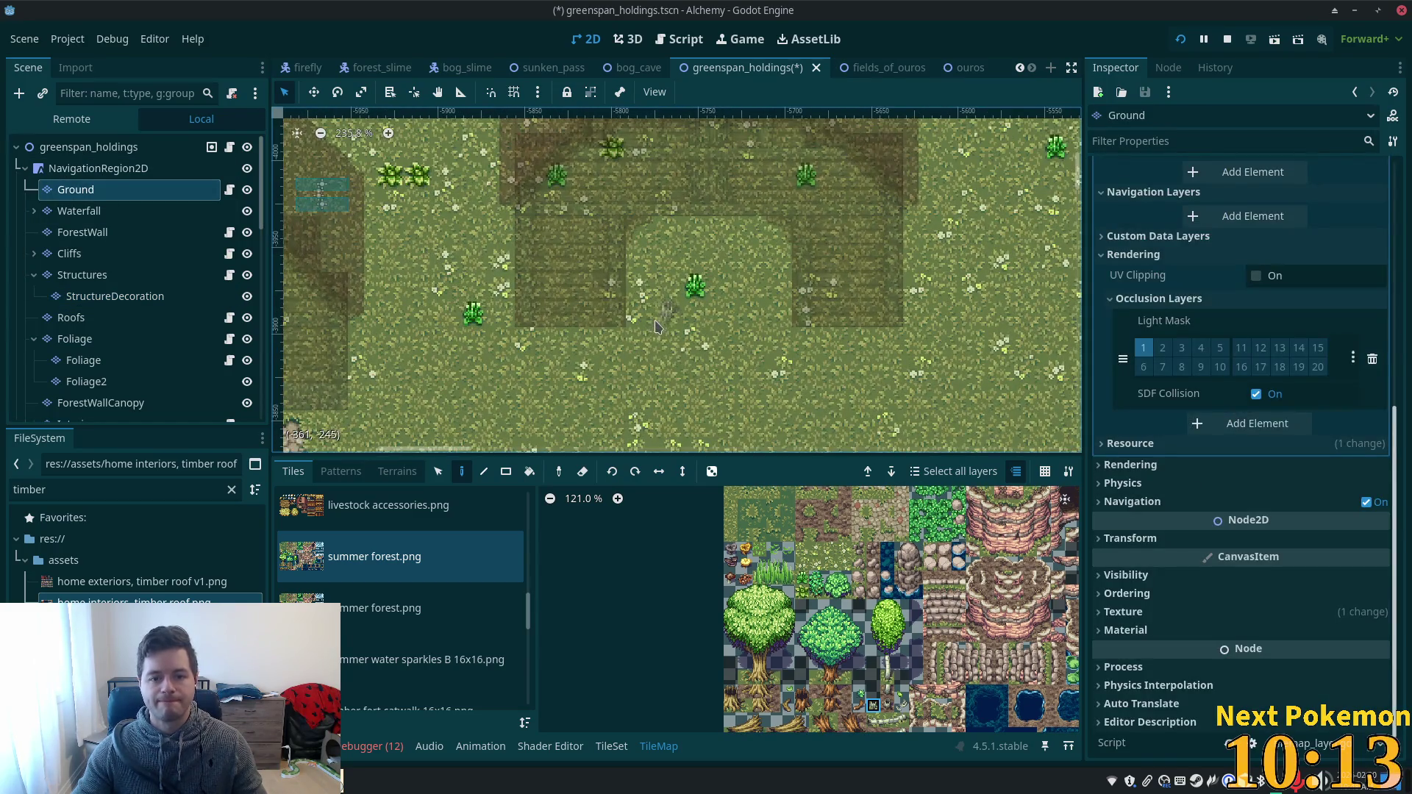
scroll(829, 532, "up", 2)
scroll(809, 548, "right", 1)
left_click(798, 562)
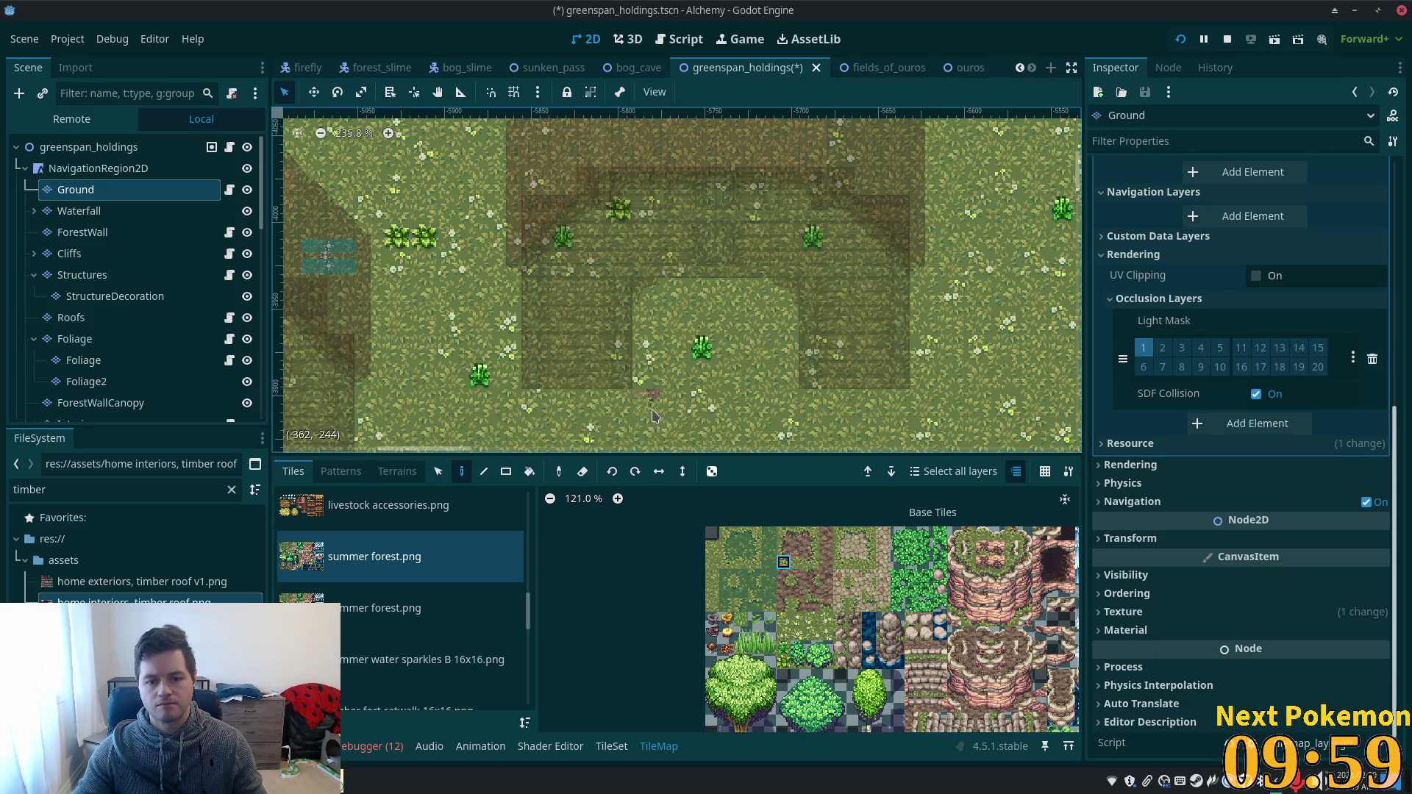
left_click(798, 578)
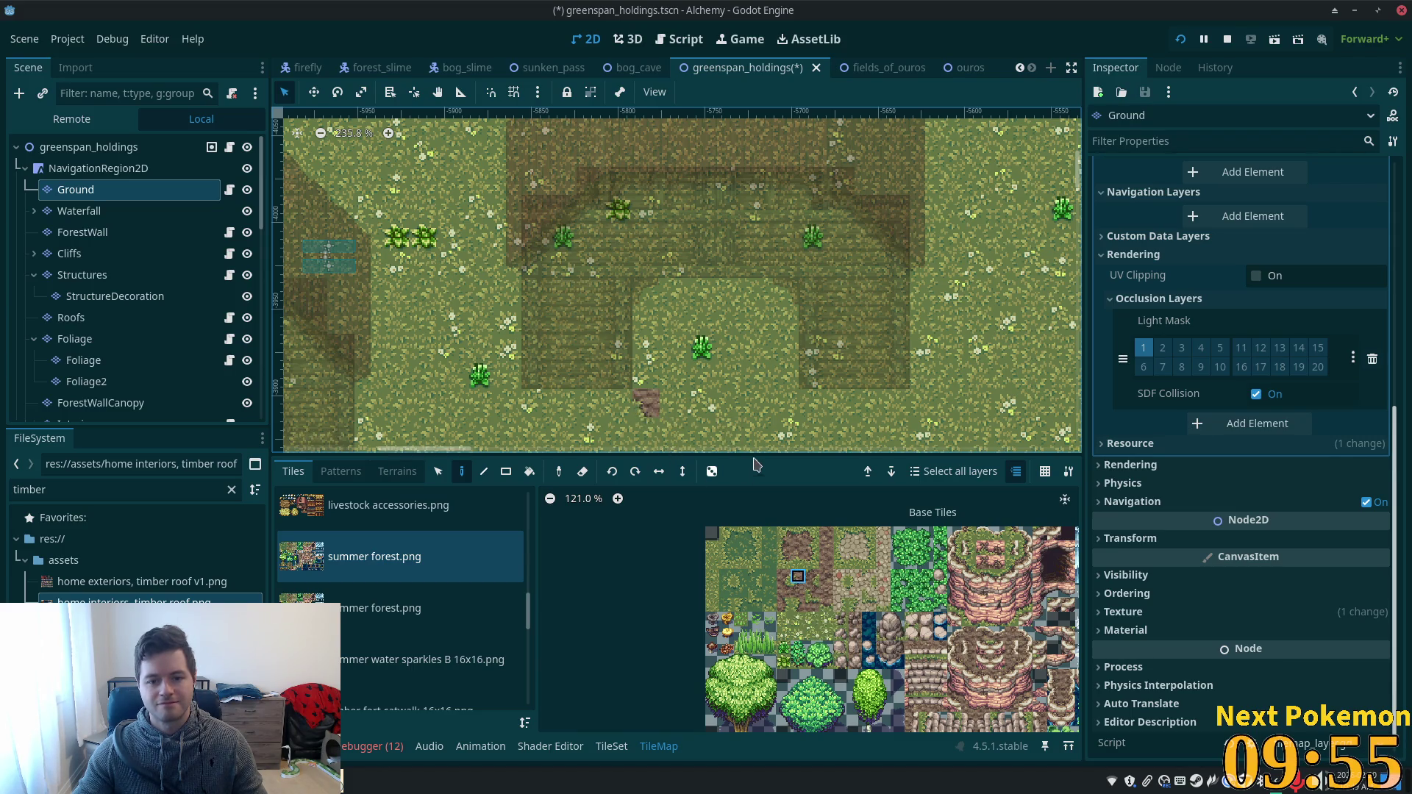
left_click_drag(785, 430, 775, 336)
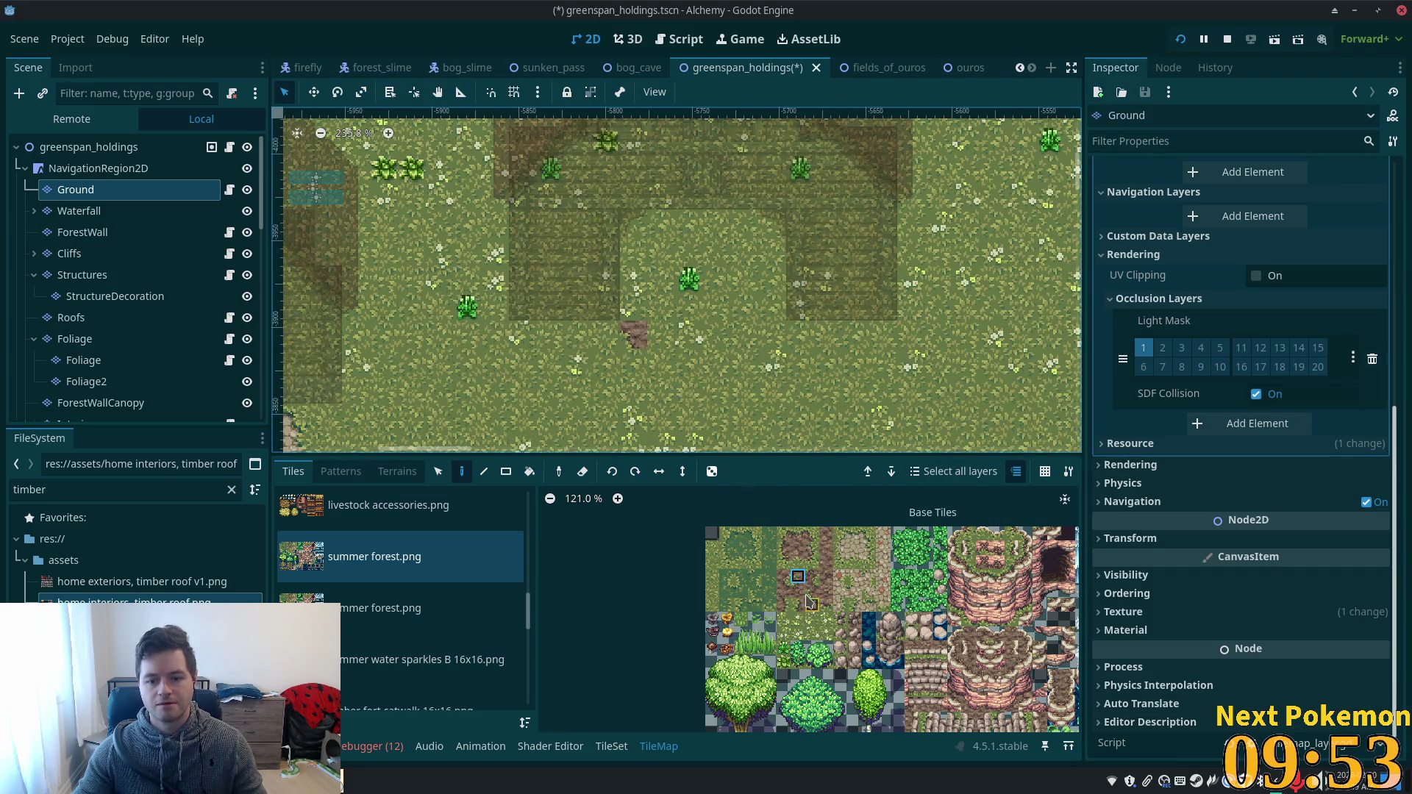
left_click(783, 565)
left_click(638, 363)
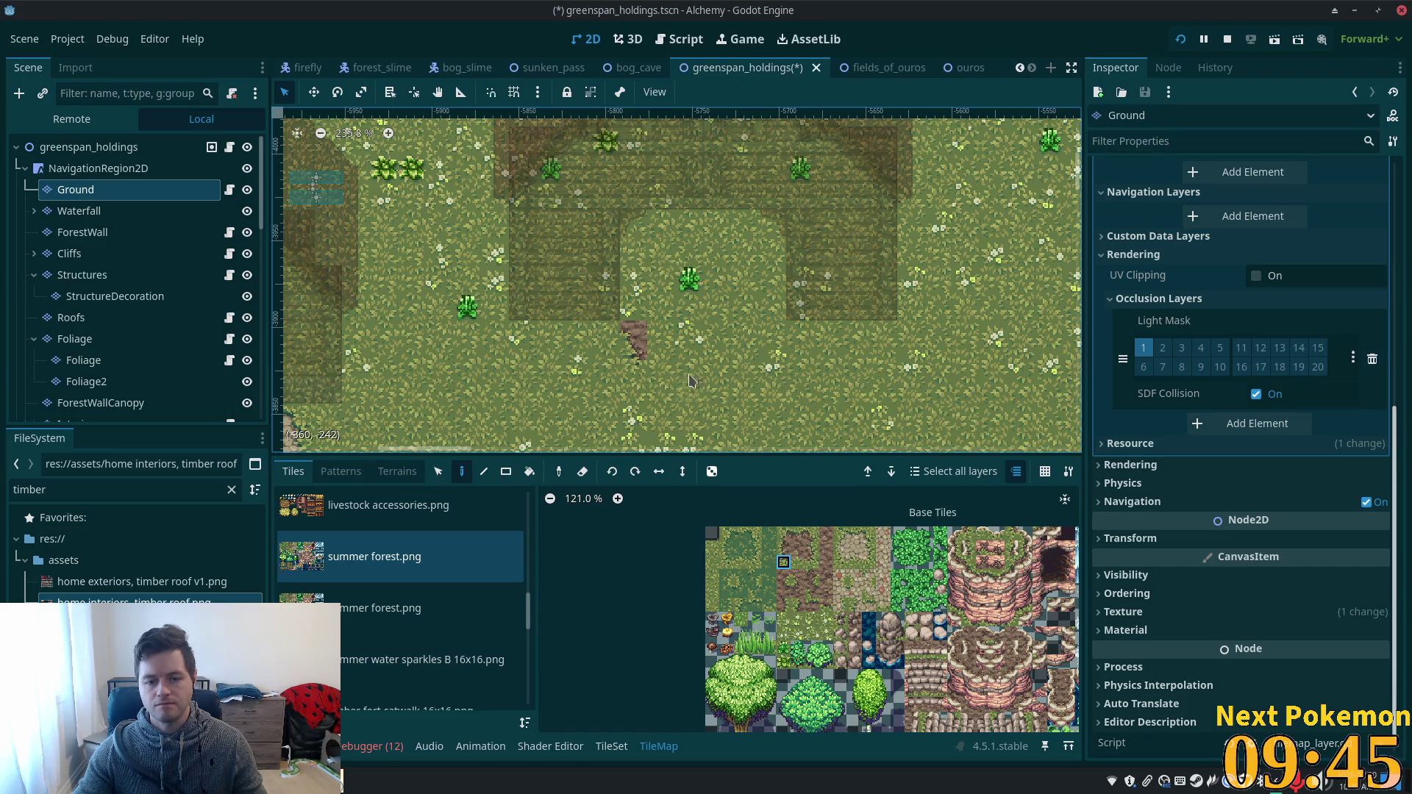
- Paint a mud trail running down-left from the barn doorway
left_click(758, 364, "ctrl")
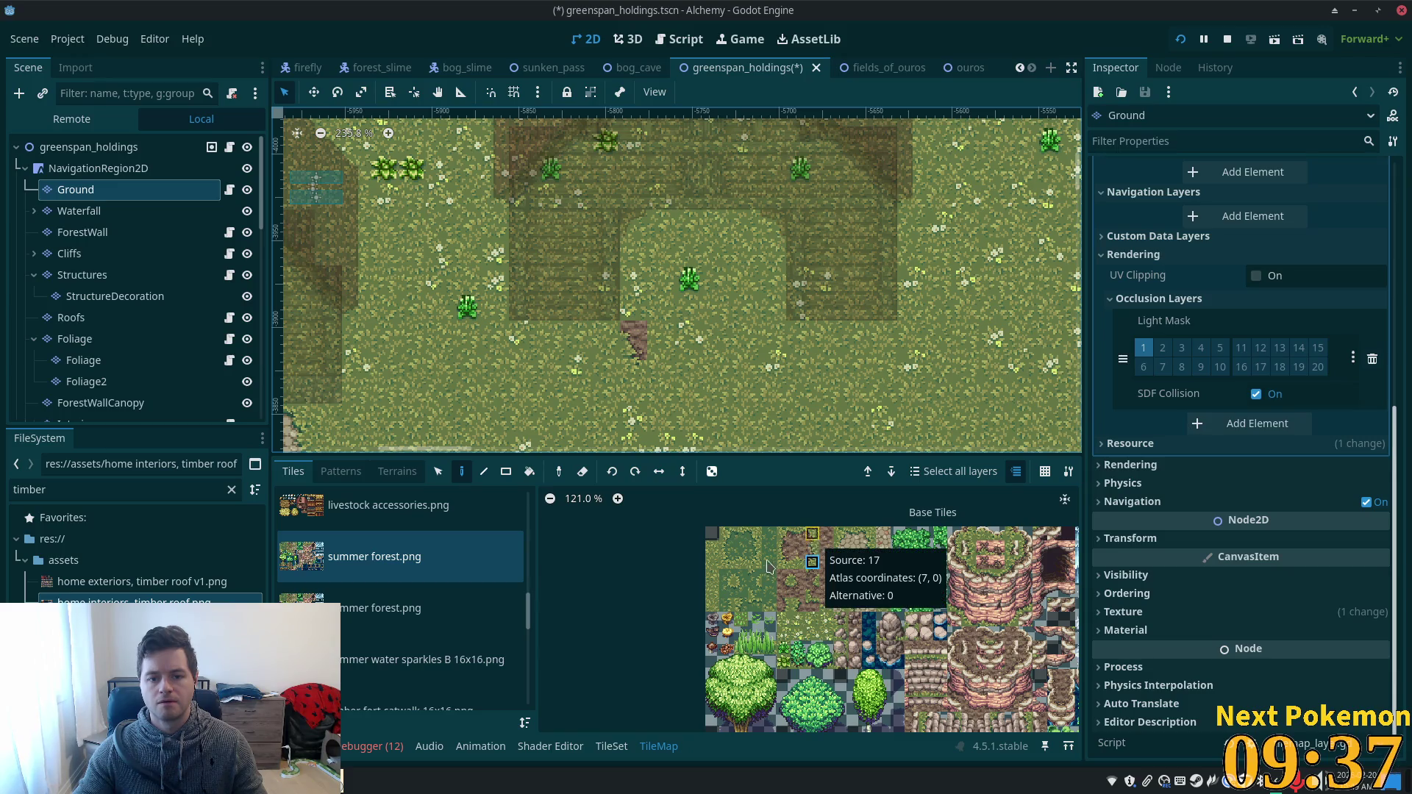
left_click(784, 590)
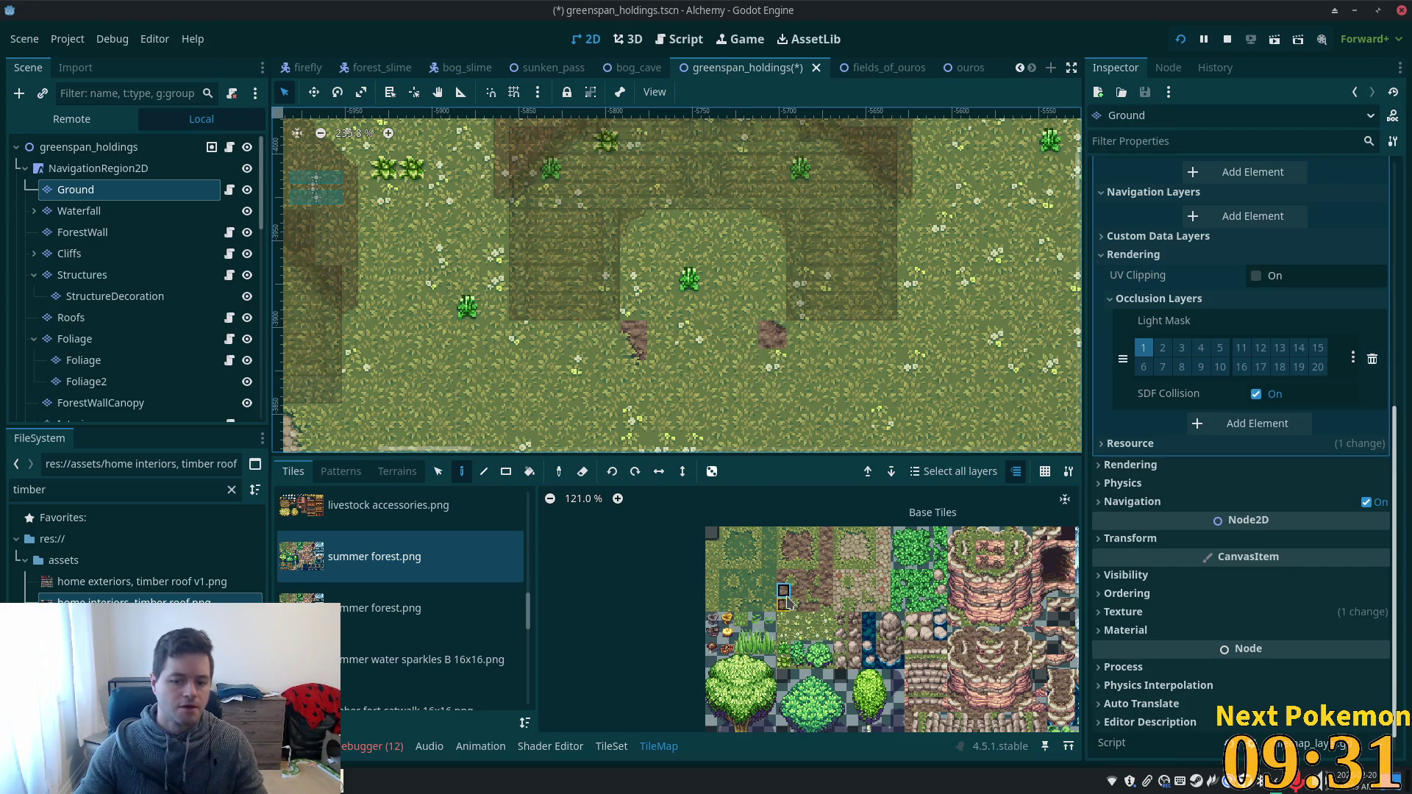
left_click(784, 576)
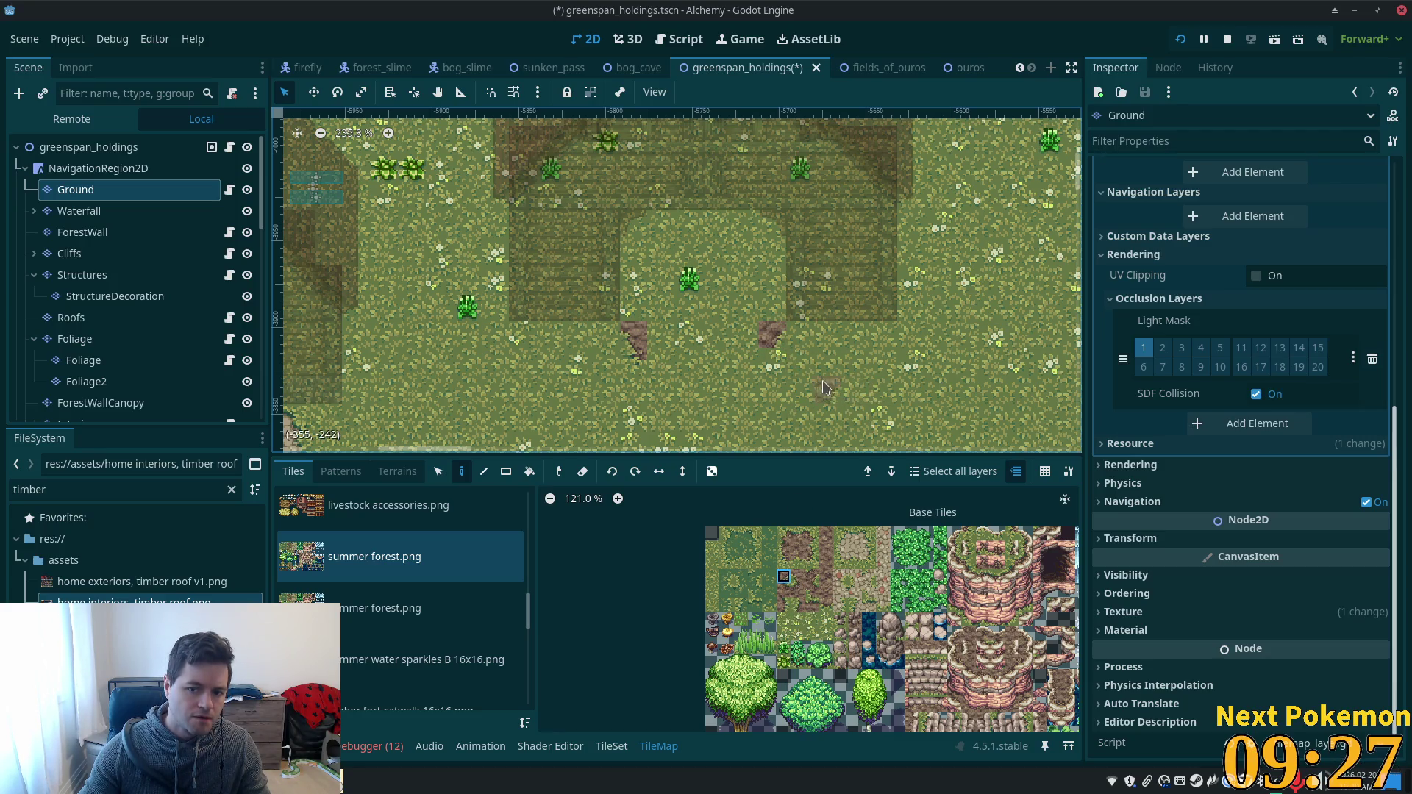
left_click(812, 562)
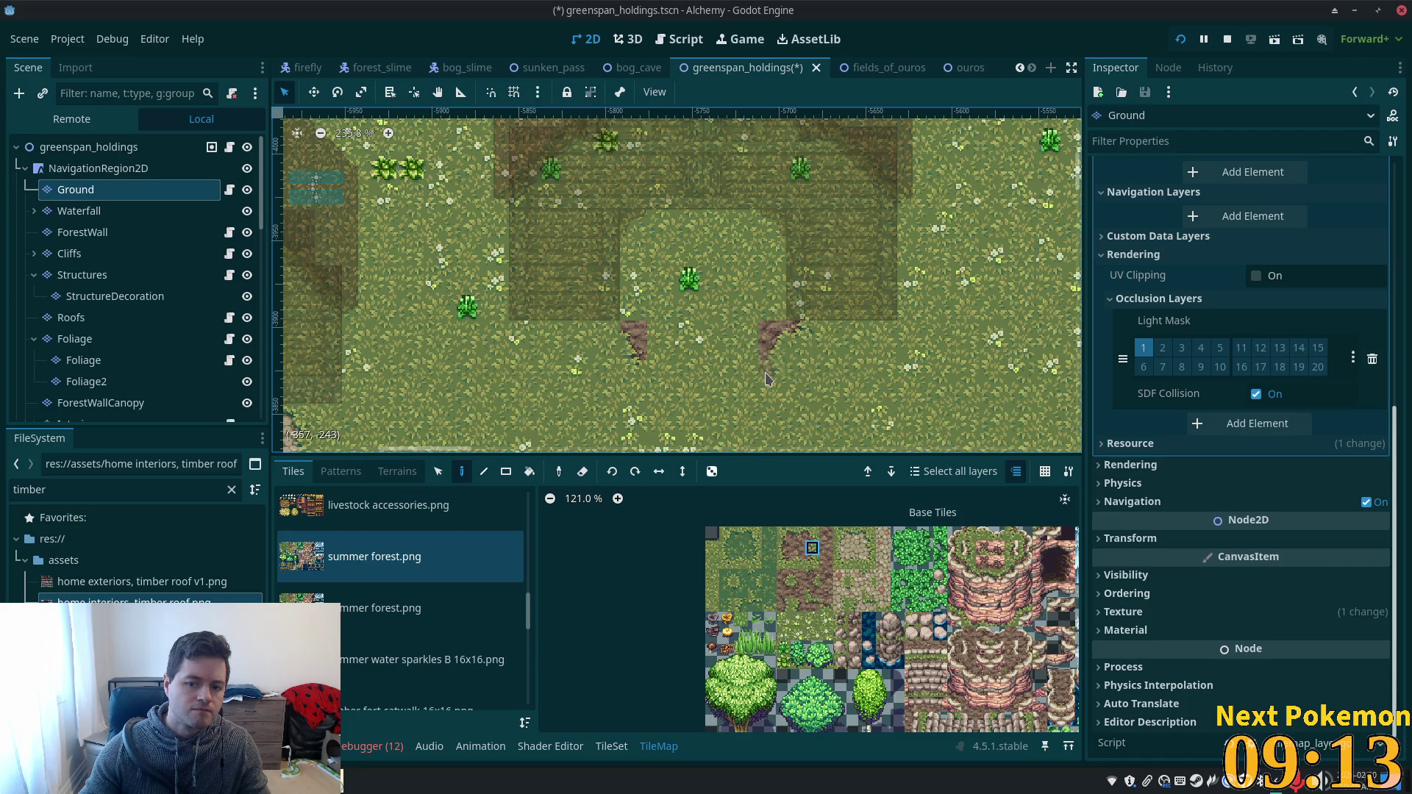
left_click(813, 562)
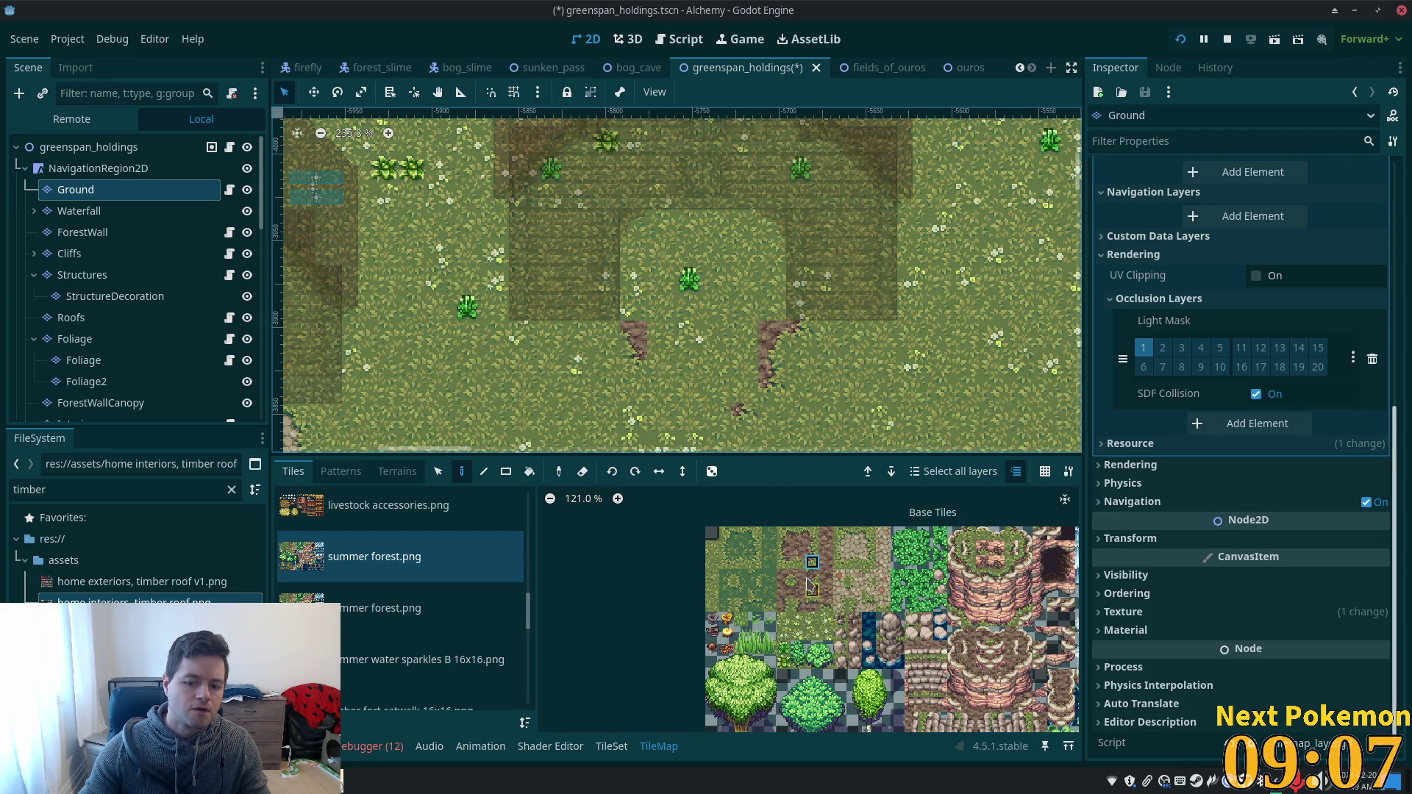
left_click(784, 576)
mouse_move(772, 364)
left_mouse_down()
mouse_move(743, 368)
mouse_move(747, 395)
left_mouse_up()
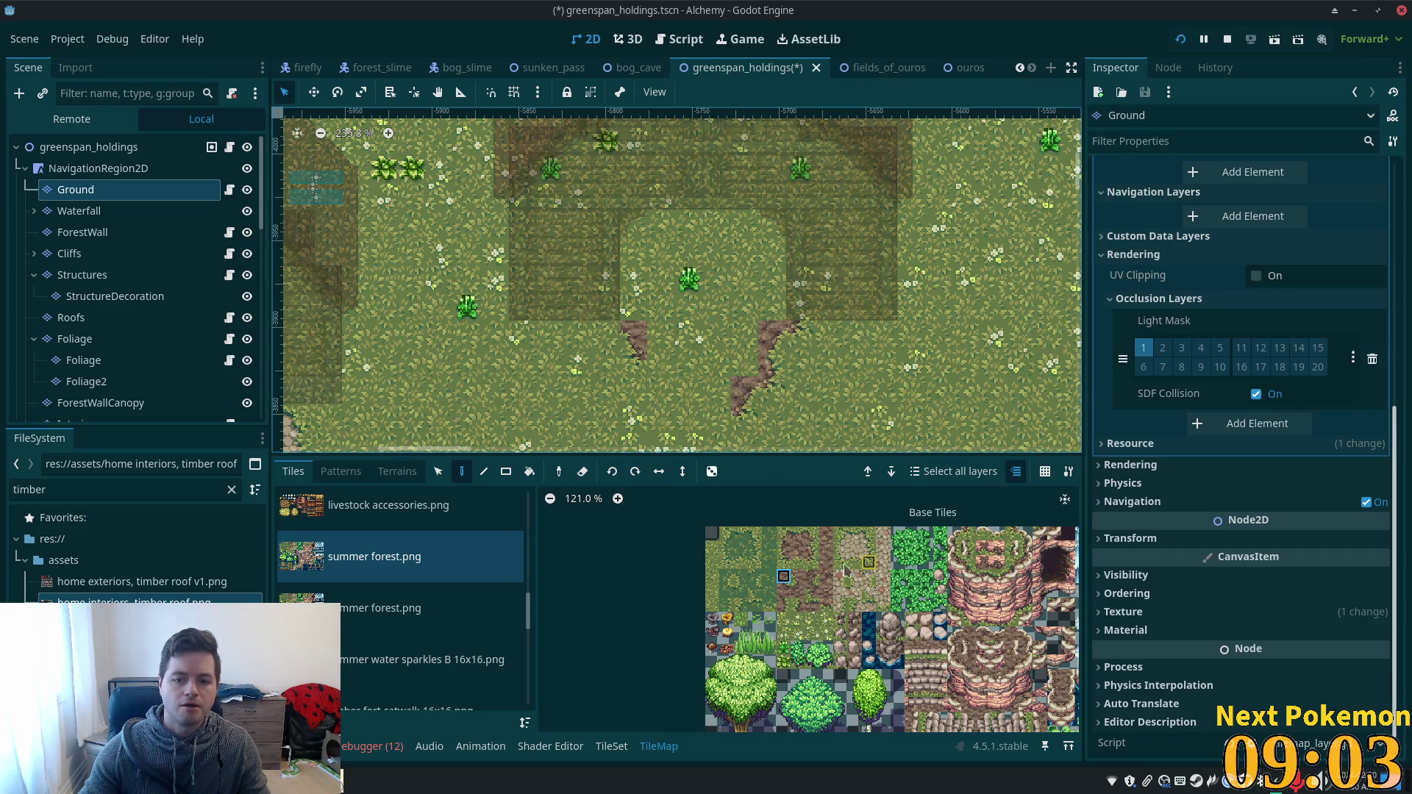
scroll(715, 432, "down", 2)
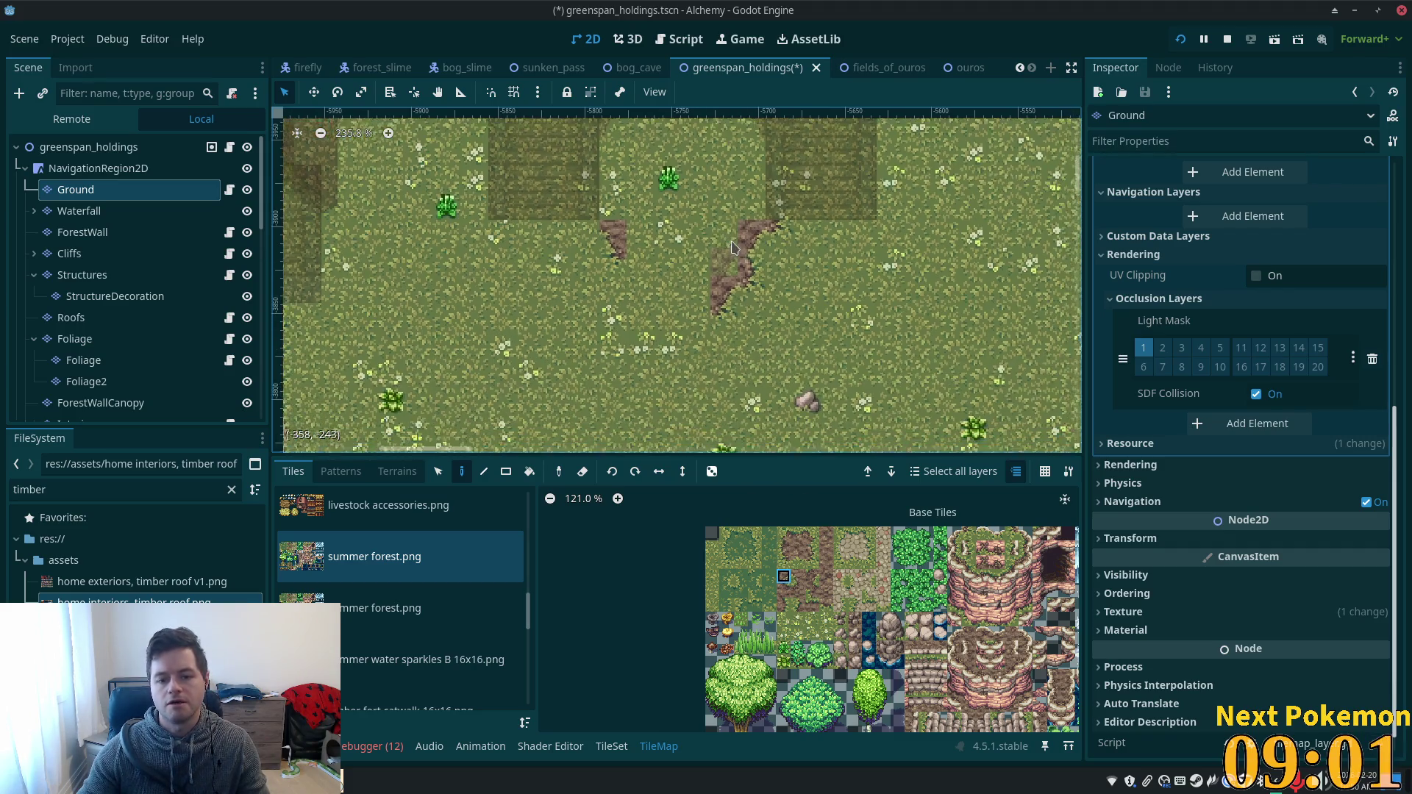
- Fill the gaps in the dirt outline with dirt-edge tiles
scroll(744, 353, "down", 2)
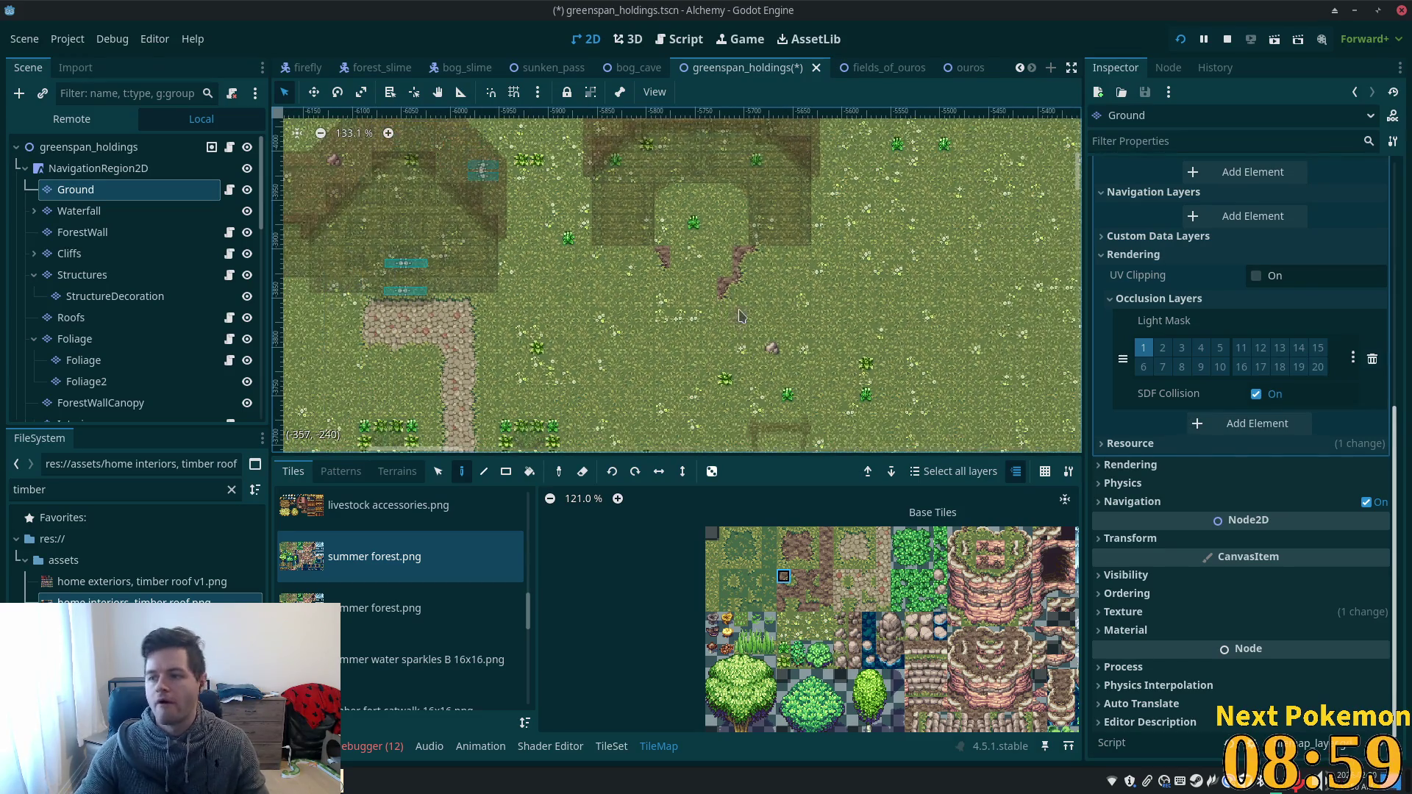
left_click_drag(731, 320, 743, 368)
scroll(743, 368, "up", 5)
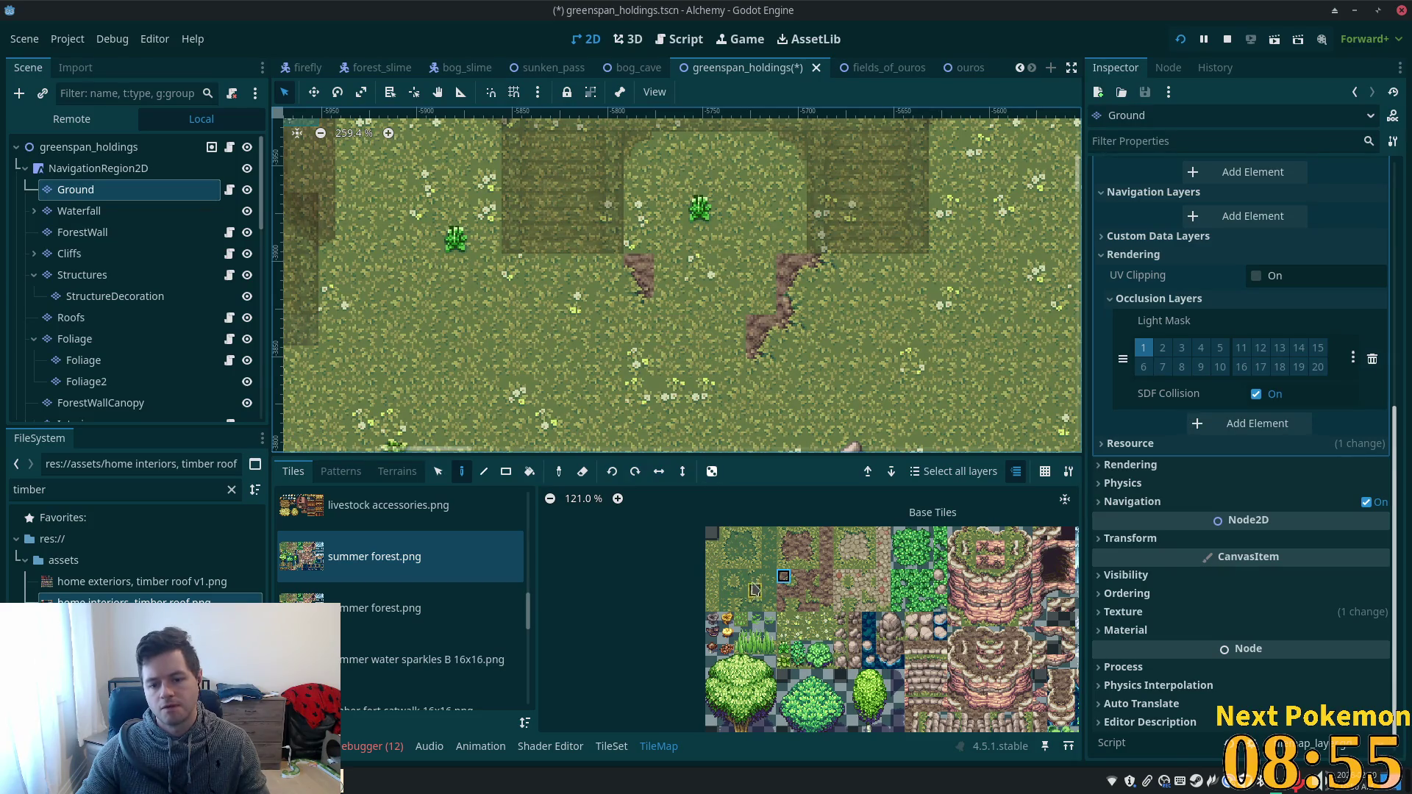
left_click(785, 562)
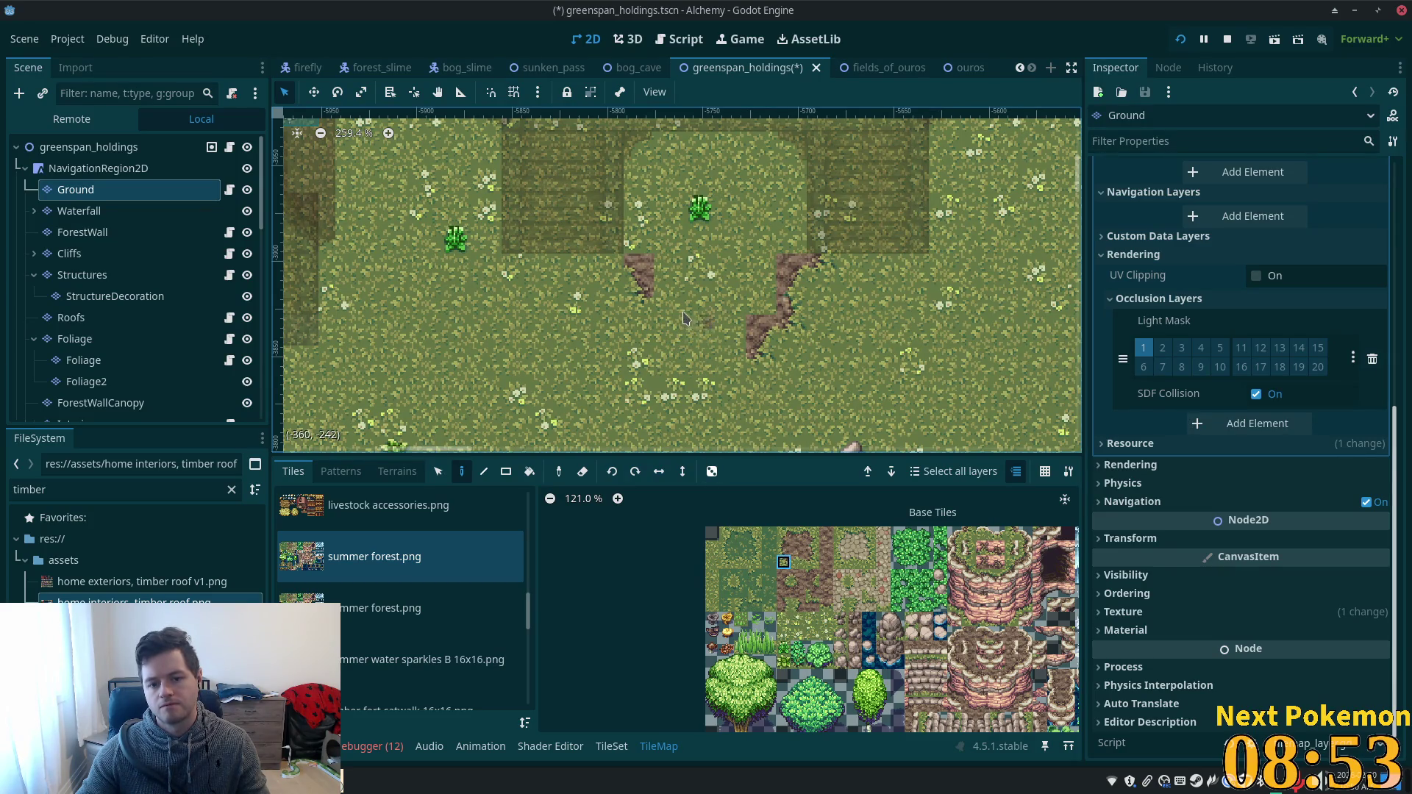
left_click(673, 323)
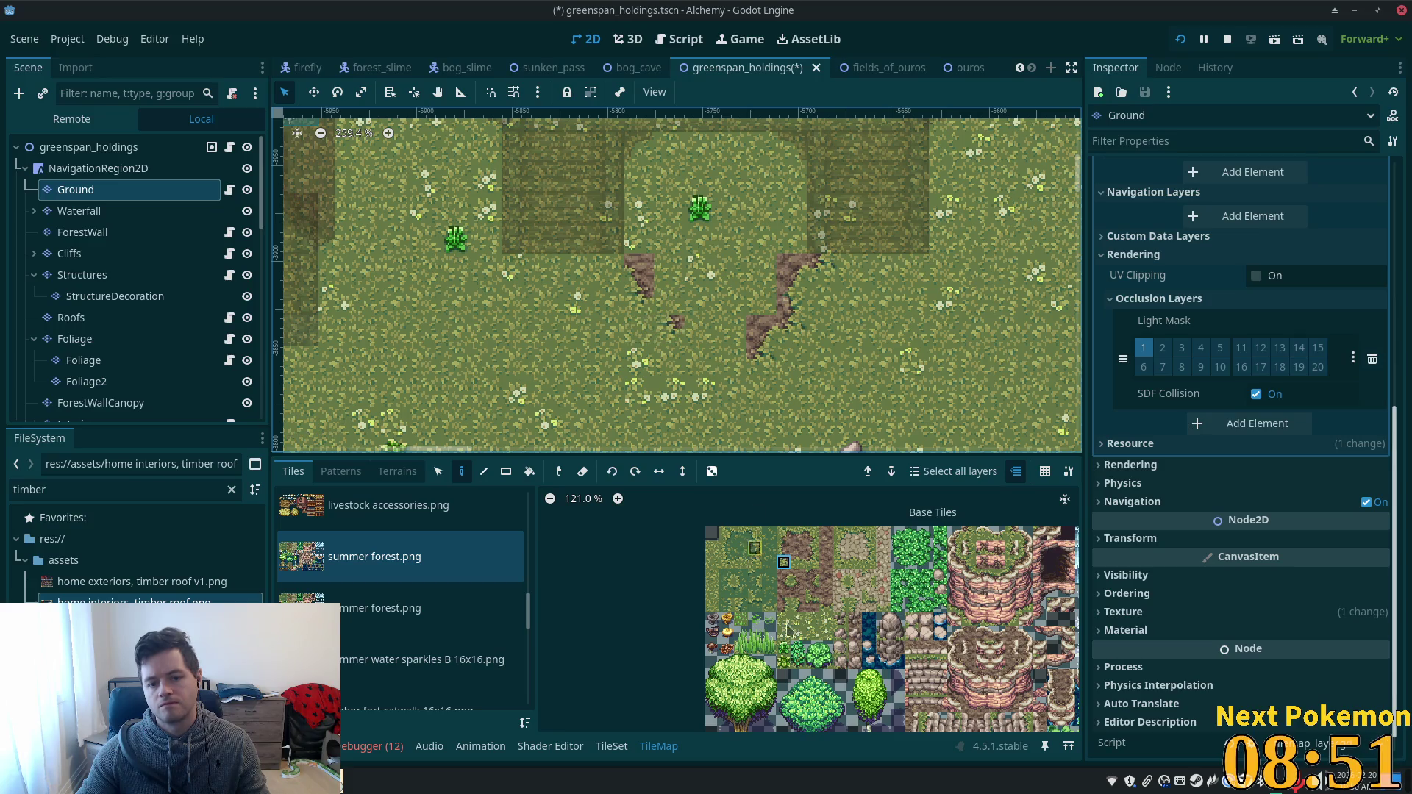
left_click(799, 577)
left_click(678, 303)
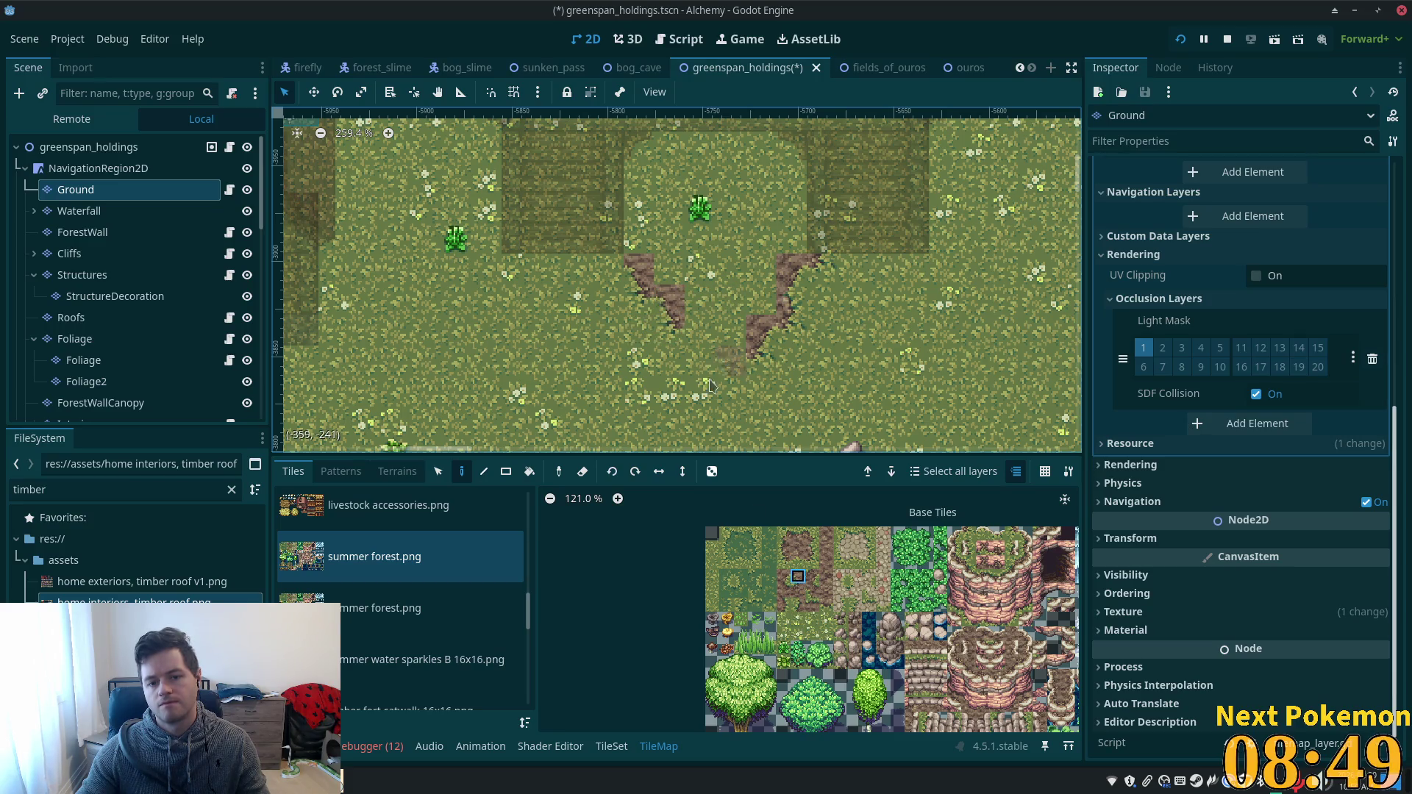
- Join the two dirt trails at the bottom and cover the remaining green gap
left_click(784, 562)
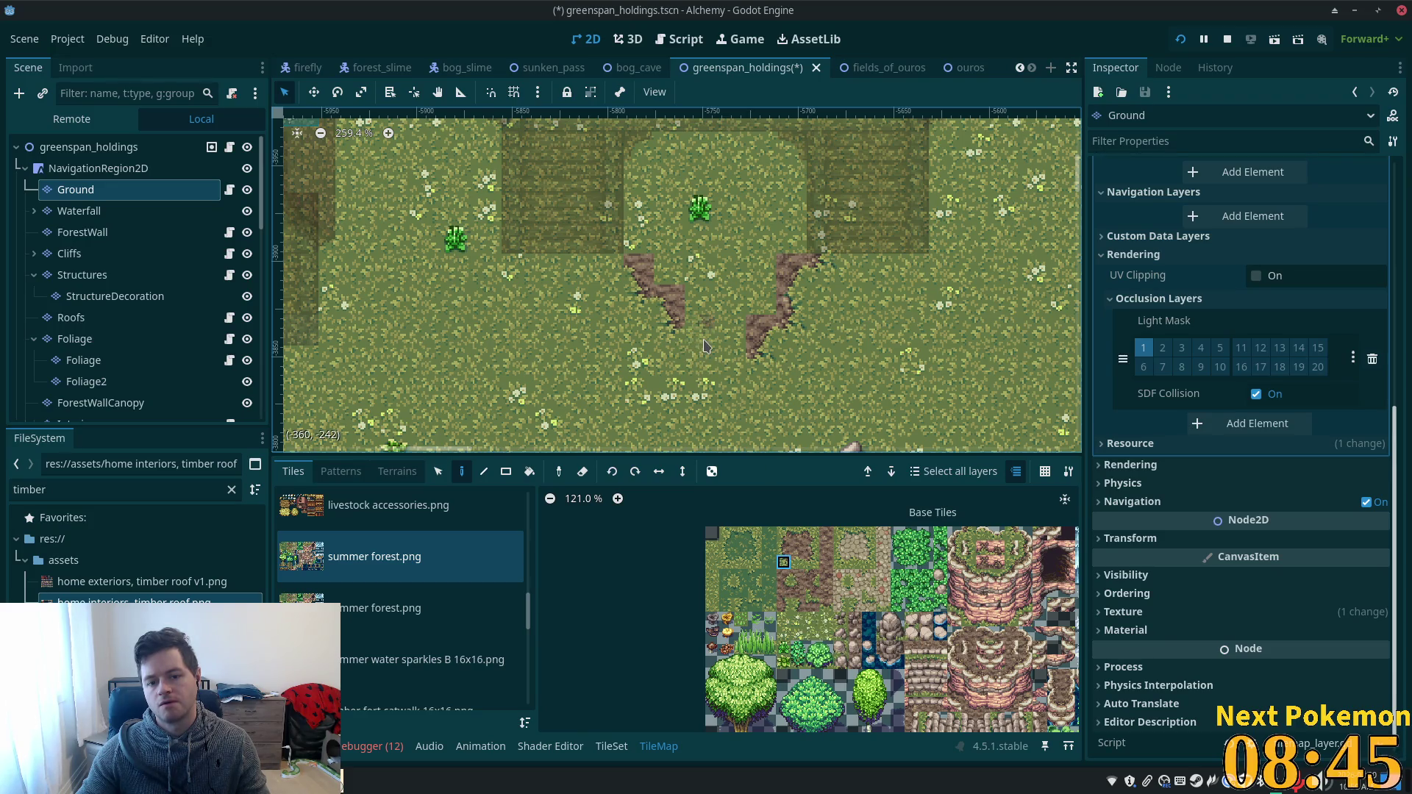
left_click(798, 563)
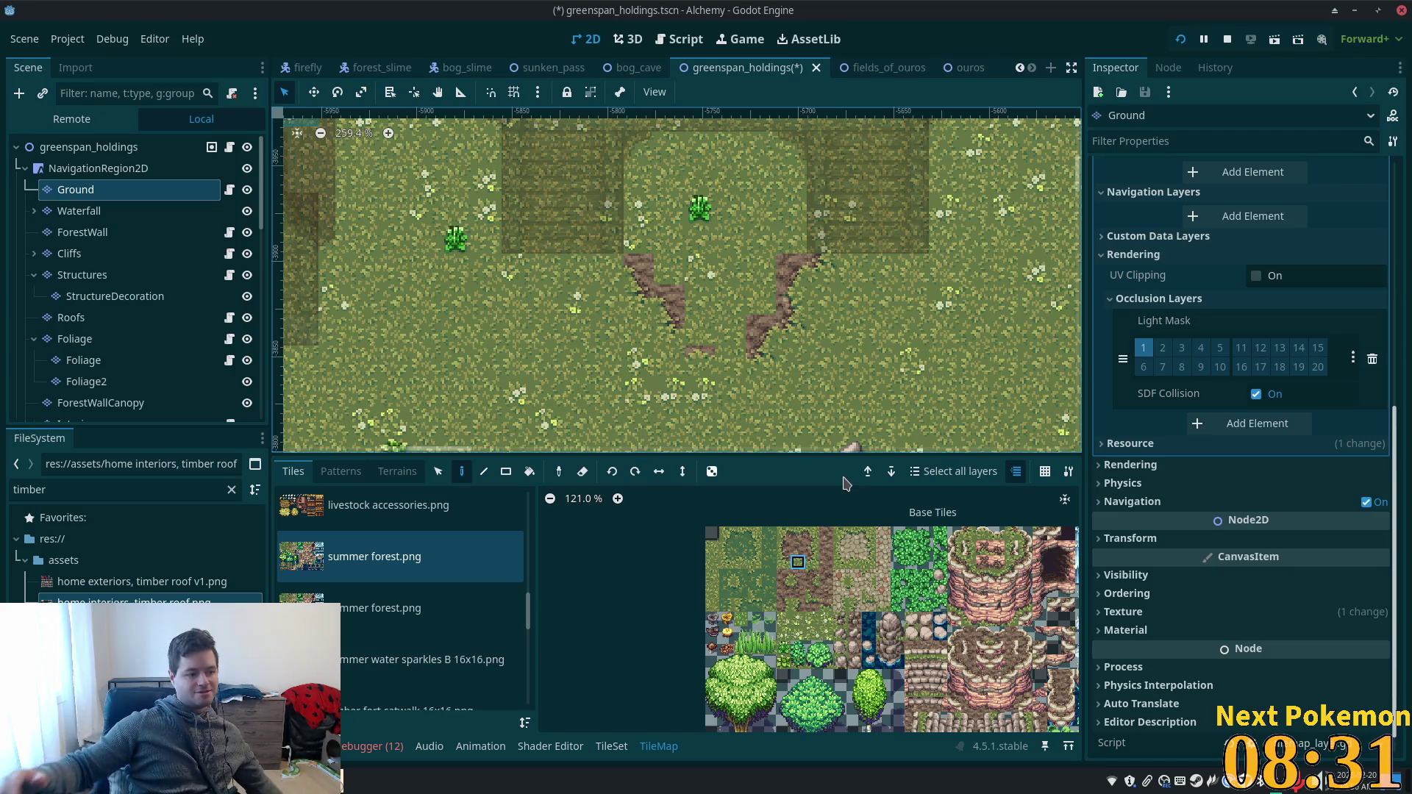
left_click(799, 579)
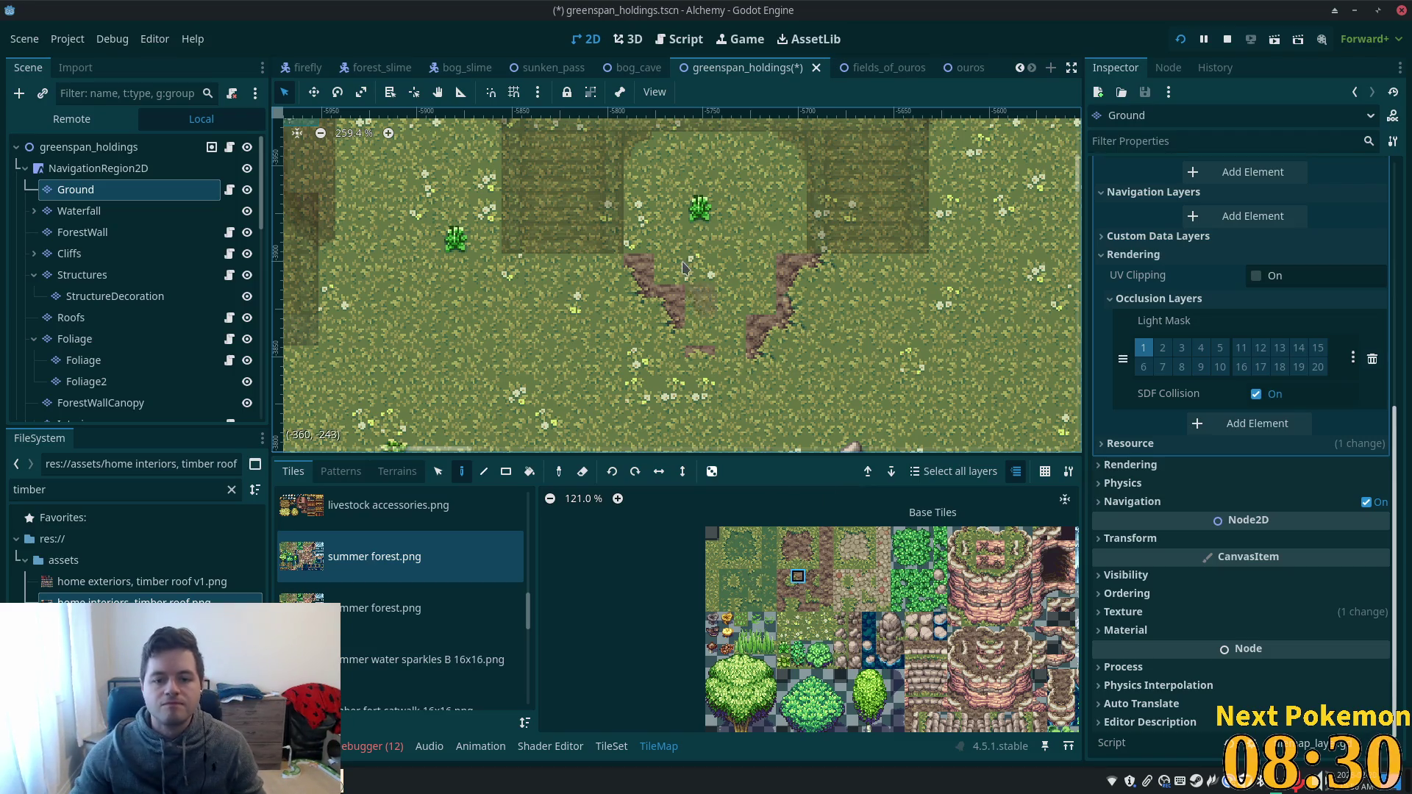
left_click(700, 335)
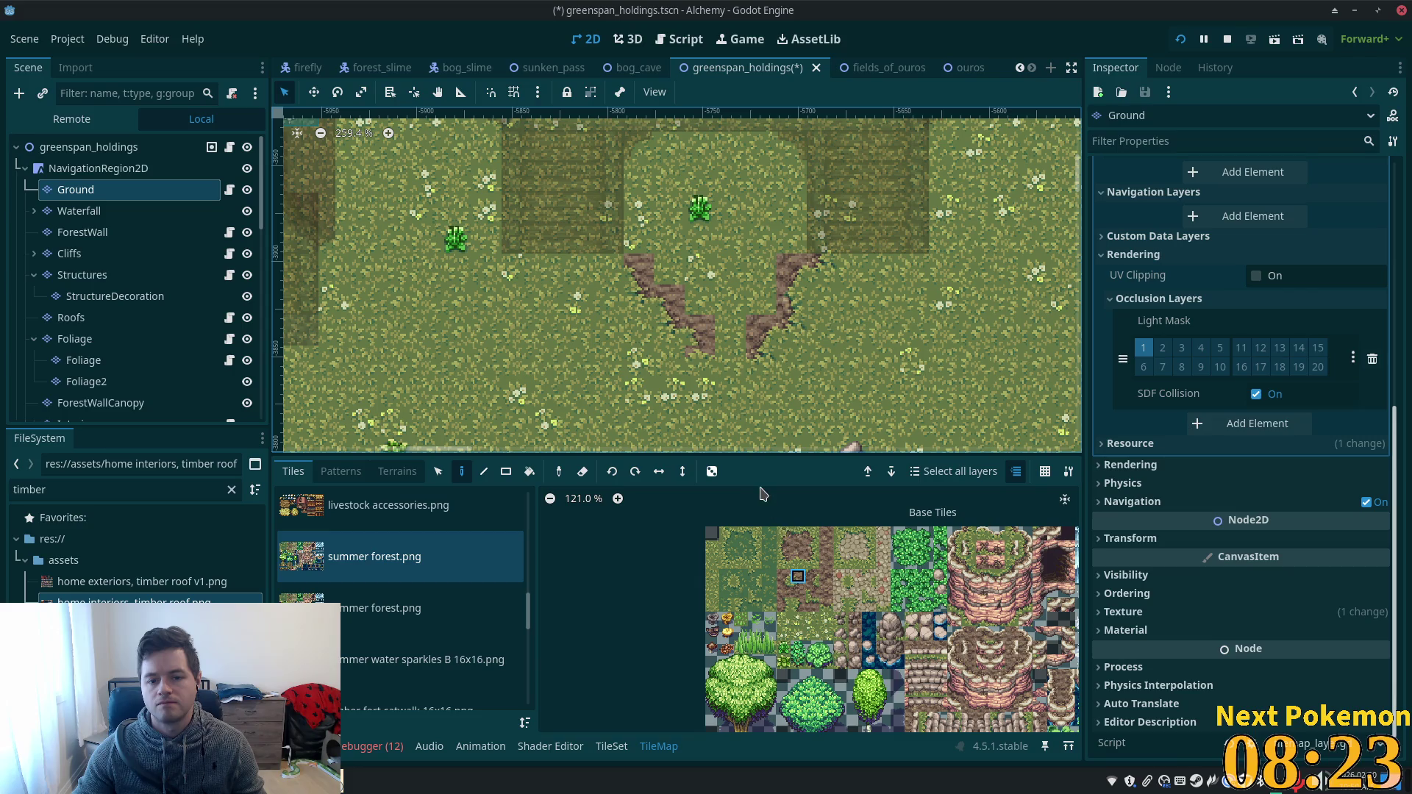
left_click(798, 563)
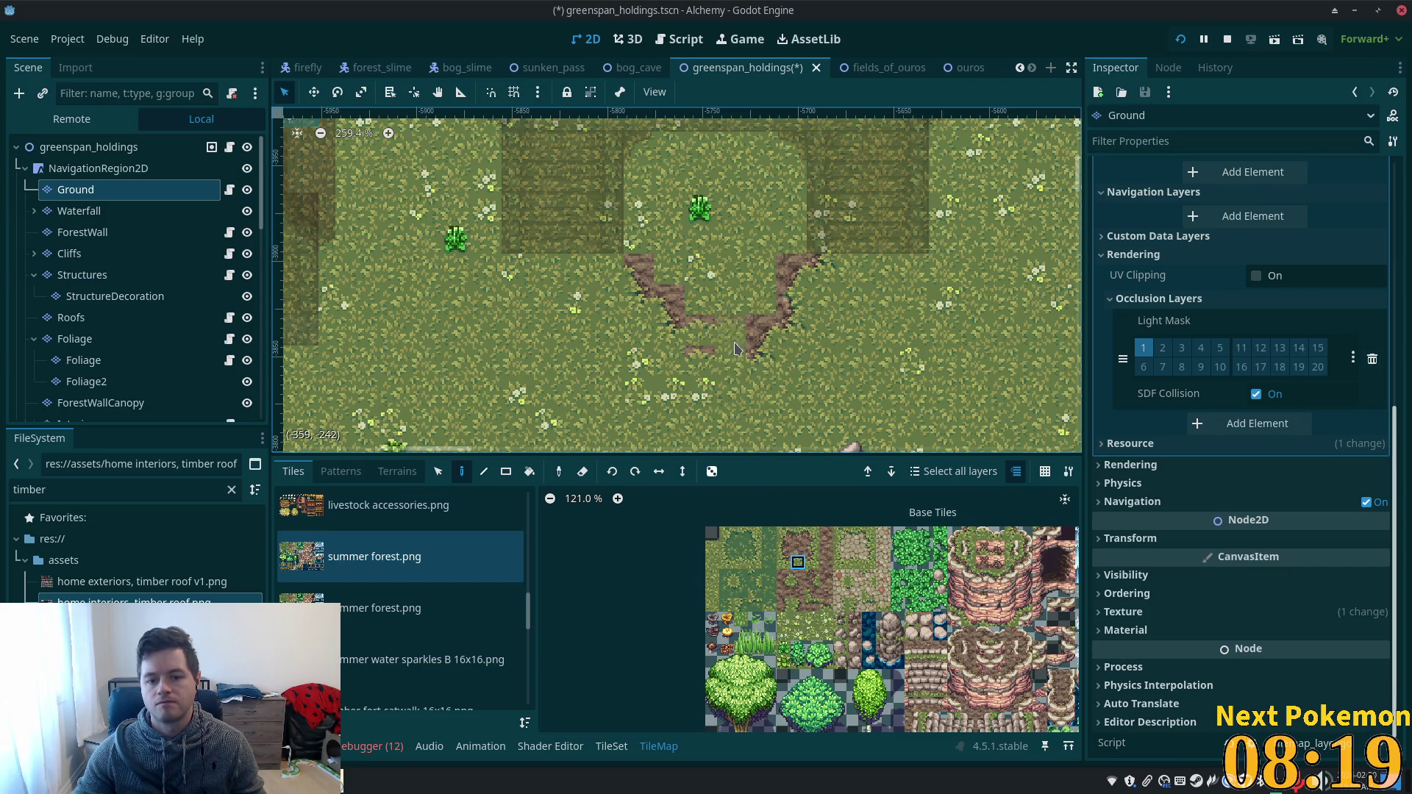
left_click(769, 534)
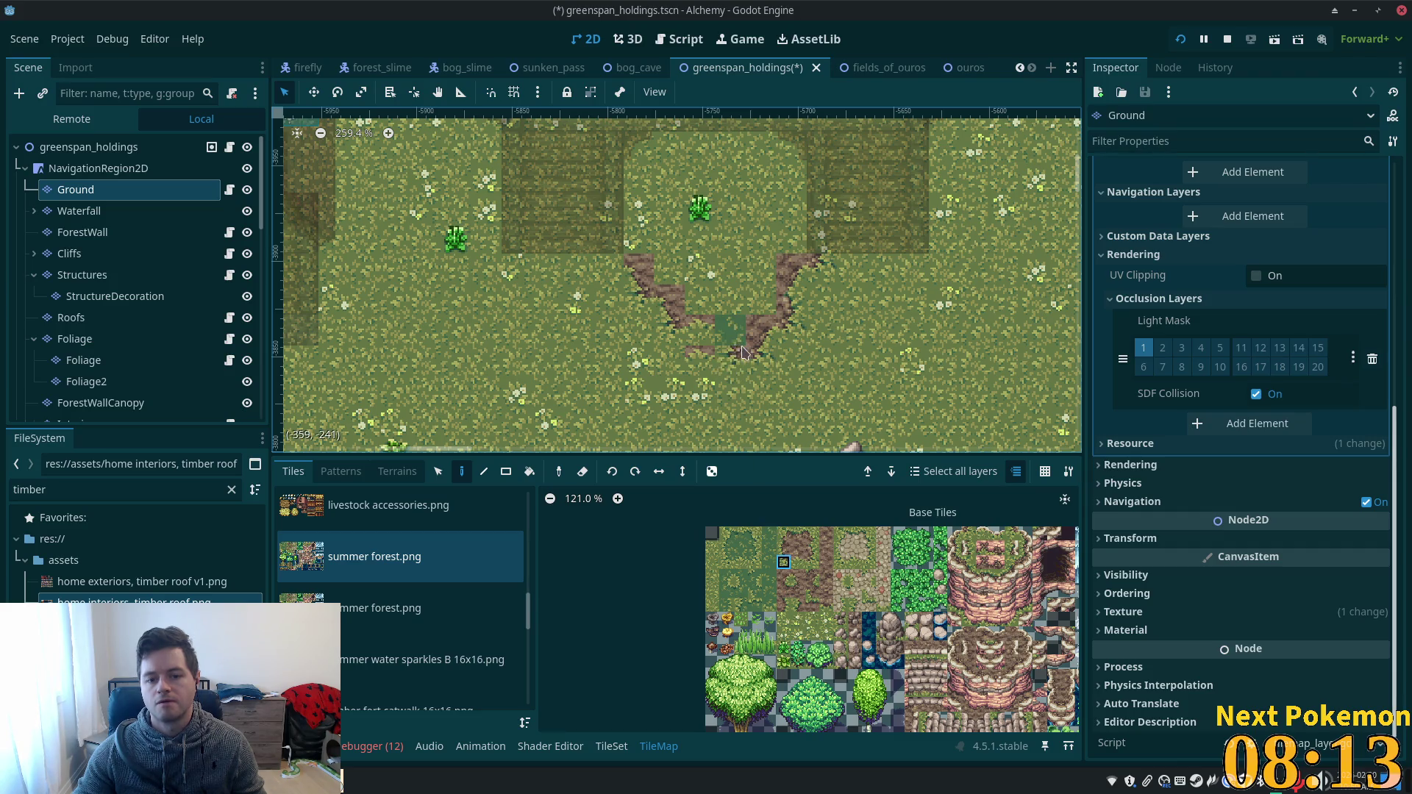
left_click(798, 576)
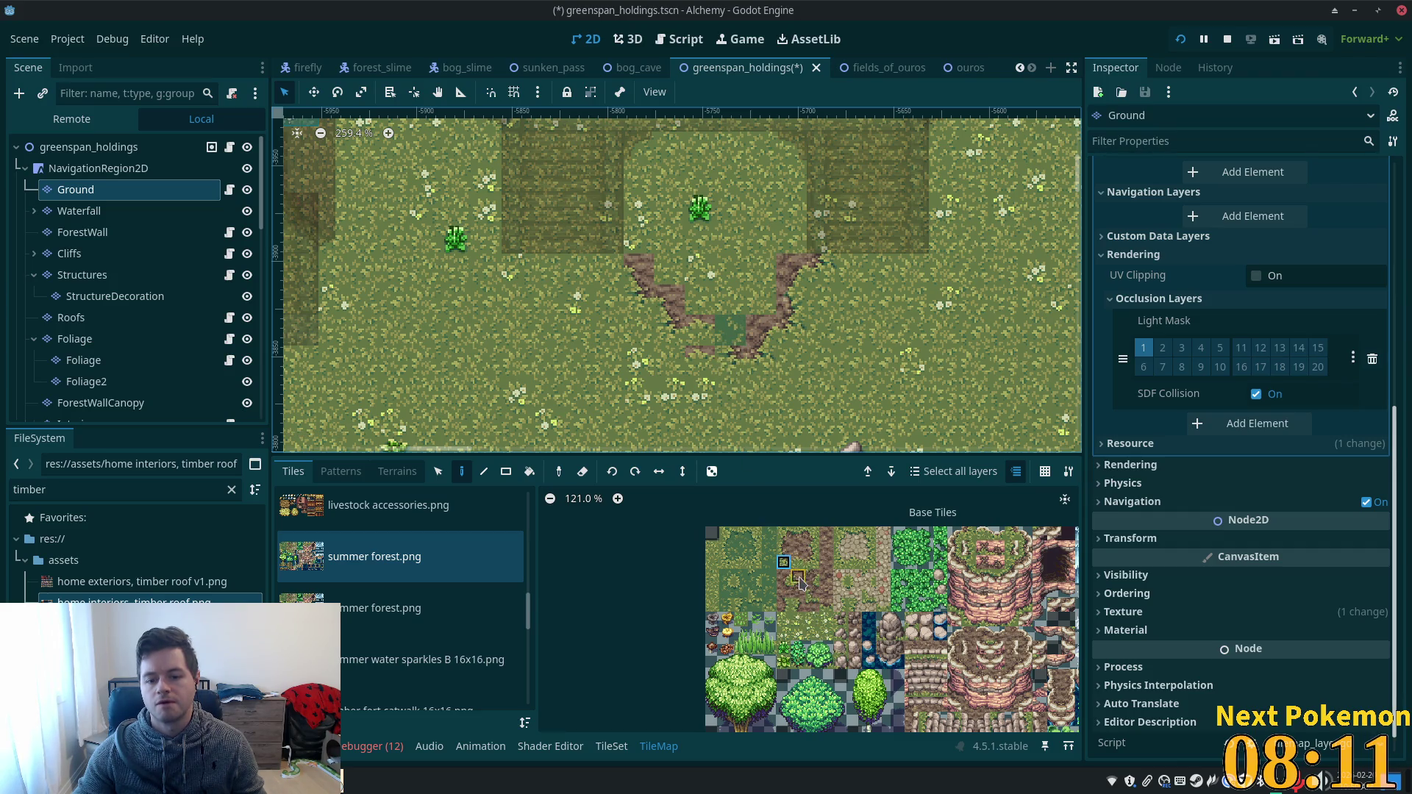
left_click(733, 342)
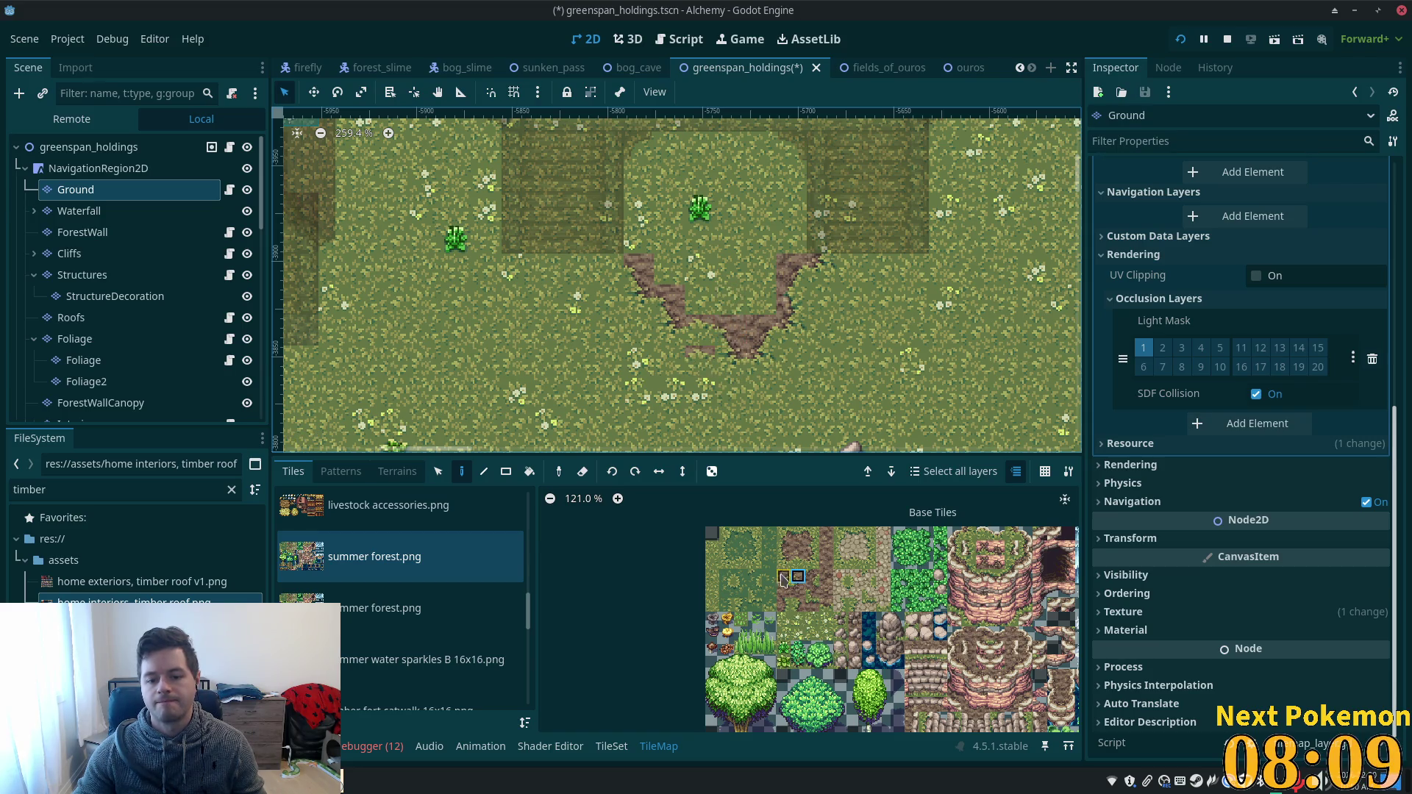
left_click(713, 562)
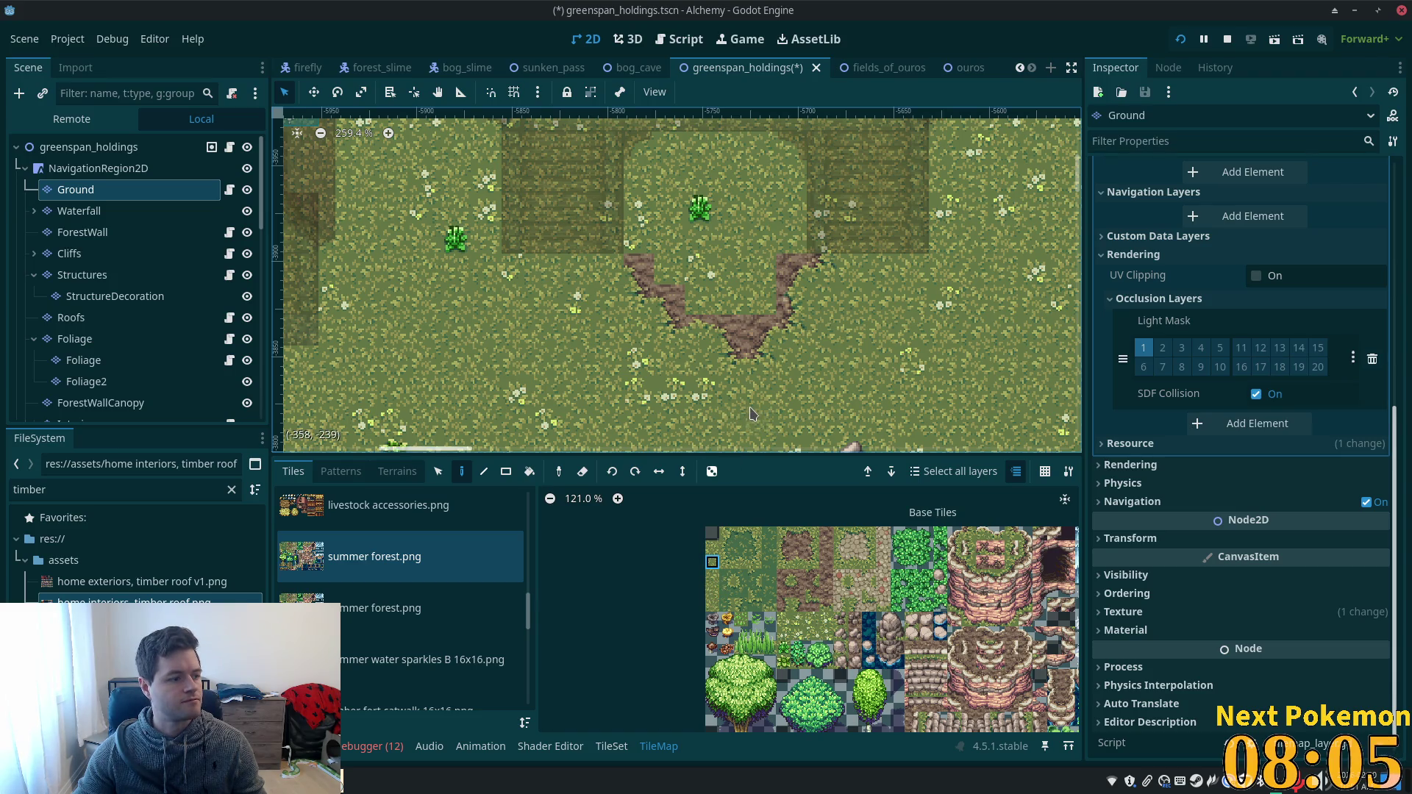
- Choose Mud terrain and paint a square between the V-path's tops, undoing an oversized first rectangle
scroll(772, 420, "up", 2)
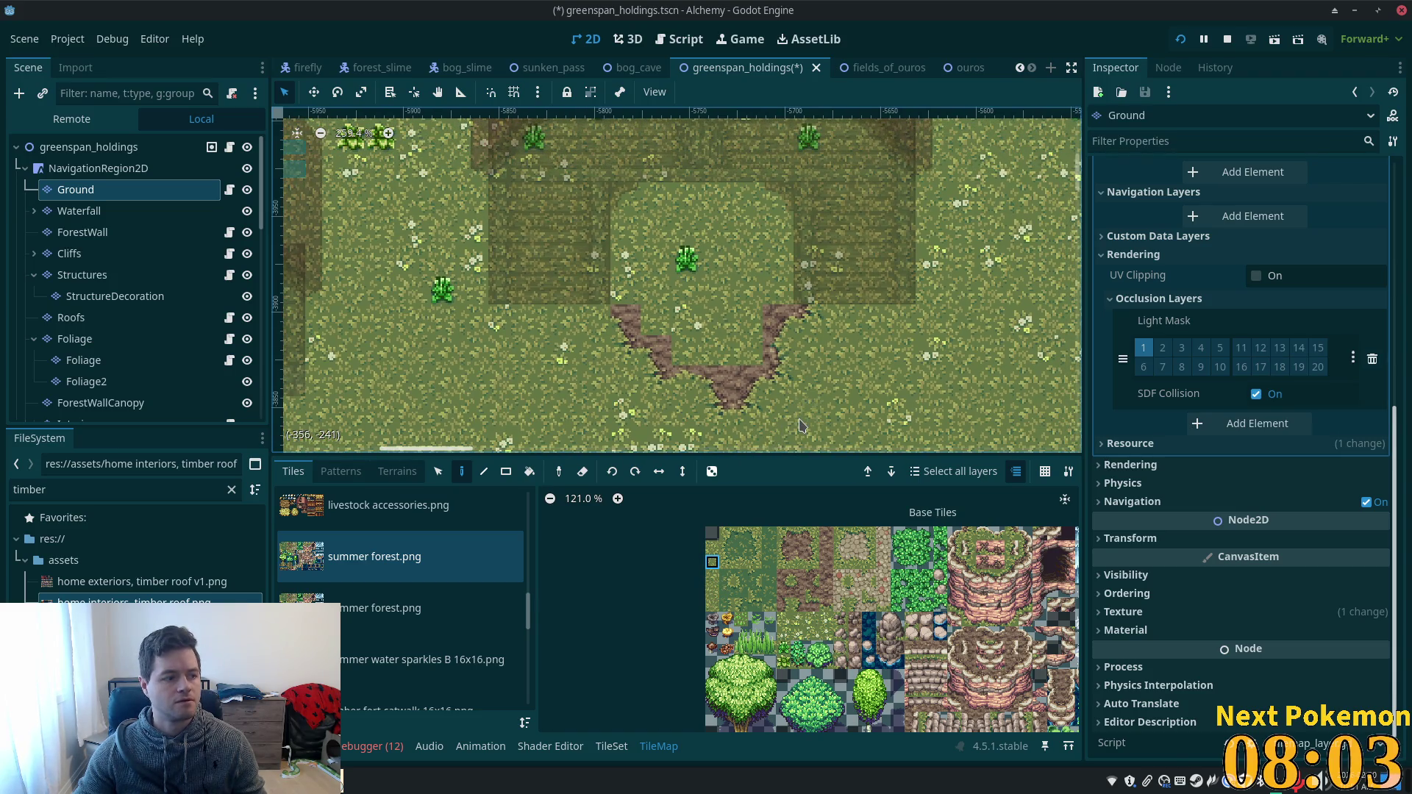
left_click(397, 472)
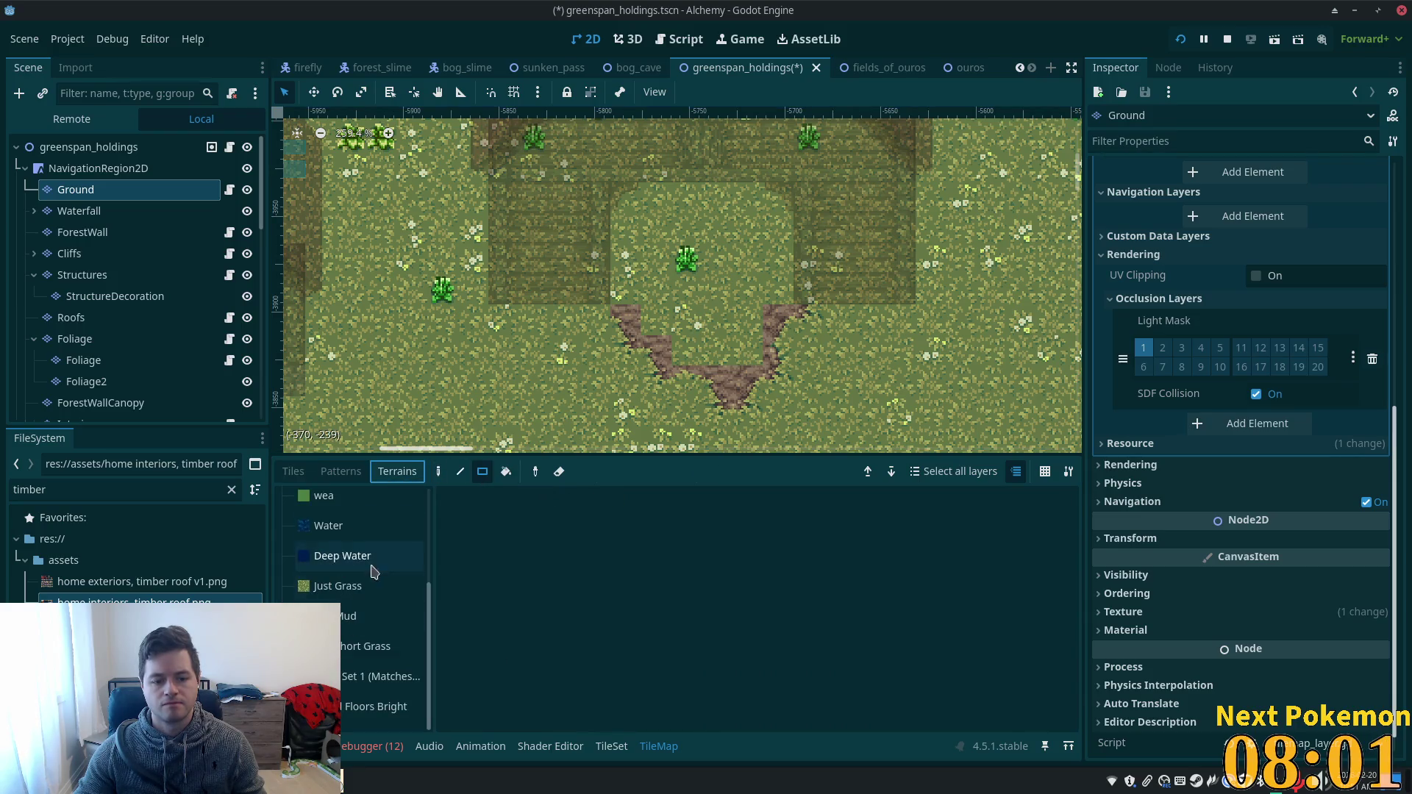
left_click(361, 620)
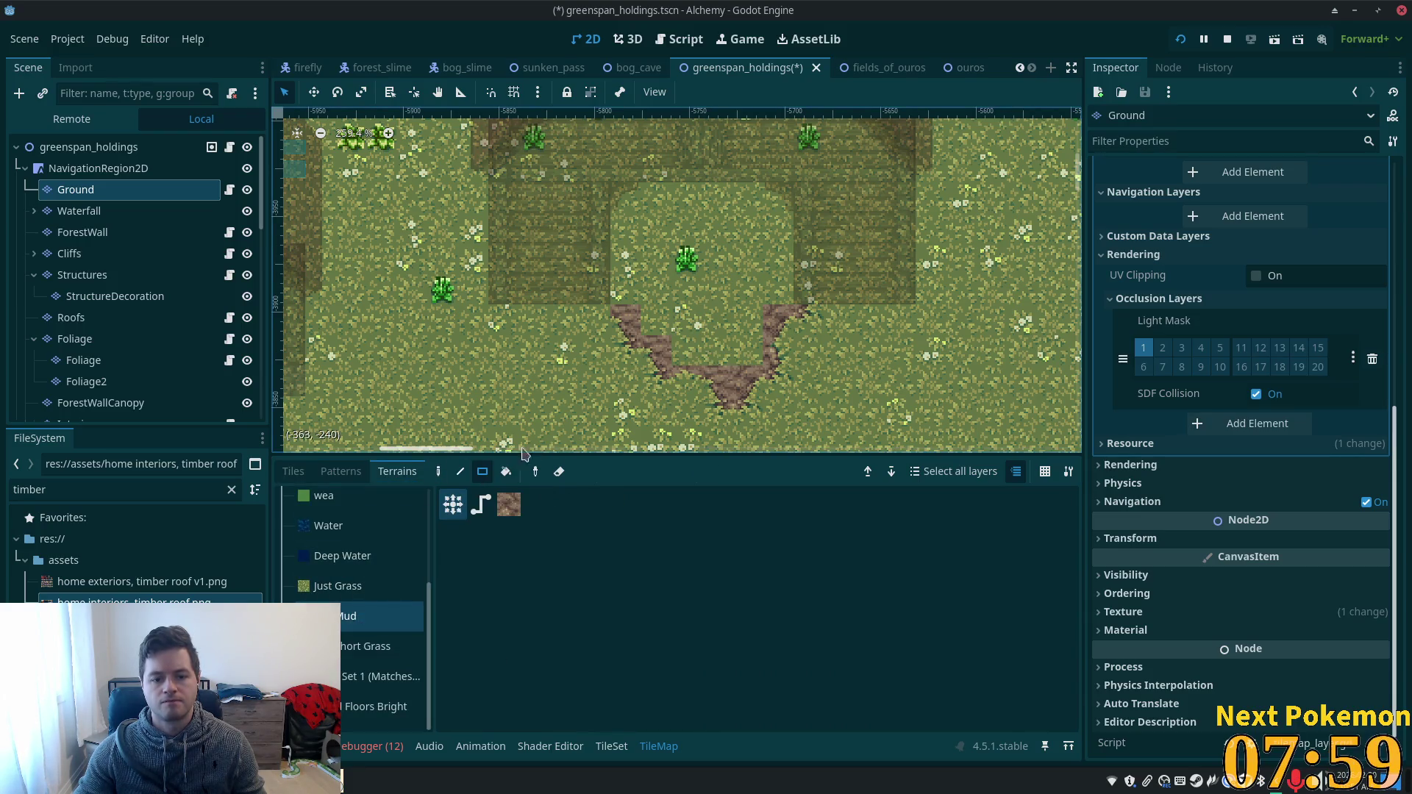
left_click_drag(742, 341, 641, 153)
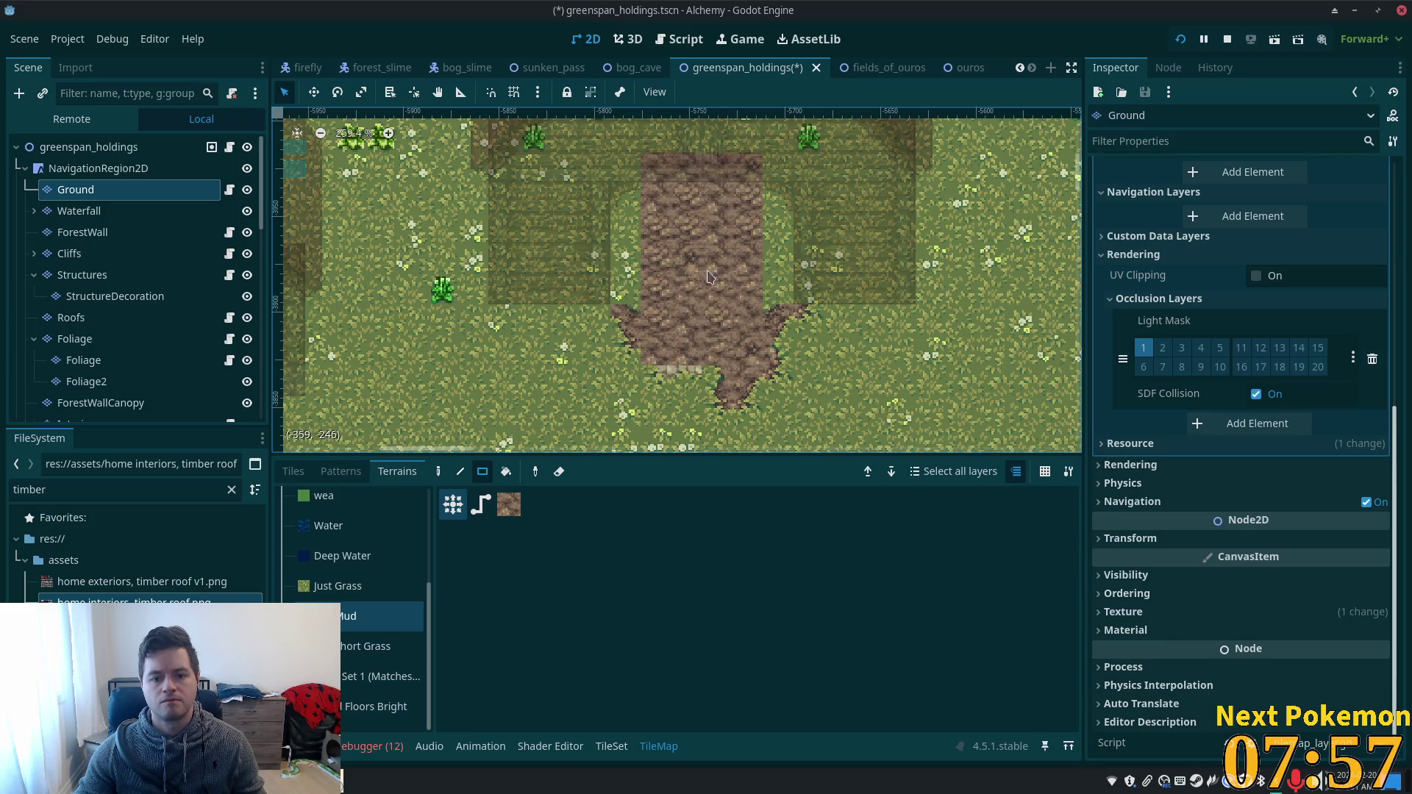
key("ctrl+z")
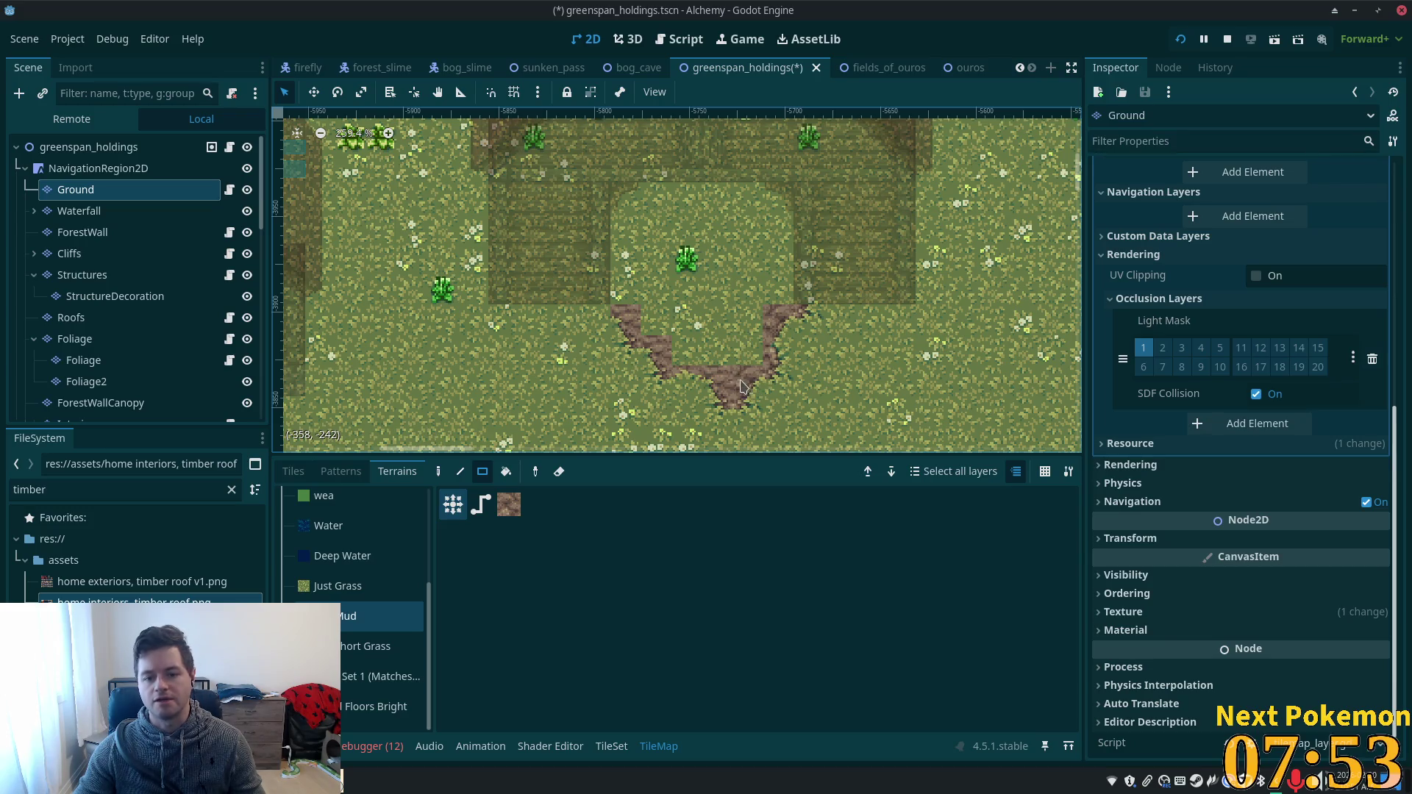
mouse_move(664, 225)
left_mouse_down()
mouse_move(757, 331)
mouse_move(758, 298)
left_mouse_up()
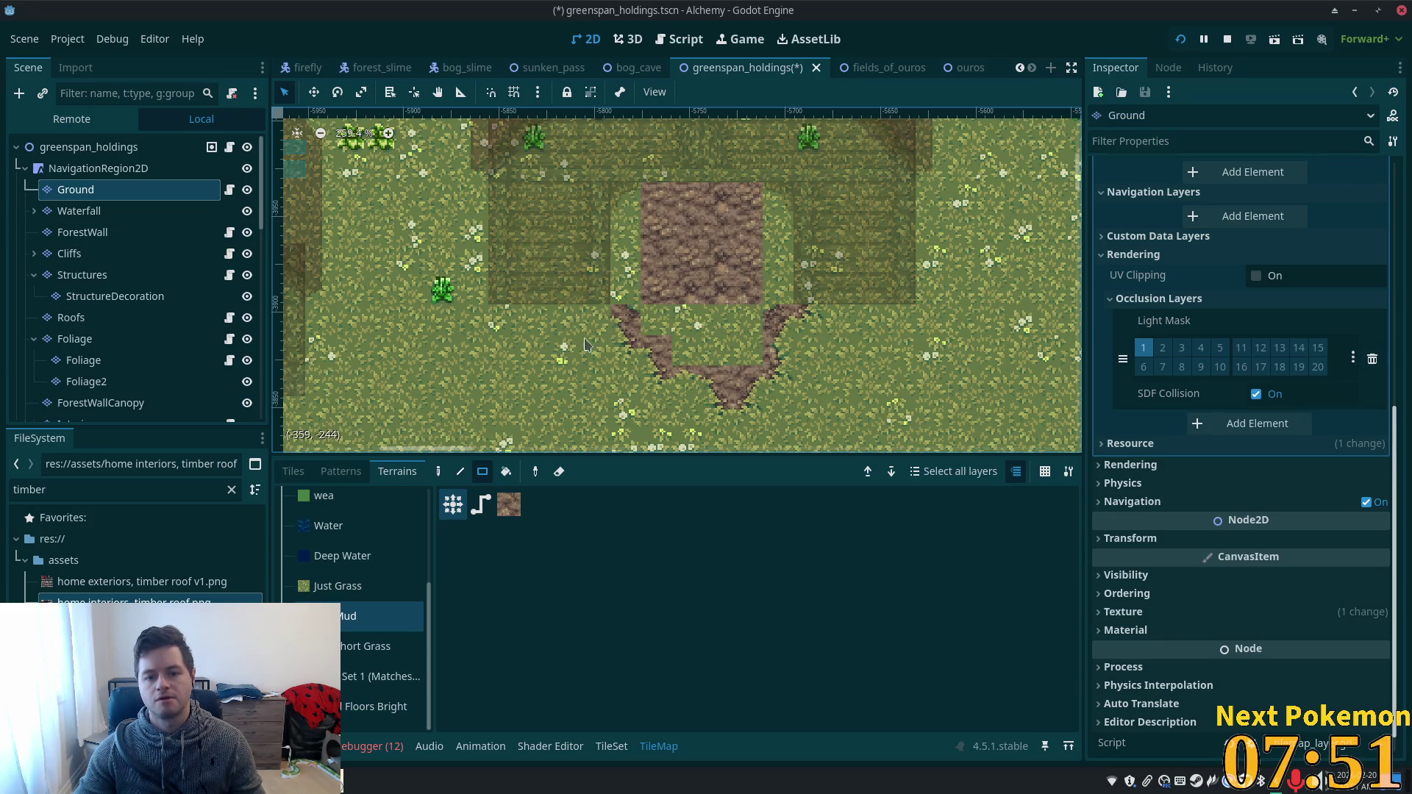
left_click(342, 627)
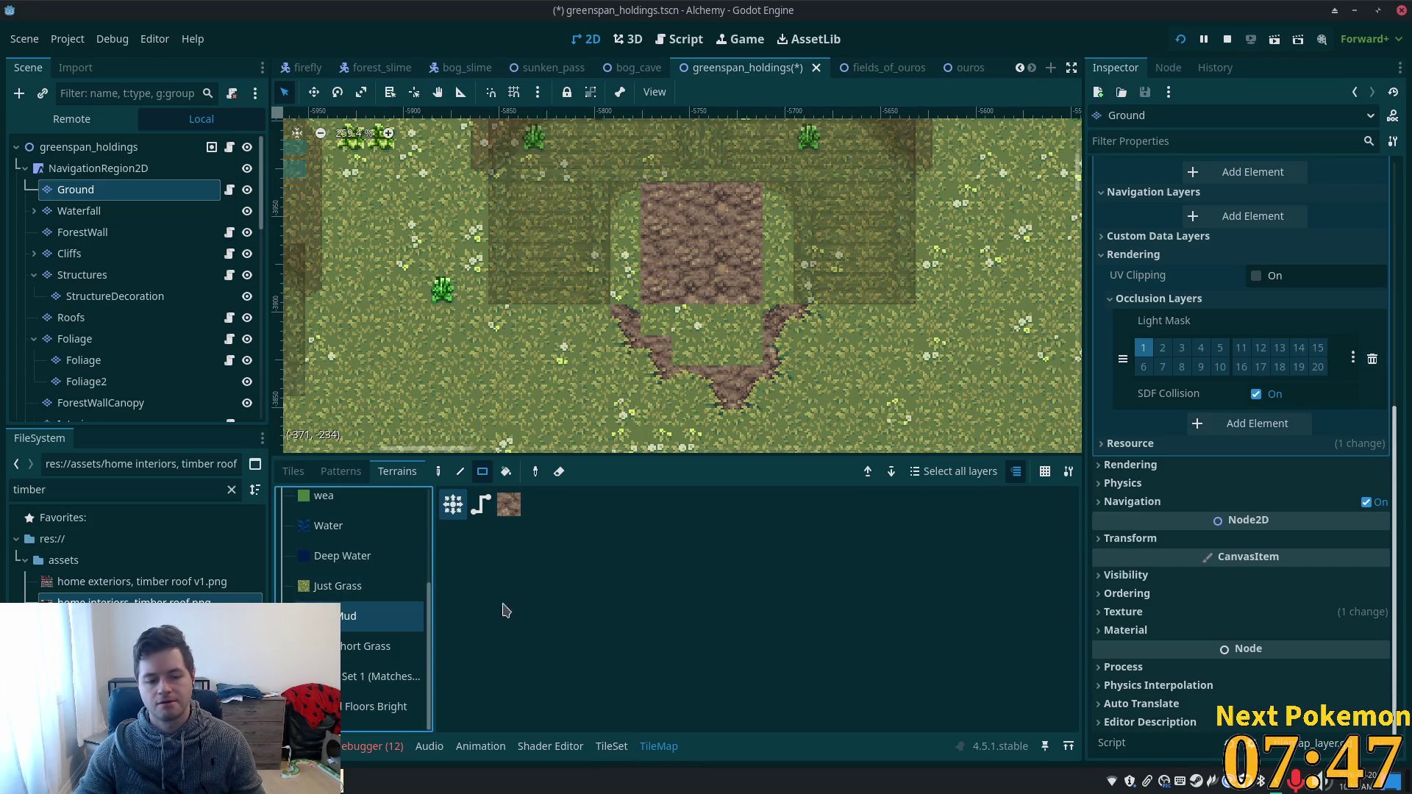
left_click(298, 472)
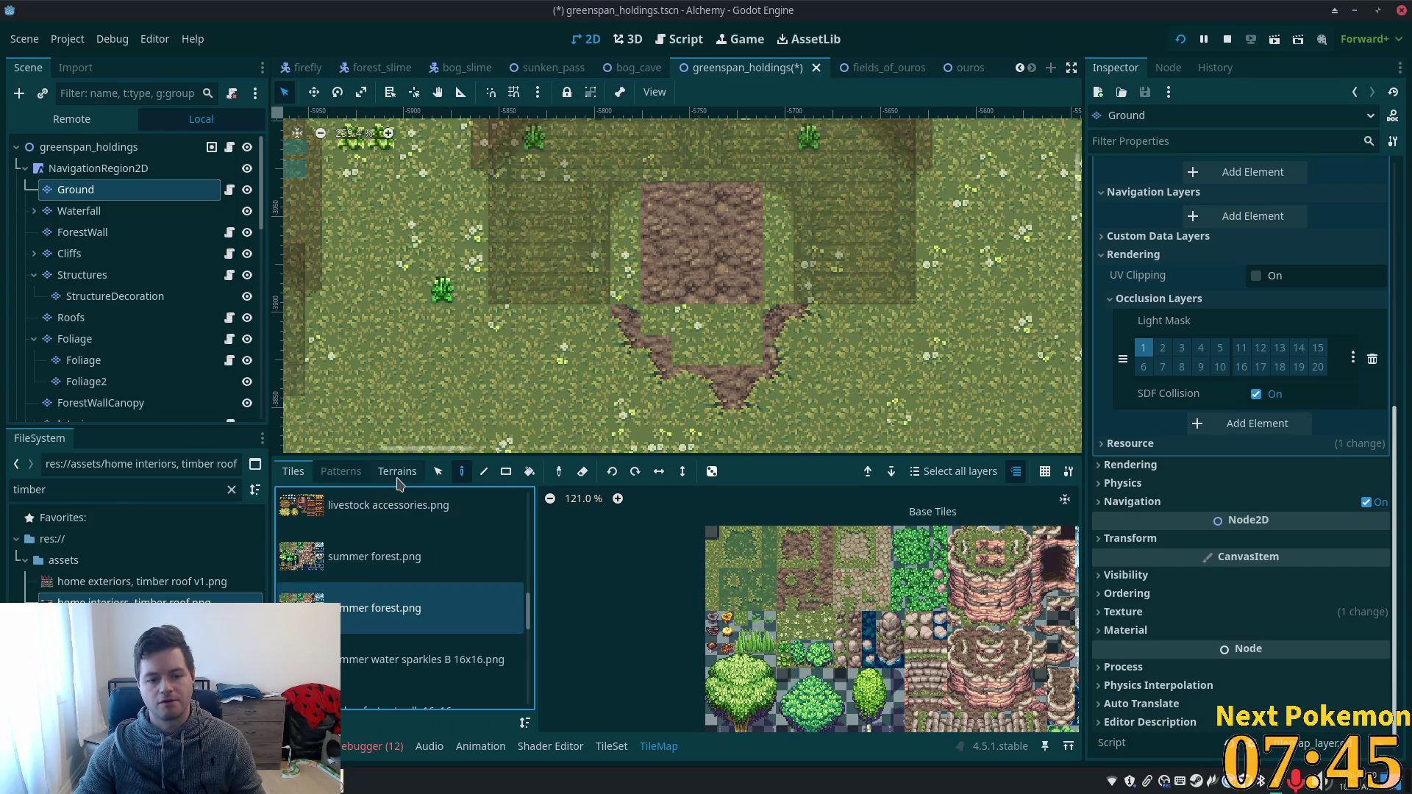
- Extend the mud square downward, up-left, and across the barn's upper right
left_click(403, 475)
mouse_move(647, 272)
left_mouse_down()
mouse_move(696, 324)
mouse_move(750, 349)
mouse_move(691, 351)
left_mouse_up()
left_click_drag(761, 306, 704, 335)
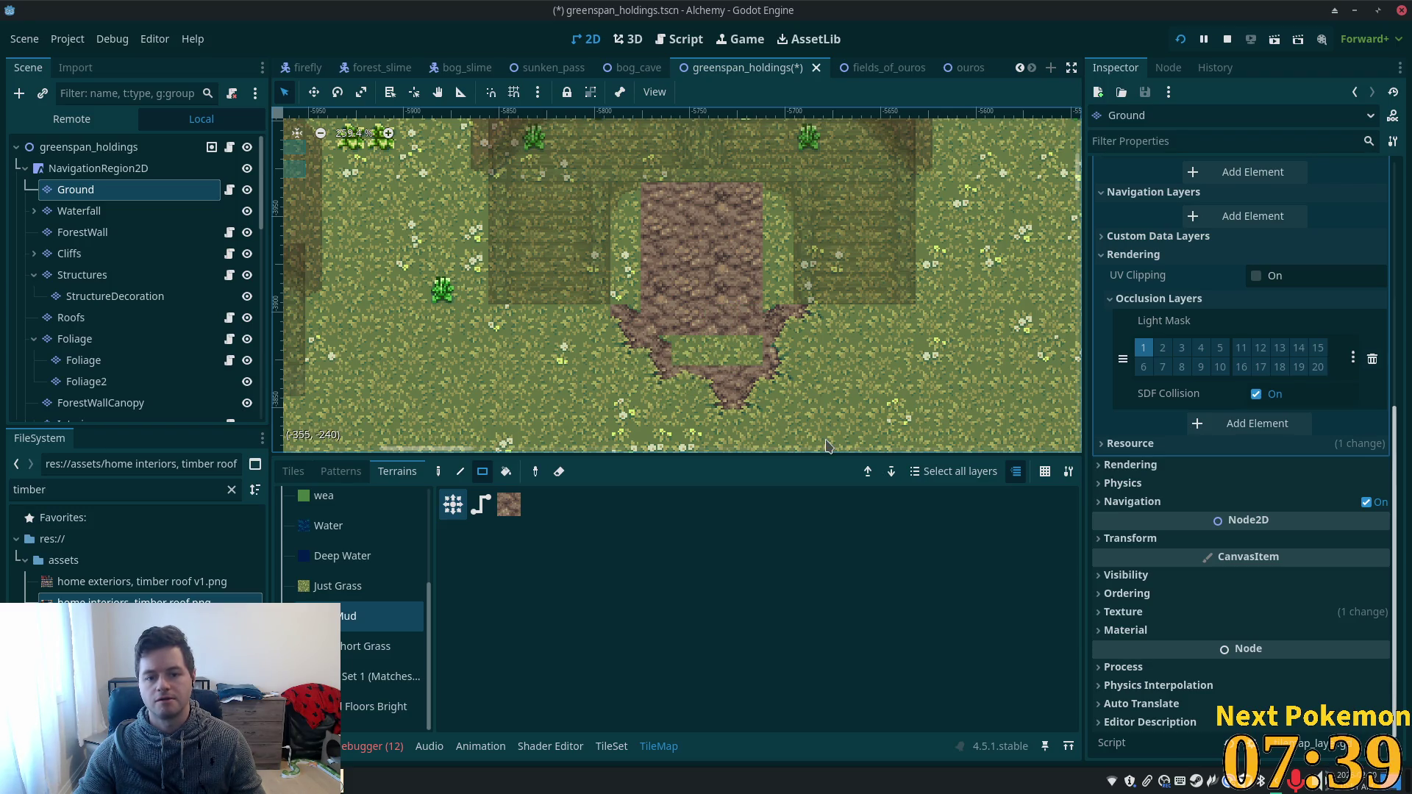
left_click_drag(615, 157, 667, 274)
left_click_drag(524, 158, 622, 243)
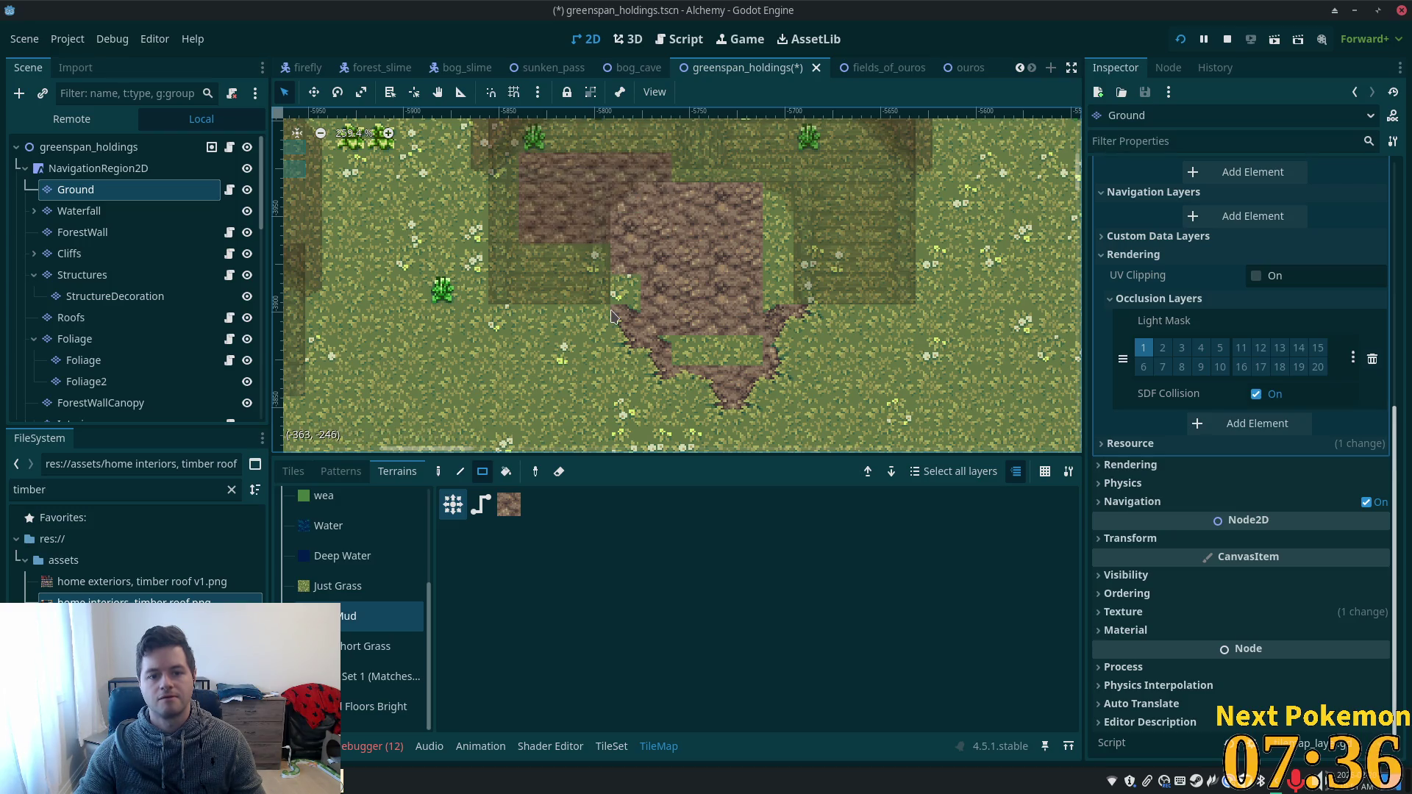
mouse_move(530, 295)
left_mouse_down()
mouse_move(874, 243)
mouse_move(753, 192)
mouse_move(675, 254)
mouse_move(676, 168)
left_mouse_up()
left_click_drag(881, 292, 718, 153)
- Spread mud over the upper barn area up to the barn's top edge
scroll(602, 232, "up", 5)
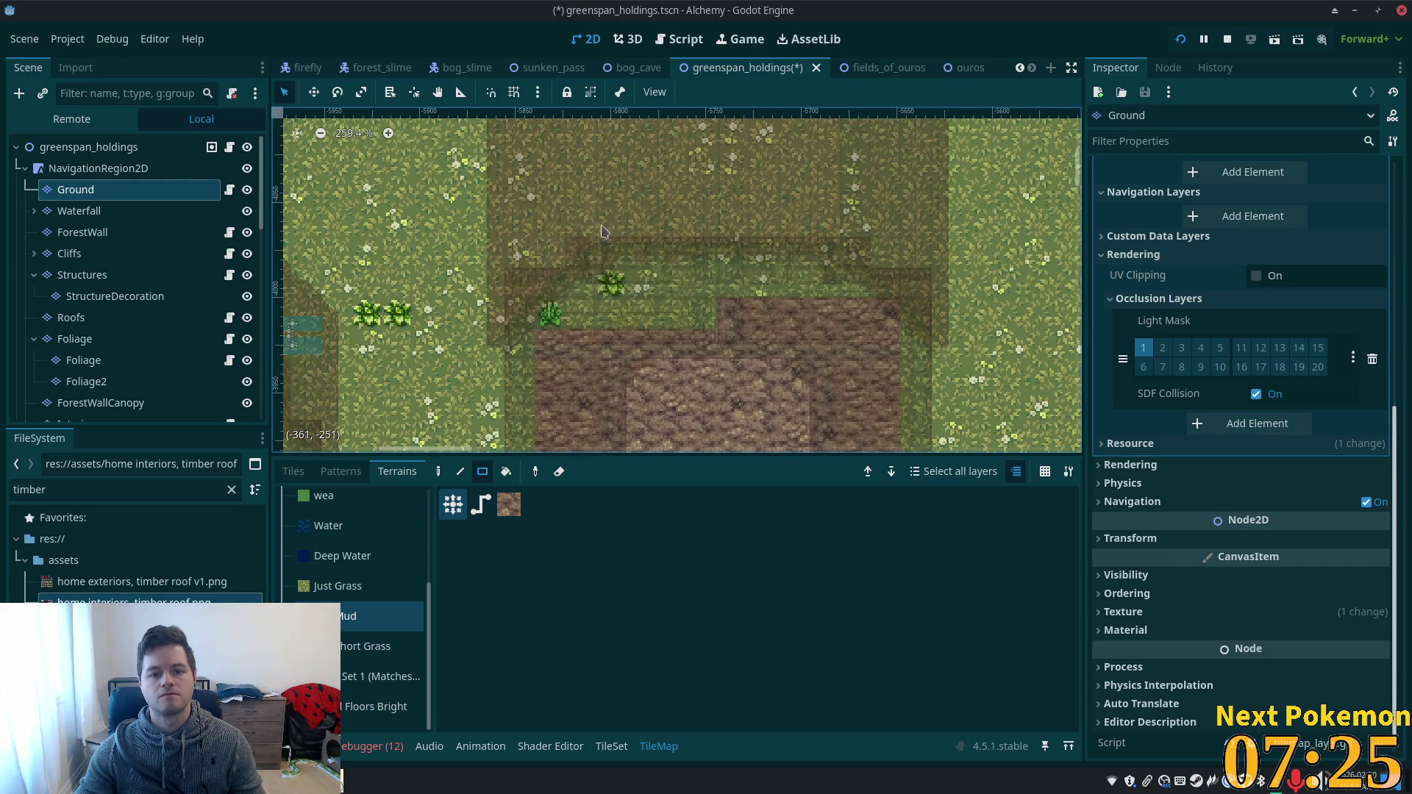
left_click_drag(559, 228, 744, 350)
mouse_move(725, 221)
left_mouse_down()
mouse_move(749, 261)
mouse_move(868, 315)
left_mouse_up()
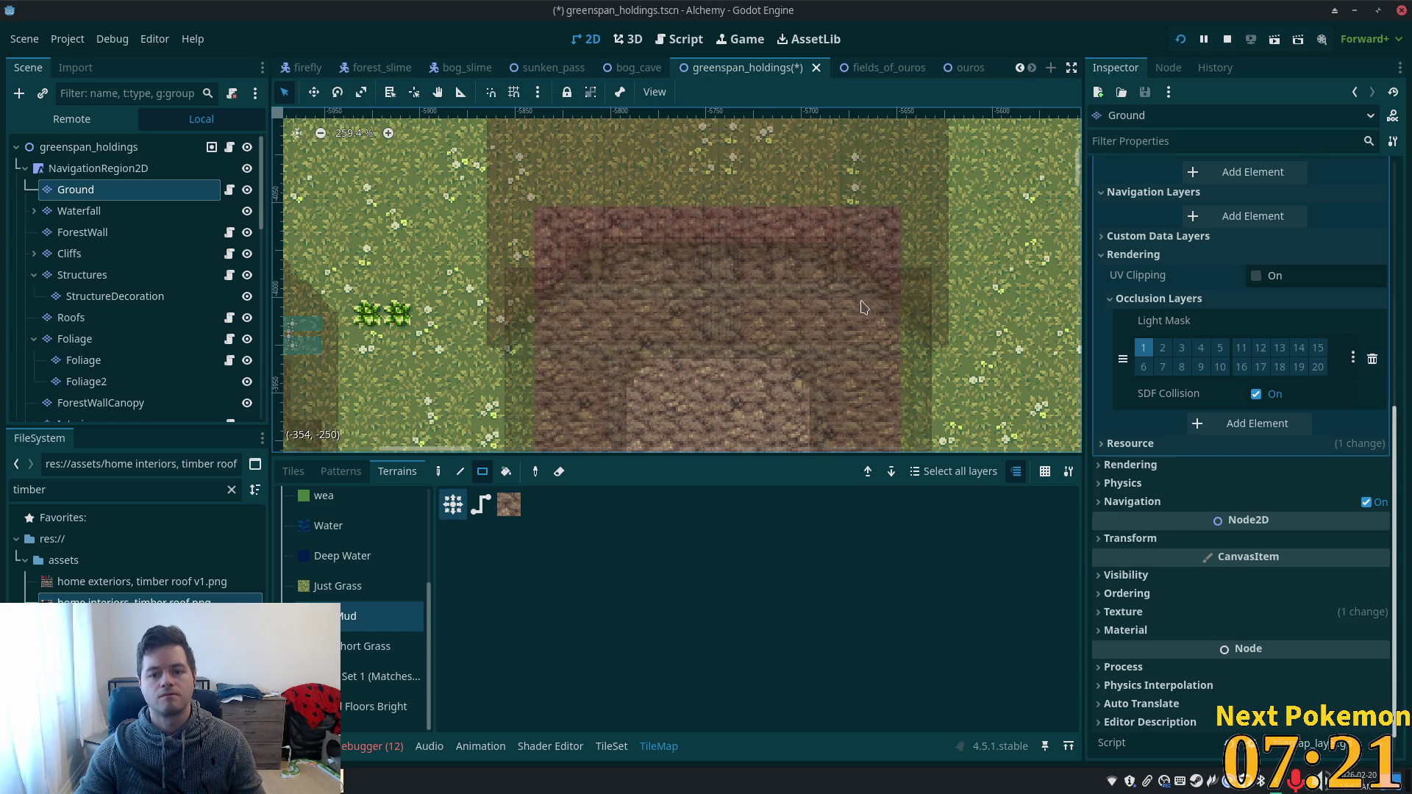
scroll(817, 328, "down", 1)
left_click_drag(799, 343, 790, 378)
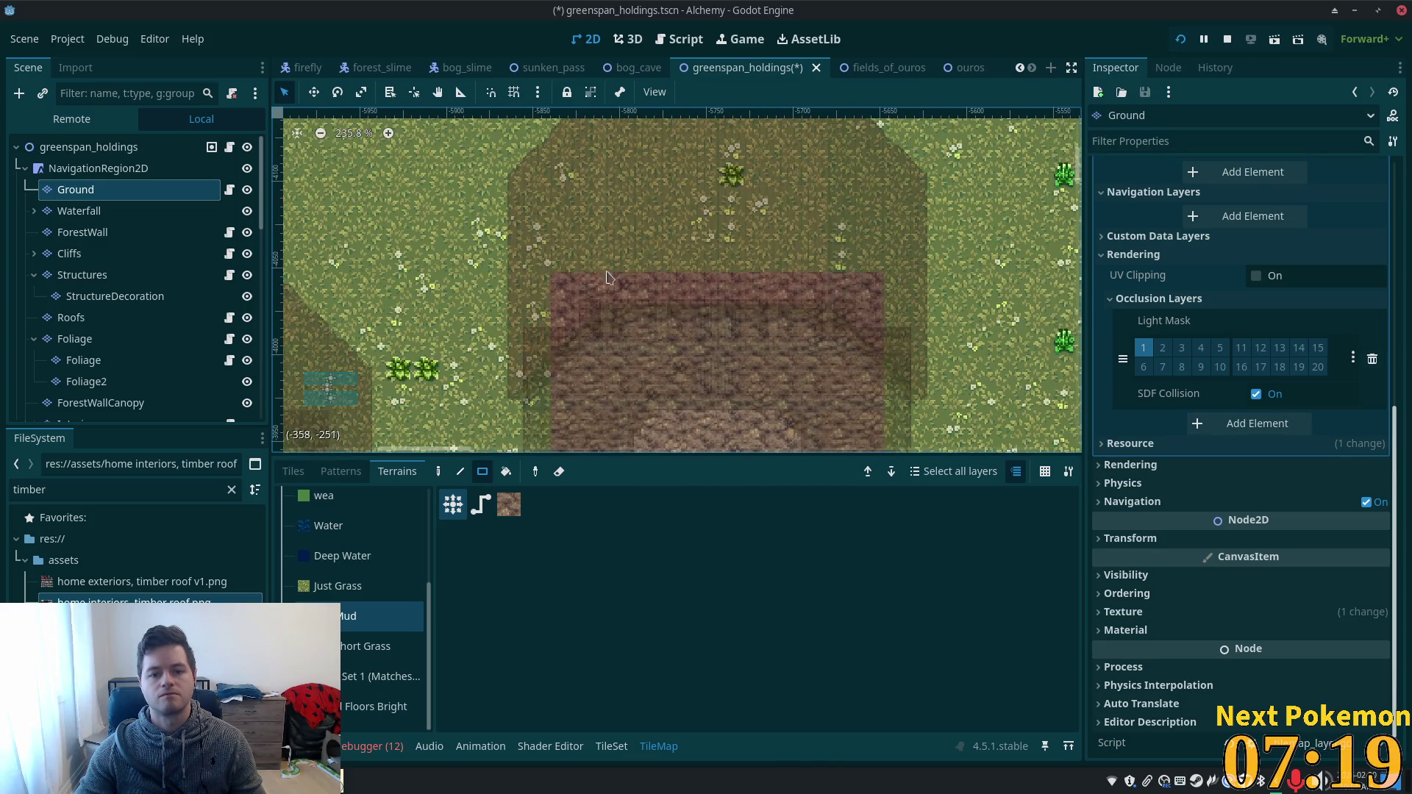
mouse_move(568, 249)
left_mouse_down()
mouse_move(626, 294)
mouse_move(872, 322)
left_mouse_up()
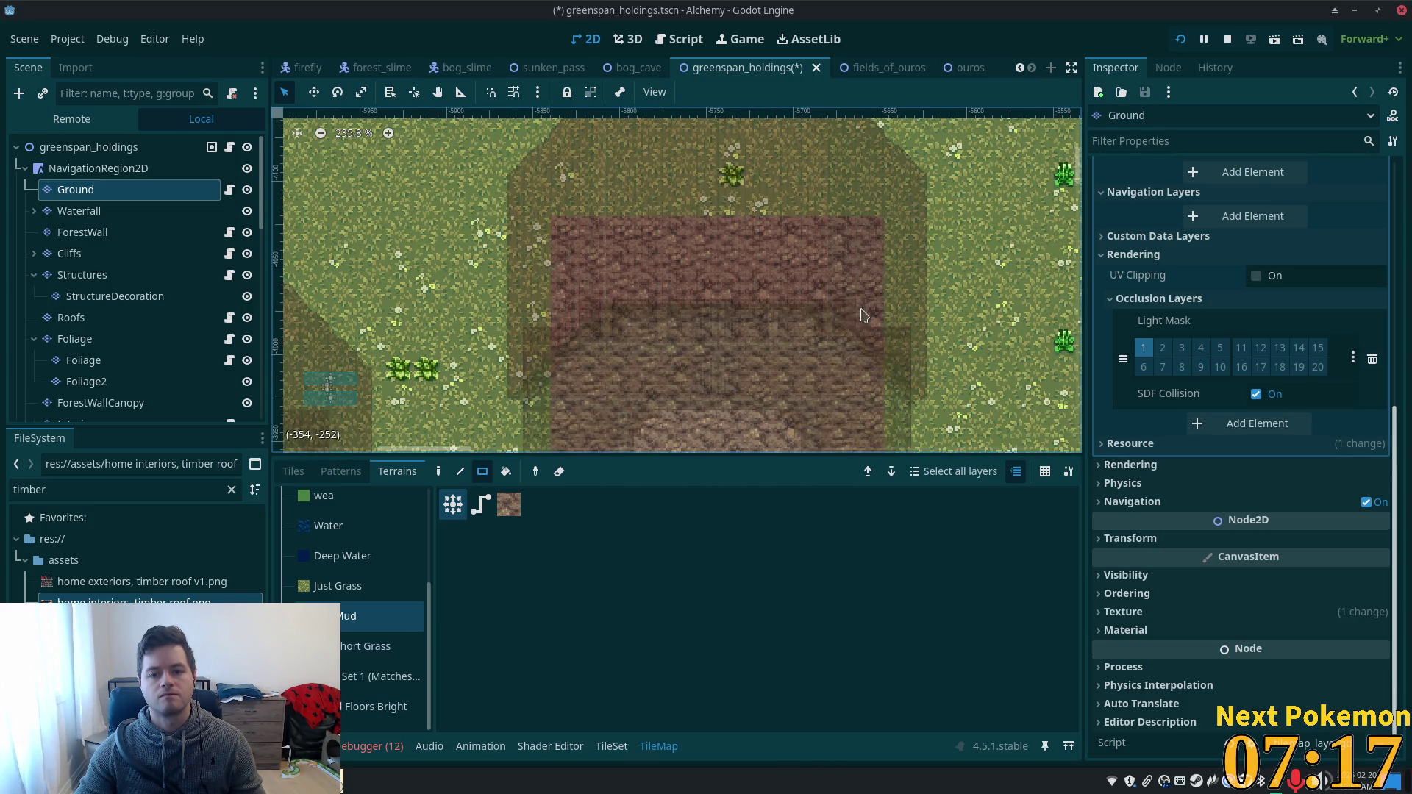
scroll(778, 337, "down", 1)
scroll(778, 337, "down", 2)
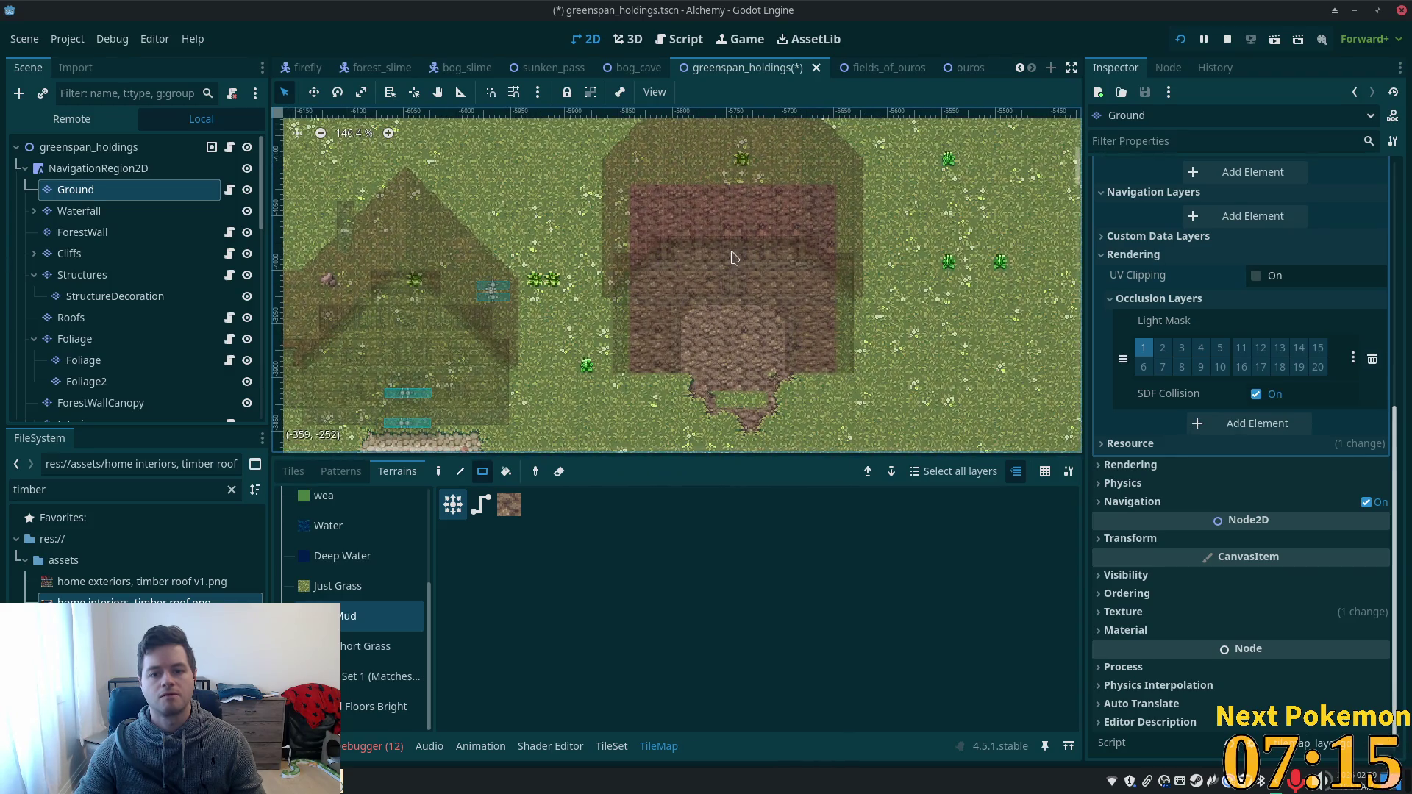
scroll(733, 286, "up", 4)
scroll(733, 286, "down", 5)
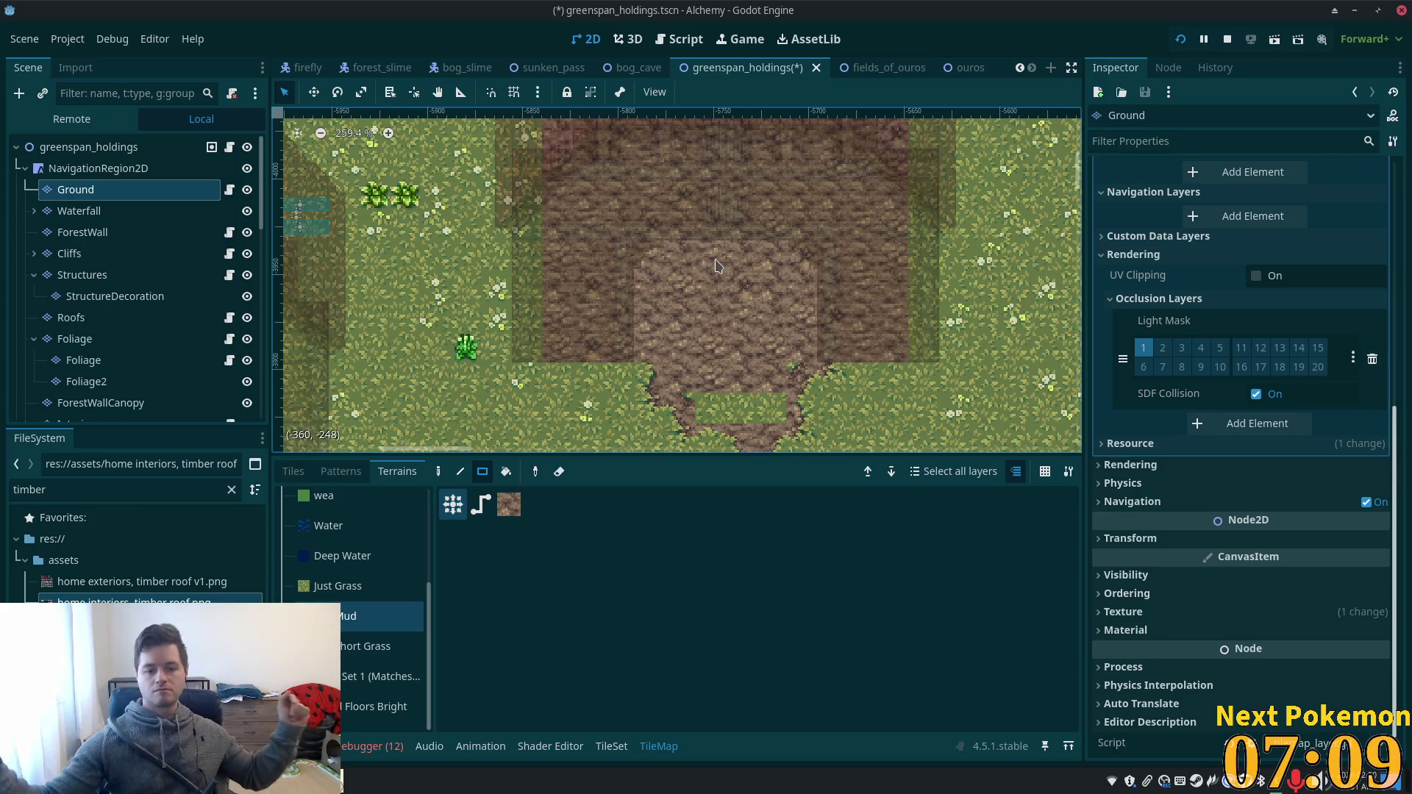
left_click(291, 473)
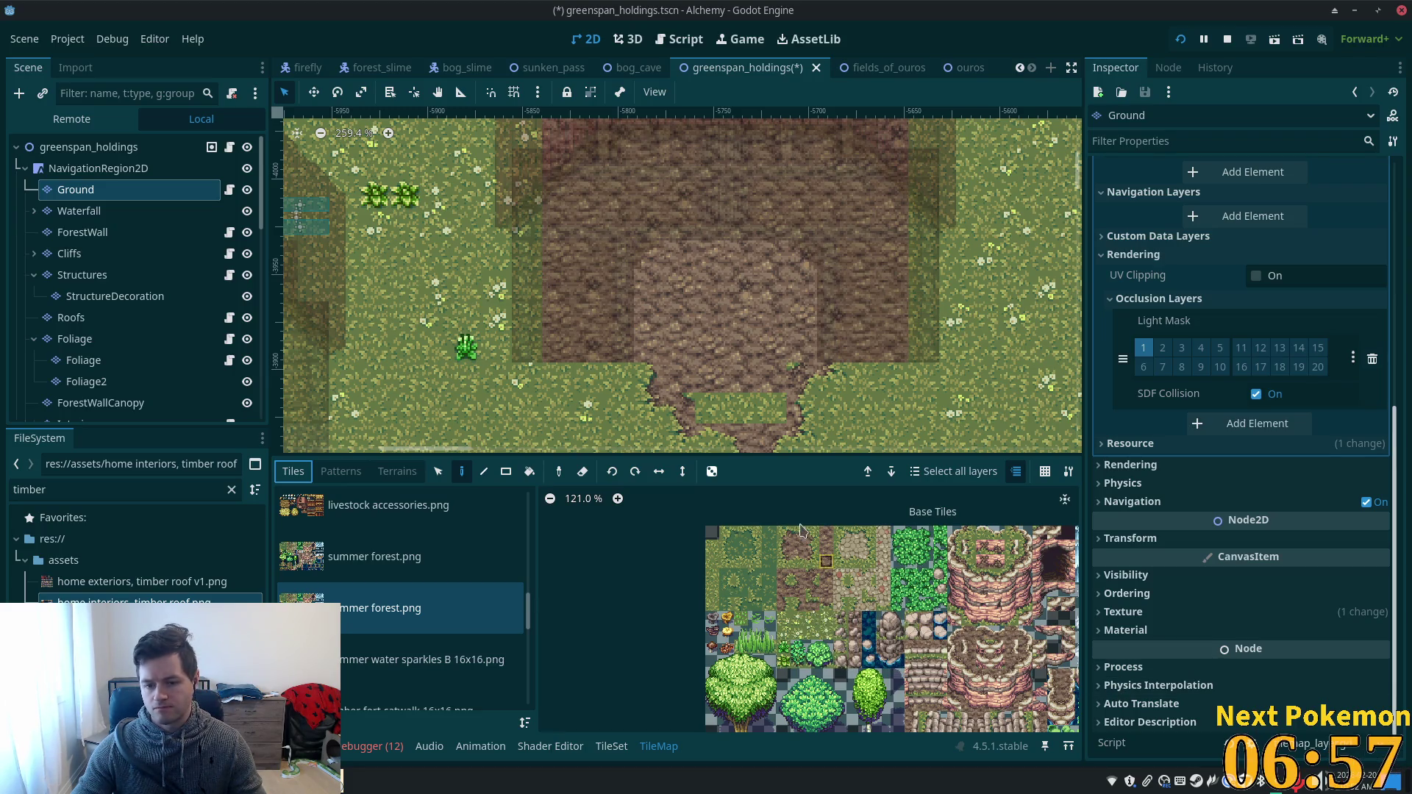
- Paint a pebble tile onto the mud by the barn entrance, then select the greenspan_holdings root
left_click(826, 590)
left_click(826, 547)
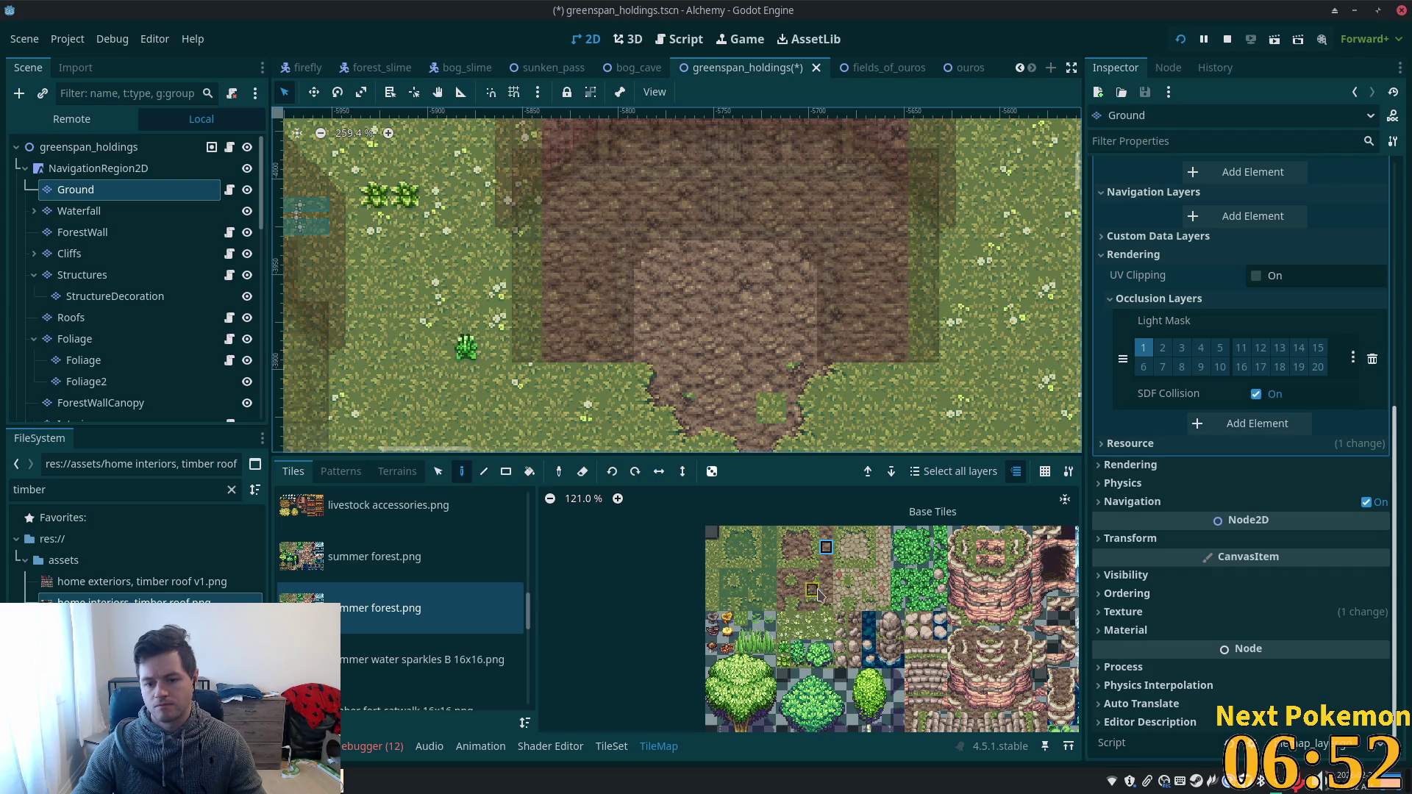
left_click(855, 619)
left_click(769, 407)
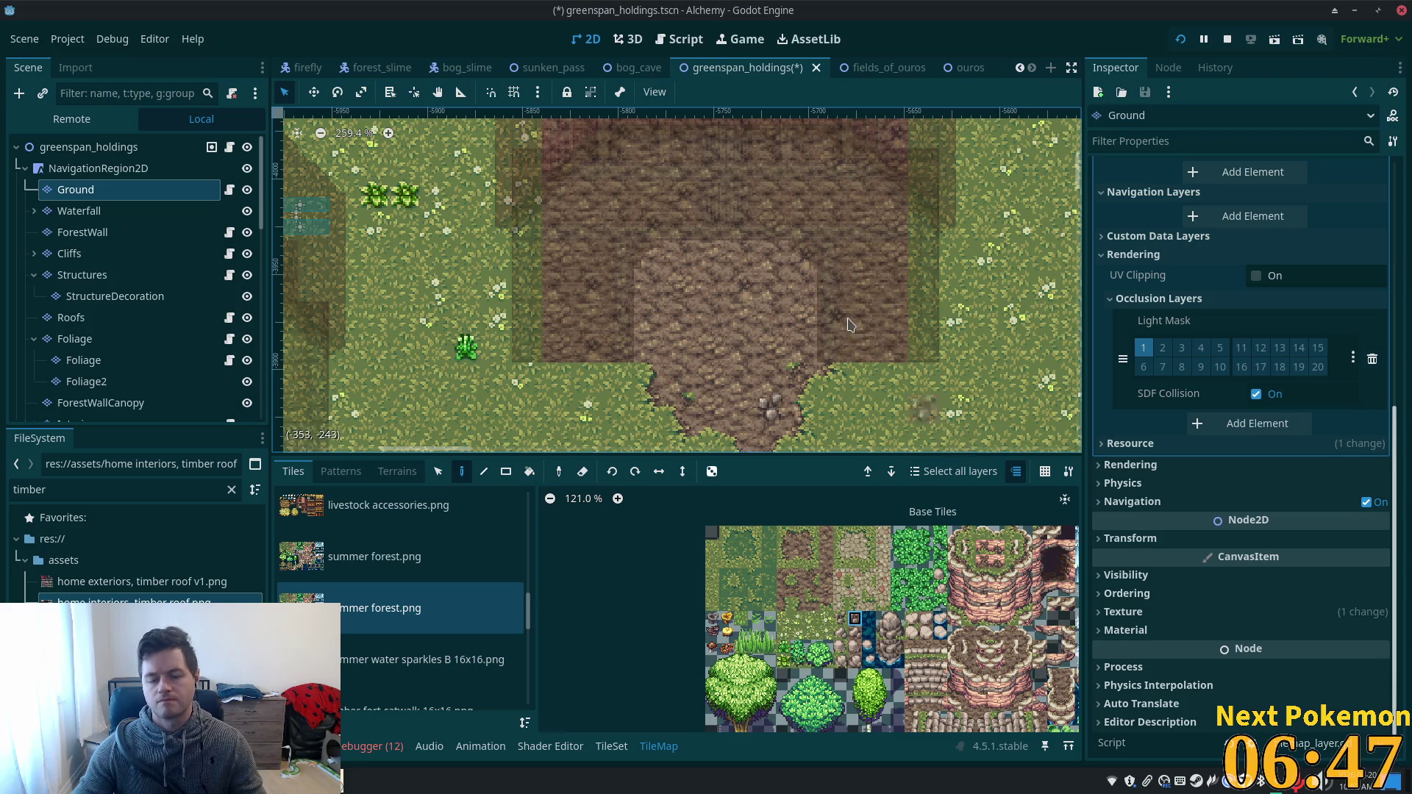
scroll(924, 409, "down", 4)
left_click(84, 148)
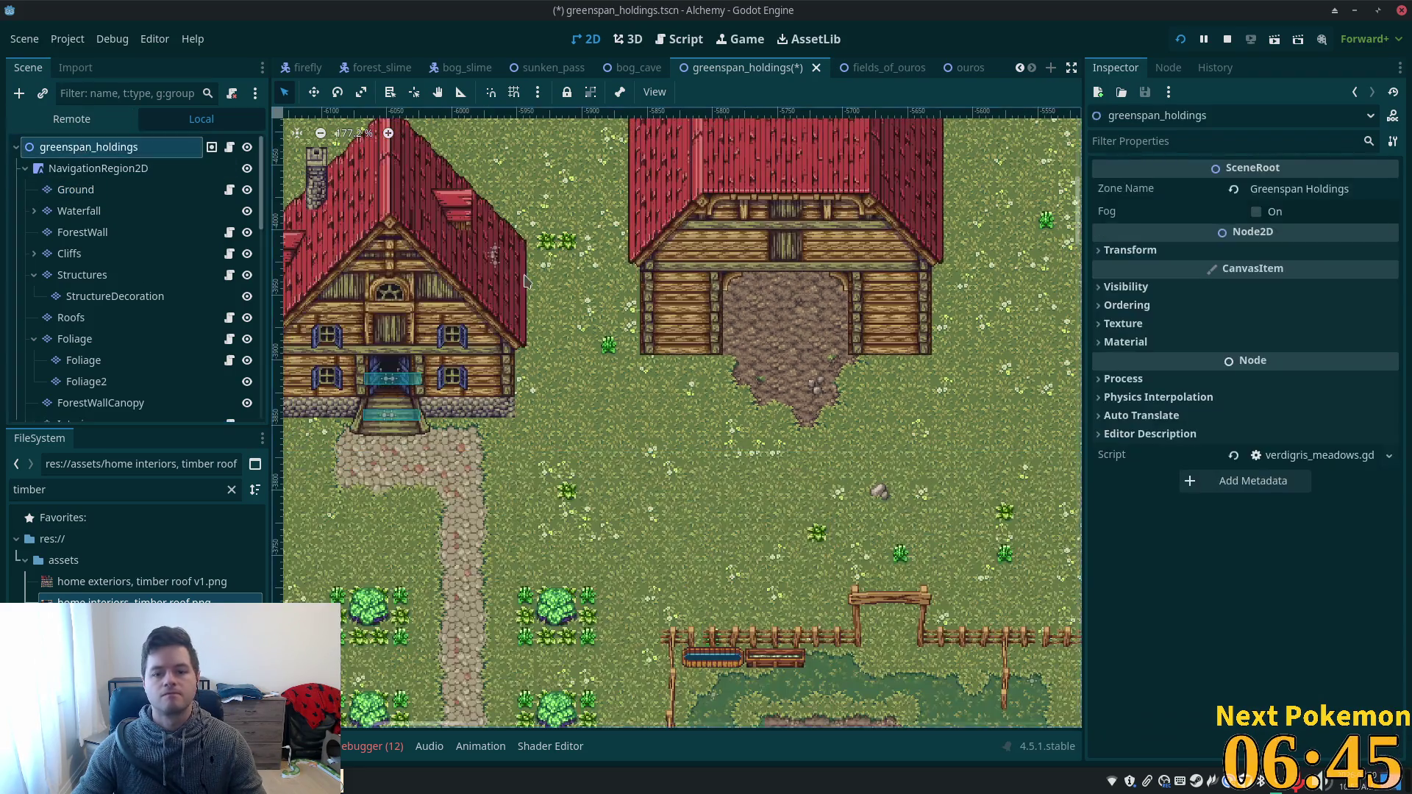
- Zoom around the barn and its mud floor, then select the Interior layer node
scroll(529, 253, "down", 3)
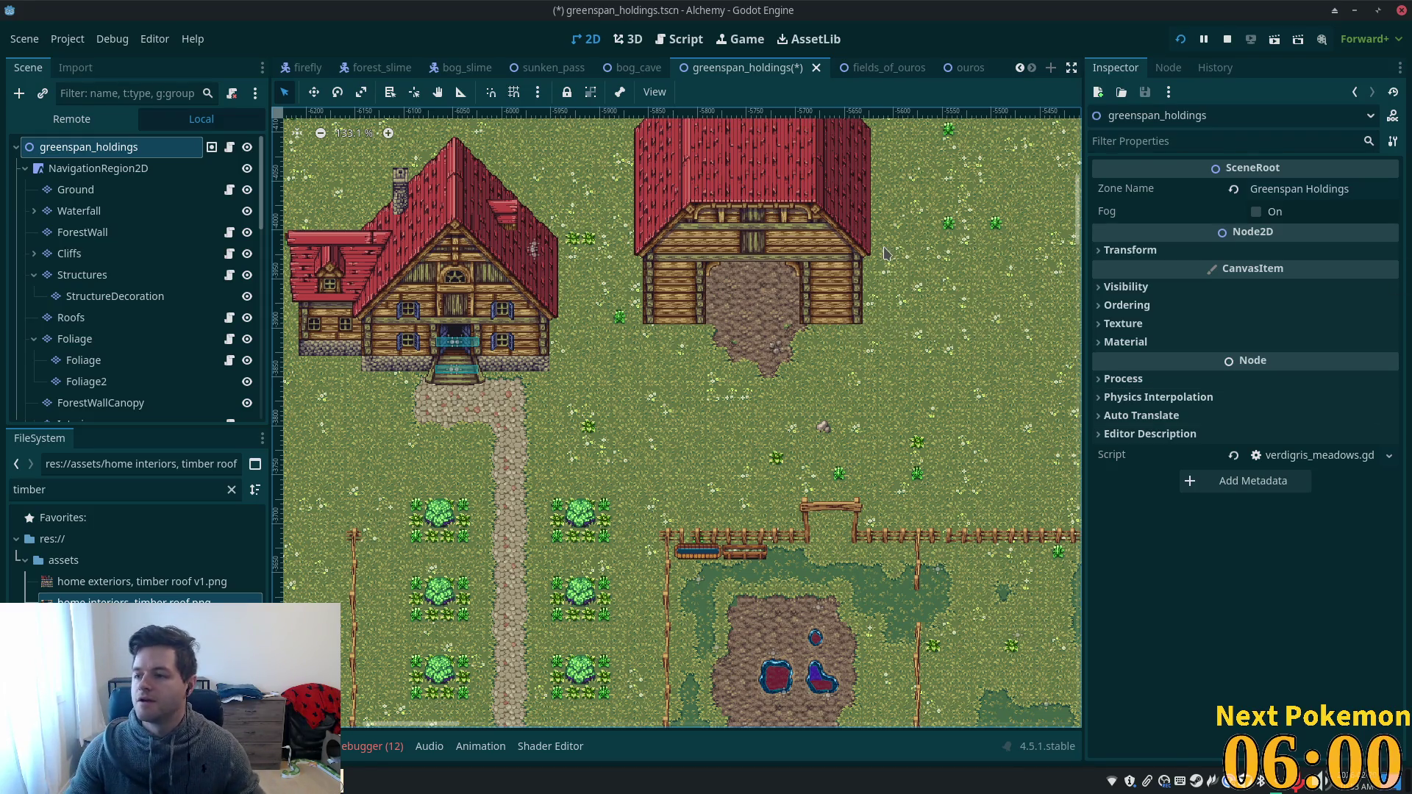
scroll(616, 333, "down", 8)
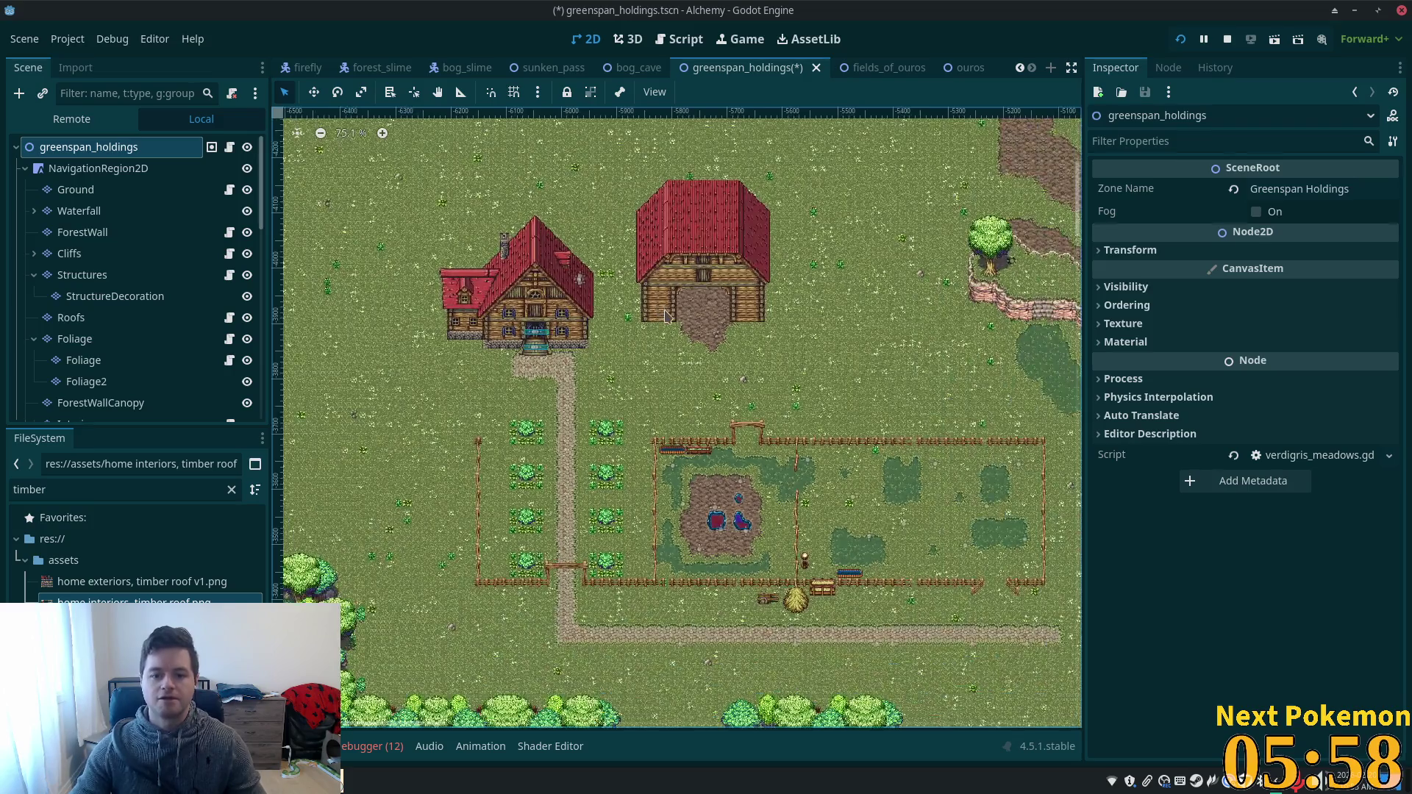
scroll(659, 314, "up", 1)
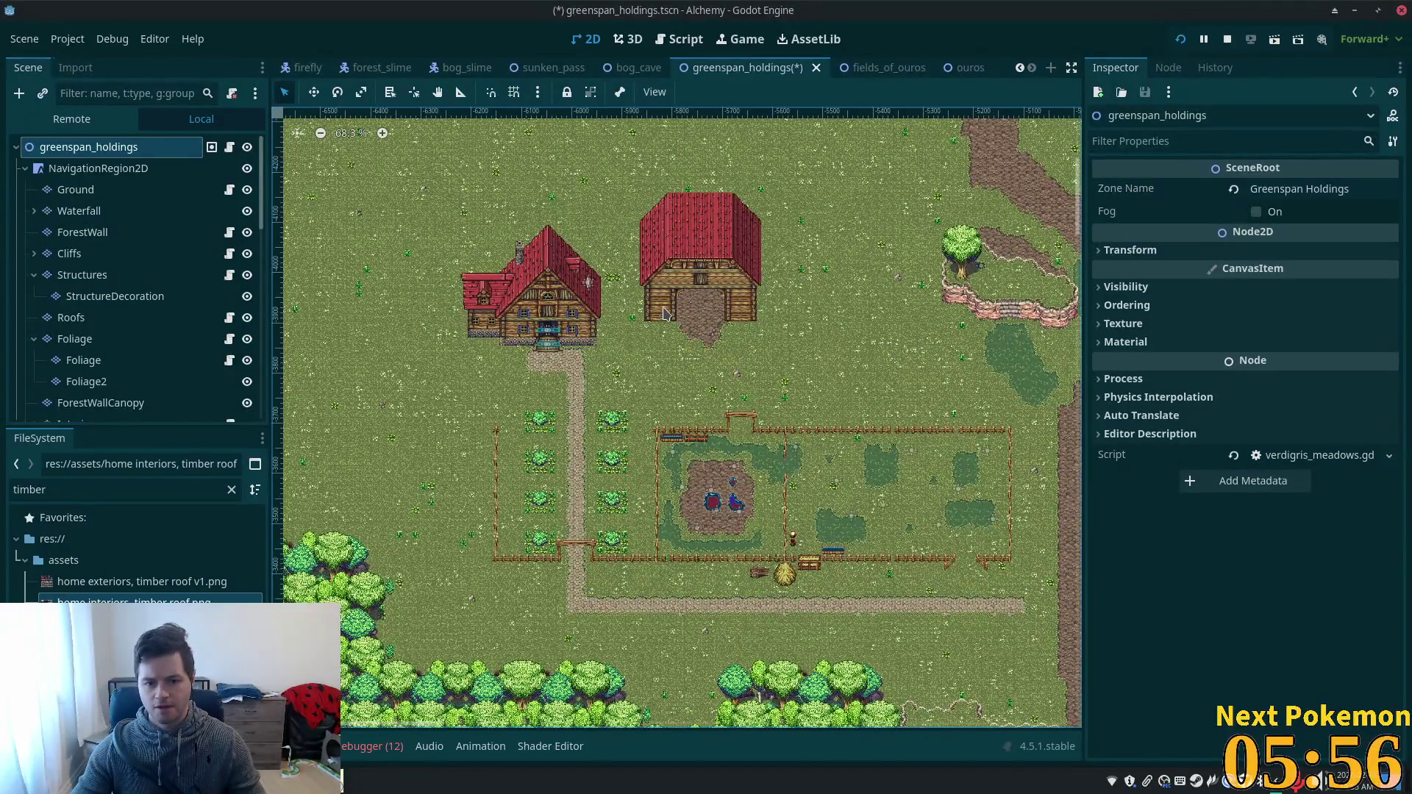
scroll(664, 314, "up", 4)
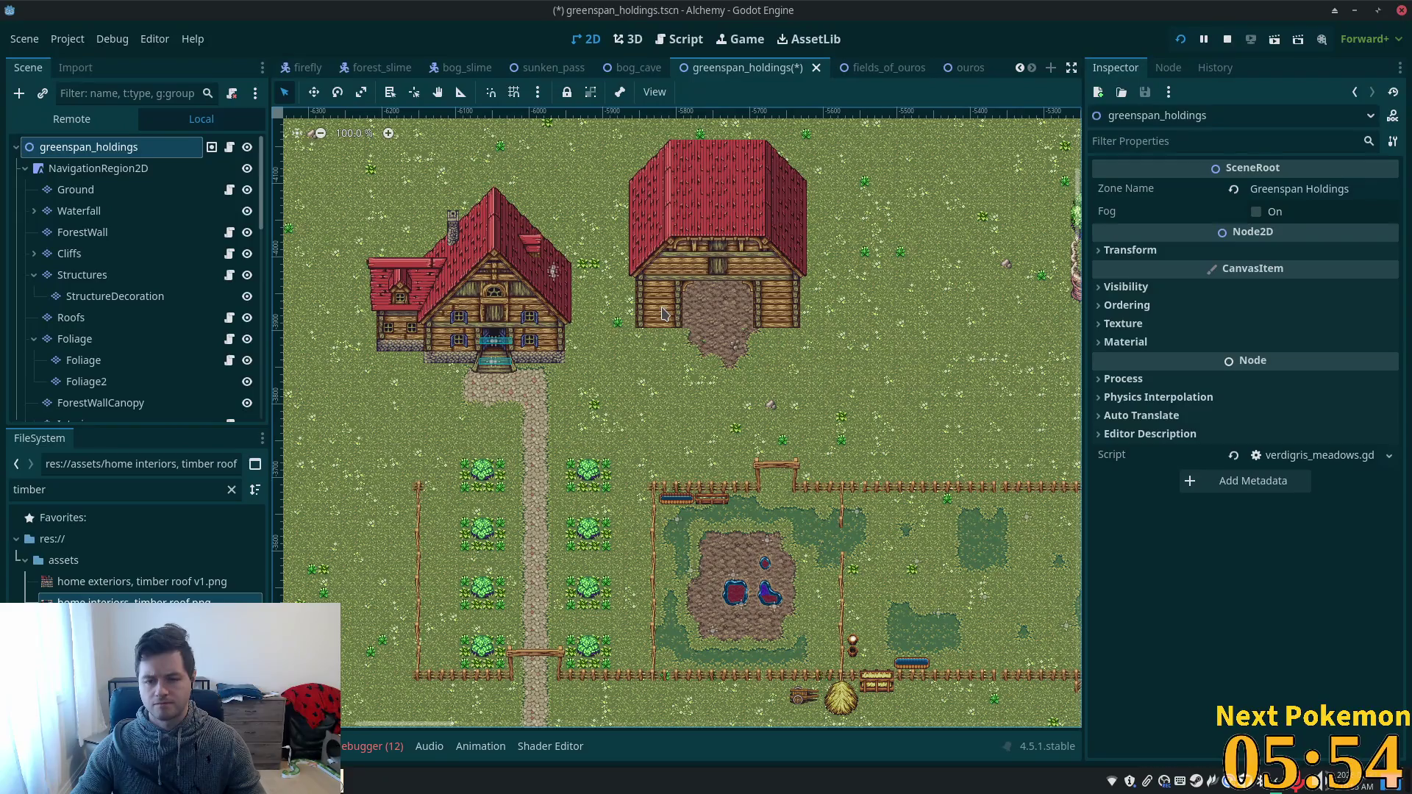
scroll(671, 313, "up", 10)
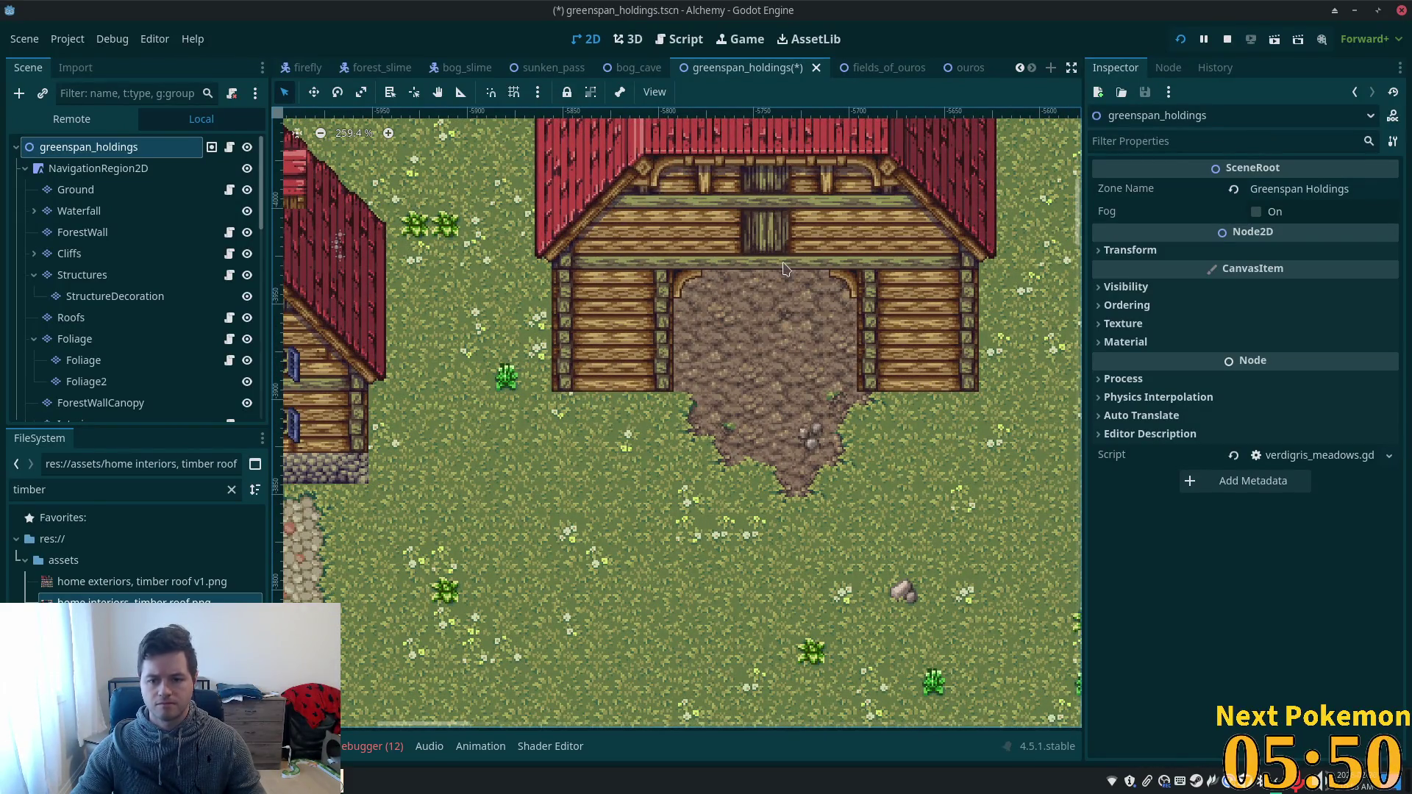
scroll(758, 315, "up", 1)
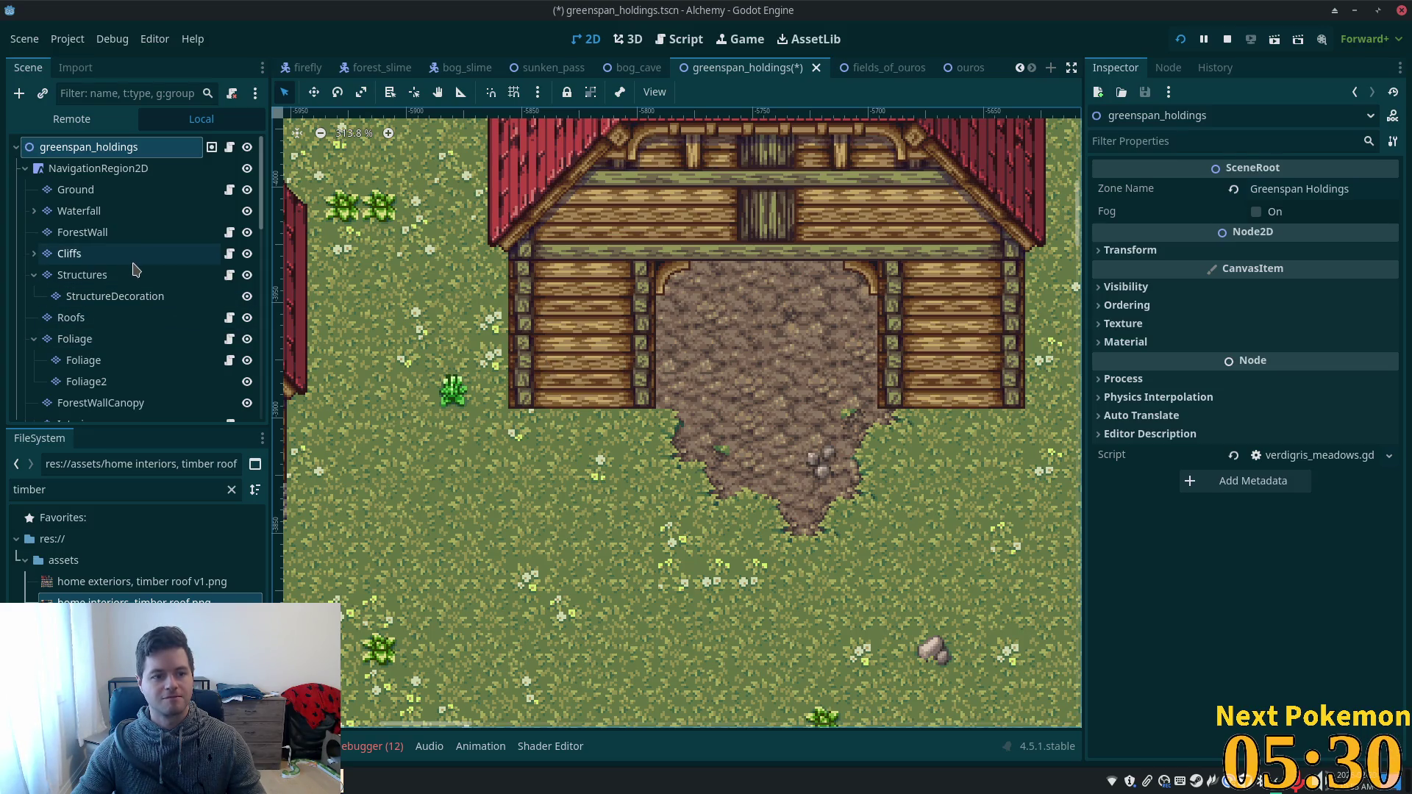
scroll(128, 345, "down", 2)
scroll(121, 331, "down", 2)
left_click(106, 287)
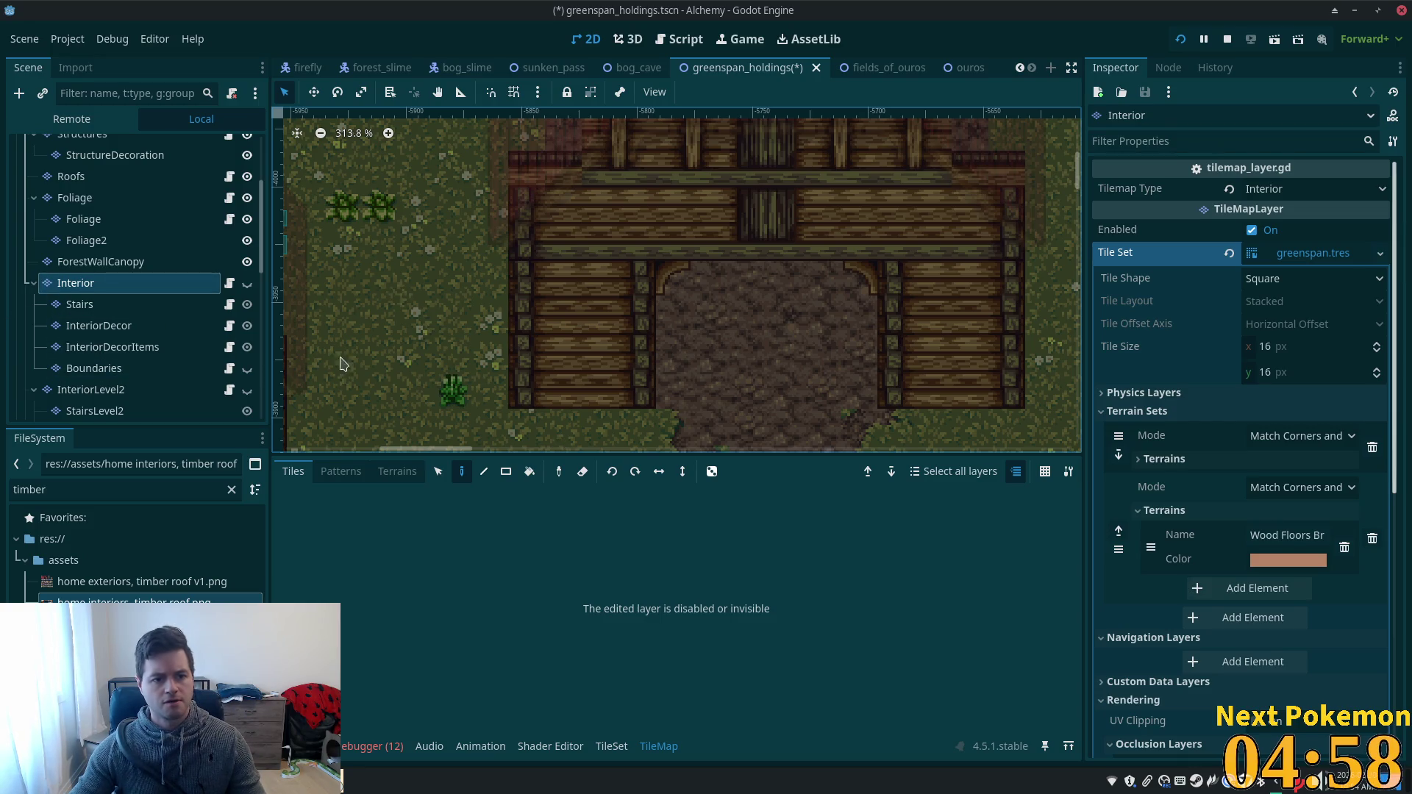
- Show the Interior layer and switch its tile source to home interiors, timber roof.png
left_click(247, 283)
scroll(588, 353, "down", 2)
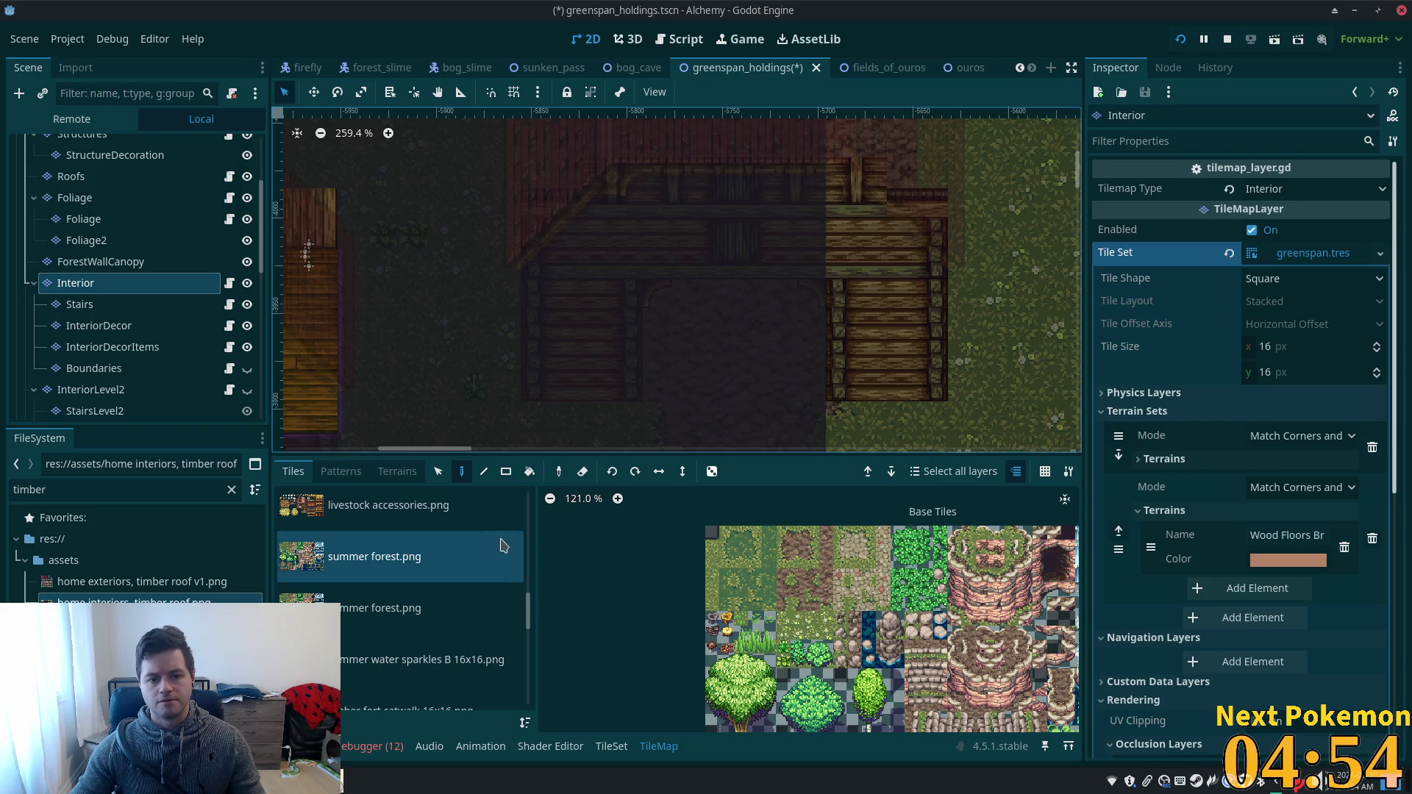
scroll(507, 546, "down", 1)
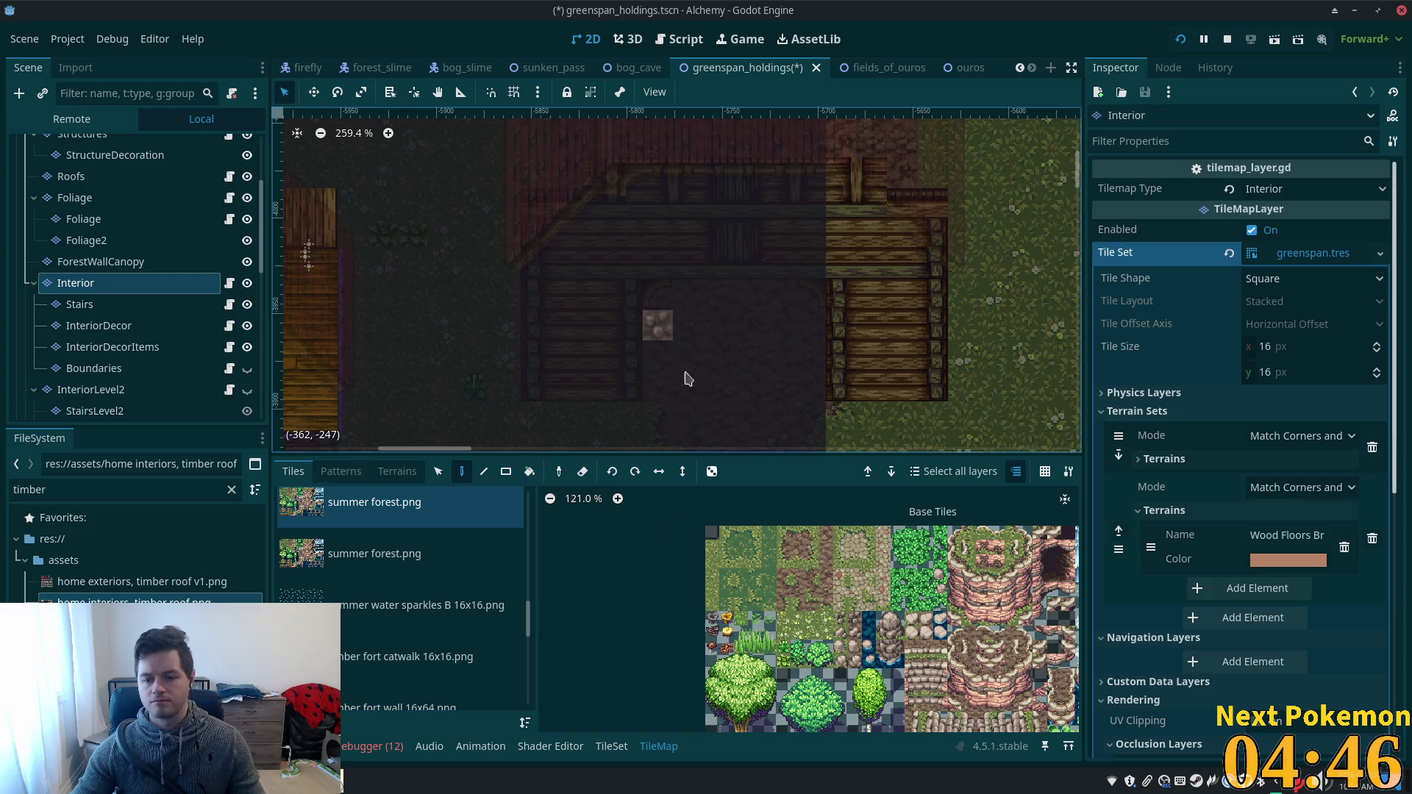
scroll(659, 327, "down", 4)
mouse_move(659, 327)
left_mouse_down()
mouse_move(665, 224)
mouse_move(666, 239)
left_mouse_up()
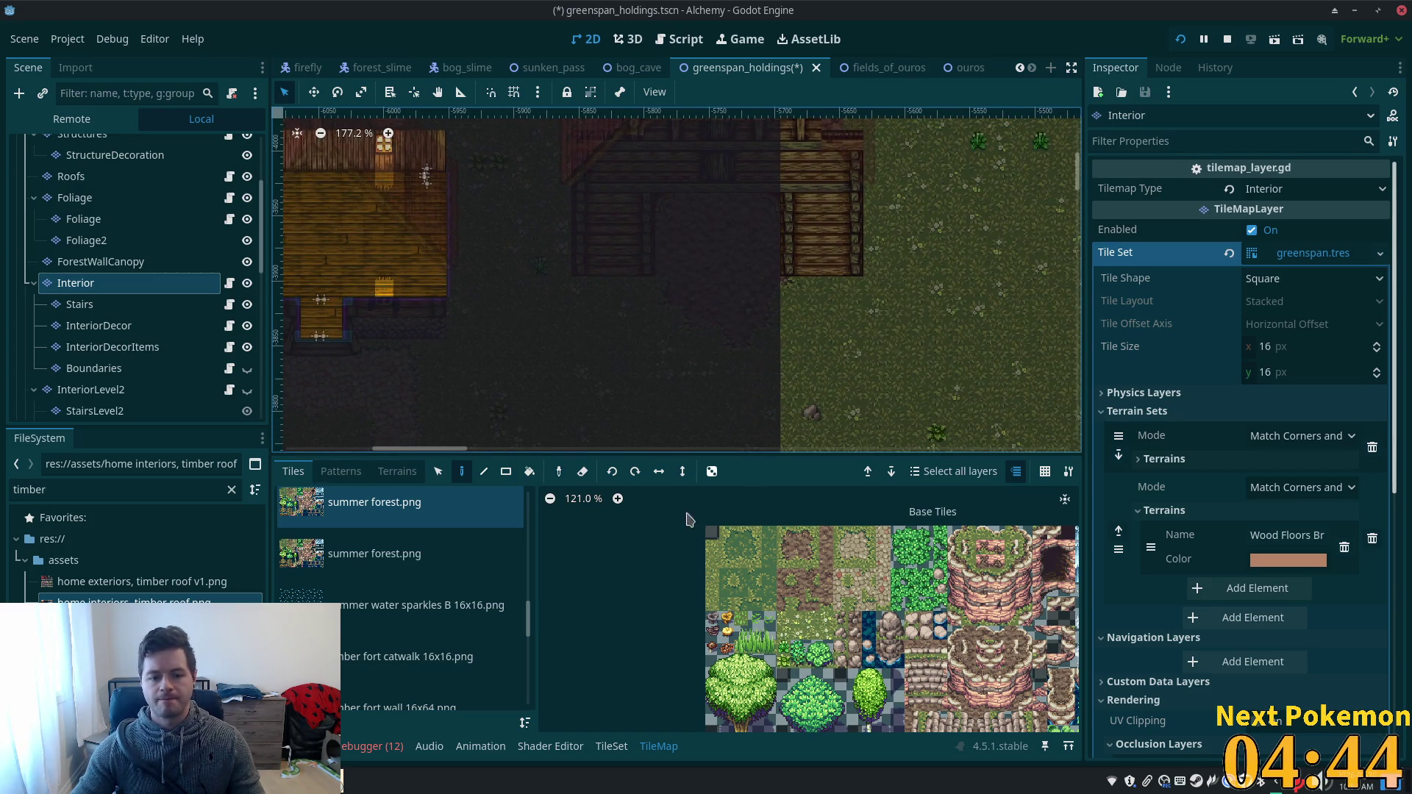
scroll(498, 591, "up", 15)
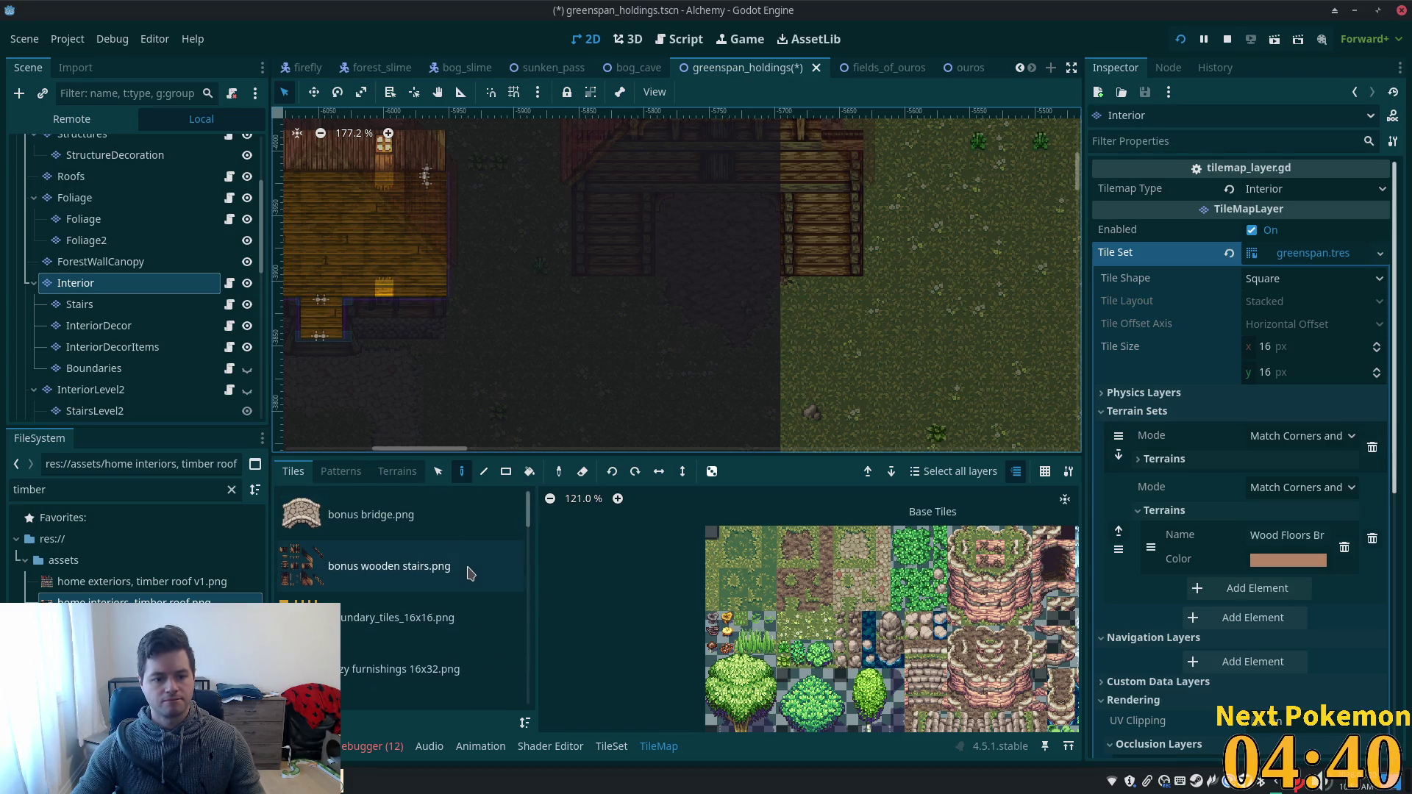
mouse_move(528, 541)
left_mouse_down()
mouse_move(532, 625)
mouse_move(529, 588)
left_mouse_up()
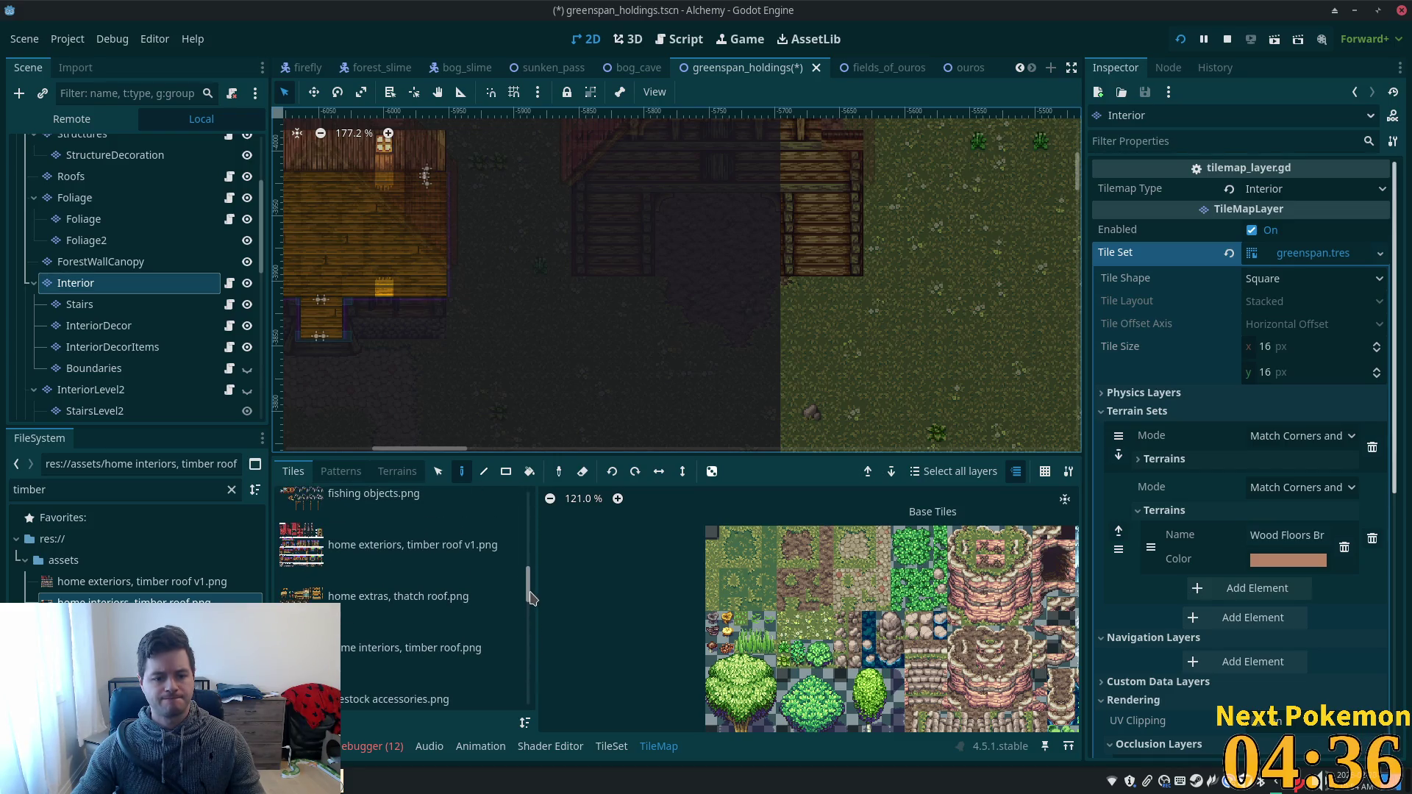
left_click(439, 657)
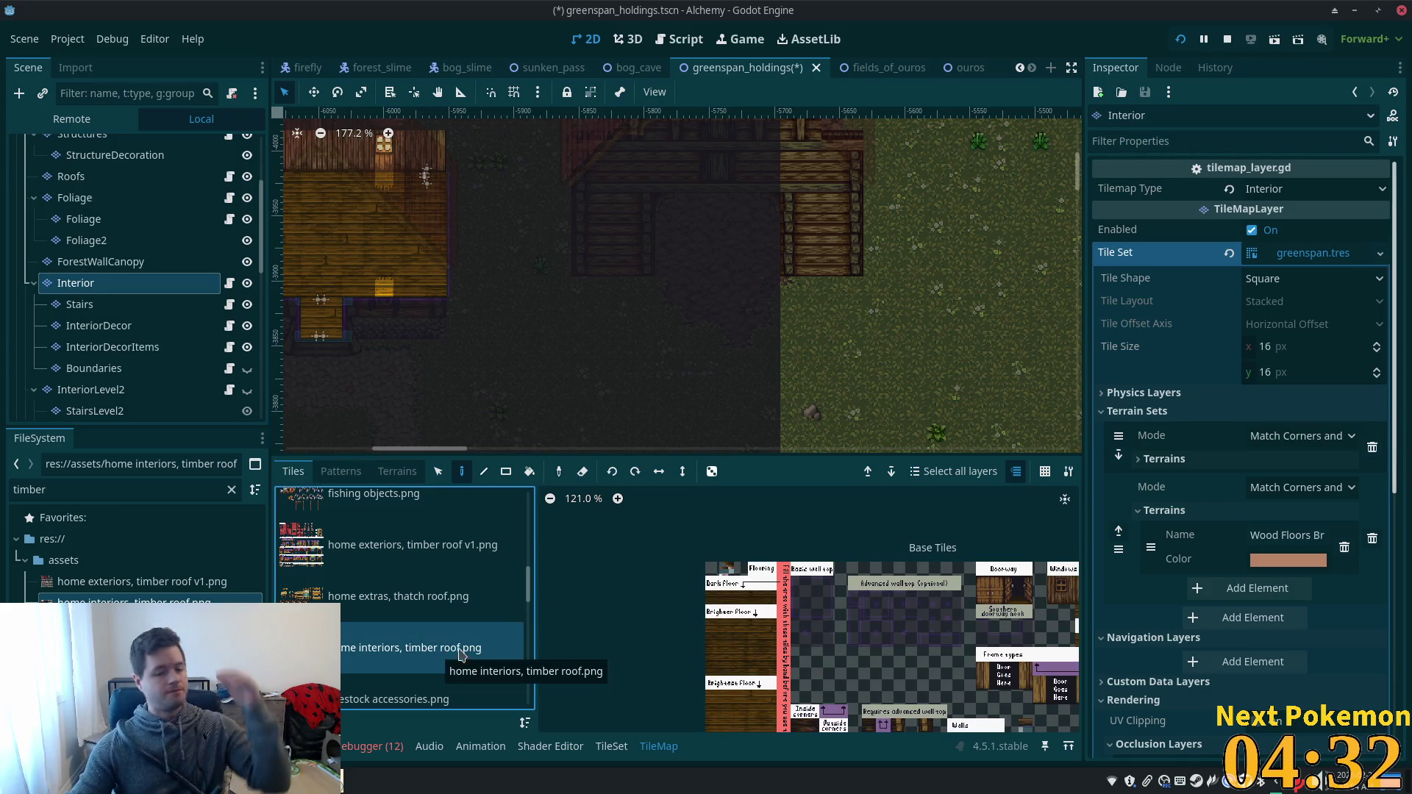
- Paint a row of wall-top tiles inside the barn, capped with a right-hand corner tile
left_click(798, 612)
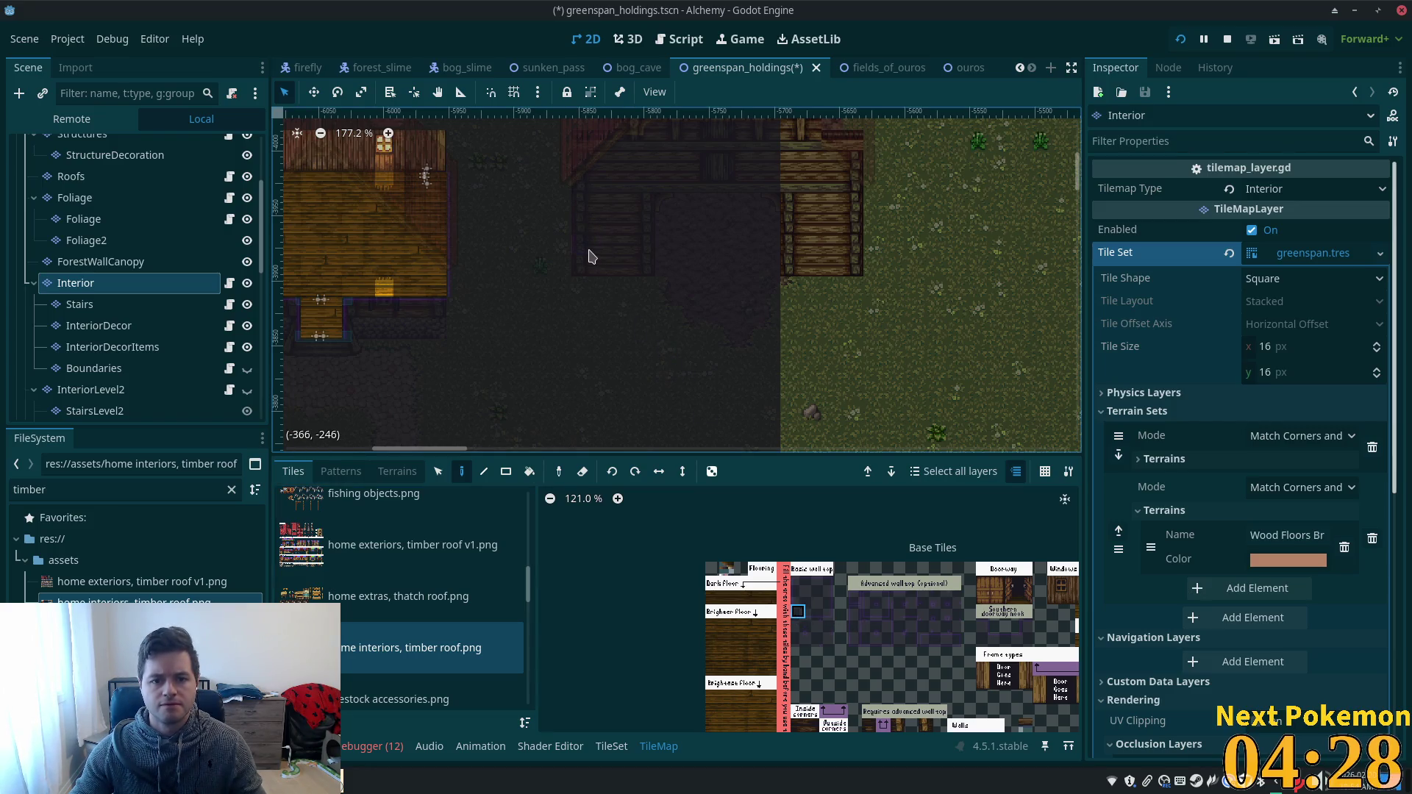
scroll(808, 589, "up", 5)
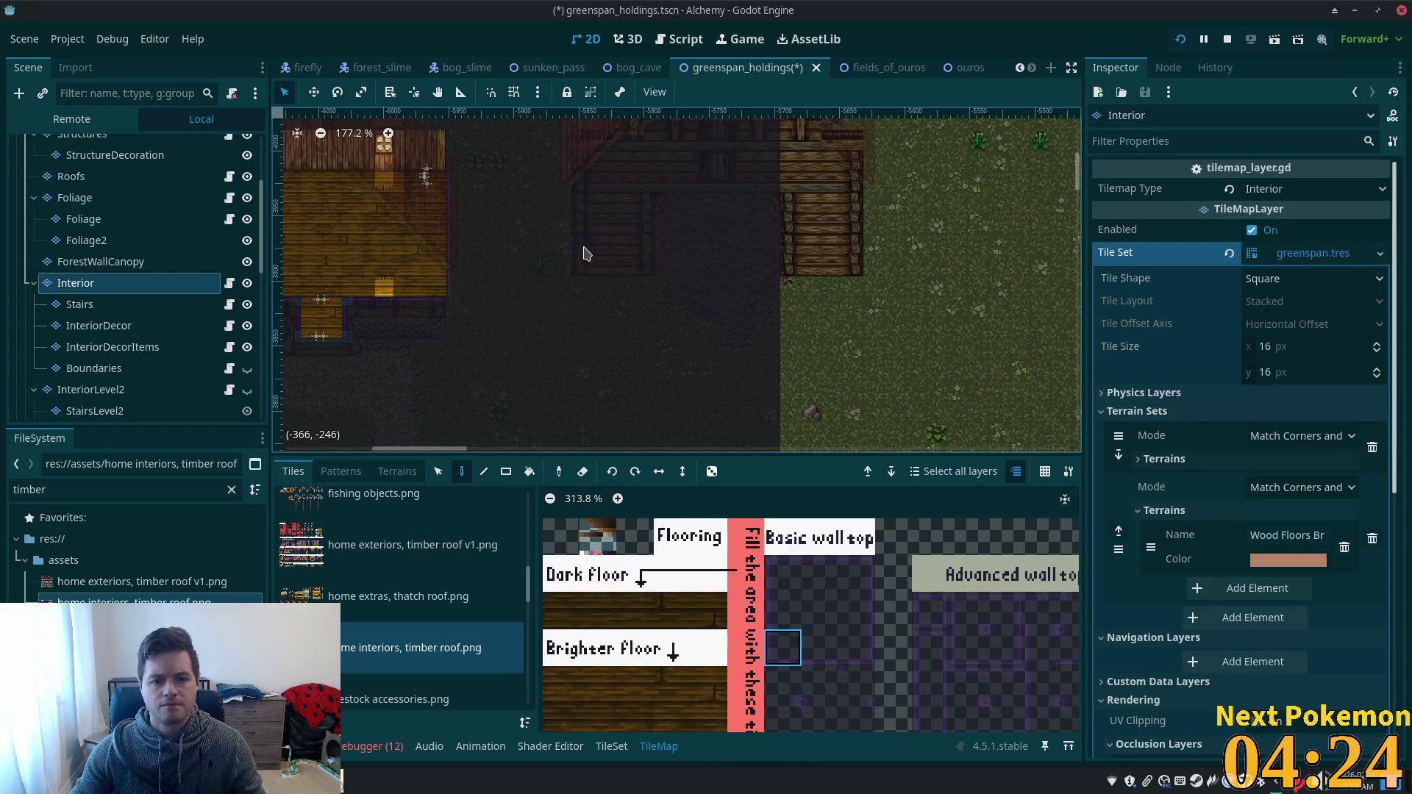
left_click(857, 573)
left_click(782, 718)
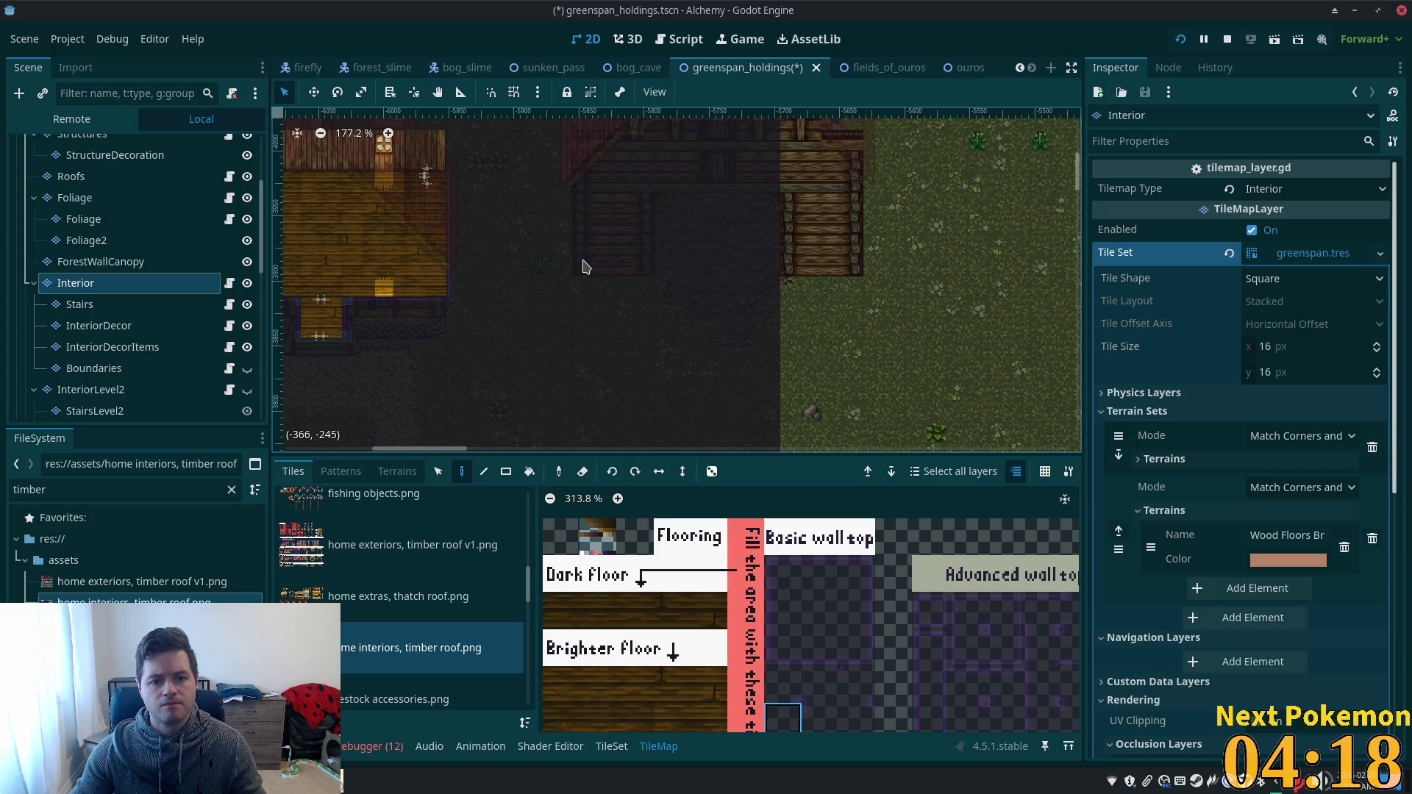
scroll(583, 266, "up", 9)
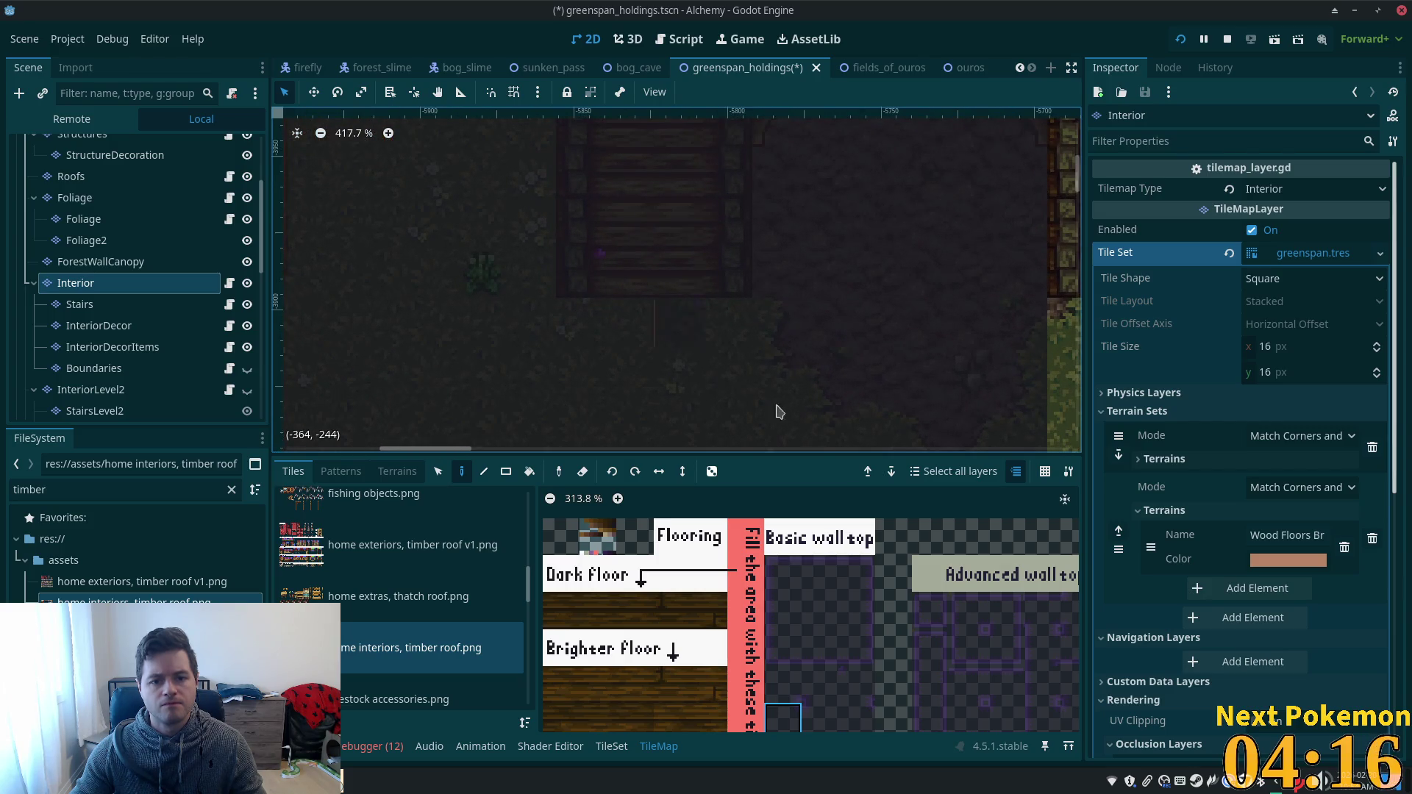
left_click(820, 574)
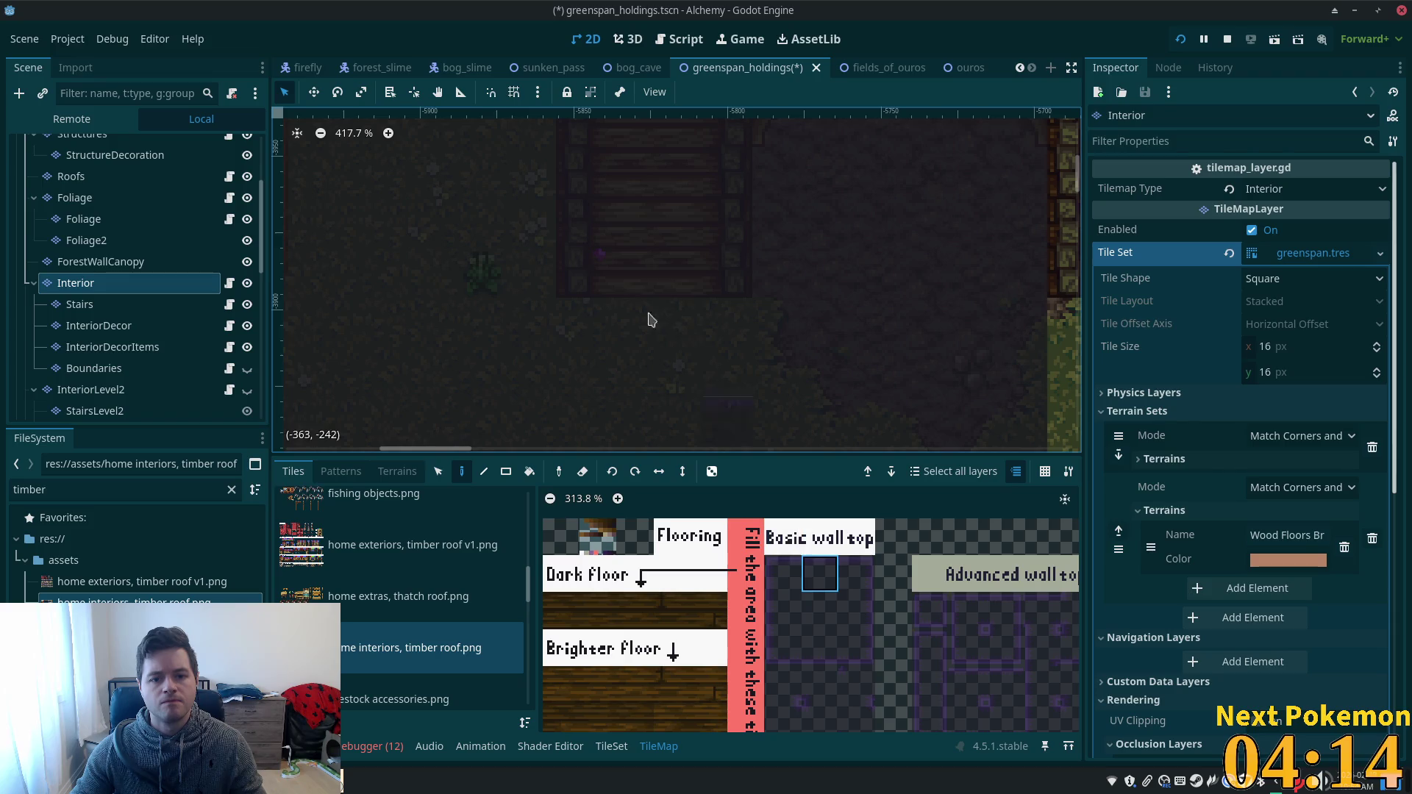
left_click_drag(644, 293, 696, 291)
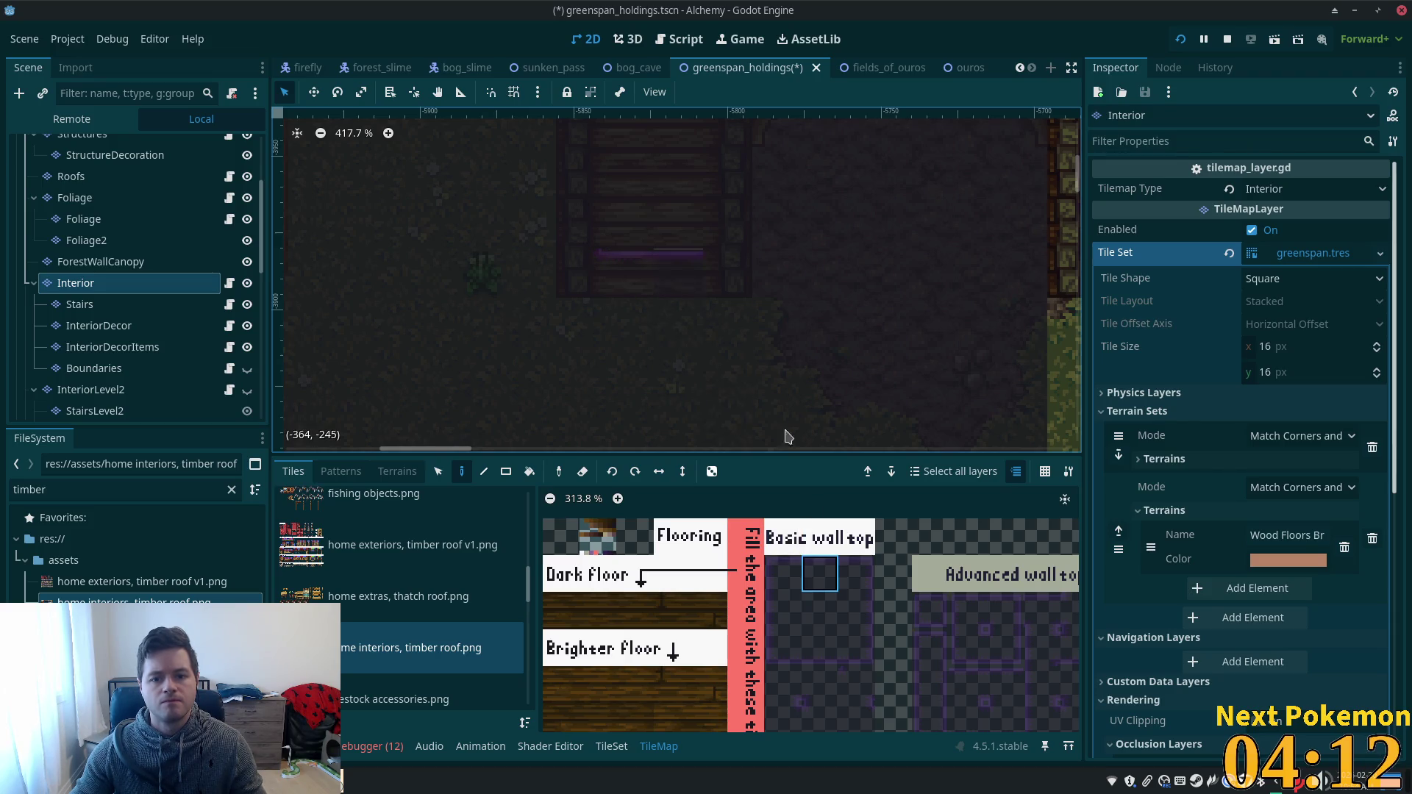
left_click(857, 575)
left_click(731, 290)
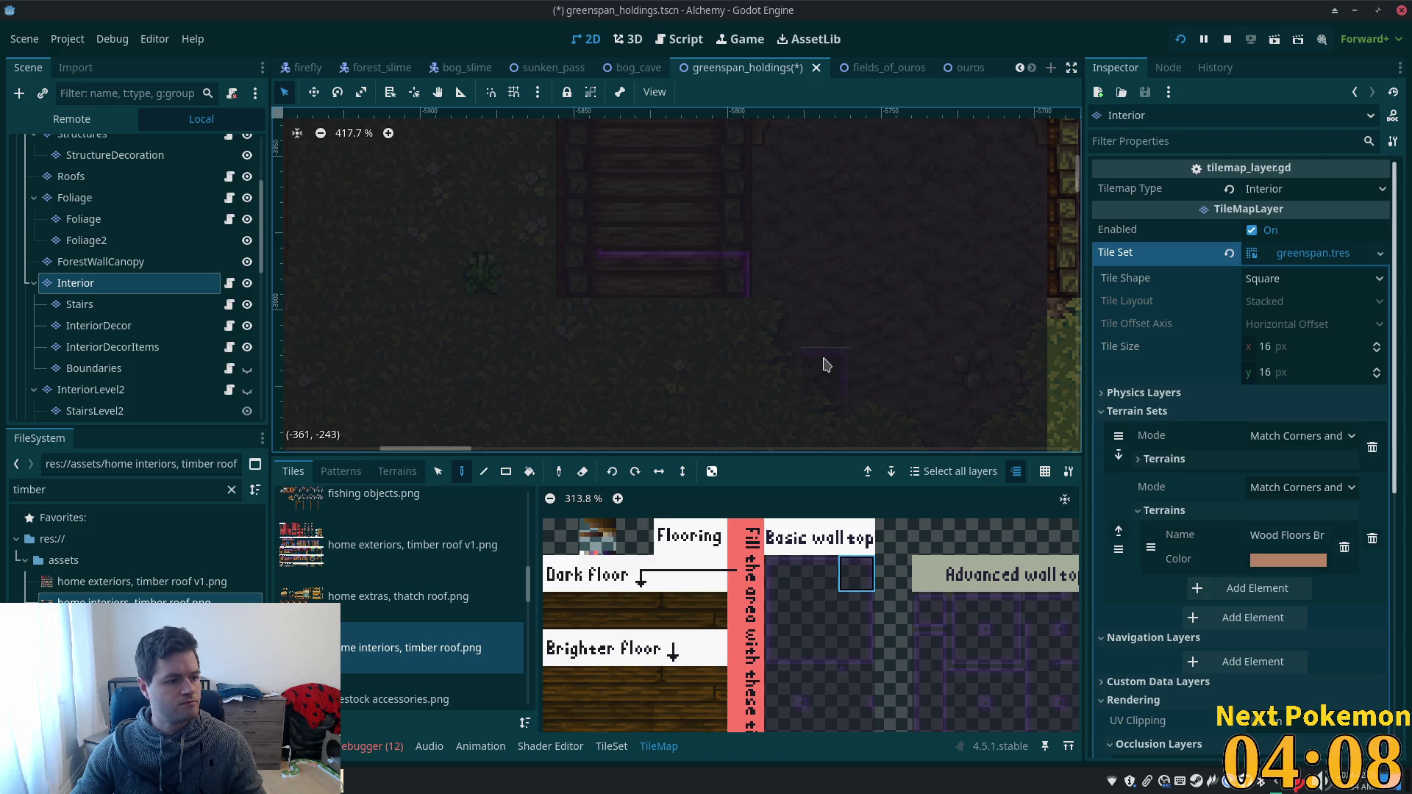
- Add a wall-edge tile below the row and extend the wall line further right
left_click(820, 574)
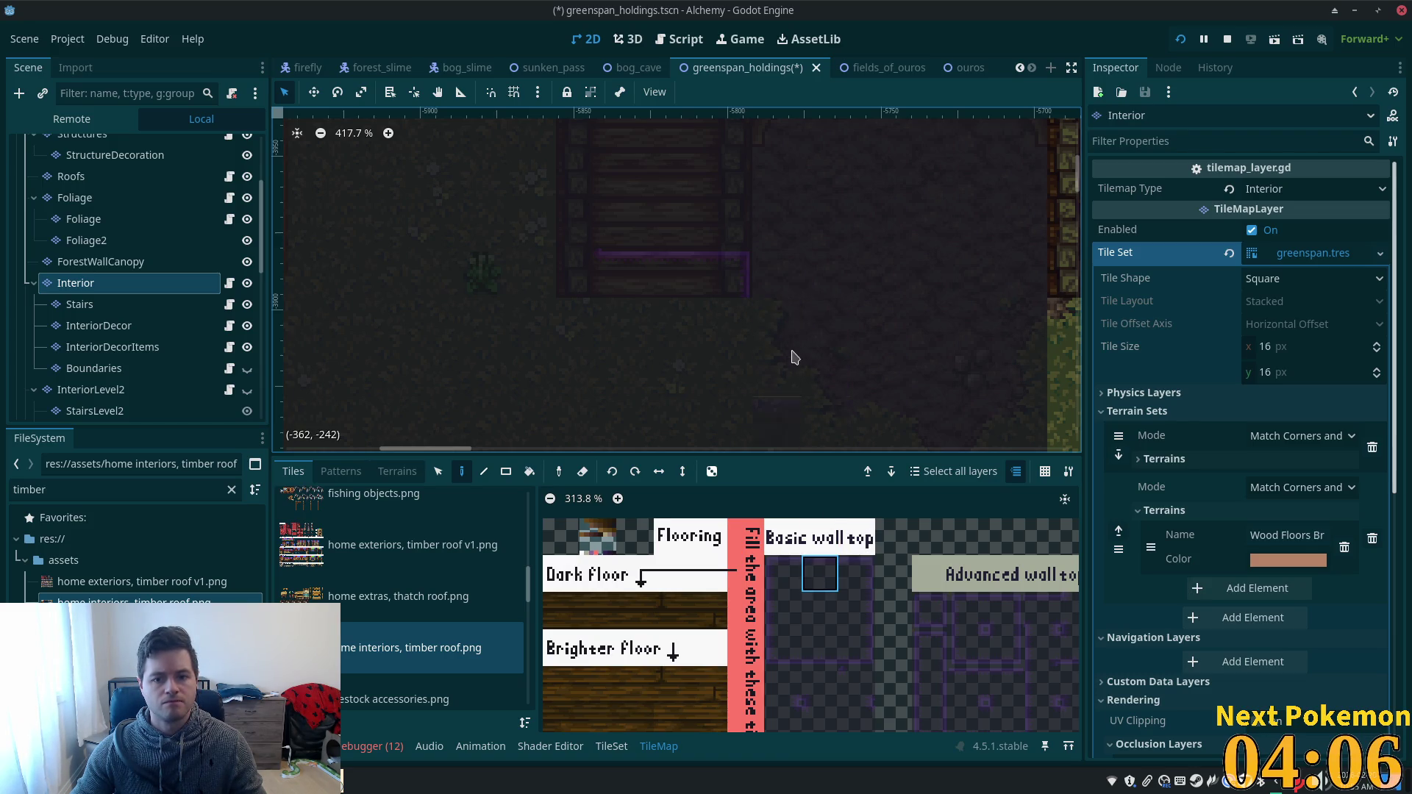
left_click(781, 327)
left_click(781, 720)
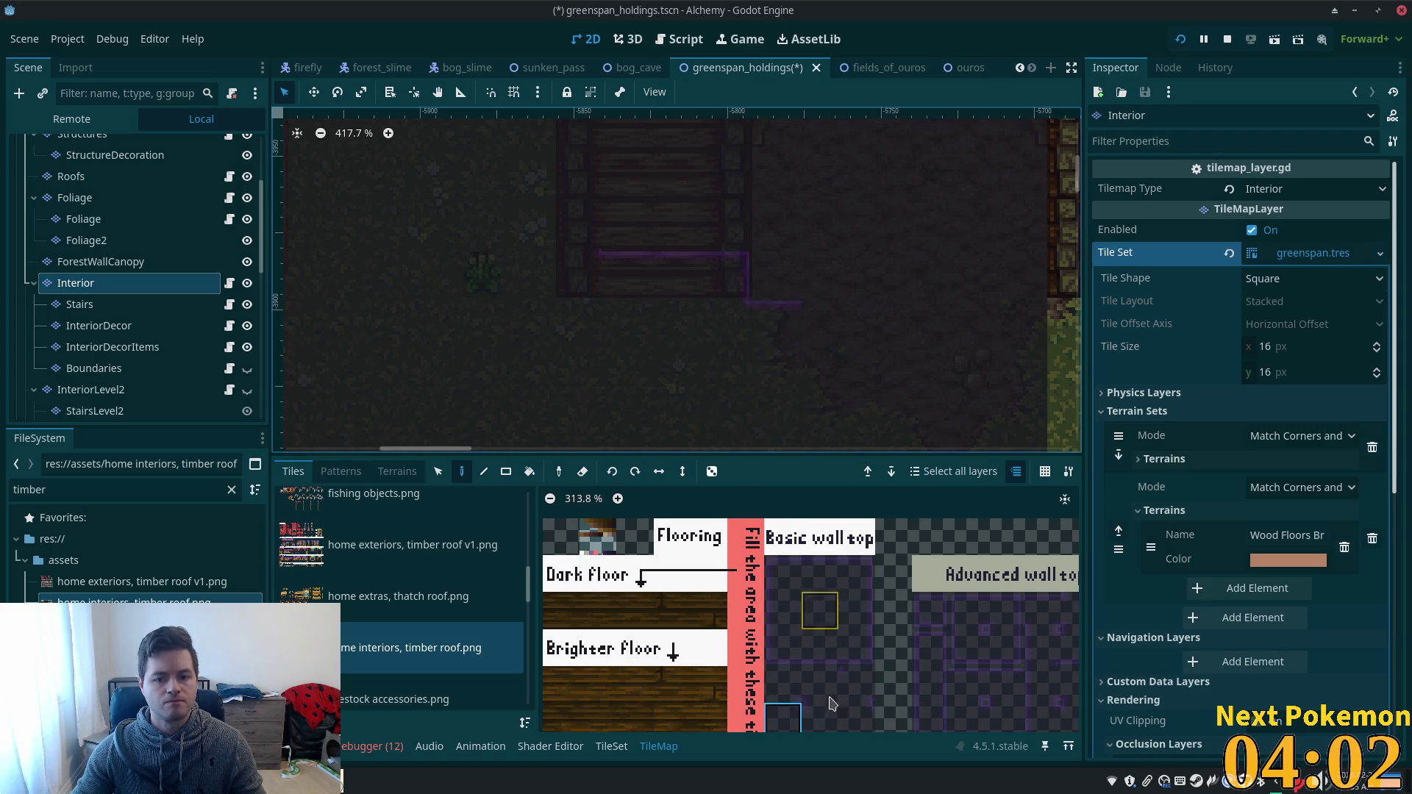
left_click(820, 573)
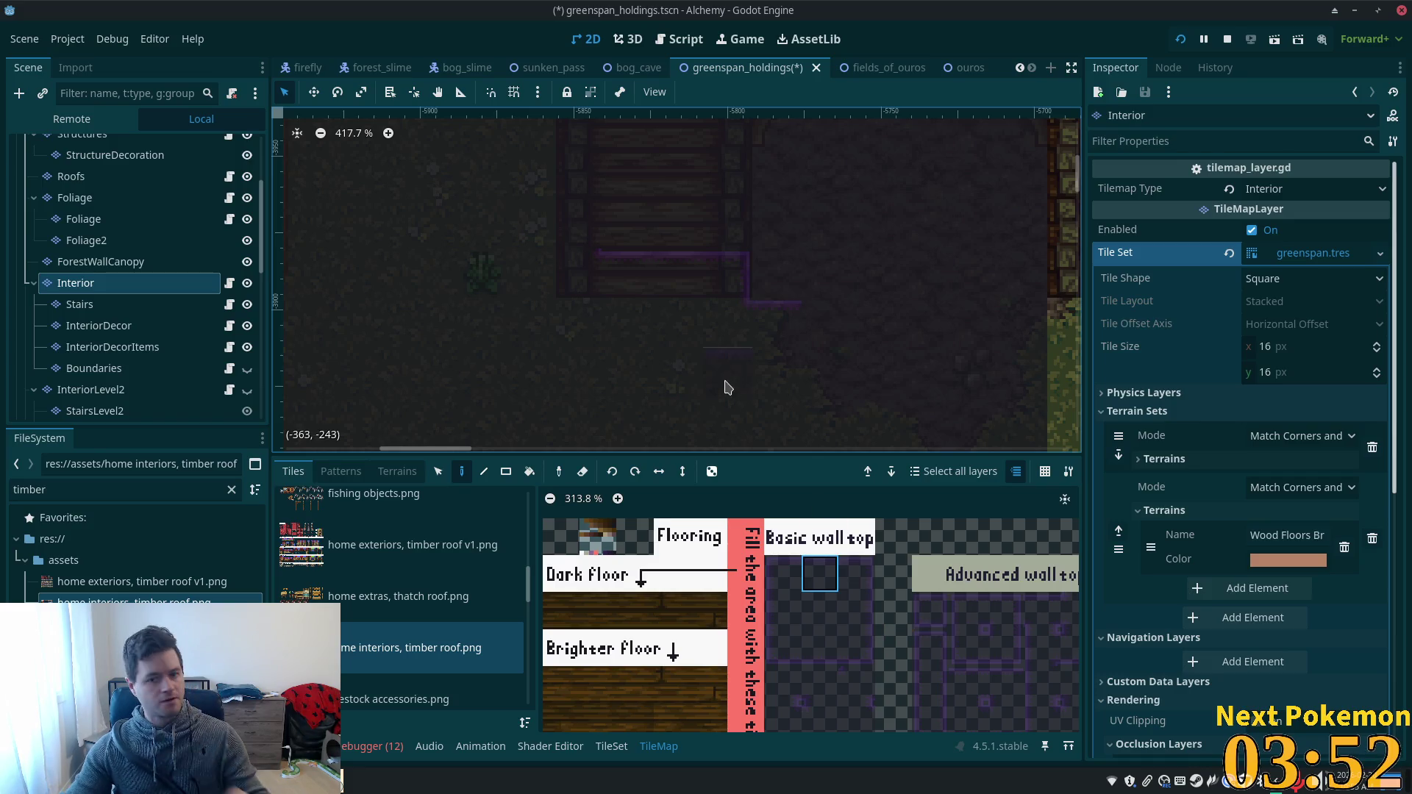
mouse_move(839, 331)
left_mouse_down()
mouse_move(1044, 336)
mouse_move(665, 371)
left_mouse_up()
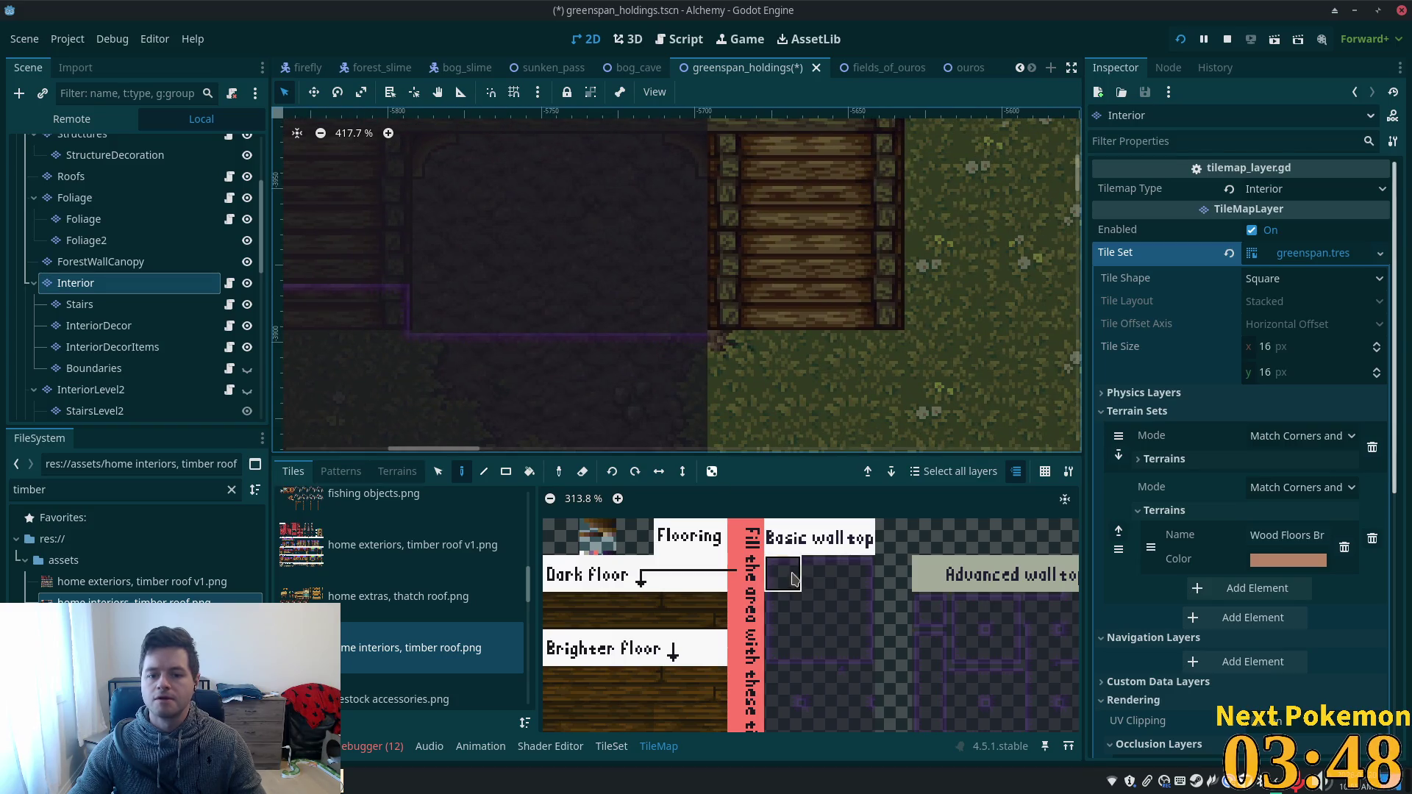
- Fill the barn interior with dark tiles along the wall and up a column
left_click(794, 579)
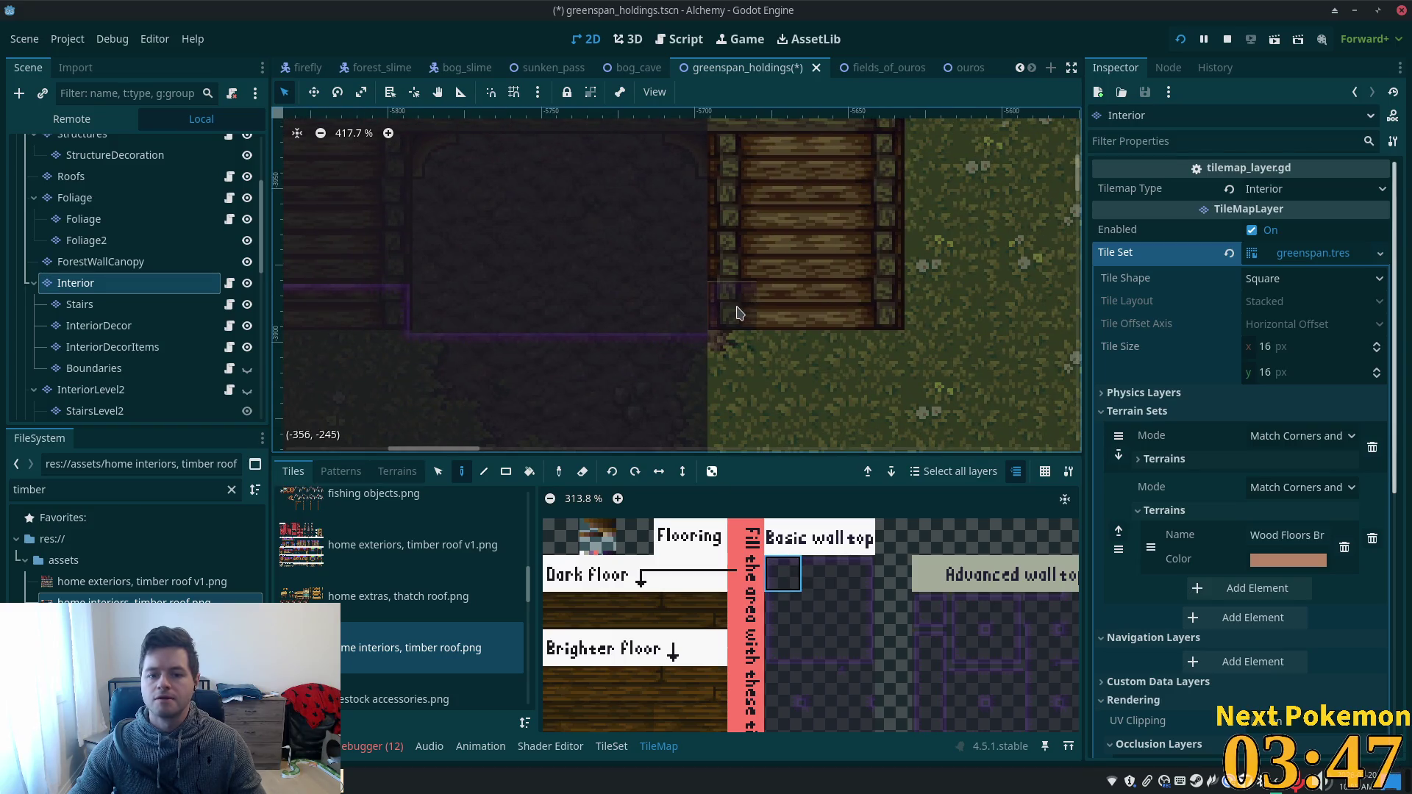
left_click(820, 718)
left_click(732, 356)
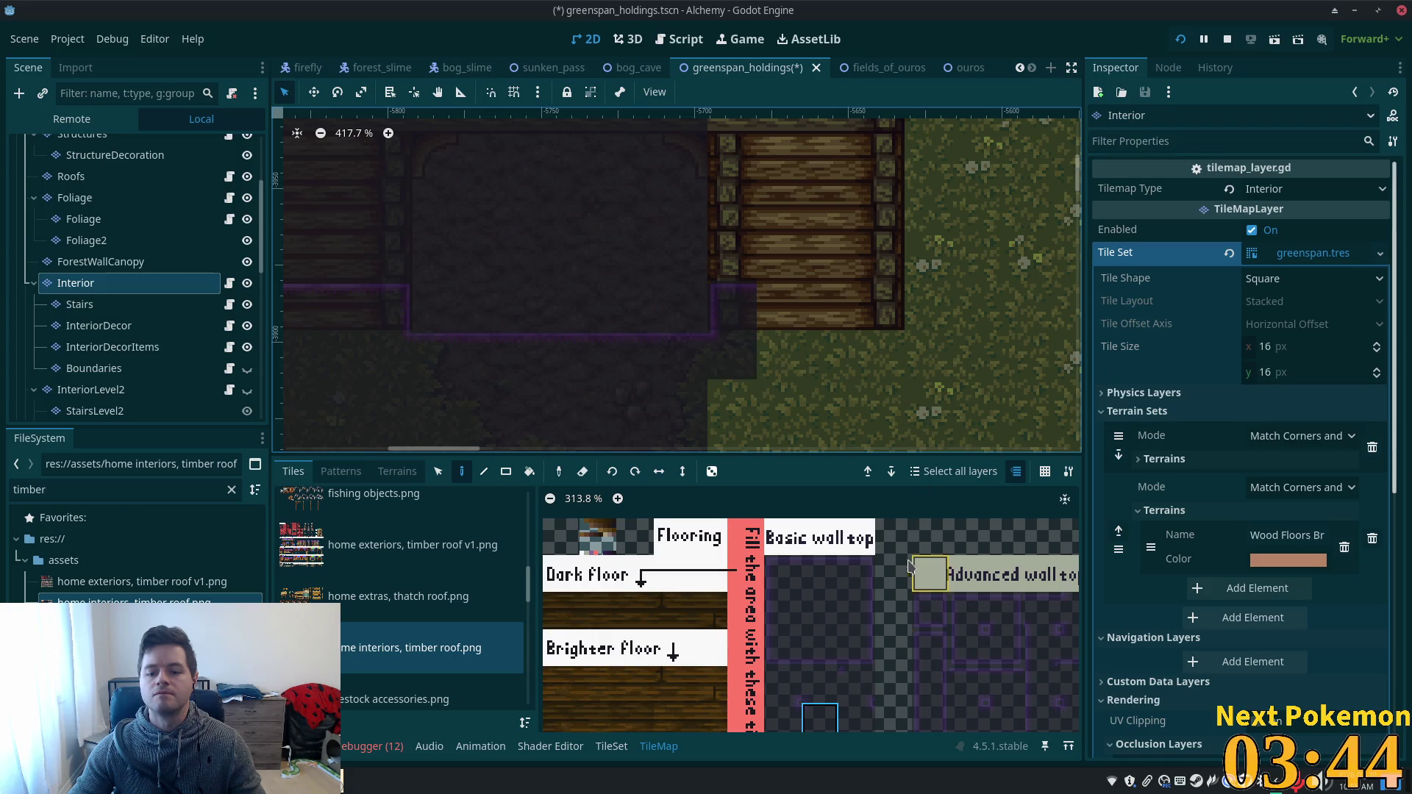
left_click(820, 574)
left_click_drag(781, 313, 843, 326)
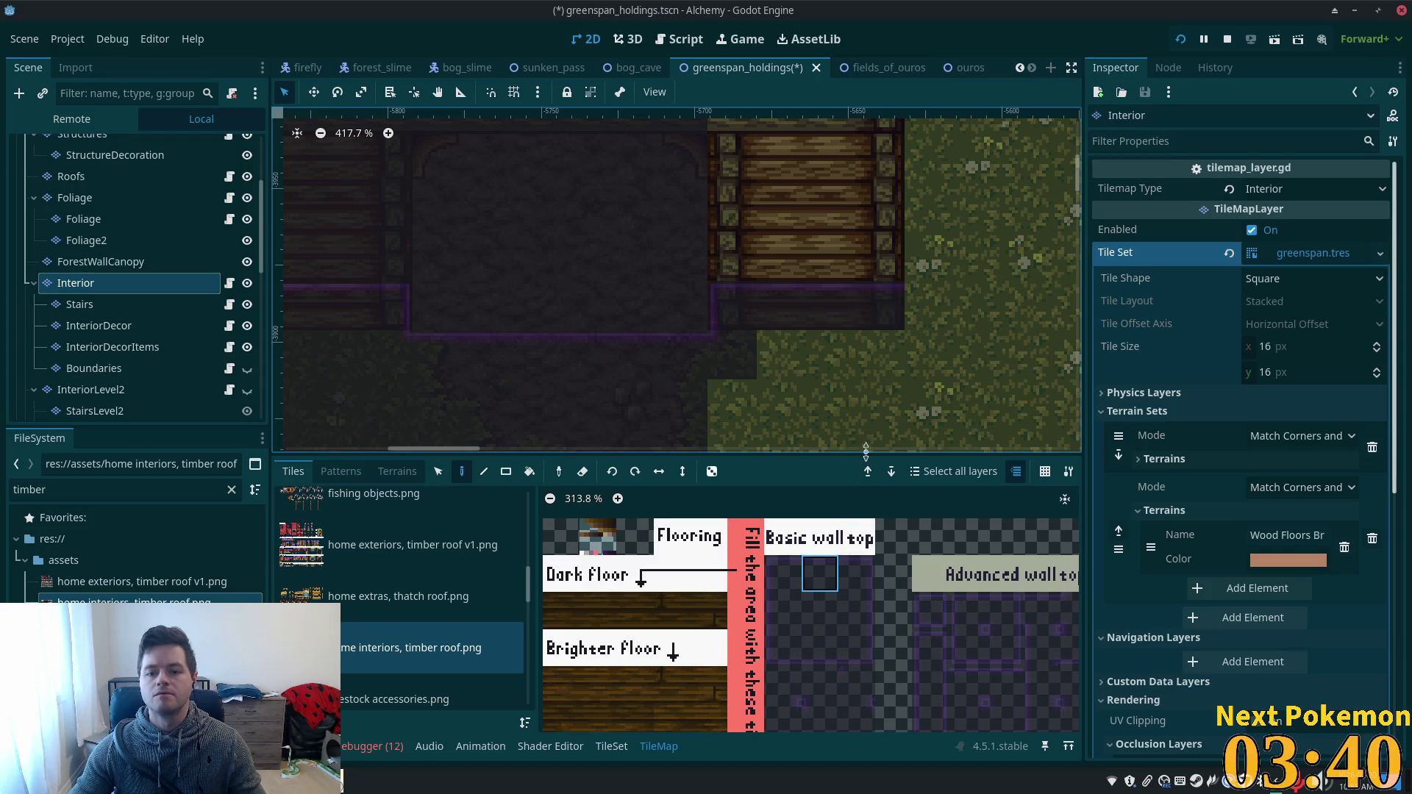
scroll(633, 348, "down", 3)
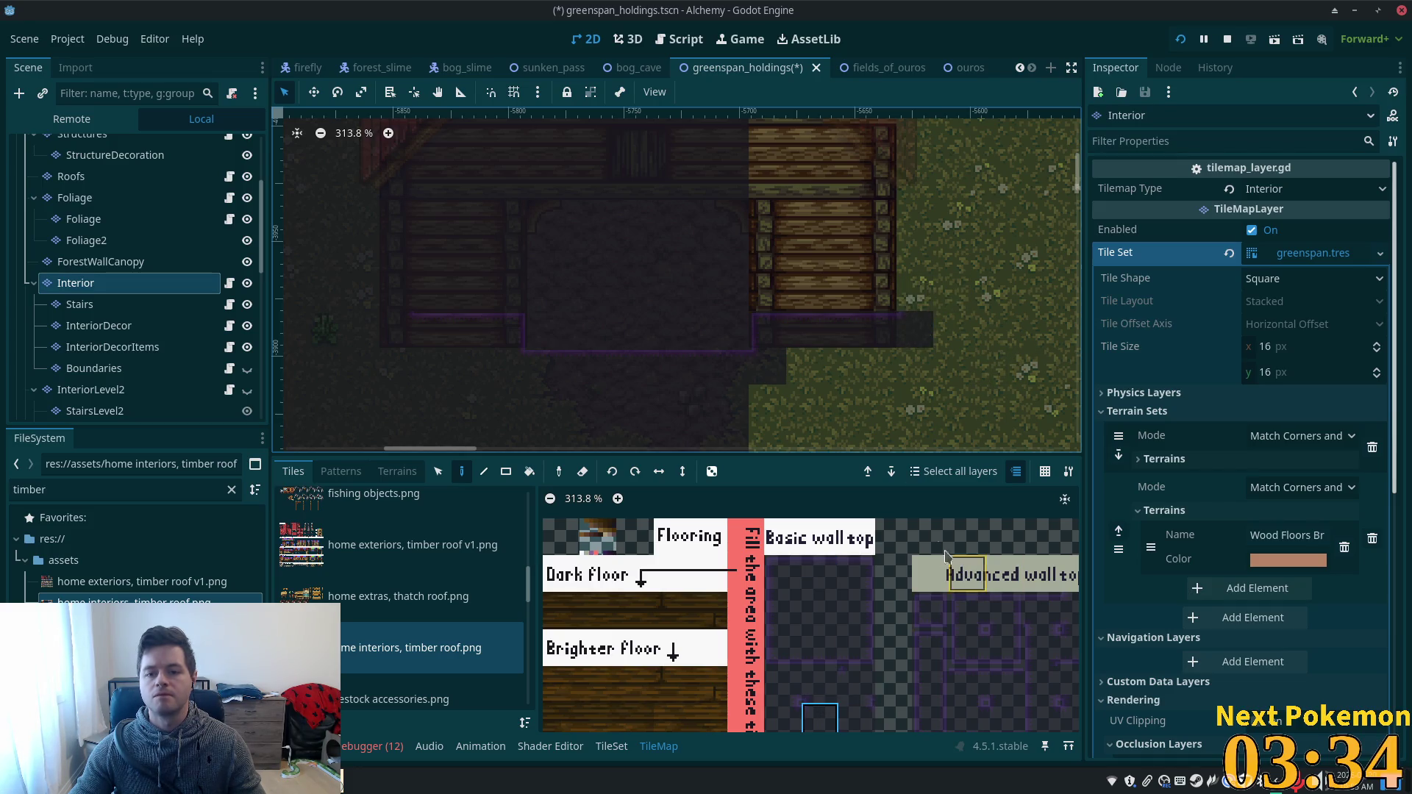
left_click(782, 611)
left_click_drag(915, 314, 918, 213)
scroll(918, 213, "down", 3)
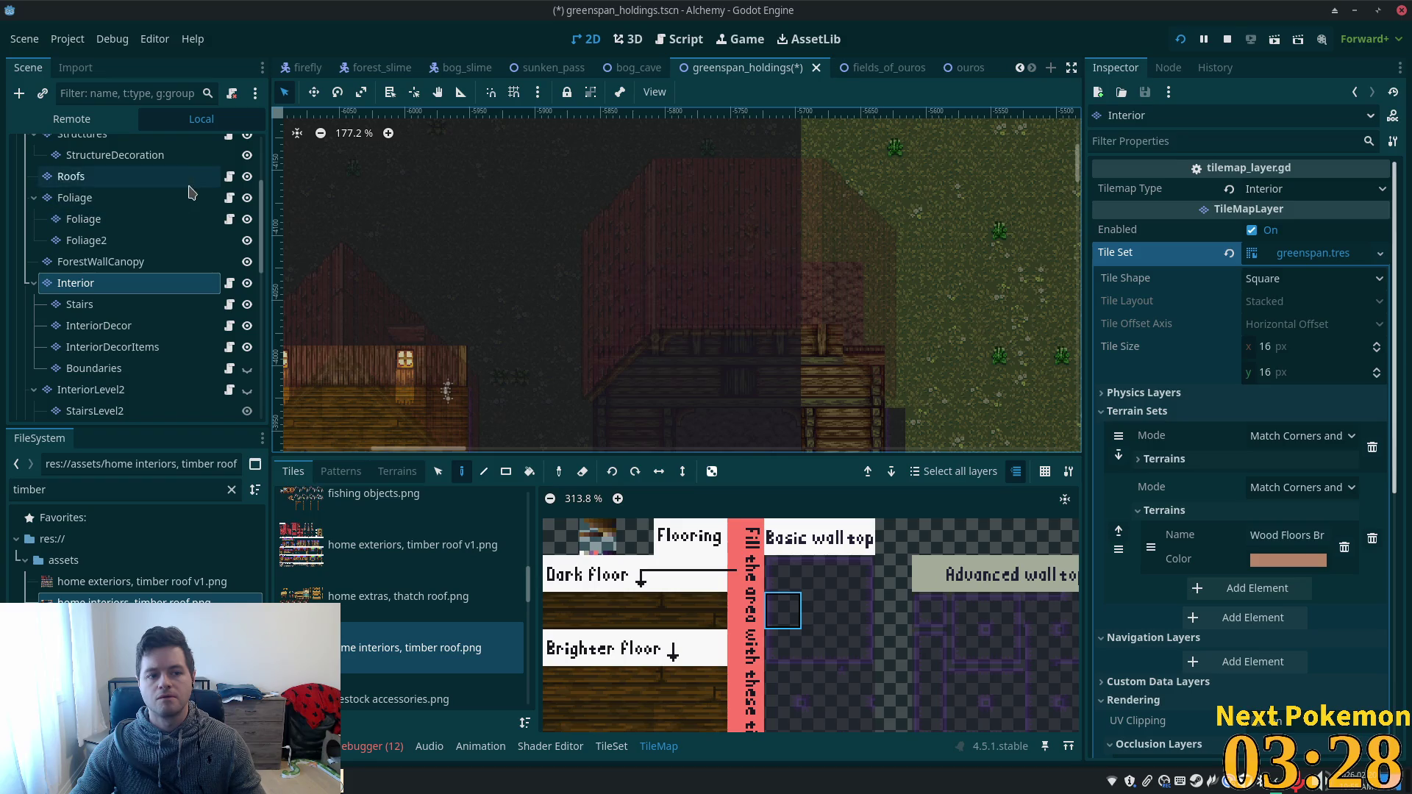
- Hide the Roofs layer and extend the dark wall column one tile upward
left_click(248, 178)
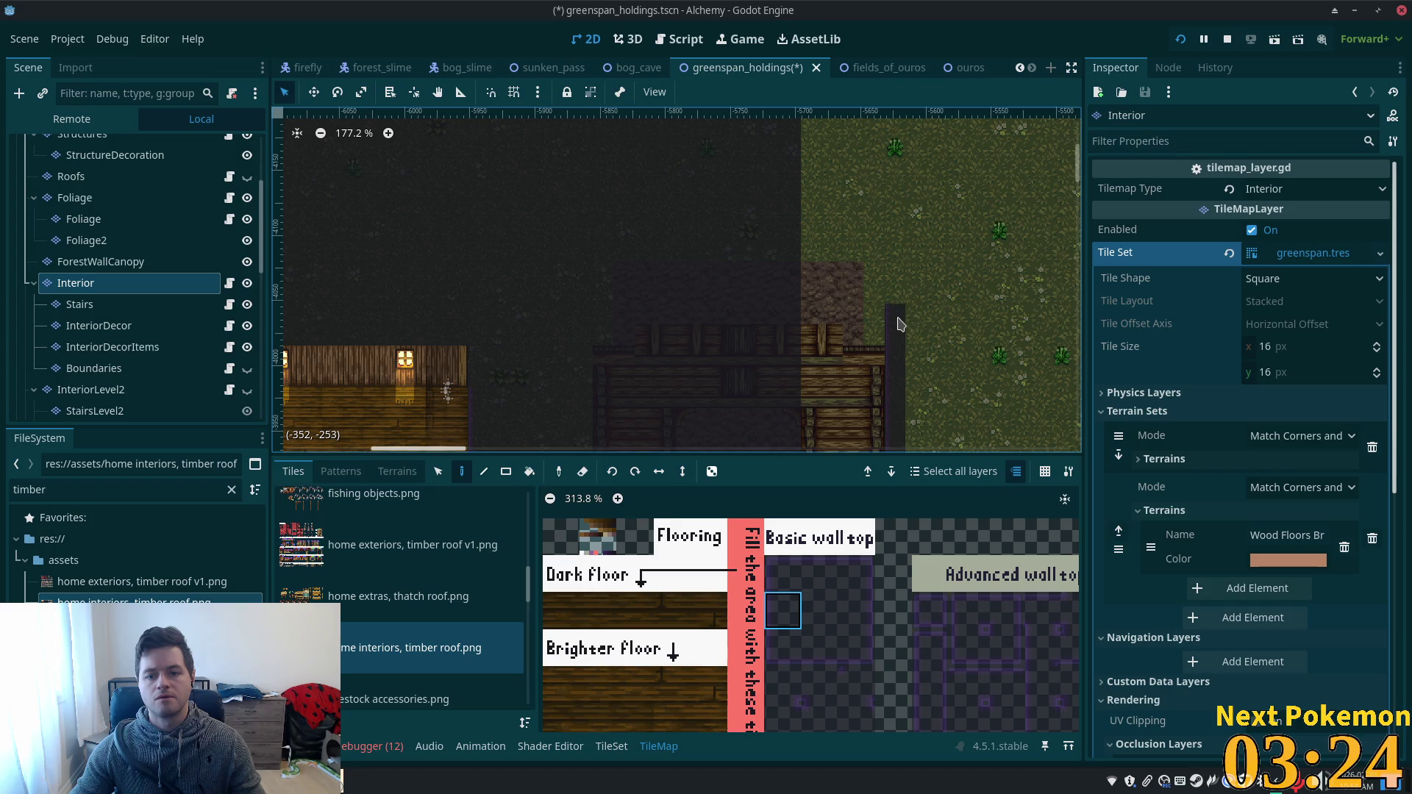
left_click_drag(898, 323, 899, 299)
scroll(887, 356, "down", 4)
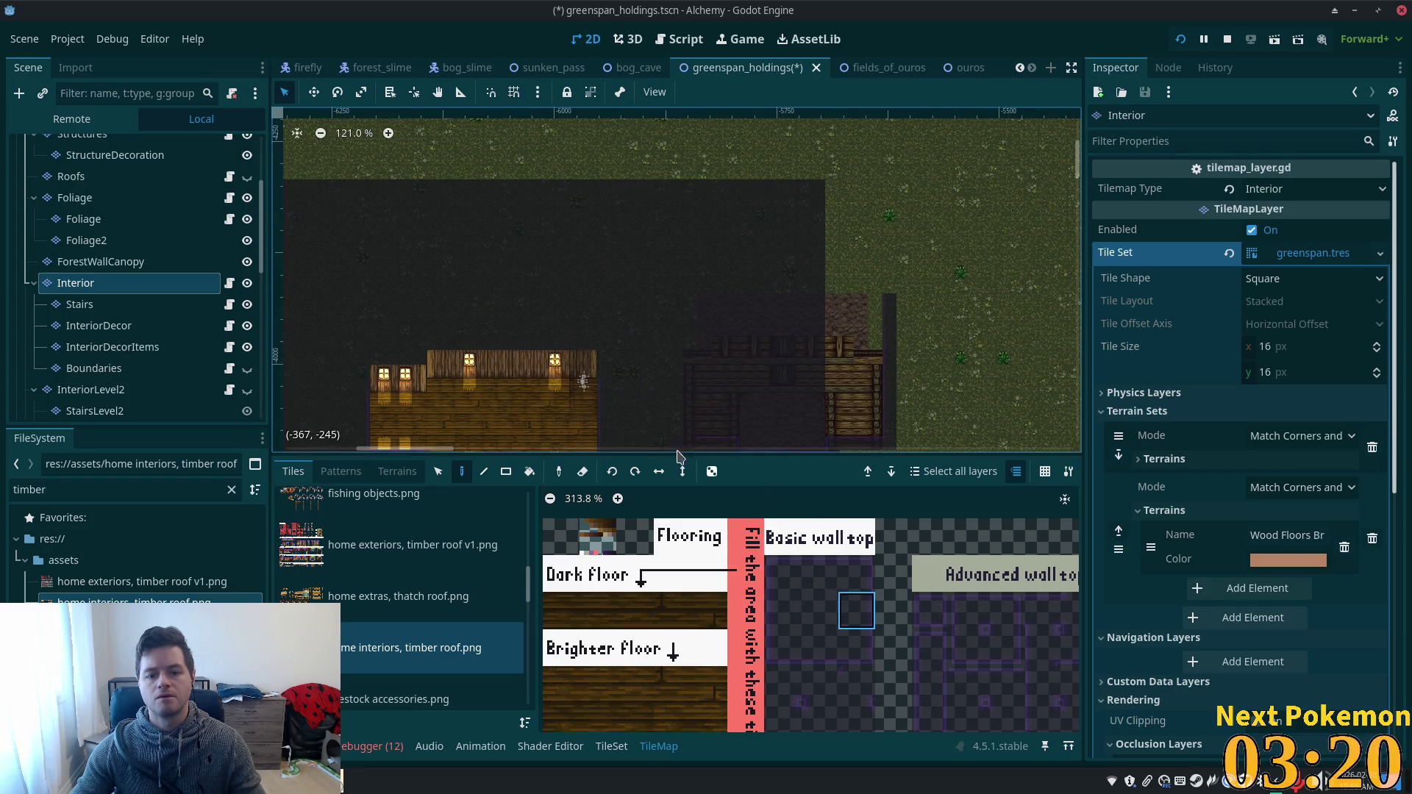
scroll(691, 294, "up", 2)
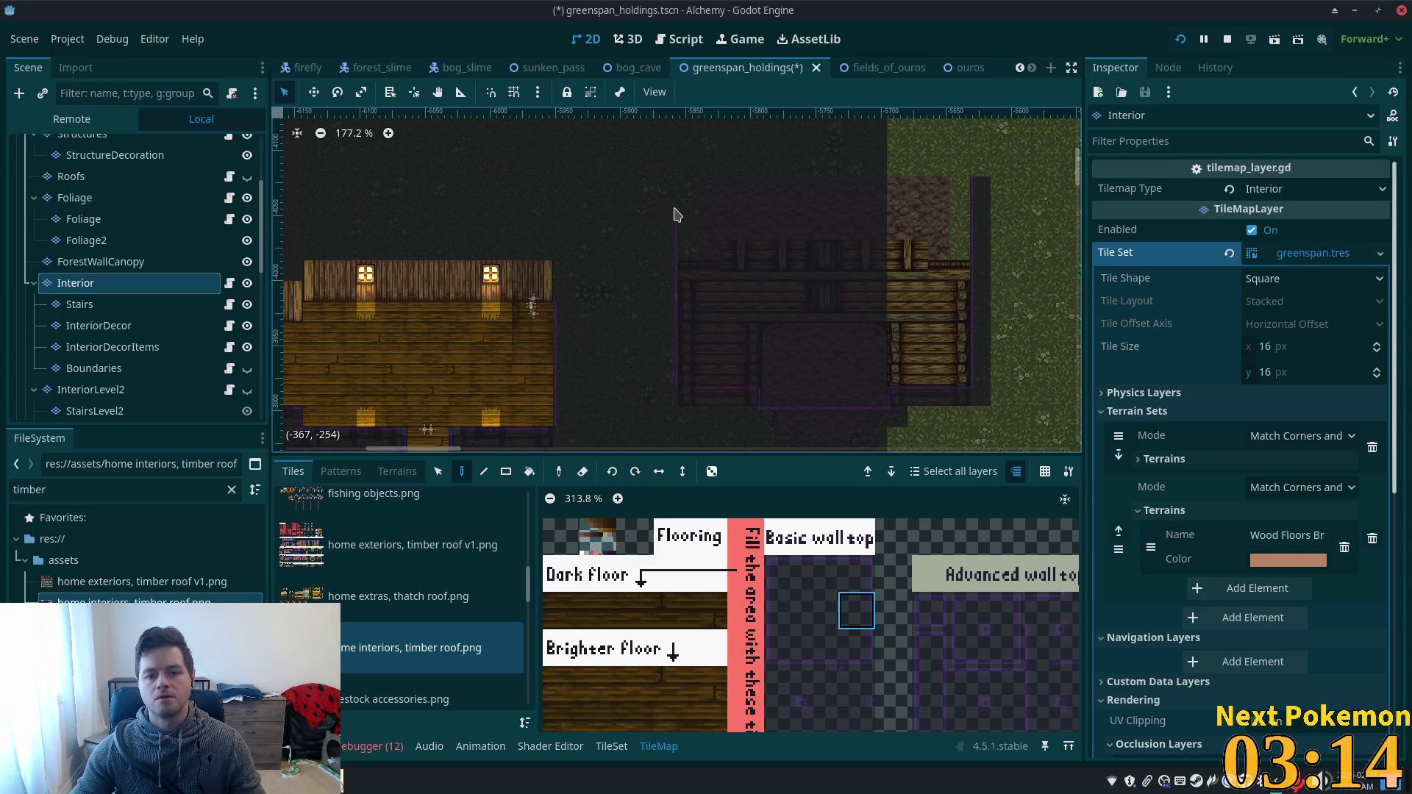
scroll(674, 425, "up", 2)
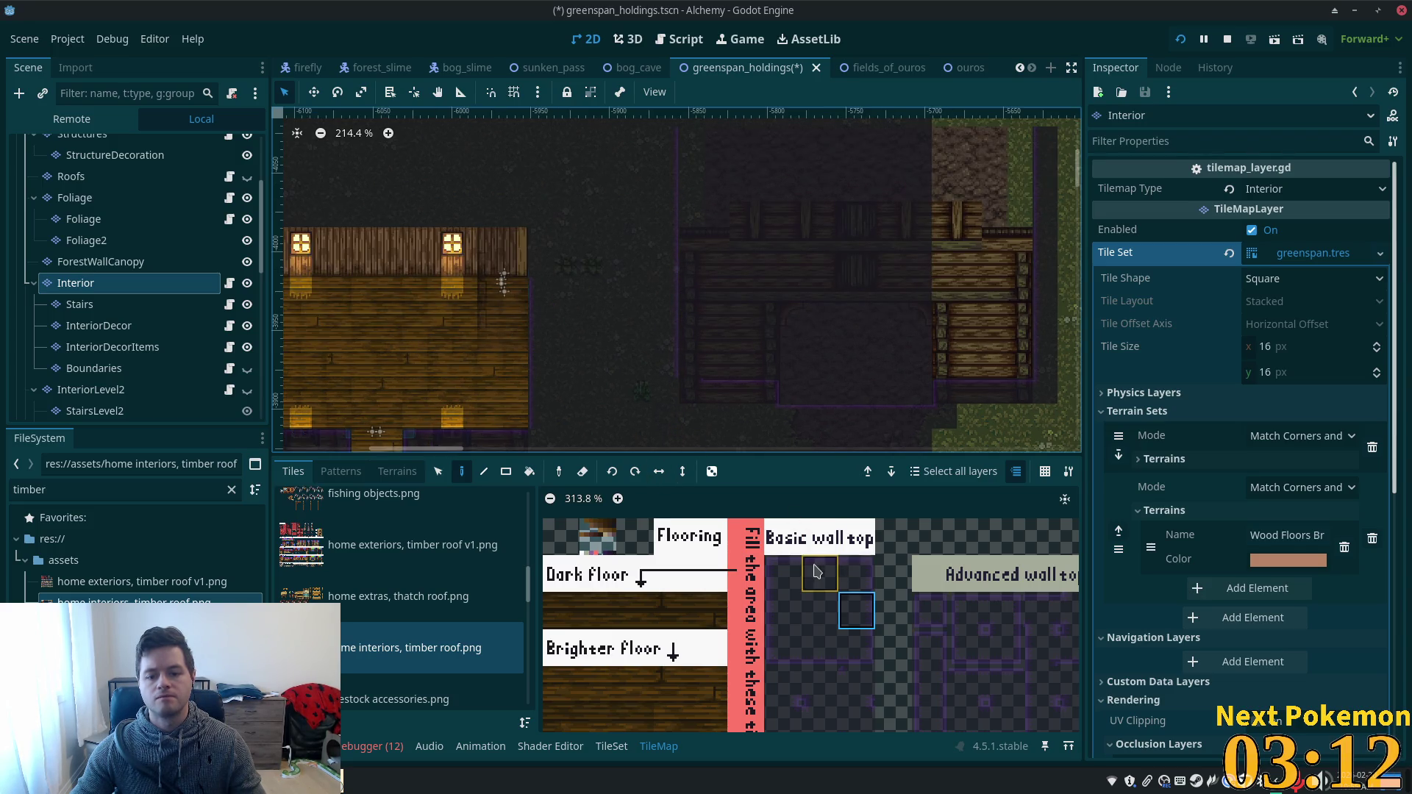
- Select different wall tiles from the interior tileset atlas
left_click(815, 571)
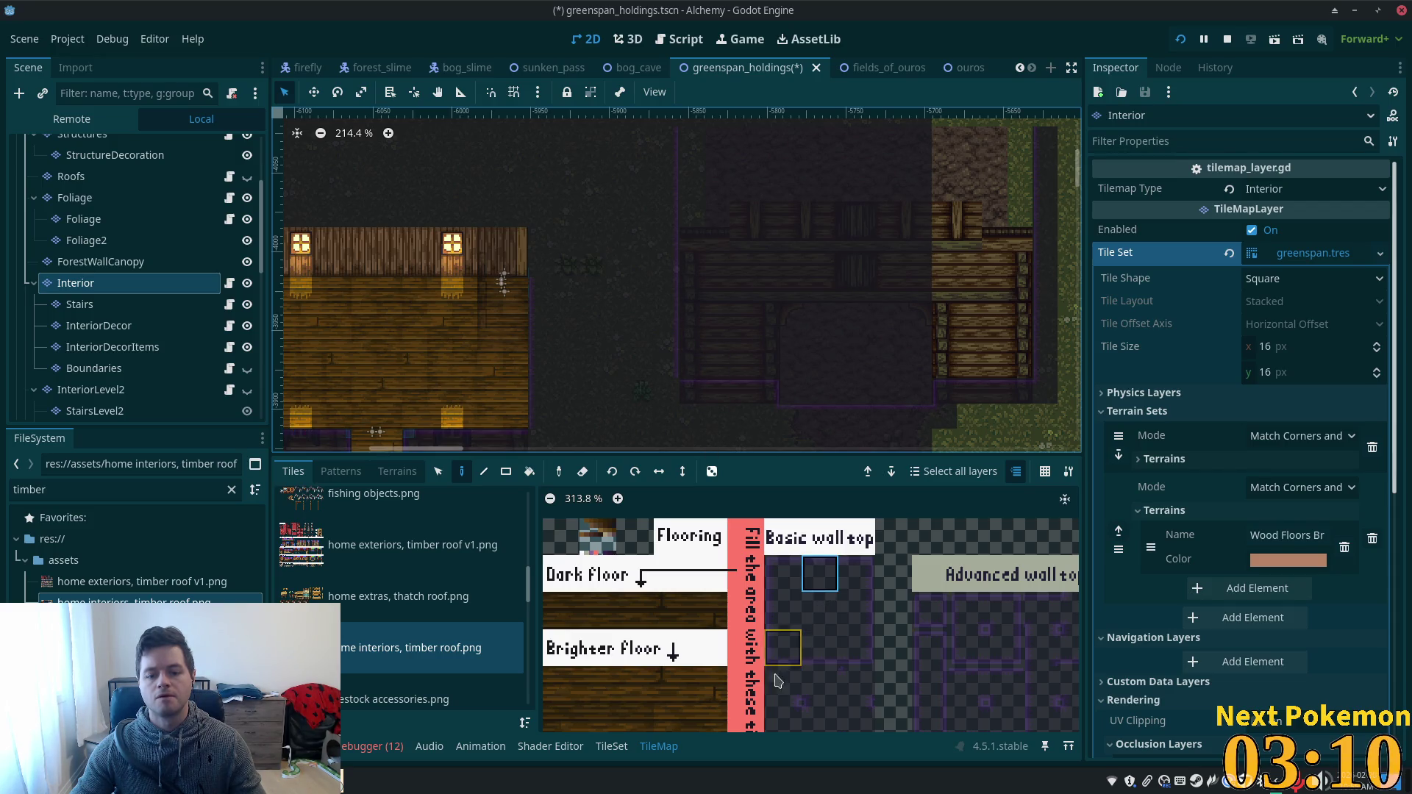
left_click(787, 712)
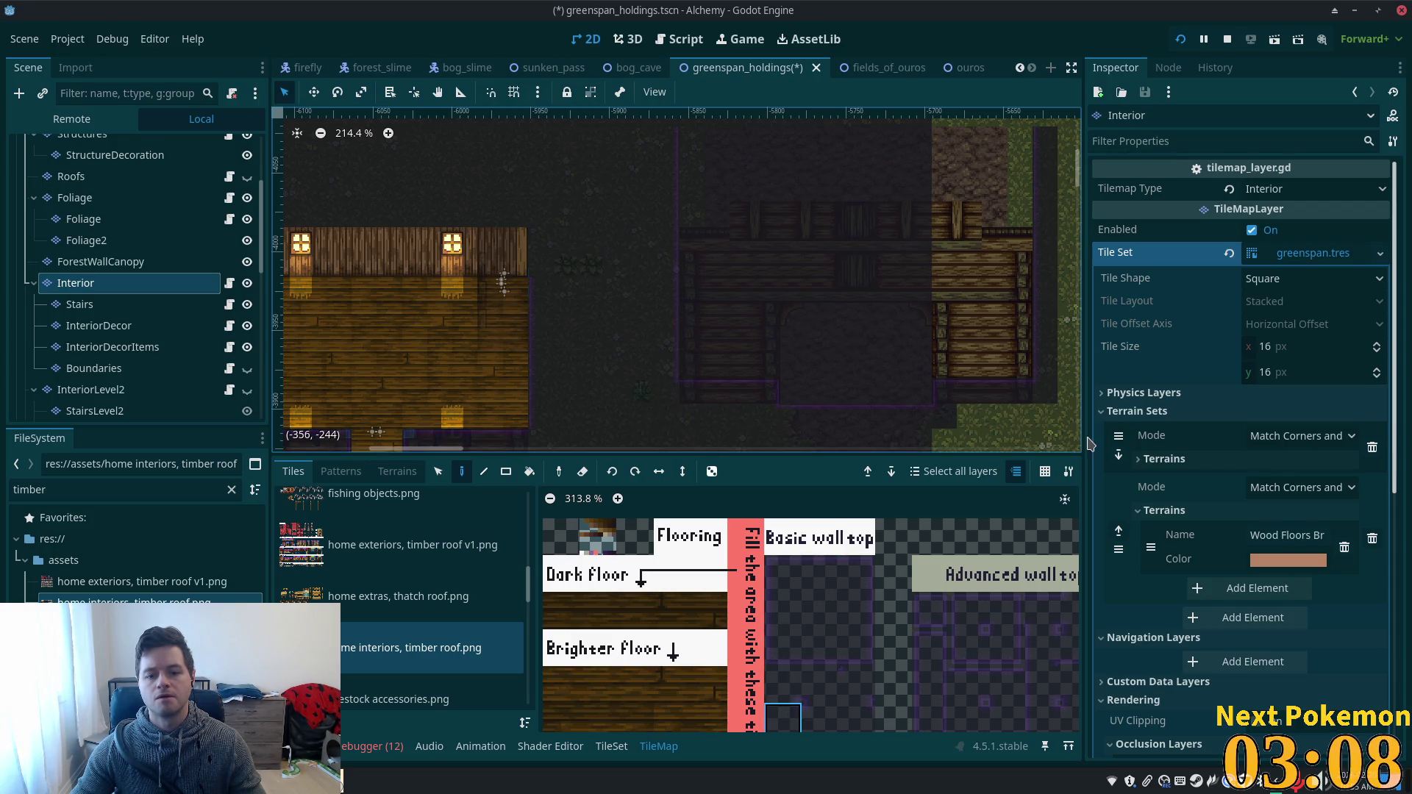
scroll(927, 331, "down", 4)
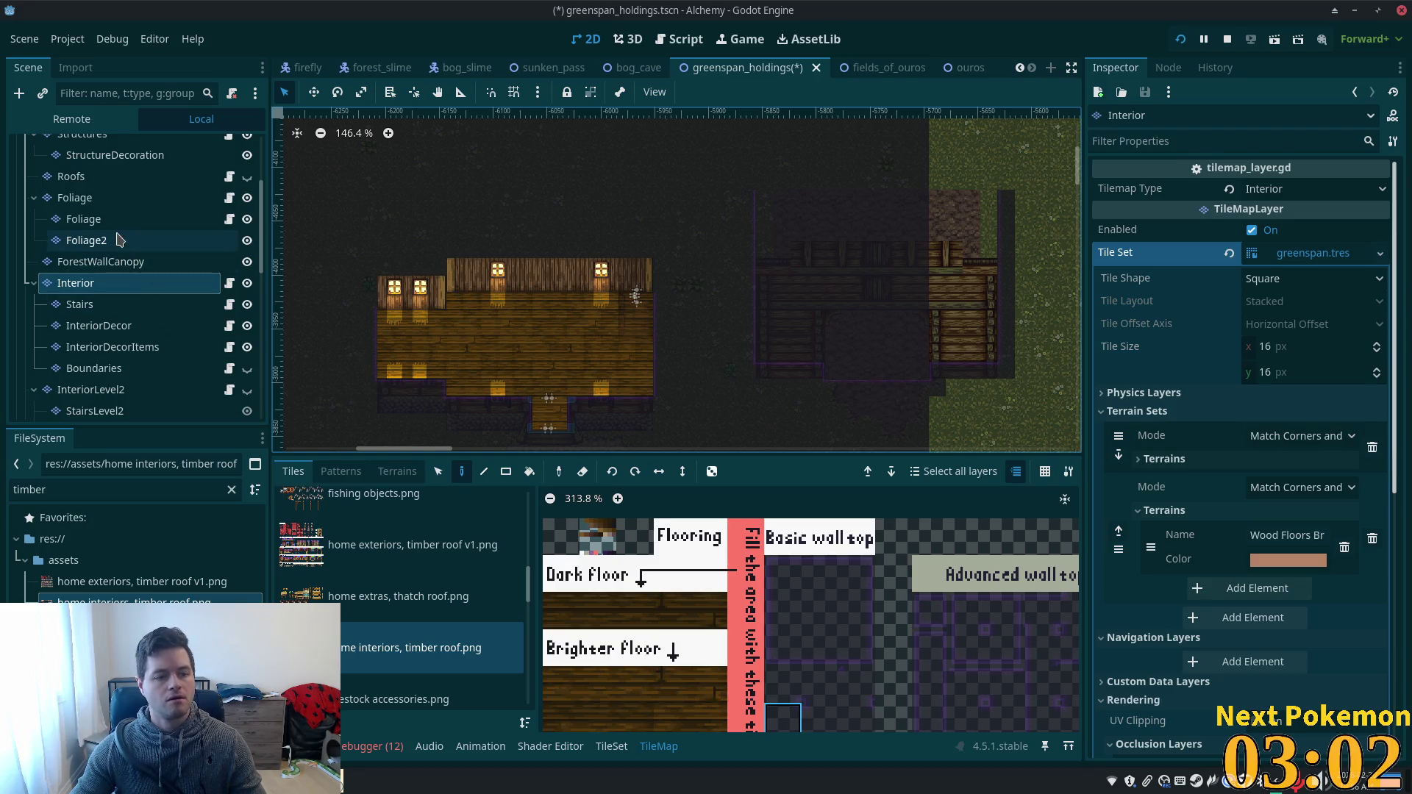
scroll(110, 257, "up", 2)
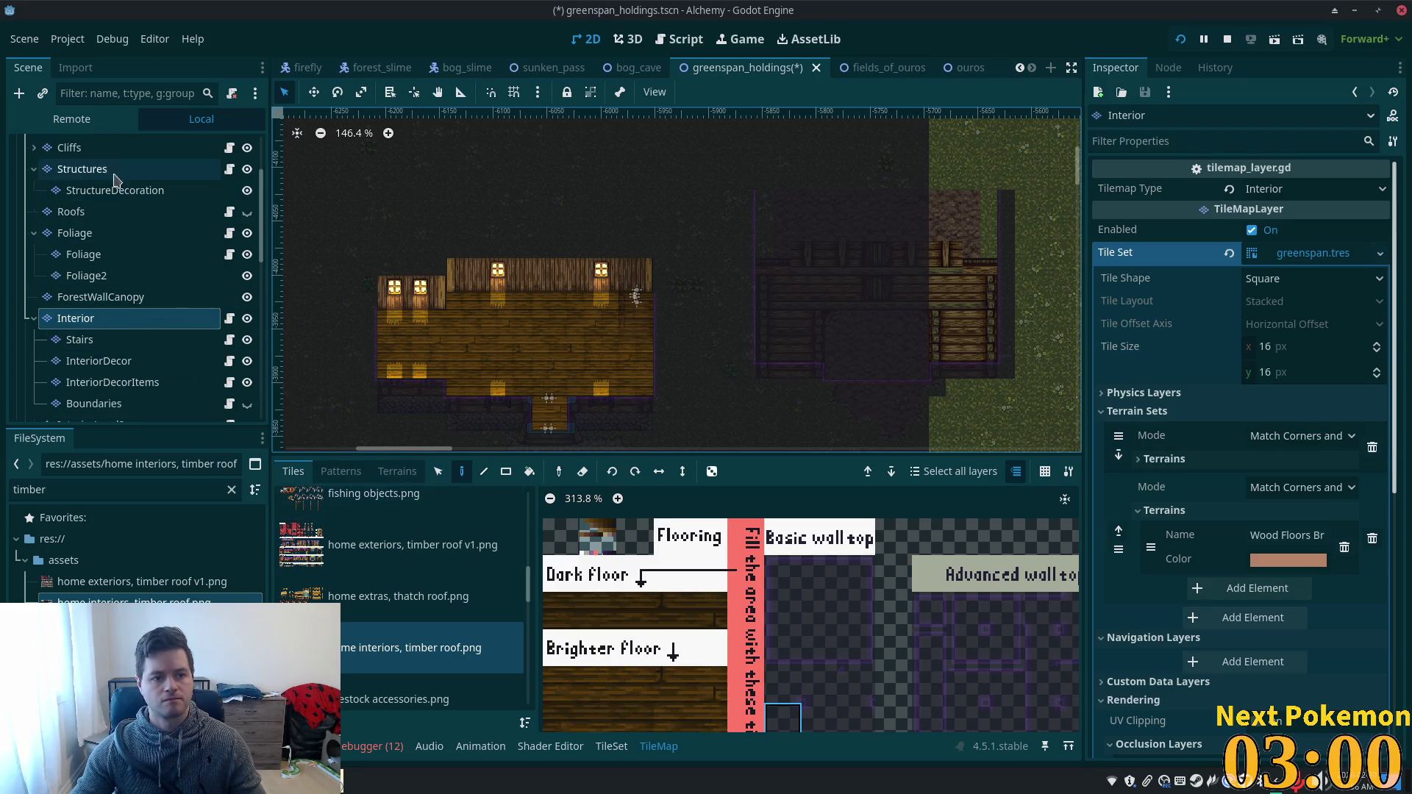
- Choose Mud terrain with the line tool, then undo a strip mistakenly painted on Cliffs
left_click(70, 148)
scroll(846, 346, "up", 3)
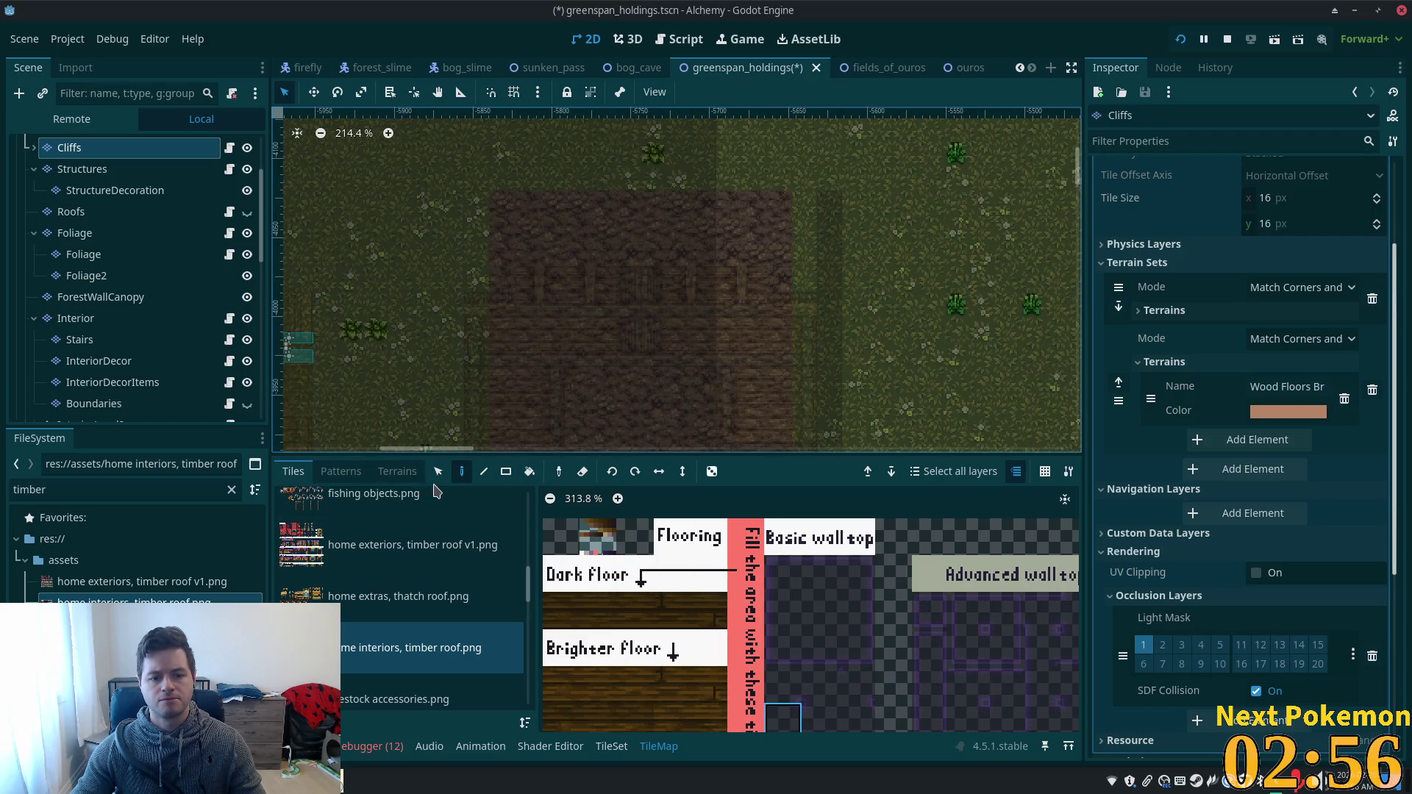
left_click(397, 471)
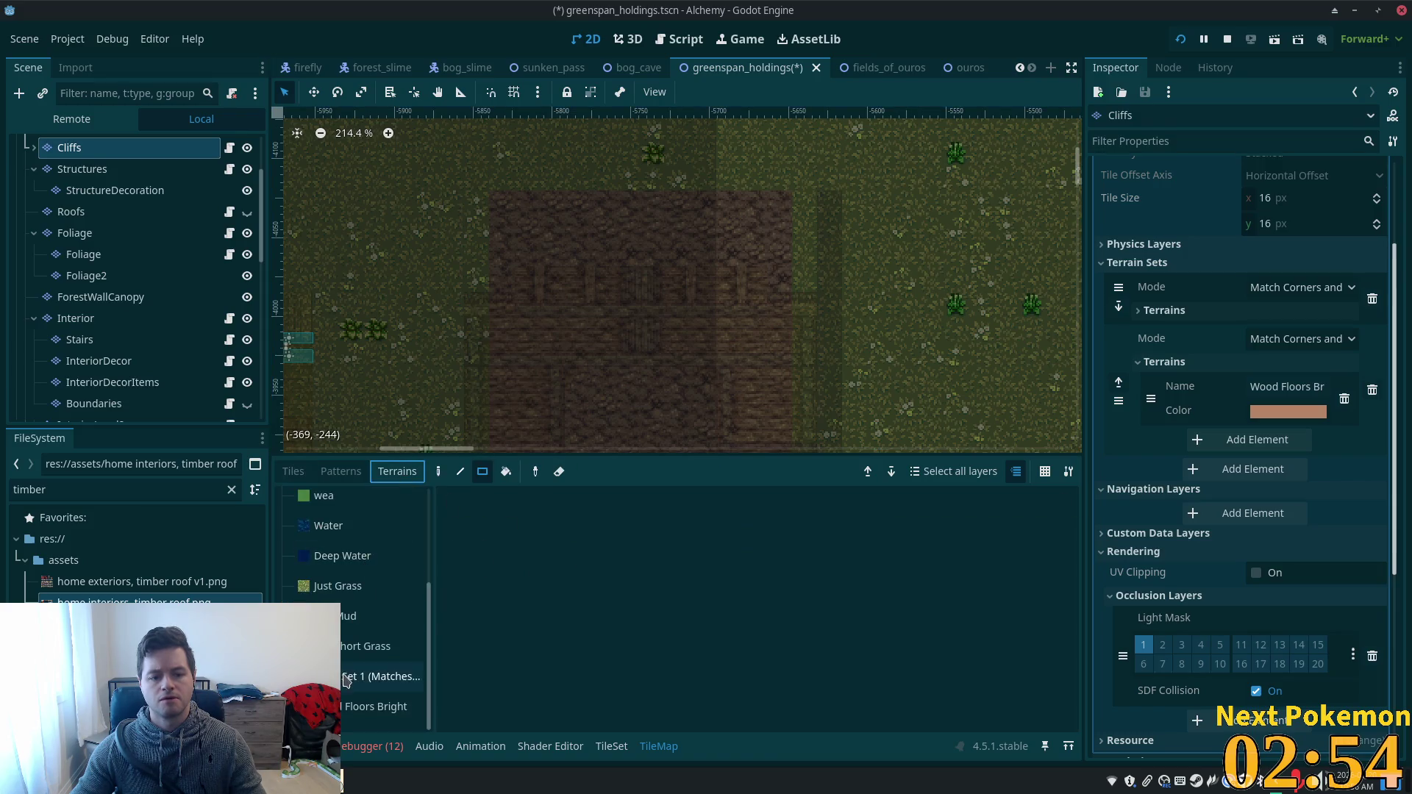
left_click(348, 631)
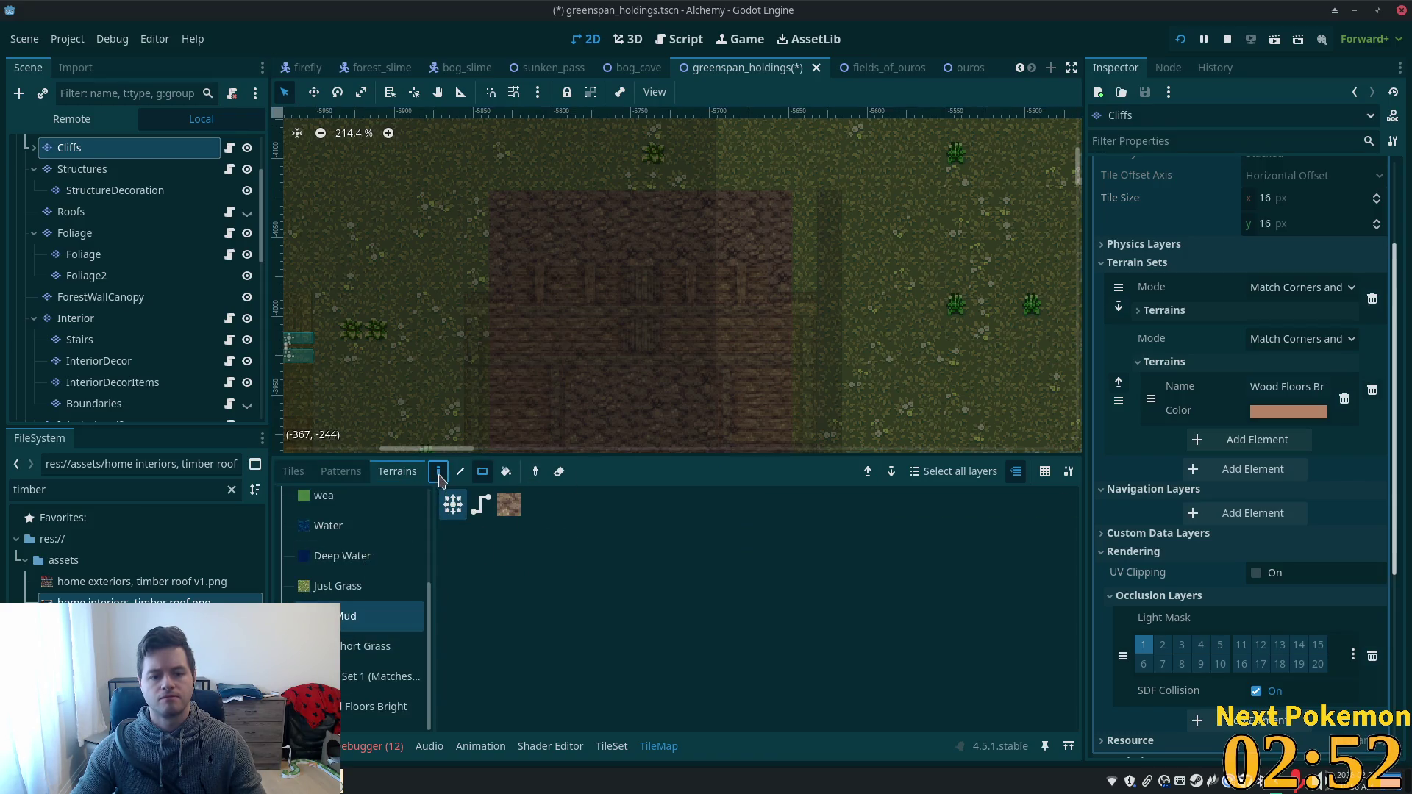
left_click(460, 471)
left_click_drag(805, 200, 809, 339)
left_click_drag(812, 424, 812, 434)
scroll(901, 368, "down", 2)
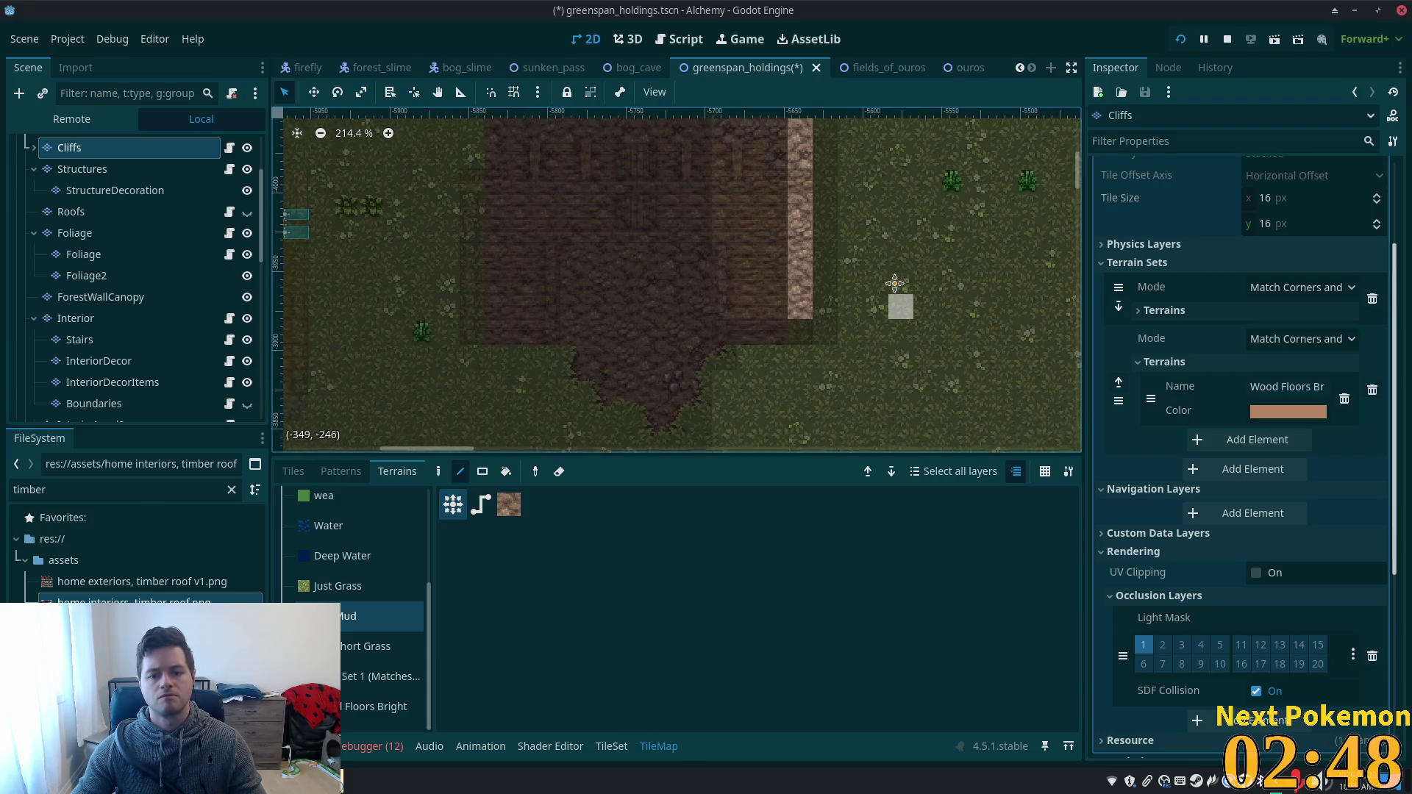
scroll(912, 412, "up", 2)
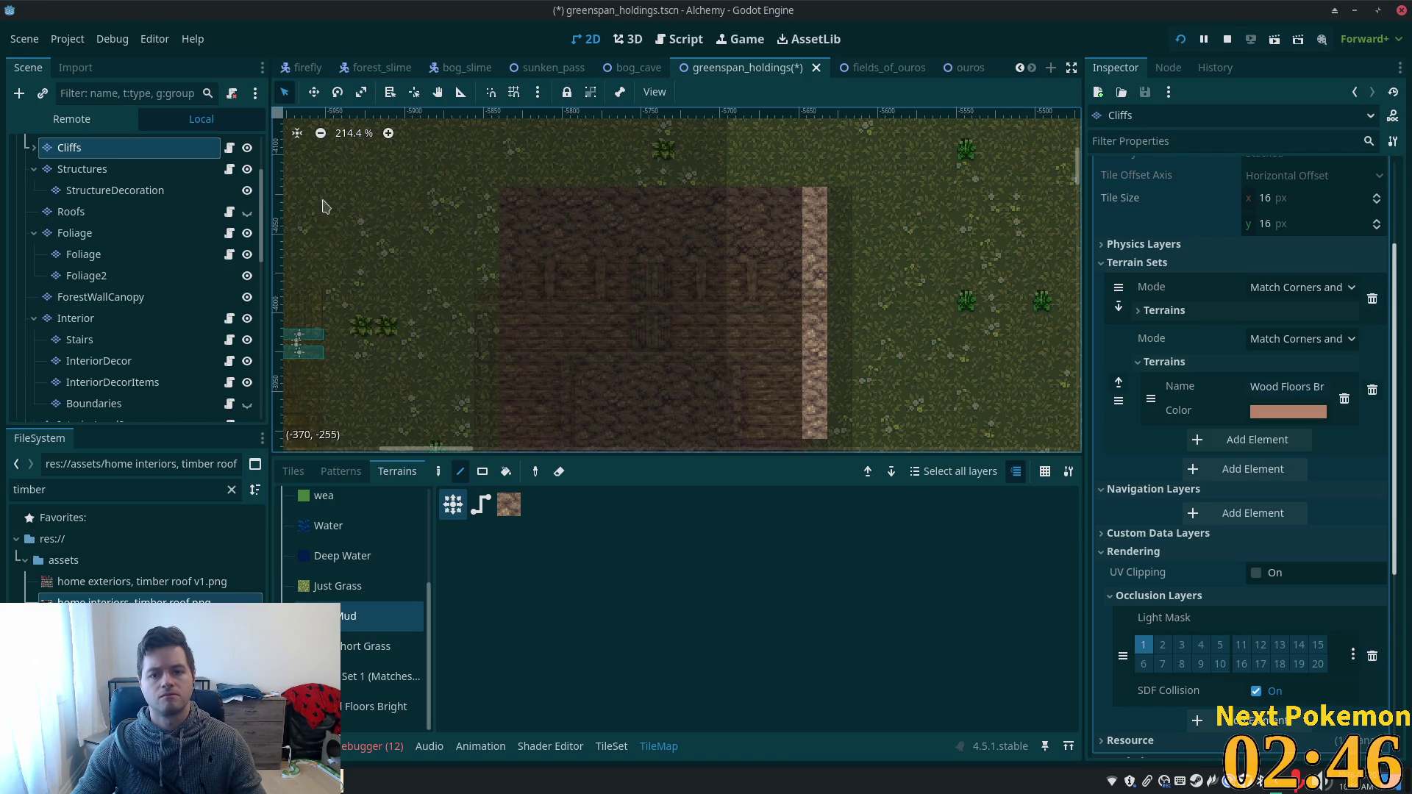
key("ctrl+z")
scroll(76, 199, "up", 5)
- On the Ground layer, paint a Mud column down beside the barn
left_click(76, 194)
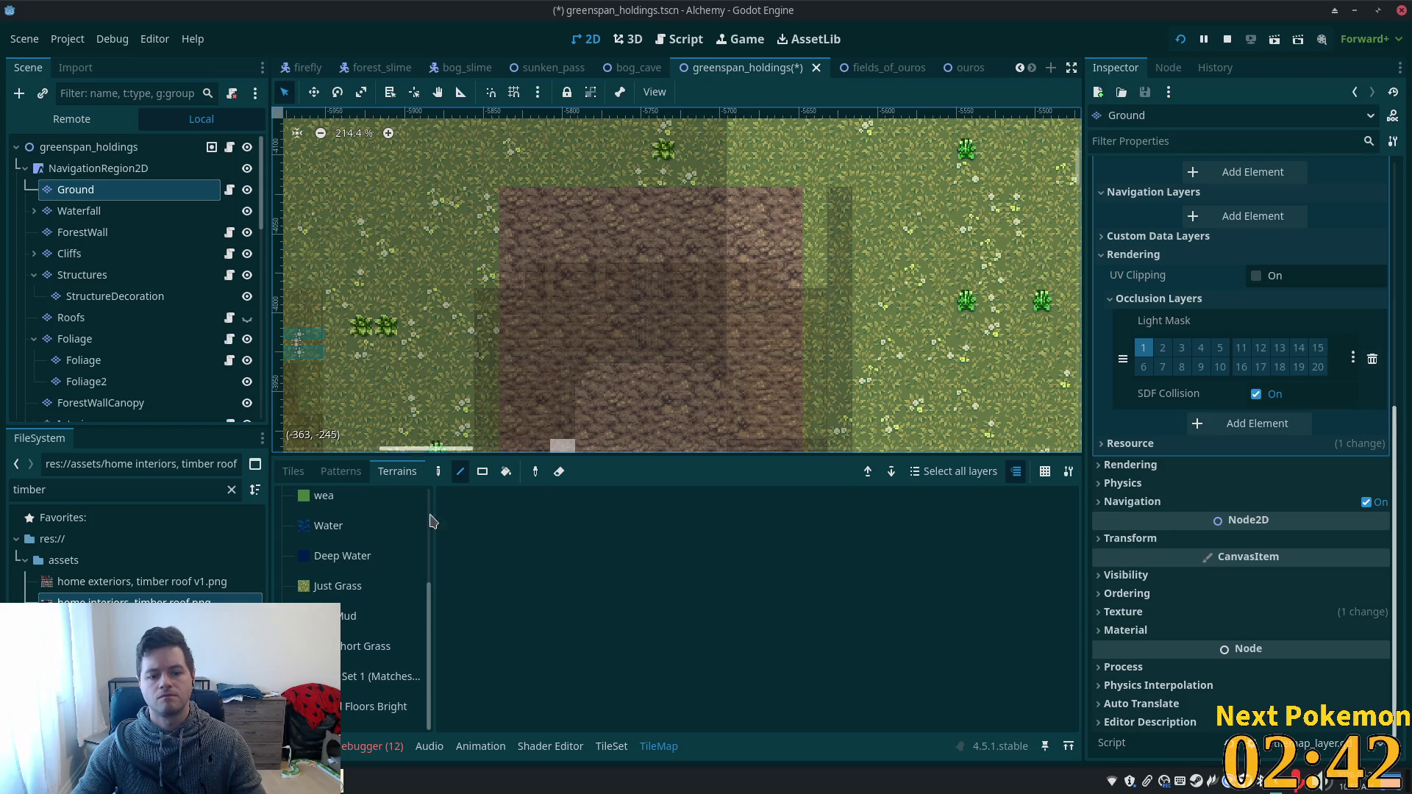
left_click(353, 617)
mouse_move(815, 220)
left_mouse_down()
mouse_move(815, 456)
mouse_move(812, 434)
left_mouse_up()
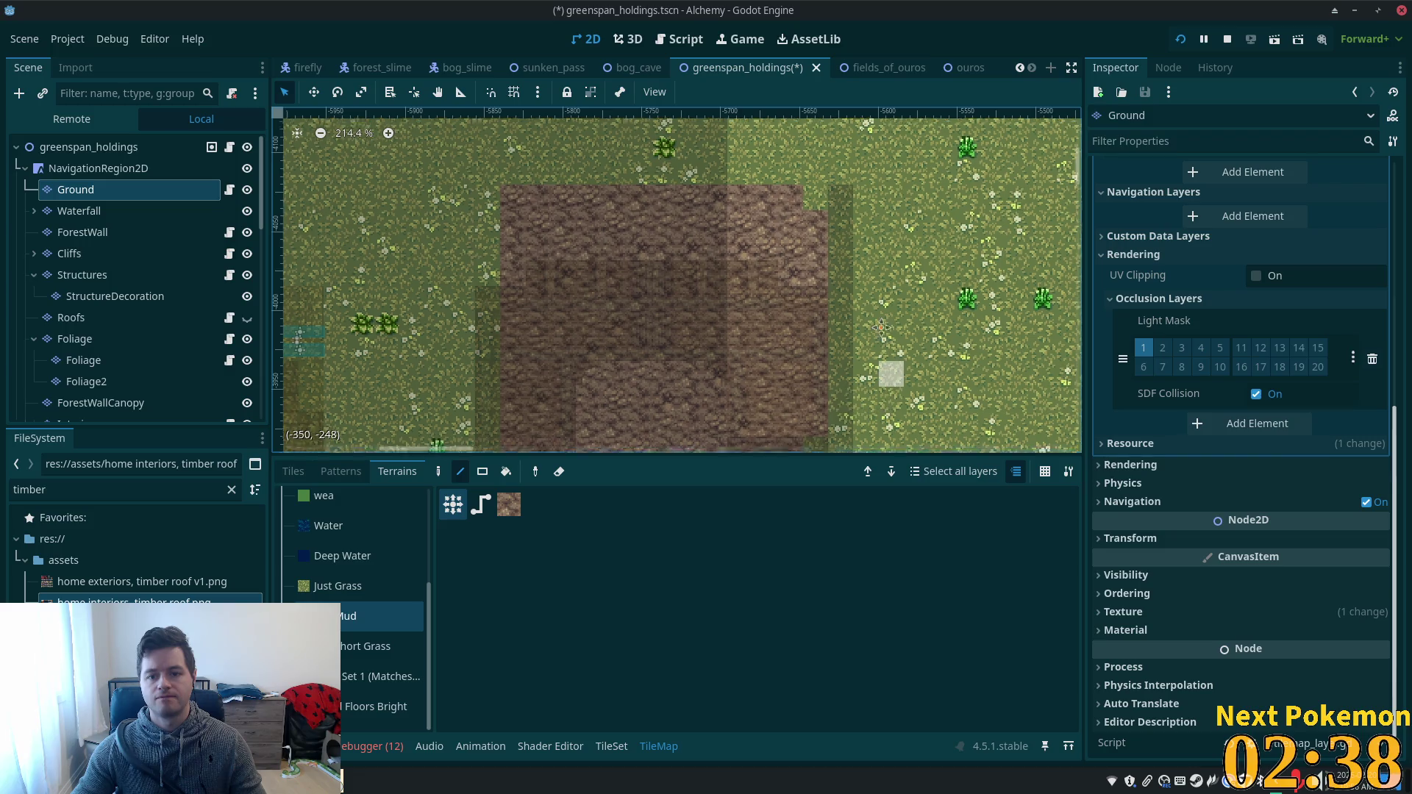
scroll(876, 331, "down", 3)
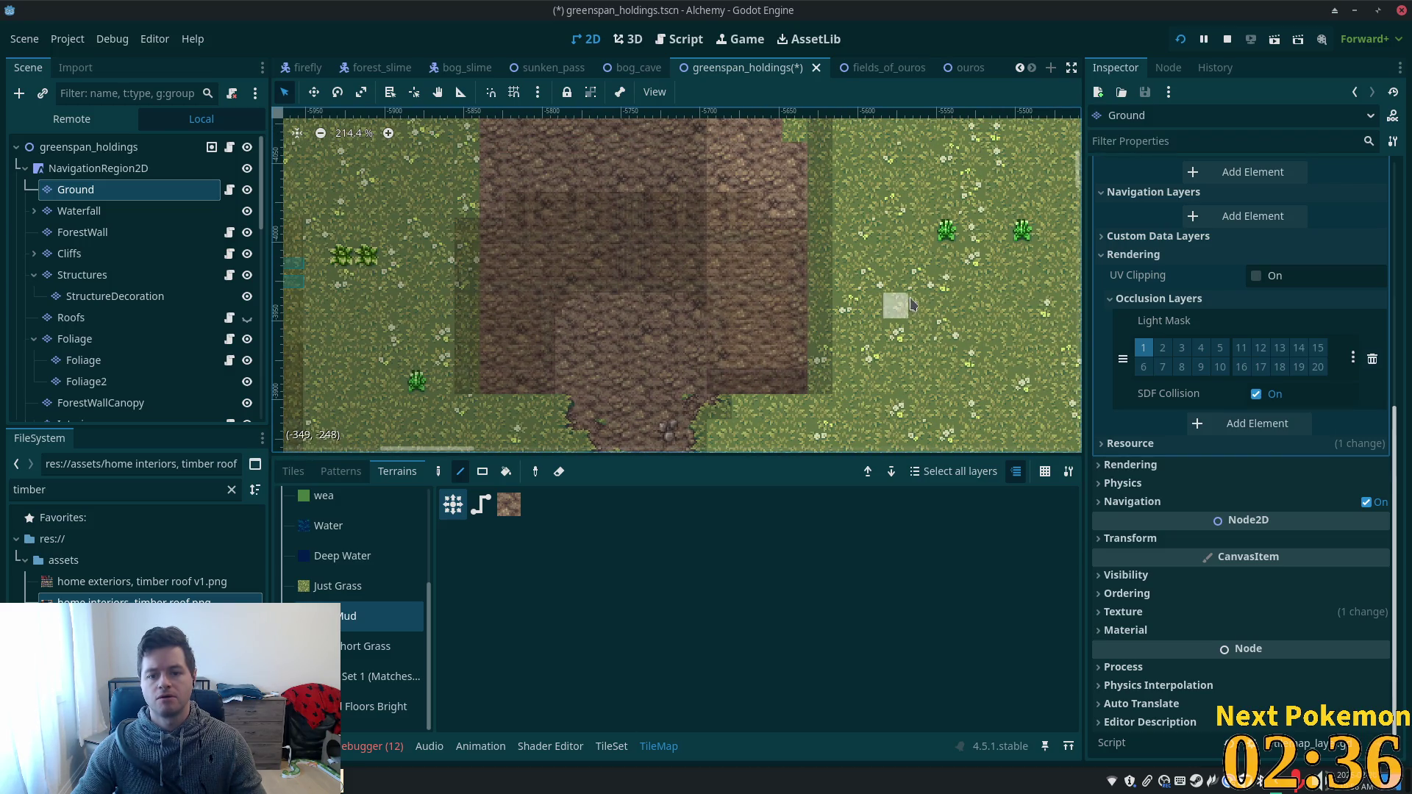
scroll(846, 250, "up", 3)
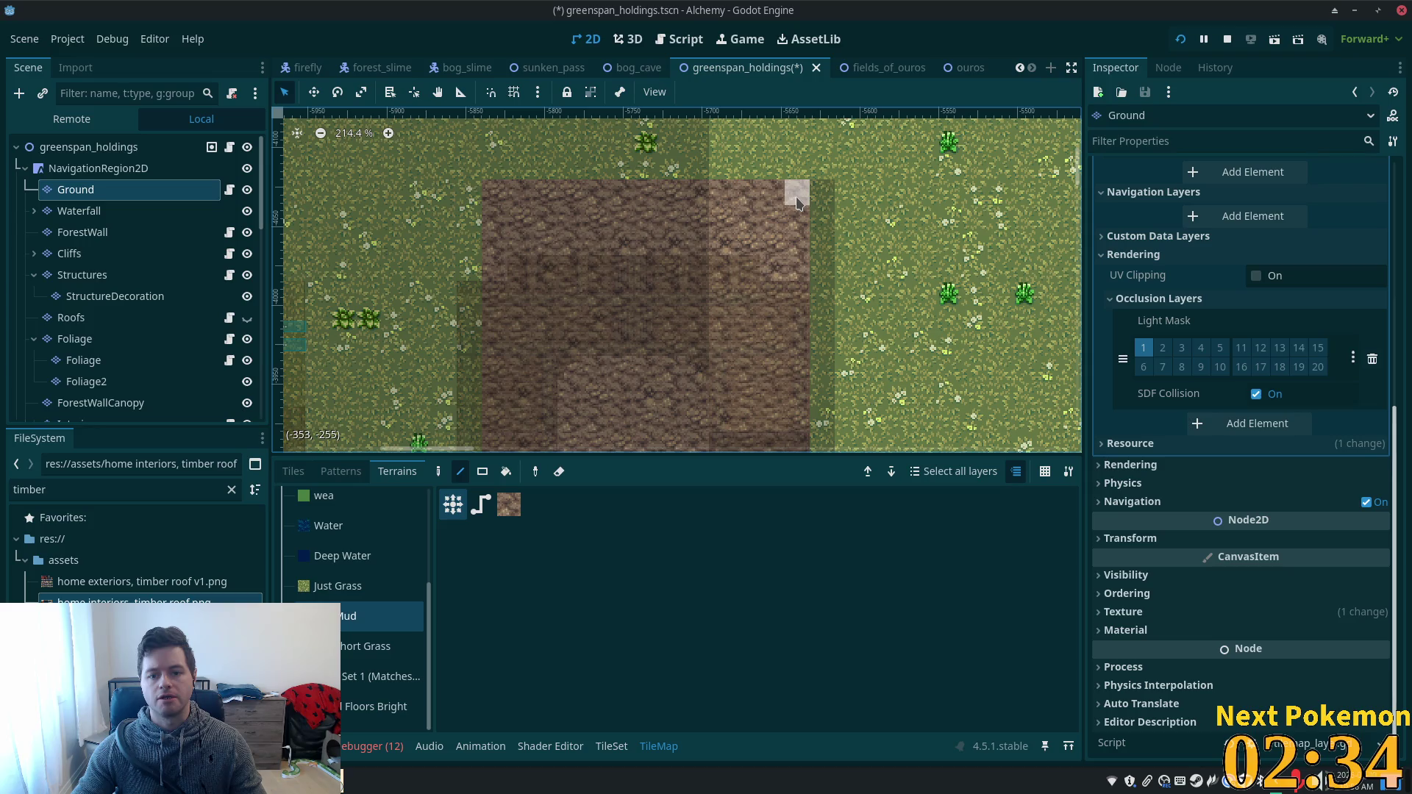
- Paint Mud columns to the left, including a strip along the barn's left side
left_click_drag(477, 204, 471, 408)
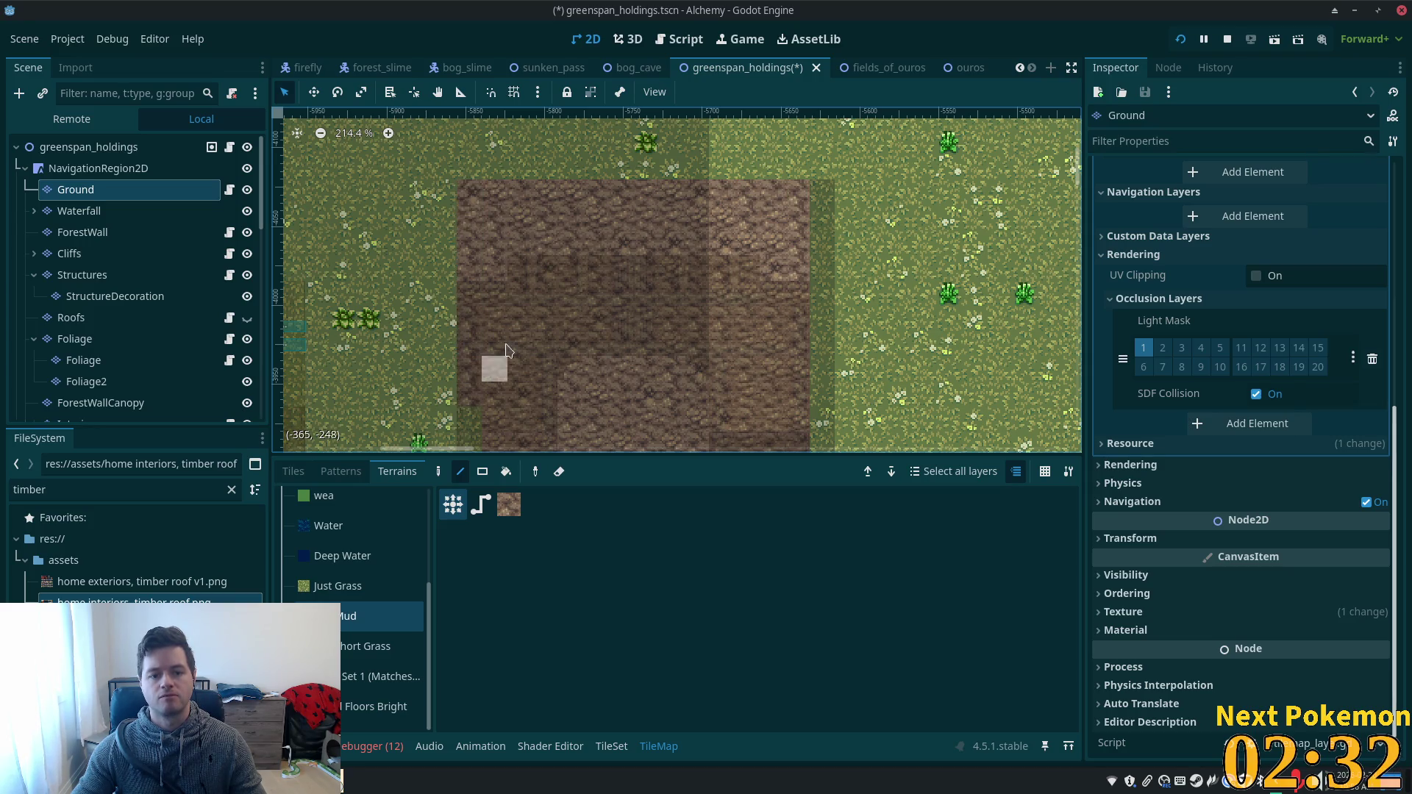
scroll(489, 363, "down", 5)
scroll(571, 390, "up", 8)
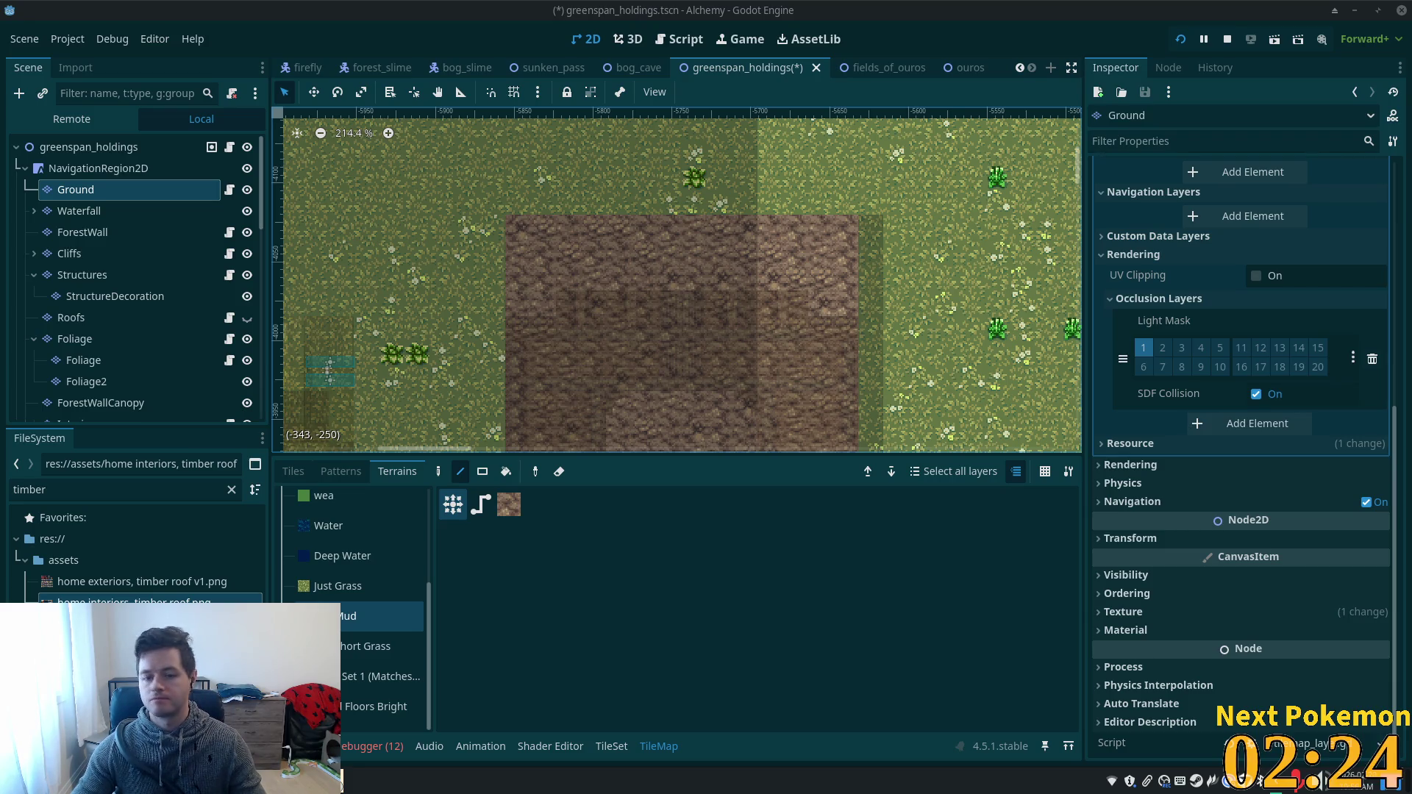
scroll(820, 193, "down", 3)
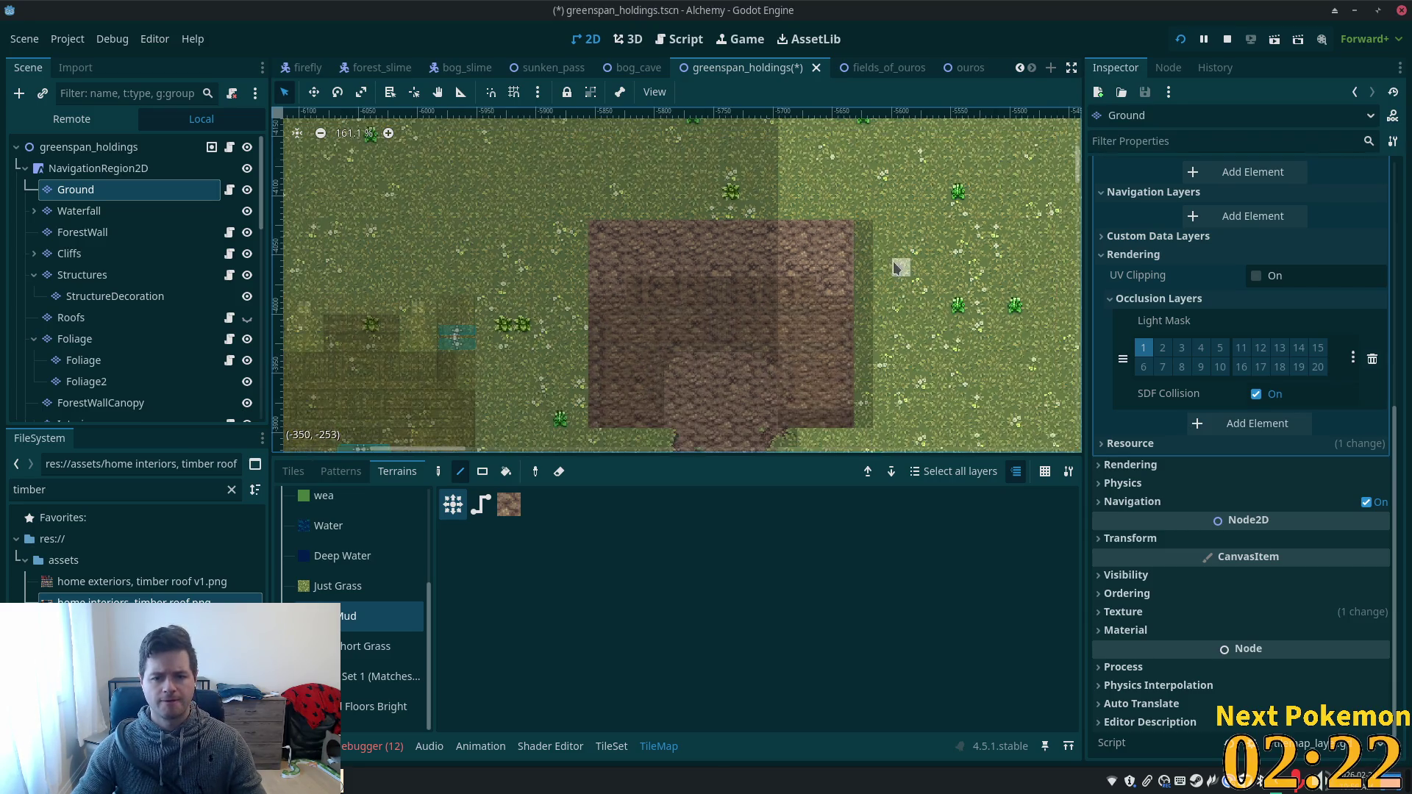
scroll(846, 188, "up", 5)
scroll(397, 353, "left", 3)
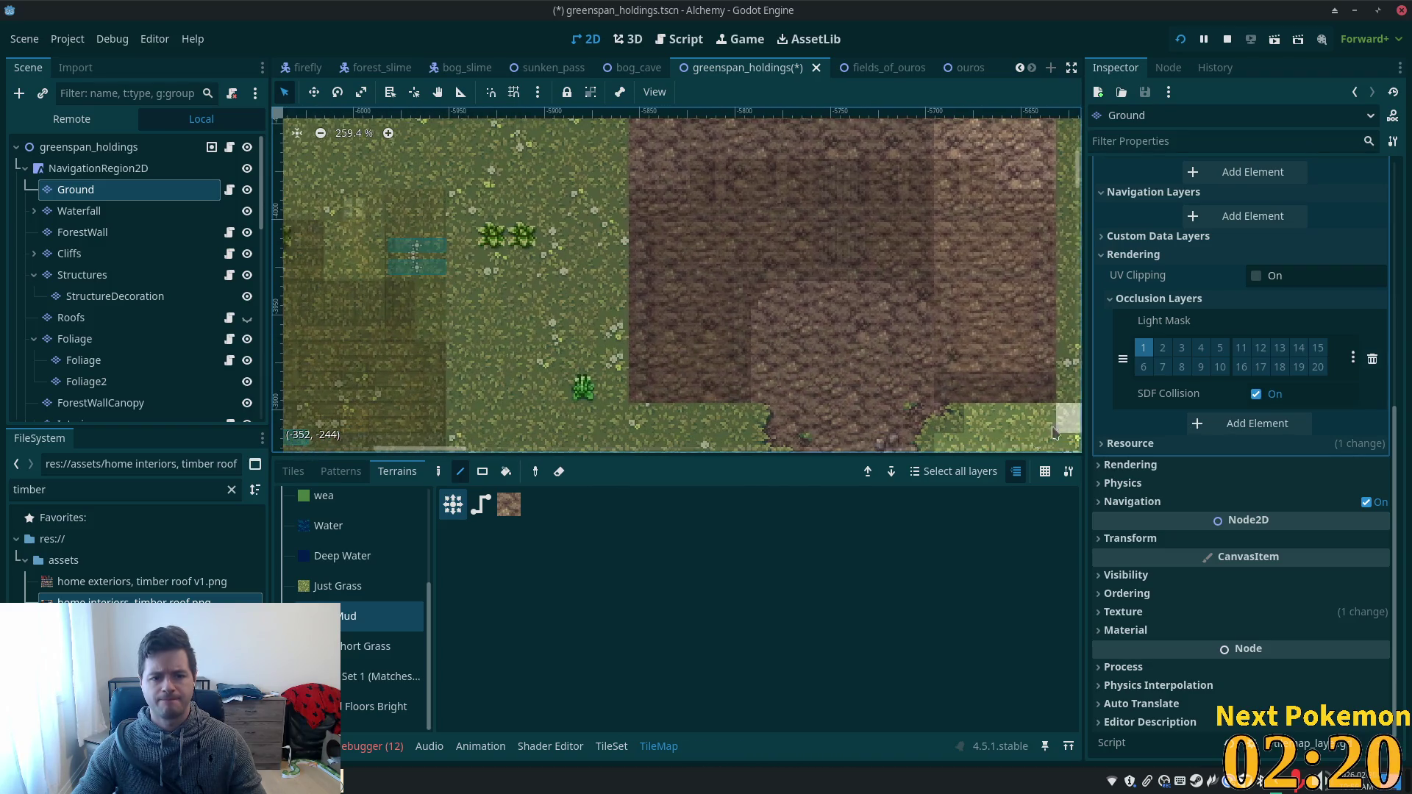
mouse_move(644, 323)
left_mouse_down()
mouse_move(644, 384)
mouse_move(642, 188)
left_mouse_up()
- Extend the mud area one column further left, then return to the Interior layer
scroll(642, 188, "up", 3)
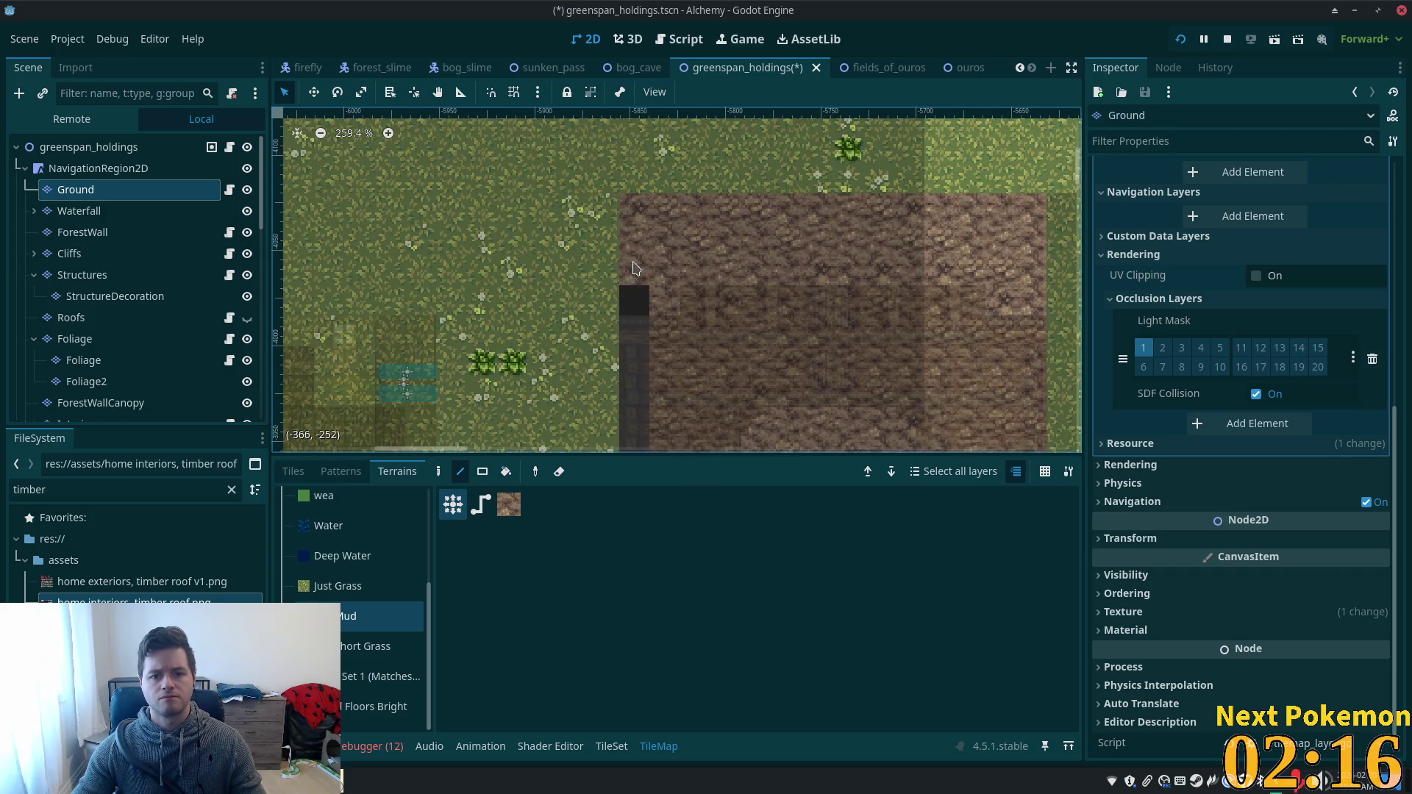
scroll(770, 287, "right", 1)
scroll(770, 287, "down", 2)
scroll(771, 287, "right", 1)
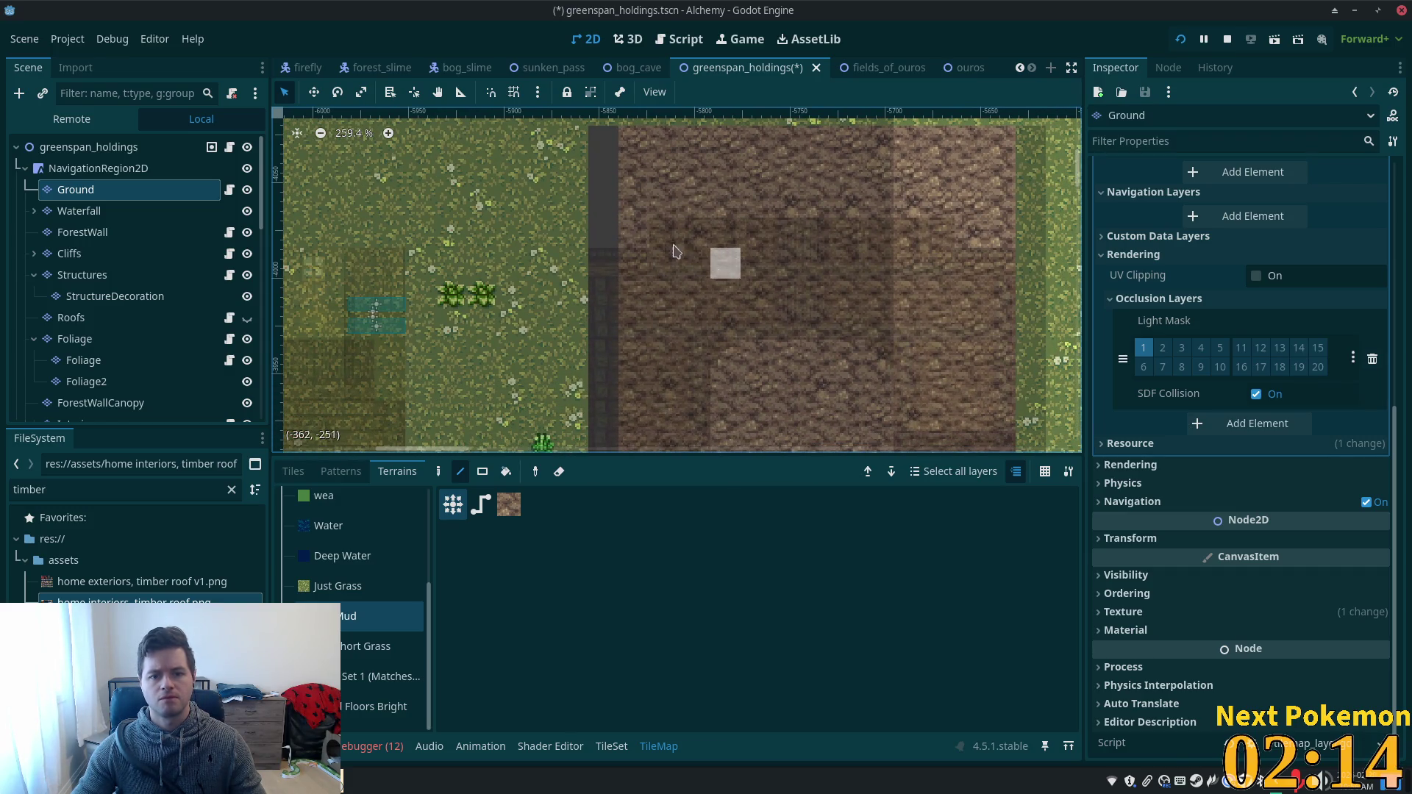
scroll(624, 325, "up", 1)
scroll(624, 325, "up", 2)
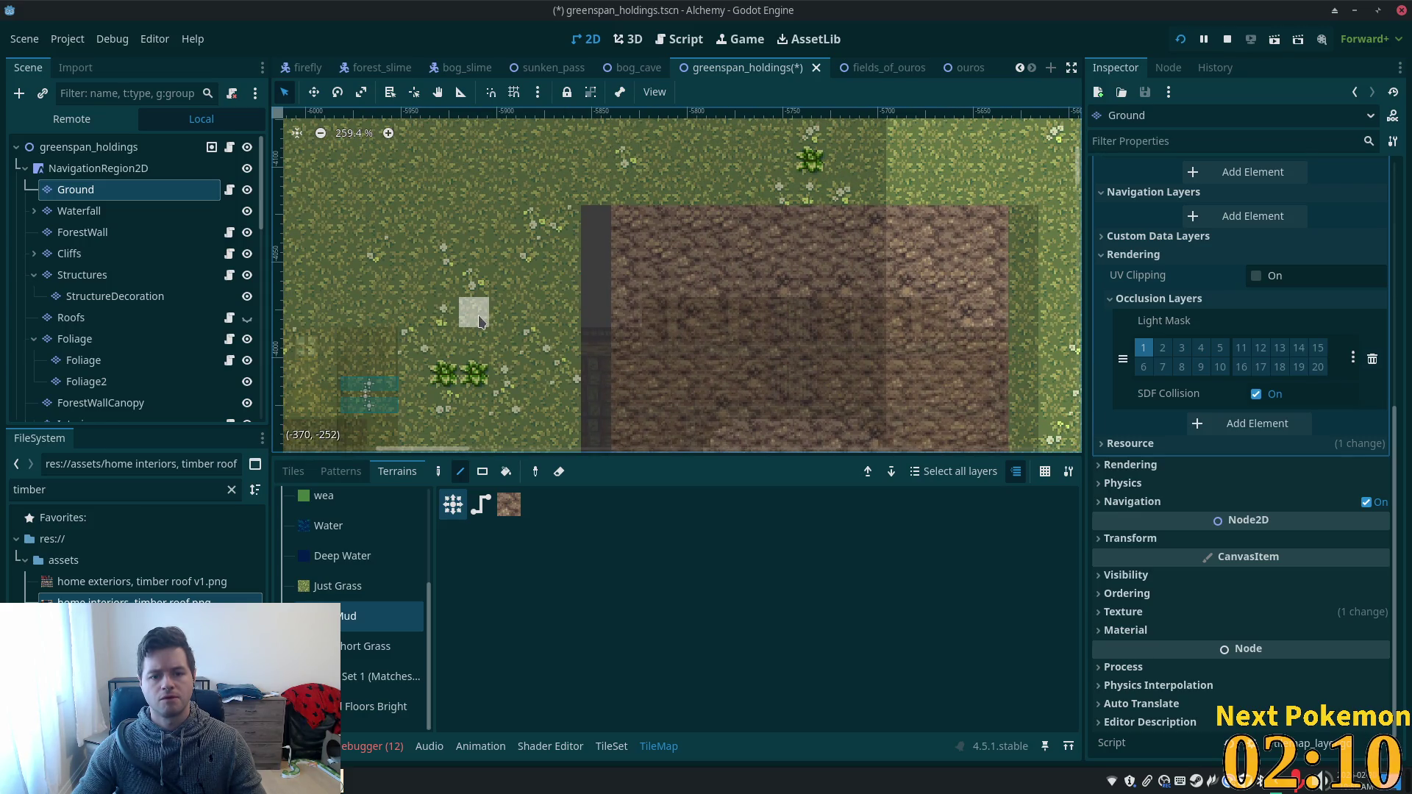
scroll(473, 309, "down", 2)
scroll(501, 236, "down", 1)
scroll(412, 353, "up", 2)
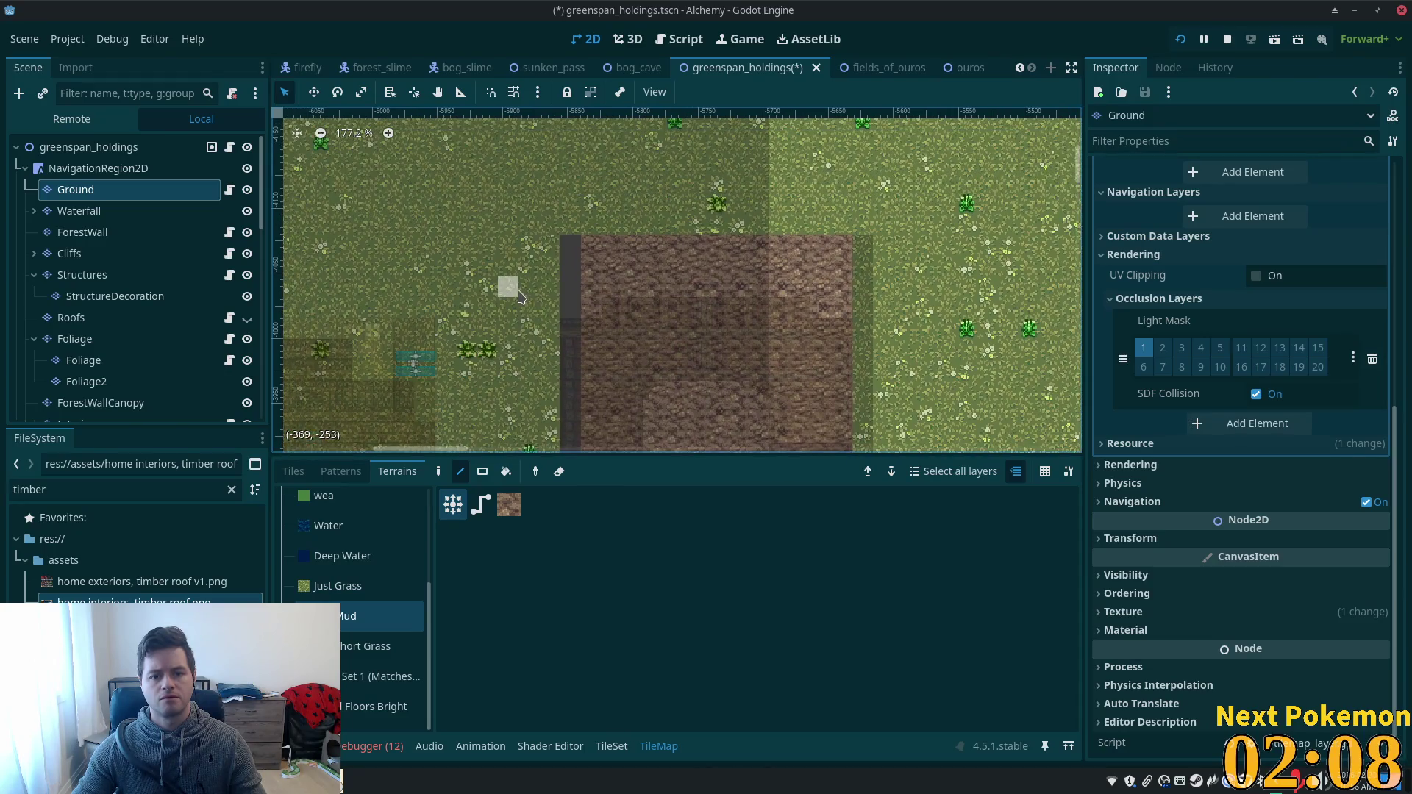
scroll(501, 284, "up", 5)
scroll(520, 296, "down", 3)
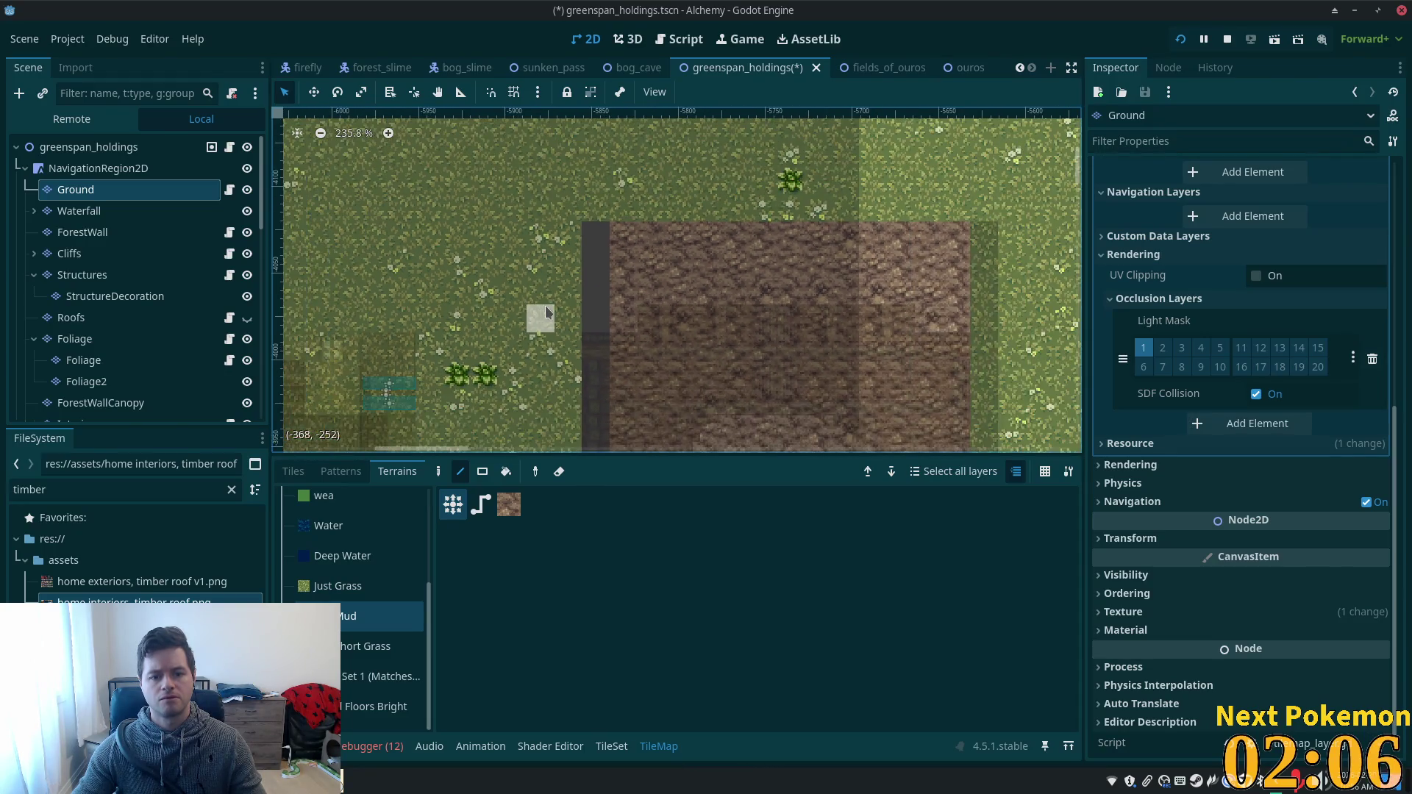
scroll(597, 308, "down", 2)
scroll(602, 206, "down", 1)
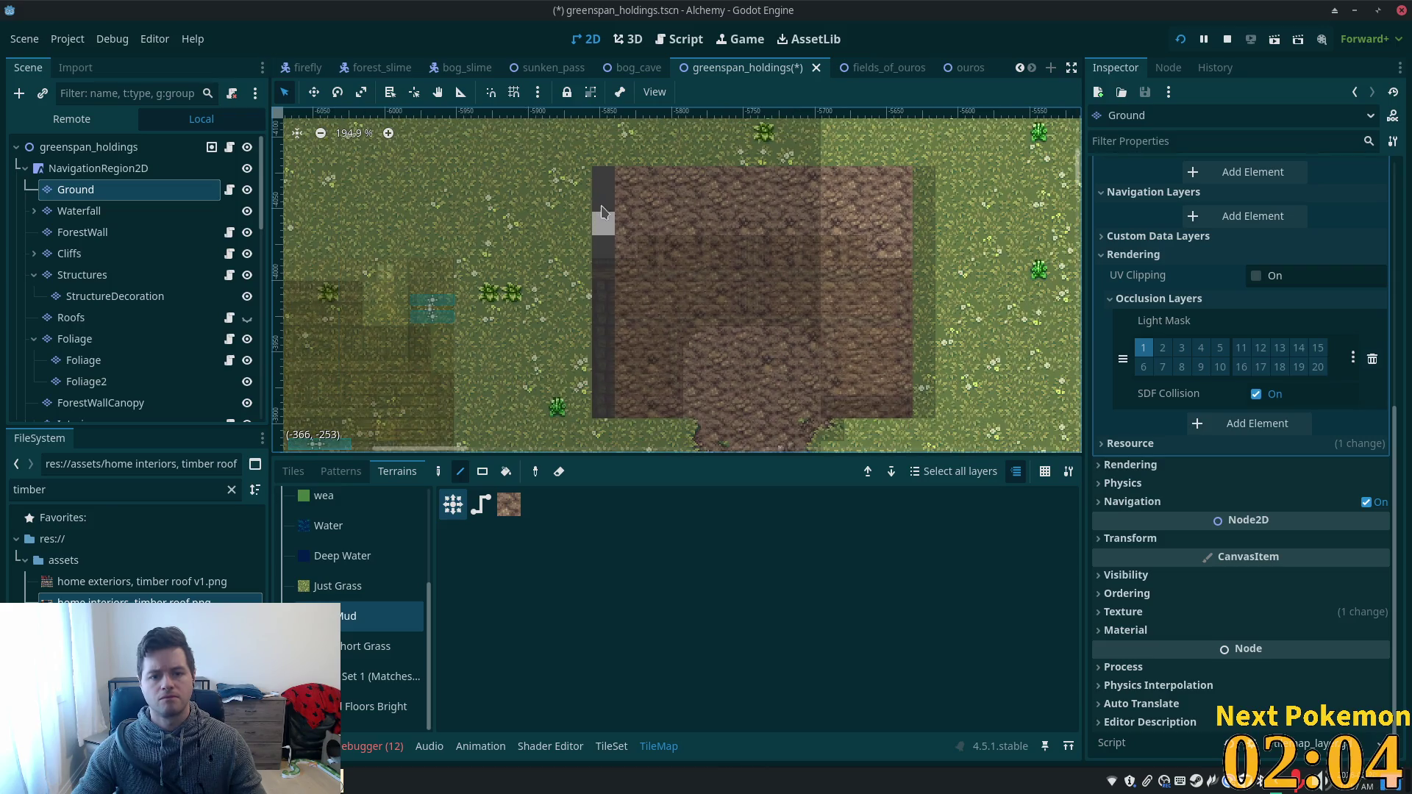
left_click_drag(602, 188, 611, 412)
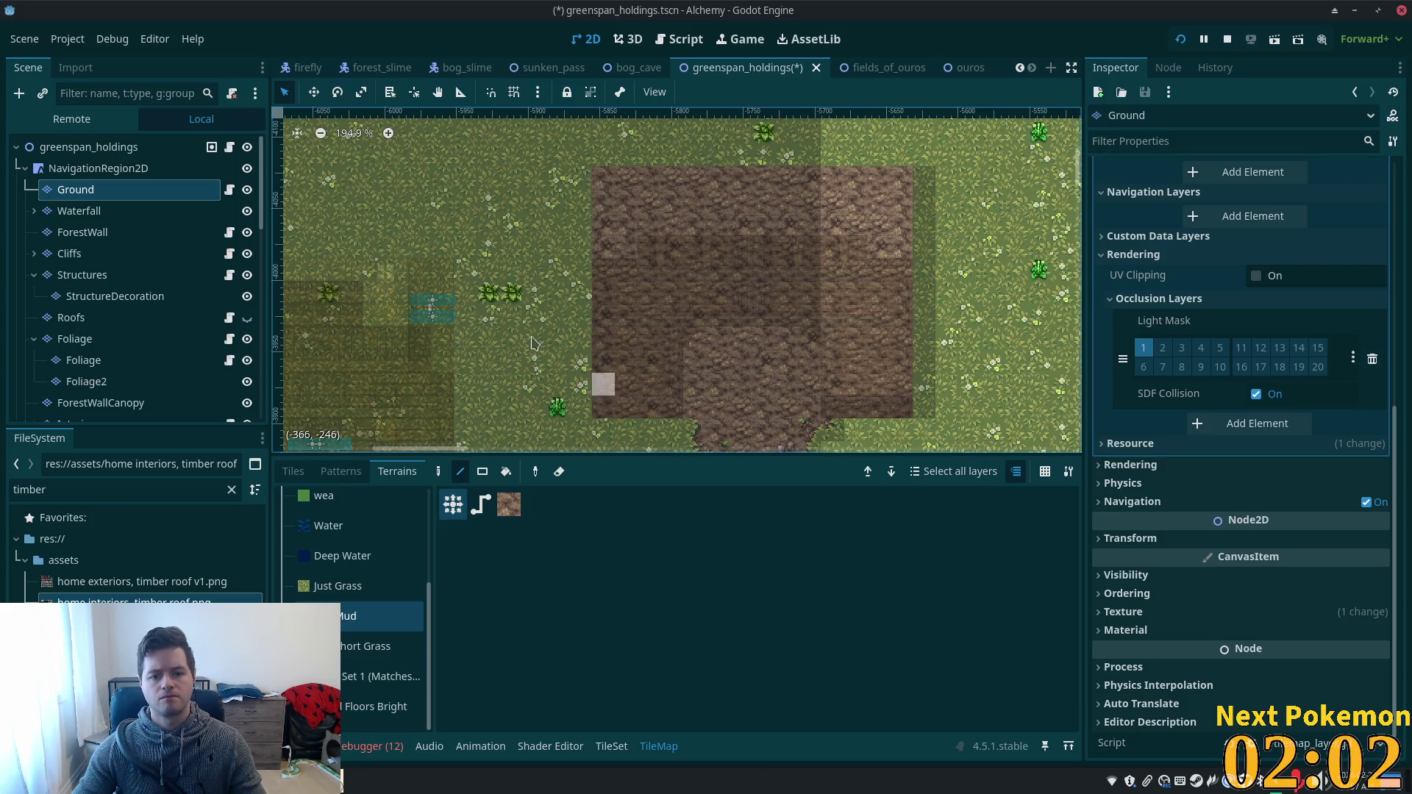
scroll(103, 309, "down", 3)
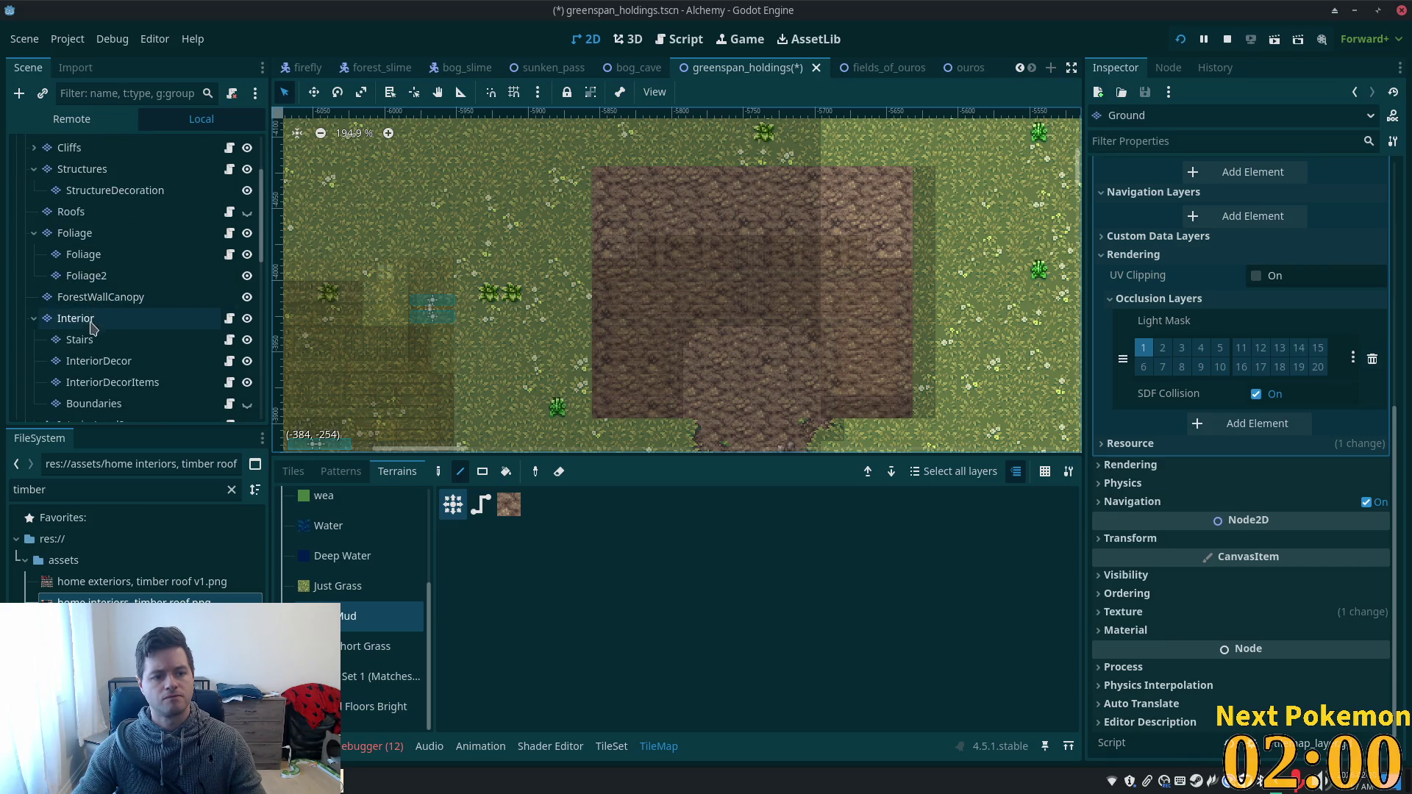
left_click(83, 320)
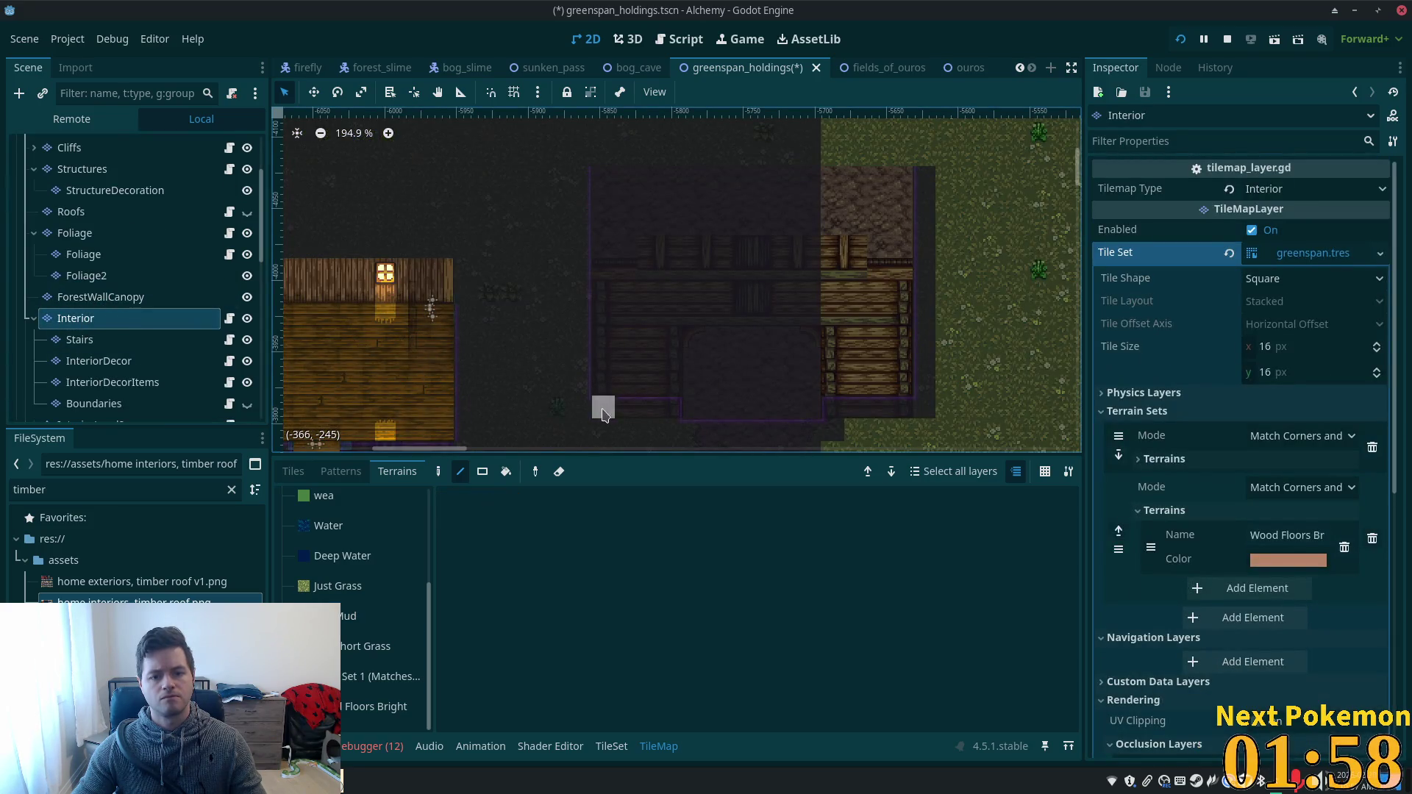